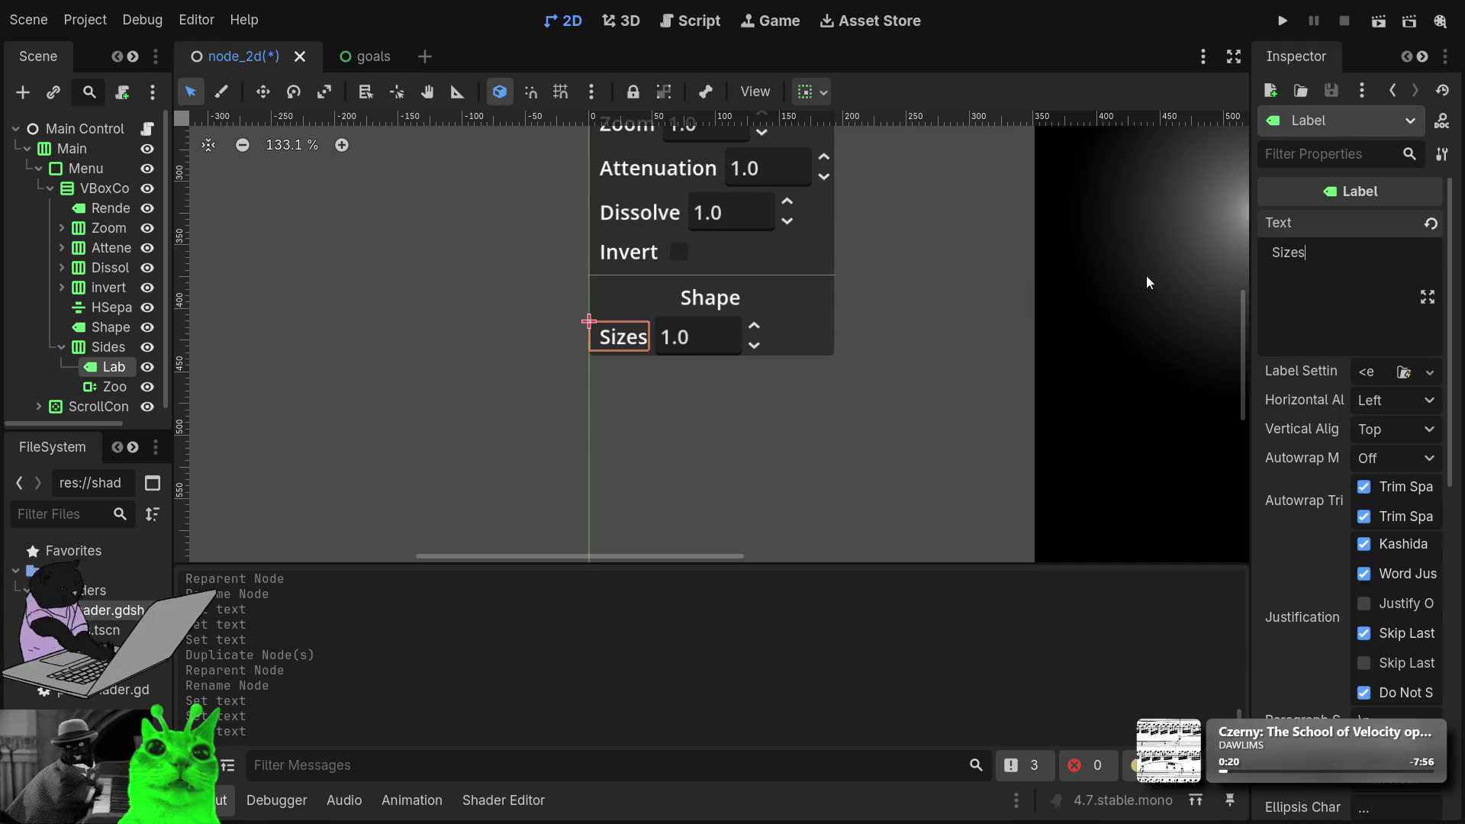
# Rename the Sides row's spin box to SizeSpin and the Dissolve row's spin box to DissolveSpin.
pyautogui.click(123, 388)
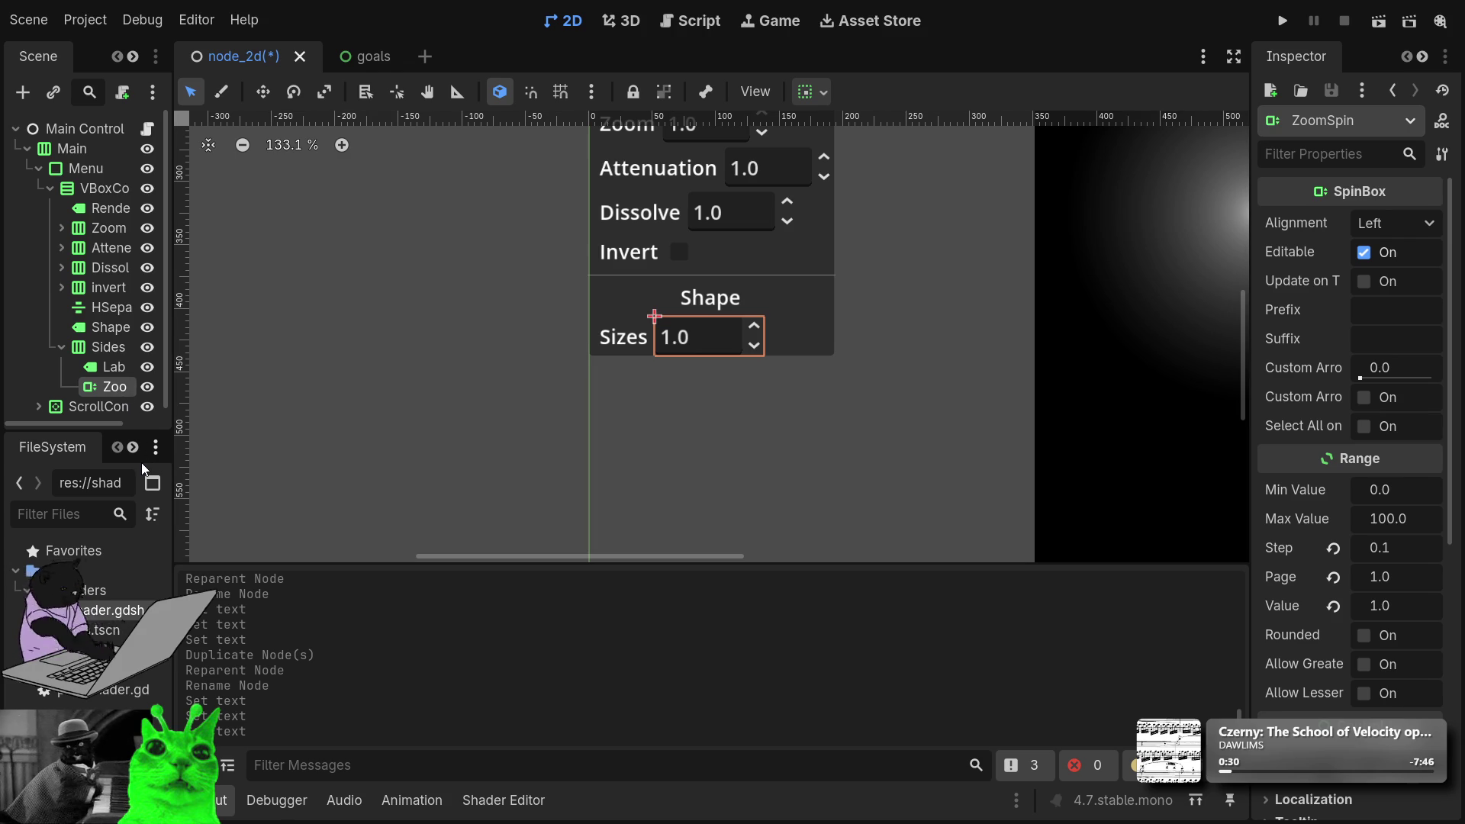
pyautogui.press('Return')
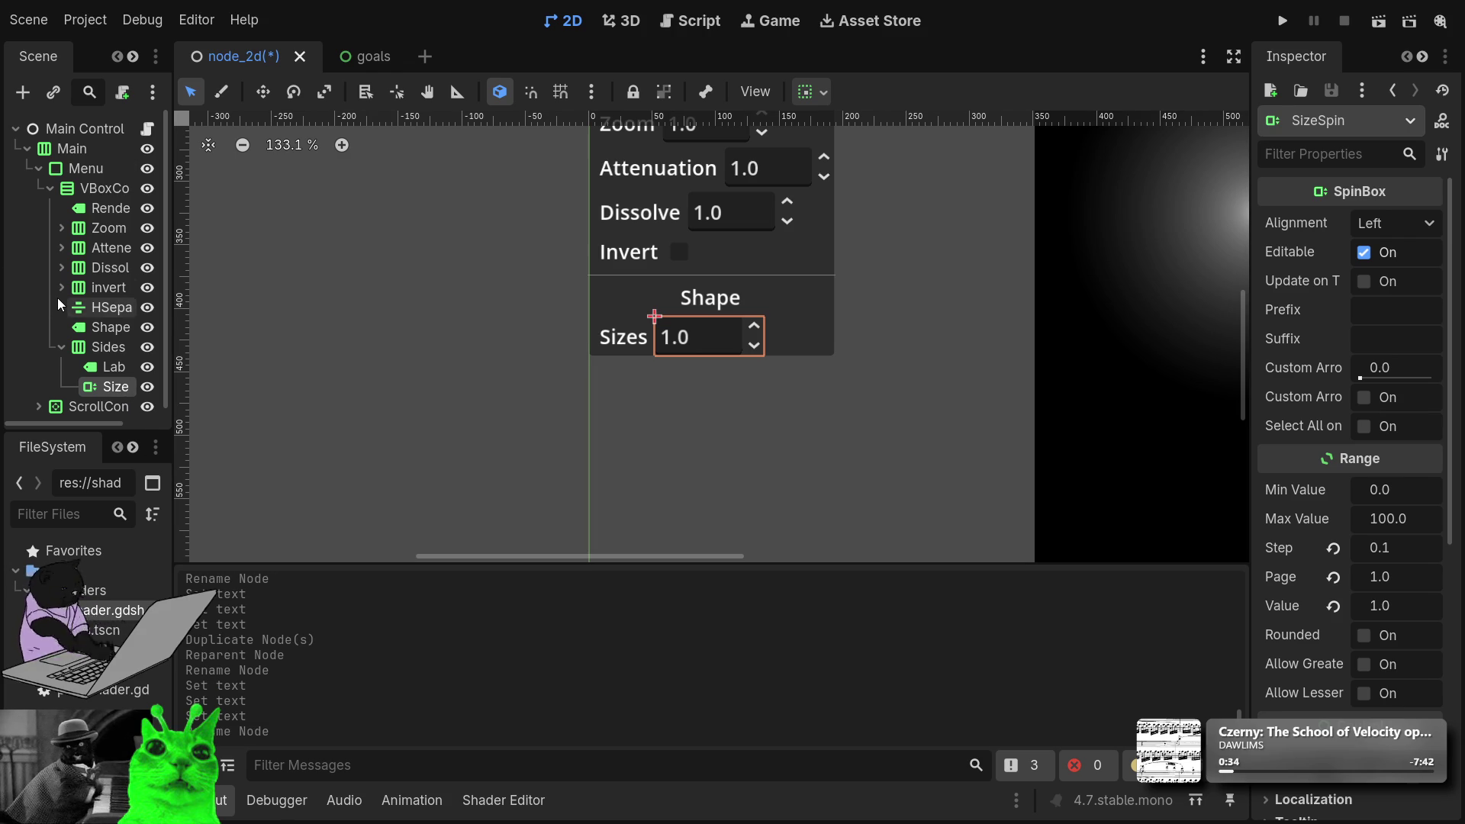
pyautogui.click(60, 294)
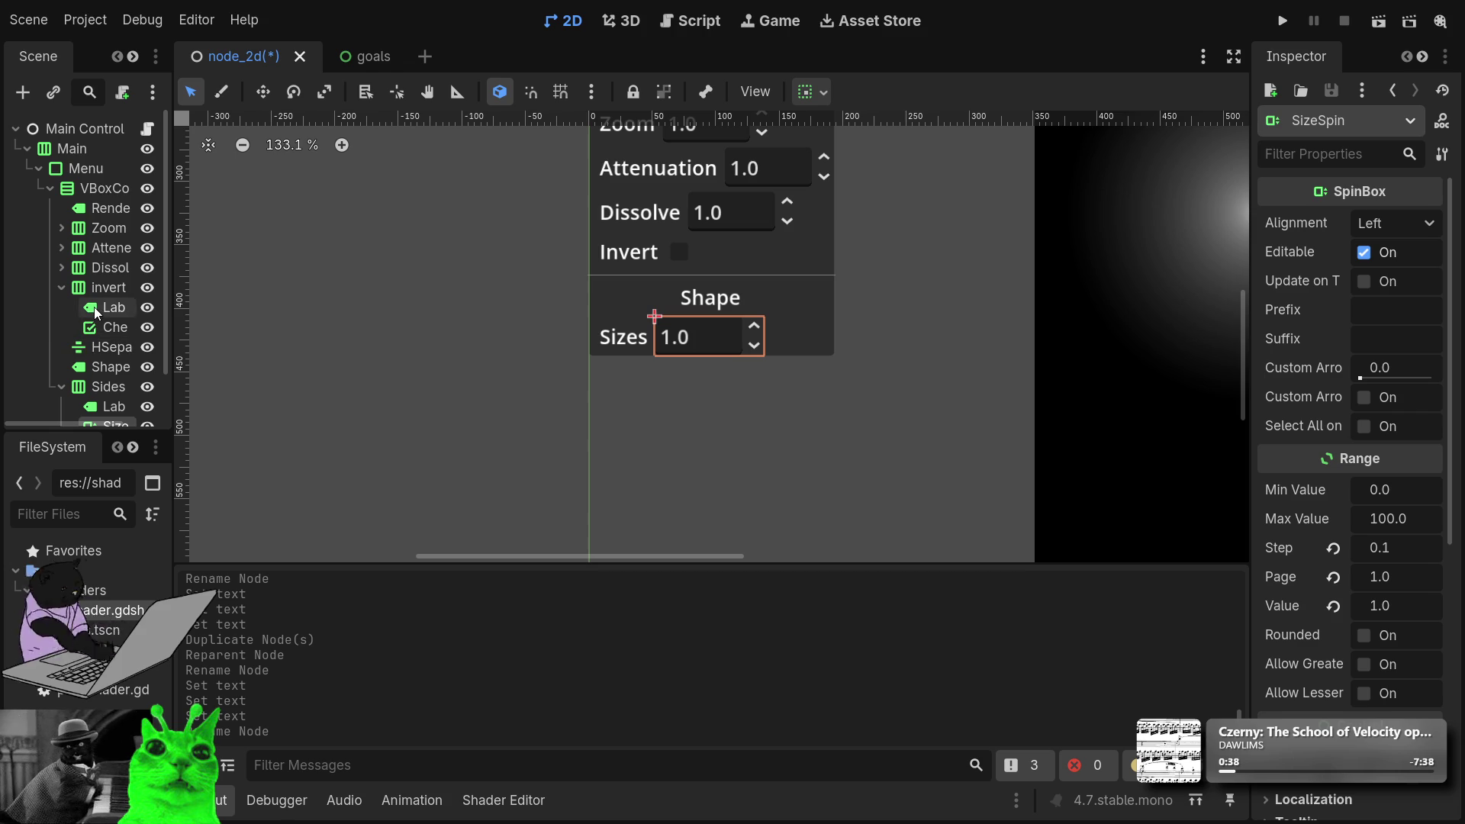
pyautogui.click(62, 269)
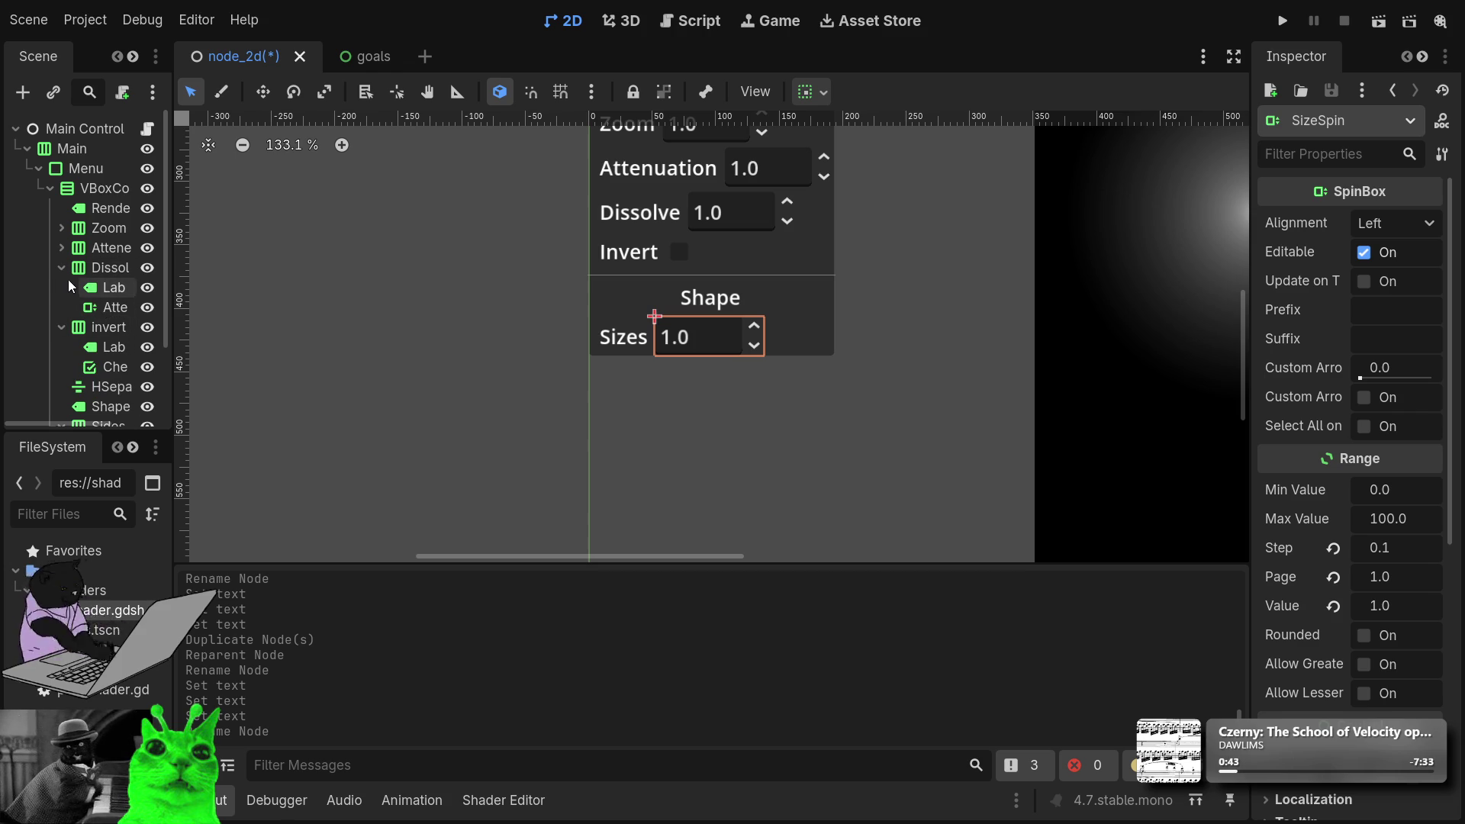
pyautogui.click(107, 310)
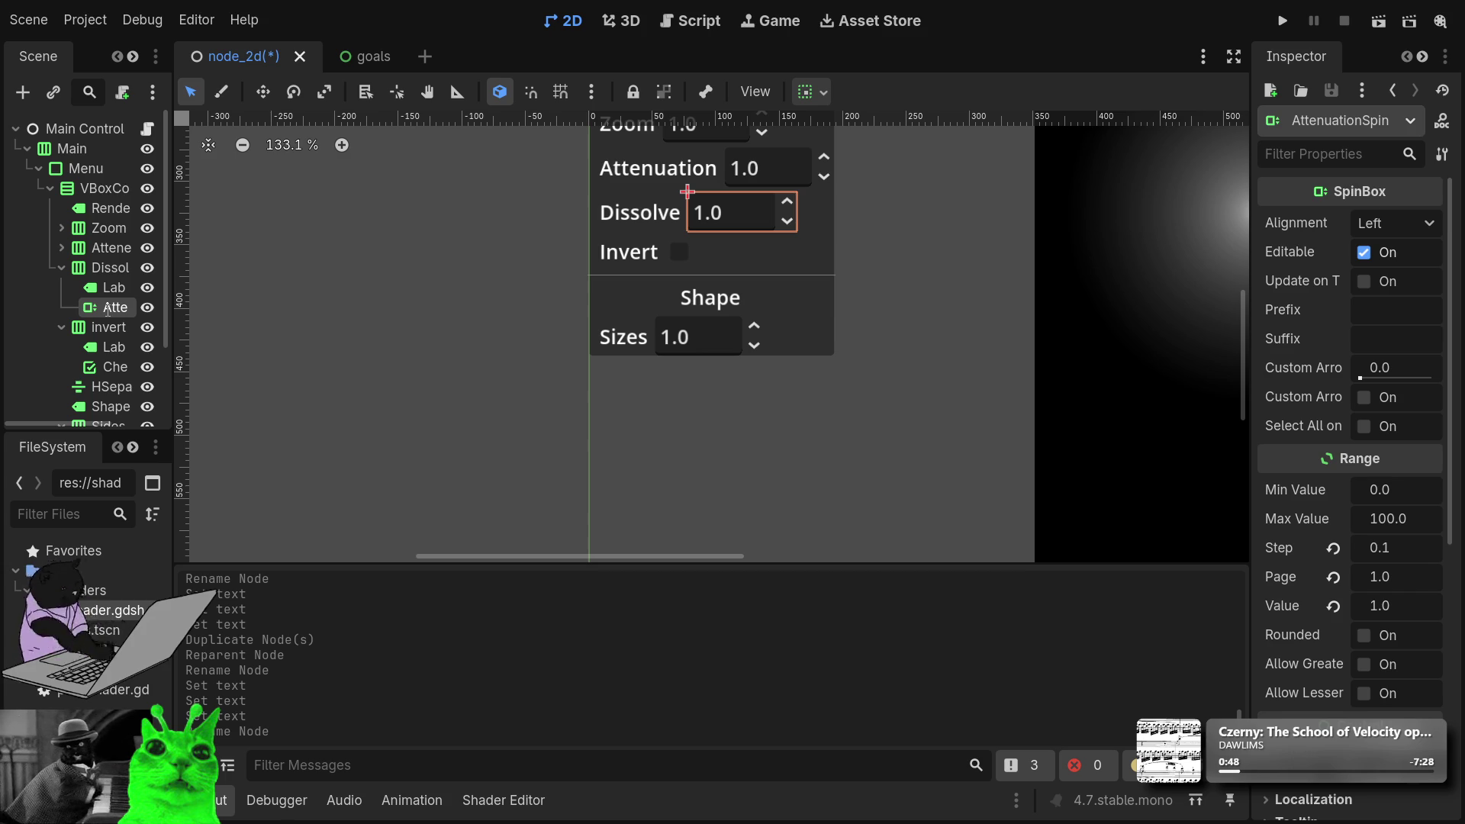
pyautogui.press('Return')
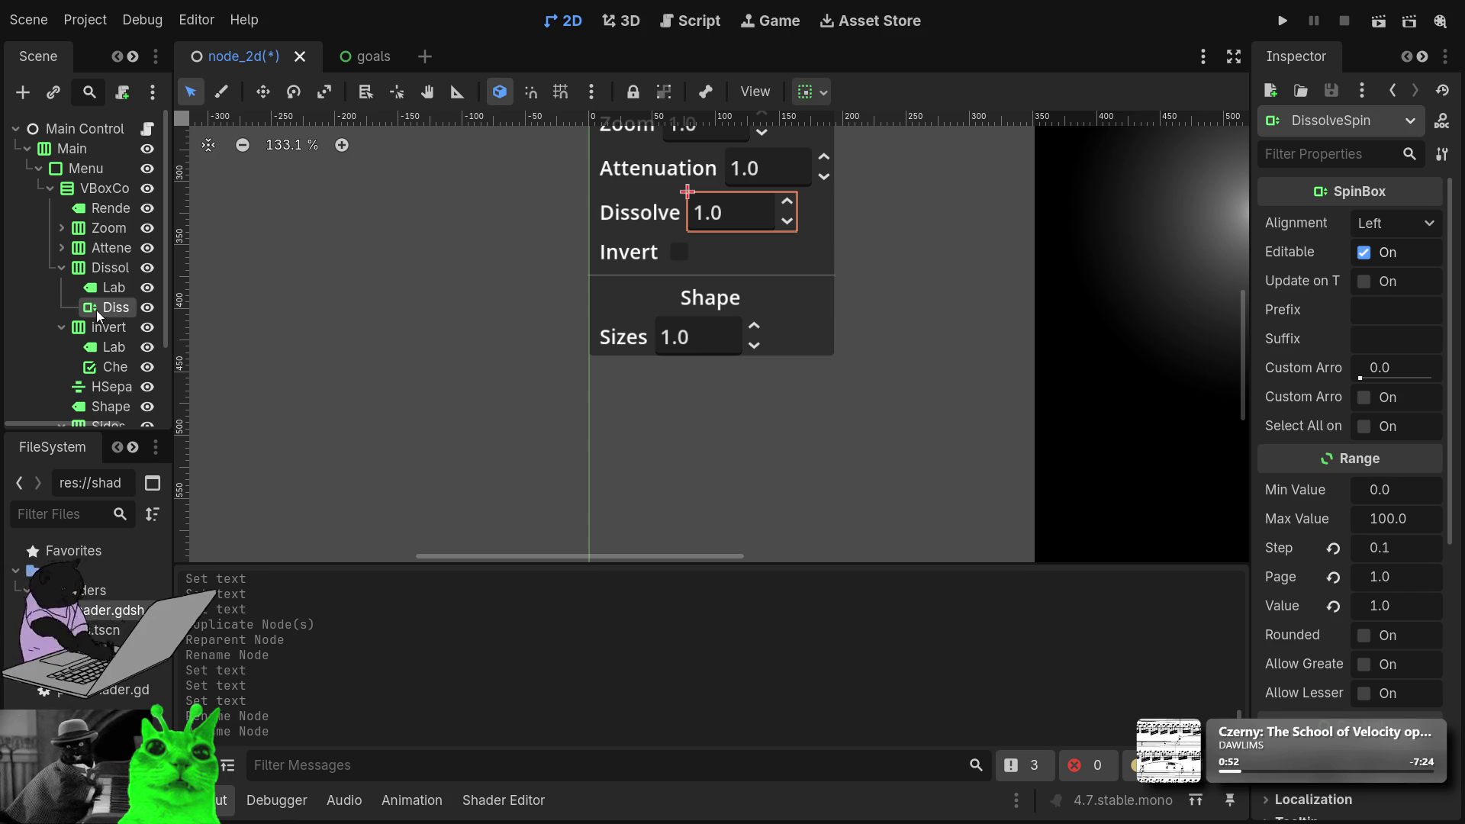
# Rename the Invert row's CheckBox node to invertCheck and collapse the row.
pyautogui.click(58, 270)
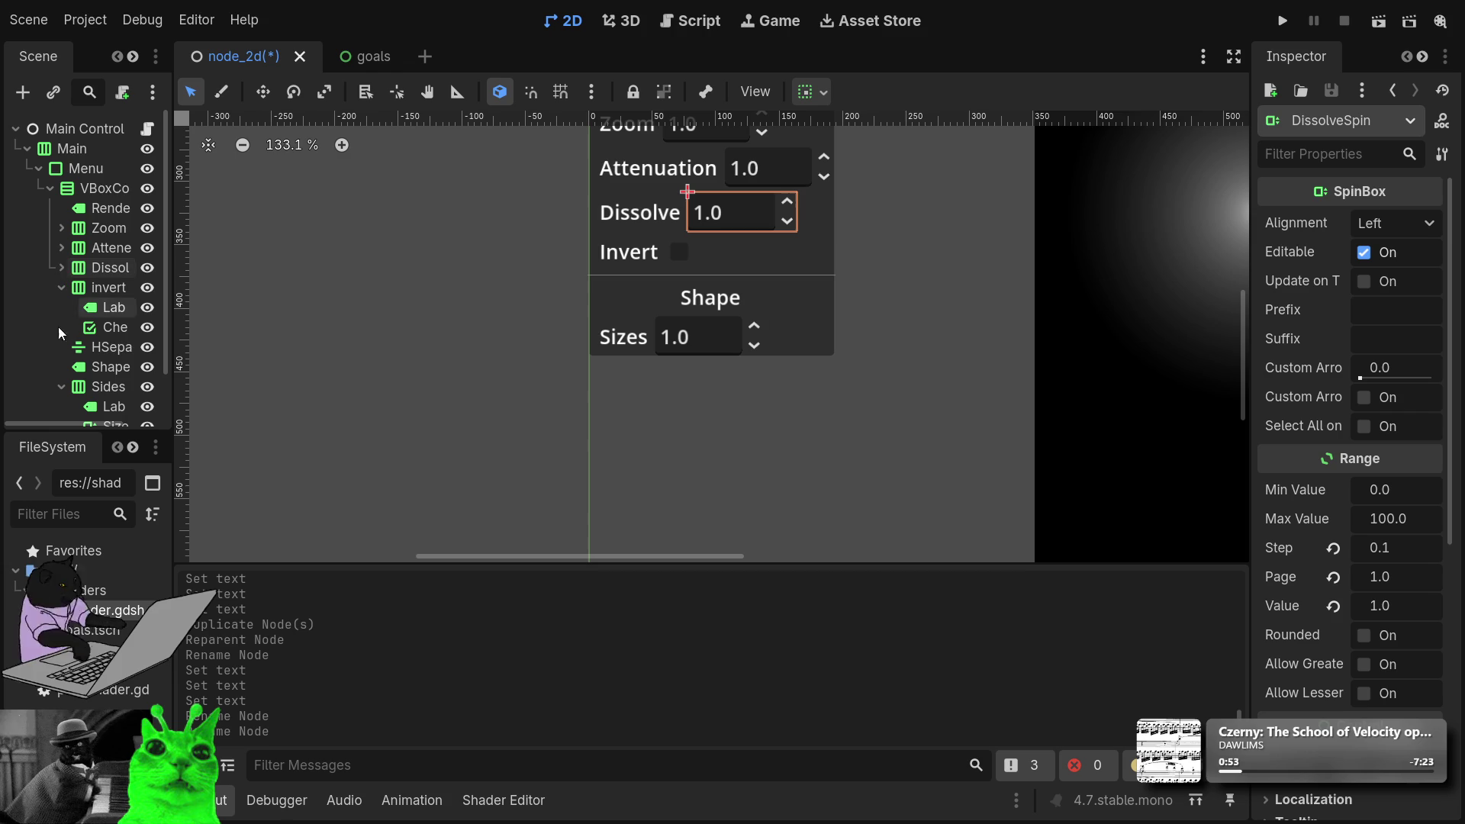
pyautogui.click(122, 326)
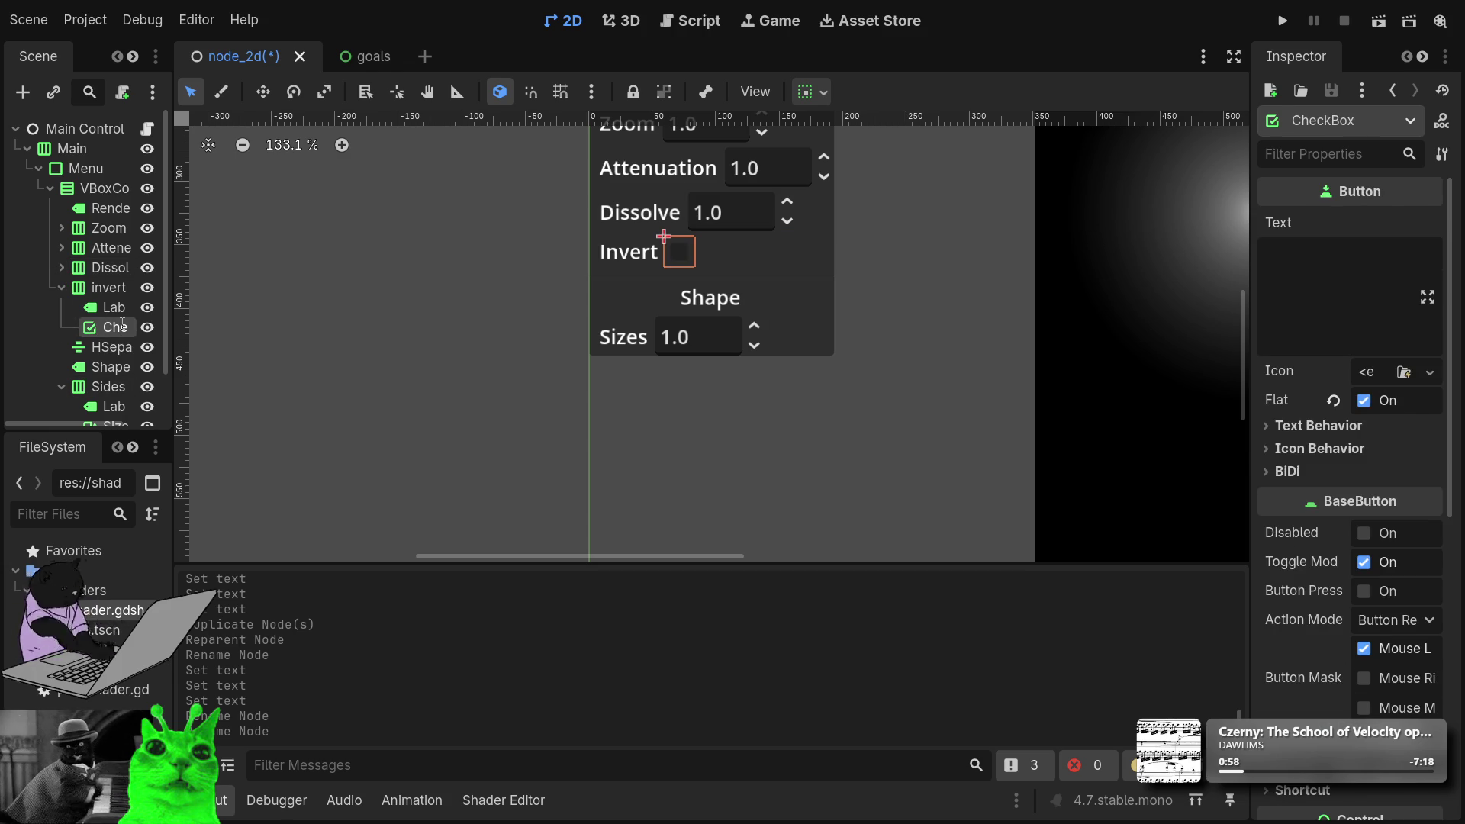
pyautogui.press('Return')
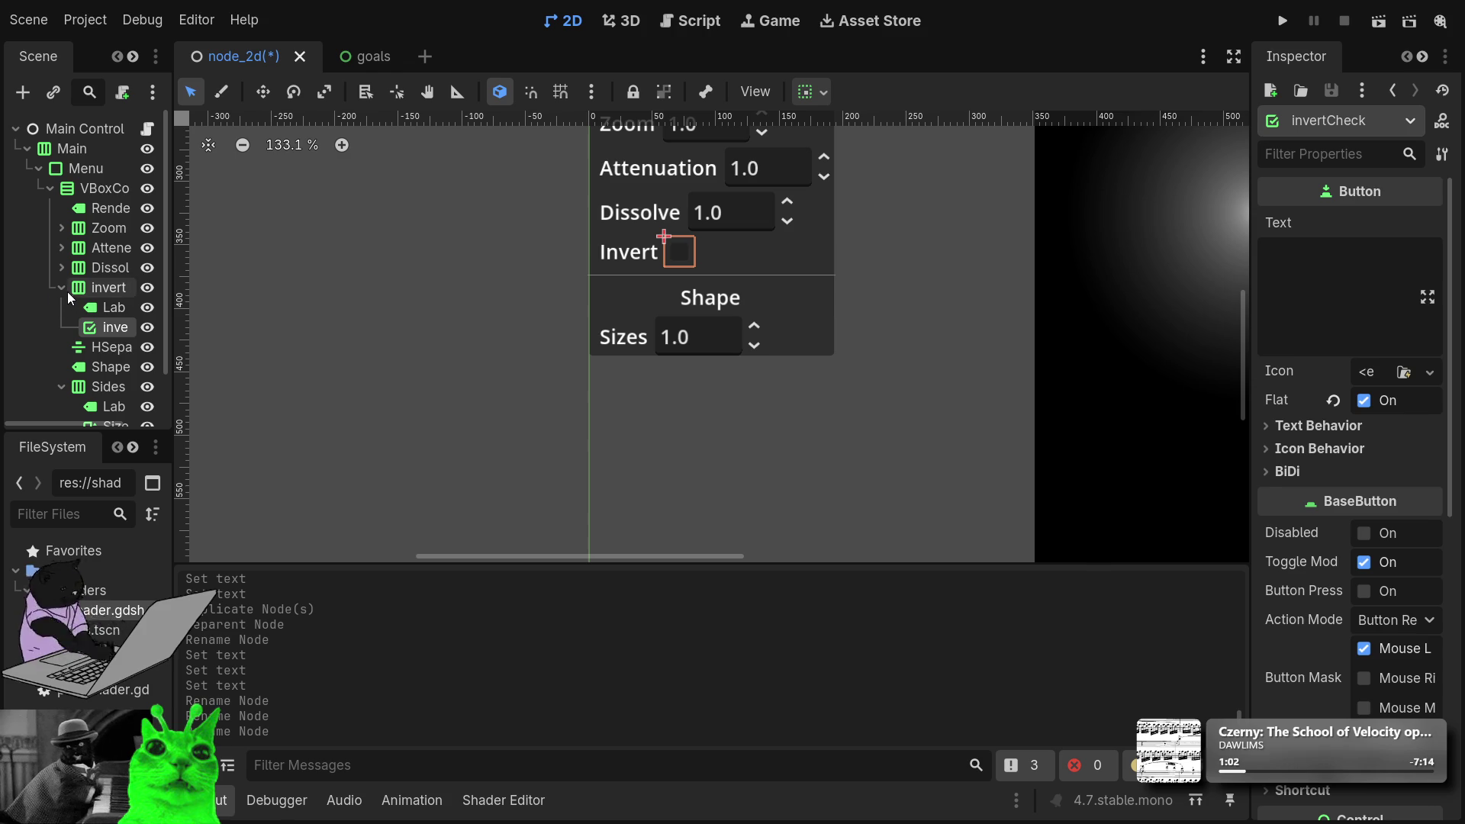
pyautogui.click(75, 290)
pyautogui.click(62, 289)
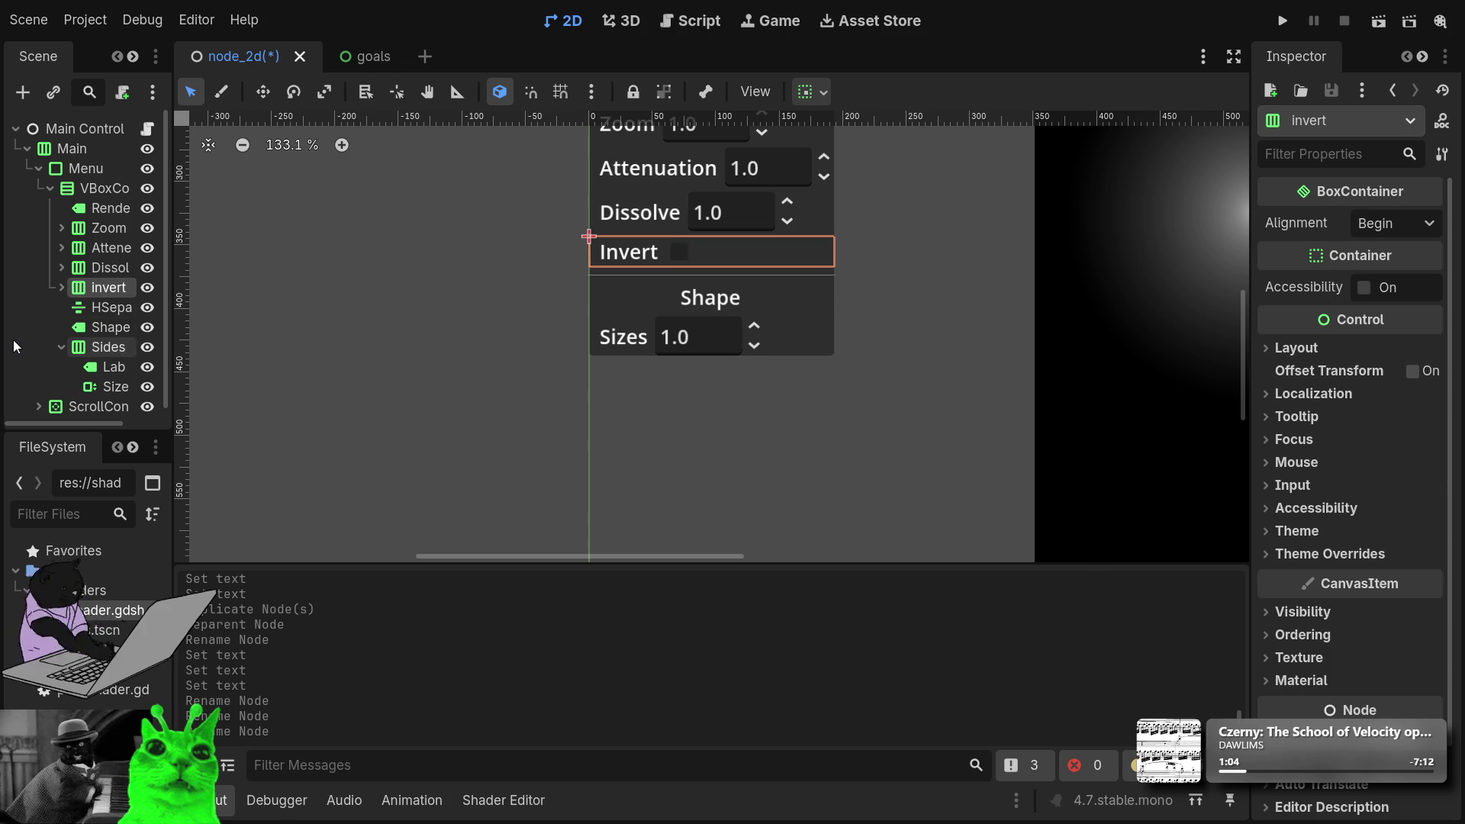
pyautogui.click(106, 387)
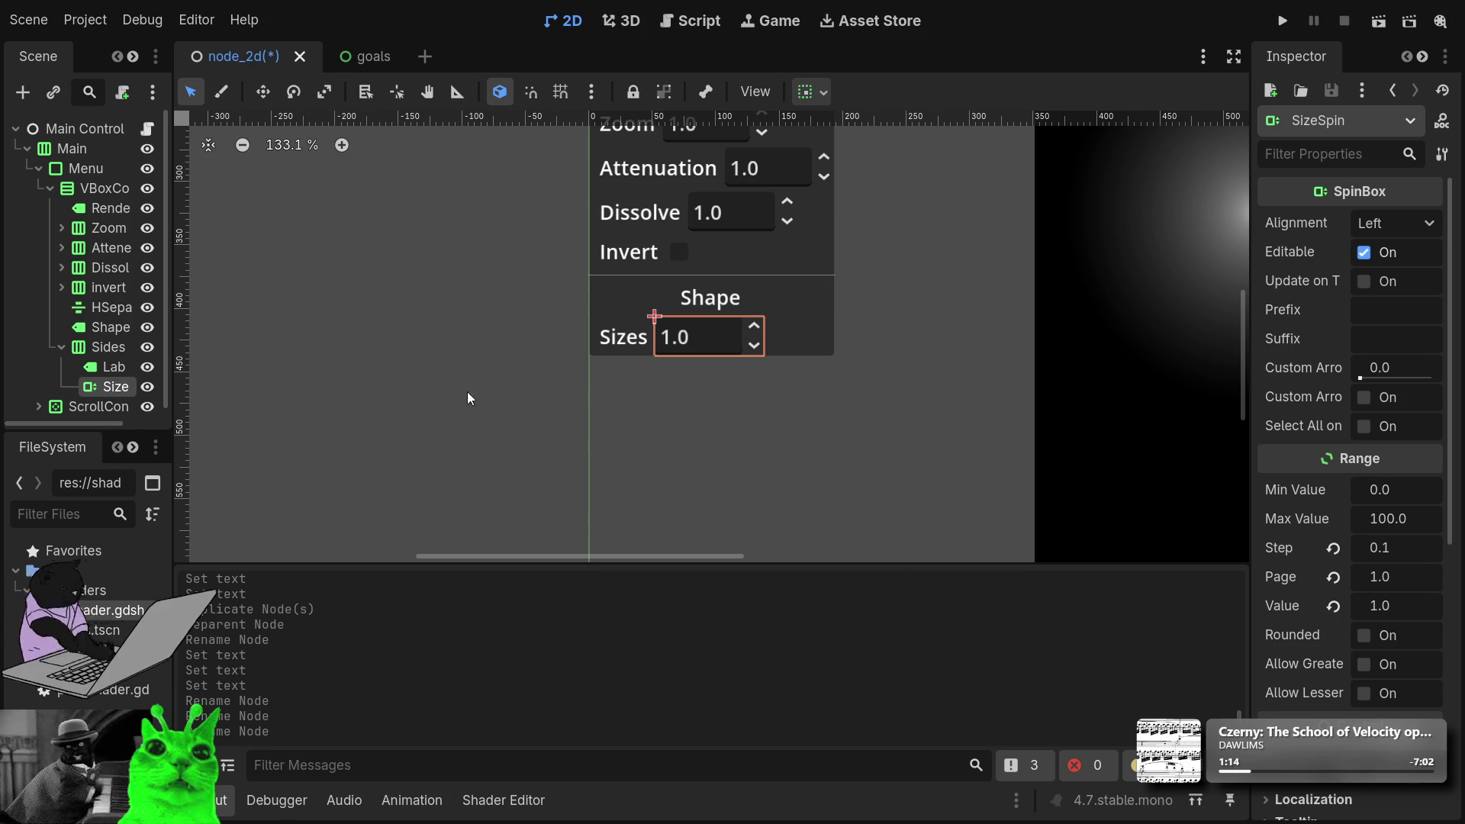
# Rename the SizeSpin node to Sides and change its label's text from Sizes to Sides.
pyautogui.hotkey('ctrl', 'z')
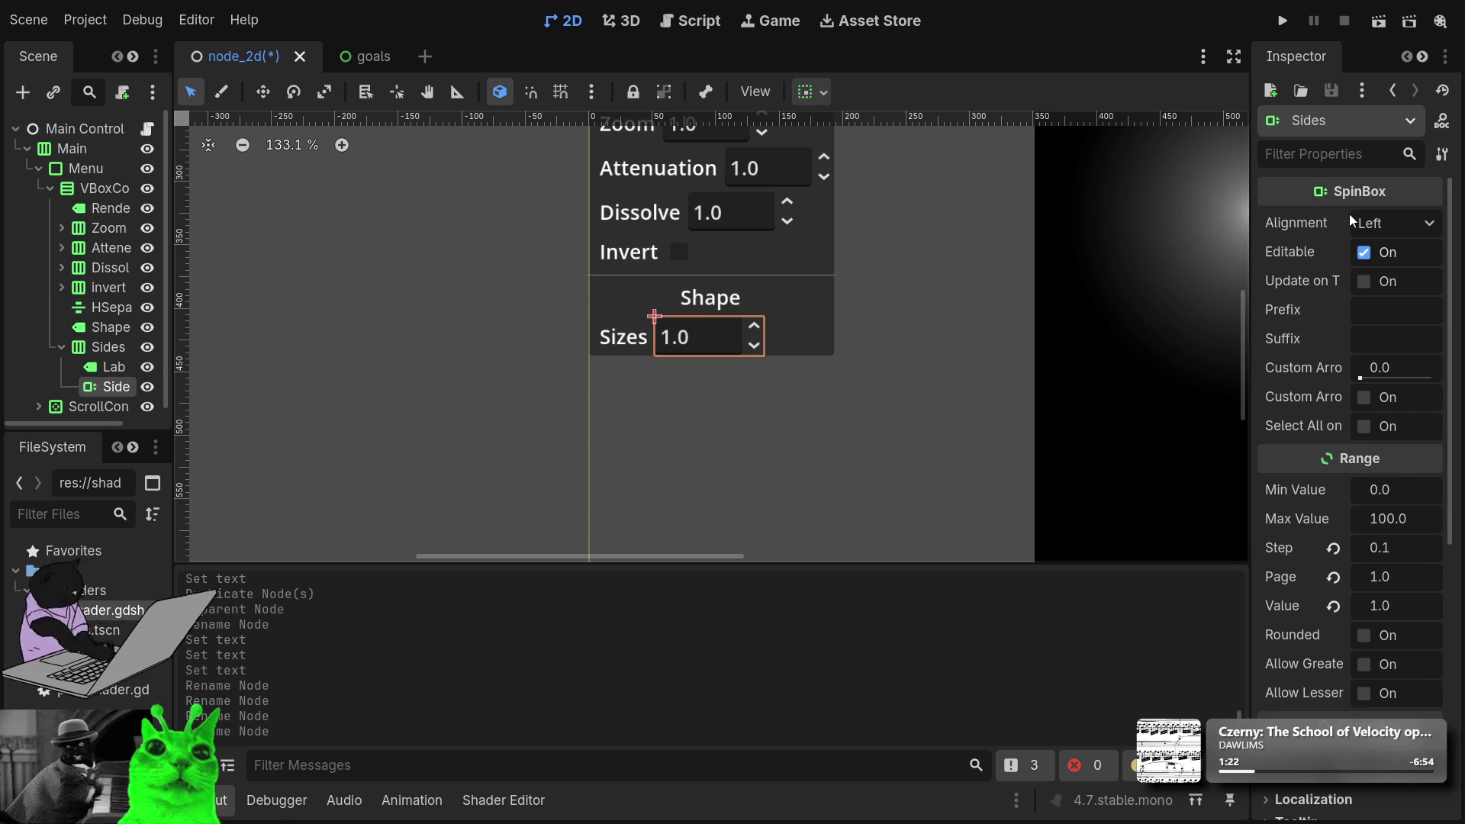
pyautogui.click(114, 367)
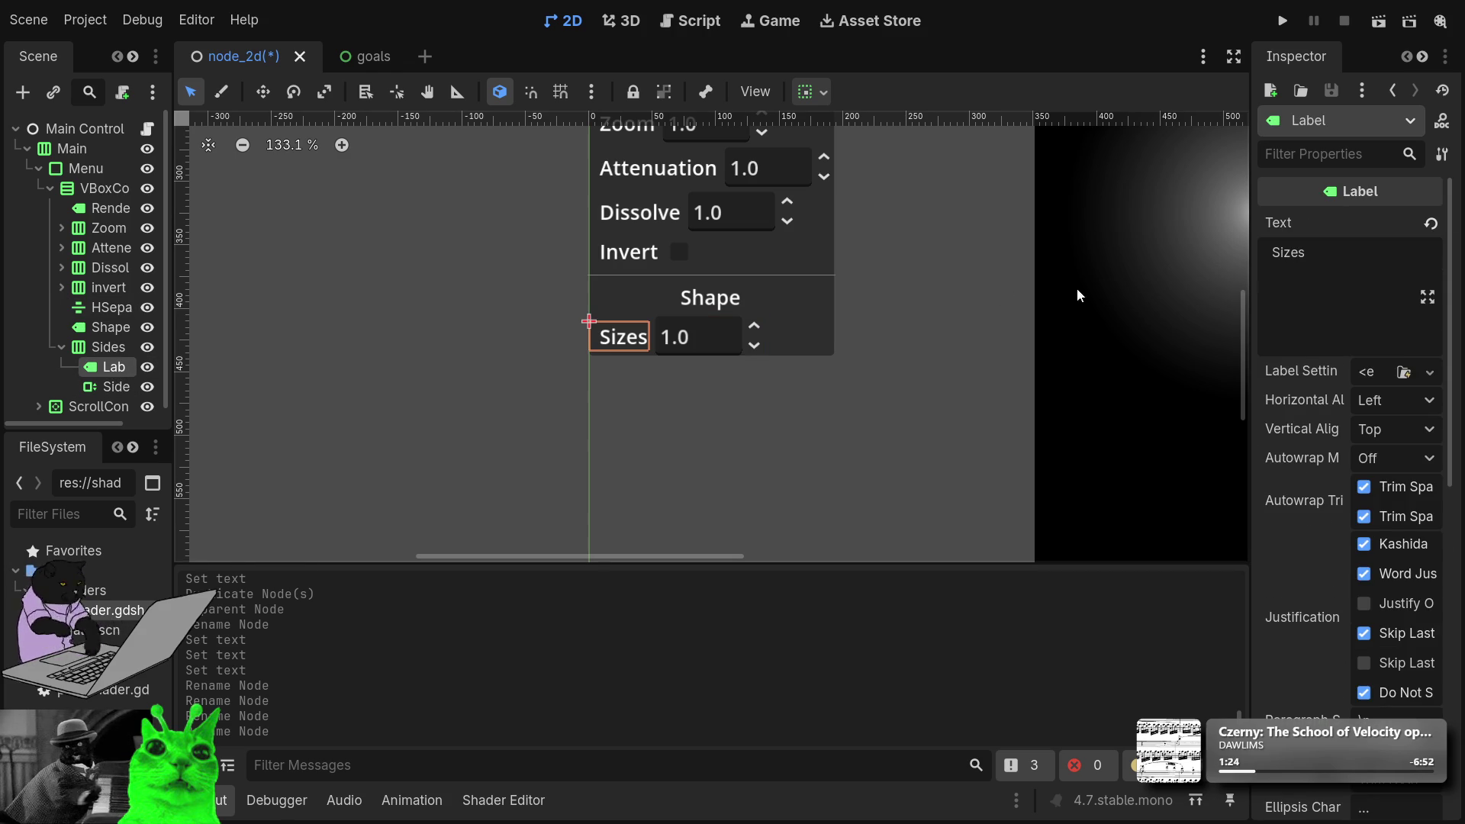
pyautogui.doubleClick(1302, 262)
pyautogui.write('Sides')
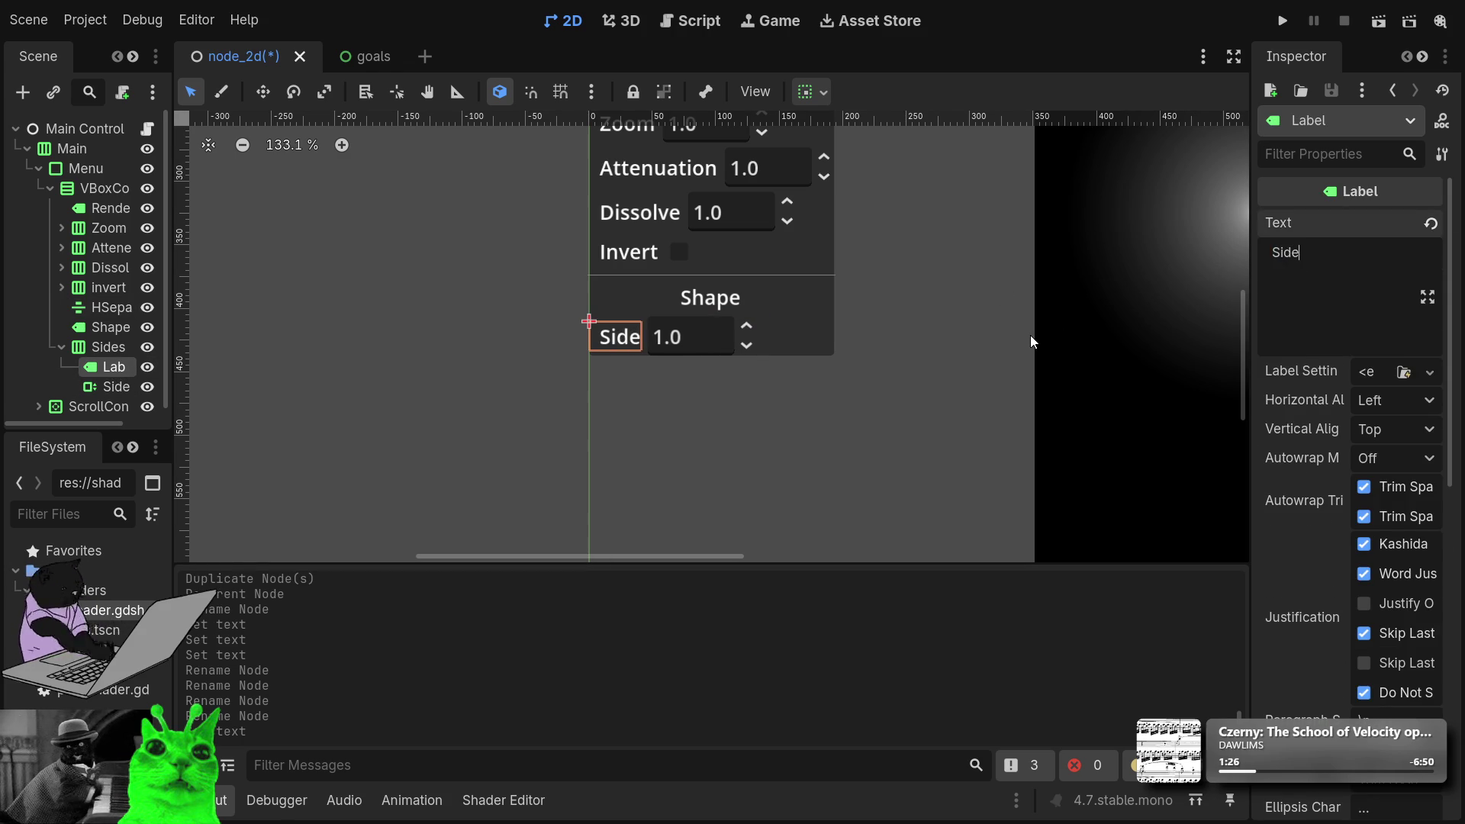
pyautogui.click(122, 386)
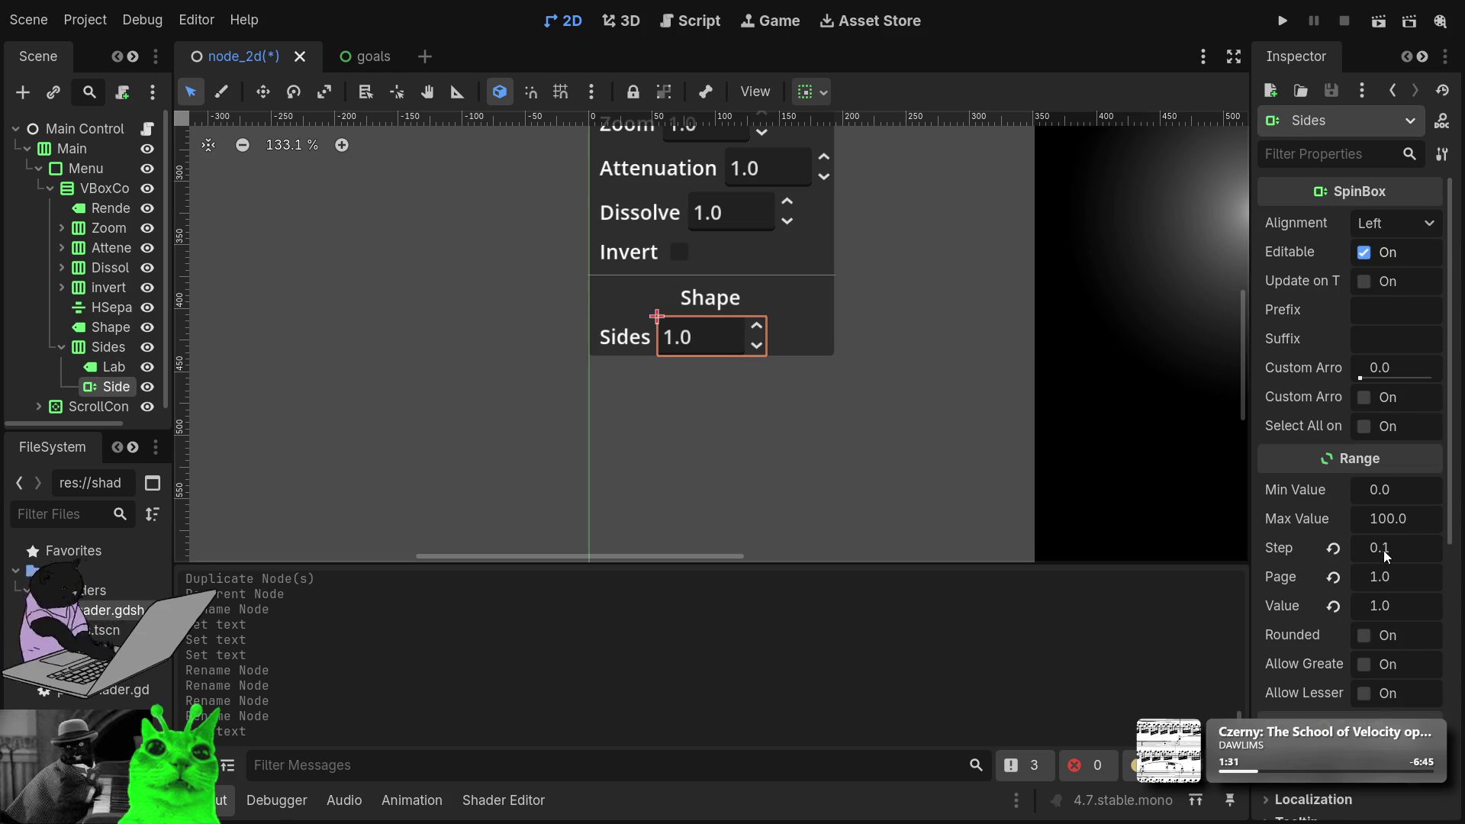
# Set the Sides spin box's Min Value to 2, Step to 1 and Value to 3.
pyautogui.click(1413, 490)
pyautogui.press('Return')
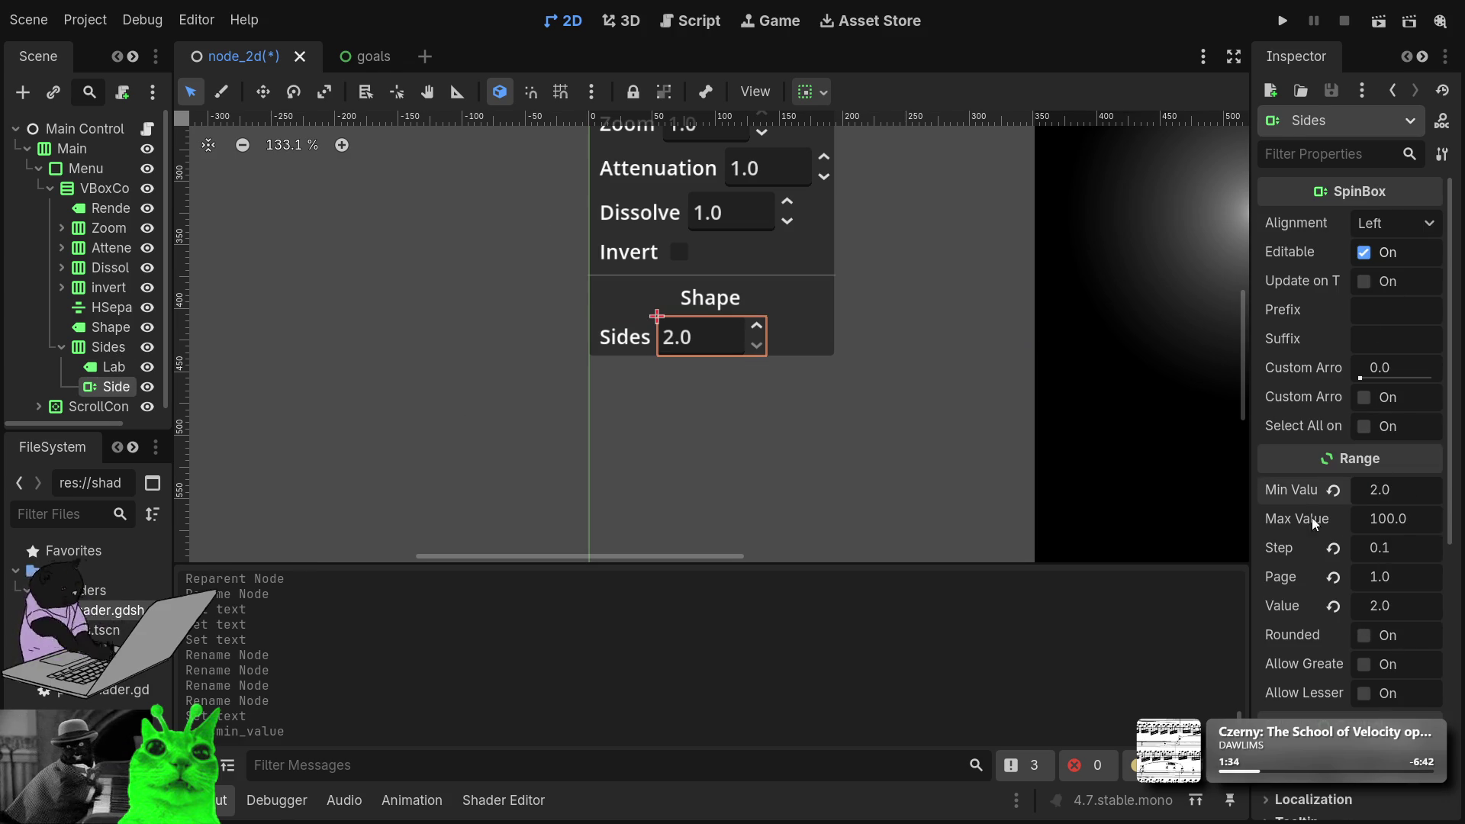
pyautogui.write('1')
pyautogui.press('Return')
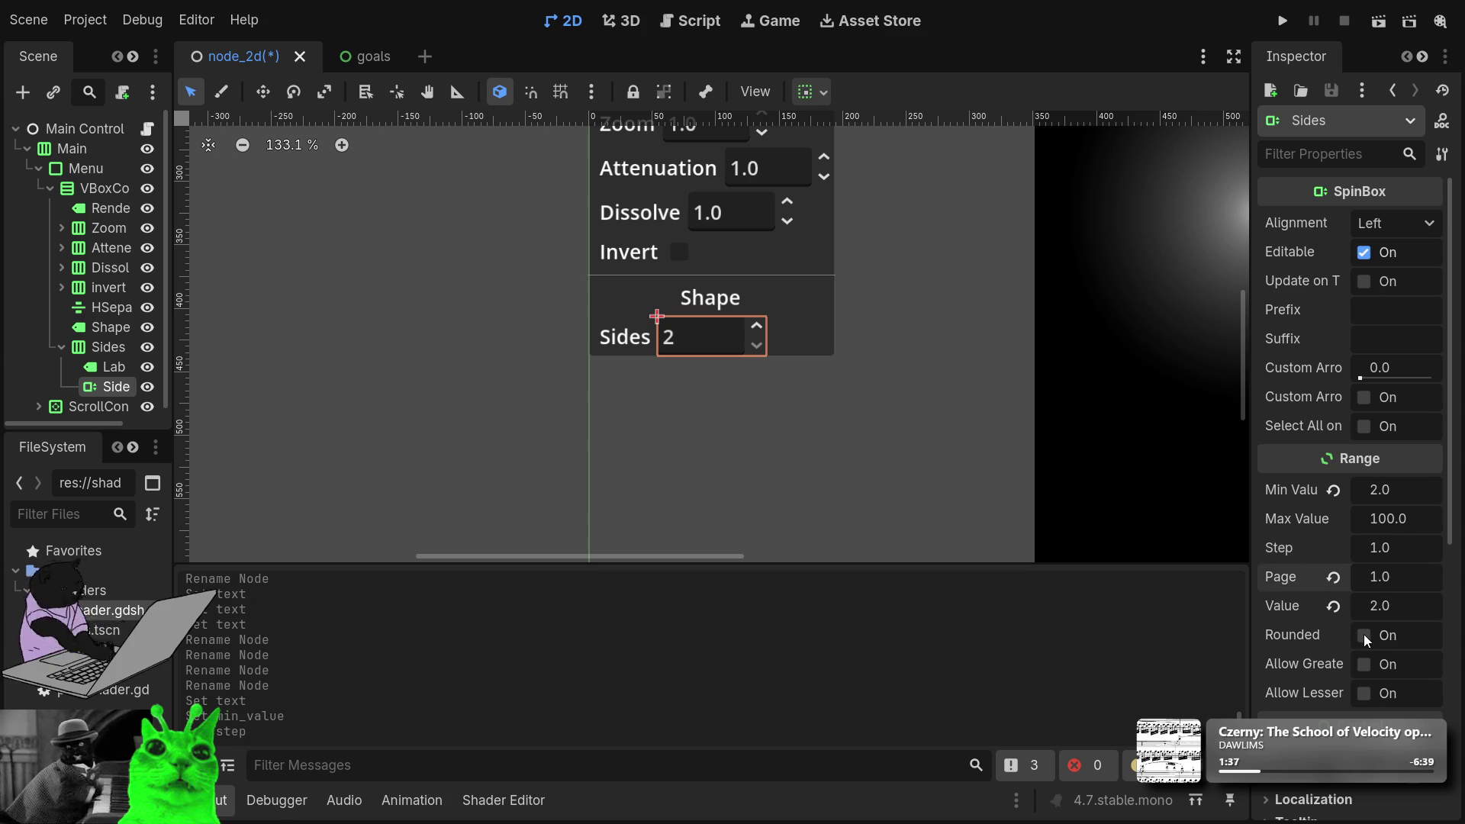
pyautogui.click(1409, 605)
pyautogui.write('3')
pyautogui.press('Return')
# Set the Sides spin box's Max Value to 360 and enable Rounded for whole numbers.
pyautogui.click(1384, 521)
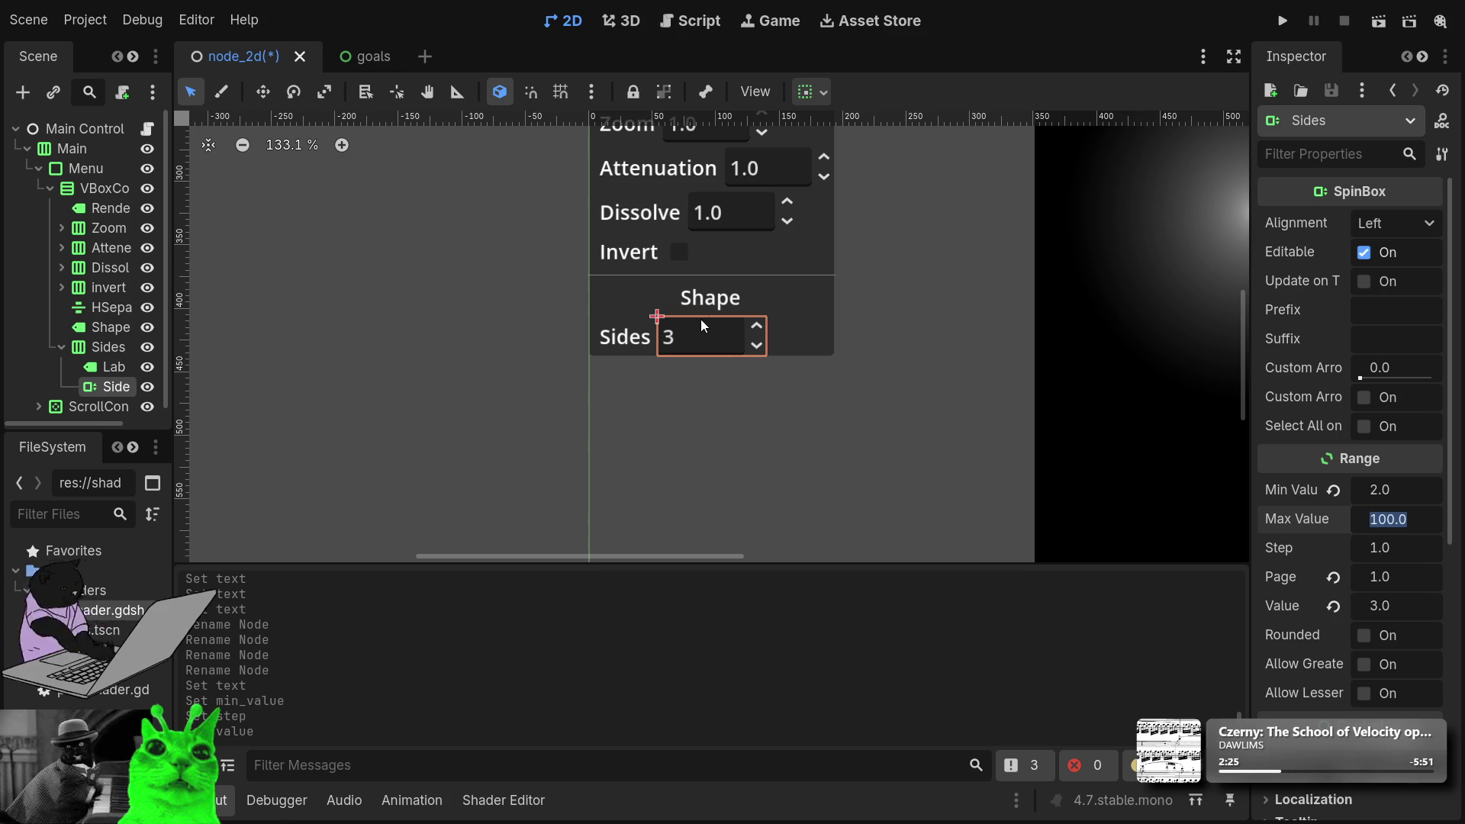
pyautogui.click(737, 327)
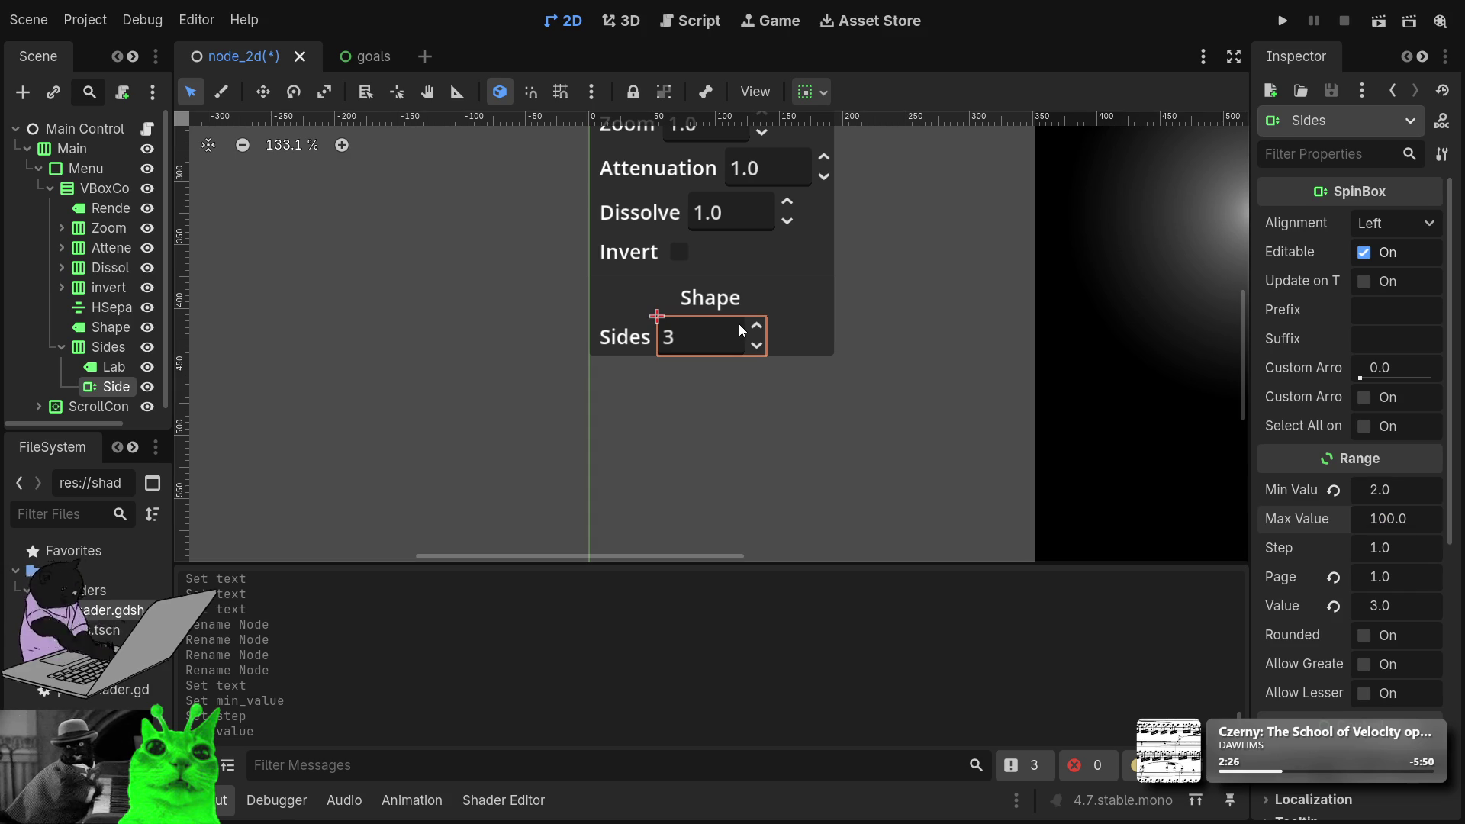
pyautogui.click(1392, 516)
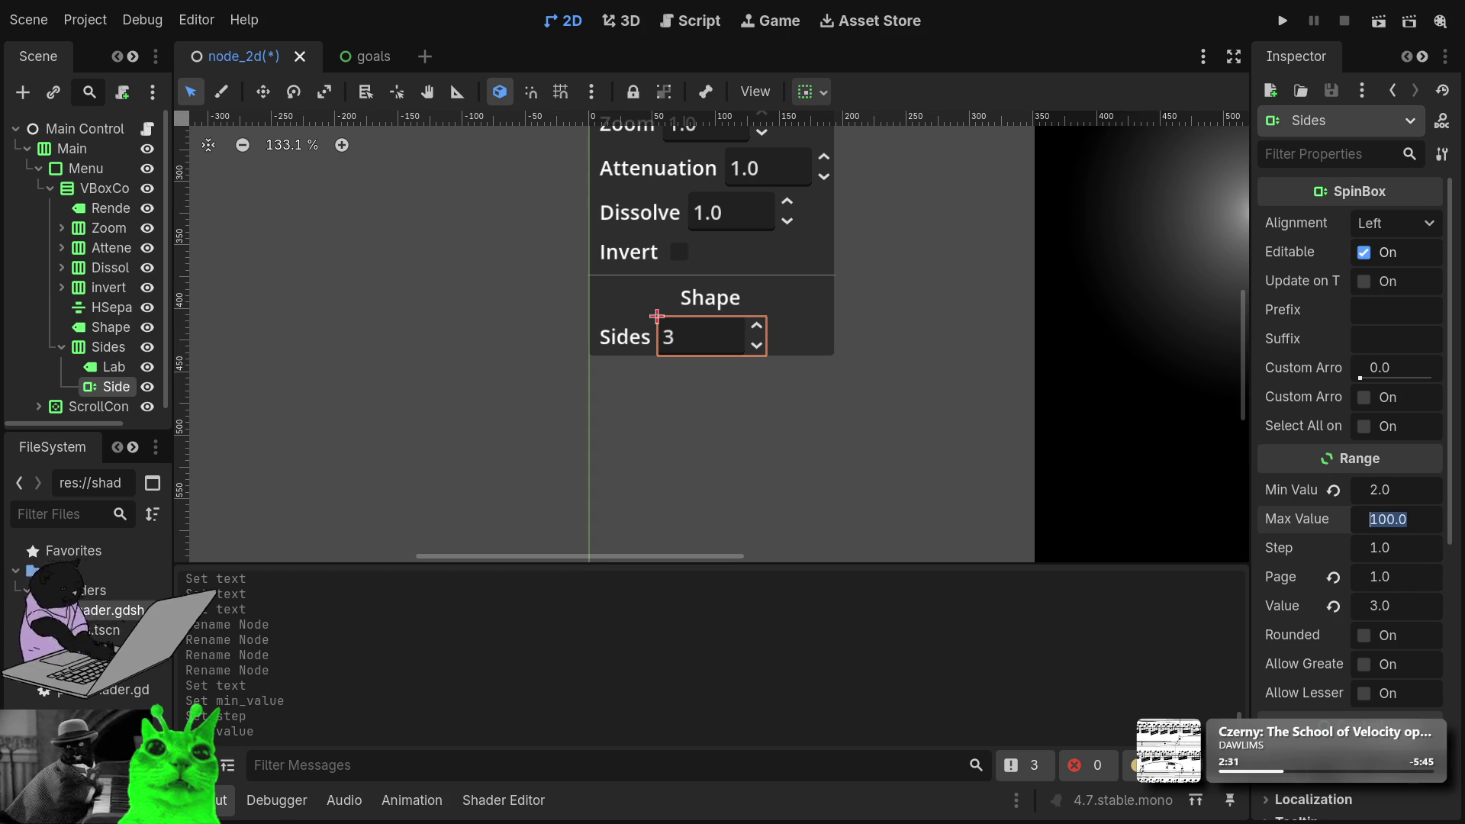
pyautogui.write('360')
pyautogui.press('Return')
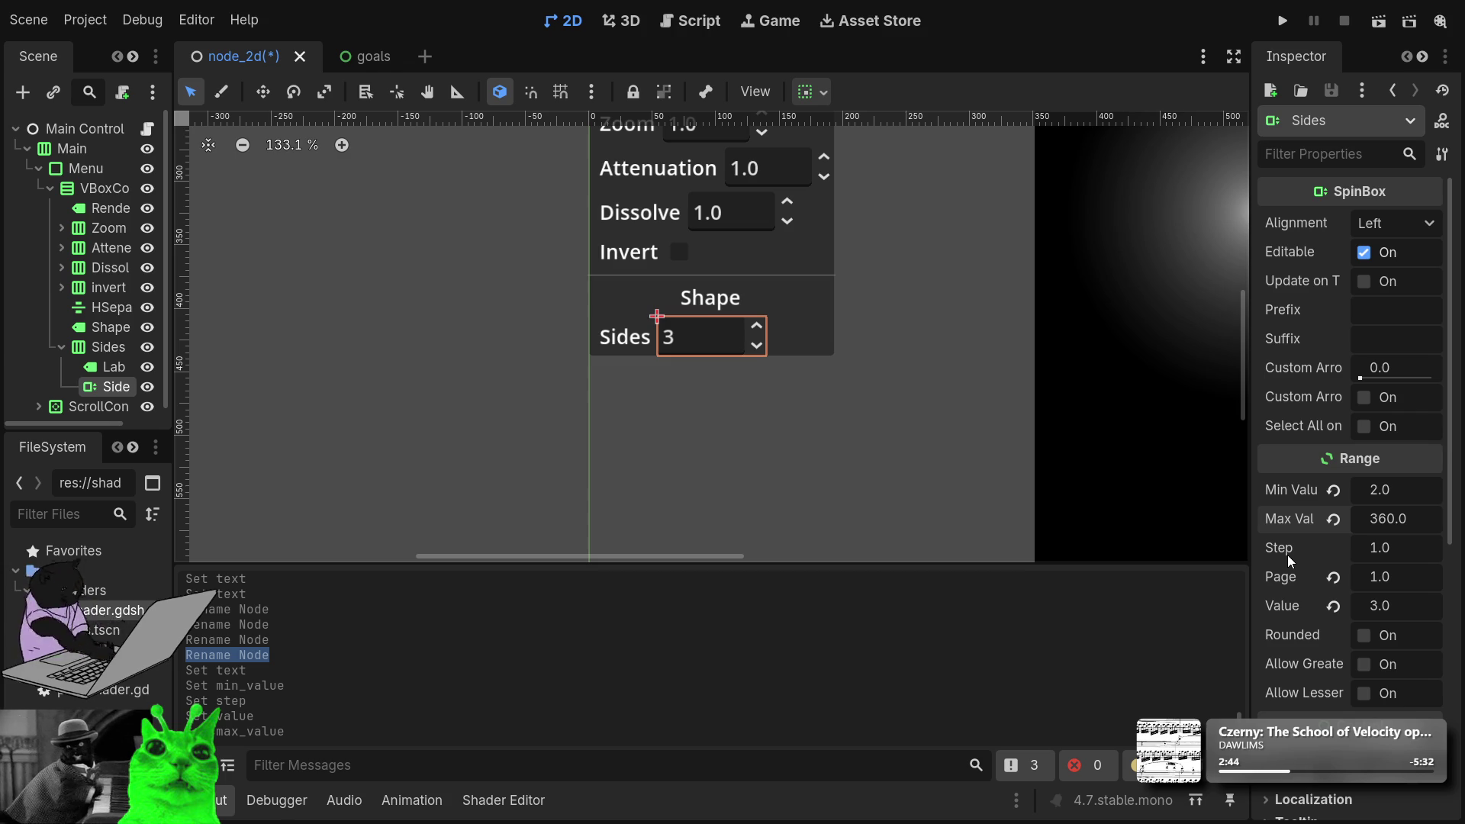
pyautogui.click(1359, 638)
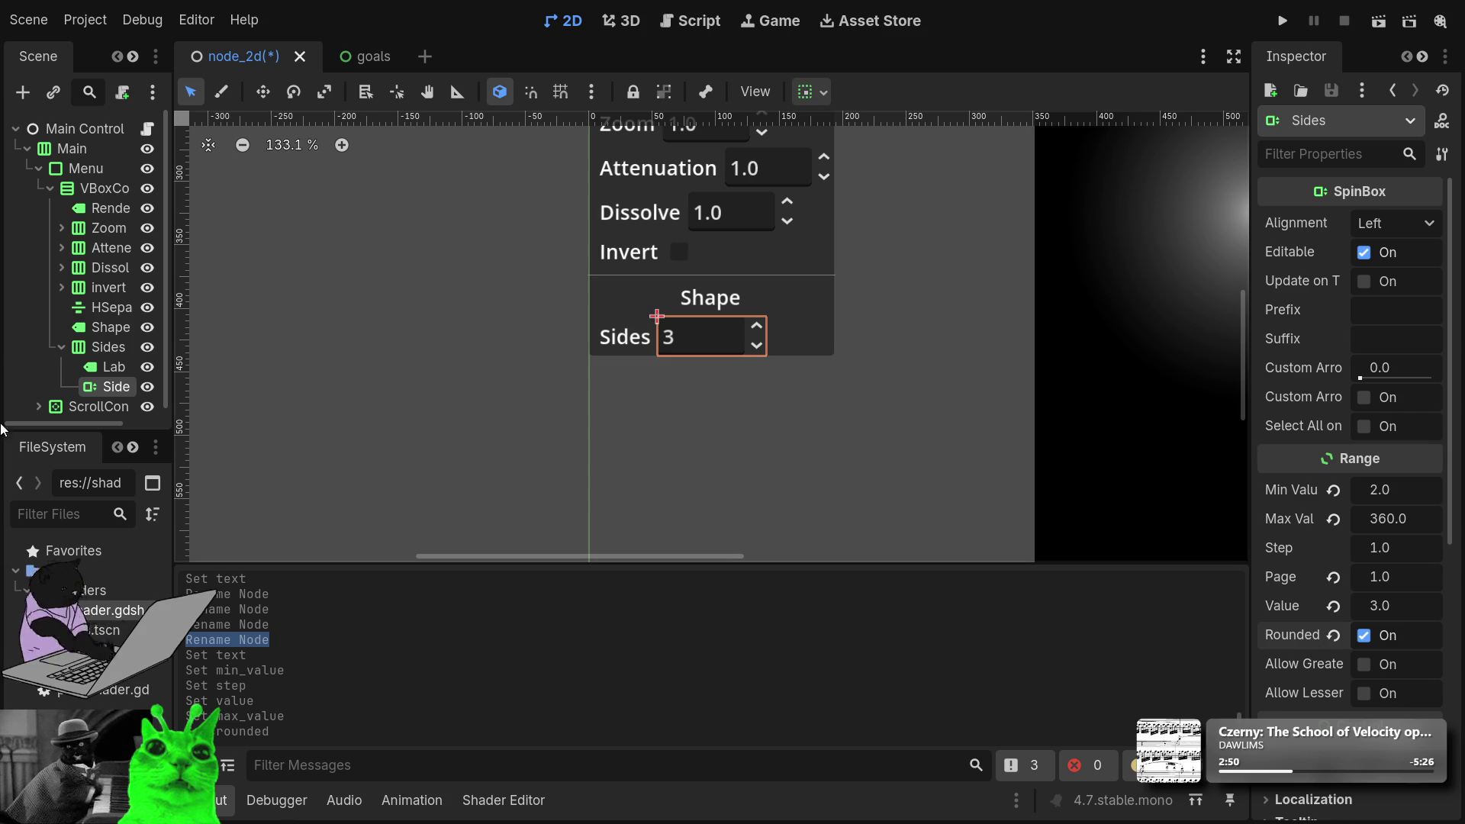
pyautogui.scroll(-1, 90, 380)
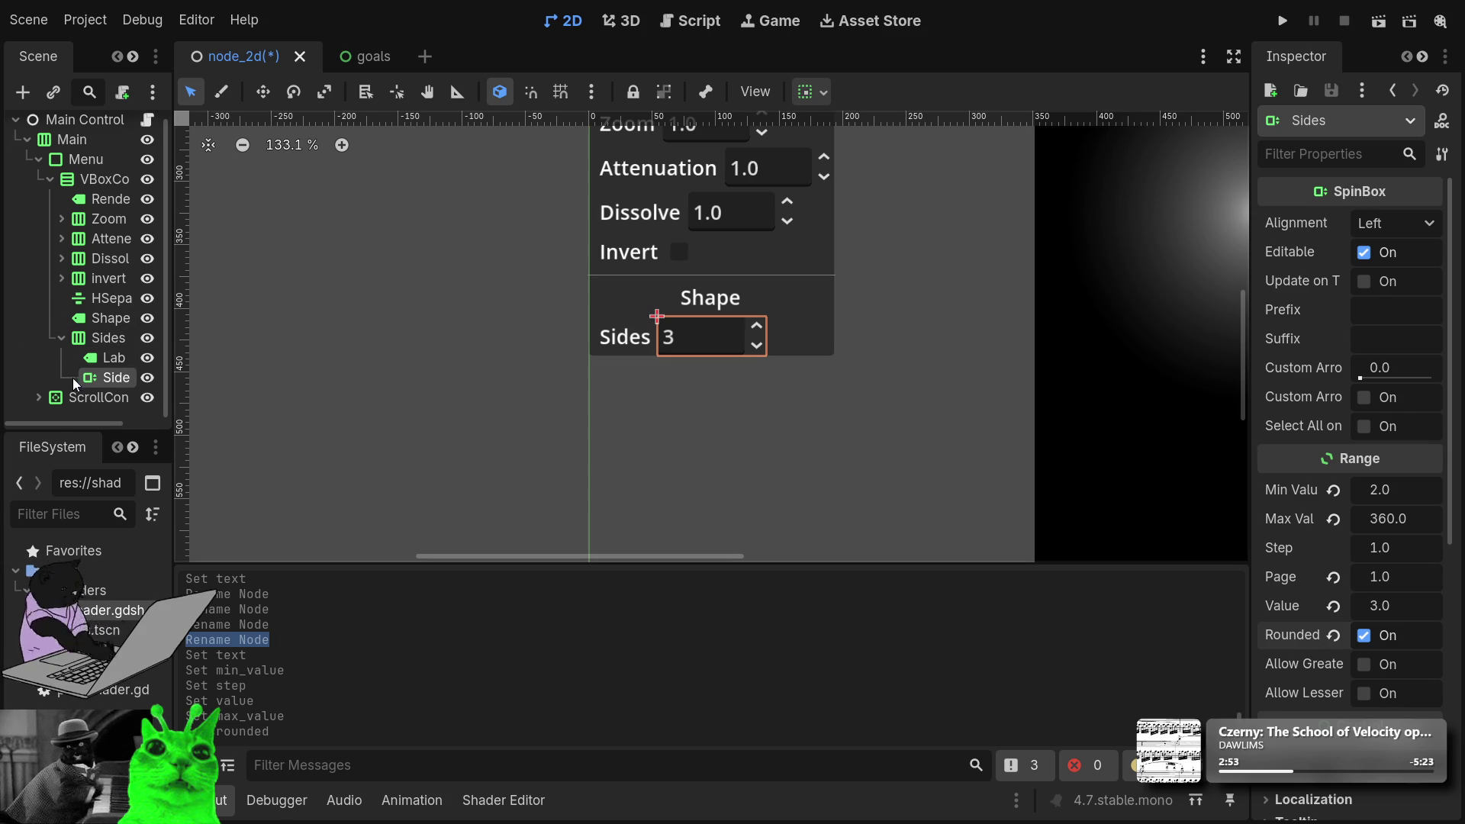
pyautogui.click(61, 339)
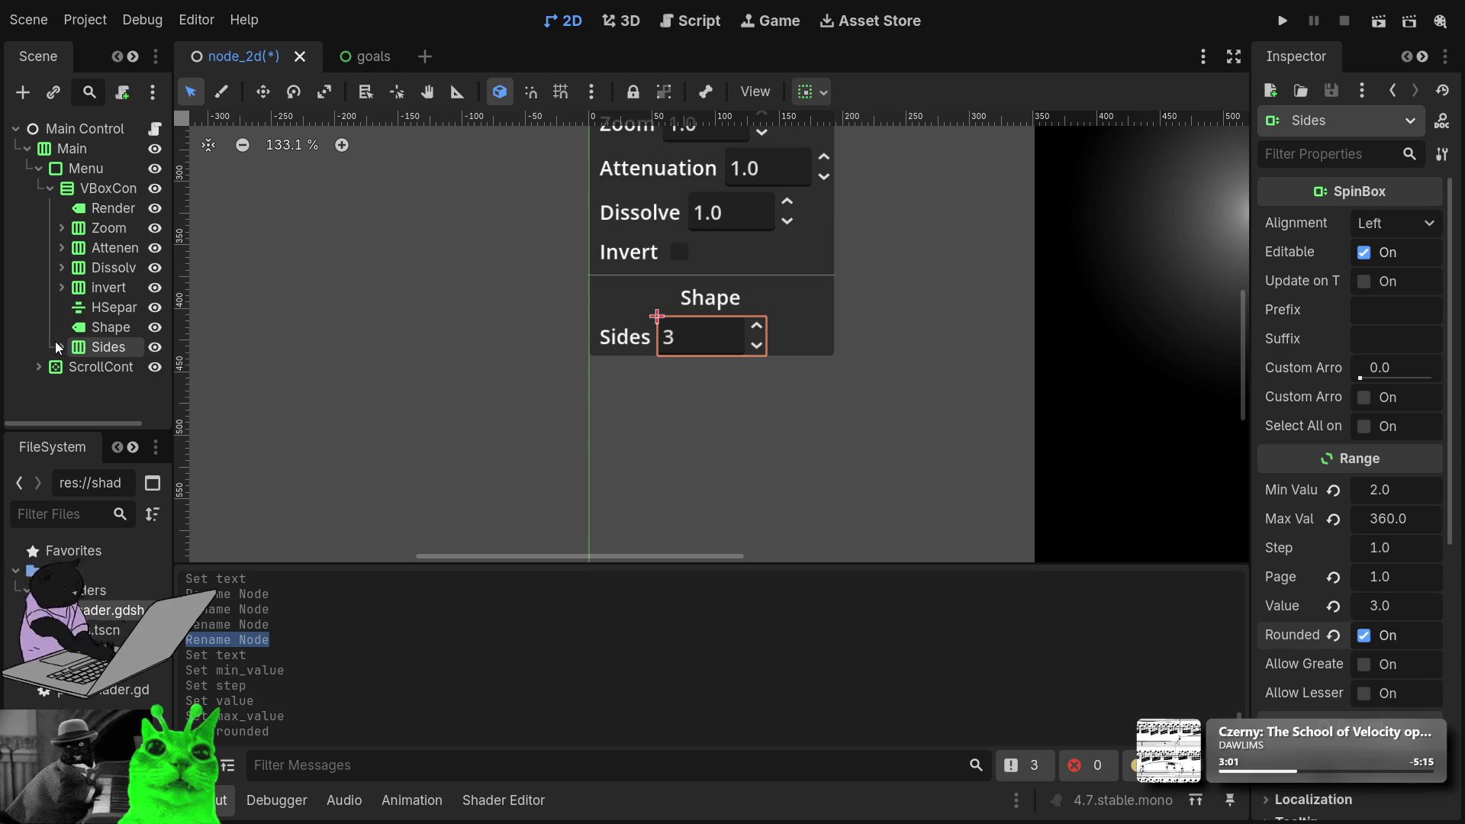
pyautogui.click(358, 56)
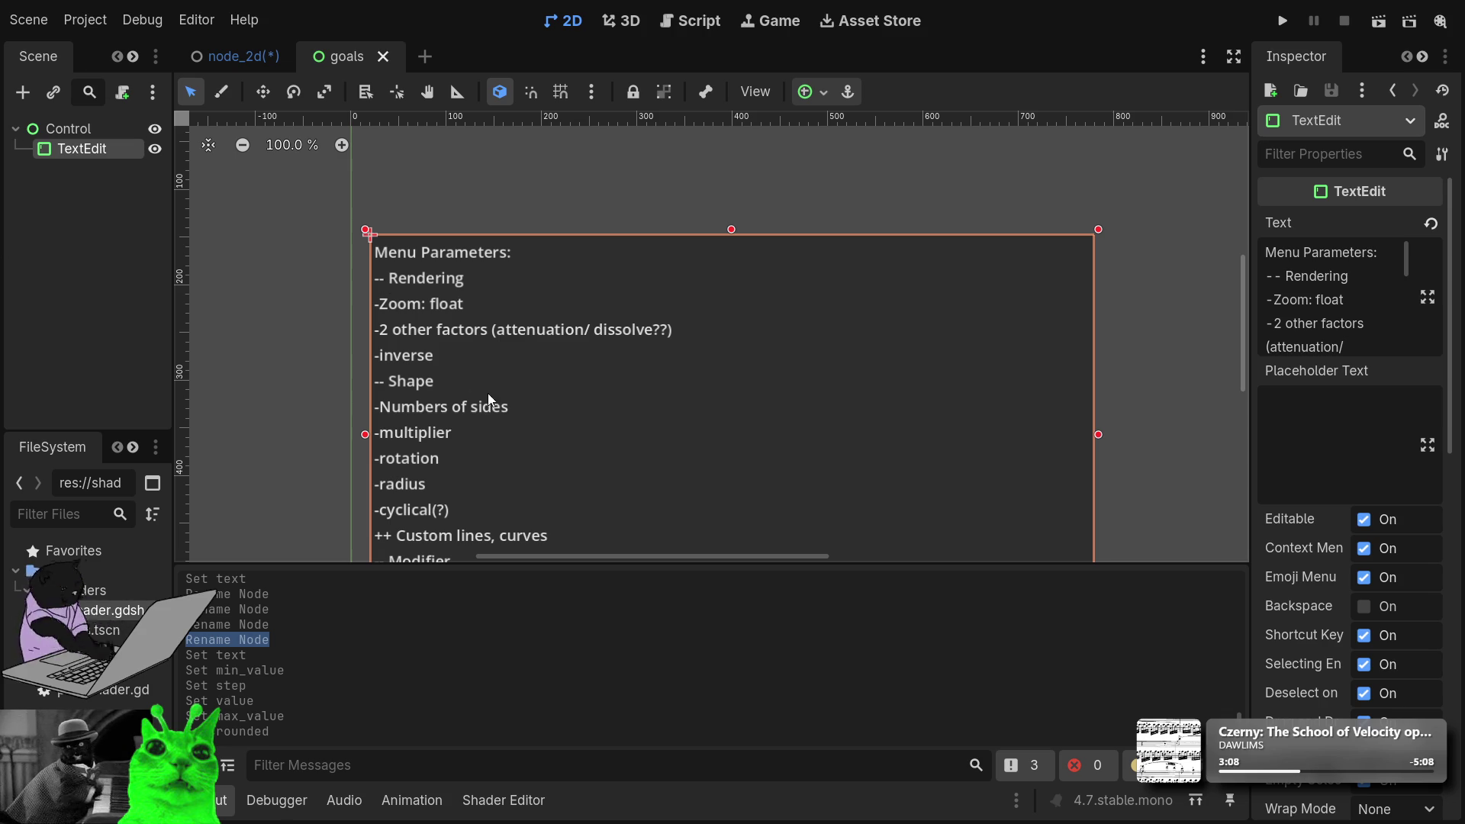
# Review the Menu Parameters notes in the goals scene, then return to the node_2d scene.
pyautogui.scroll(-1, 496, 482)
pyautogui.scroll(1, 497, 479)
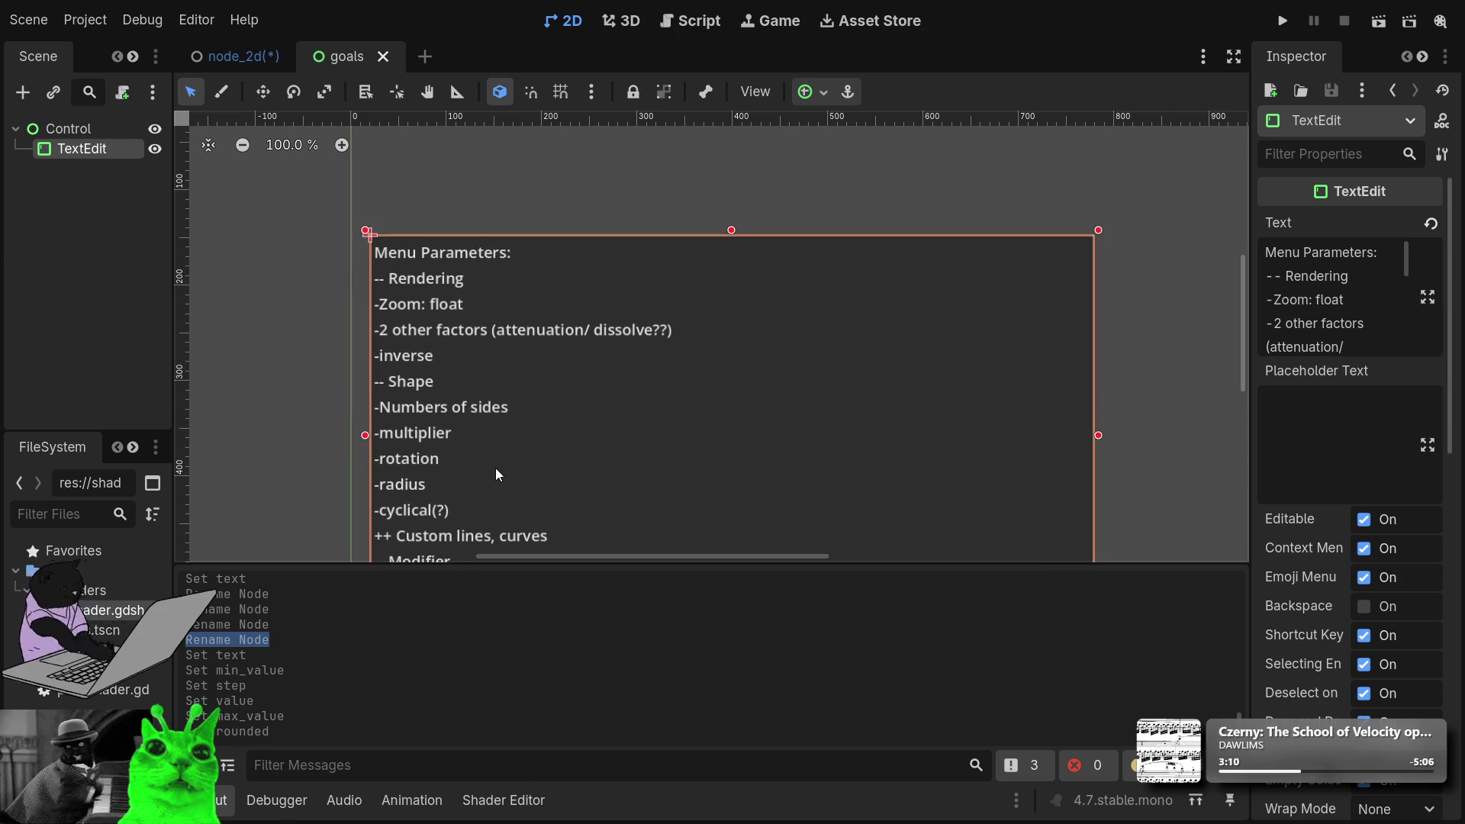
pyautogui.click(229, 60)
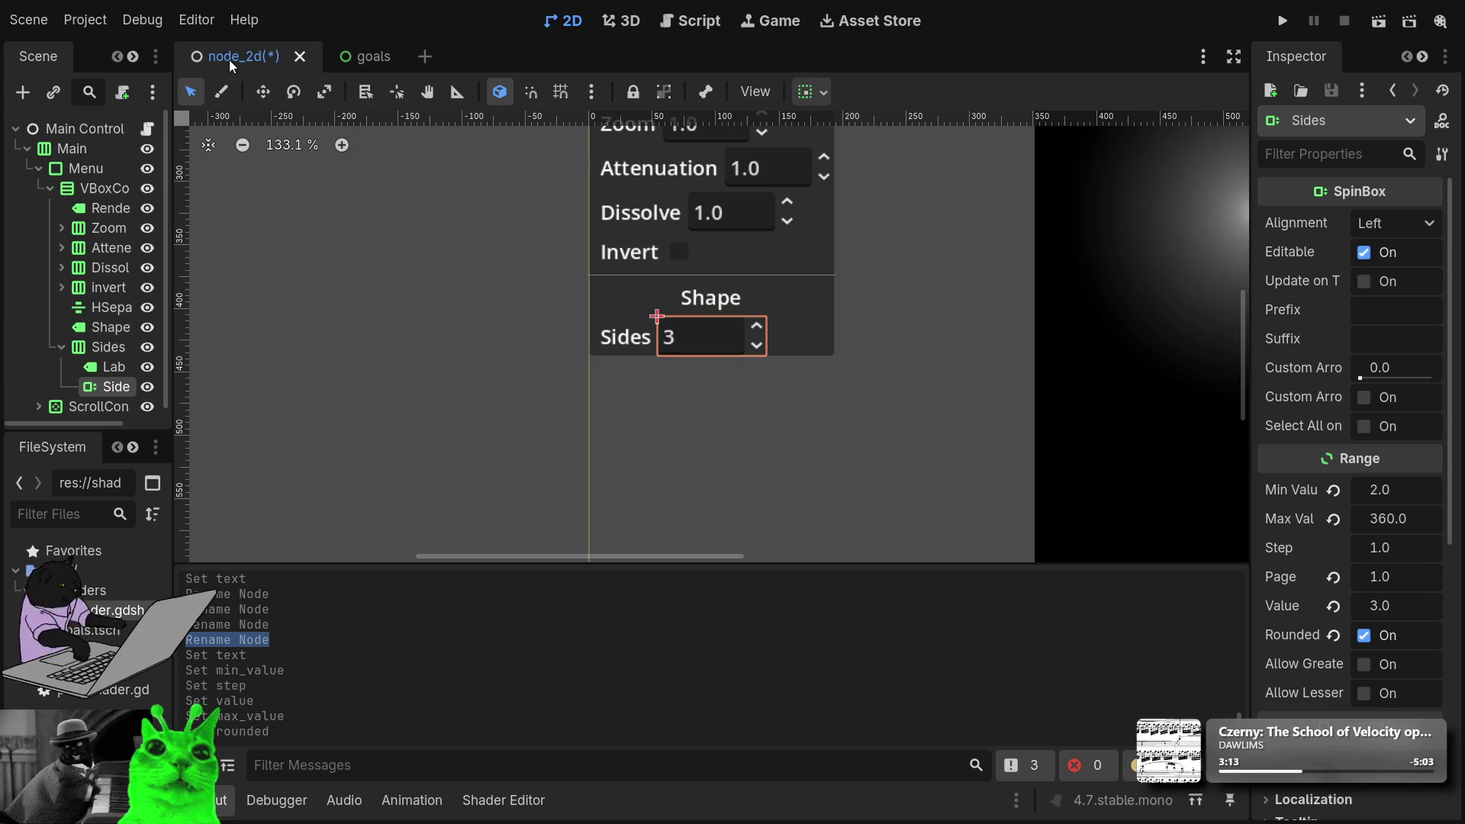
# Undo the accidental Sides spin box duplicates, leaving one spin box with value 3.
pyautogui.click(61, 347)
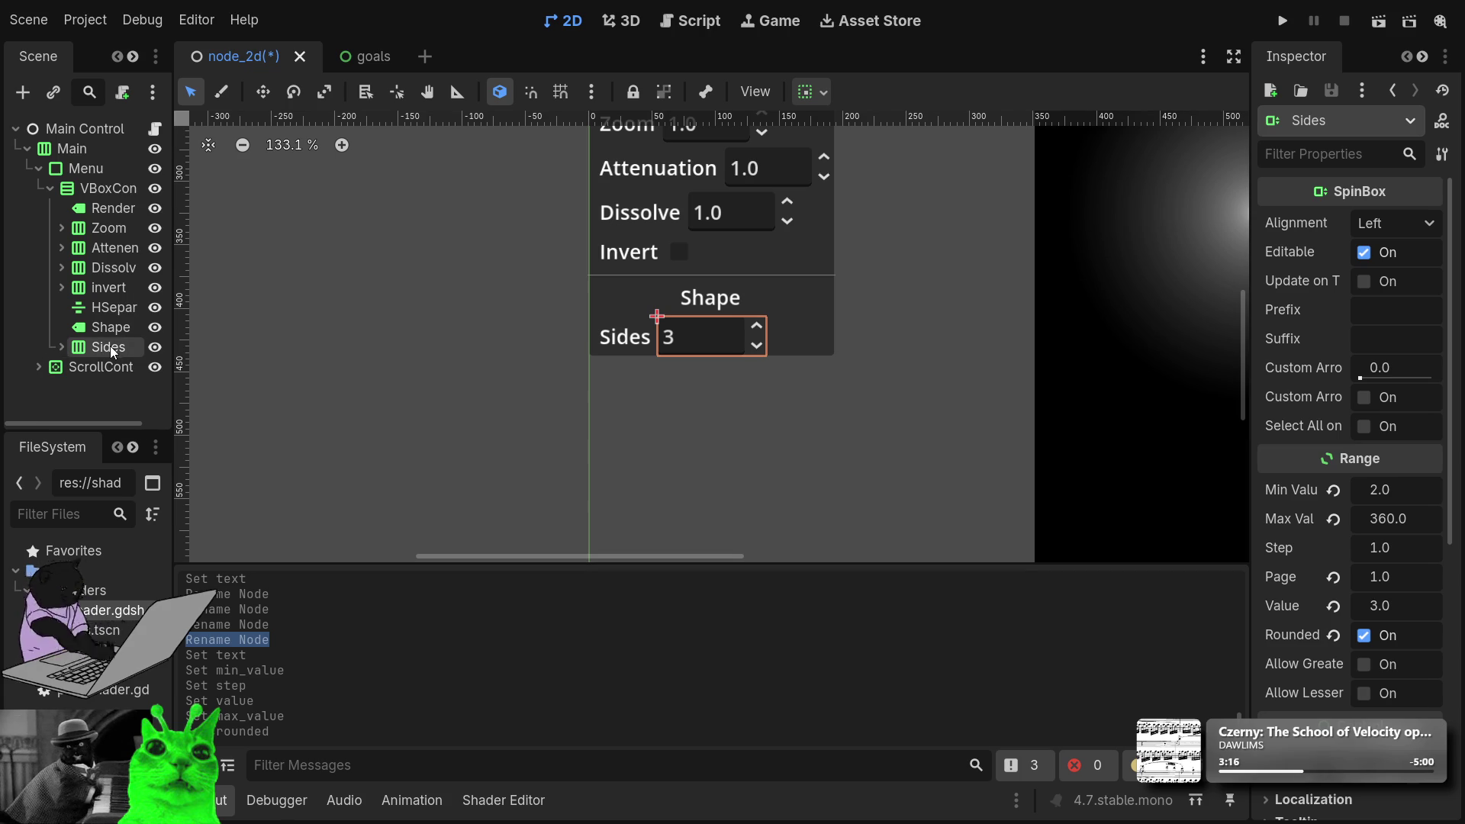
pyautogui.hotkey('ctrl', 'd')
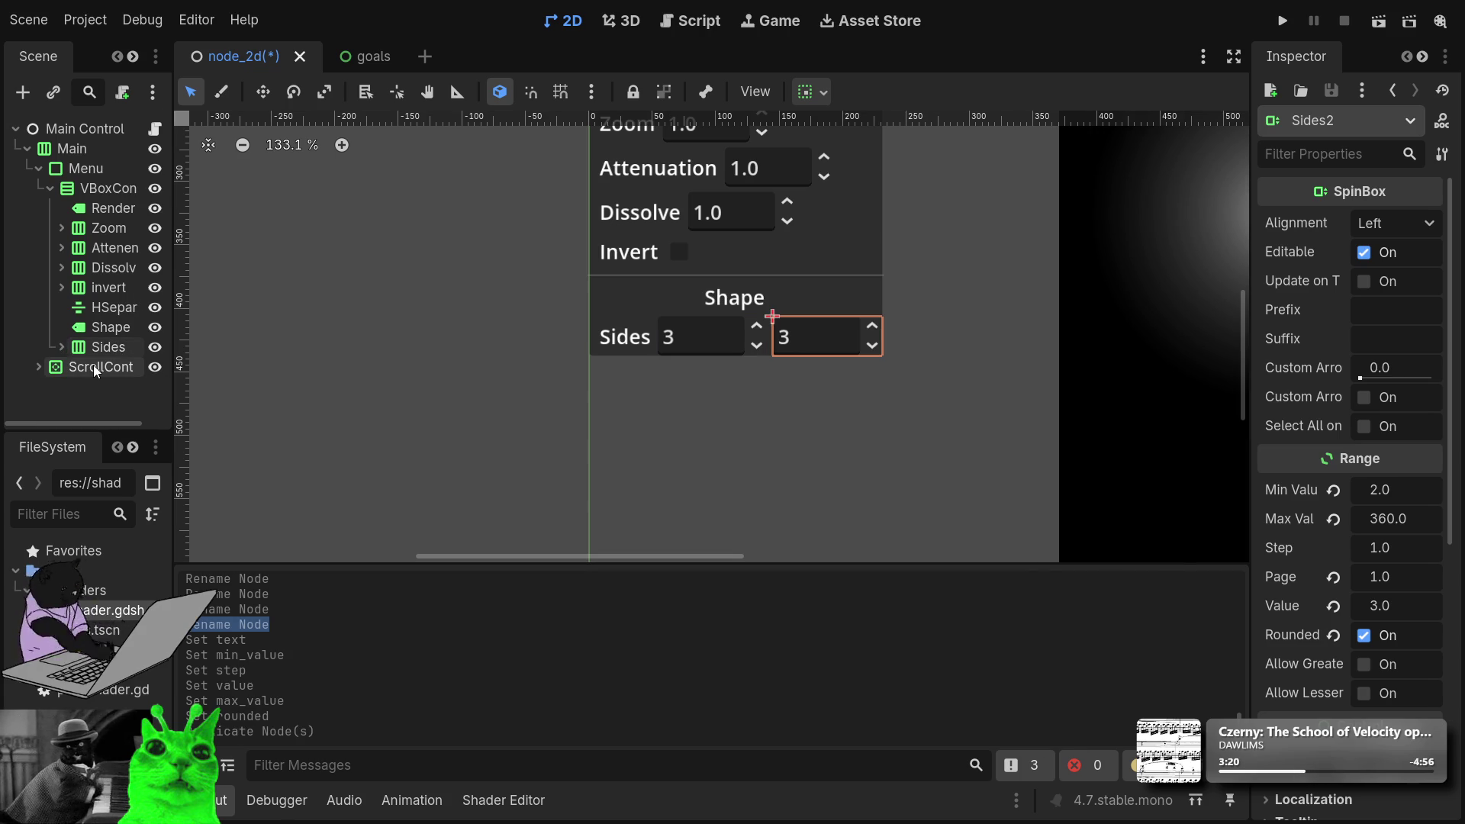
pyautogui.hotkey('ctrl', 'd')
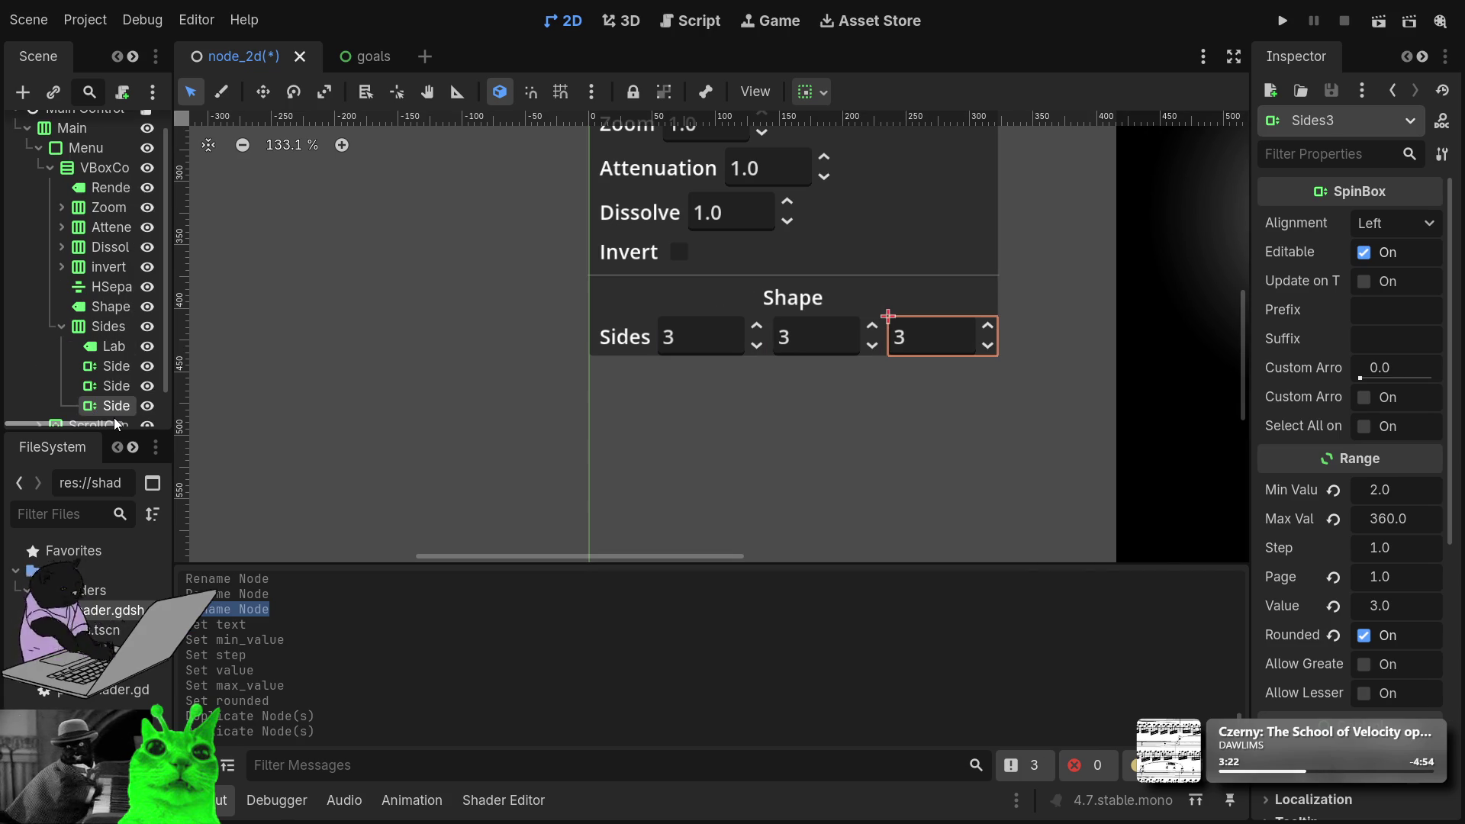
pyautogui.scroll(-1, 61, 339)
pyautogui.hotkey('ctrl', 'z')
pyautogui.hotkey('ctrl', 'z')
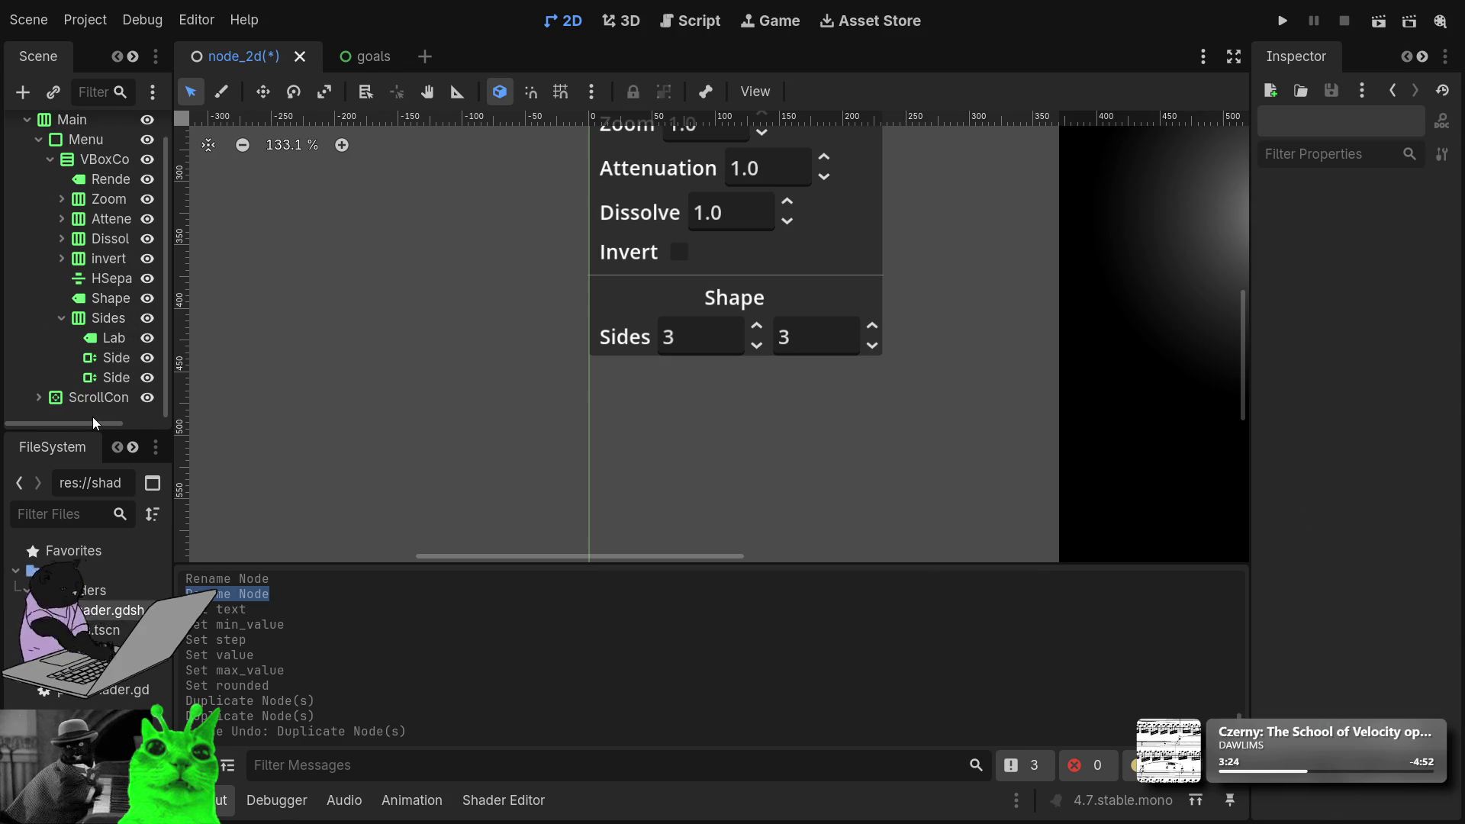
pyautogui.click(59, 338)
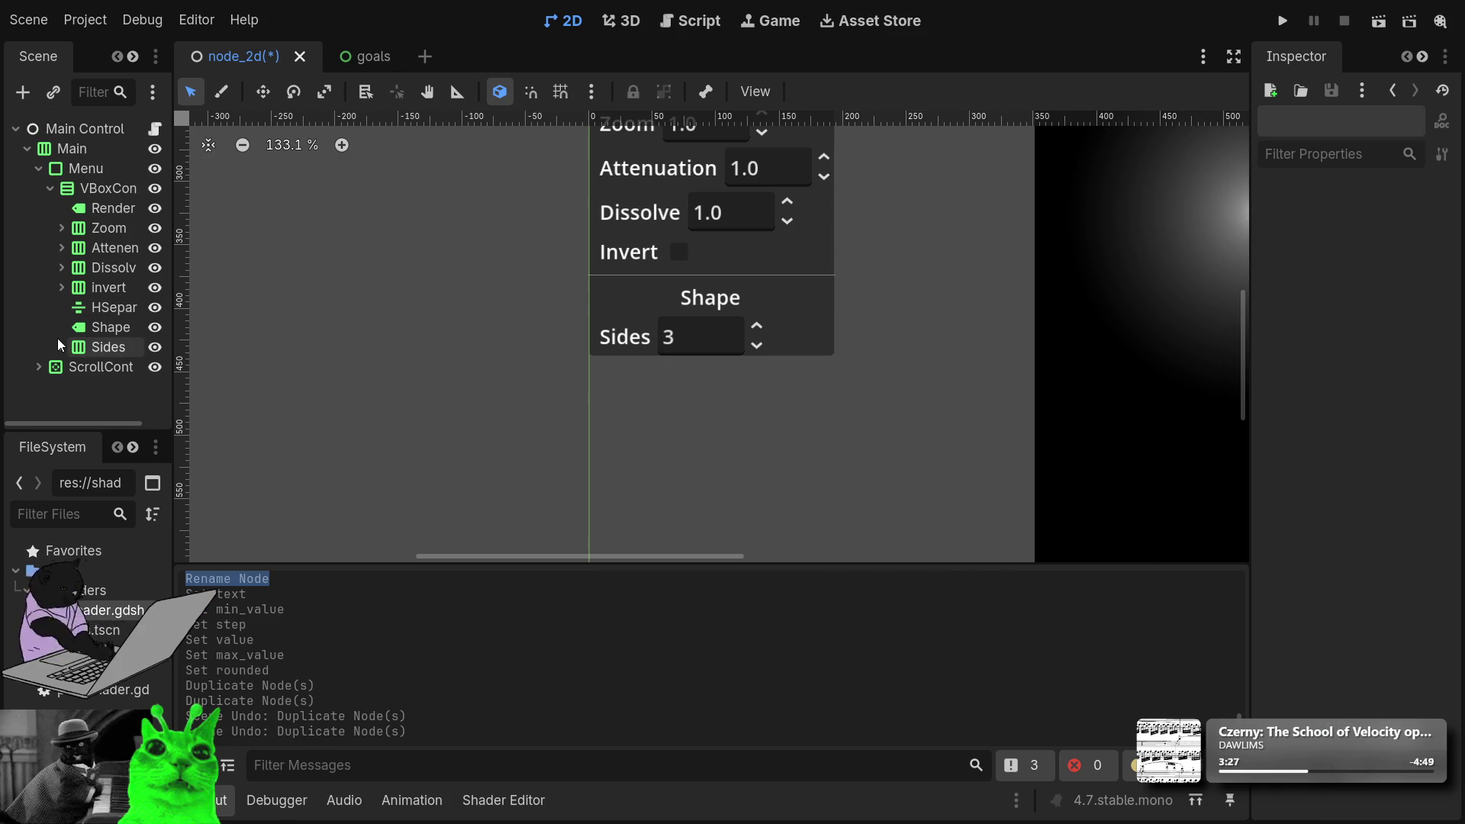
pyautogui.click(97, 348)
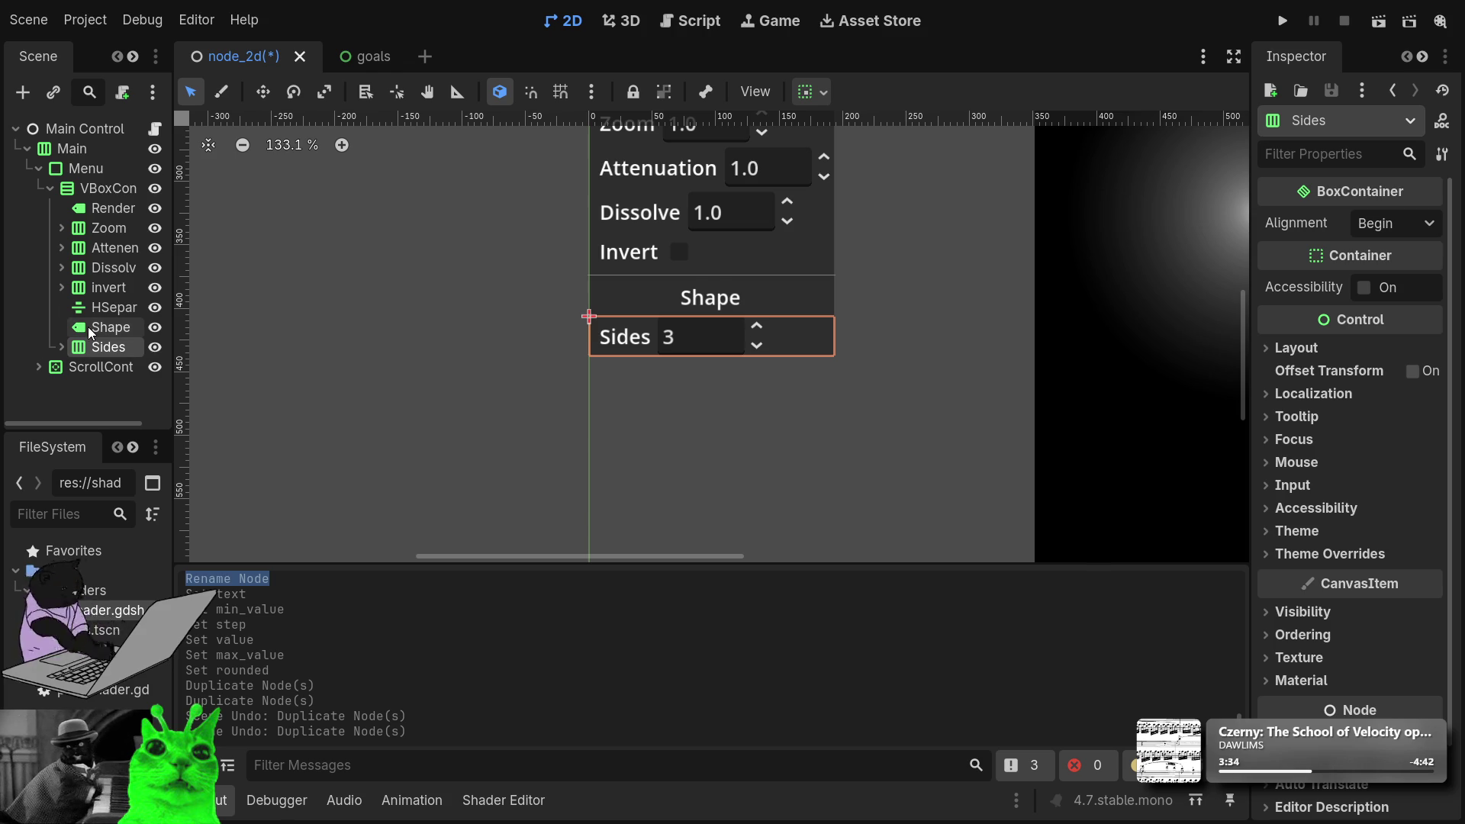
# Duplicate the Sides row three times under Shape.
pyautogui.hotkey('ctrl', 'd')
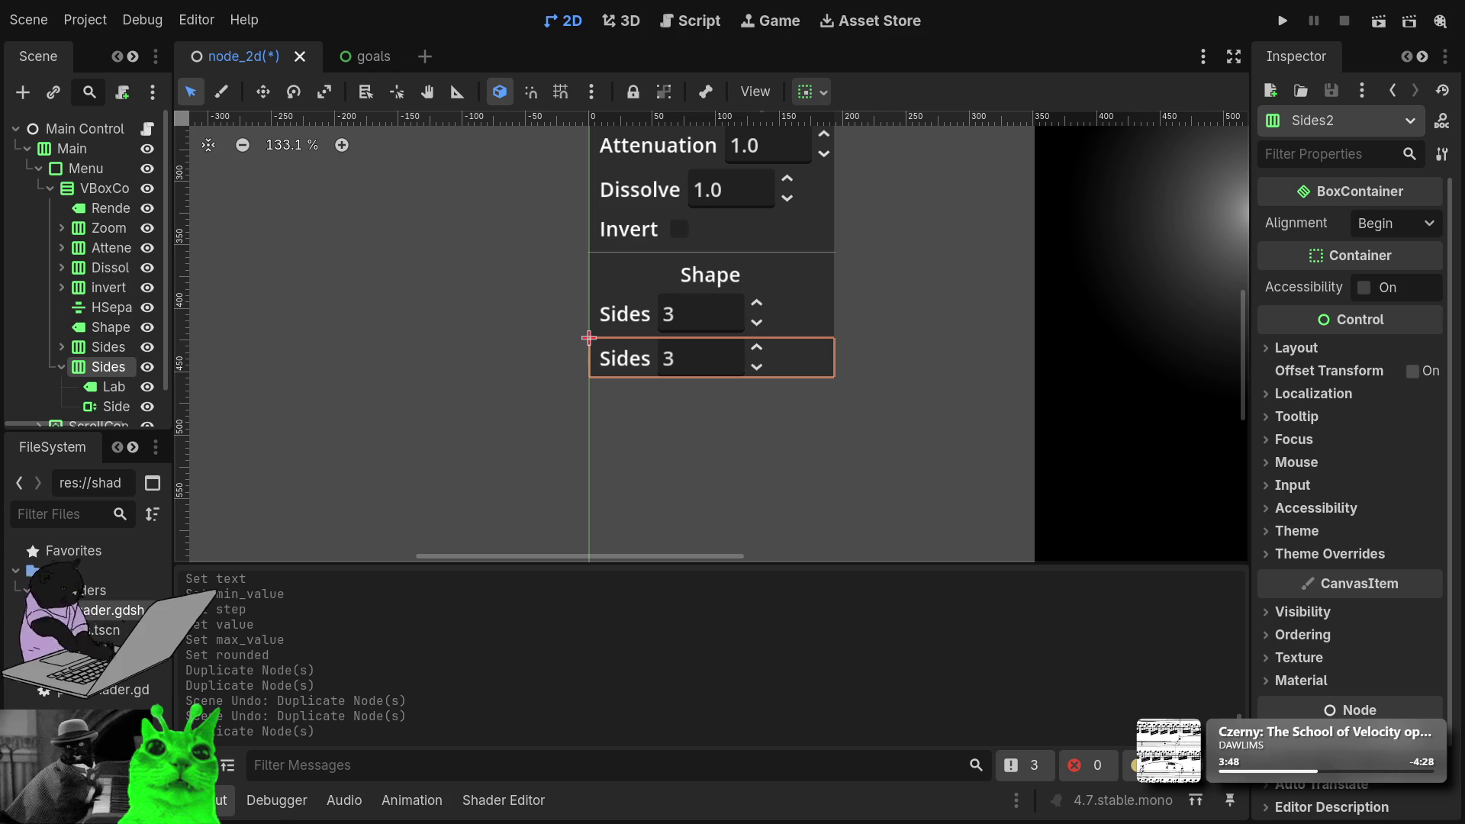
pyautogui.click(61, 367)
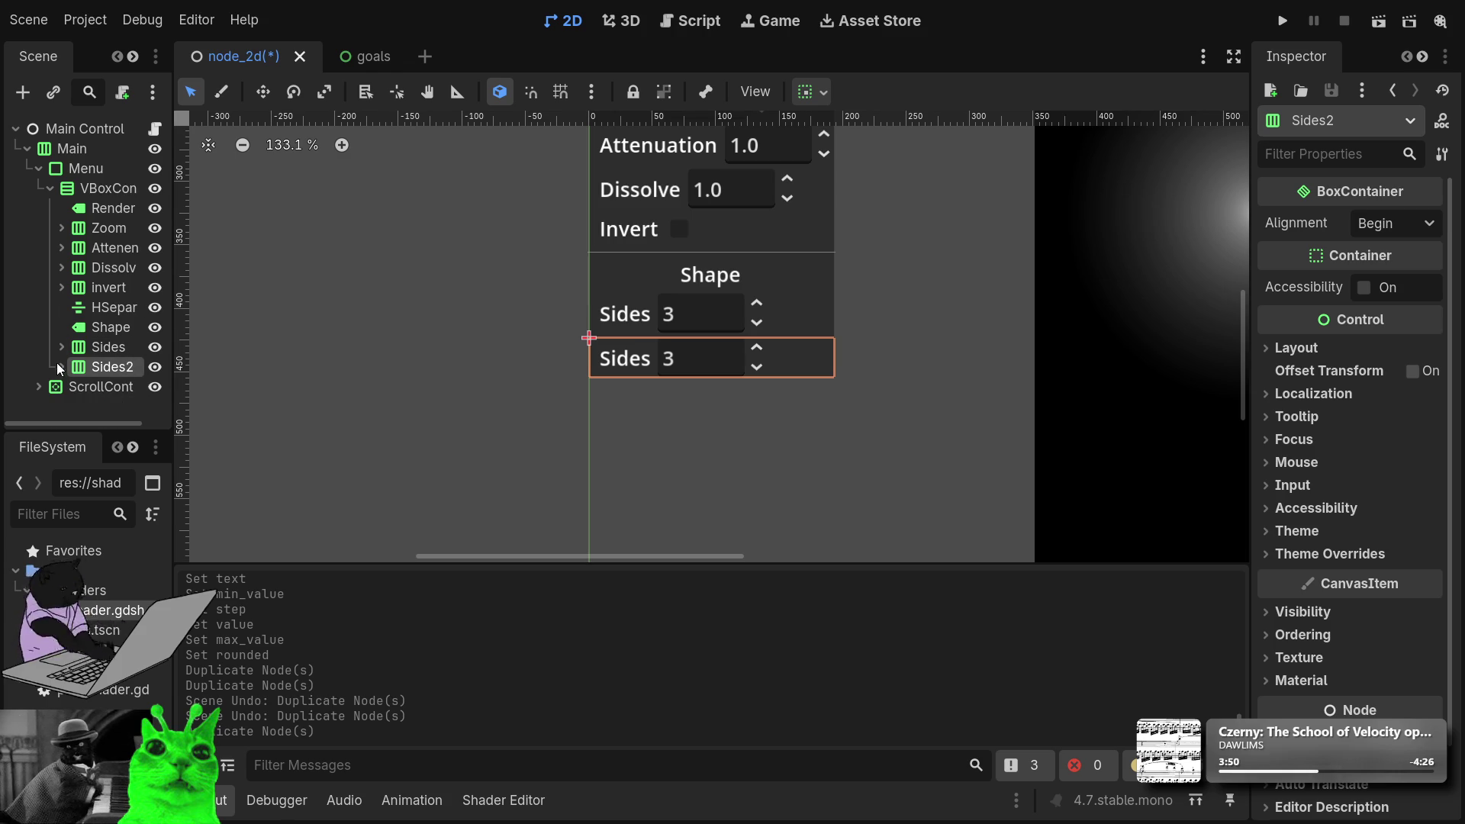
pyautogui.hotkey('ctrl', 'd')
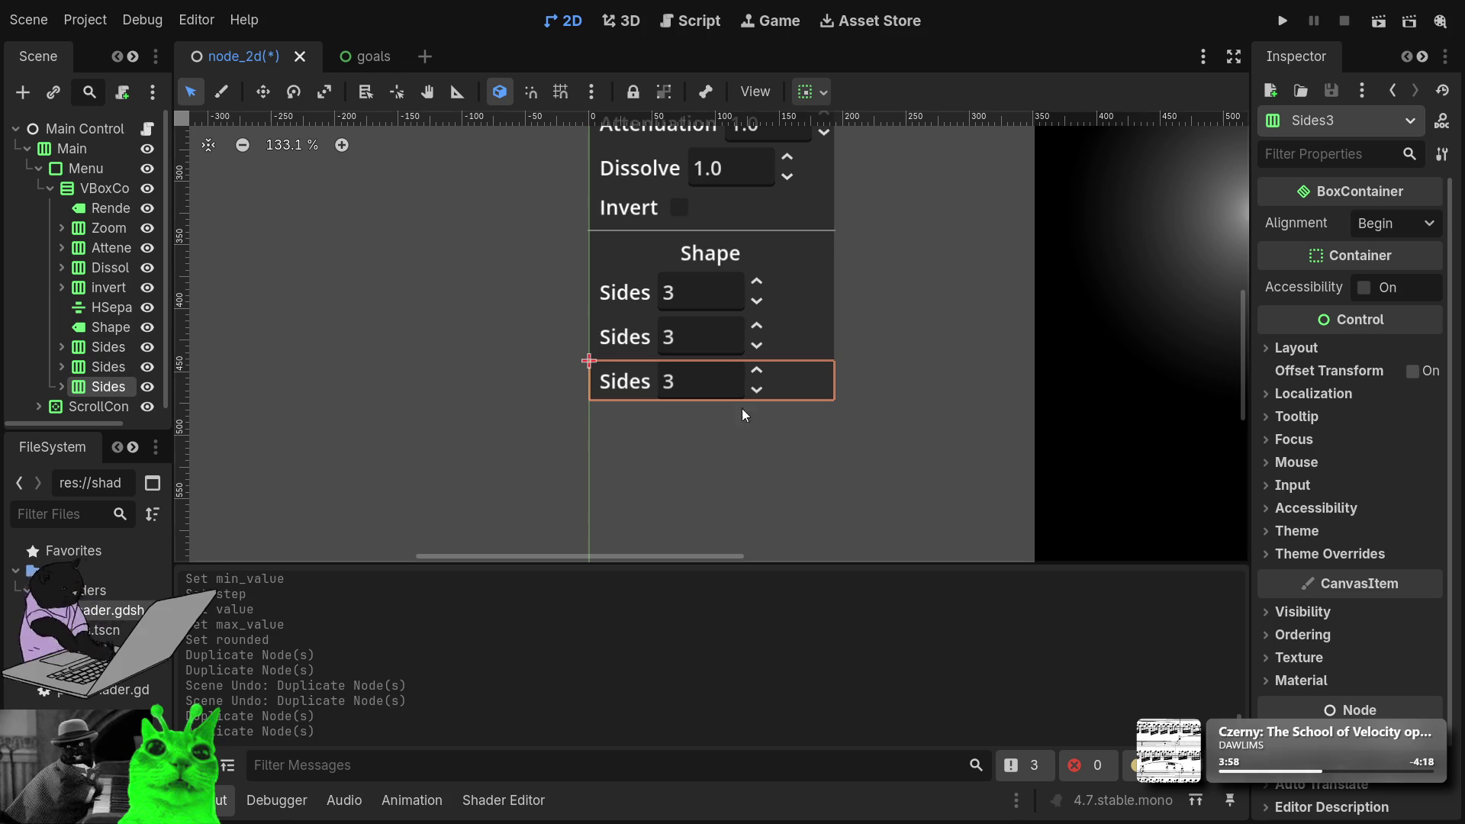
pyautogui.hotkey('ctrl', 'd')
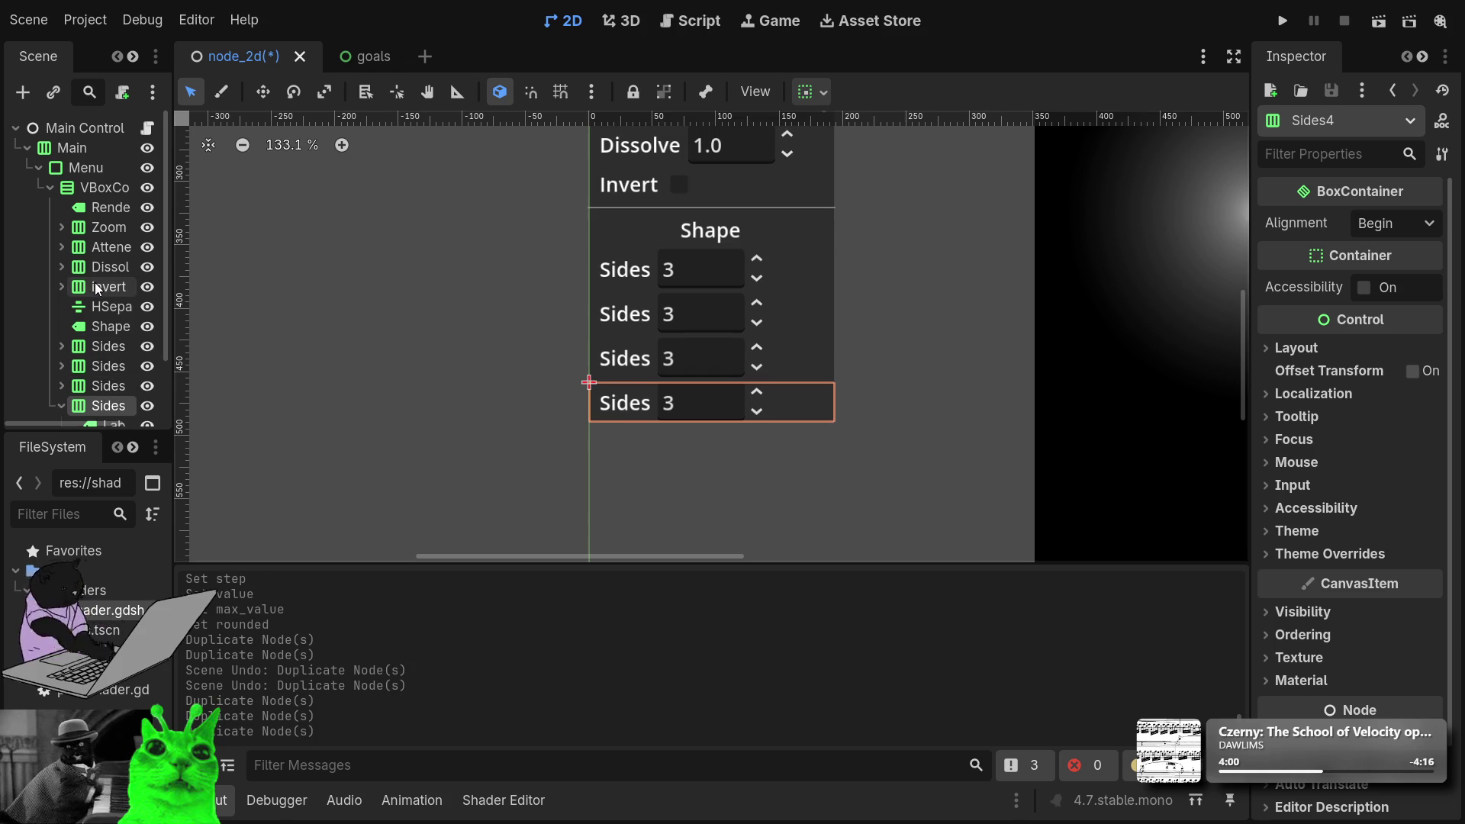
pyautogui.click(112, 348)
# Rename the second row and its spin box to Multiplier.
pyautogui.click(115, 364)
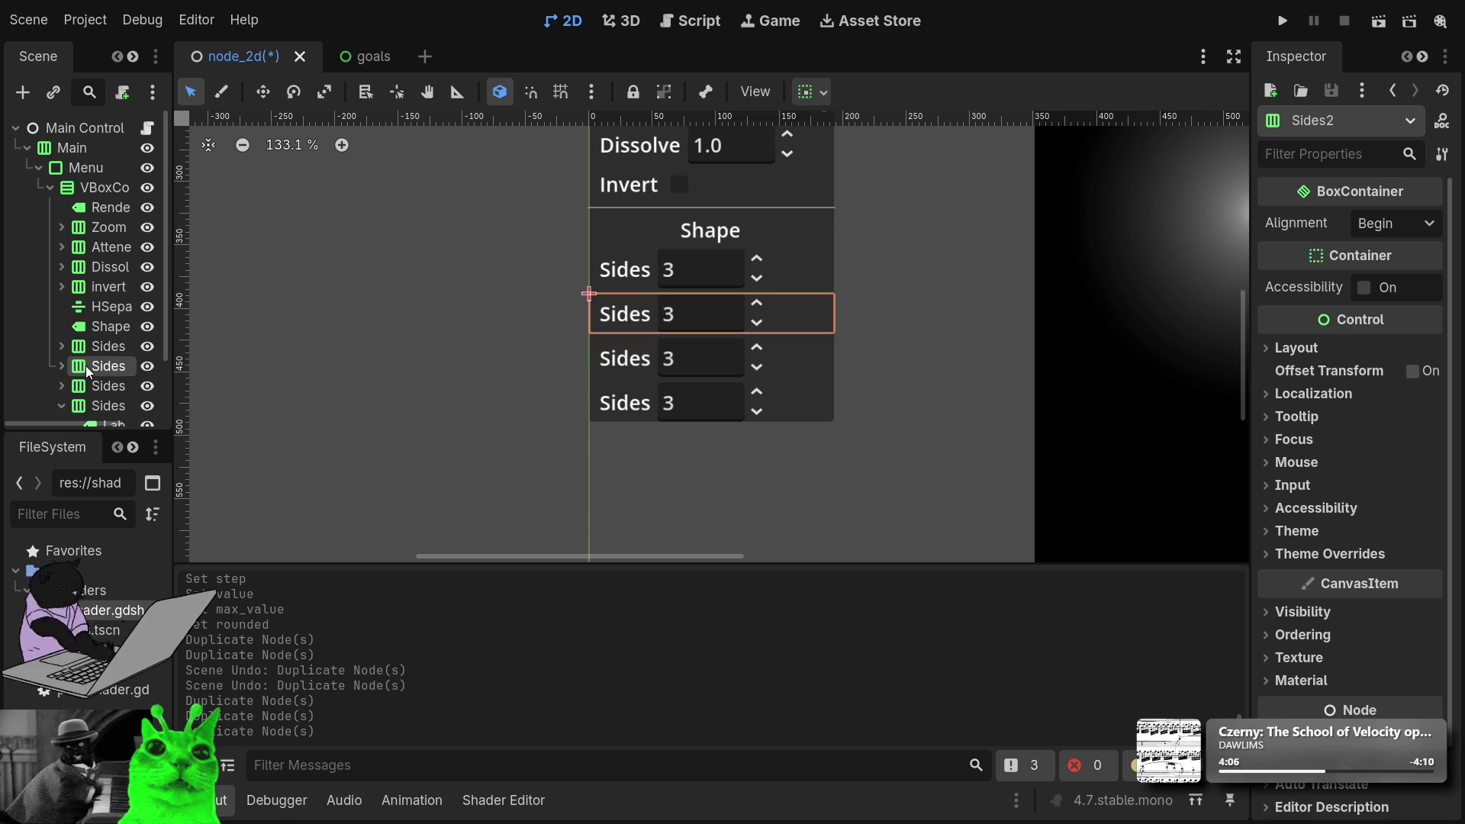
pyautogui.write('Multiplier')
pyautogui.press('Return')
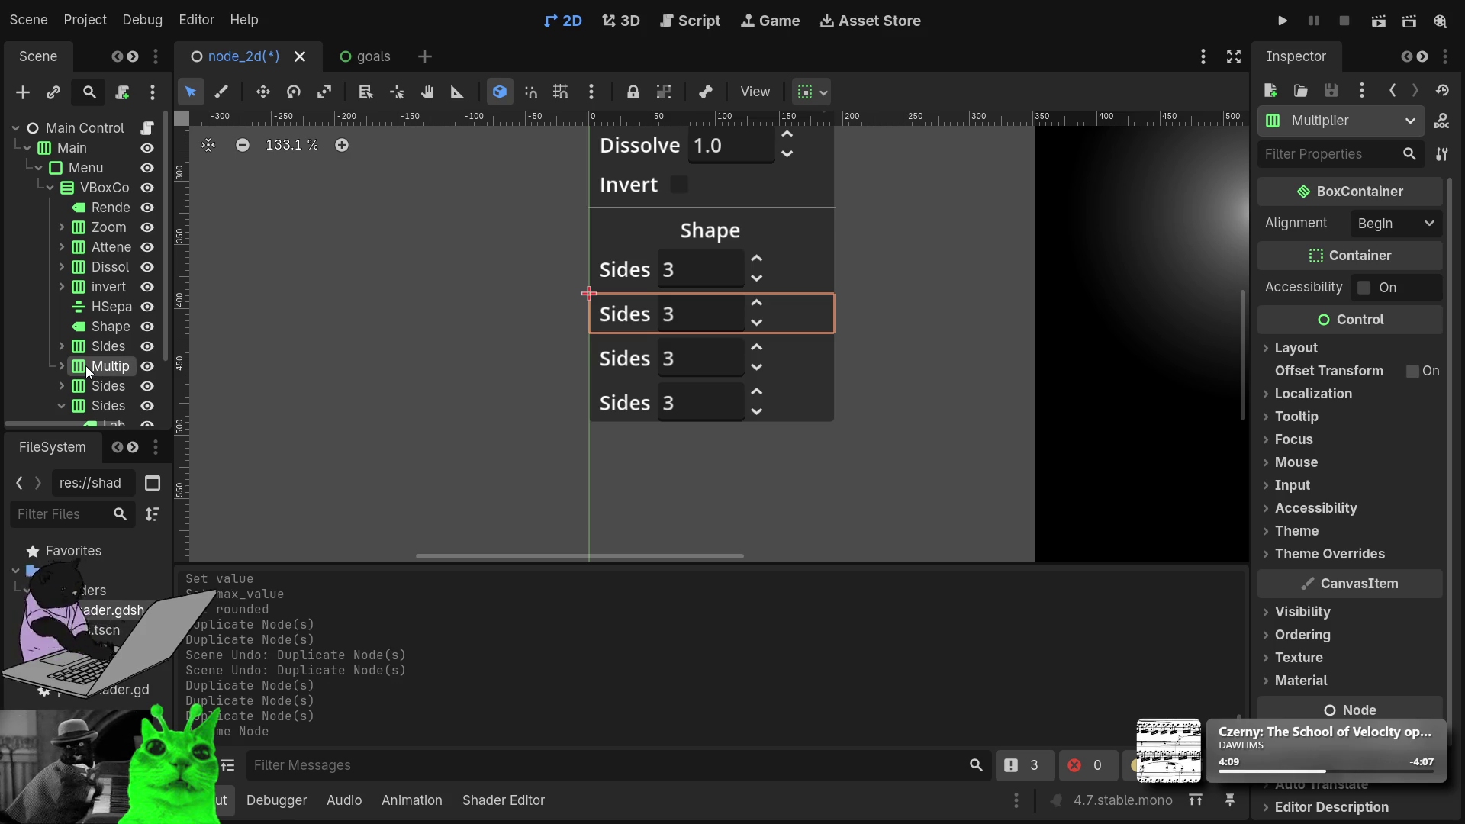
pyautogui.click(59, 368)
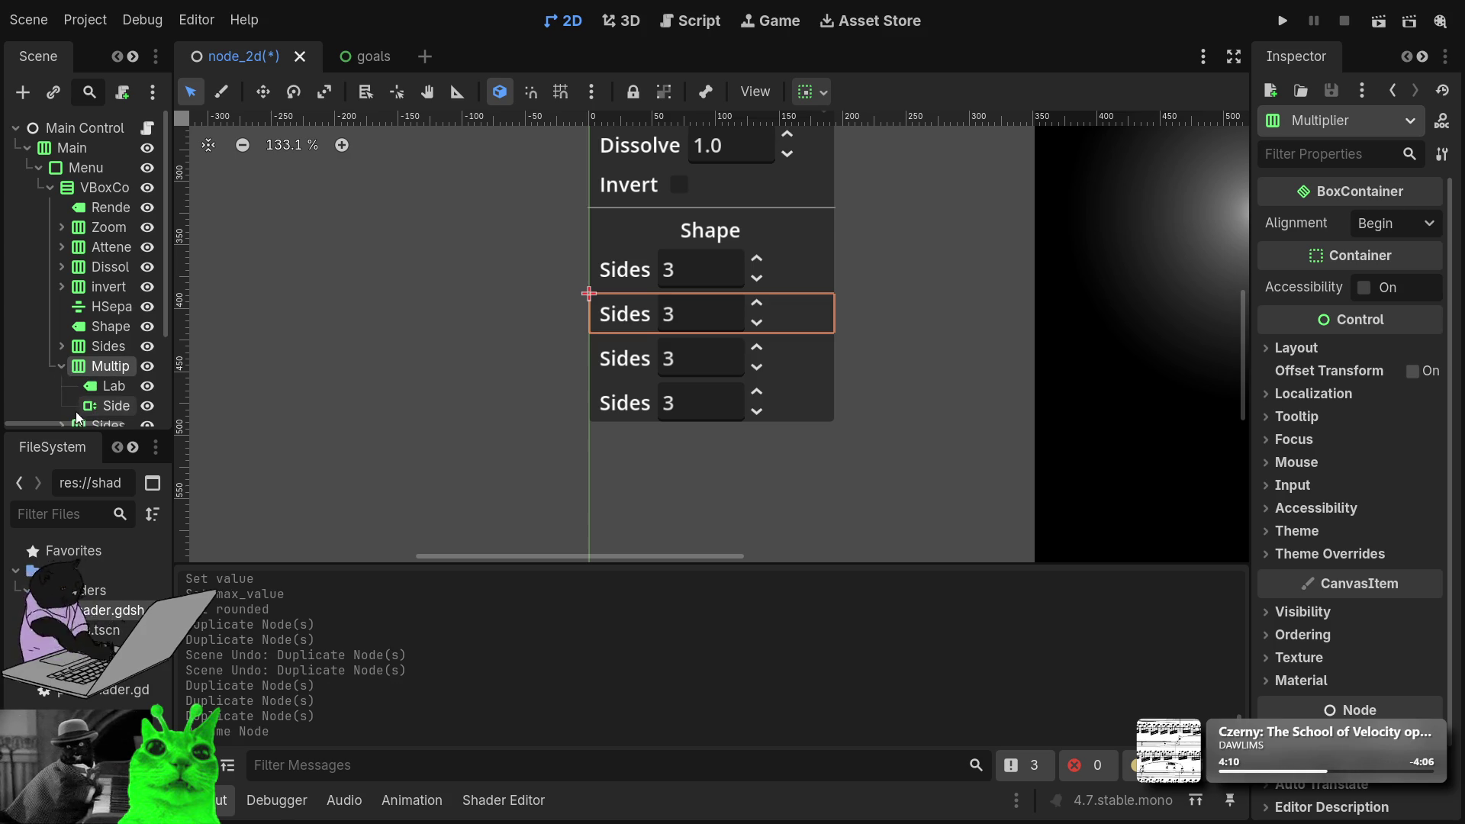
pyautogui.click(102, 407)
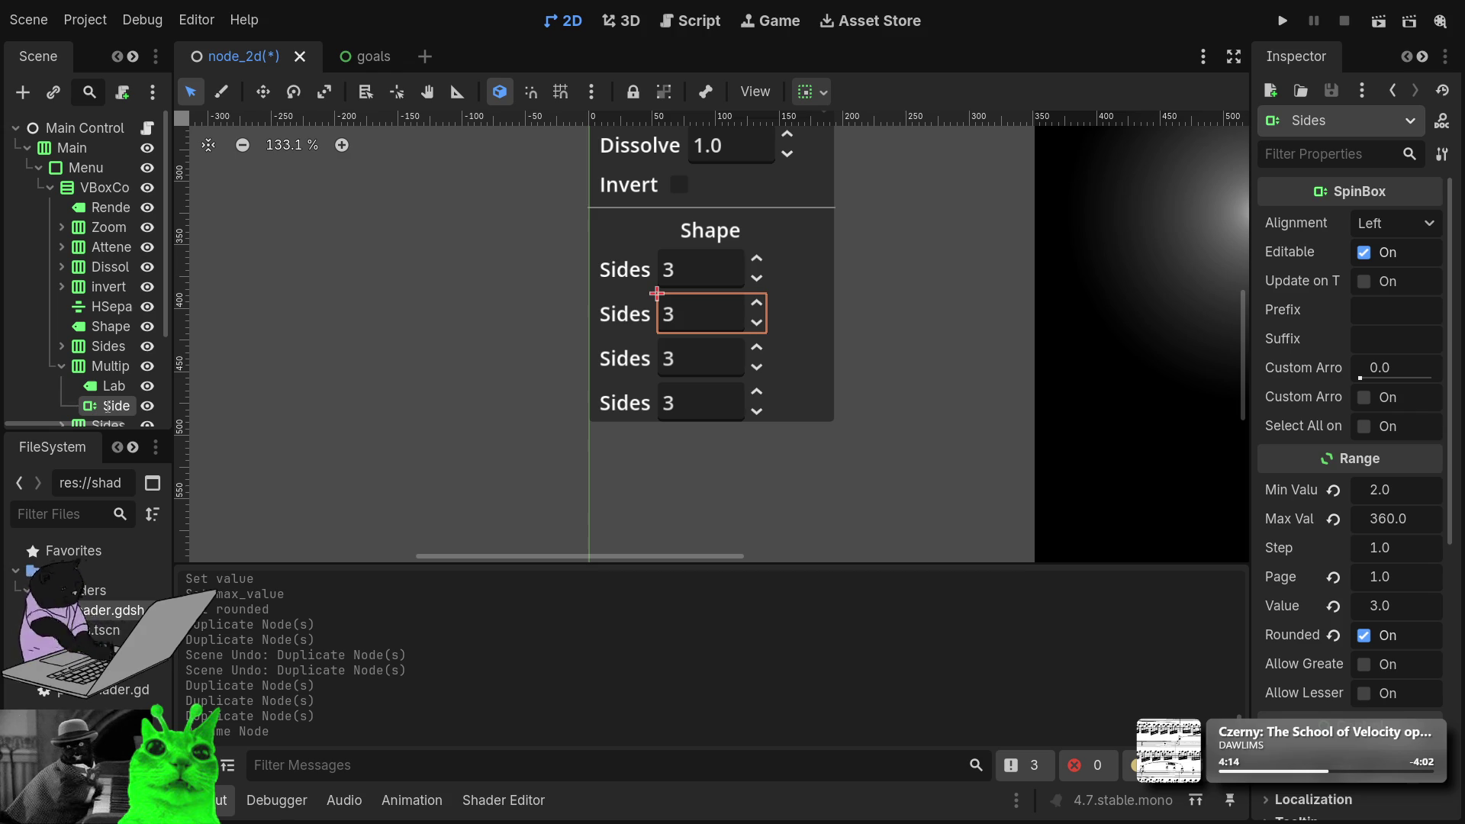
pyautogui.write('Multiplier')
pyautogui.press('Return')
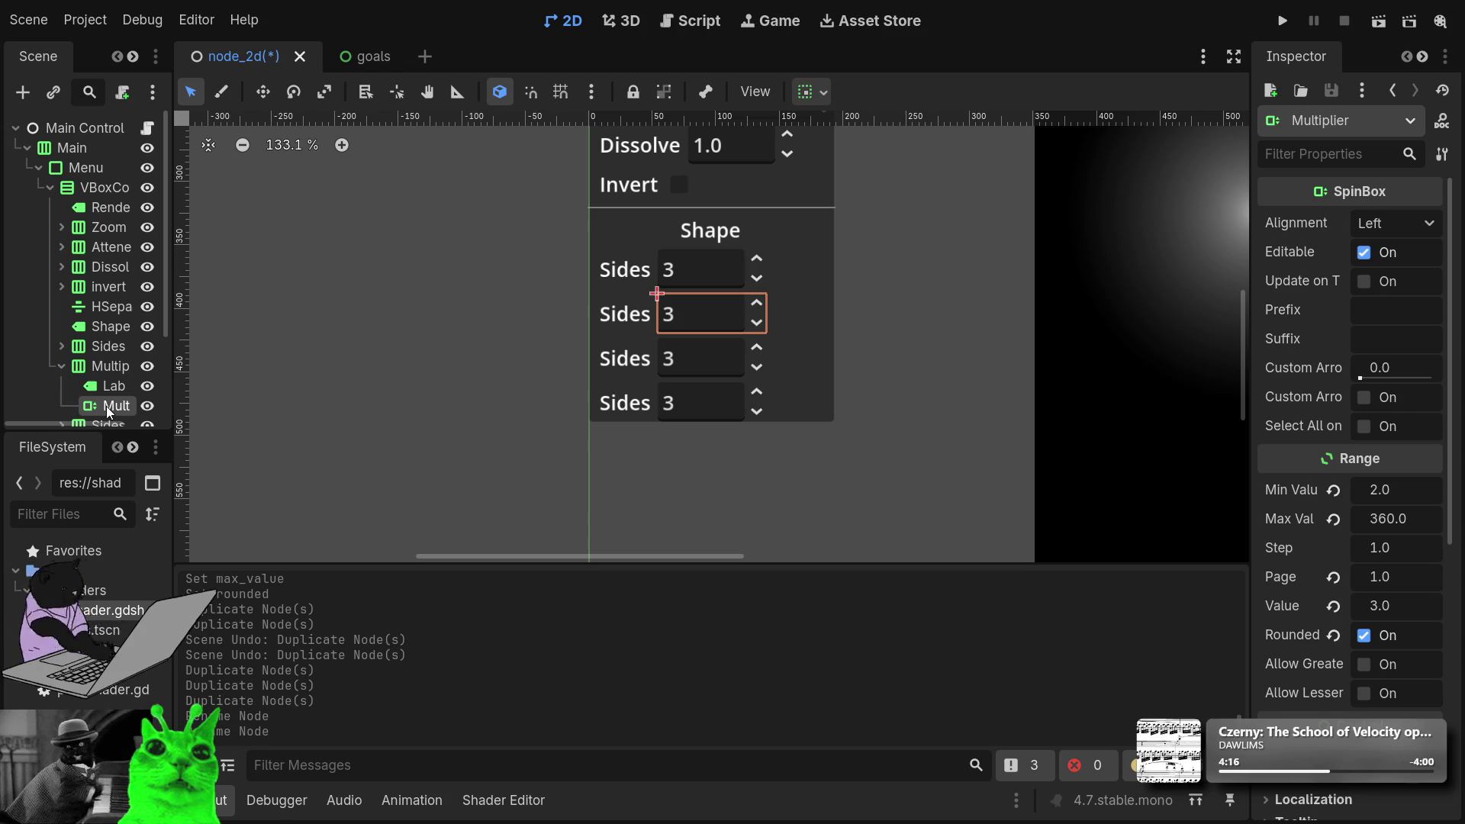
# Change the second row's label text from Sides to Multiplier.
pyautogui.click(113, 386)
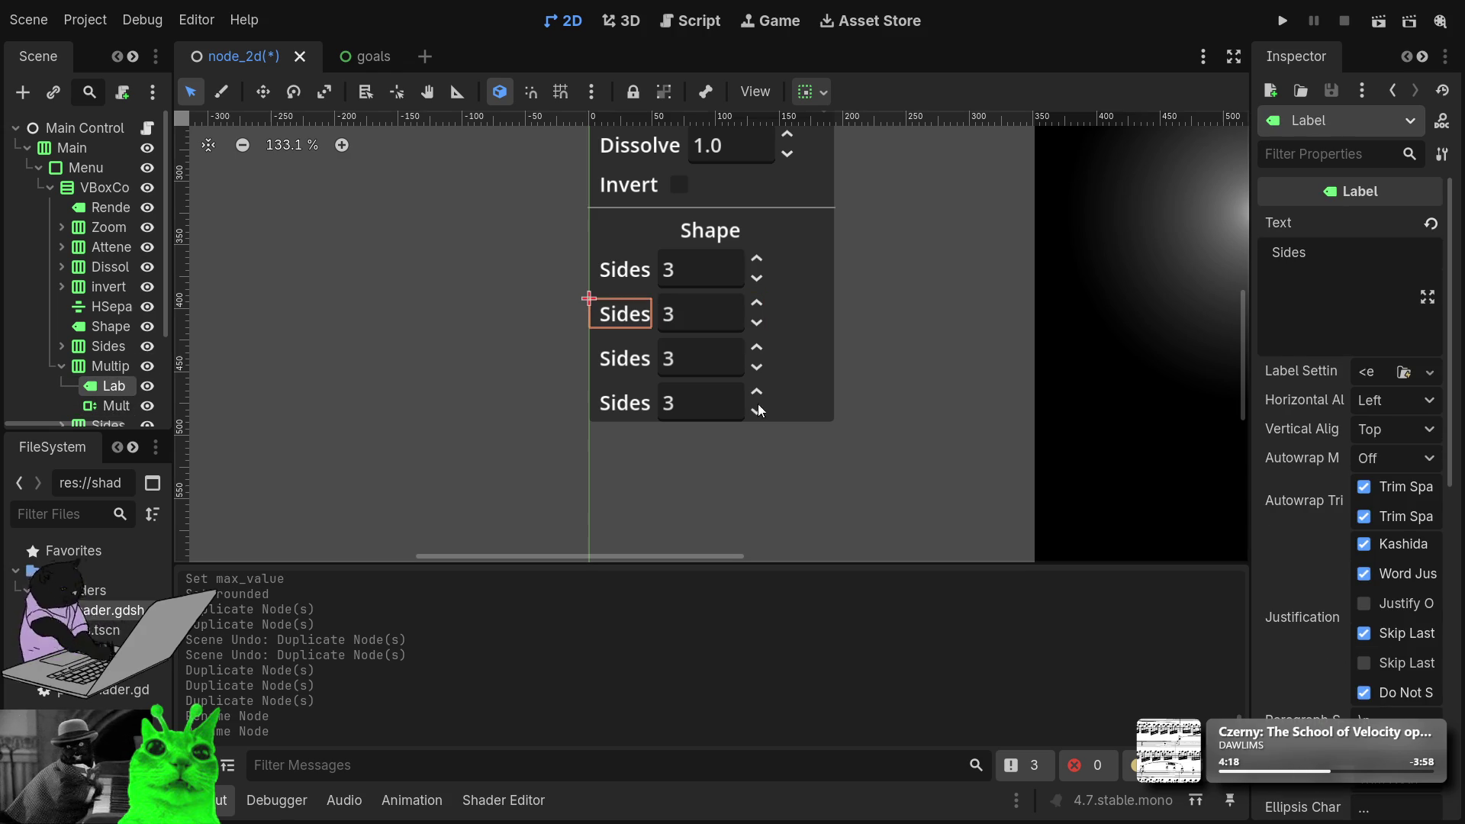
pyautogui.click(1321, 248)
pyautogui.hotkey('ctrl', 'a')
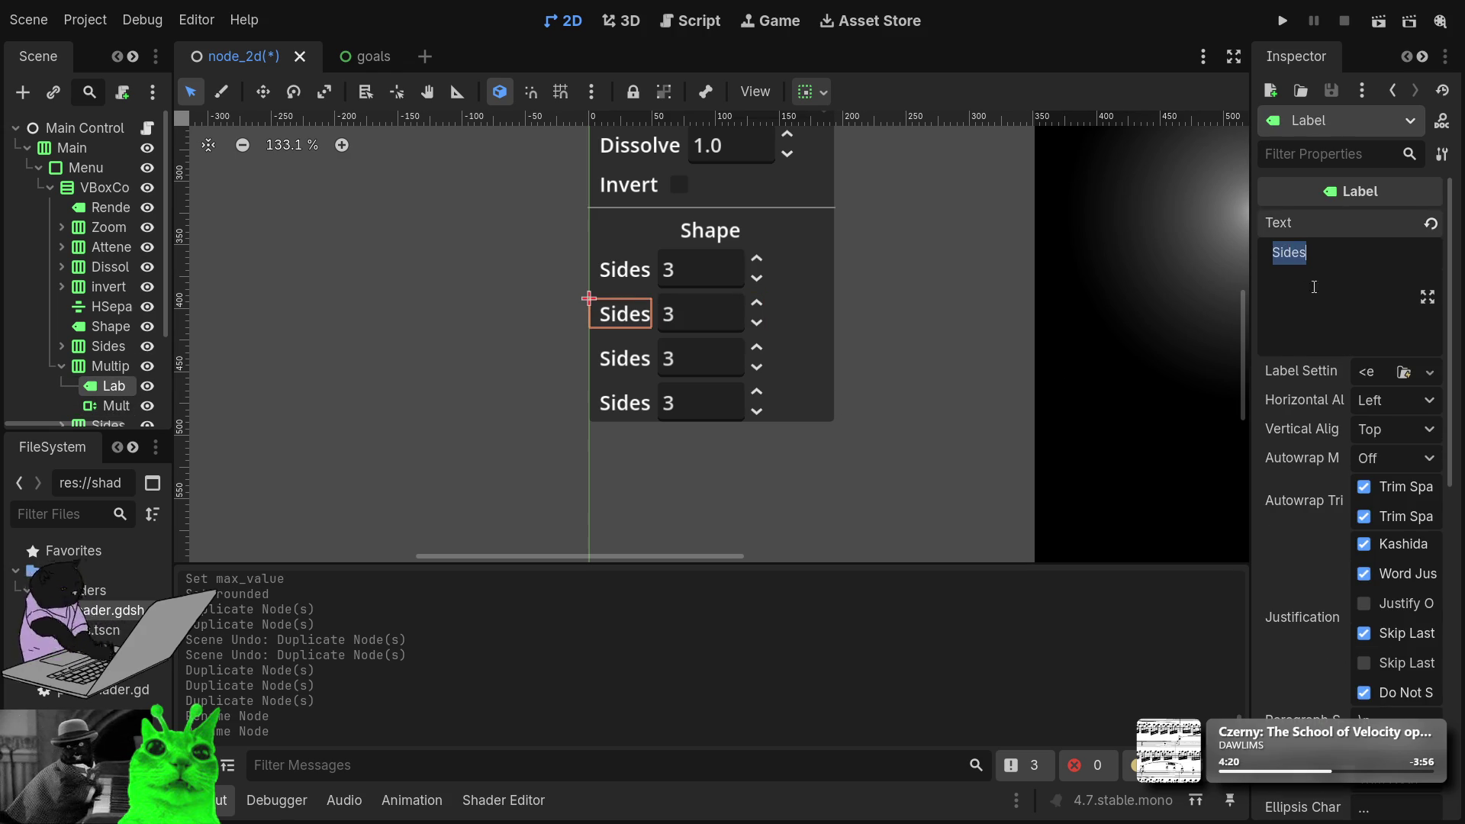
pyautogui.write('Multiplier')
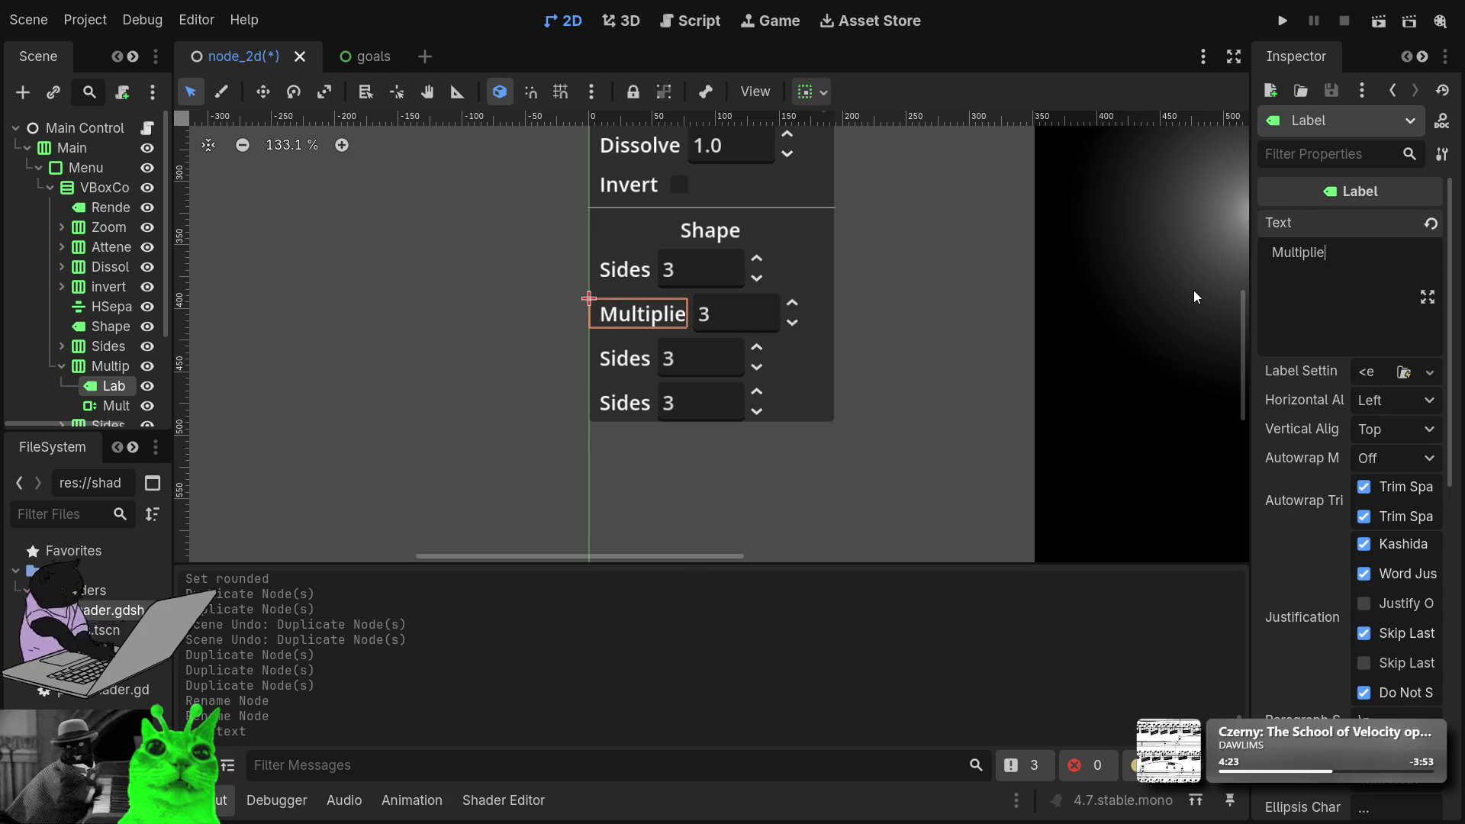
pyautogui.press('Return')
pyautogui.press('BackSpace')
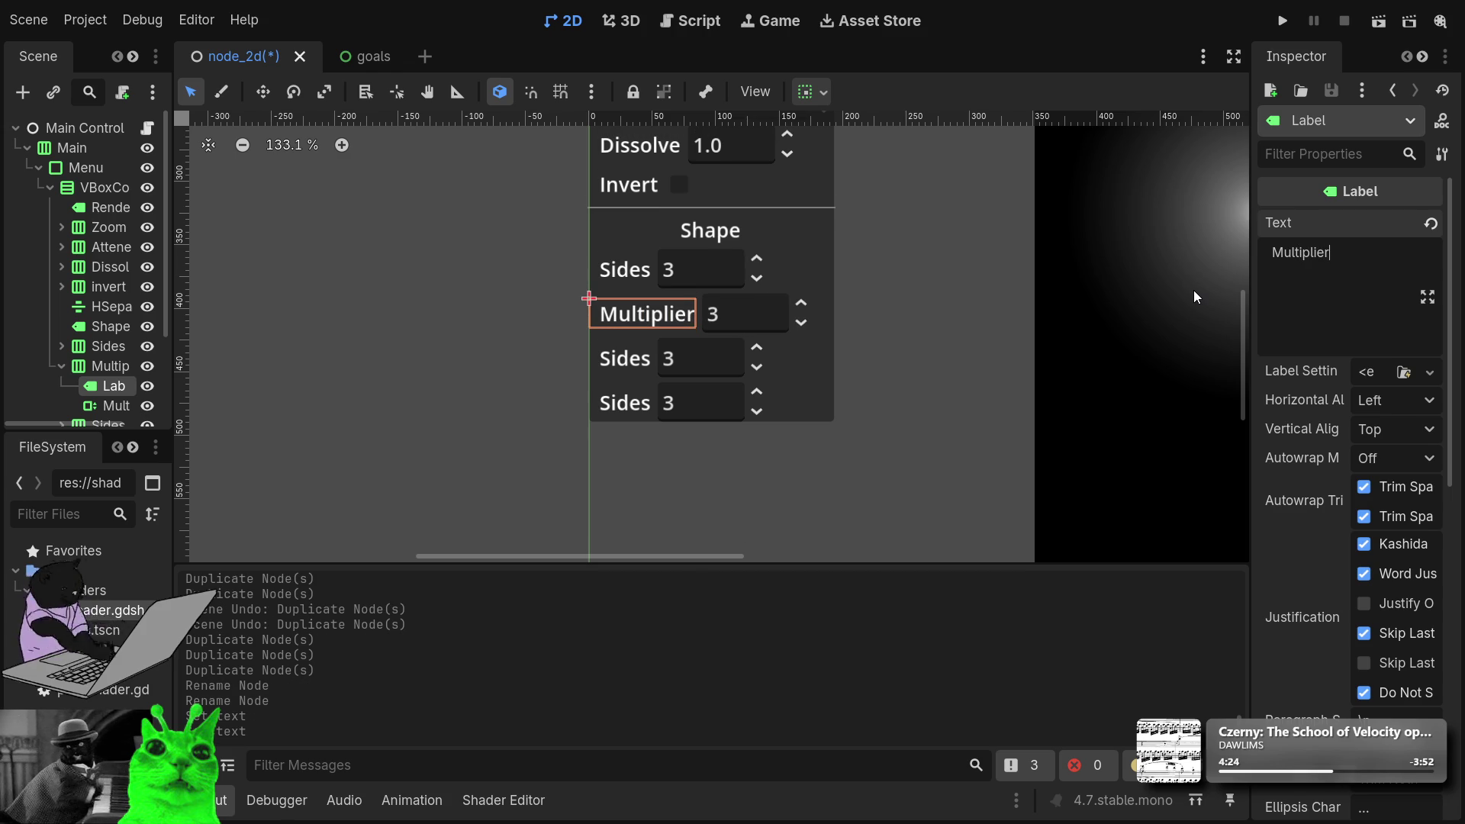
pyautogui.click(105, 366)
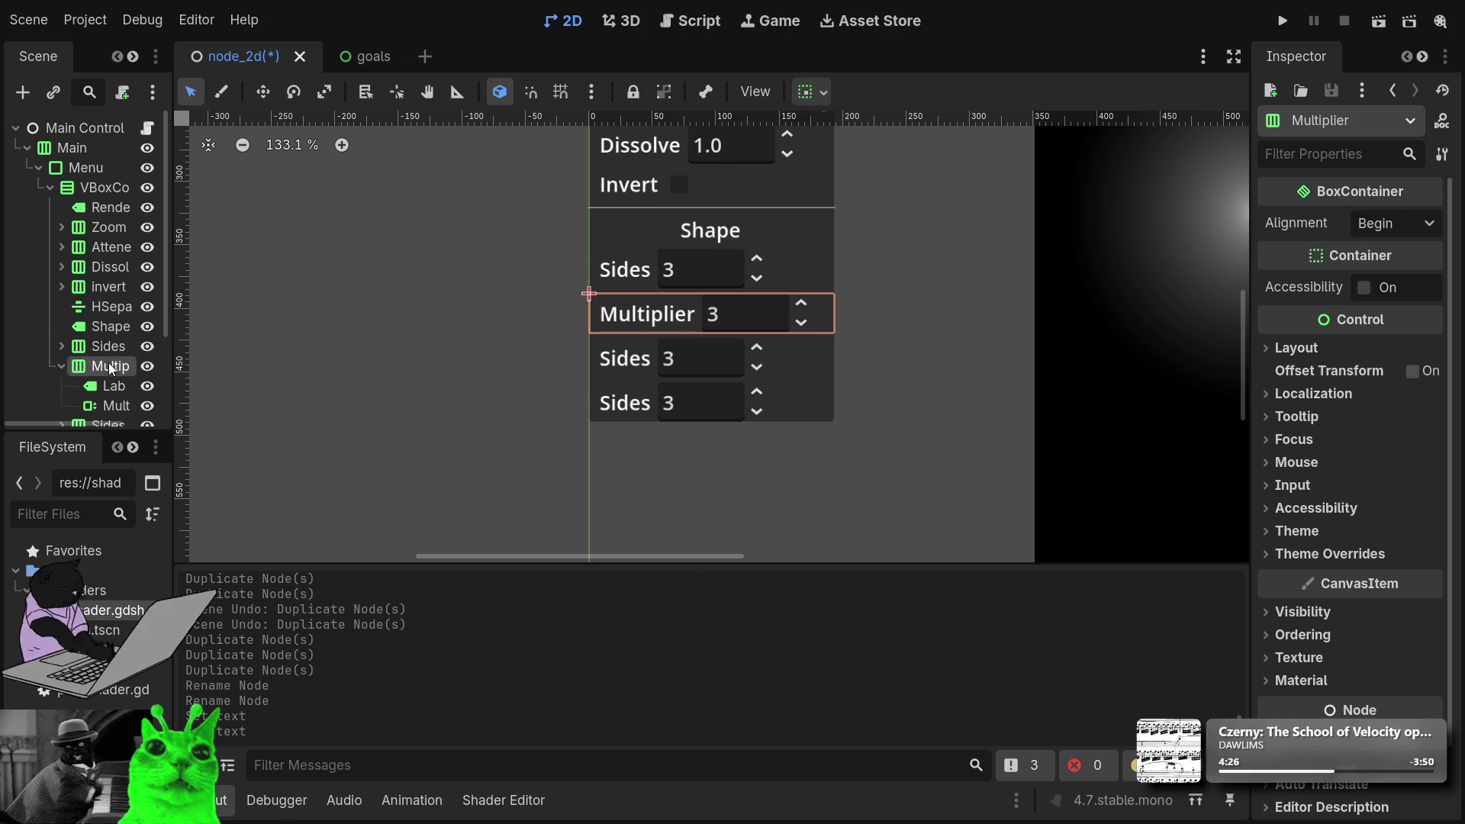
pyautogui.click(61, 365)
pyautogui.click(98, 391)
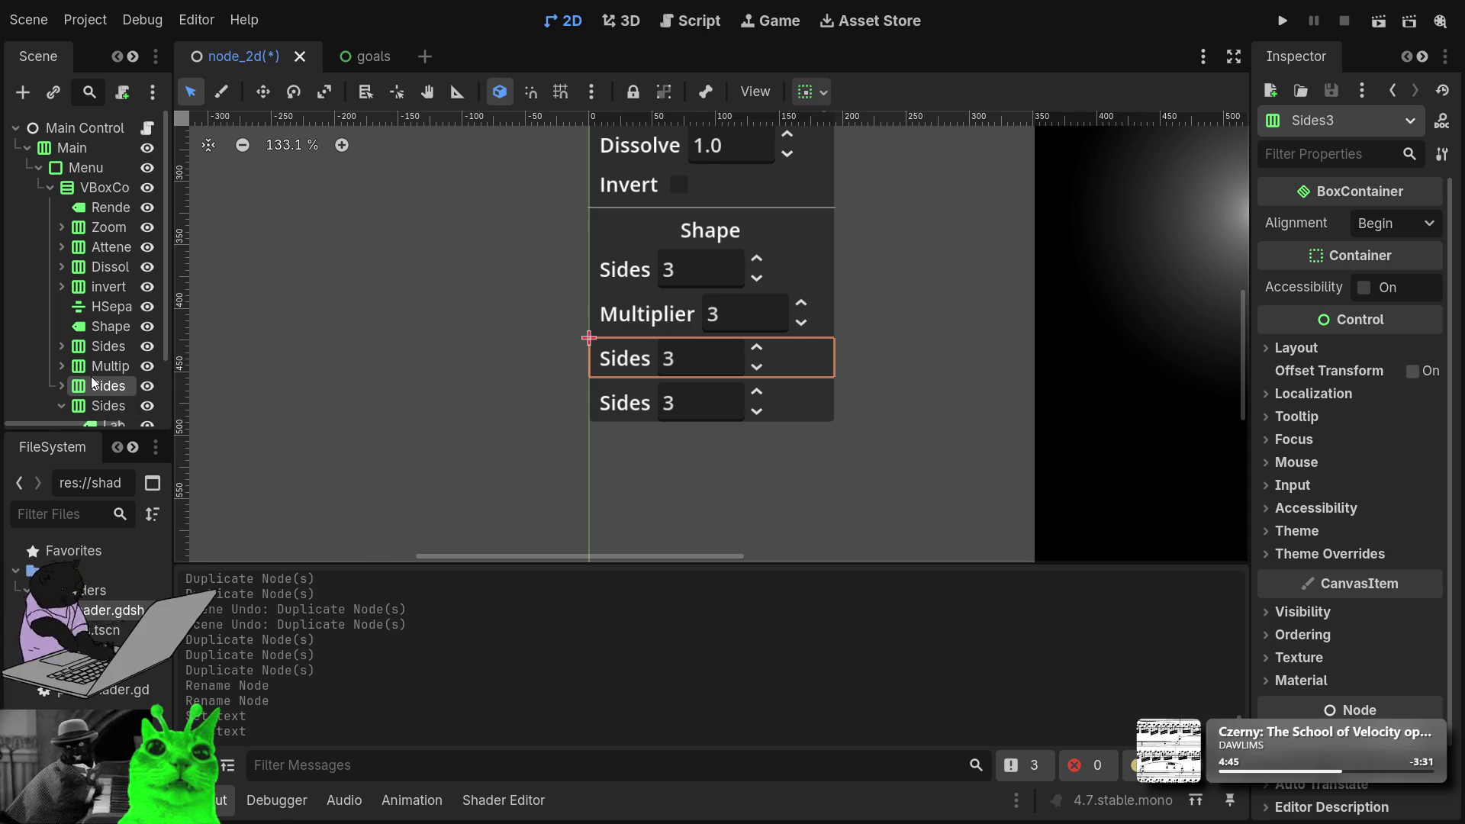
pyautogui.scroll(-3, 123, 289)
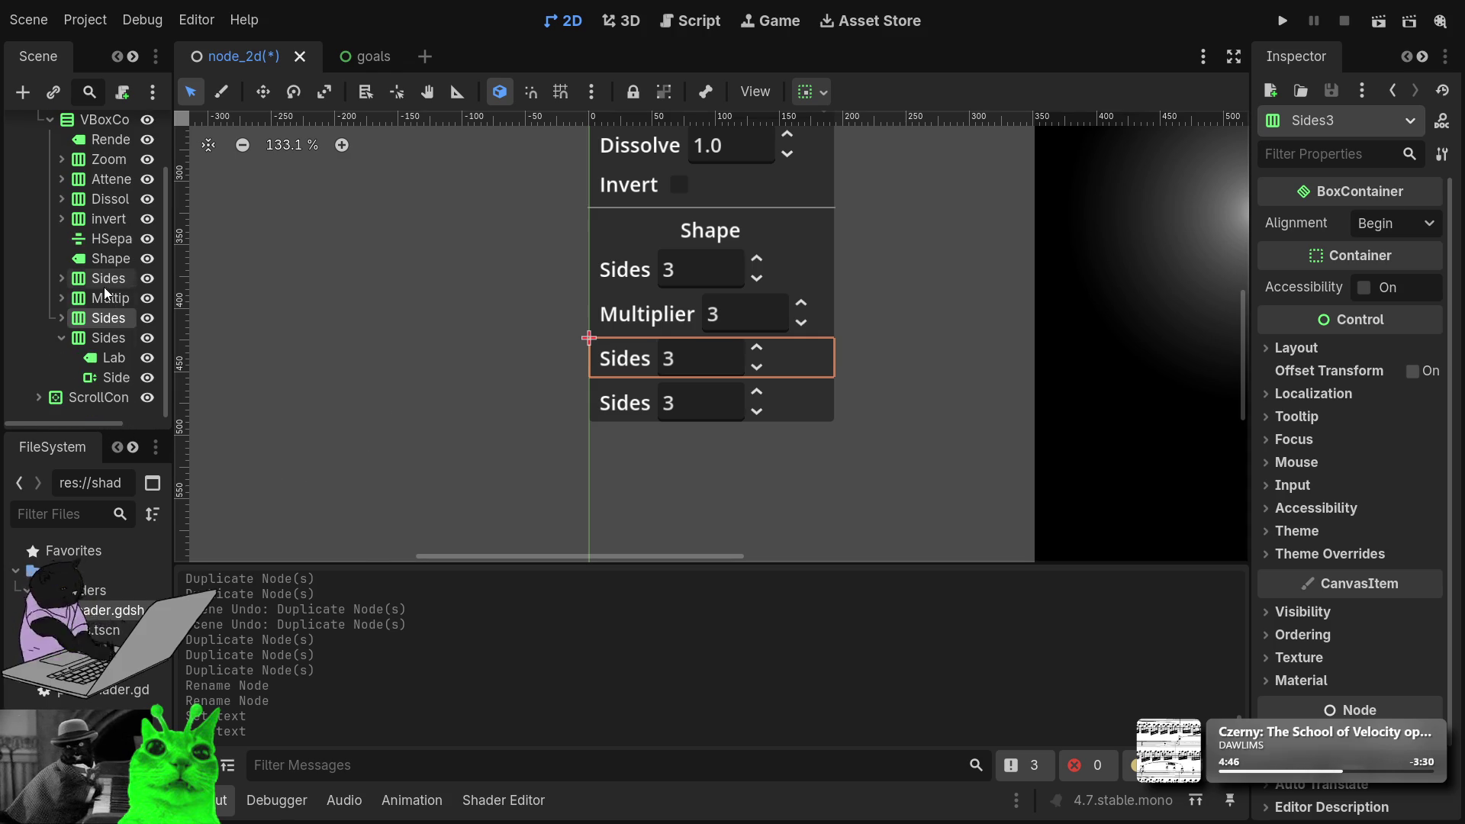
pyautogui.click(110, 362)
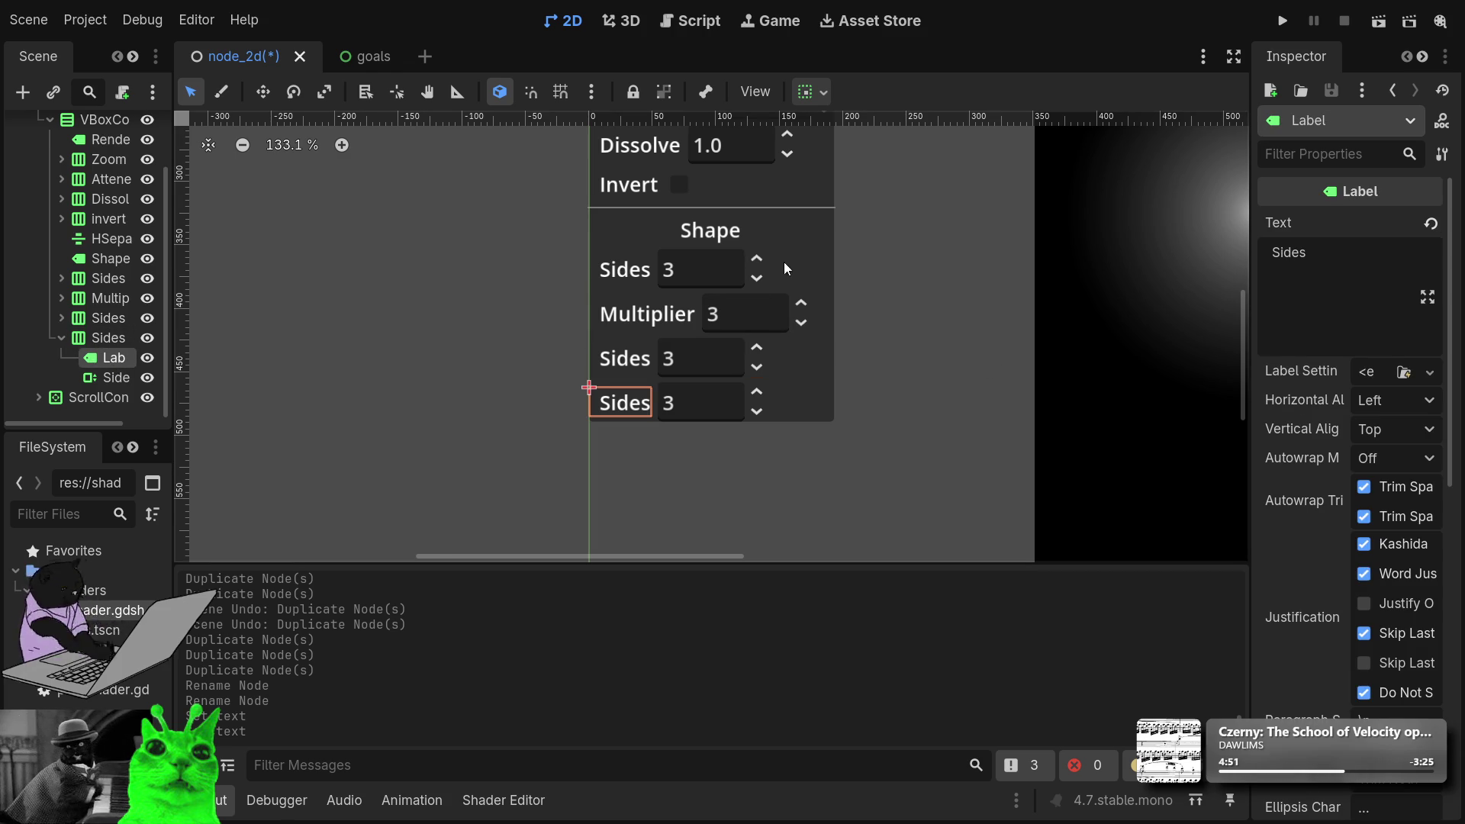
pyautogui.hscroll(2, 801, 261)
pyautogui.scroll(1, 812, 284)
pyautogui.scroll(5, 924, 301)
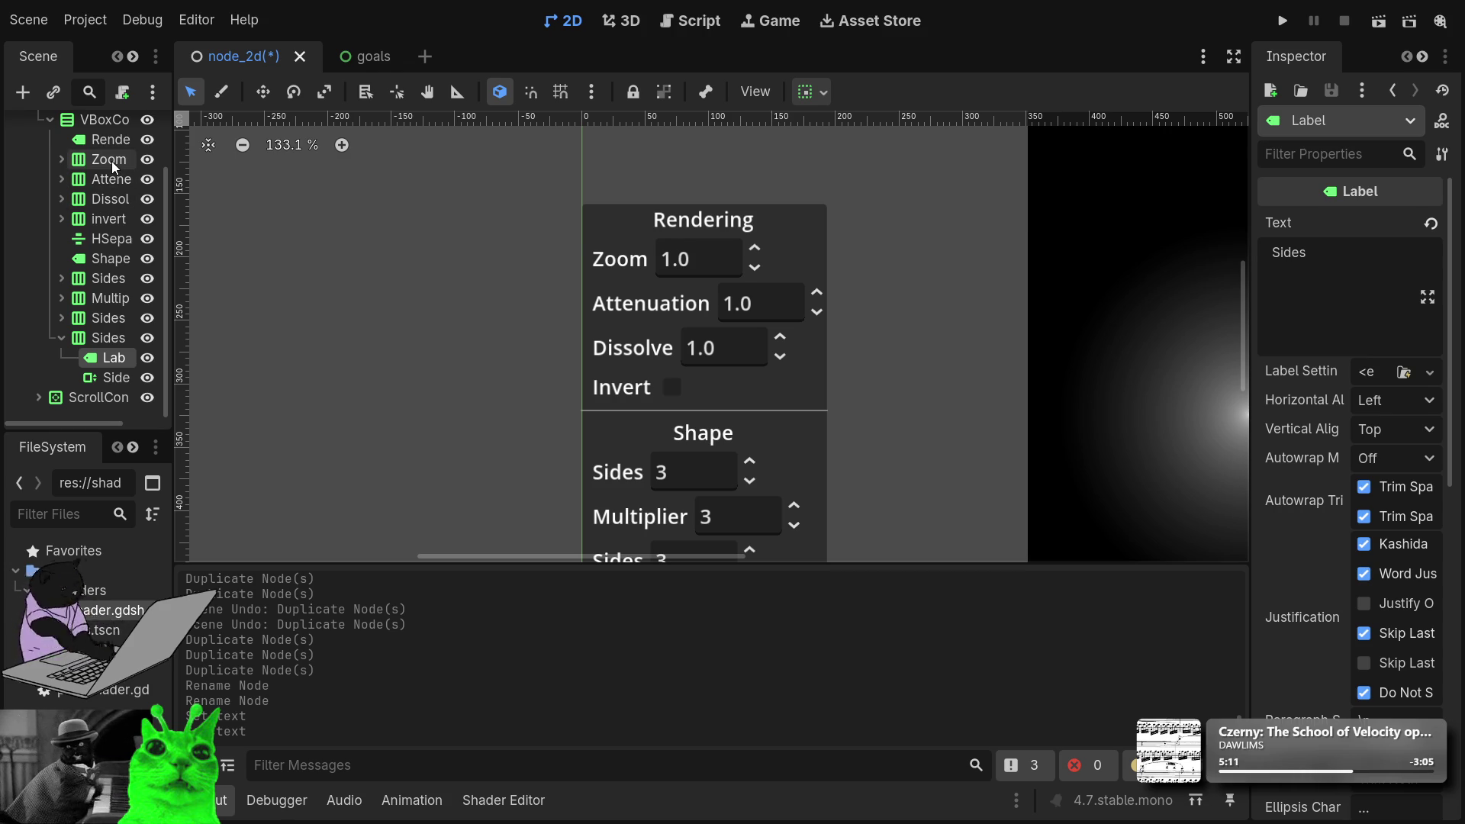
# Convert the Zoom, Attenuation, Dissolve and Invert rows from HBoxContainers to VBoxContainers.
pyautogui.click(109, 160)
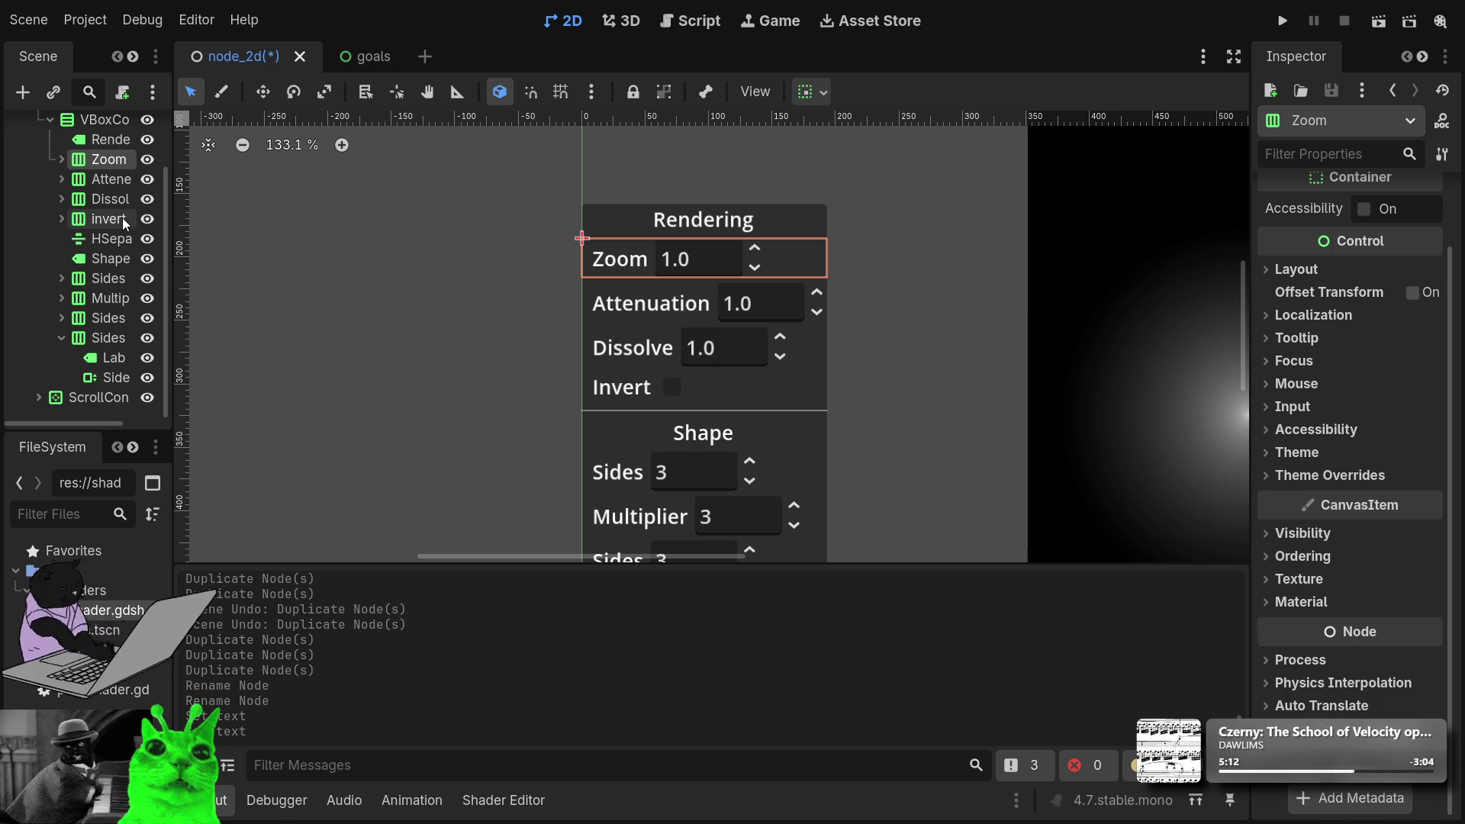
pyautogui.keyDown('shift'); pyautogui.click(122, 218); pyautogui.keyUp('shift')
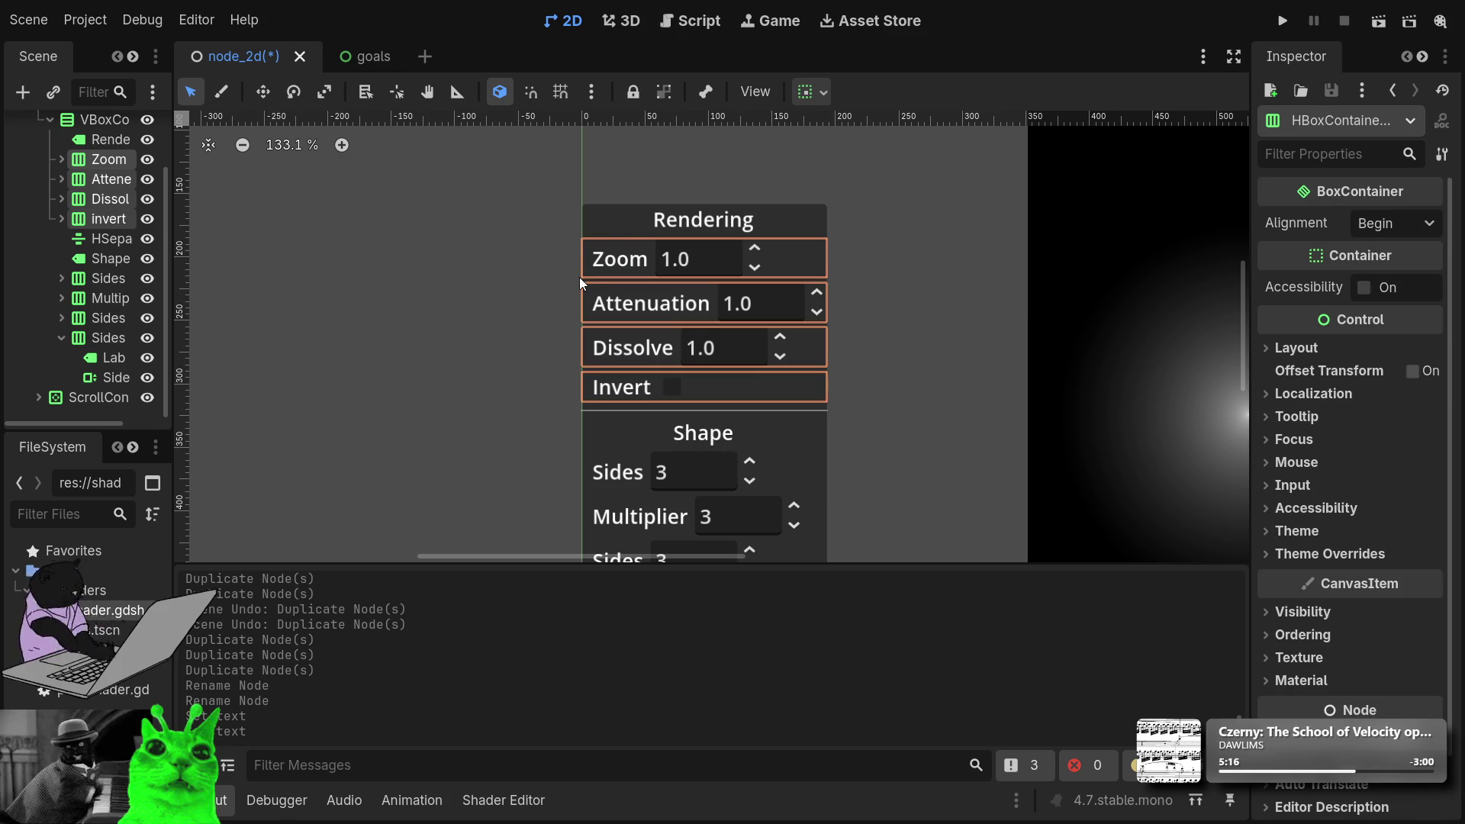
pyautogui.press('Return')
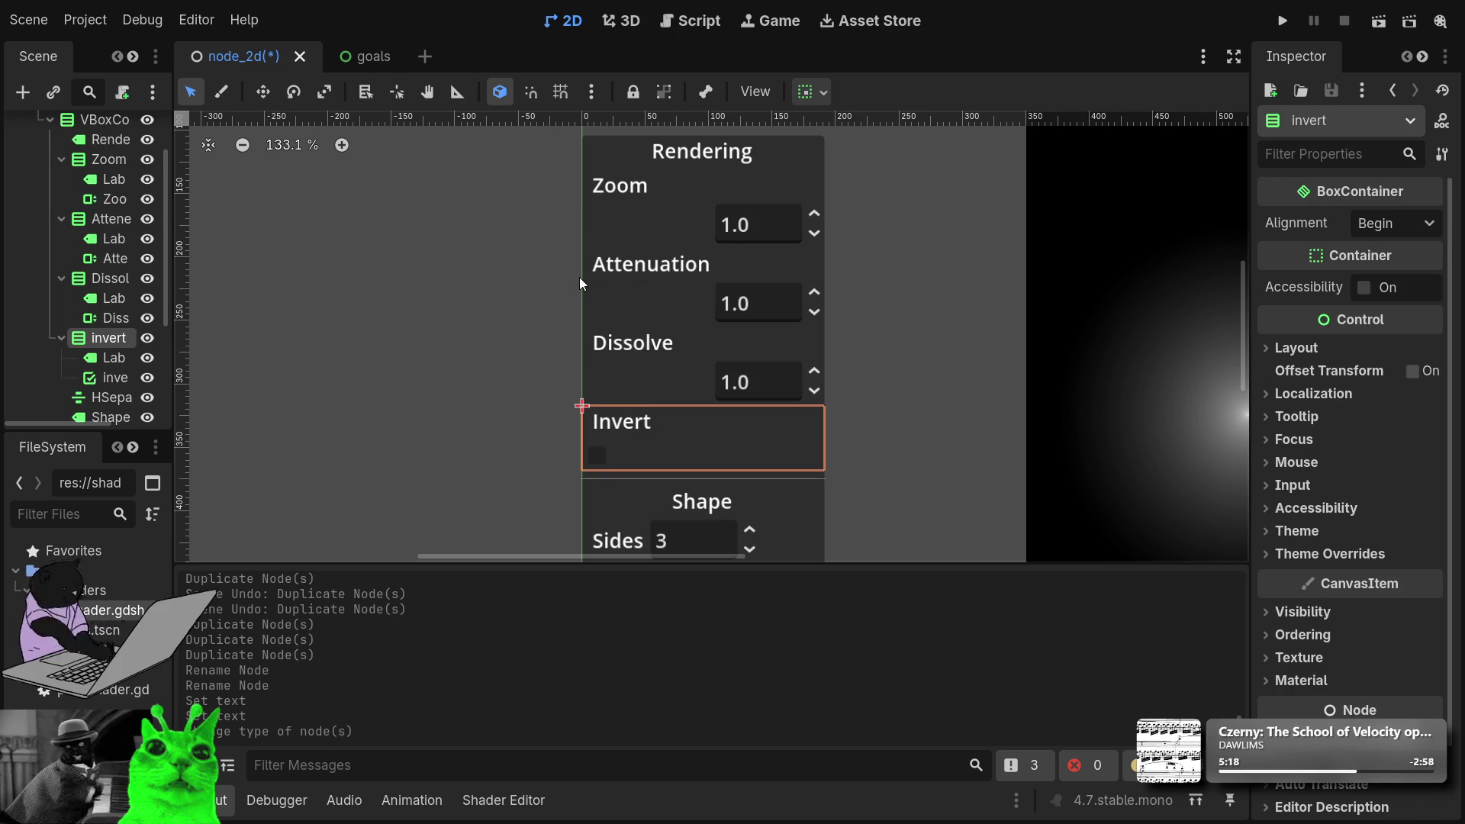
pyautogui.click(956, 338)
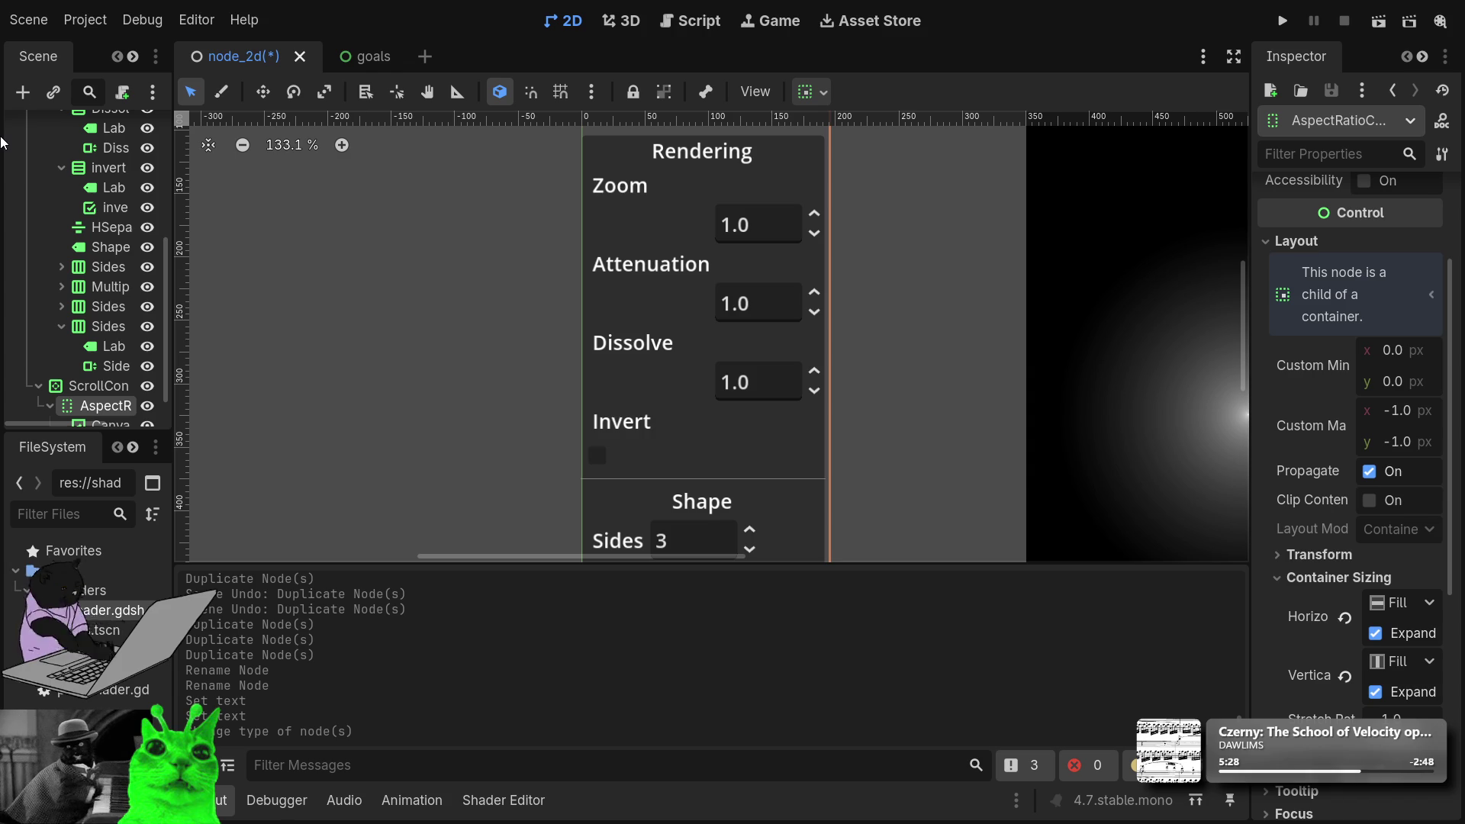
pyautogui.scroll(3, 739, 263)
pyautogui.scroll(-5, 739, 263)
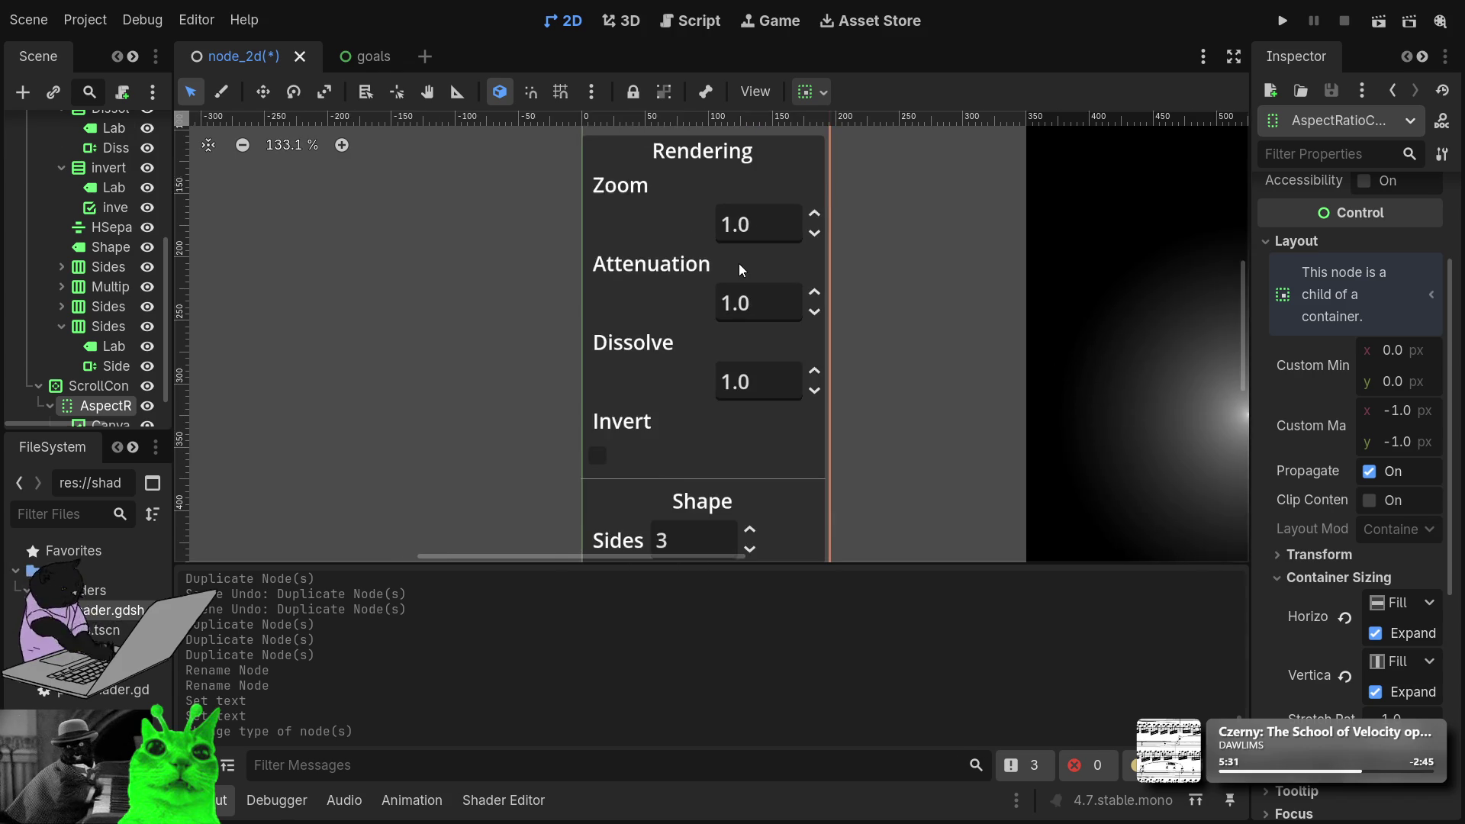
pyautogui.moveTo(893, 370)
pyautogui.mouseDown()
pyautogui.moveTo(890, 286)
pyautogui.moveTo(882, 360)
pyautogui.moveTo(884, 298)
pyautogui.mouseUp()
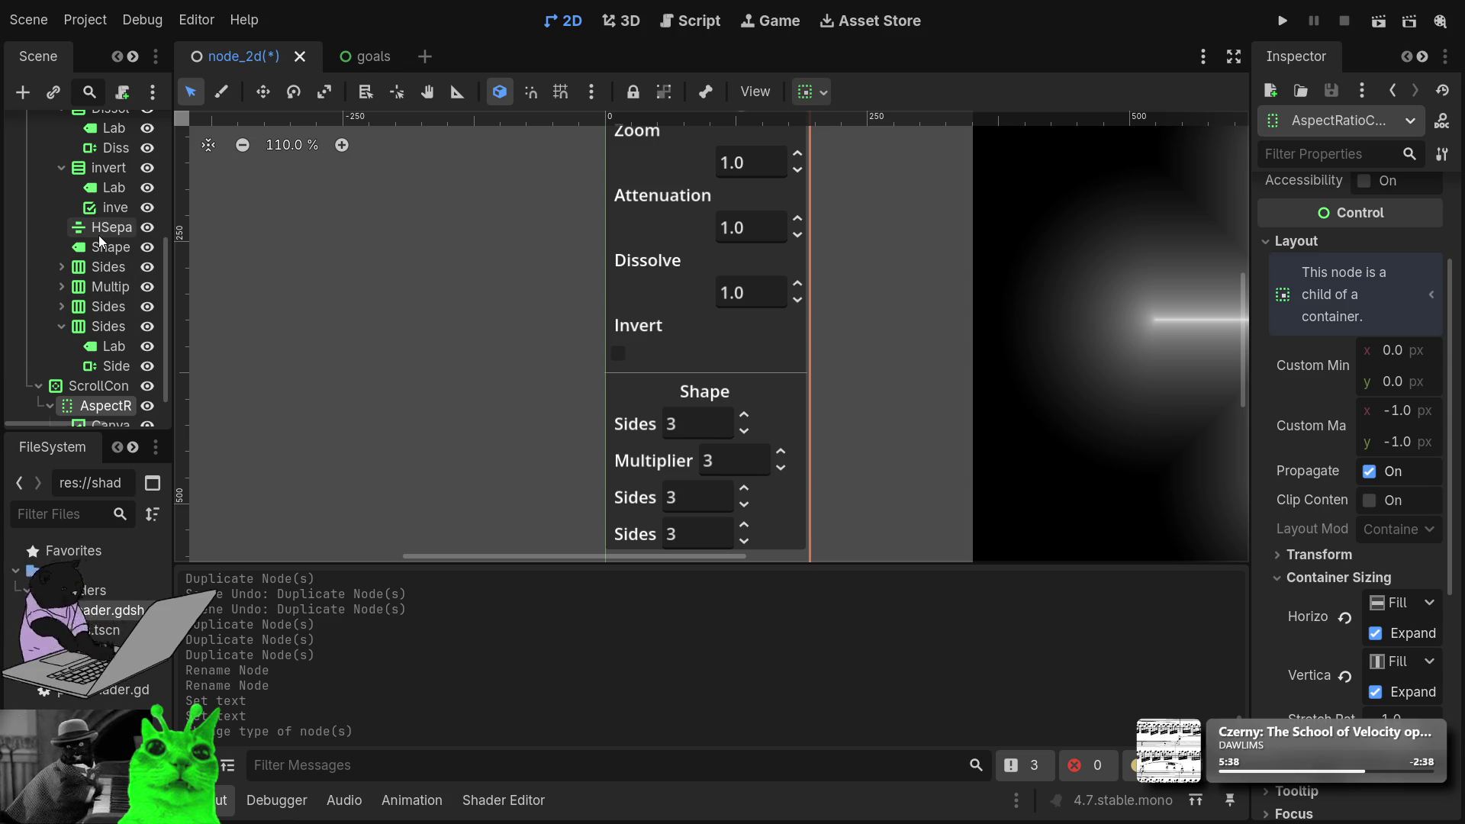
# Clear the invertCheck checkbox's Text property so it shows no caption.
pyautogui.click(104, 190)
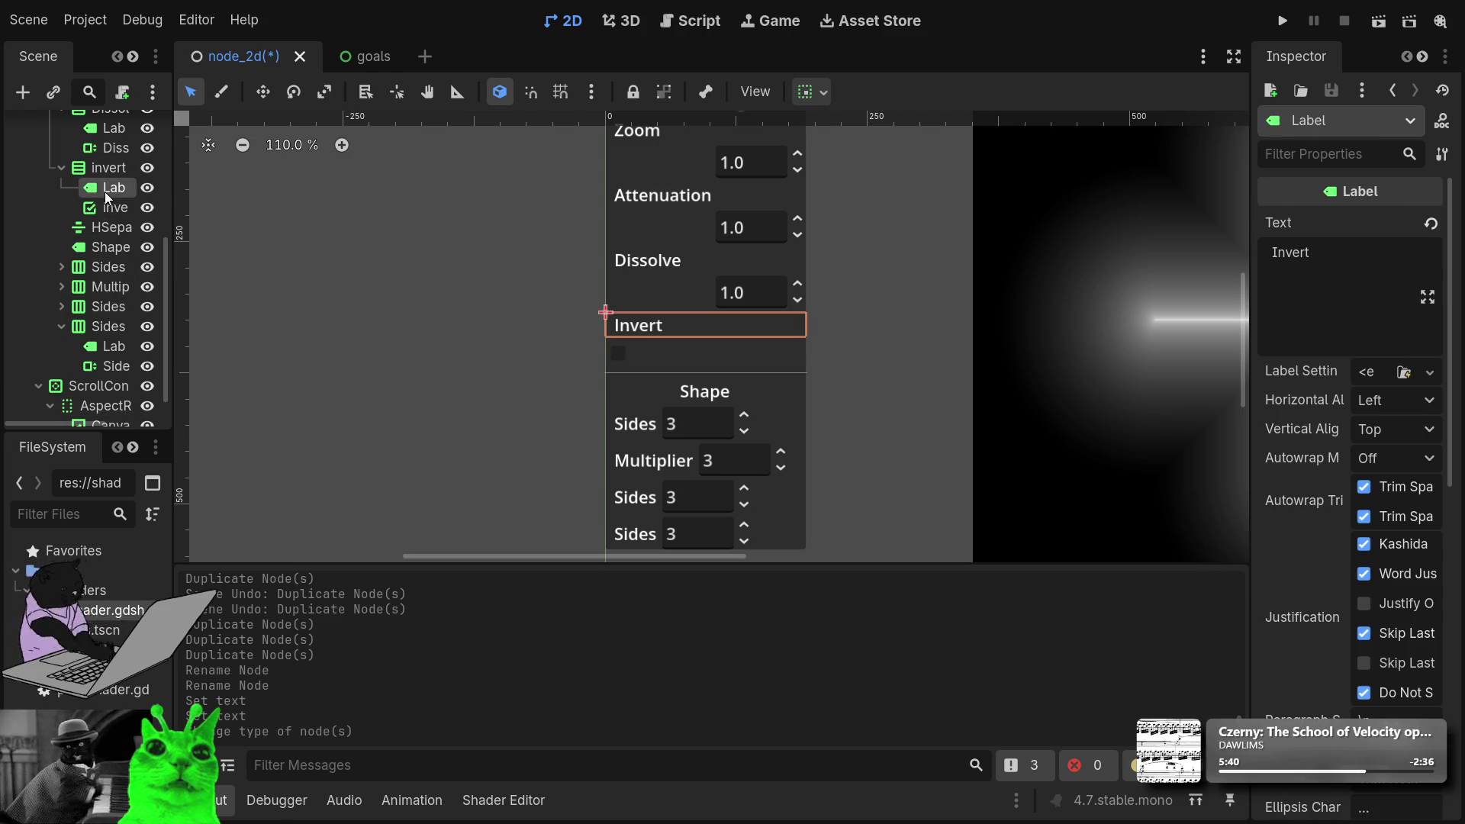
pyautogui.click(131, 204)
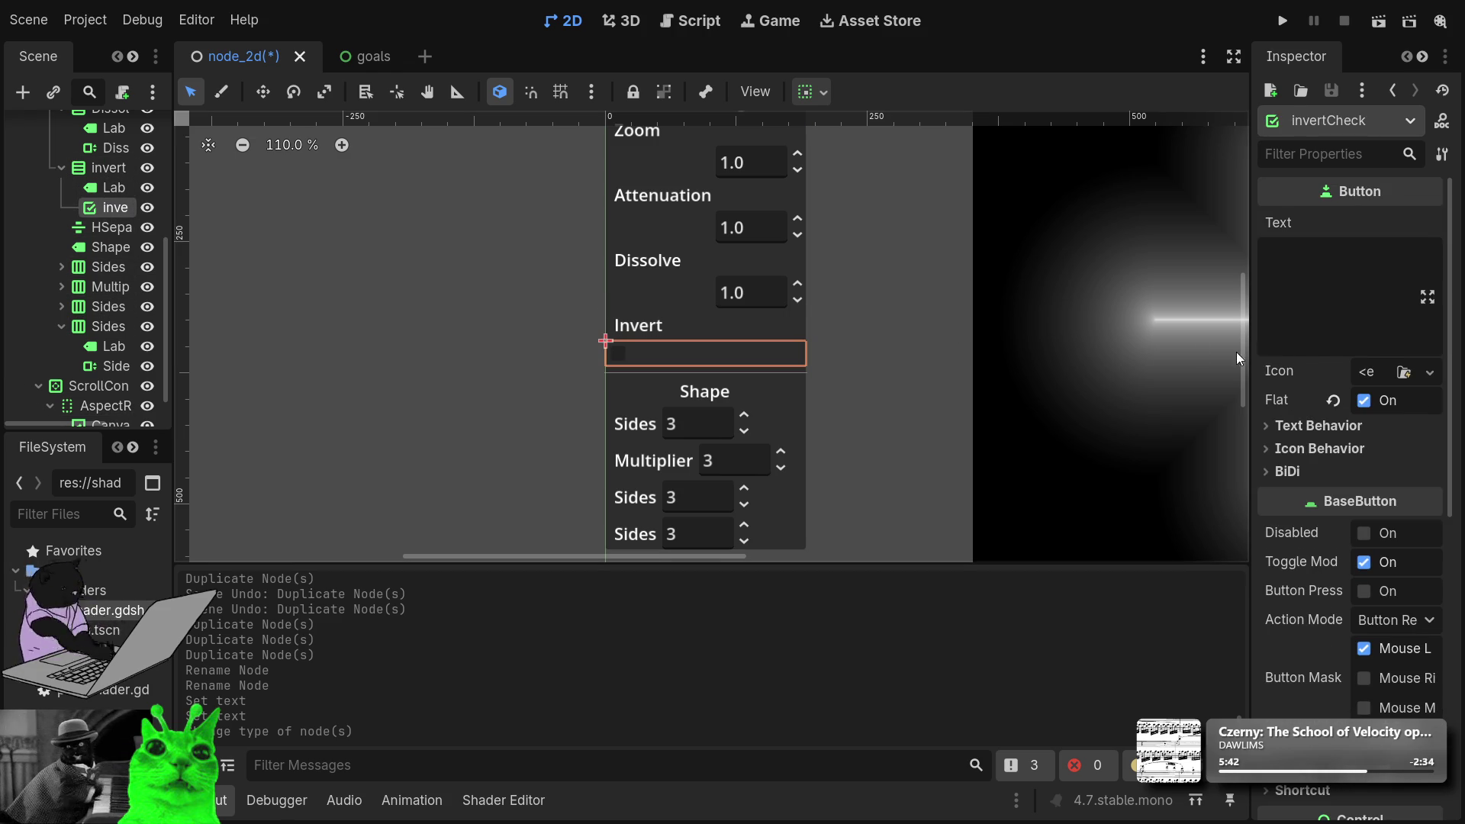
pyautogui.click(1337, 280)
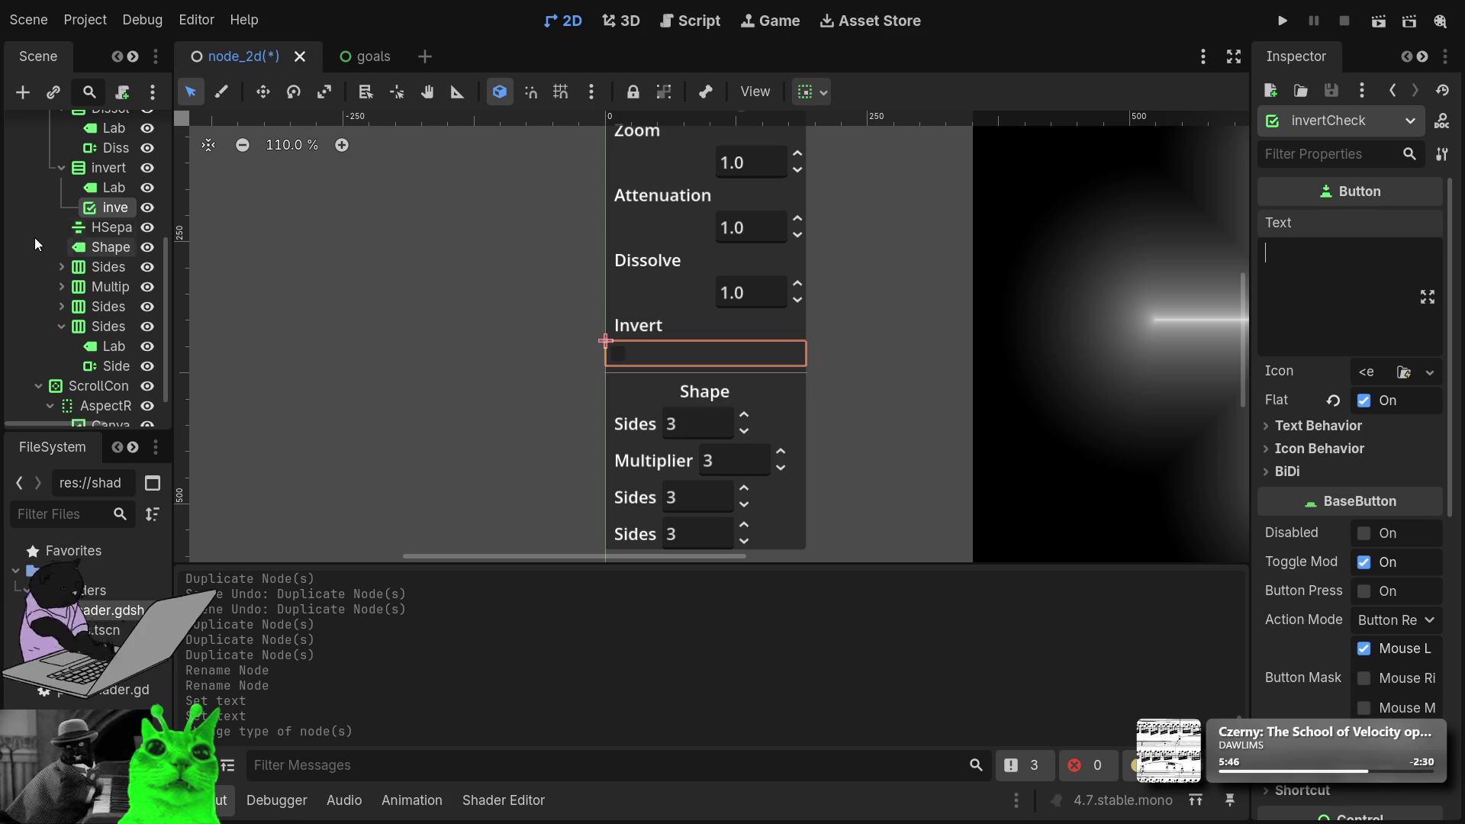
pyautogui.write('das')
pyautogui.hotkey('ctrl', 'a')
pyautogui.press('BackSpace')
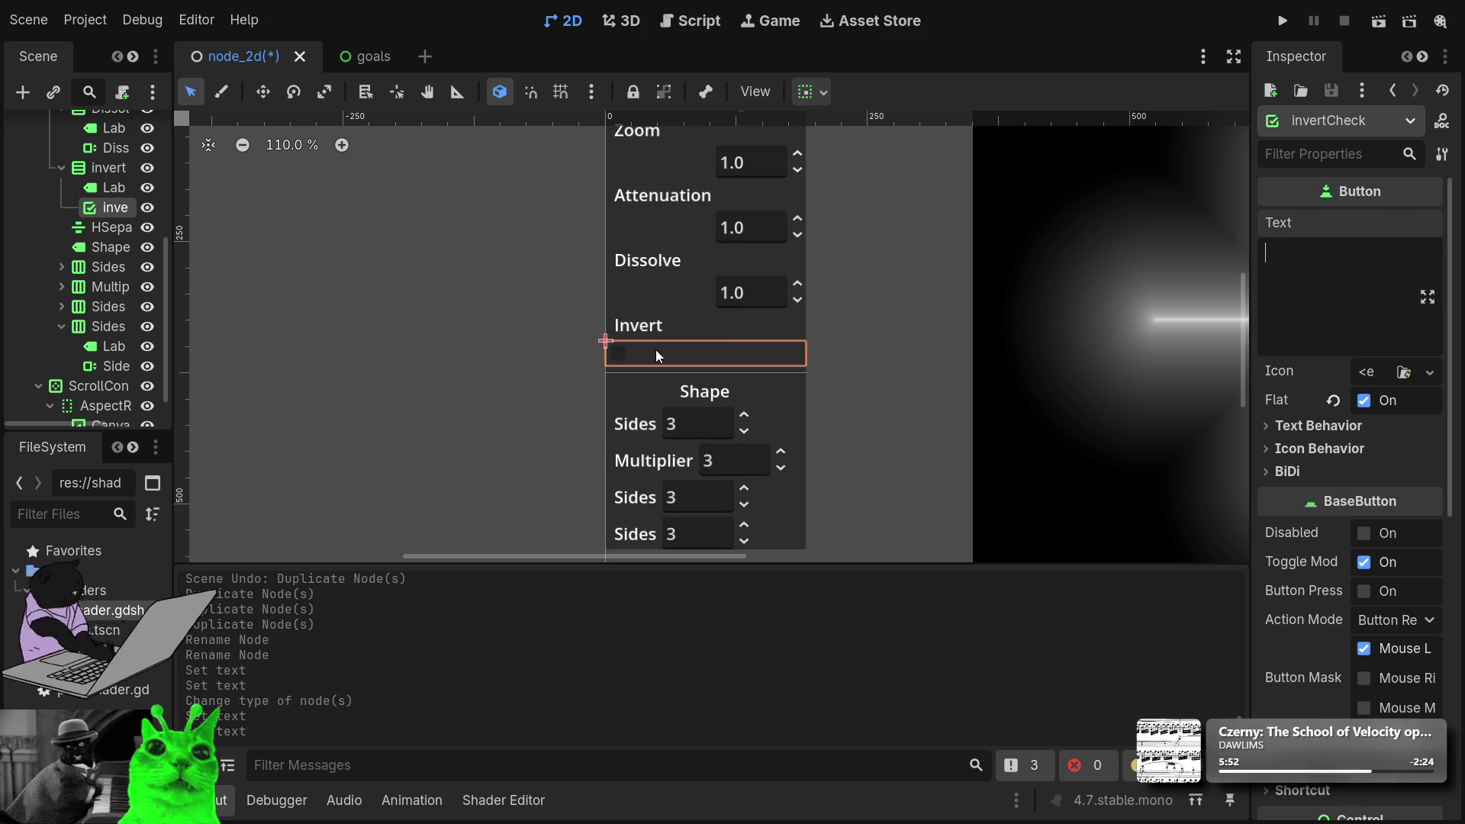
pyautogui.scroll(-5, 1344, 534)
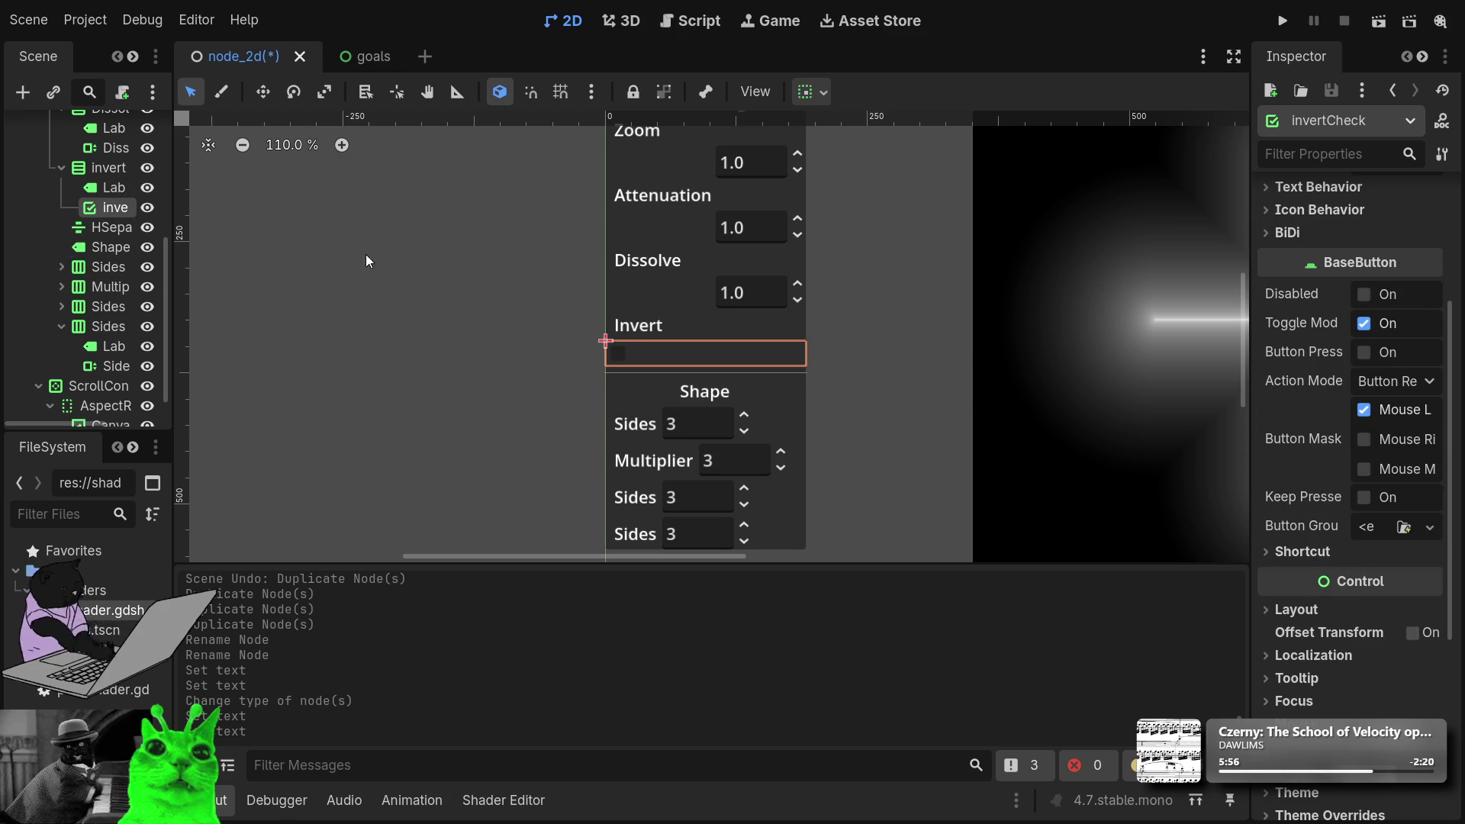
# Inspect the Dissolve row's label, container and spin box layout settings.
pyautogui.click(732, 297)
pyautogui.click(680, 292)
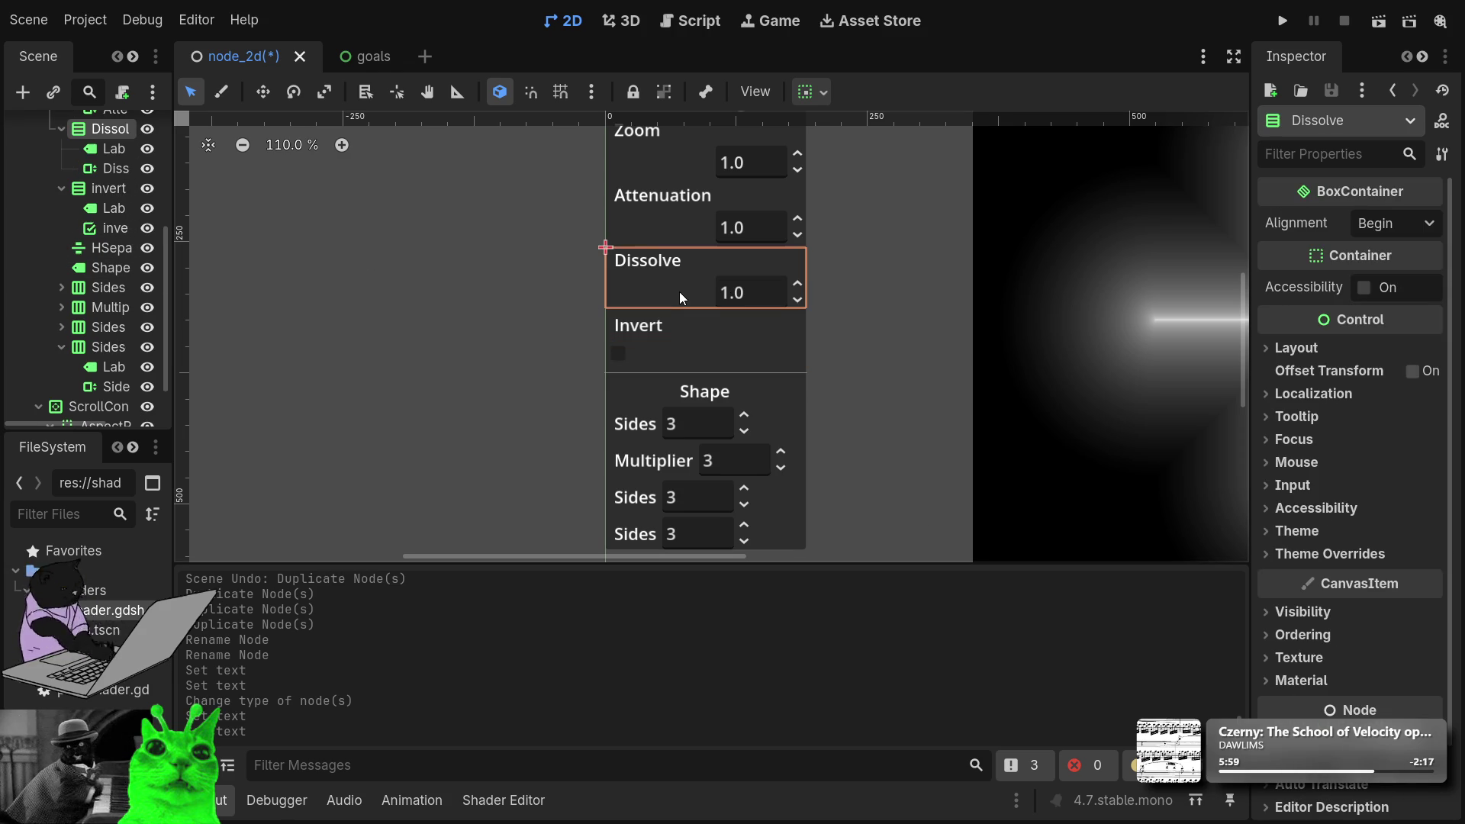
pyautogui.click(672, 265)
pyautogui.click(742, 295)
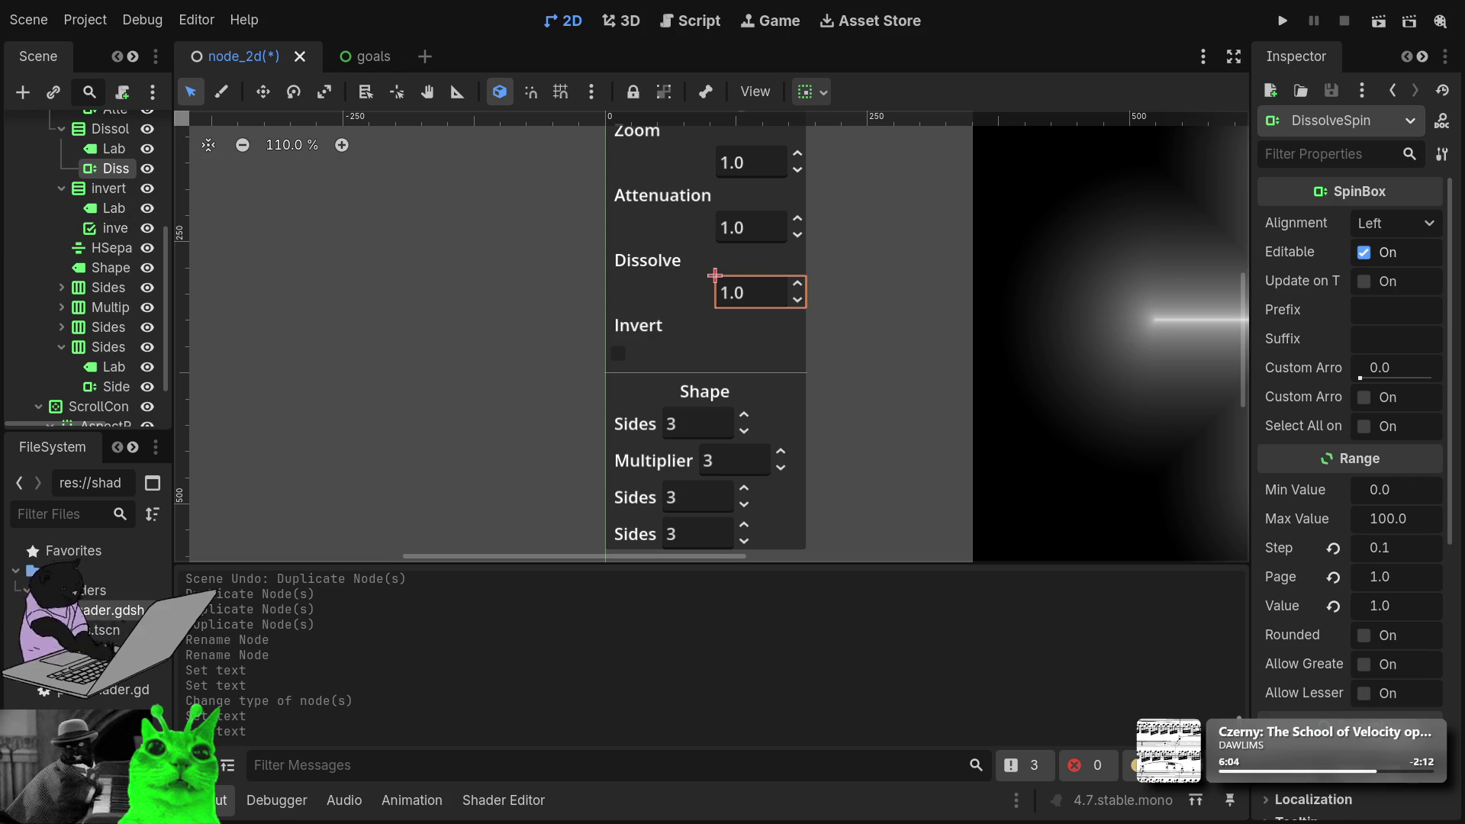
pyautogui.scroll(-5, 1351, 458)
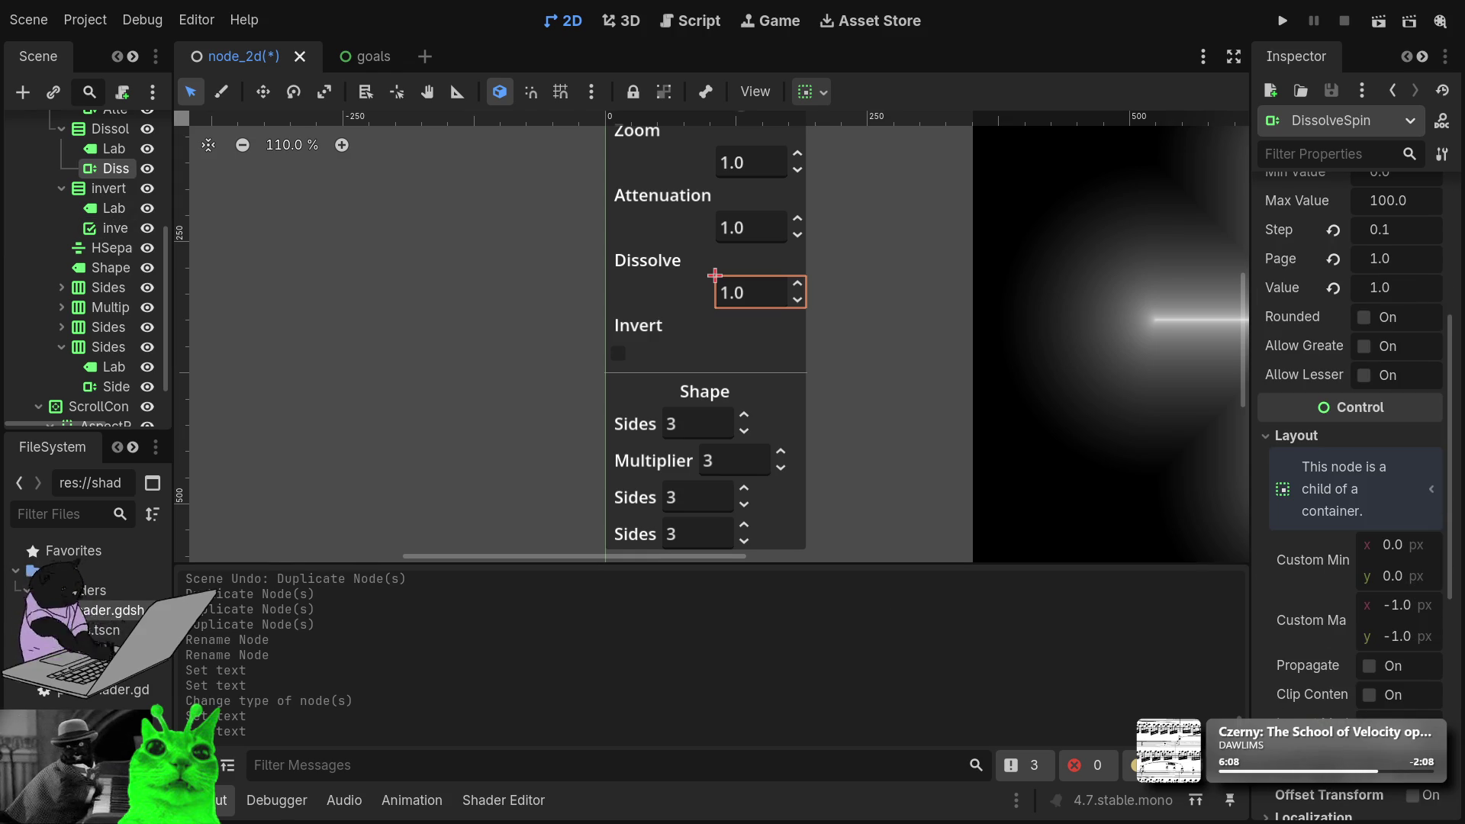
pyautogui.scroll(-4, 1351, 496)
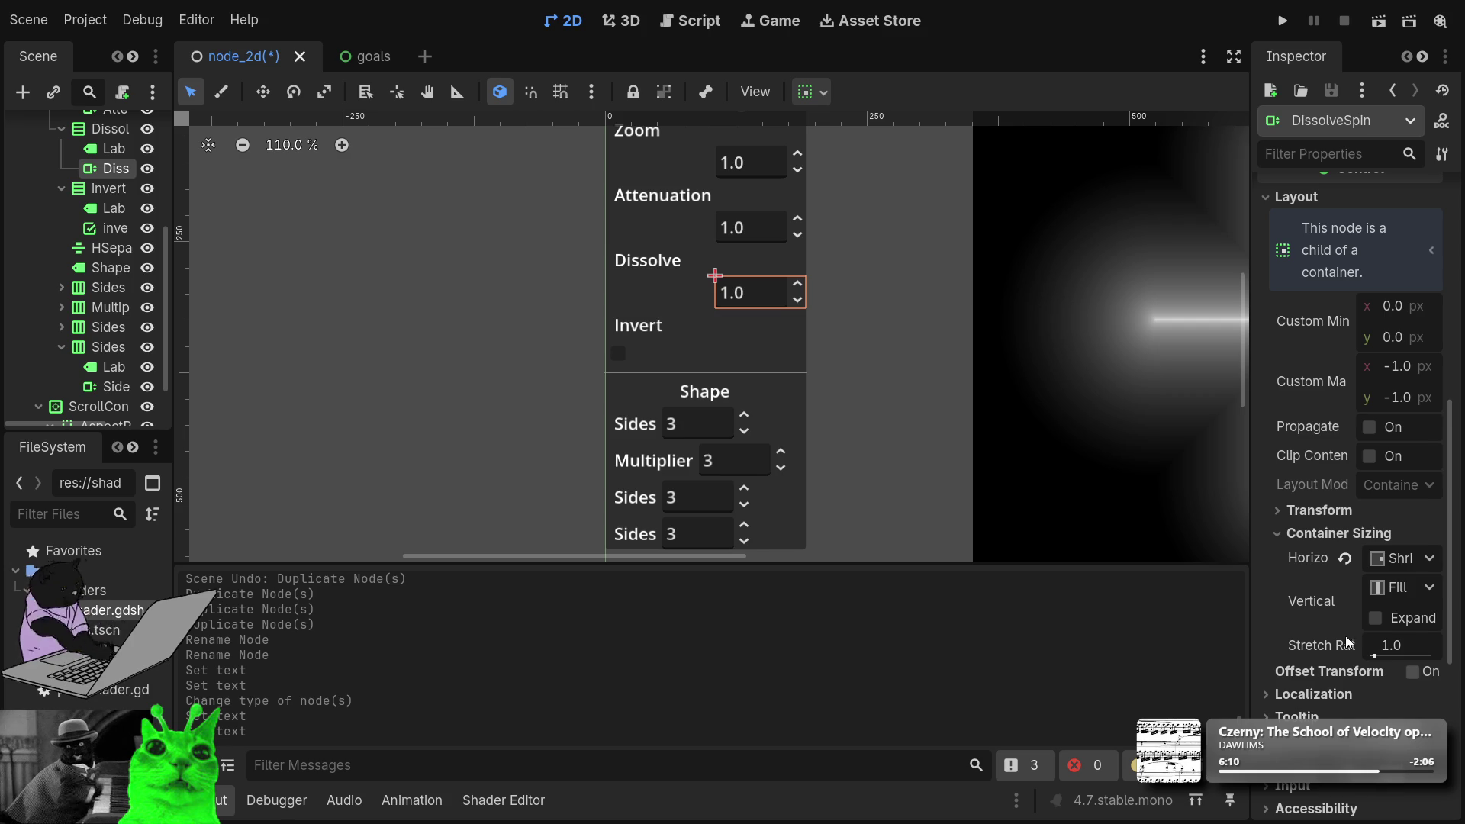
pyautogui.click(1280, 533)
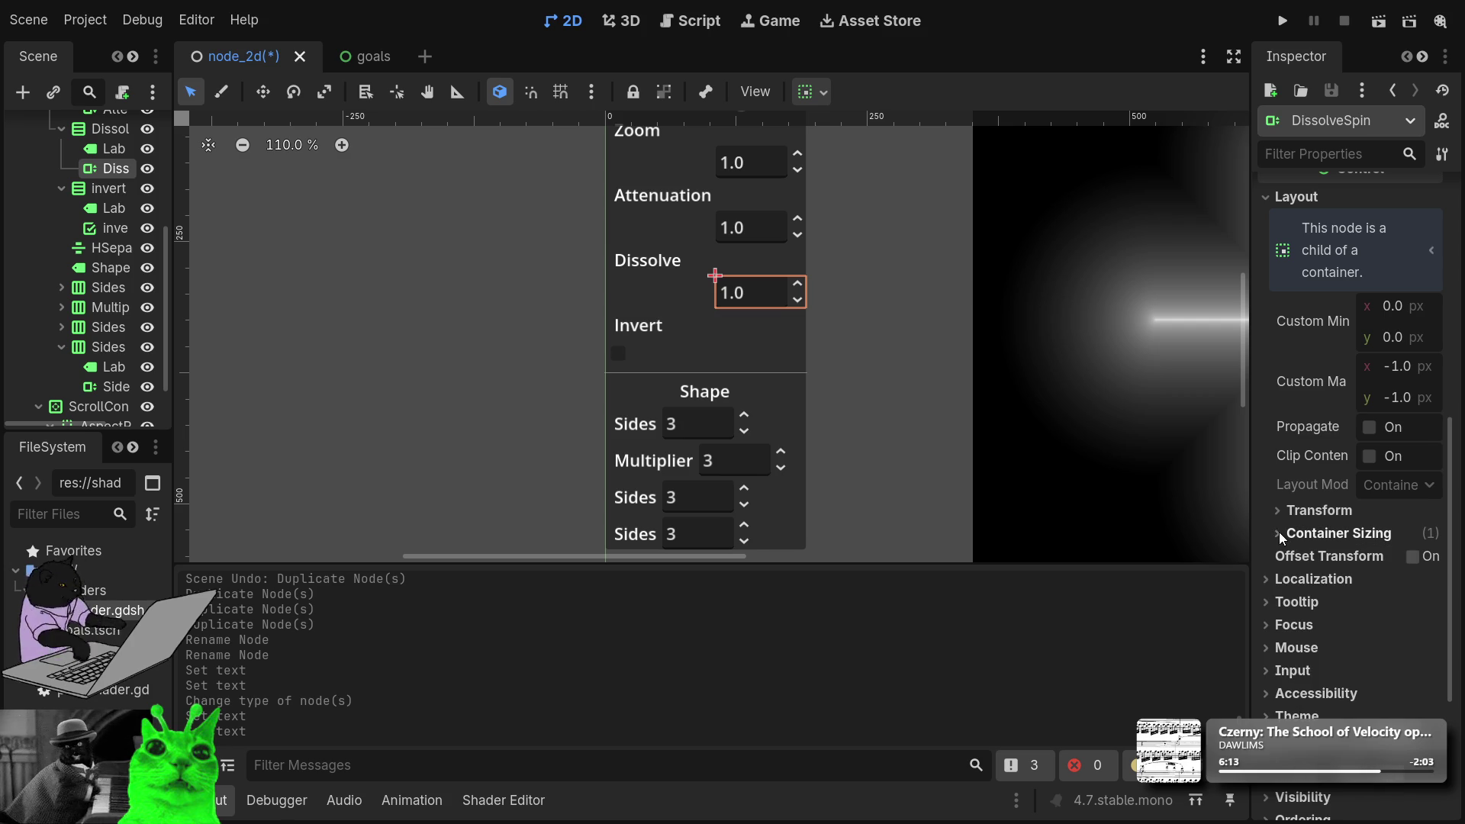
# Set invertCheck's horizontal container sizing to Shrink Center.
pyautogui.click(108, 230)
pyautogui.click(1276, 612)
pyautogui.scroll(-3, 1275, 685)
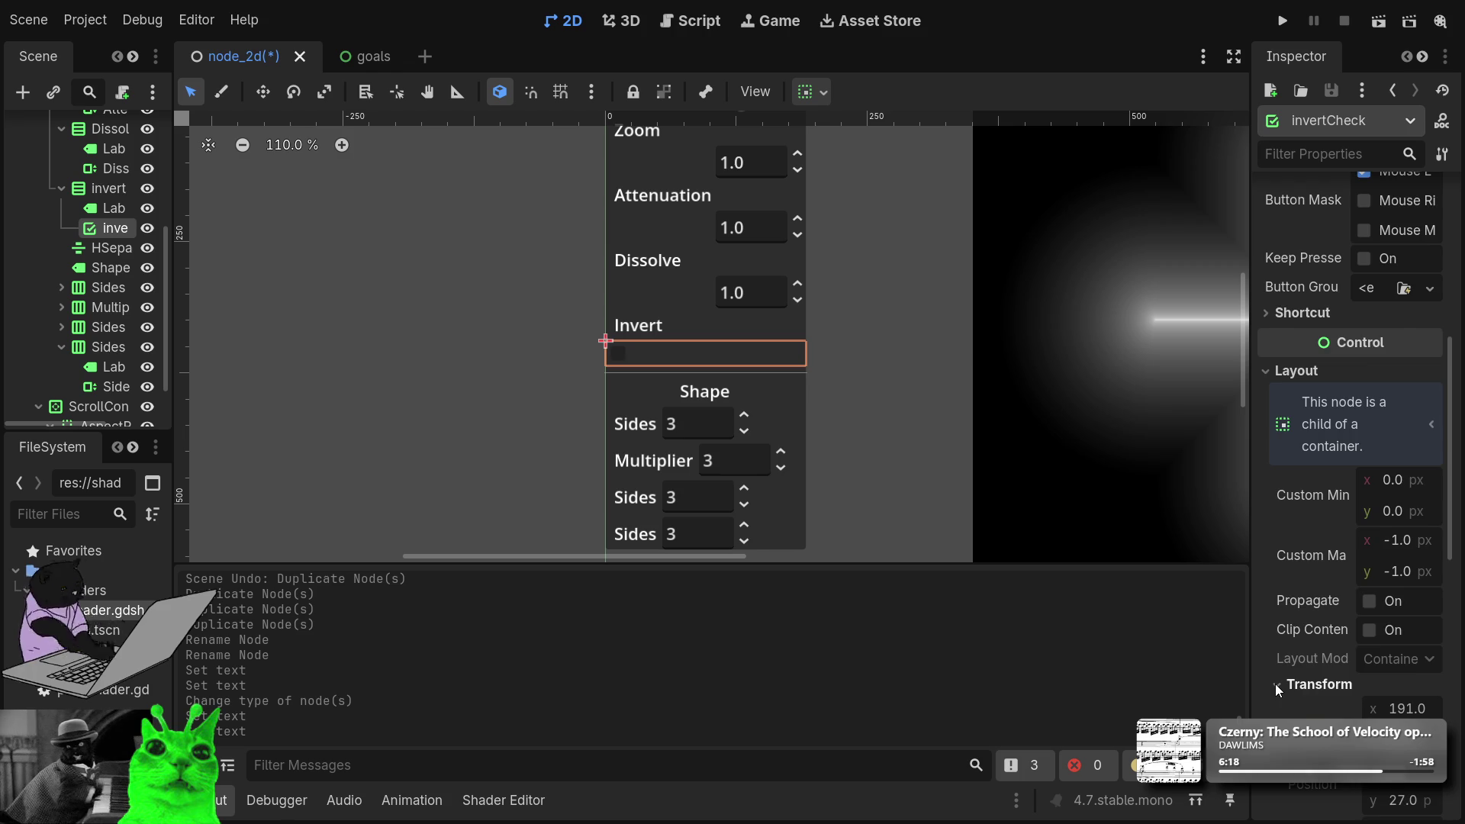
pyautogui.scroll(-3, 1298, 709)
pyautogui.scroll(-4, 1297, 710)
pyautogui.click(1276, 636)
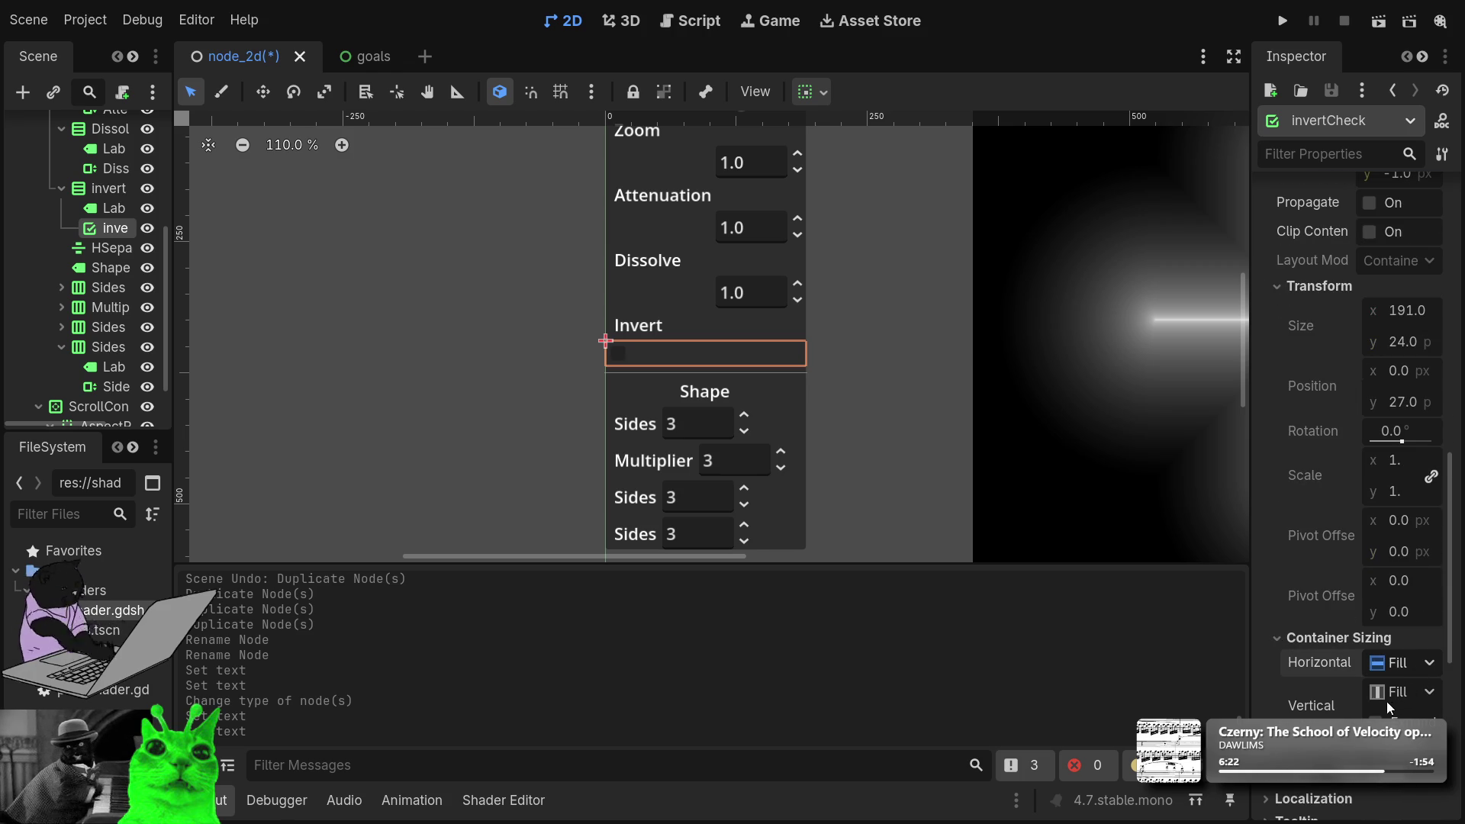
pyautogui.click(1319, 709)
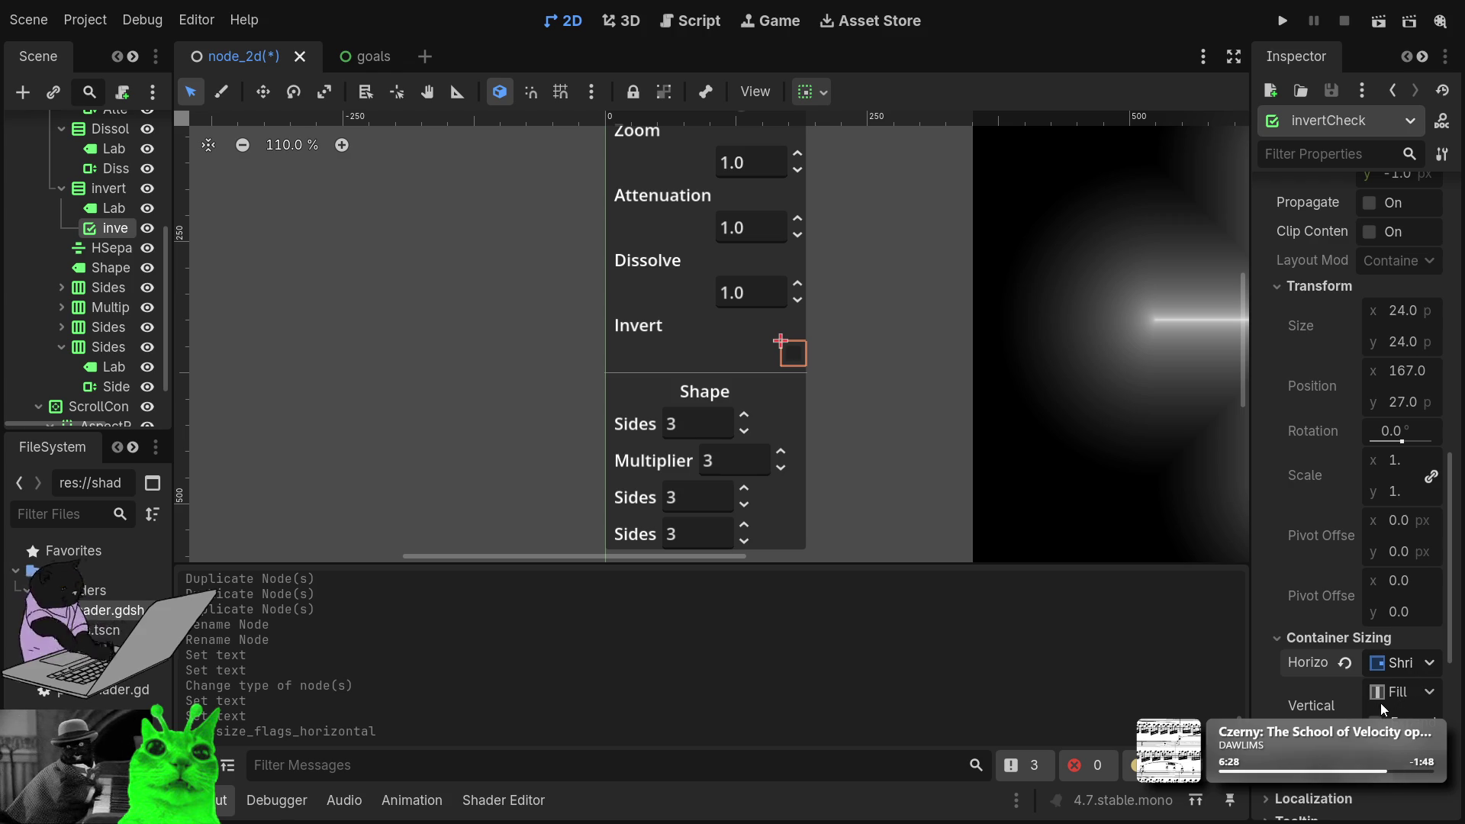
pyautogui.click(1380, 704)
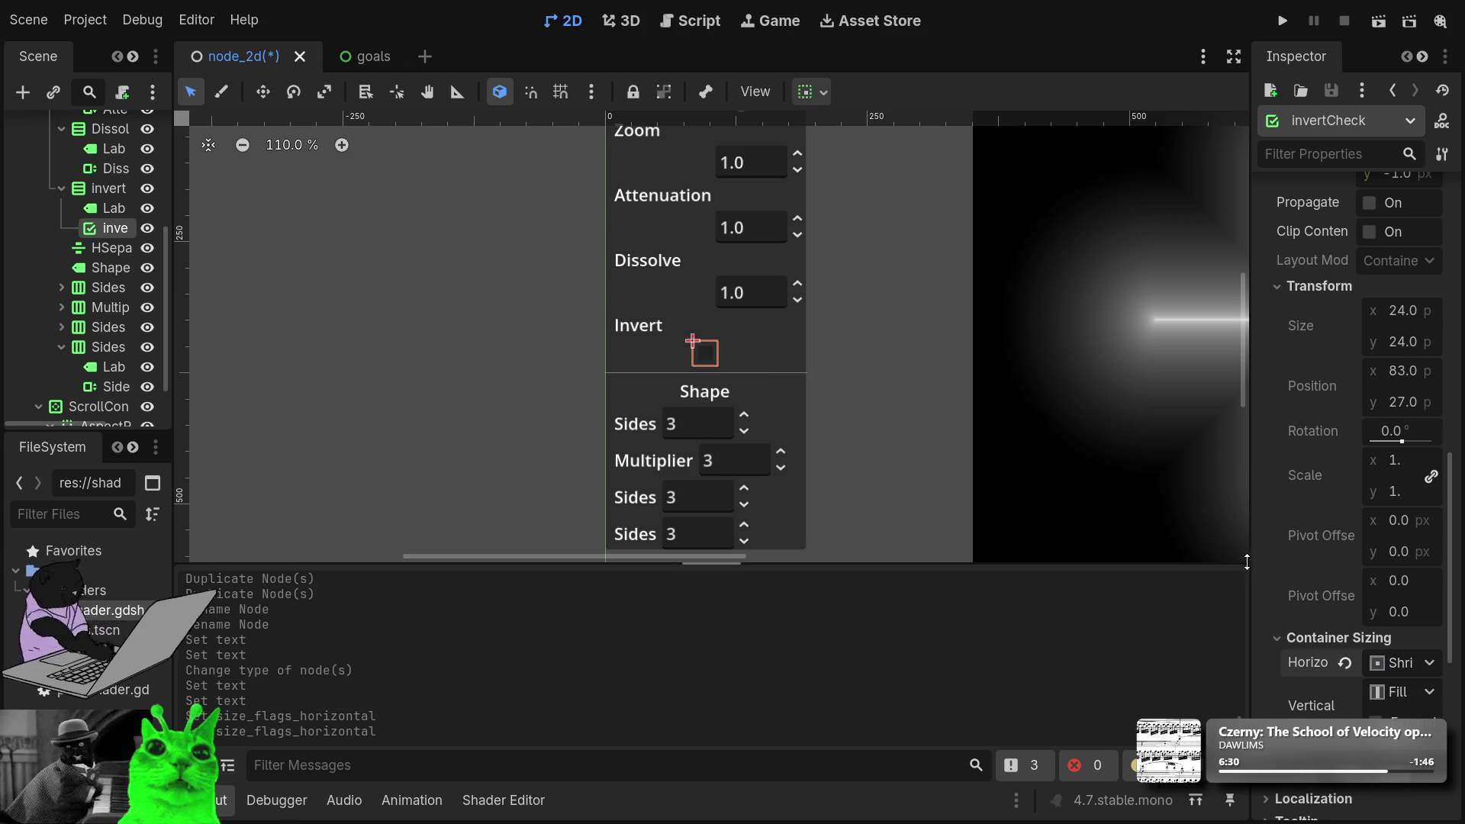
pyautogui.click(1055, 483)
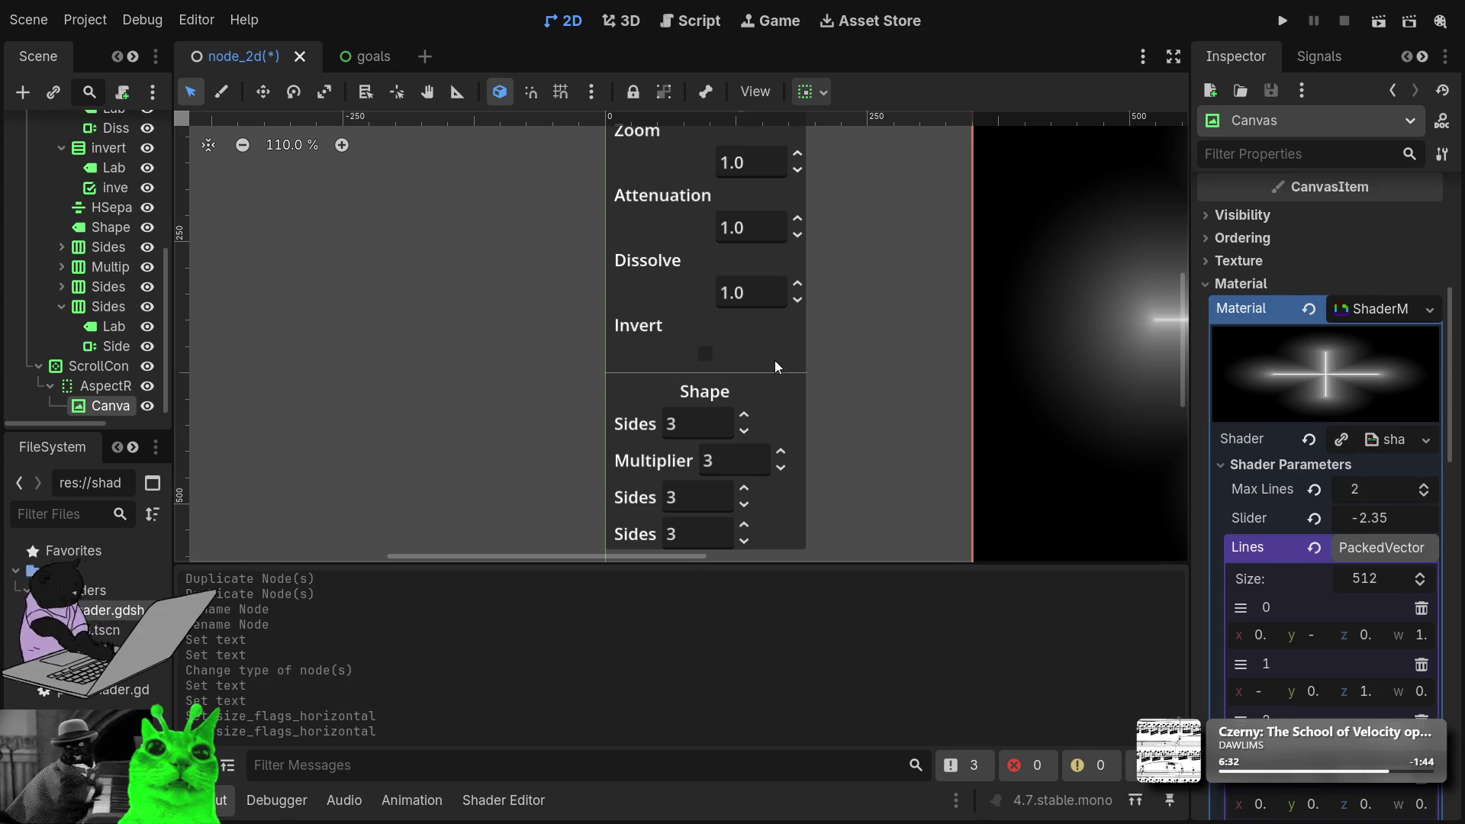
# Frame the Canvas preview in the viewport and fold the Zoom, Attenuation and Dissolve groups.
pyautogui.scroll(1, 772, 351)
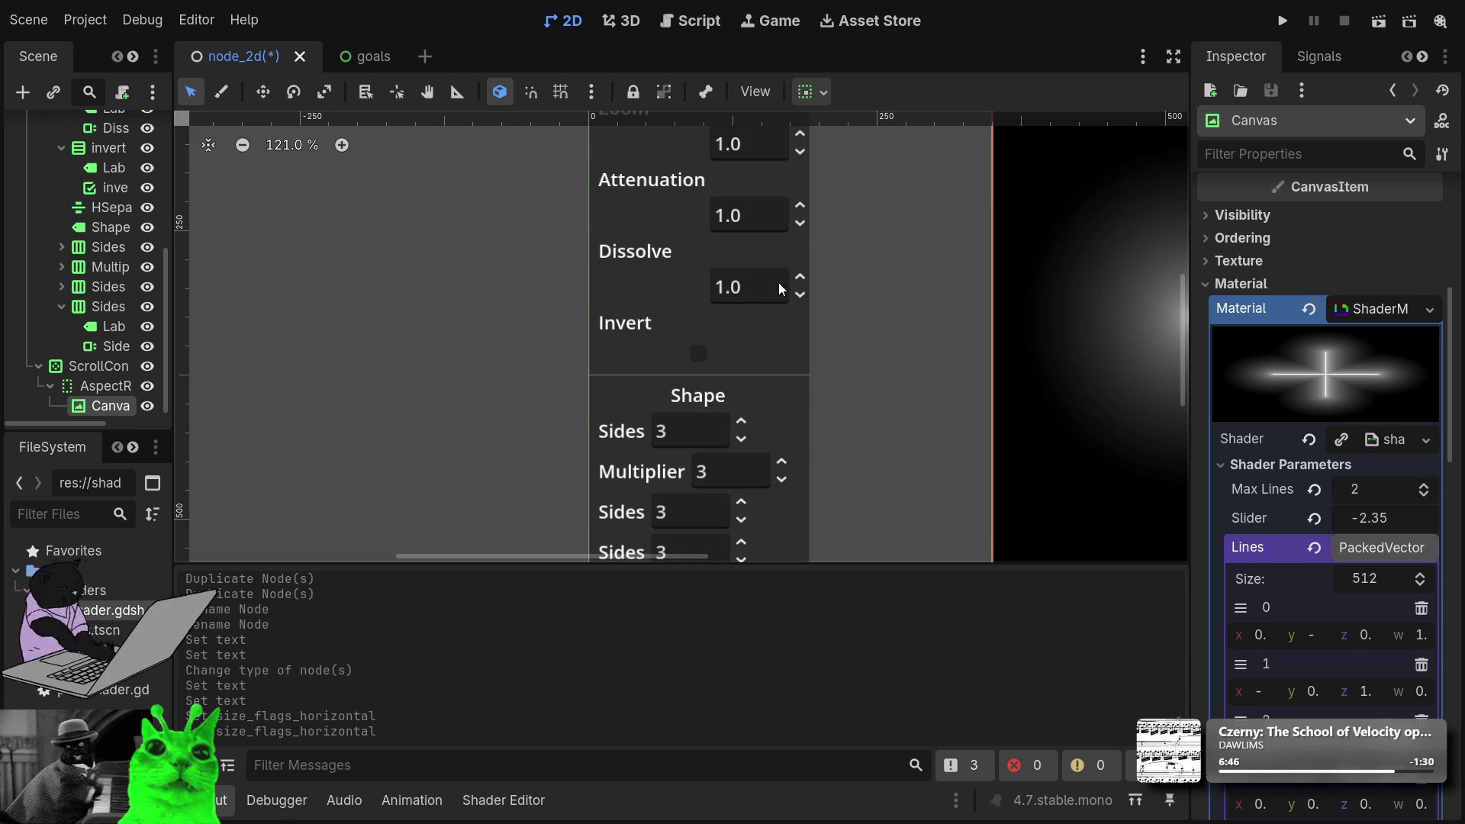
pyautogui.scroll(-3, 798, 291)
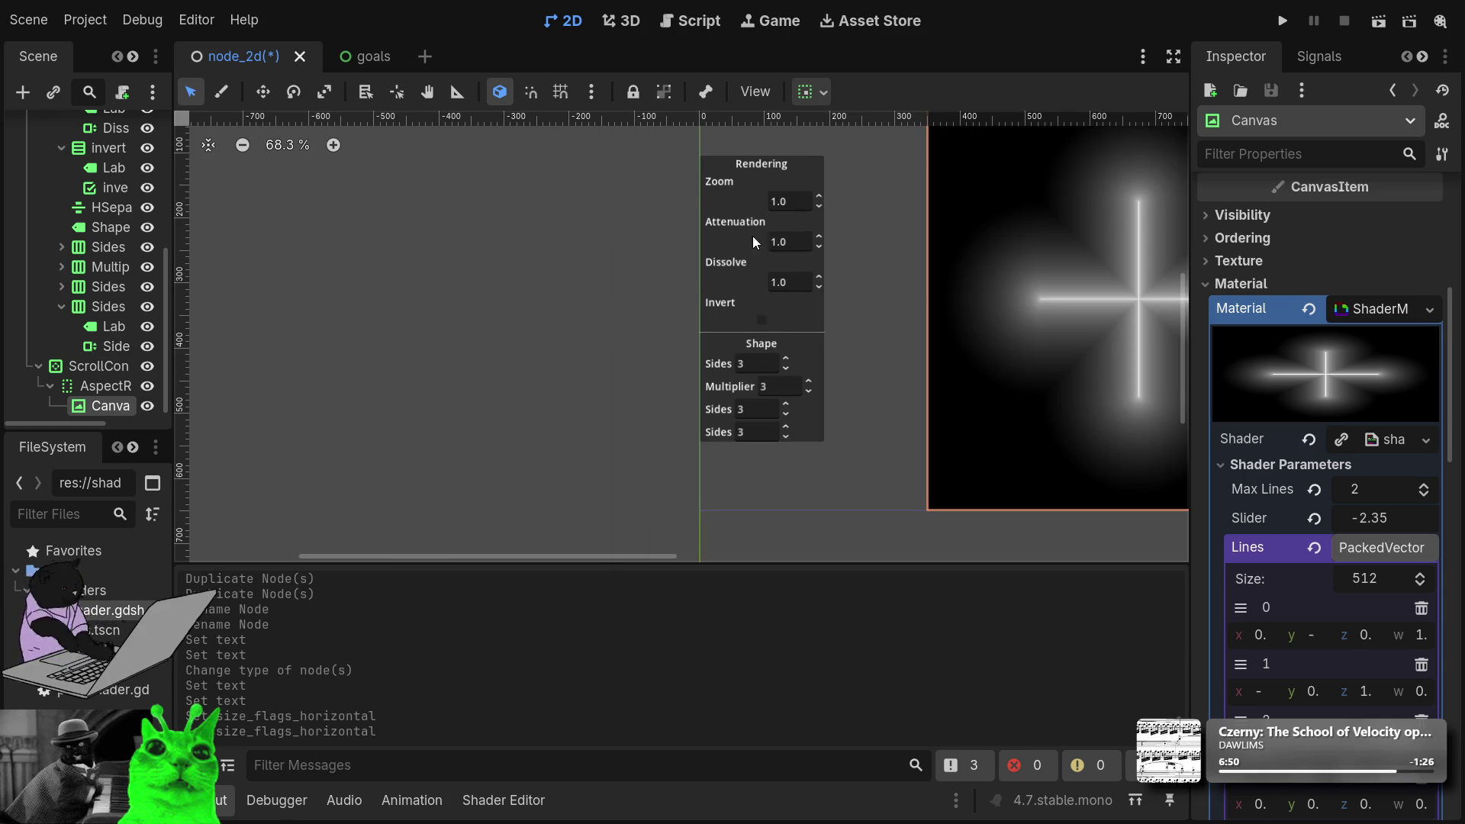
pyautogui.scroll(5, 106, 203)
pyautogui.scroll(2, 102, 203)
pyautogui.click(38, 167)
pyautogui.click(43, 165)
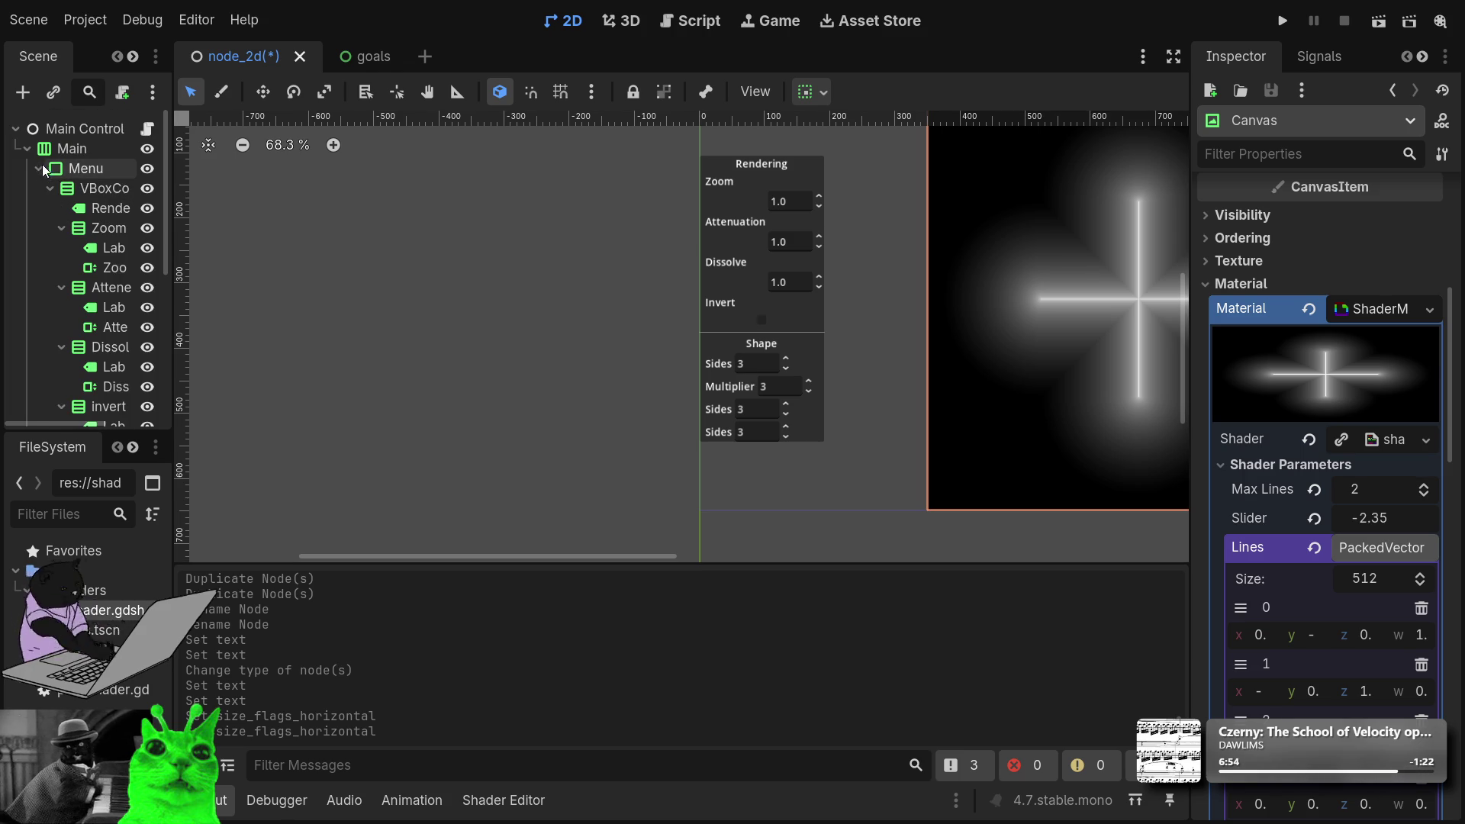
pyautogui.press('f')
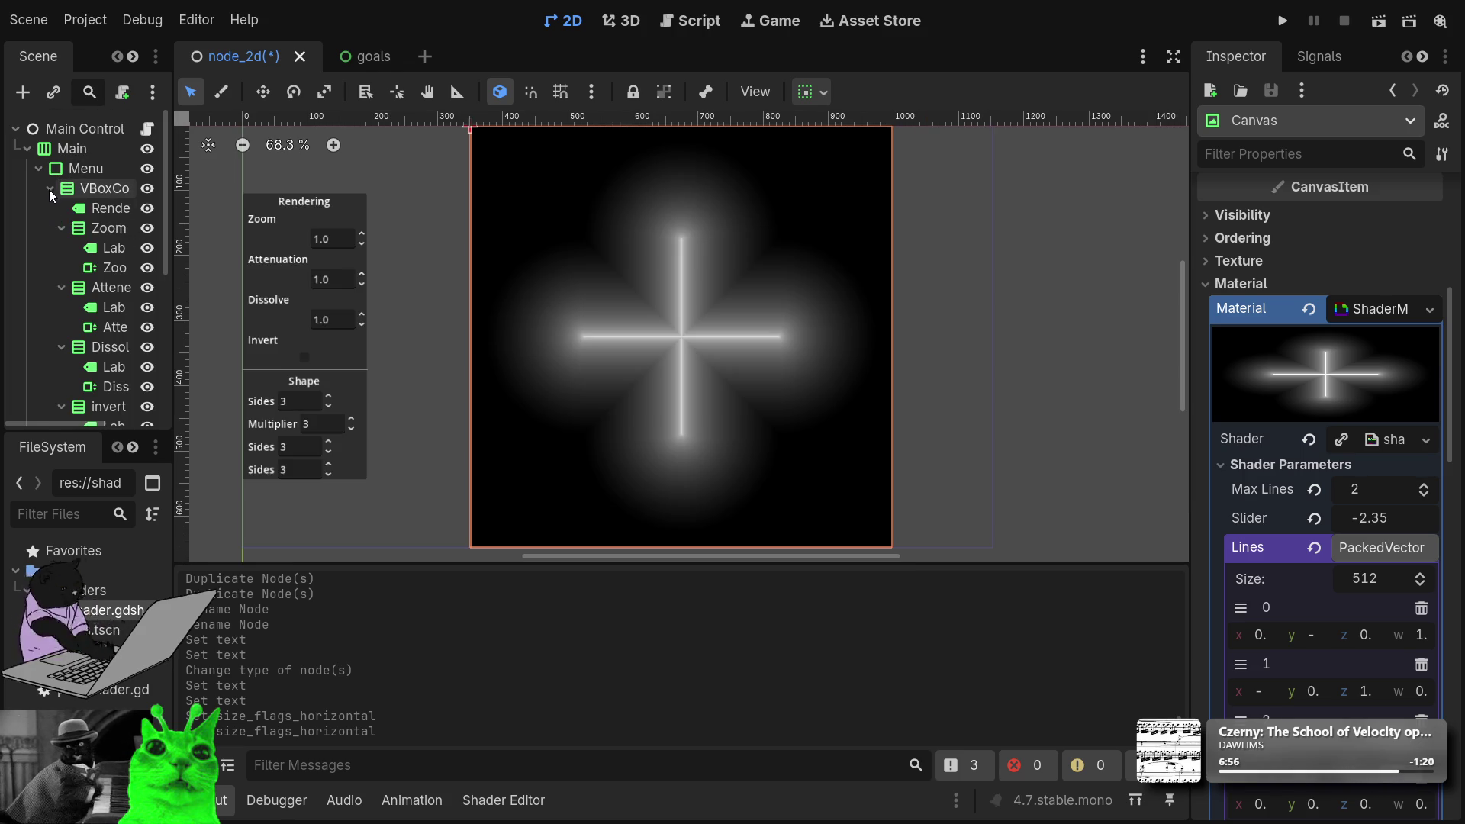
pyautogui.click(58, 227)
pyautogui.click(62, 246)
pyautogui.click(62, 268)
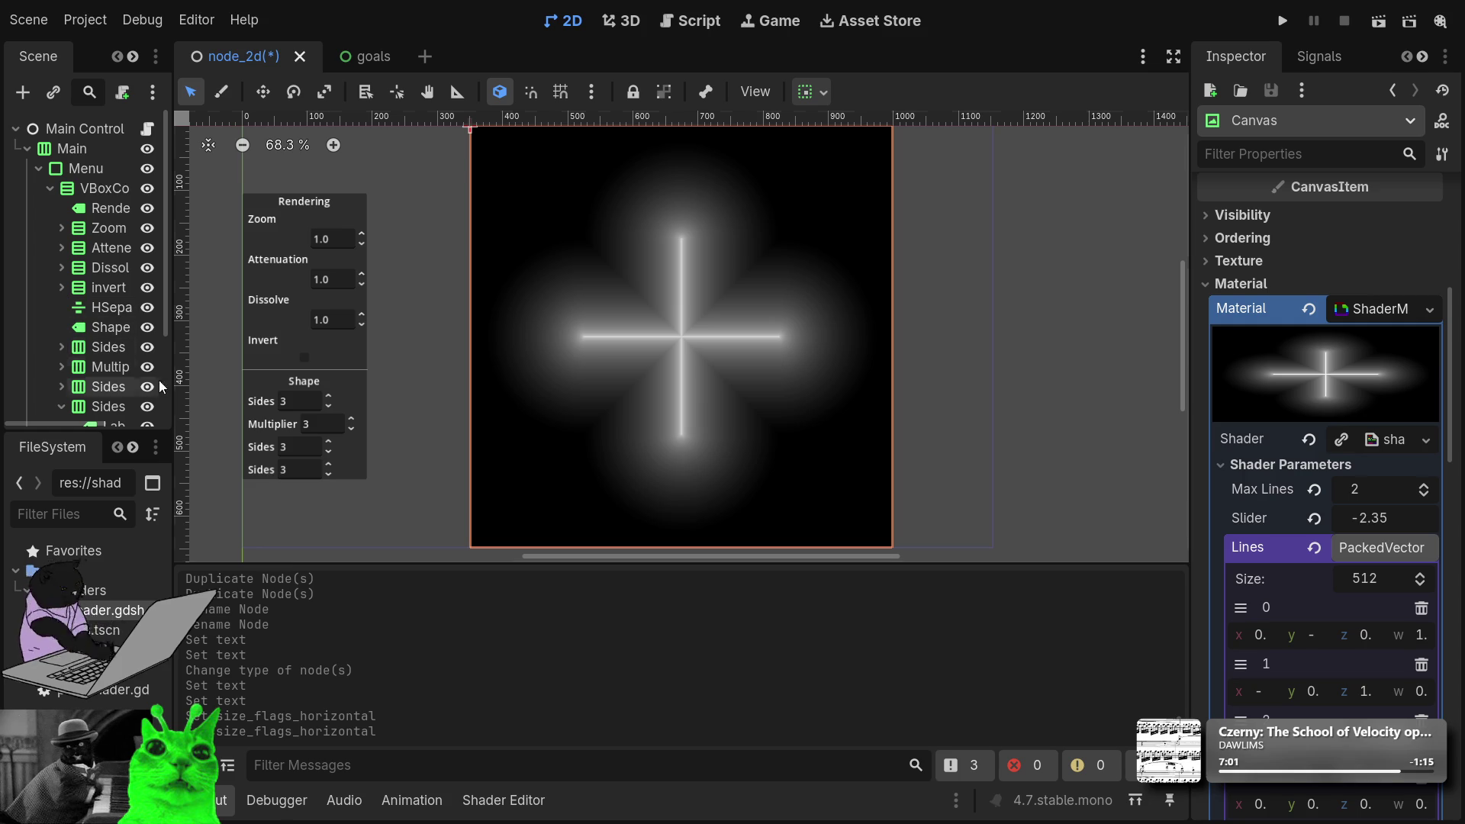
pyautogui.scroll(-3, 84, 336)
pyautogui.scroll(-2, 81, 308)
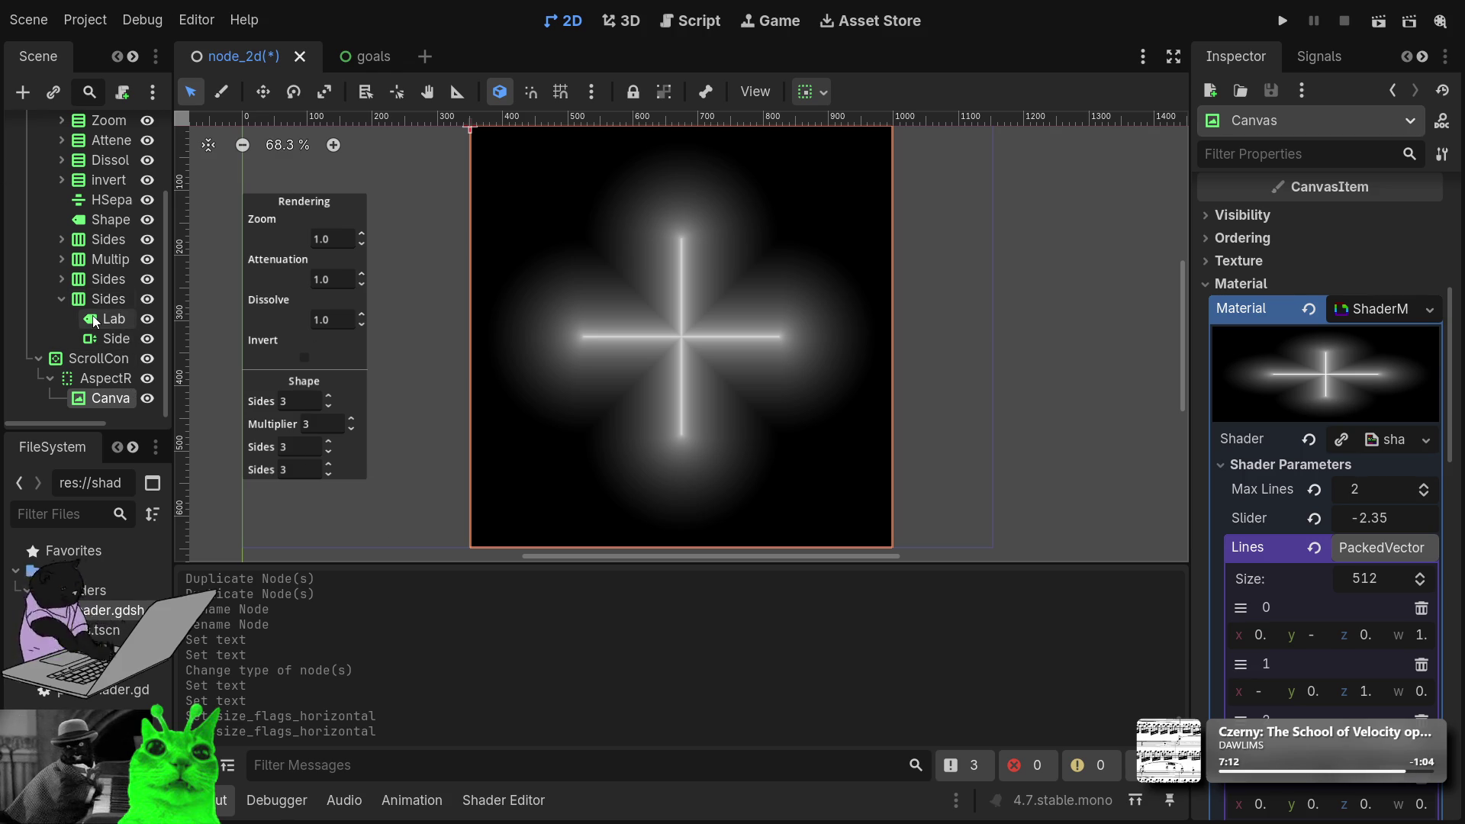
# Delete the extra third and fourth Sides rows from the Shape section.
pyautogui.click(94, 280)
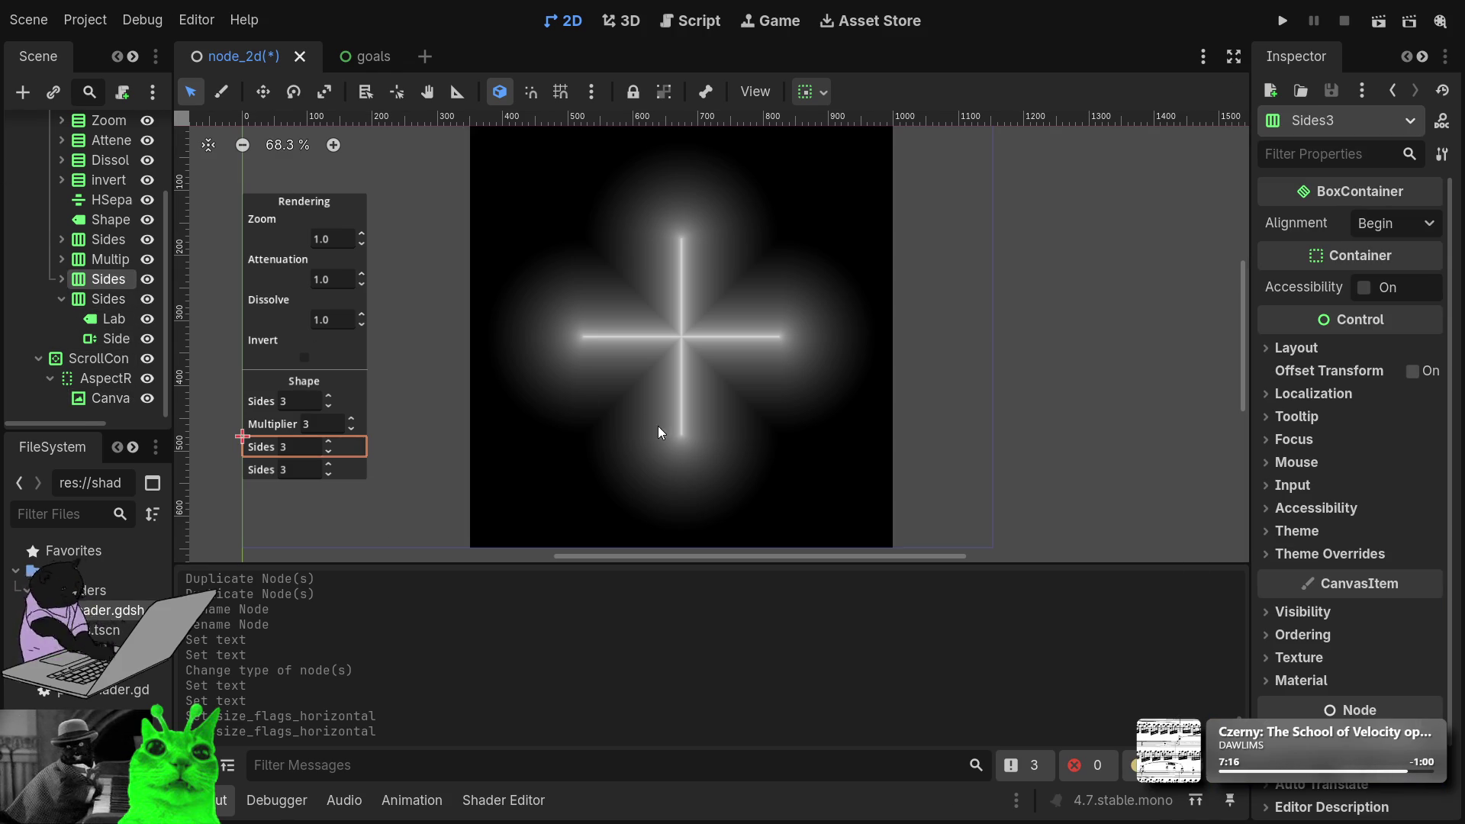
pyautogui.press('Delete')
pyautogui.click(107, 302)
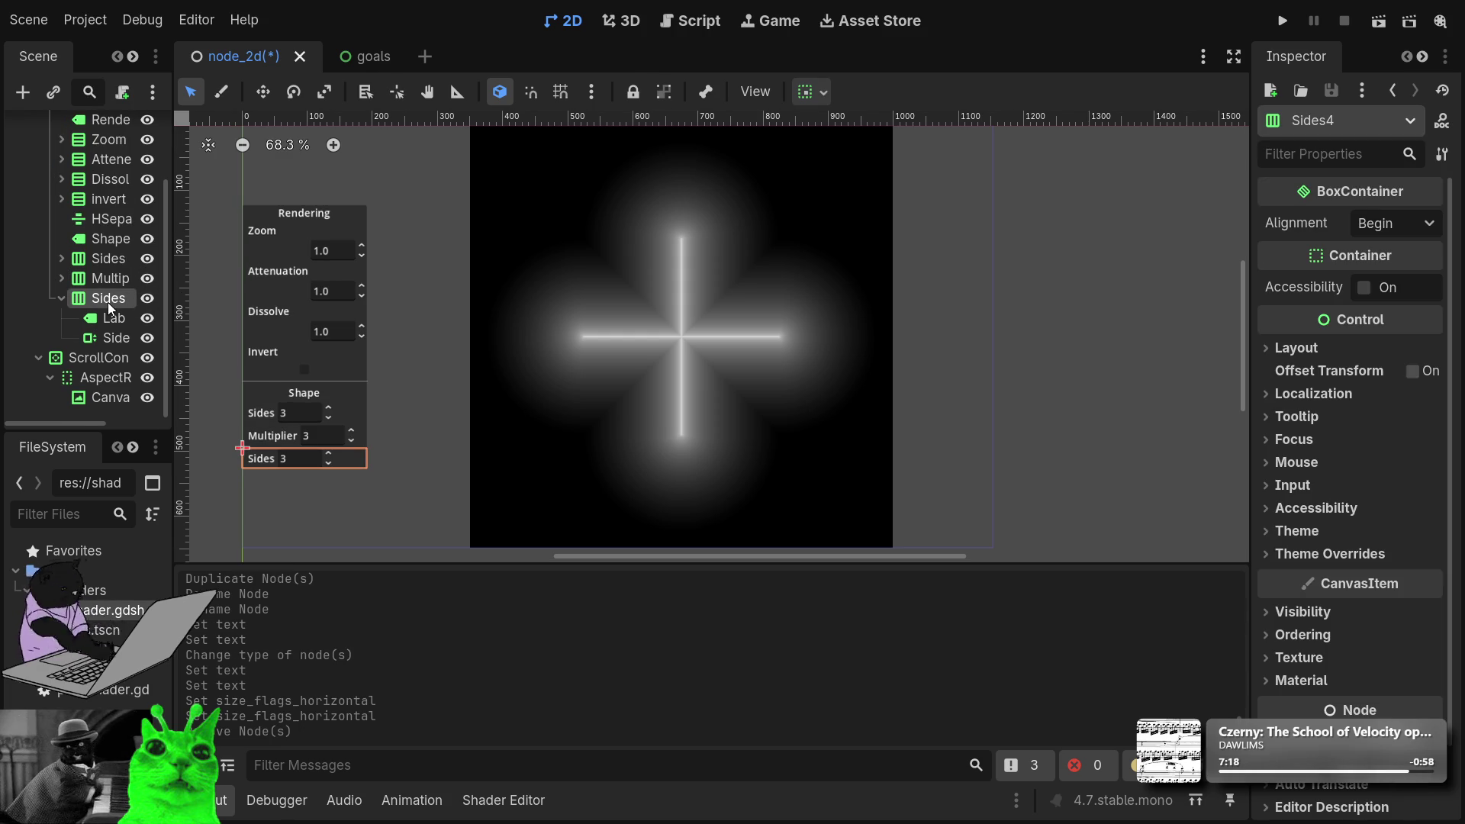
pyautogui.press('Delete')
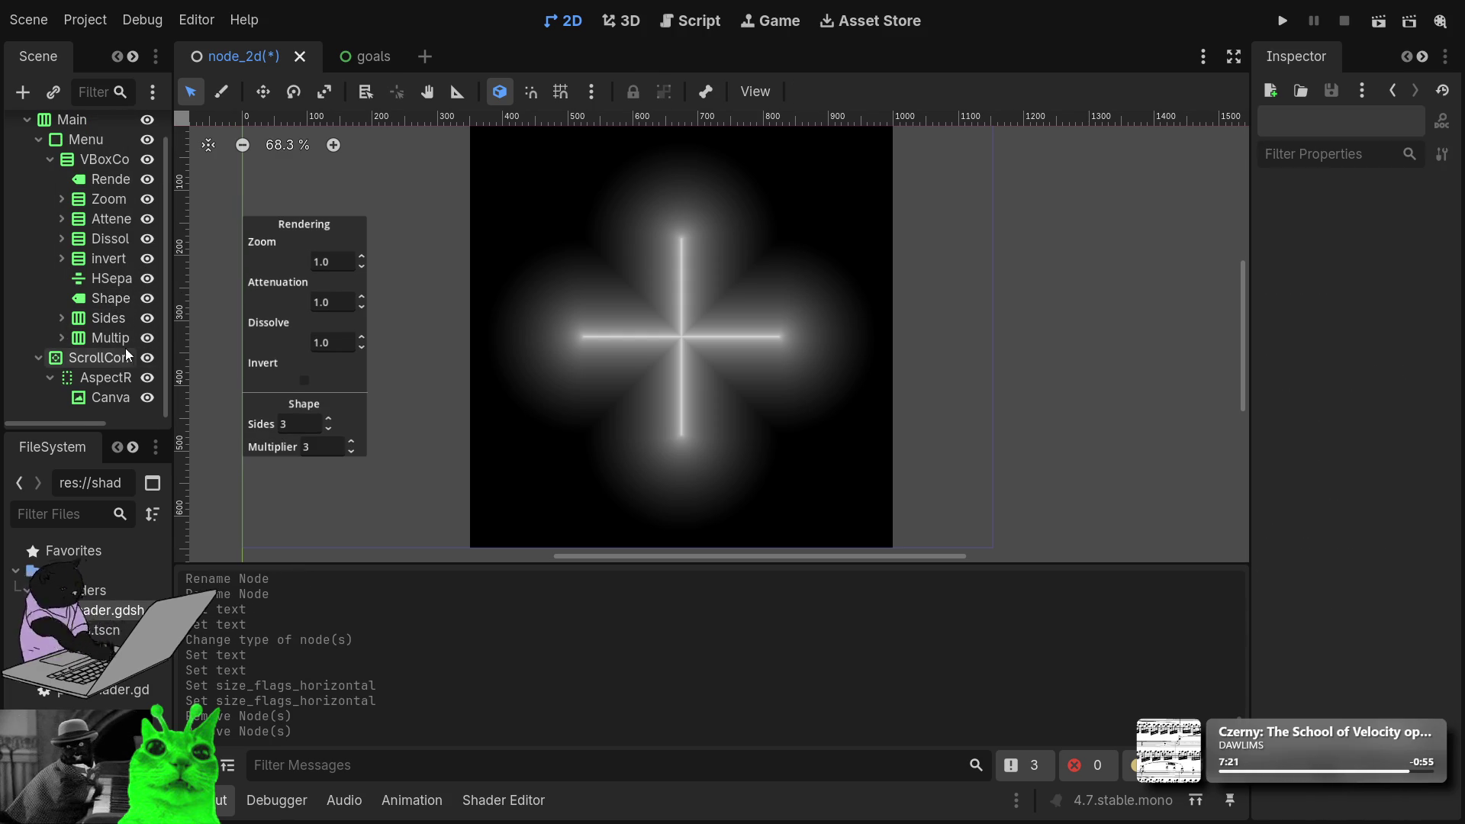
# Make the Sides and Multiplier rows VBoxContainers so each label sits above its spin box.
pyautogui.click(89, 342)
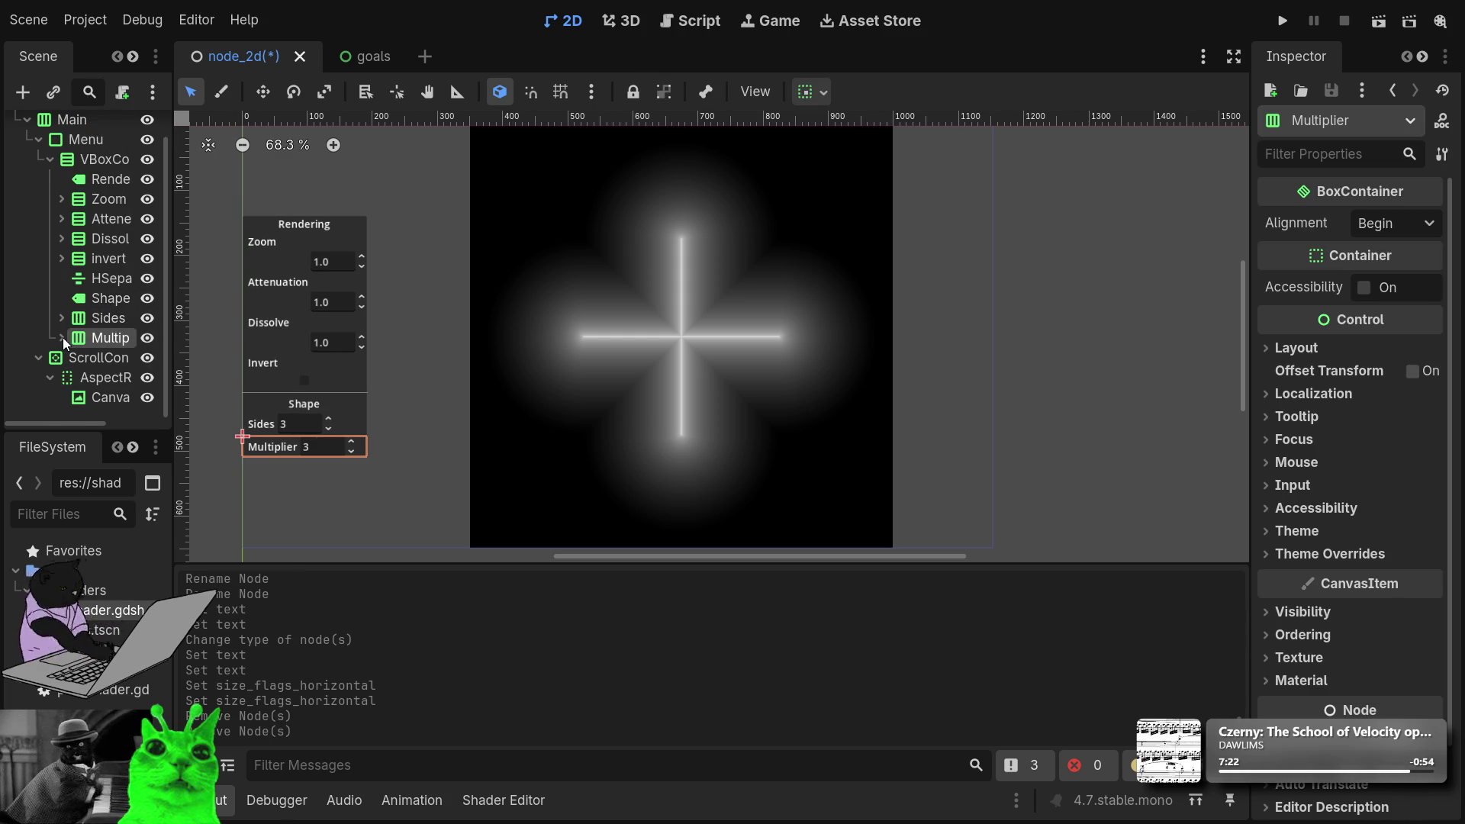
pyautogui.click(62, 338)
pyautogui.click(62, 338)
pyautogui.click(107, 319)
pyautogui.keyDown('ctrl'); pyautogui.click(126, 340); pyautogui.keyUp('ctrl')
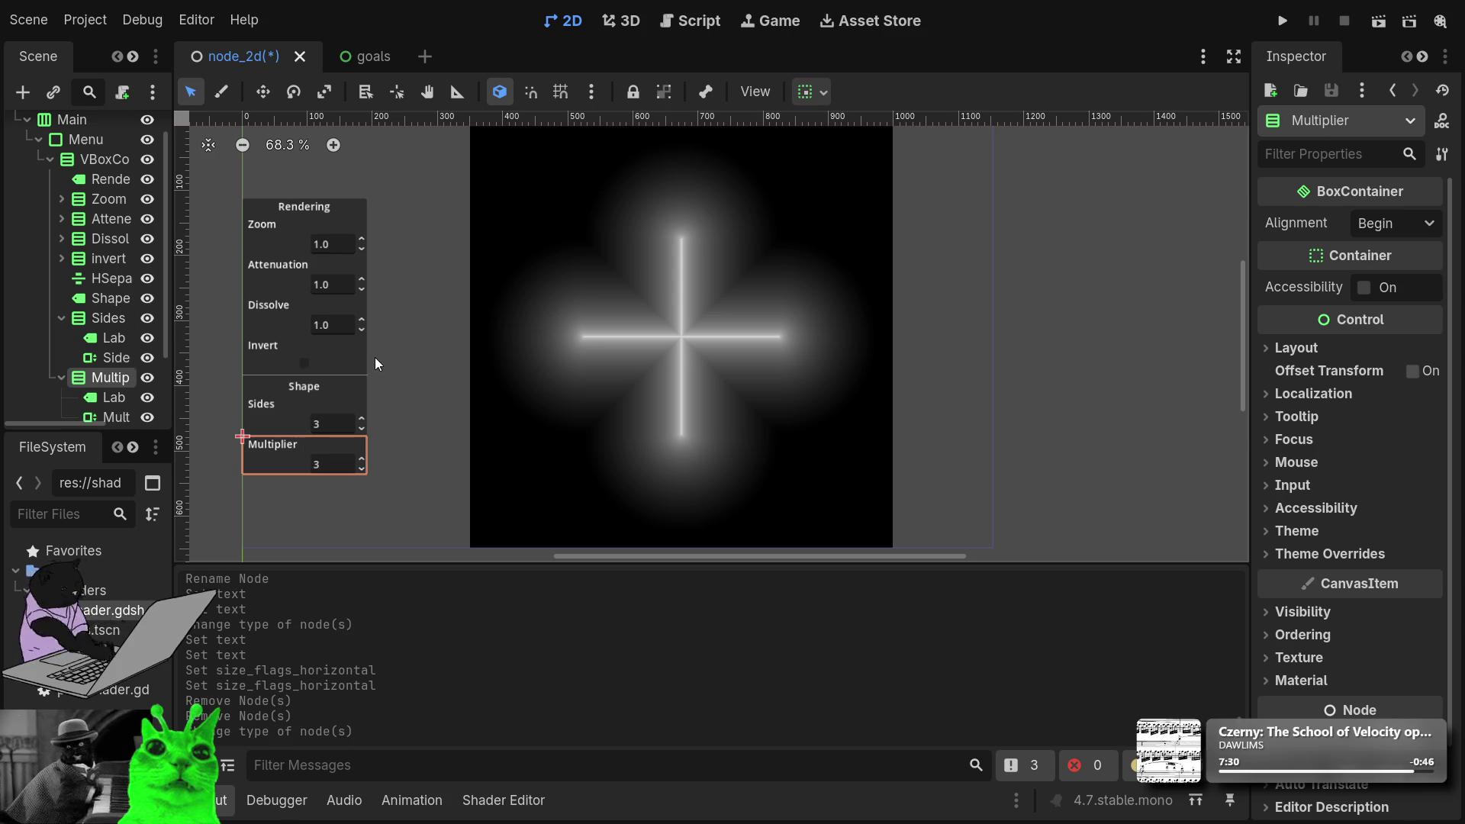
pyautogui.scroll(-3, 67, 394)
pyautogui.click(110, 346)
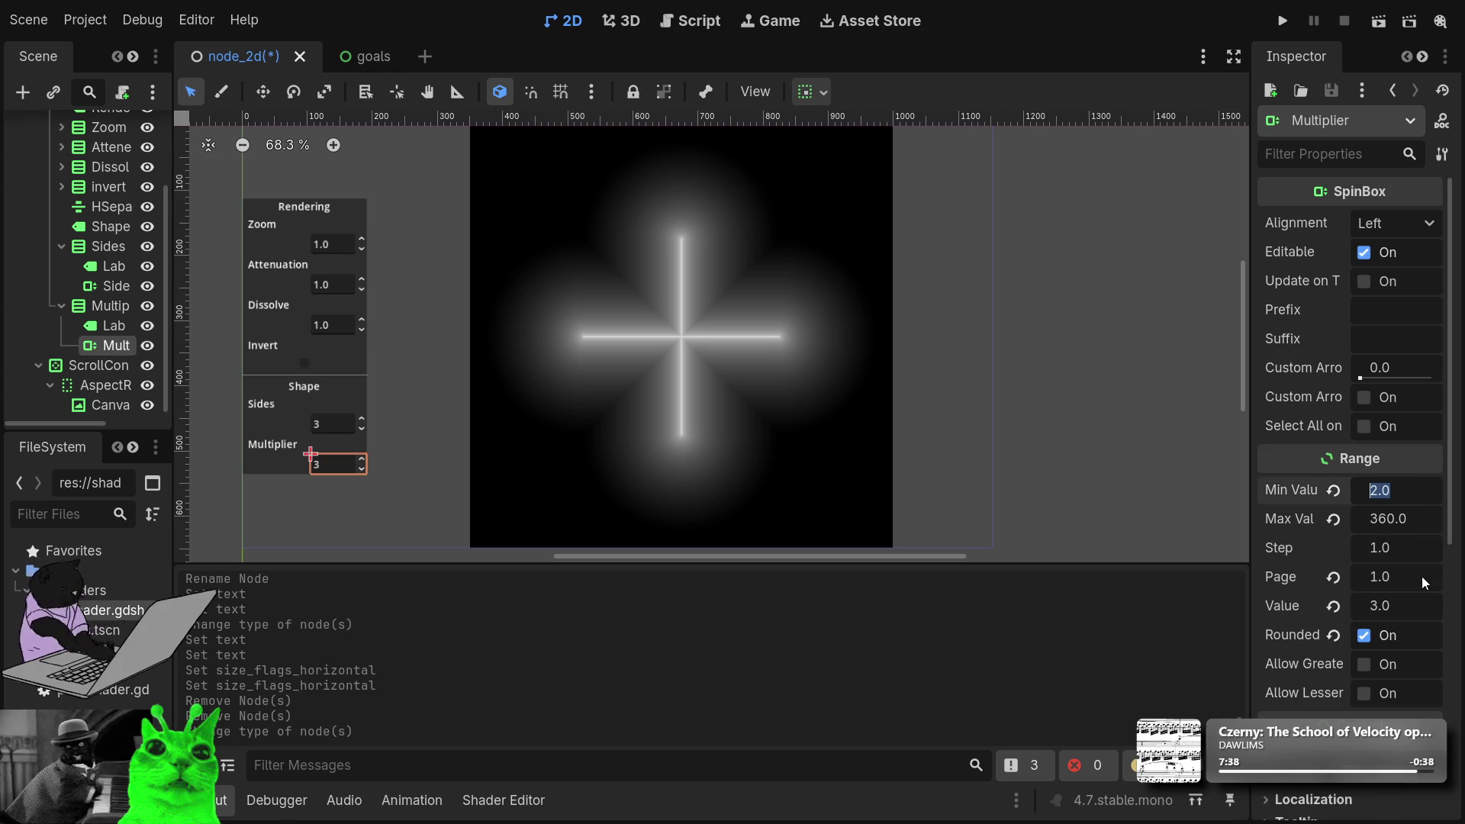
# Give the Multiplier spin box minimum 0, maximum reset to 100, and page 0.1.
pyautogui.write('0')
pyautogui.press('Tab')
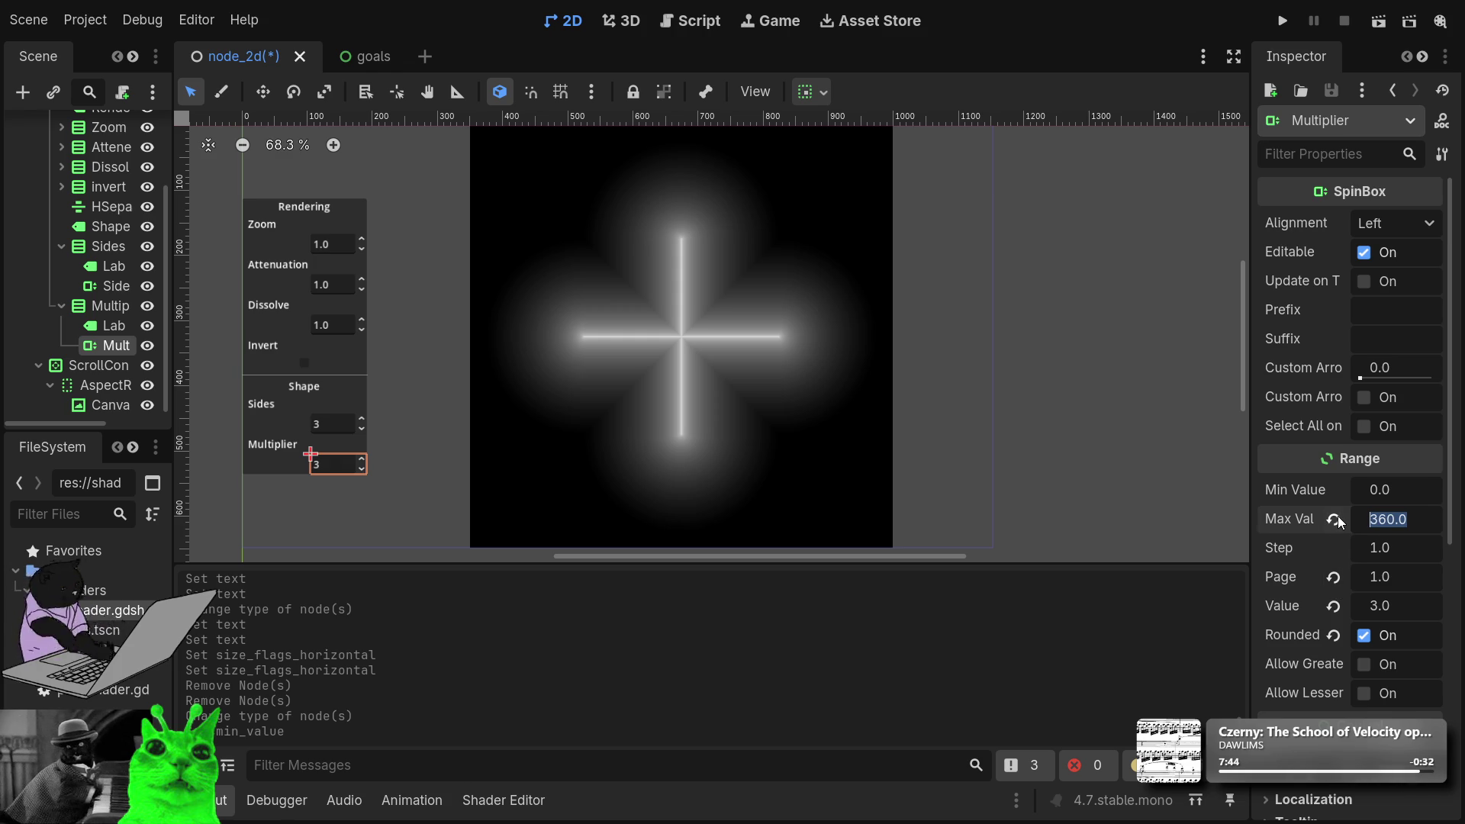
pyautogui.click(1338, 519)
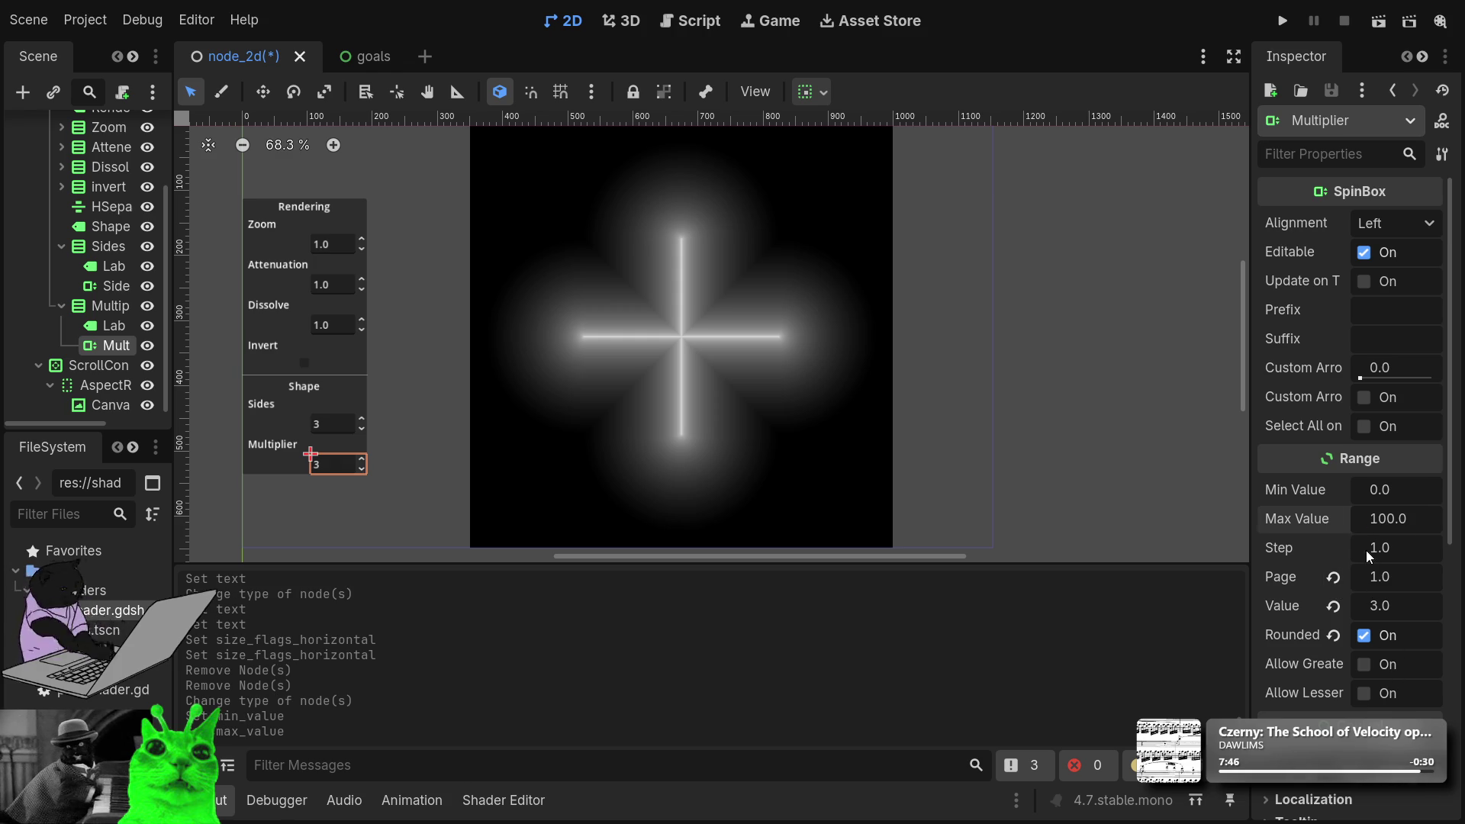
pyautogui.click(1370, 522)
pyautogui.click(1370, 522)
pyautogui.click(1400, 577)
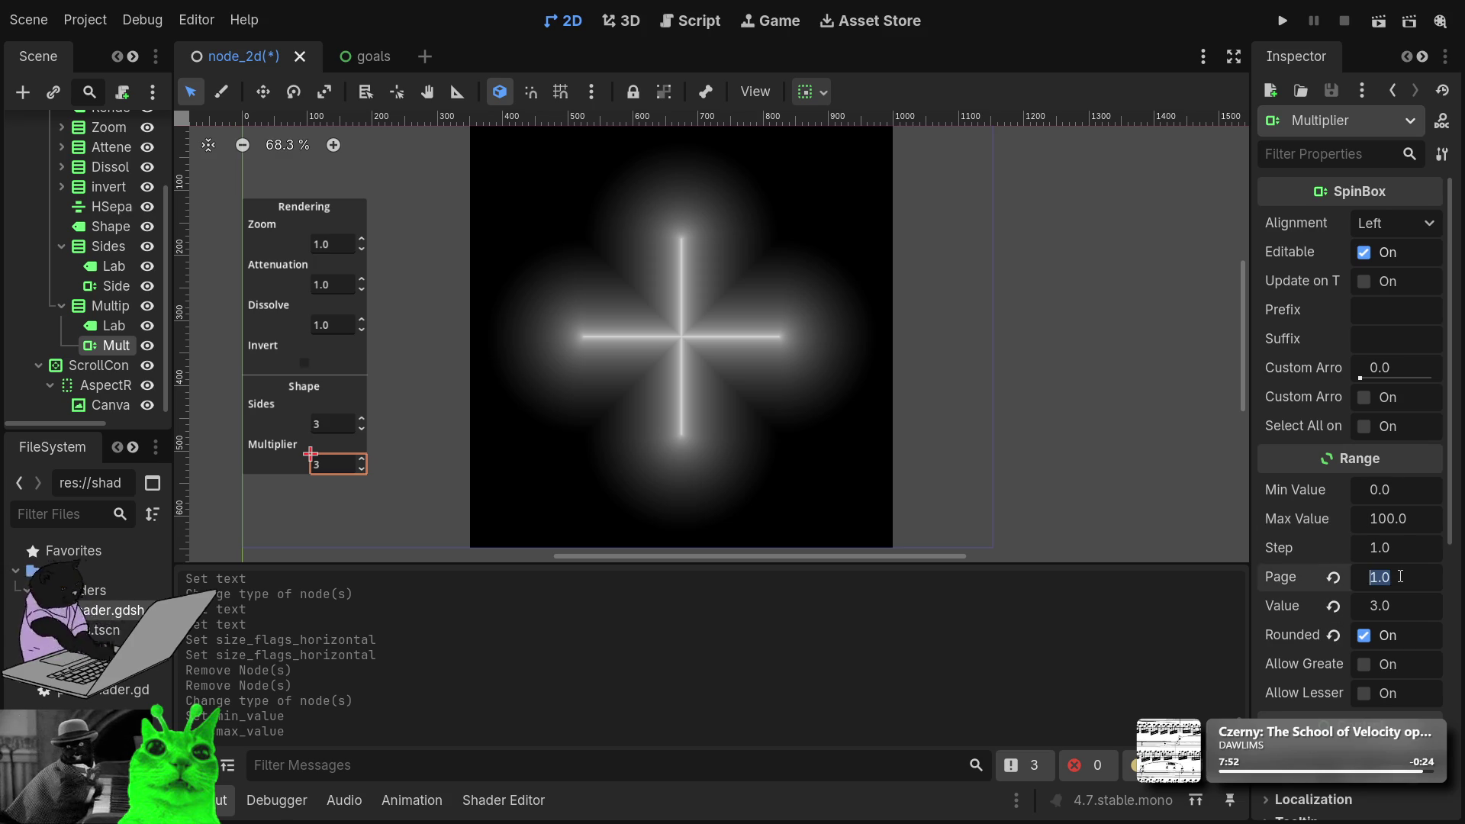
pyautogui.write('0.1')
pyautogui.press('Return')
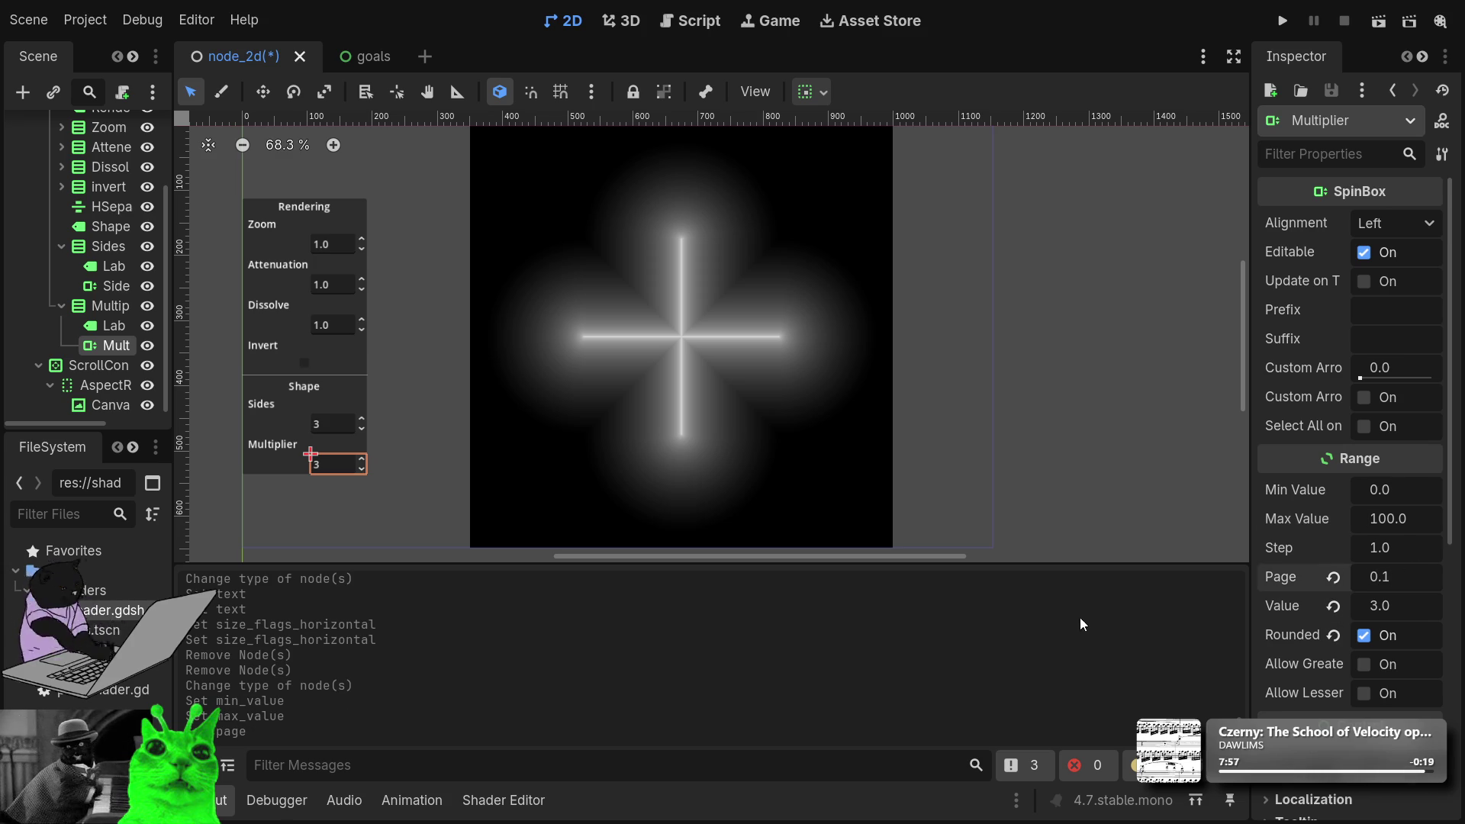
# Set the Multiplier value to 1, turn off Rounded, and allow greater and lesser values.
pyautogui.click(1412, 606)
pyautogui.write('1')
pyautogui.click(1363, 635)
pyautogui.click(1402, 662)
pyautogui.click(1364, 694)
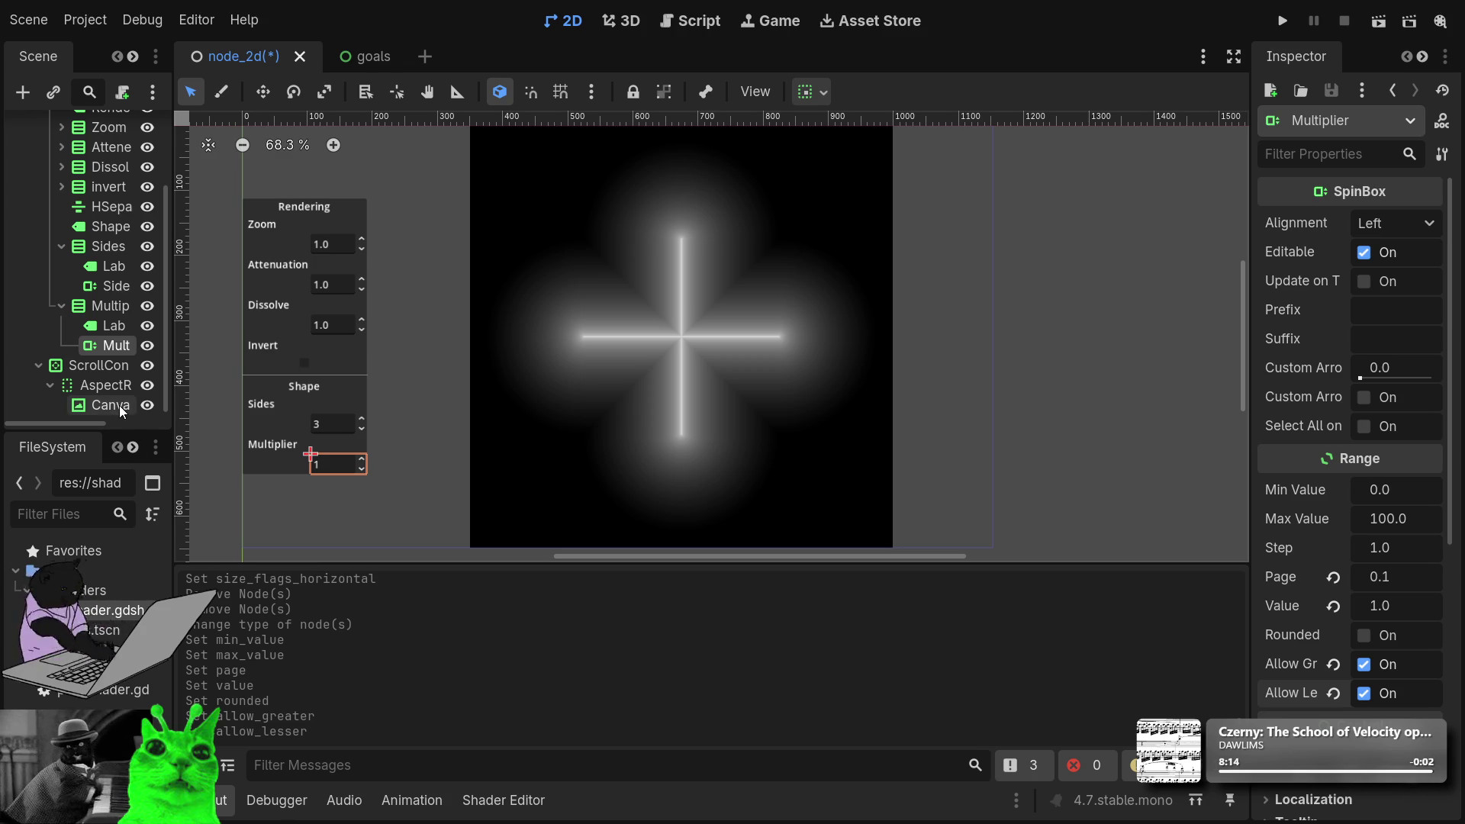
pyautogui.click(107, 406)
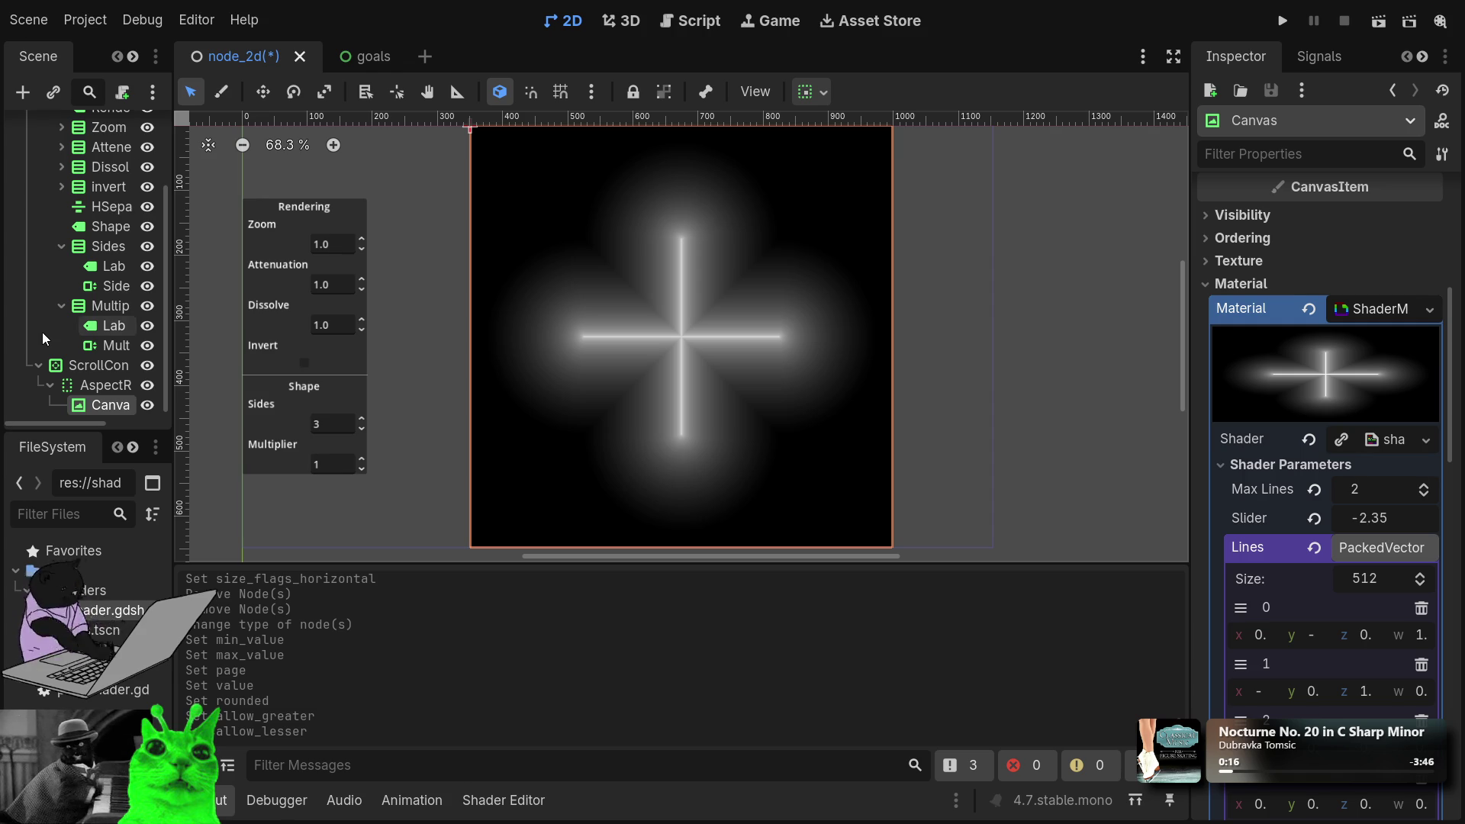
pyautogui.scroll(-1, 43, 332)
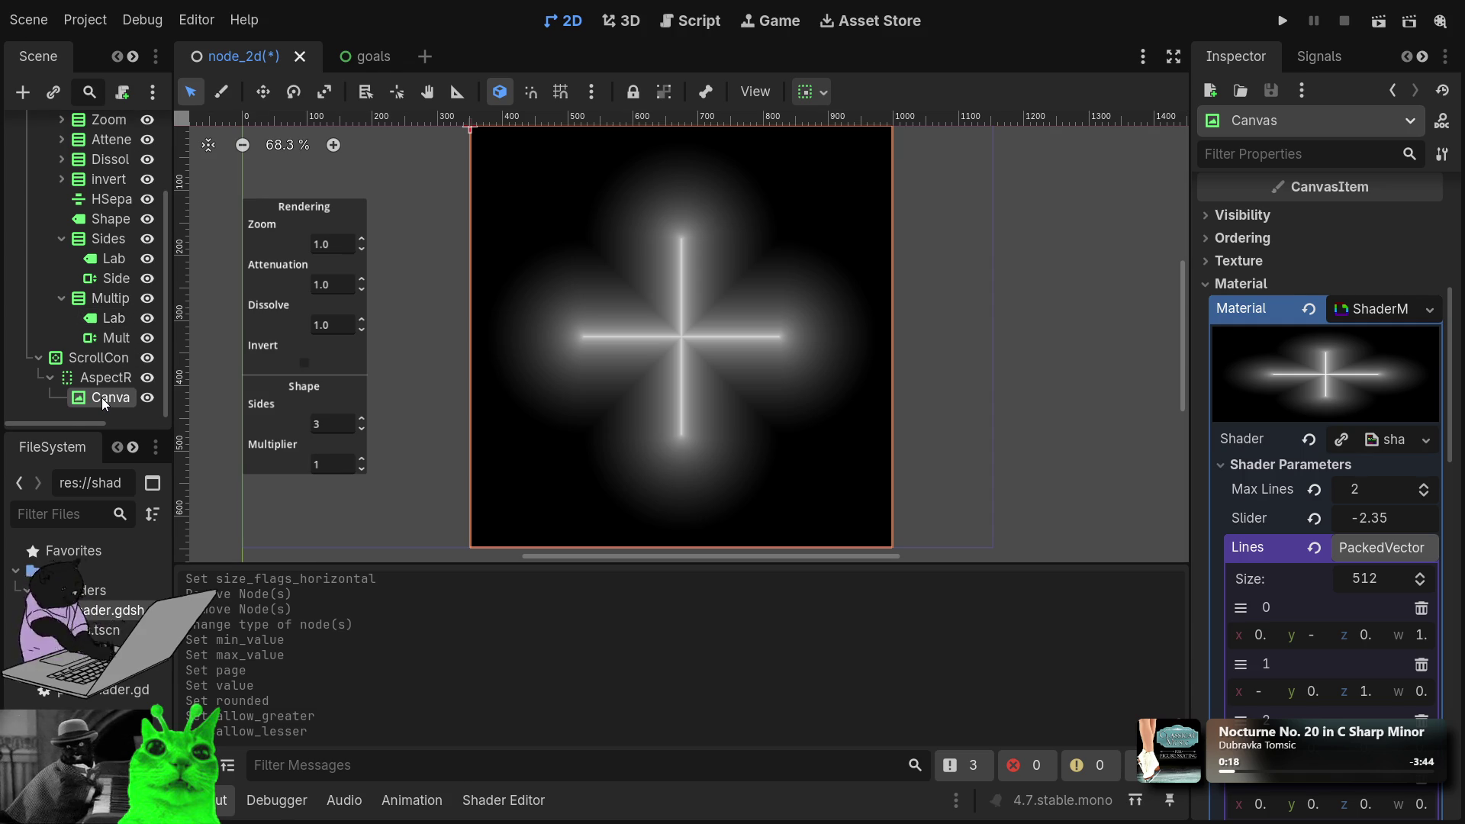
pyautogui.click(96, 359)
pyautogui.click(39, 358)
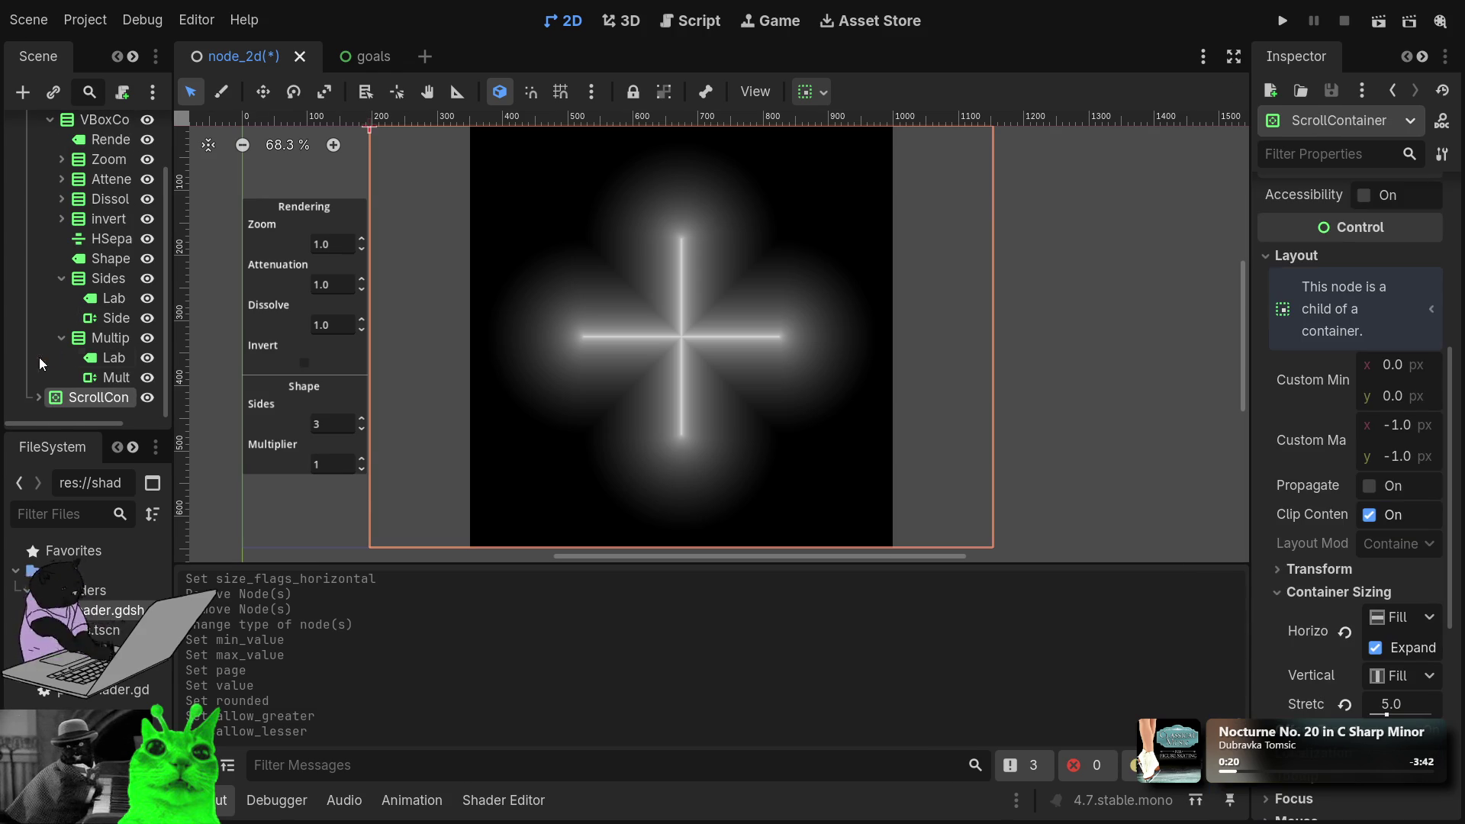
pyautogui.click(110, 377)
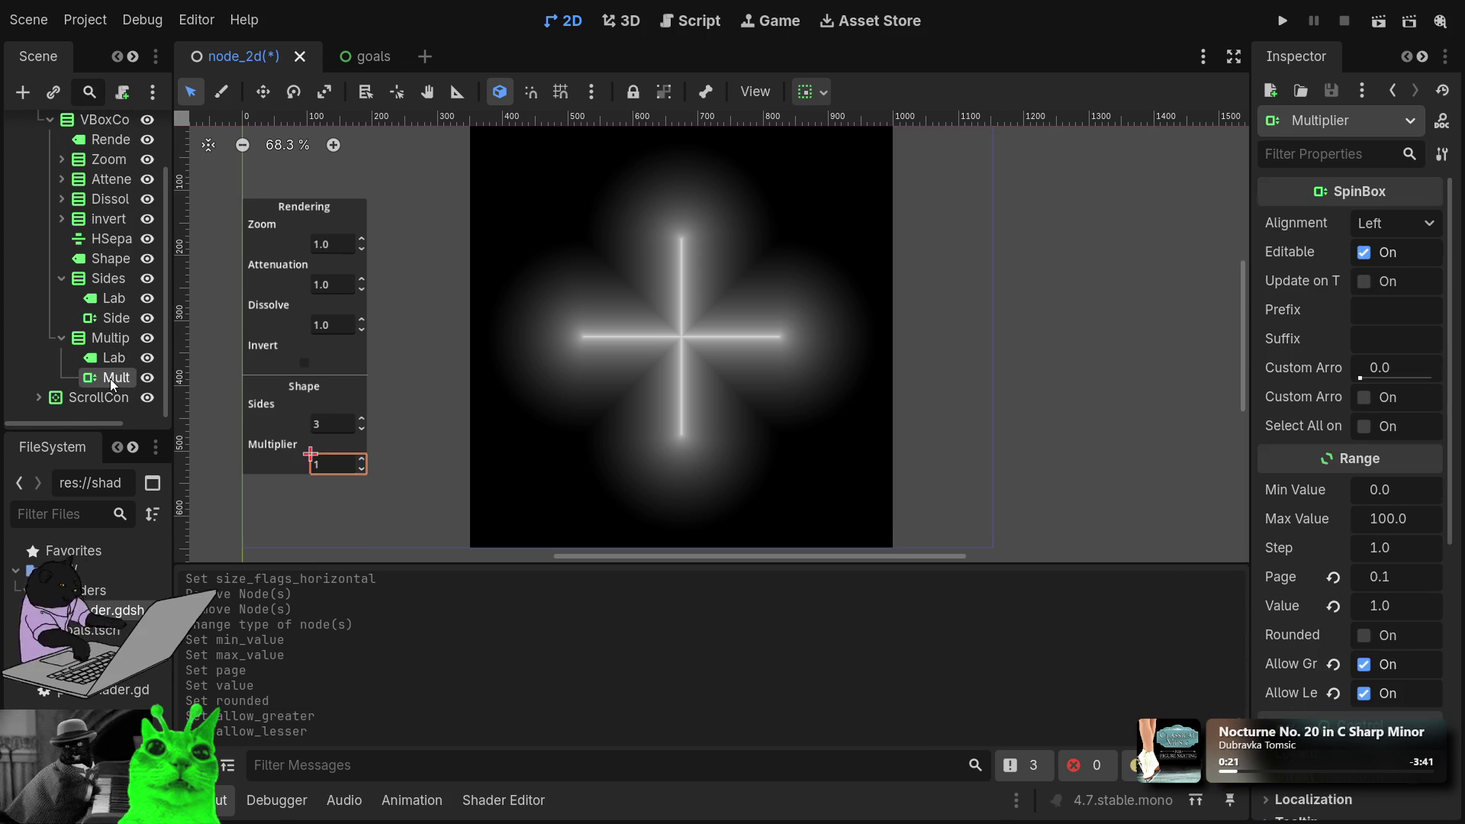
pyautogui.click(61, 337)
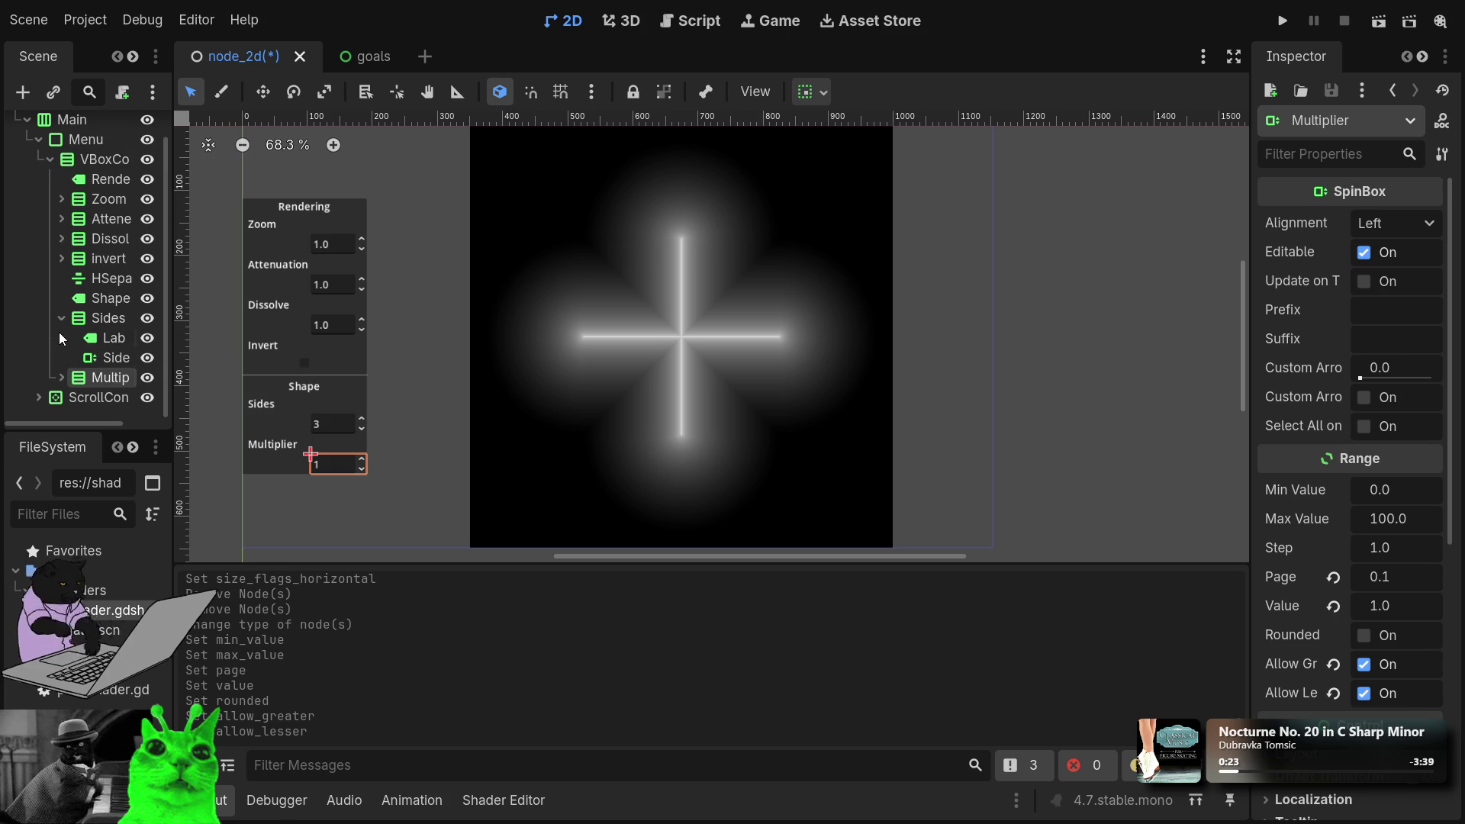
pyautogui.click(103, 378)
# Duplicate the Multiplier row container, check the goals scene's parameter list, then select the copy's spin box.
pyautogui.hotkey('ctrl', 'd')
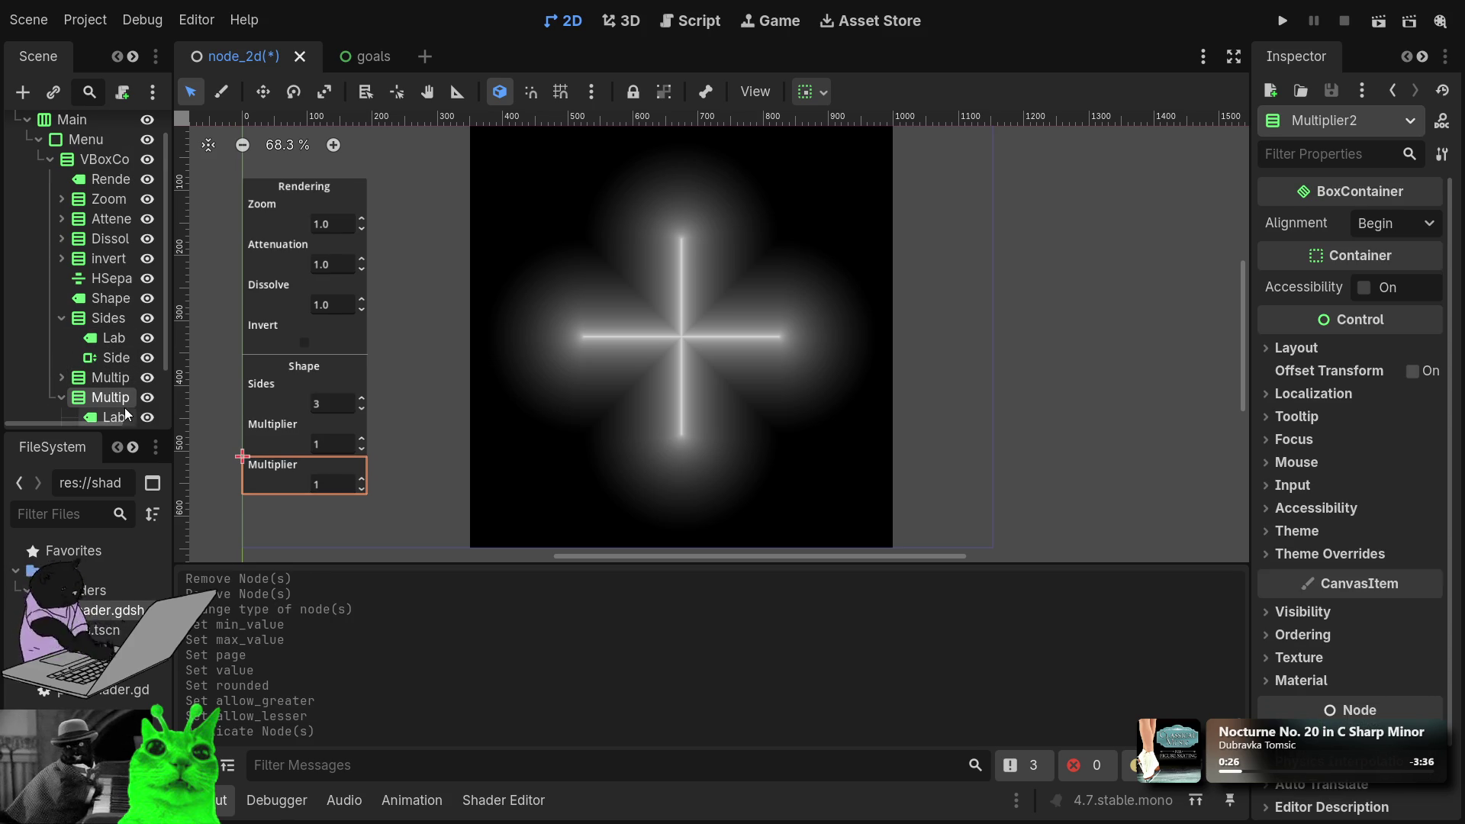
pyautogui.scroll(-2, 101, 396)
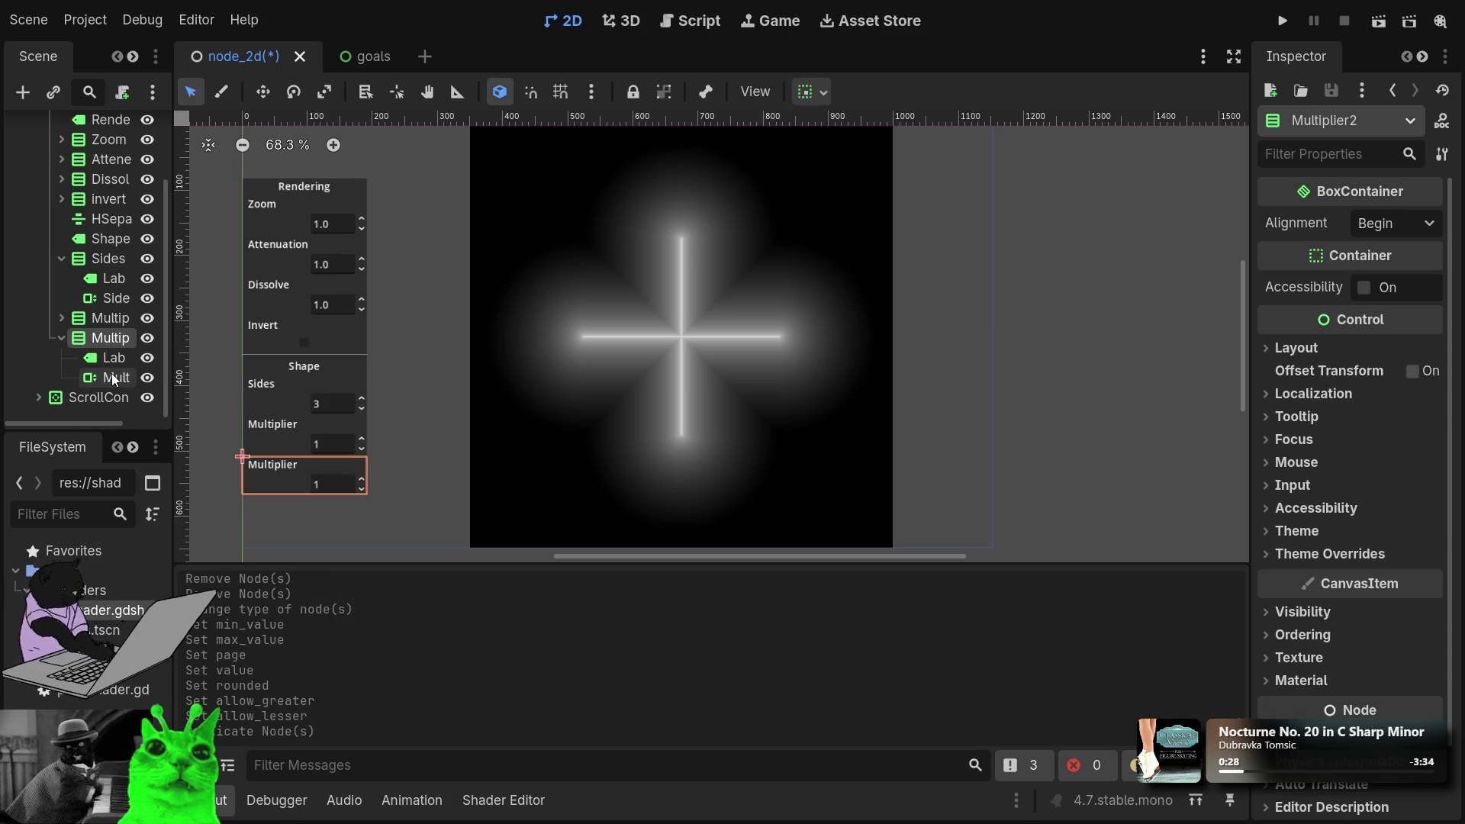
pyautogui.click(112, 375)
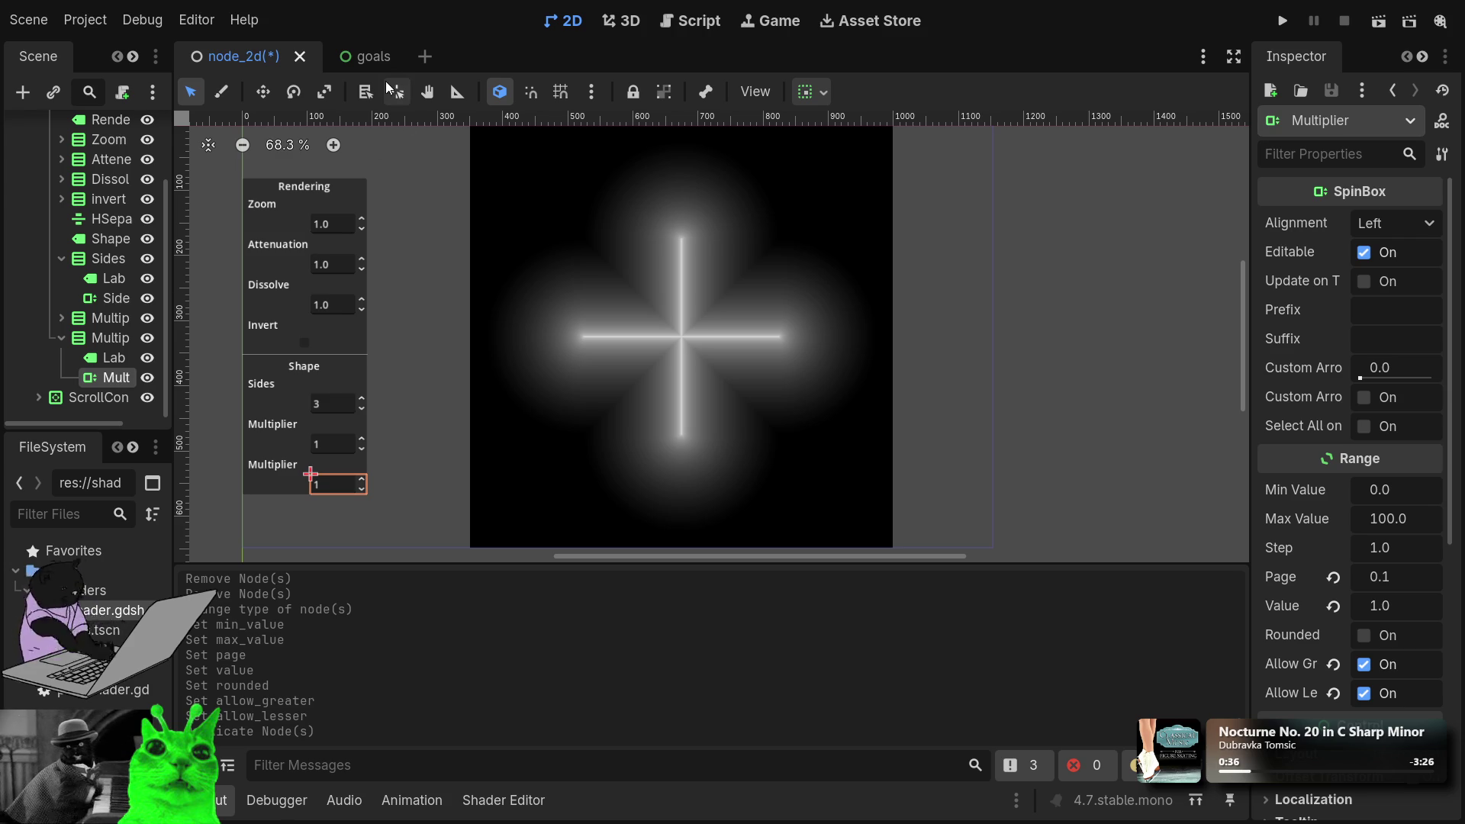
pyautogui.click(374, 58)
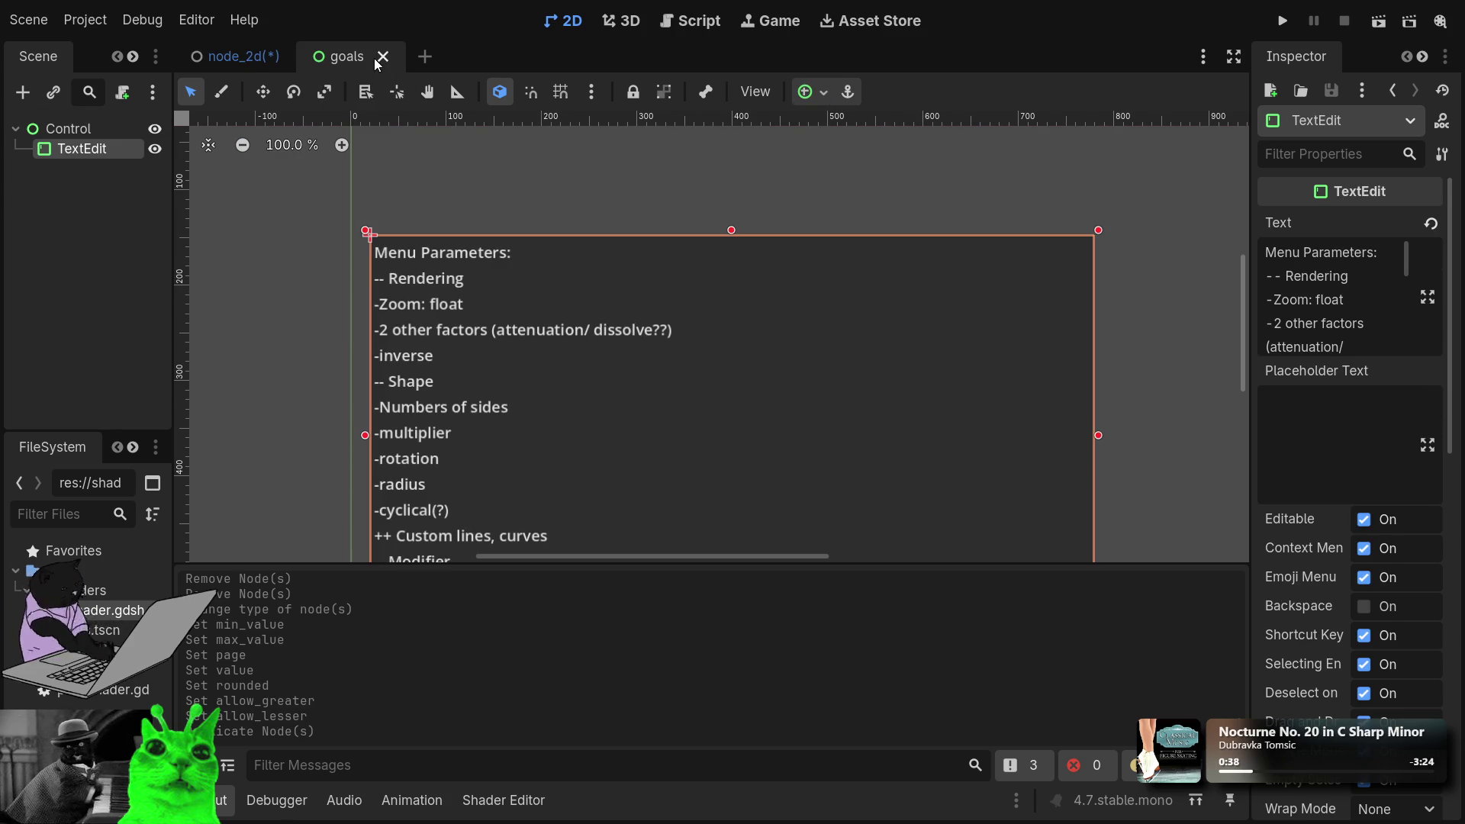
pyautogui.click(242, 51)
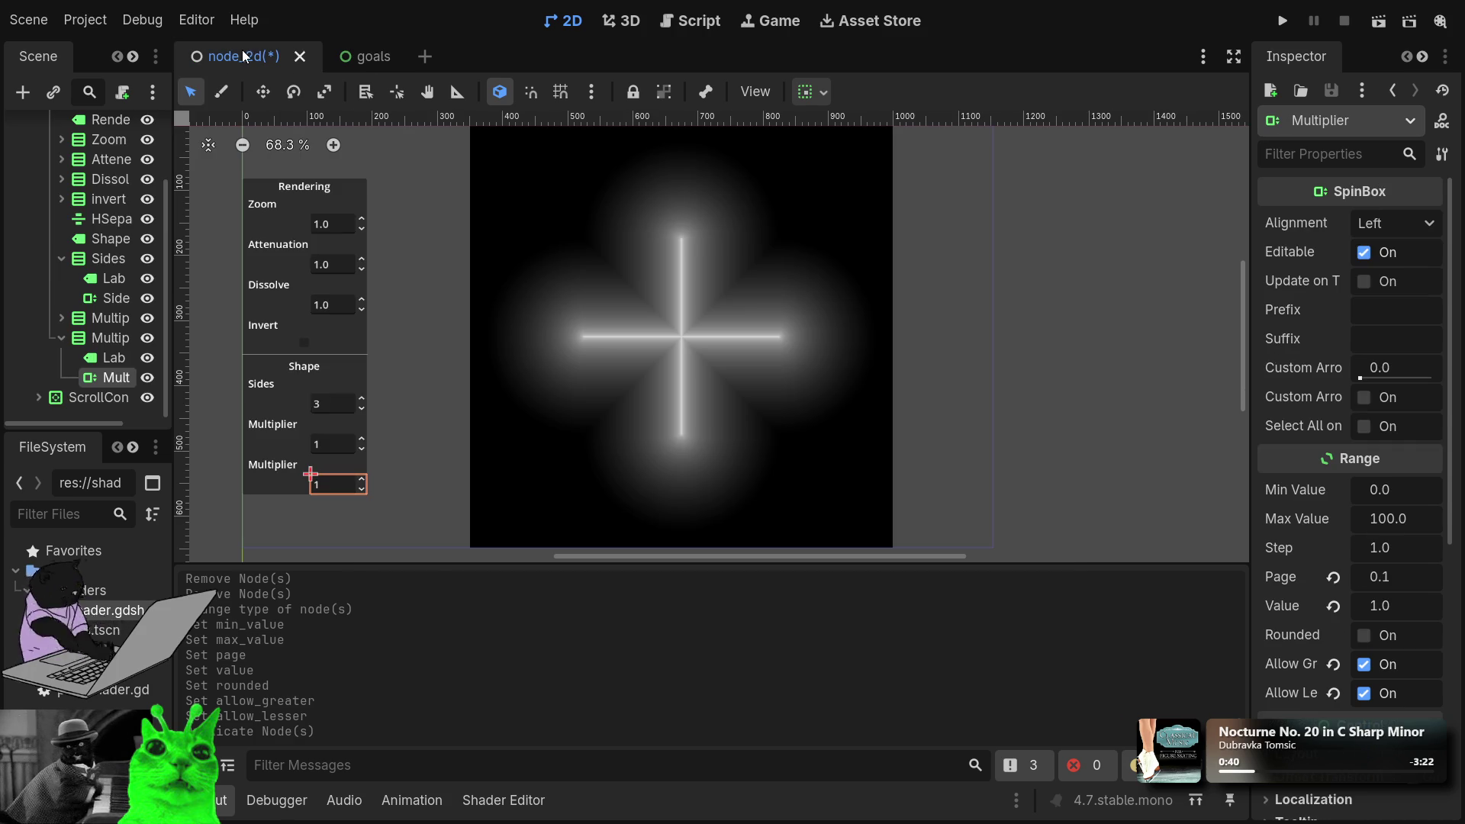
pyautogui.click(108, 340)
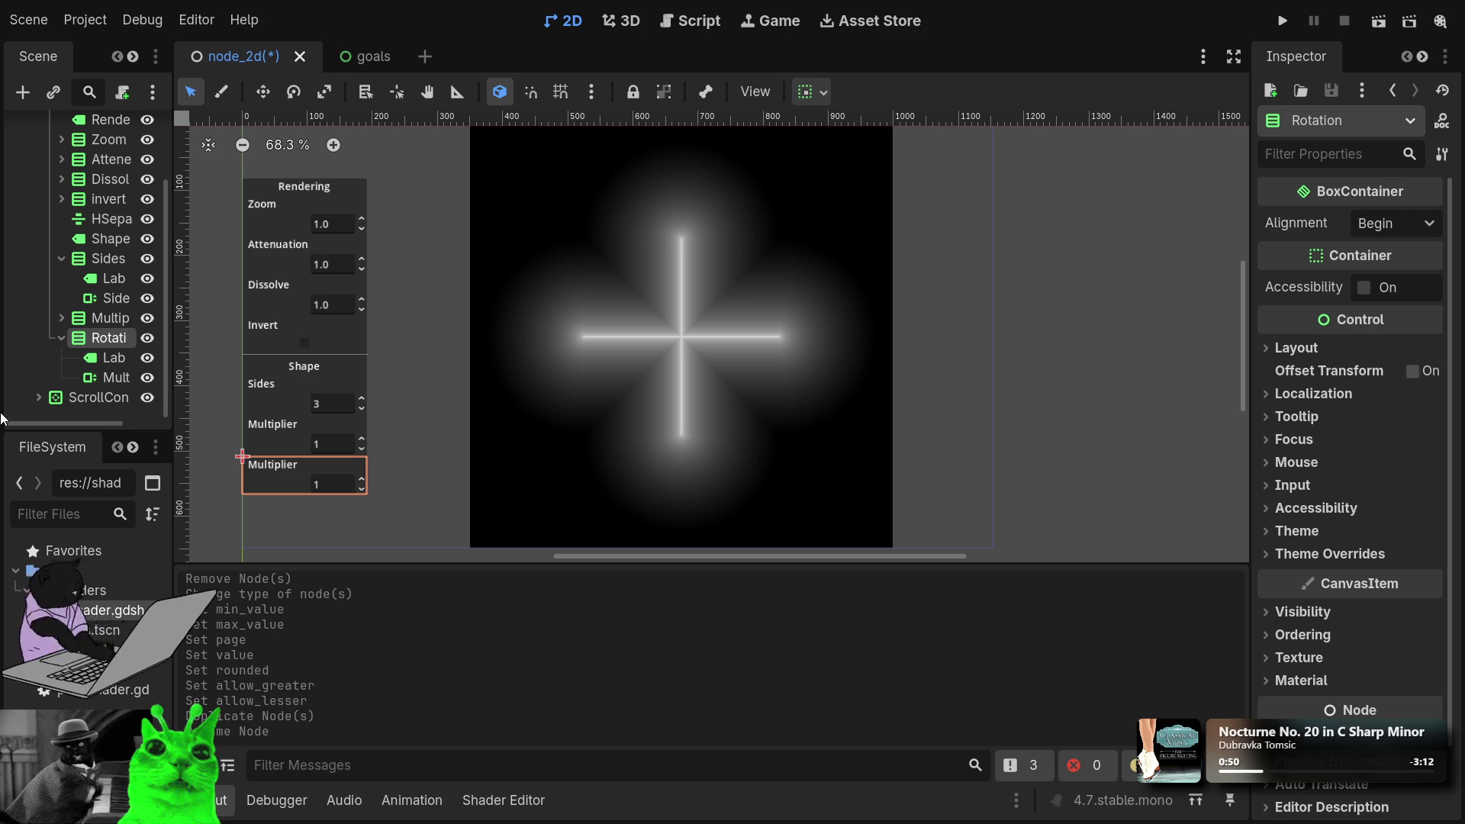
pyautogui.click(111, 379)
# Rename the copied spin box to Rotation and change its label text to Rotation.
pyautogui.write('Rotation')
pyautogui.press('Return')
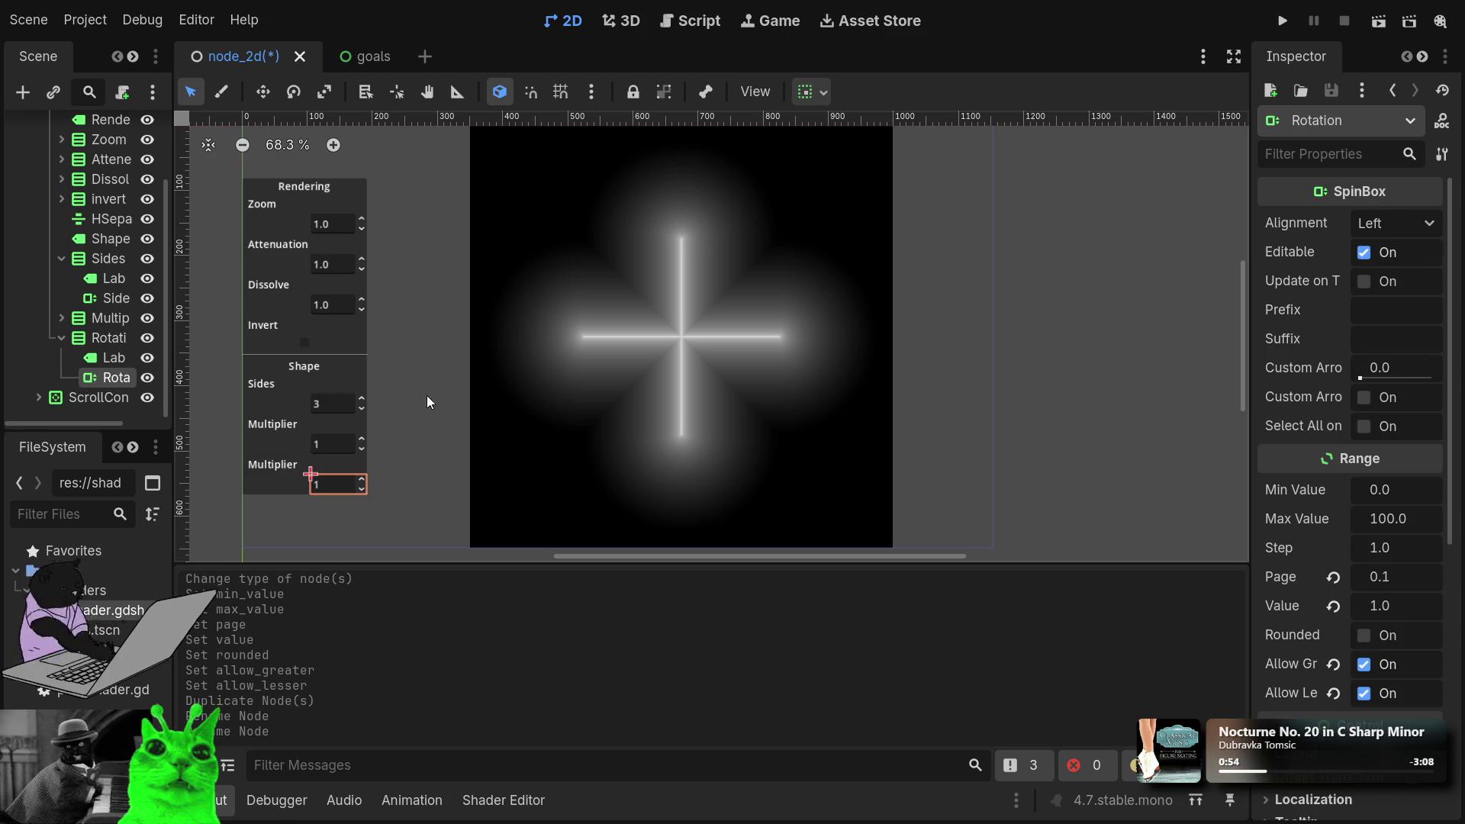
pyautogui.click(113, 358)
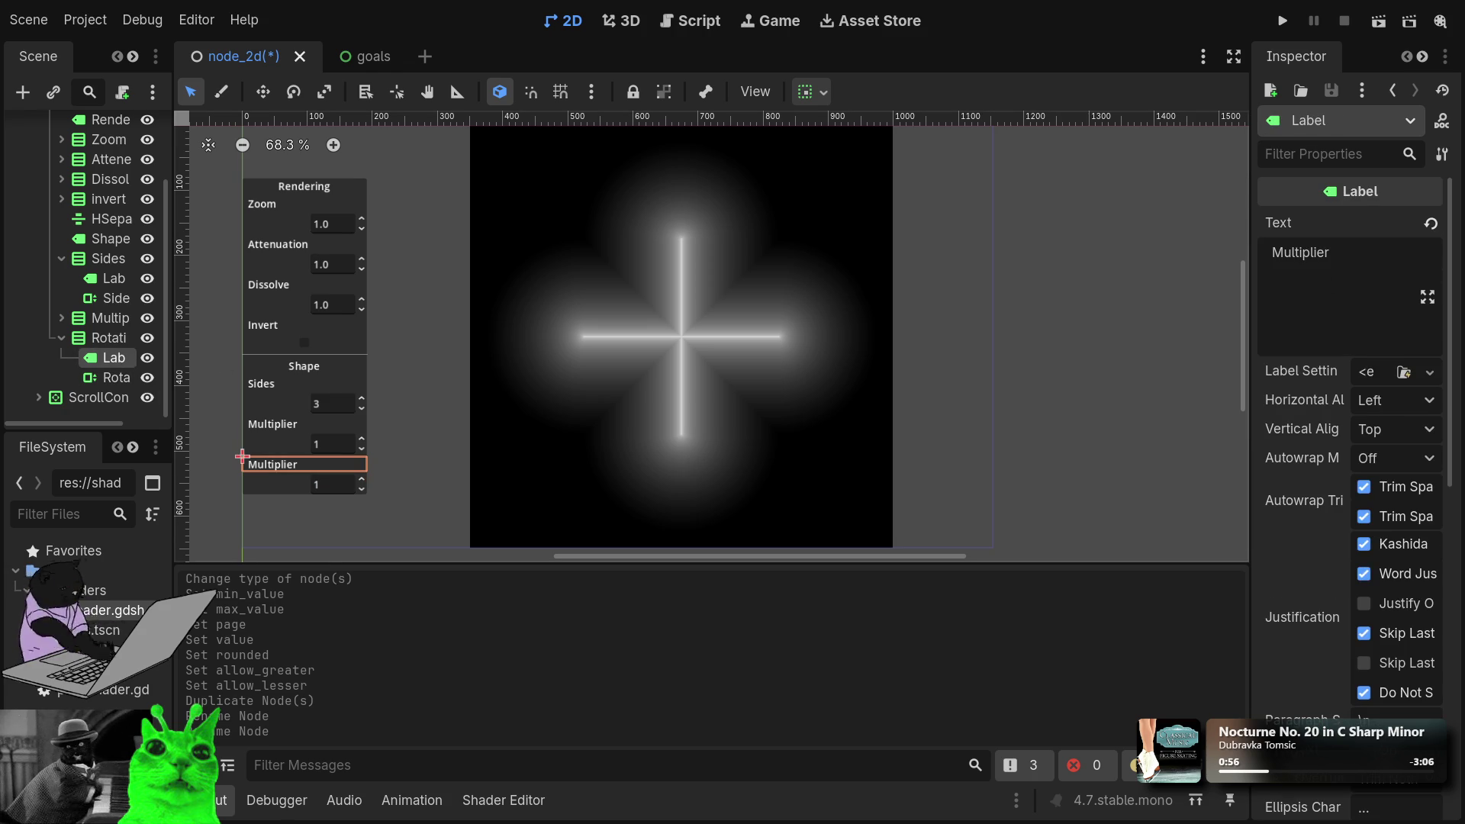
pyautogui.doubleClick(1323, 262)
pyautogui.write('Rotation')
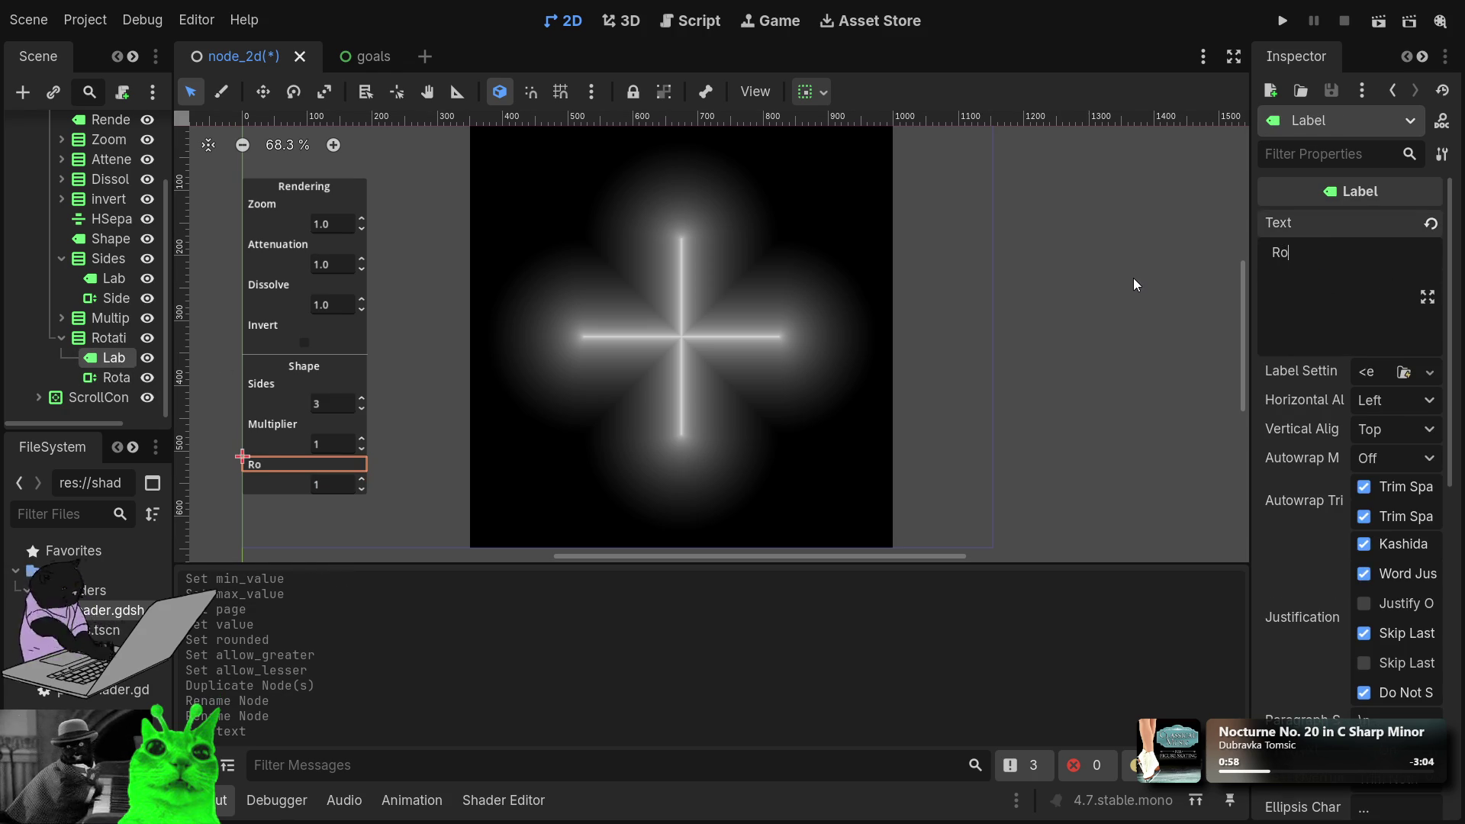
pyautogui.press('Return')
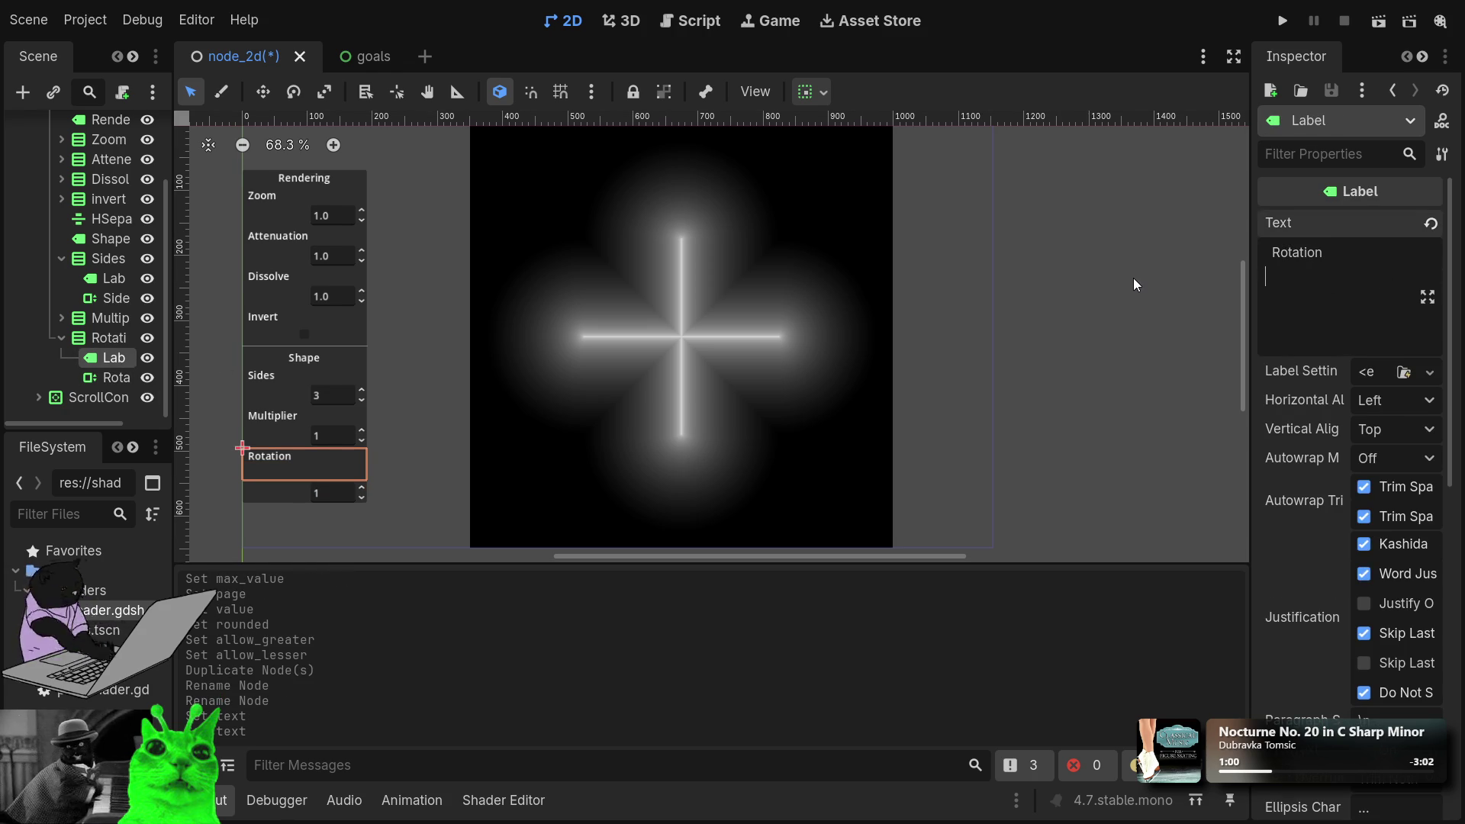
pyautogui.press('BackSpace')
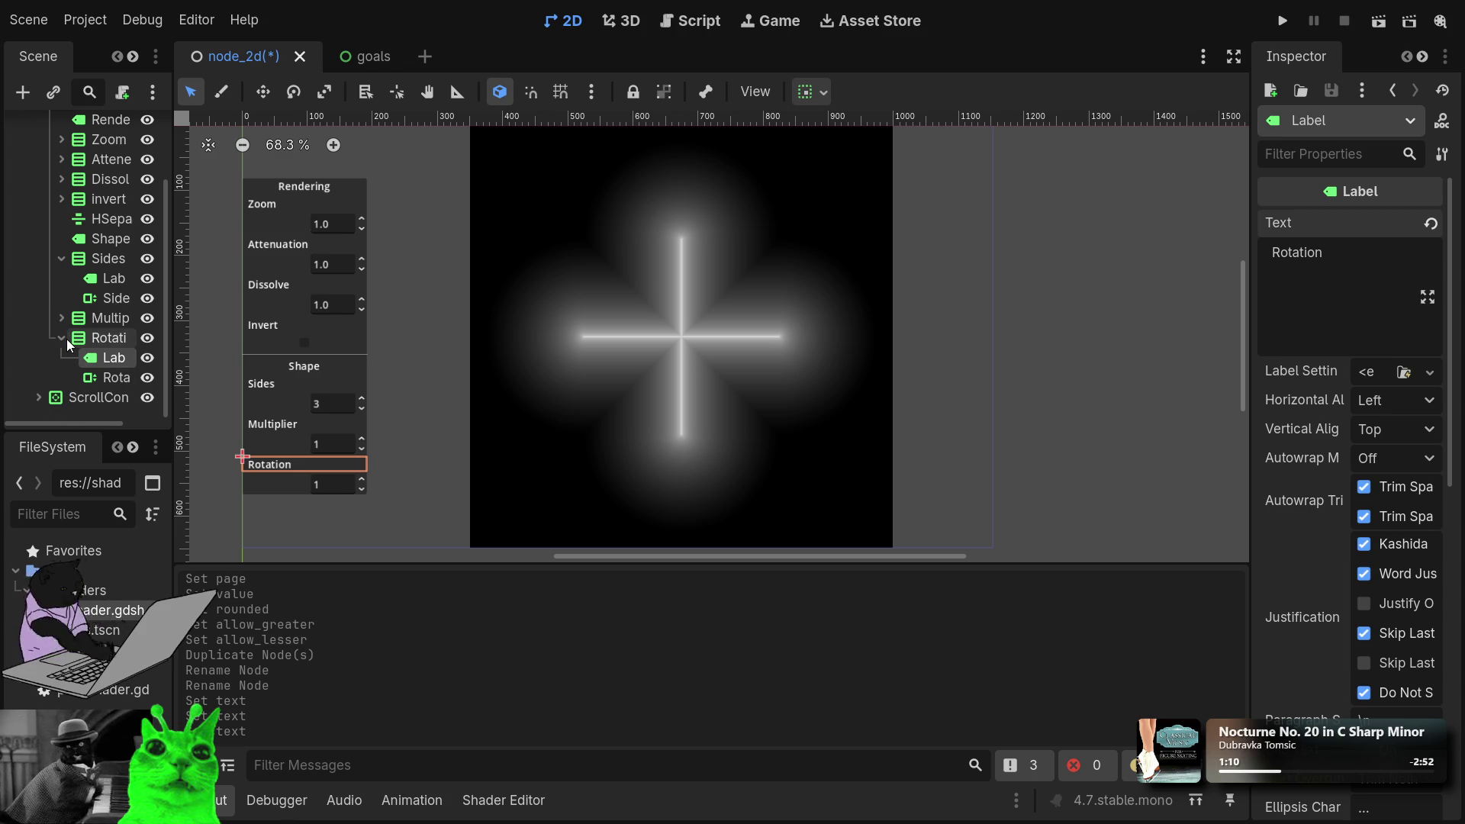
# Set the Rotation spin box step to 0 and run the project.
pyautogui.click(103, 380)
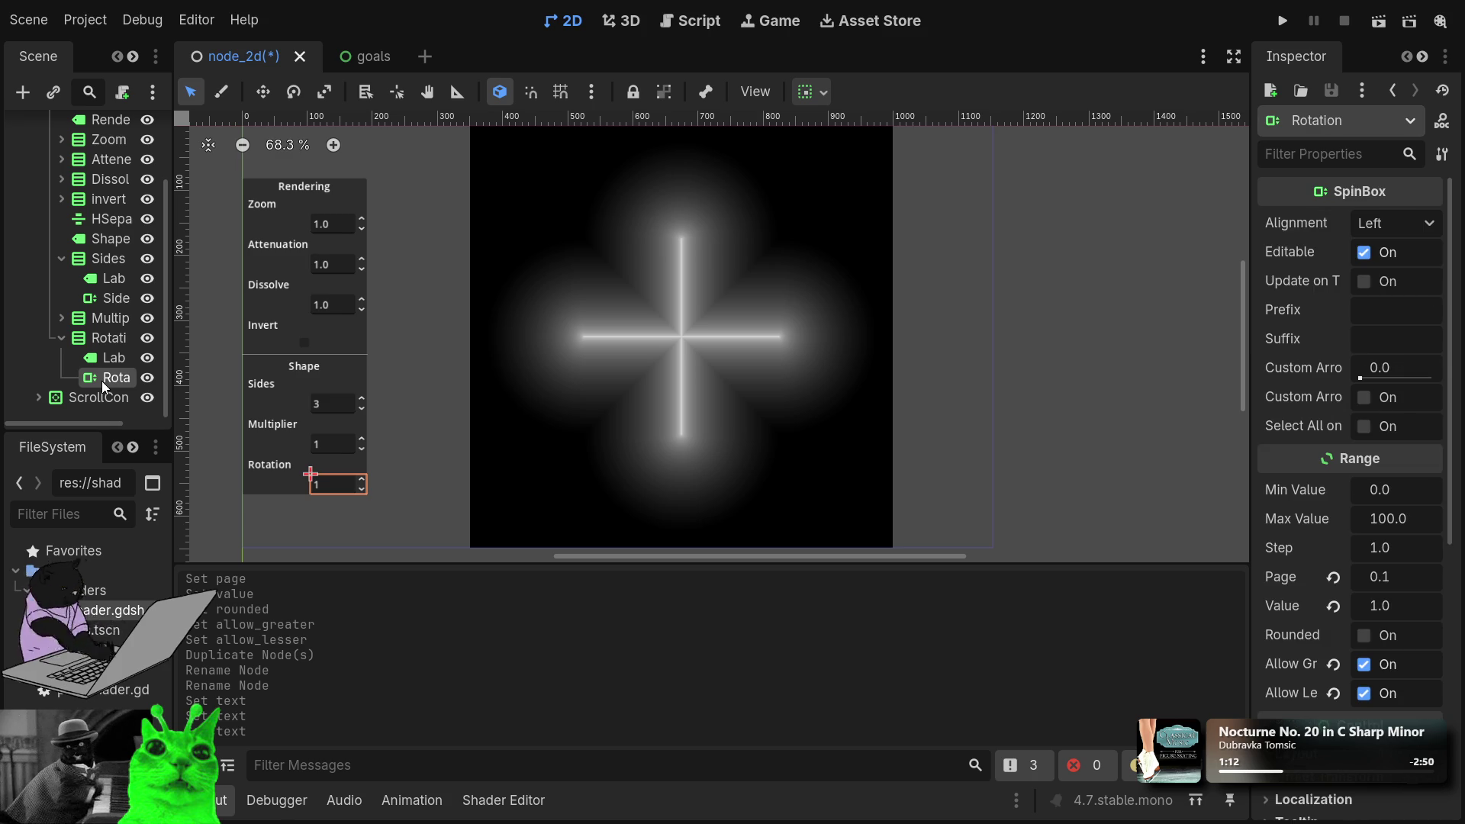
pyautogui.click(1417, 555)
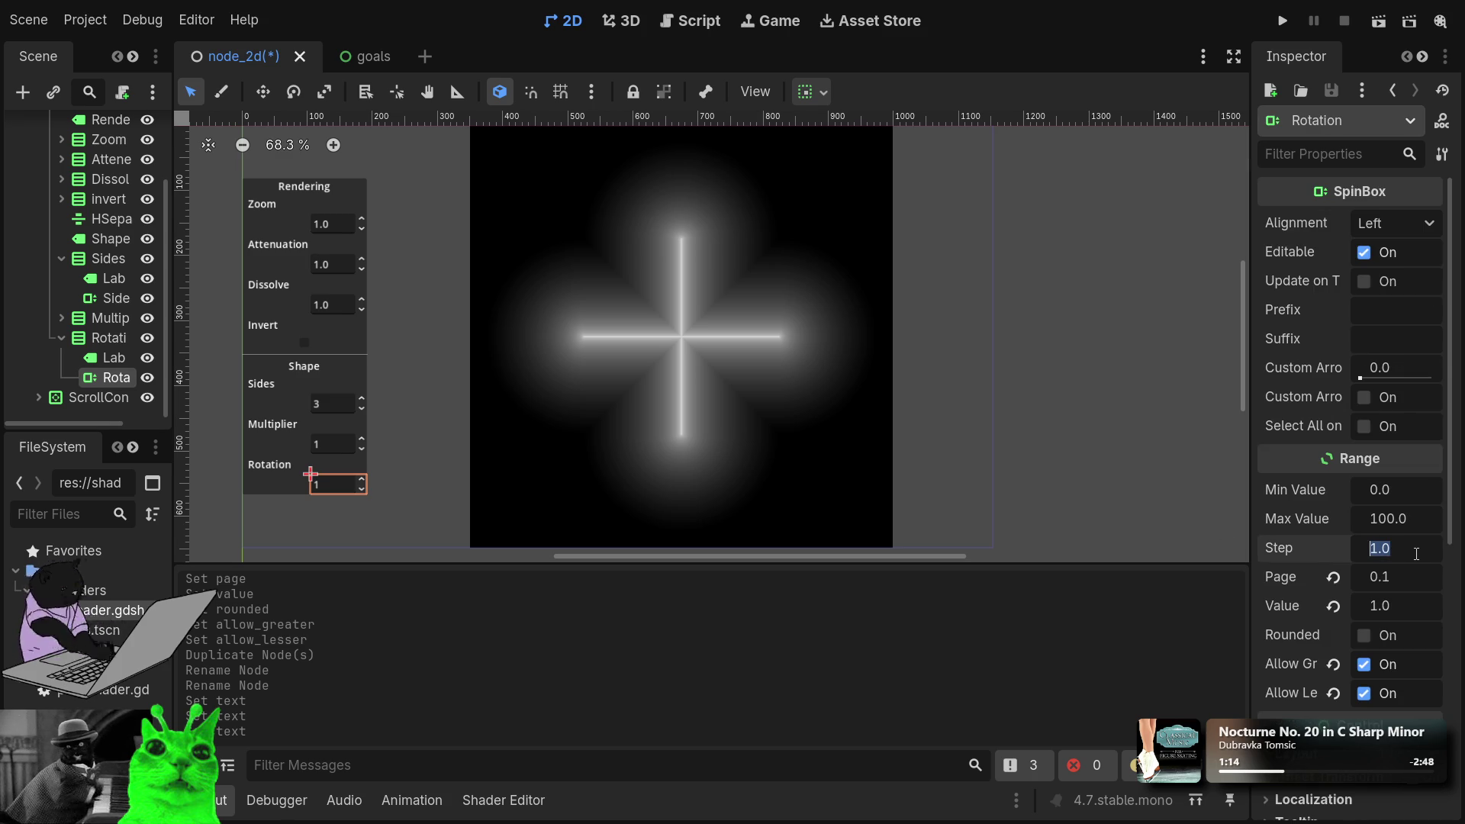
pyautogui.write('0')
pyautogui.press('Return')
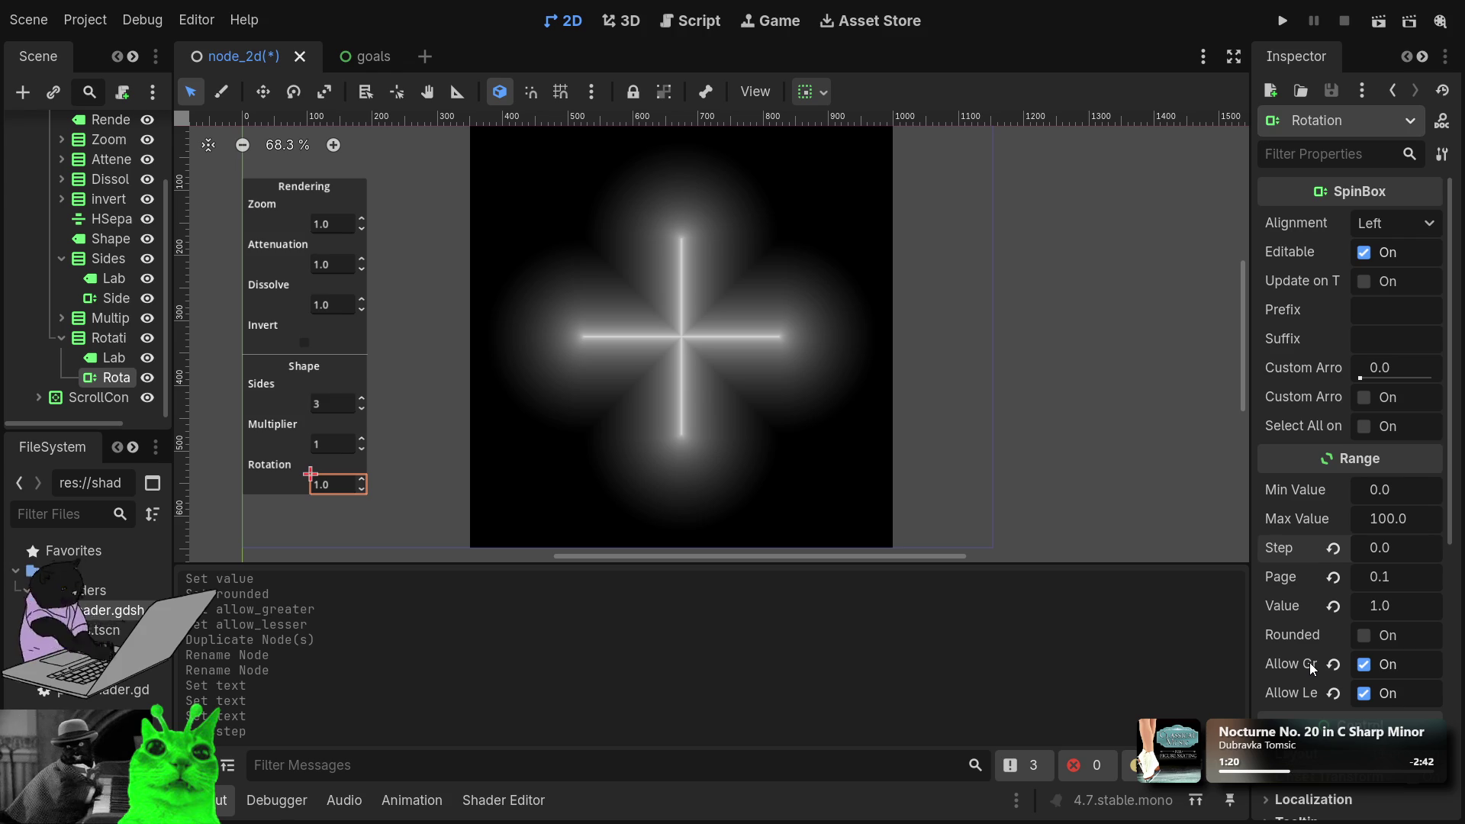
pyautogui.click(1283, 20)
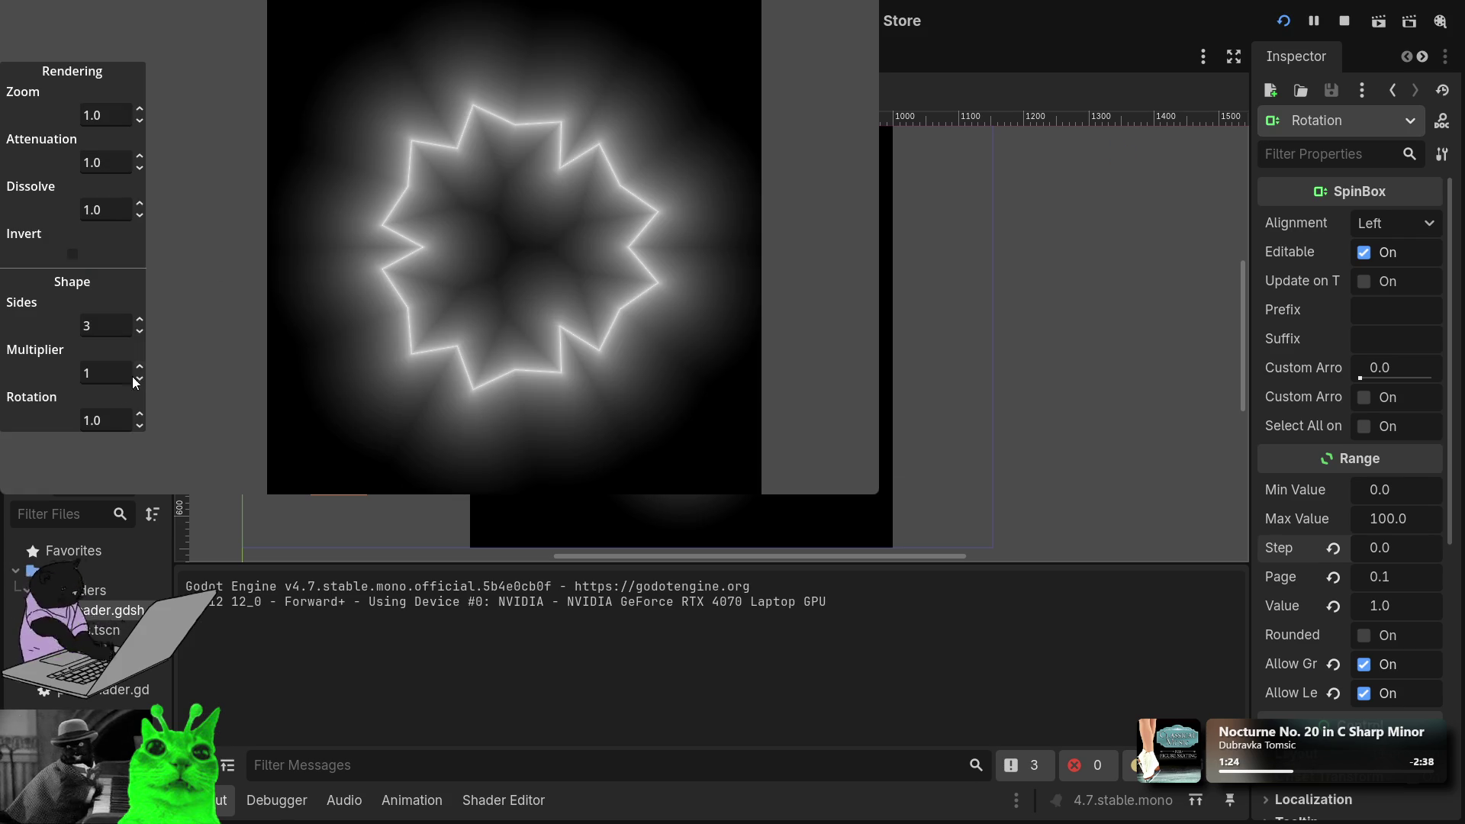
# In the running menu, raise Multiplier to 5 and set Rotation to 90.
pyautogui.click(141, 421)
pyautogui.doubleClick(141, 367)
pyautogui.doubleClick(140, 367)
pyautogui.click(130, 417)
pyautogui.hotkey('ctrl', 'a')
pyautogui.press('BackSpace')
pyautogui.write('90')
pyautogui.hotkey('shift', 'Tab')
pyautogui.click(110, 328)
pyautogui.click(131, 419)
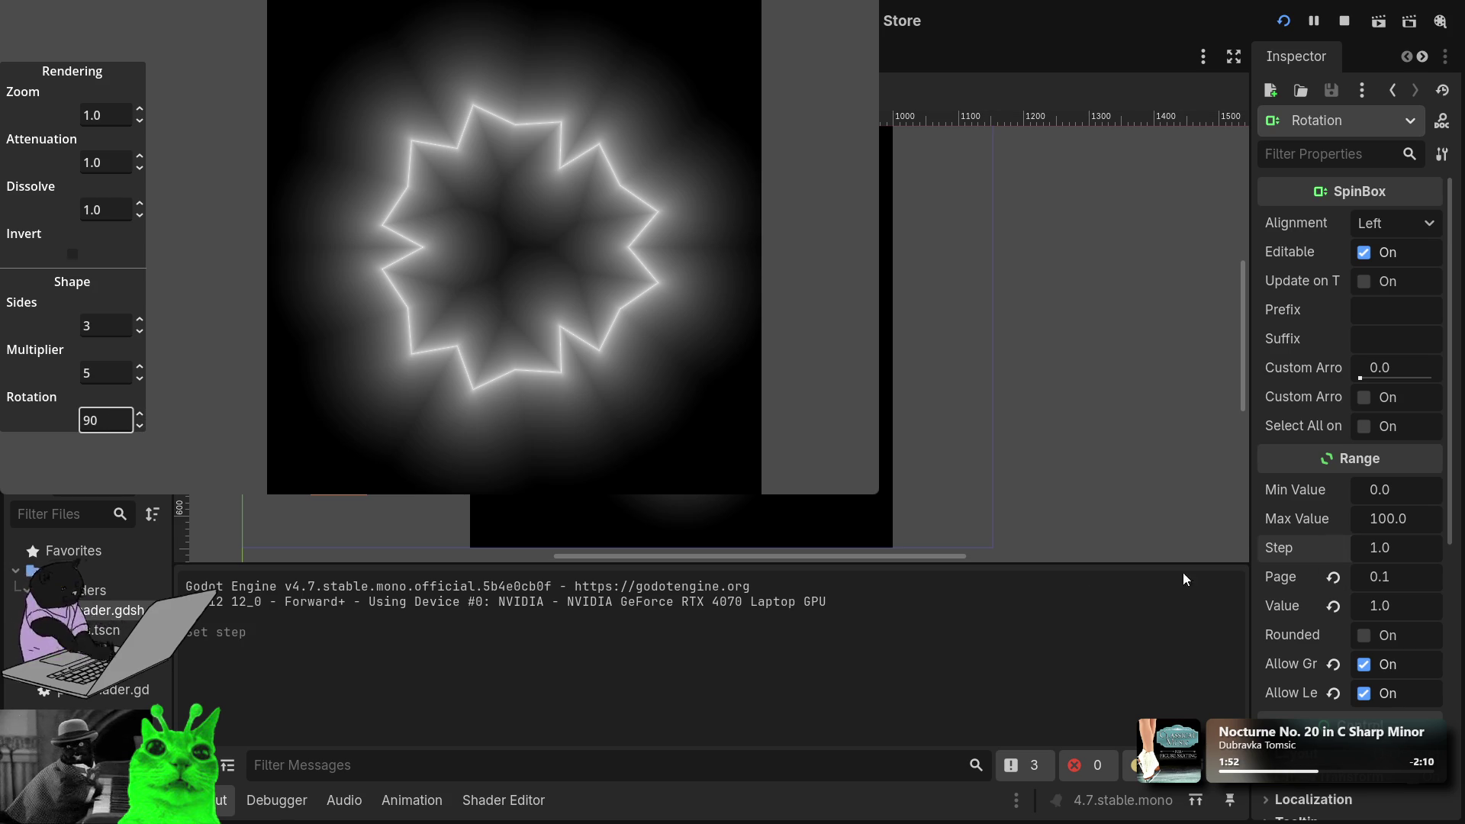
# Reload the run, try Rotation values up to 100 and edit Multiplier, then stop with F8.
pyautogui.click(1283, 21)
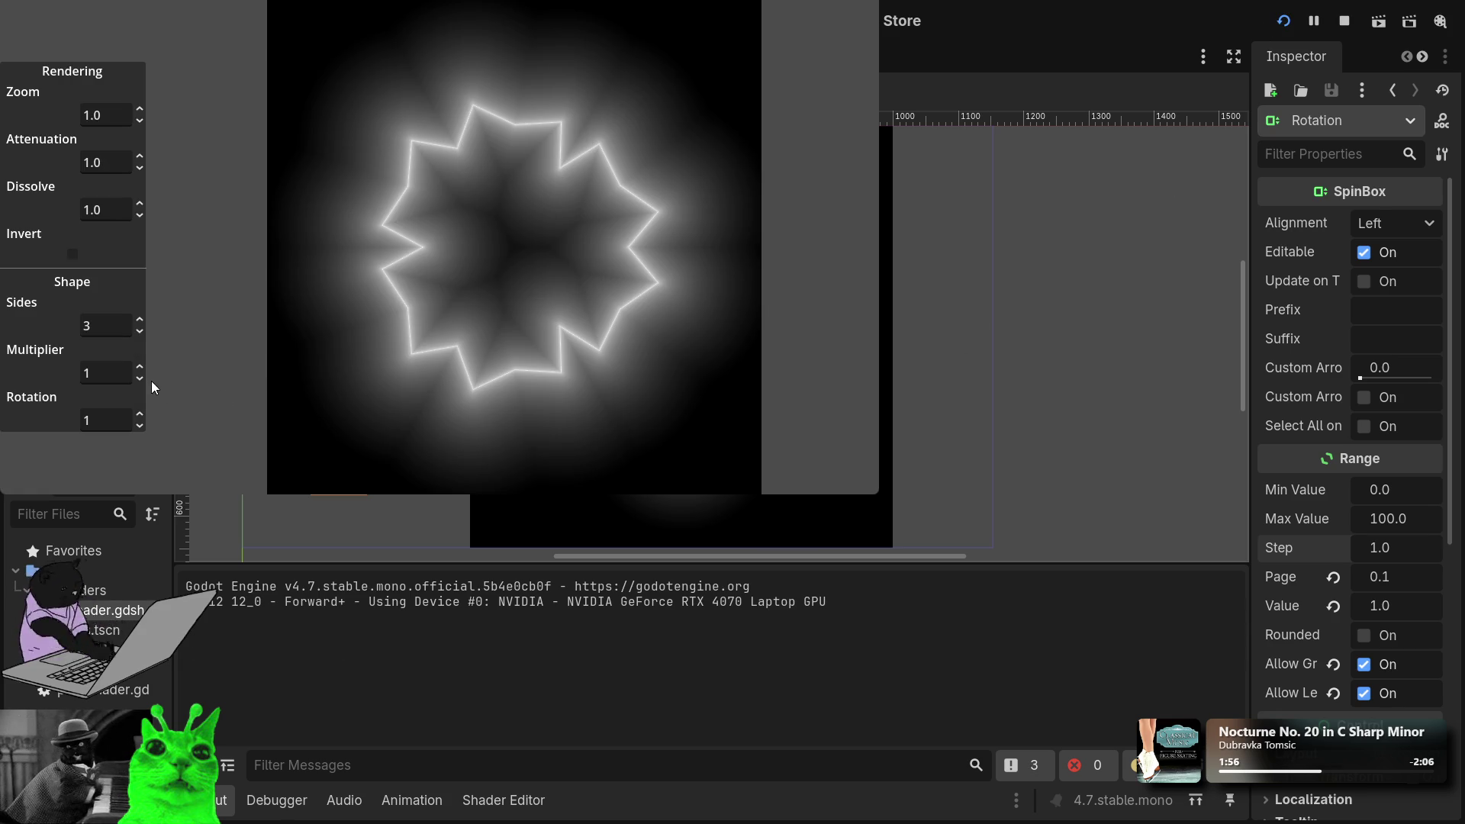
pyautogui.click(140, 415)
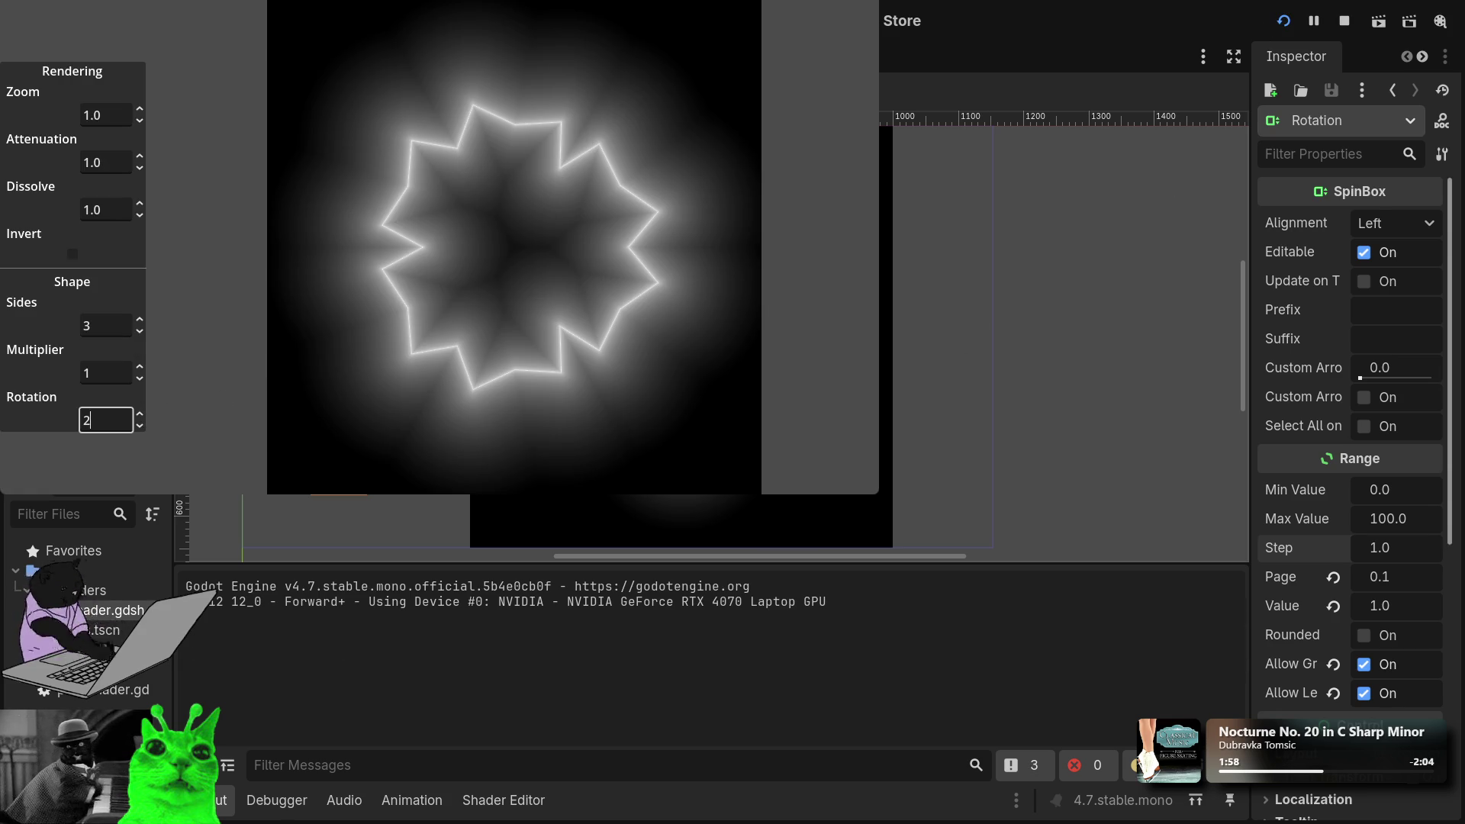
pyautogui.click(141, 416)
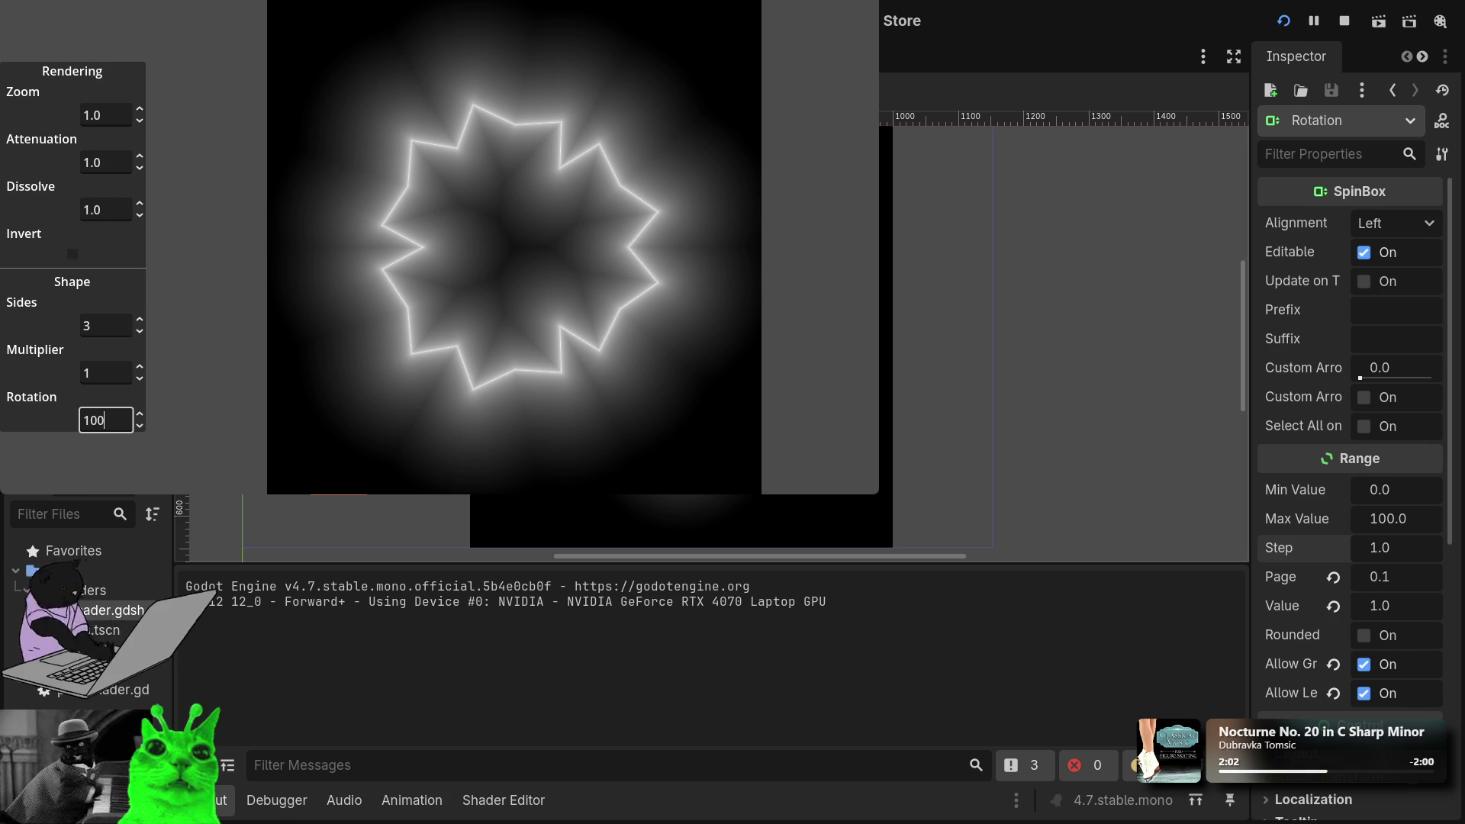
pyautogui.press('BackSpace')
pyautogui.press('BackSpace')
pyautogui.press('BackSpace')
pyautogui.write('0')
pyautogui.press('BackSpace')
pyautogui.write('100')
pyautogui.click(115, 373)
pyautogui.write('00')
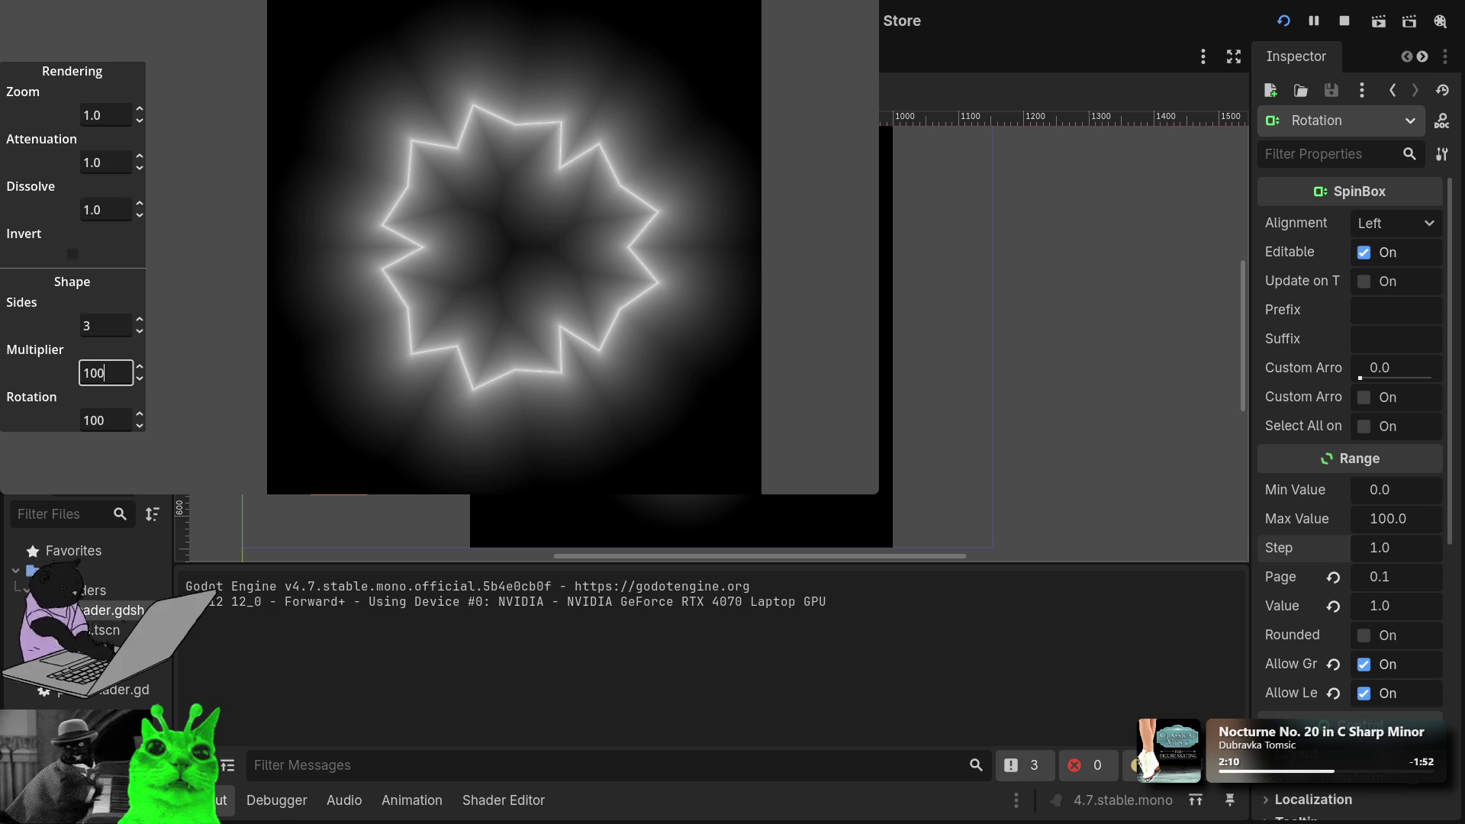
pyautogui.press('BackSpace')
pyautogui.press('BackSpace')
pyautogui.press('BackSpace')
pyautogui.write('0')
pyautogui.press('F8')
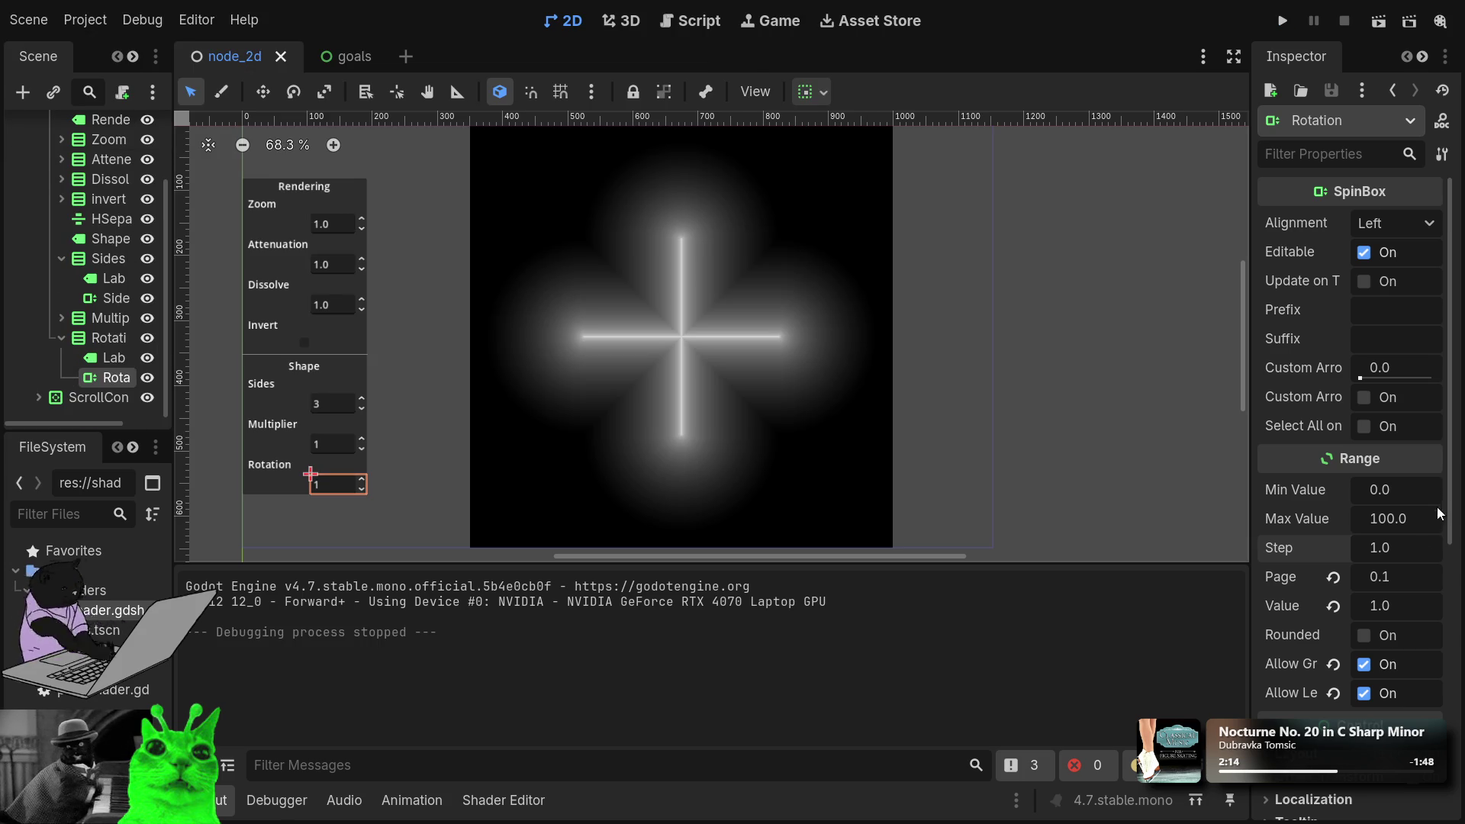
# Give the Rotation spin box step 0.1 and maximum 360, disallowing values beyond either limit.
pyautogui.click(1390, 492)
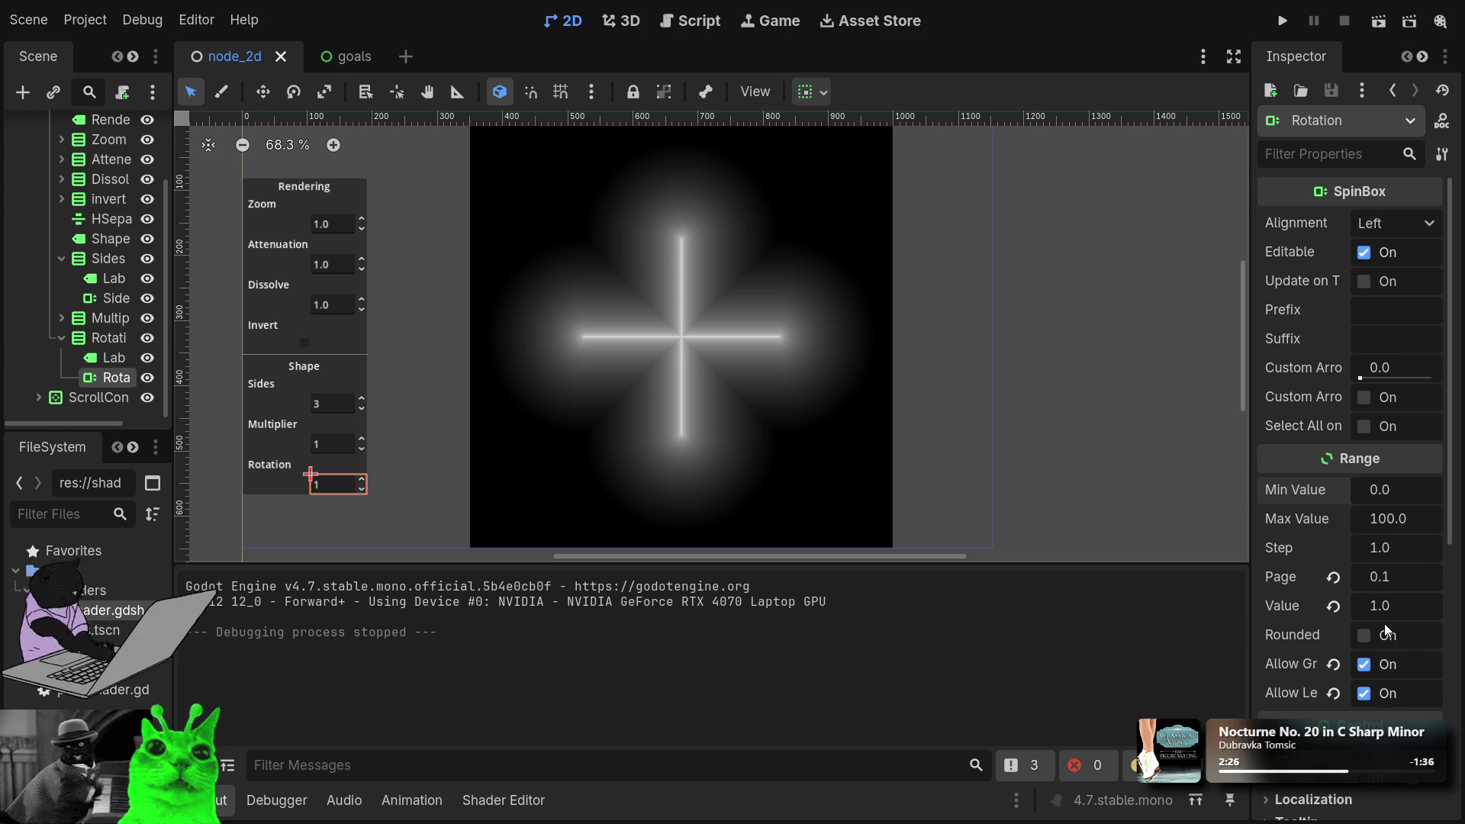
pyautogui.click(1385, 547)
pyautogui.write('0.1')
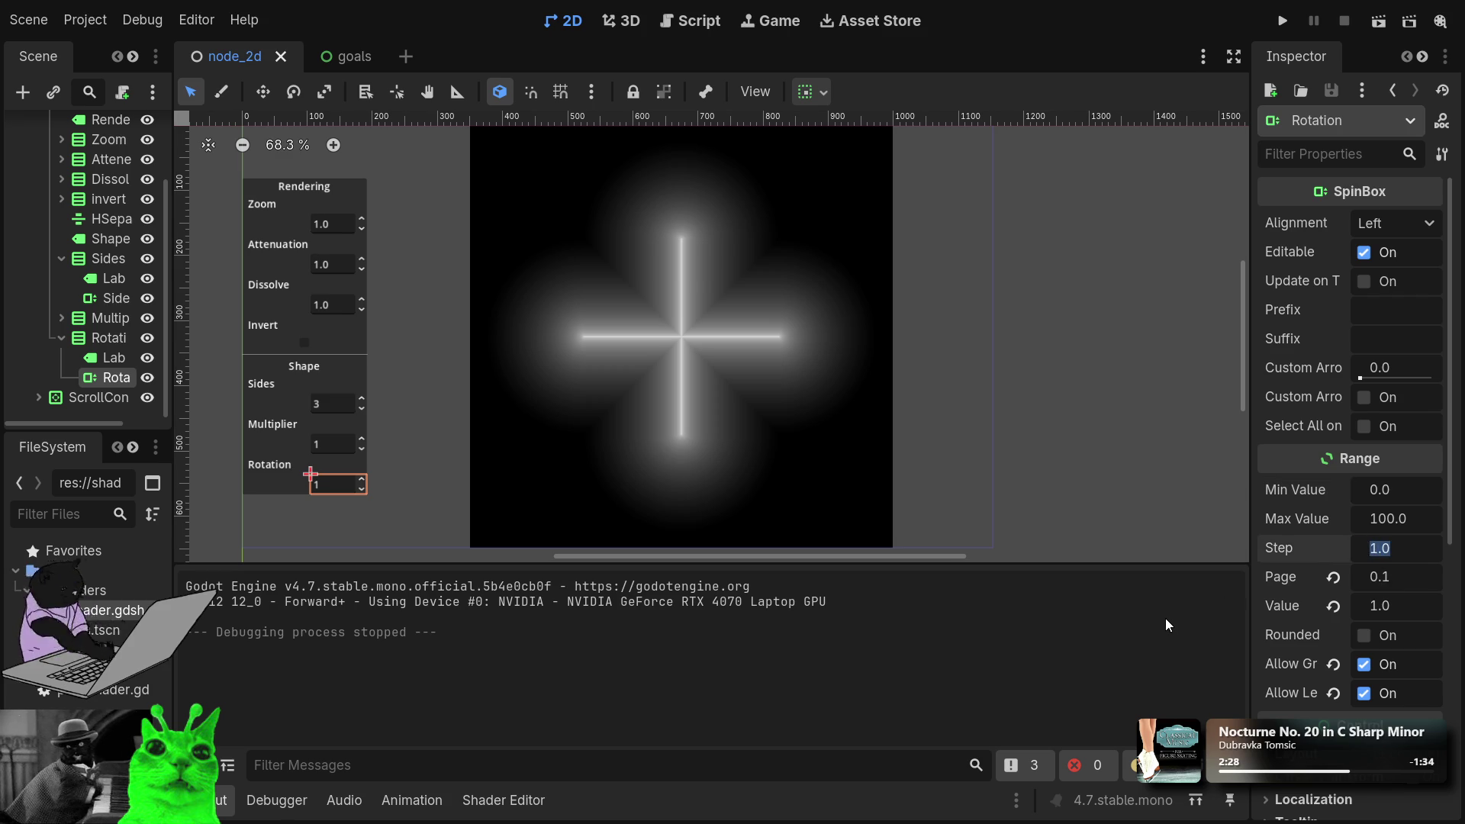
pyautogui.press('Return')
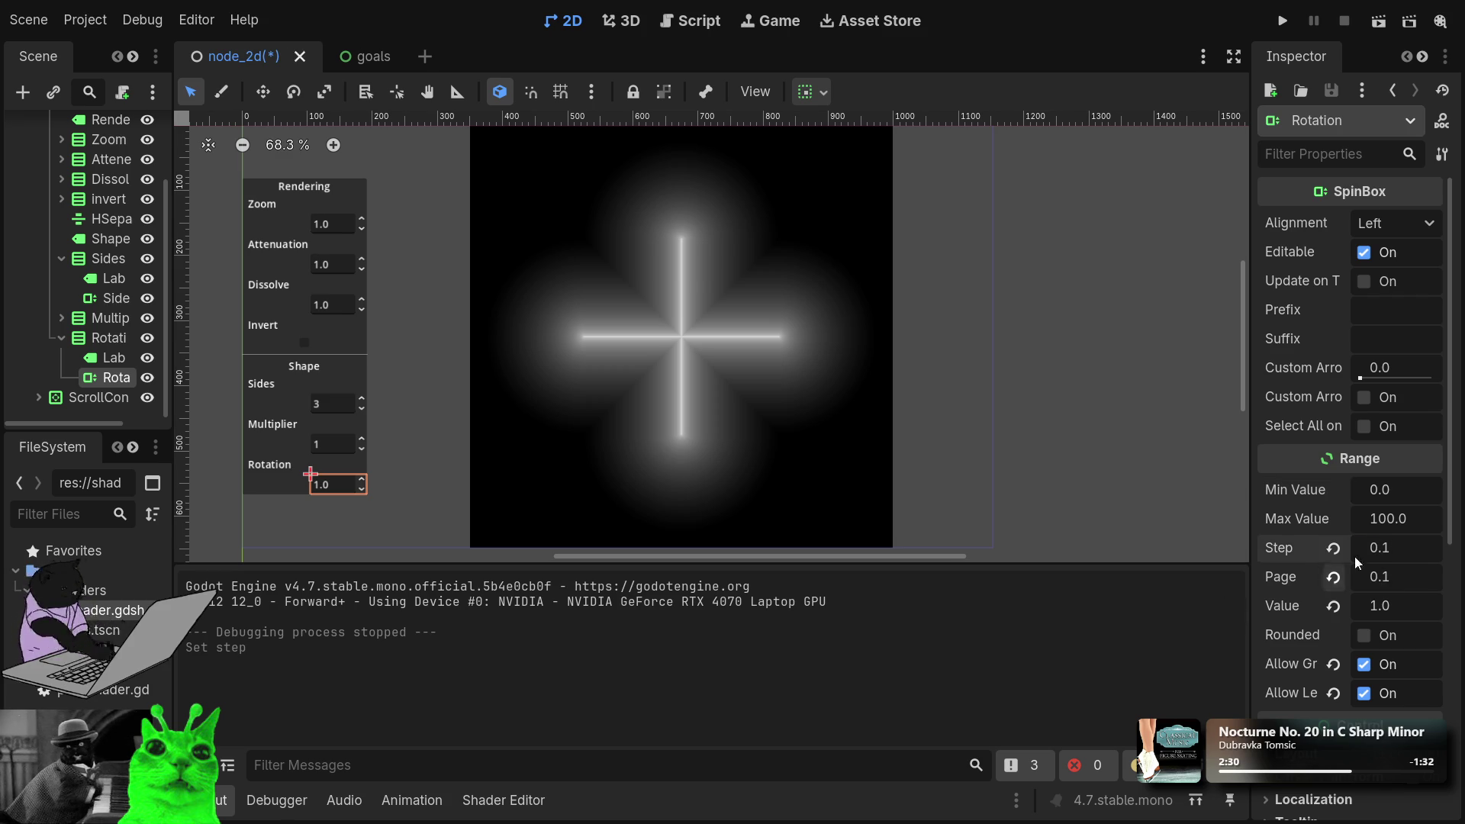
pyautogui.click(1404, 518)
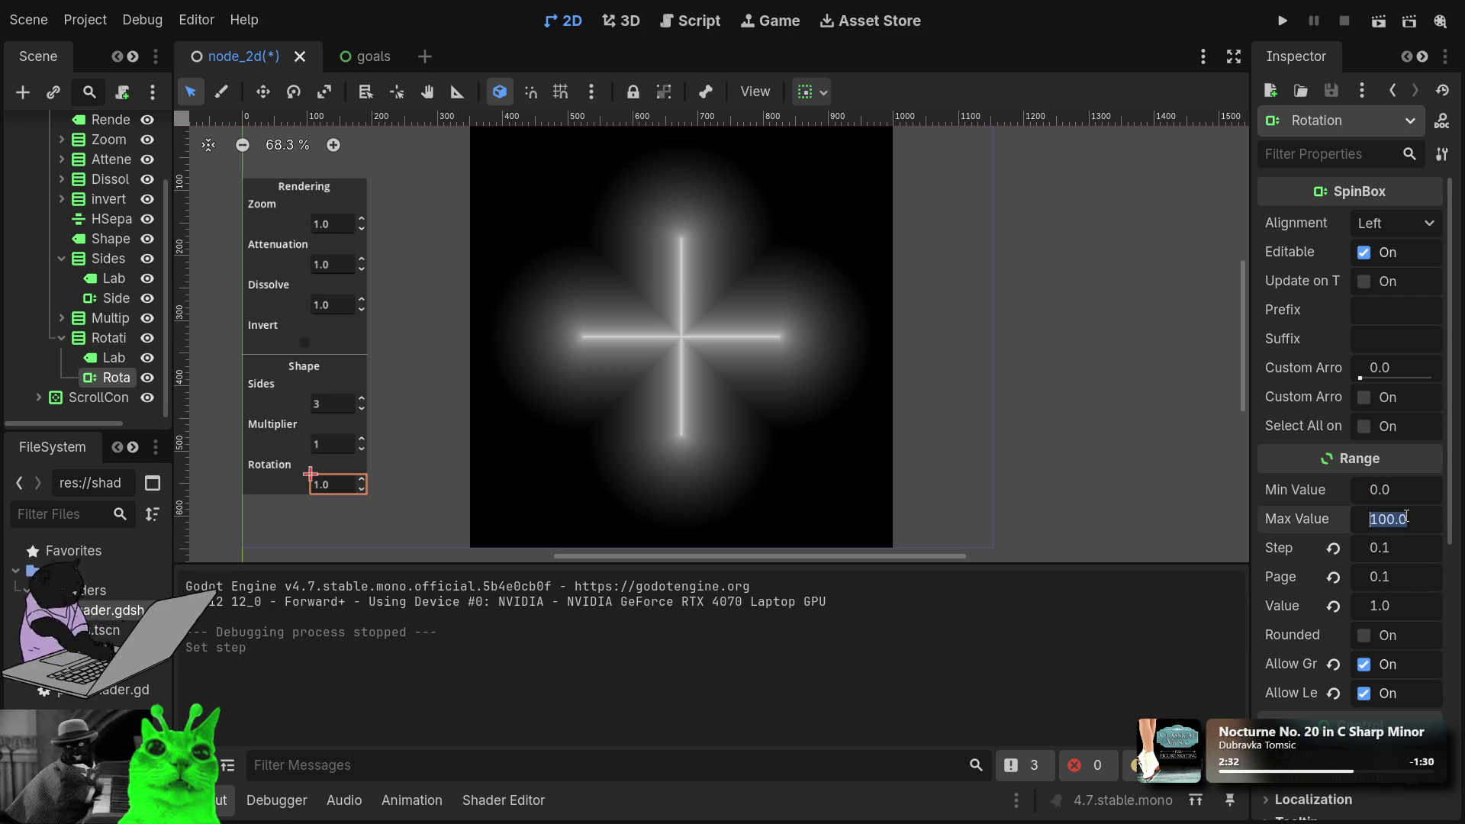
pyautogui.write('360')
pyautogui.press('Return')
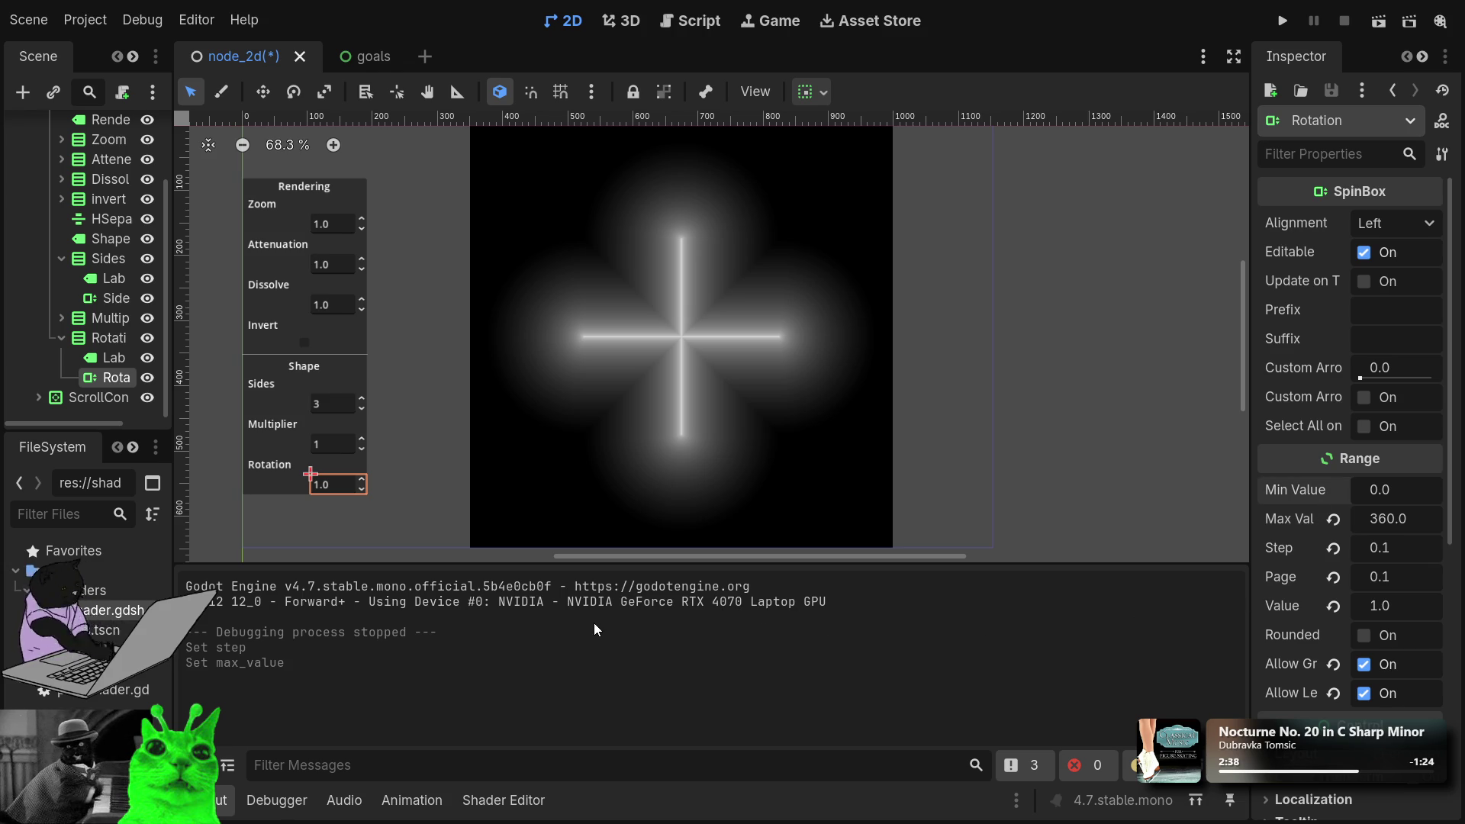
pyautogui.click(1364, 664)
pyautogui.click(1364, 692)
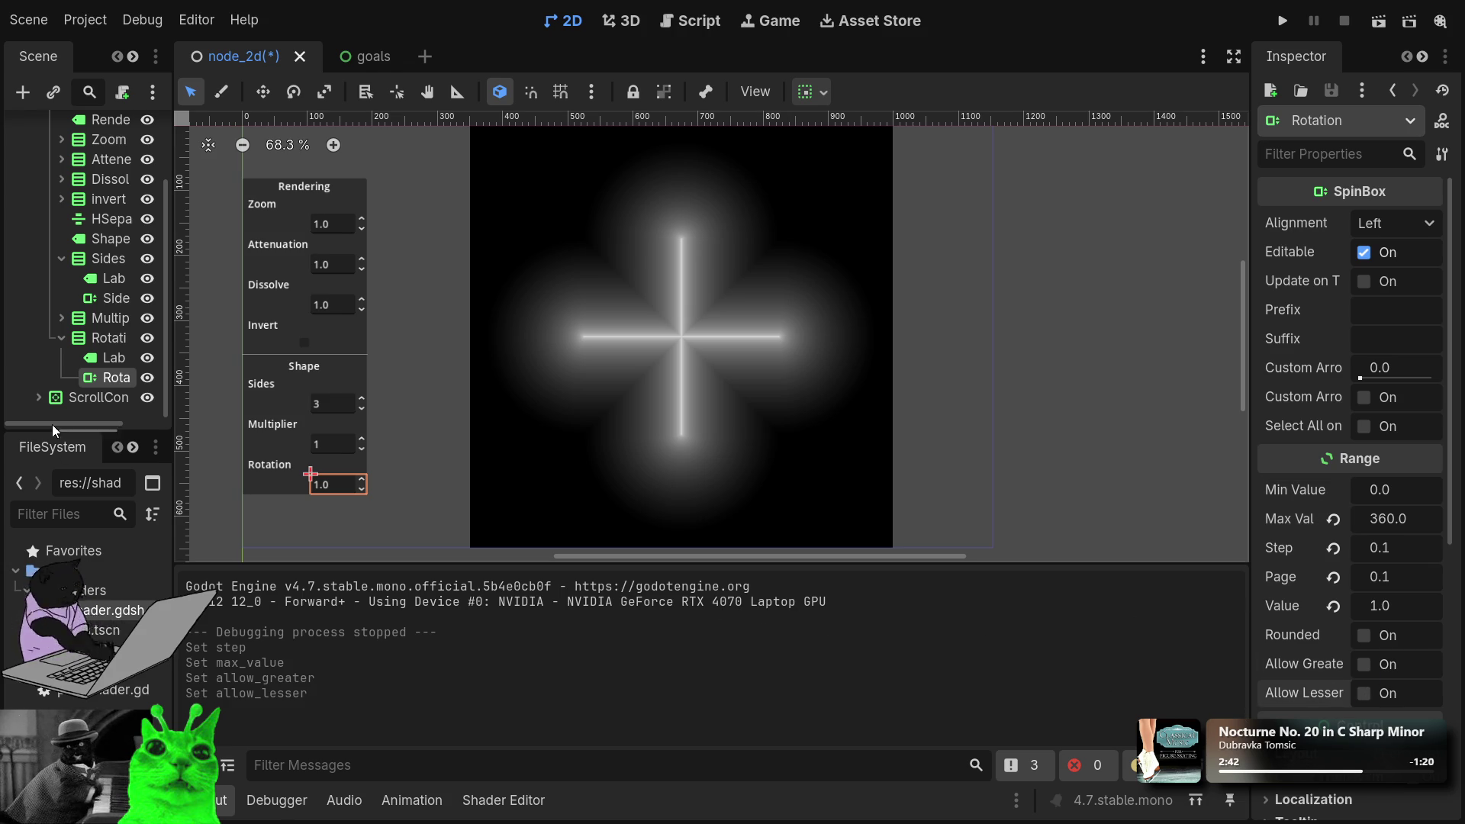
pyautogui.click(61, 338)
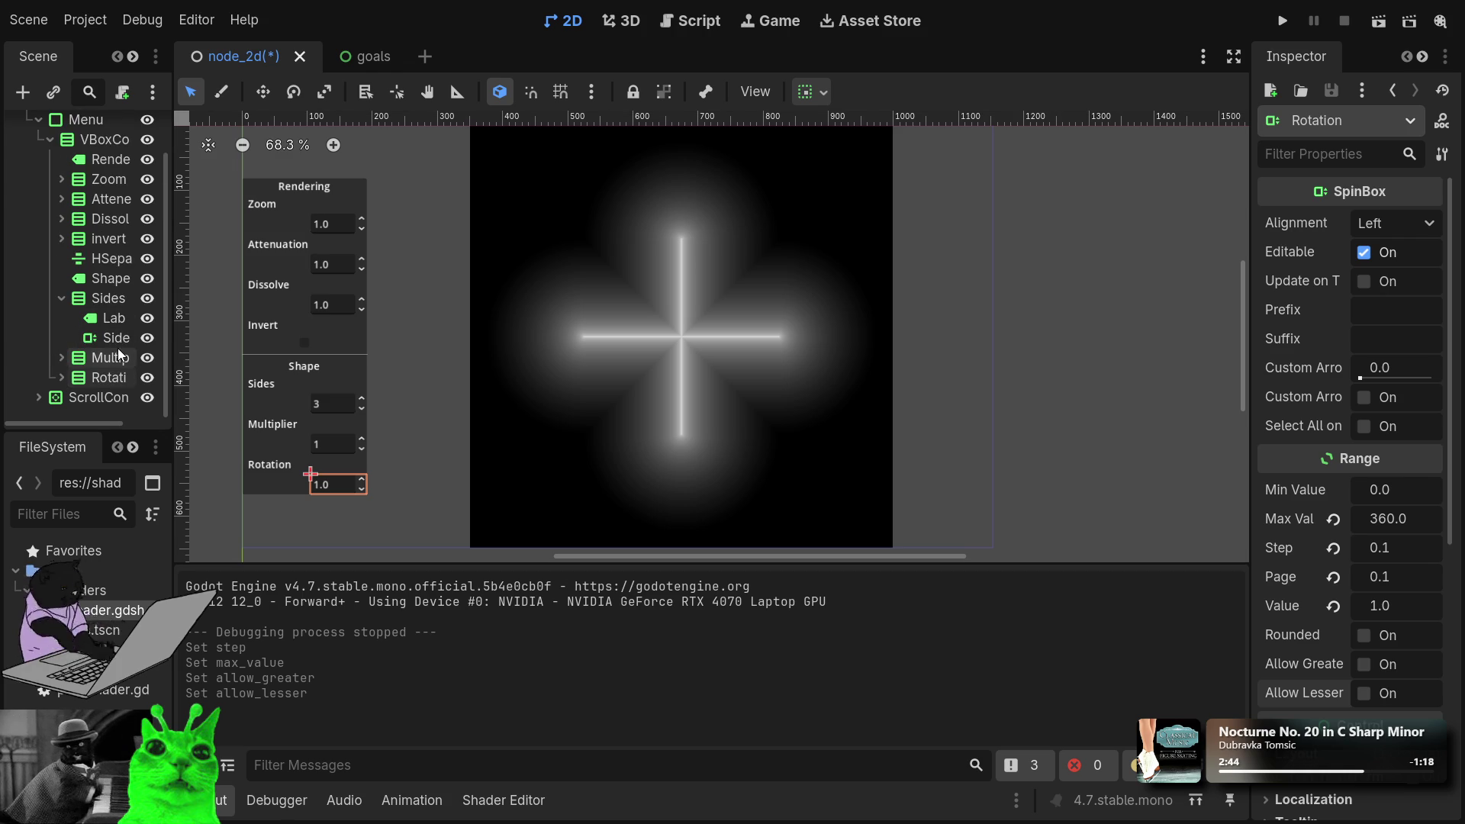
# Inspect the Multiplier spin box's range settings, then collapse the Sides, Multiplier and Rotation groups.
pyautogui.click(80, 358)
pyautogui.click(71, 373)
pyautogui.click(60, 377)
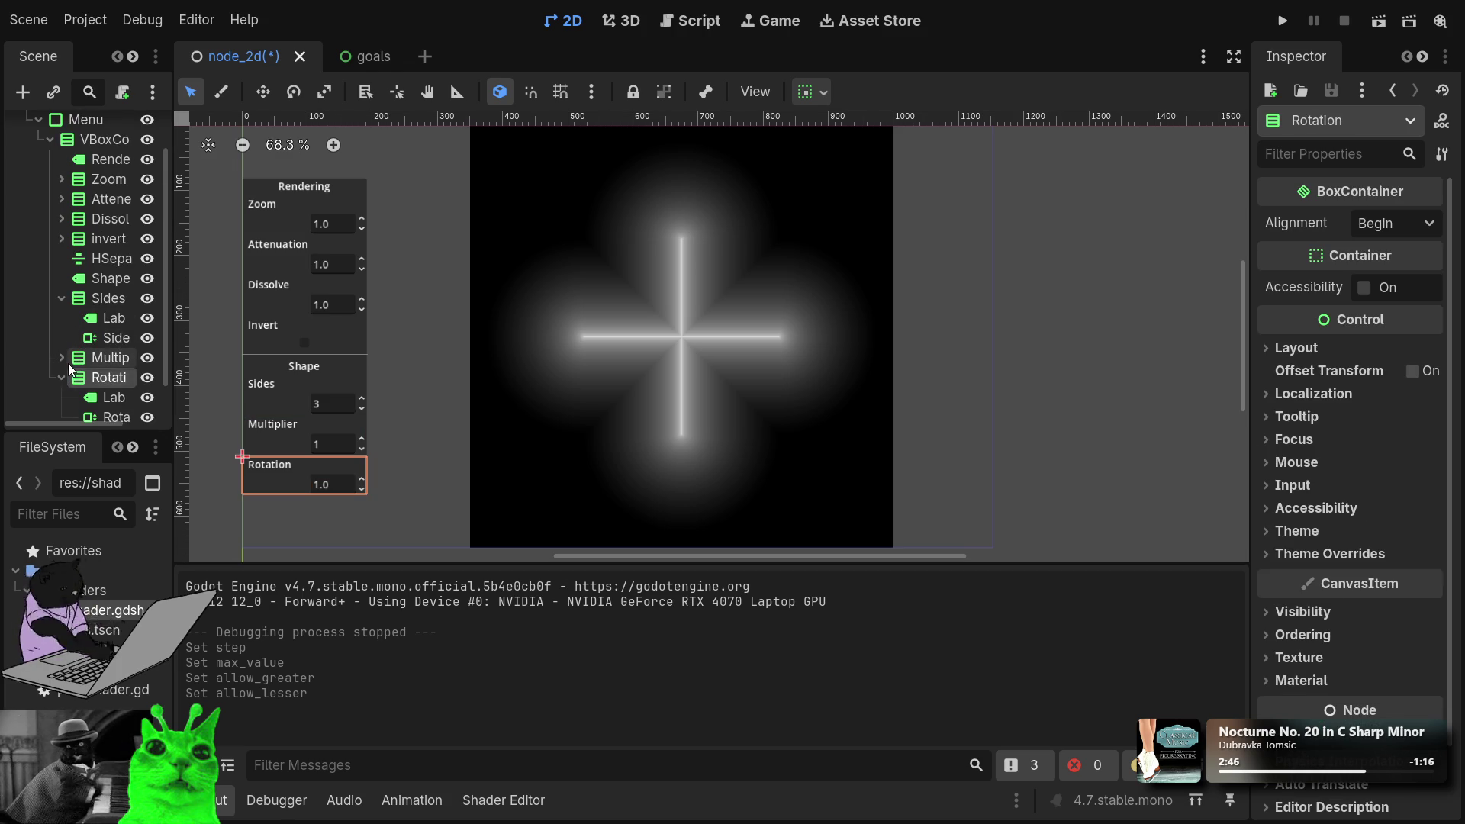
pyautogui.doubleClick(69, 365)
pyautogui.click(61, 358)
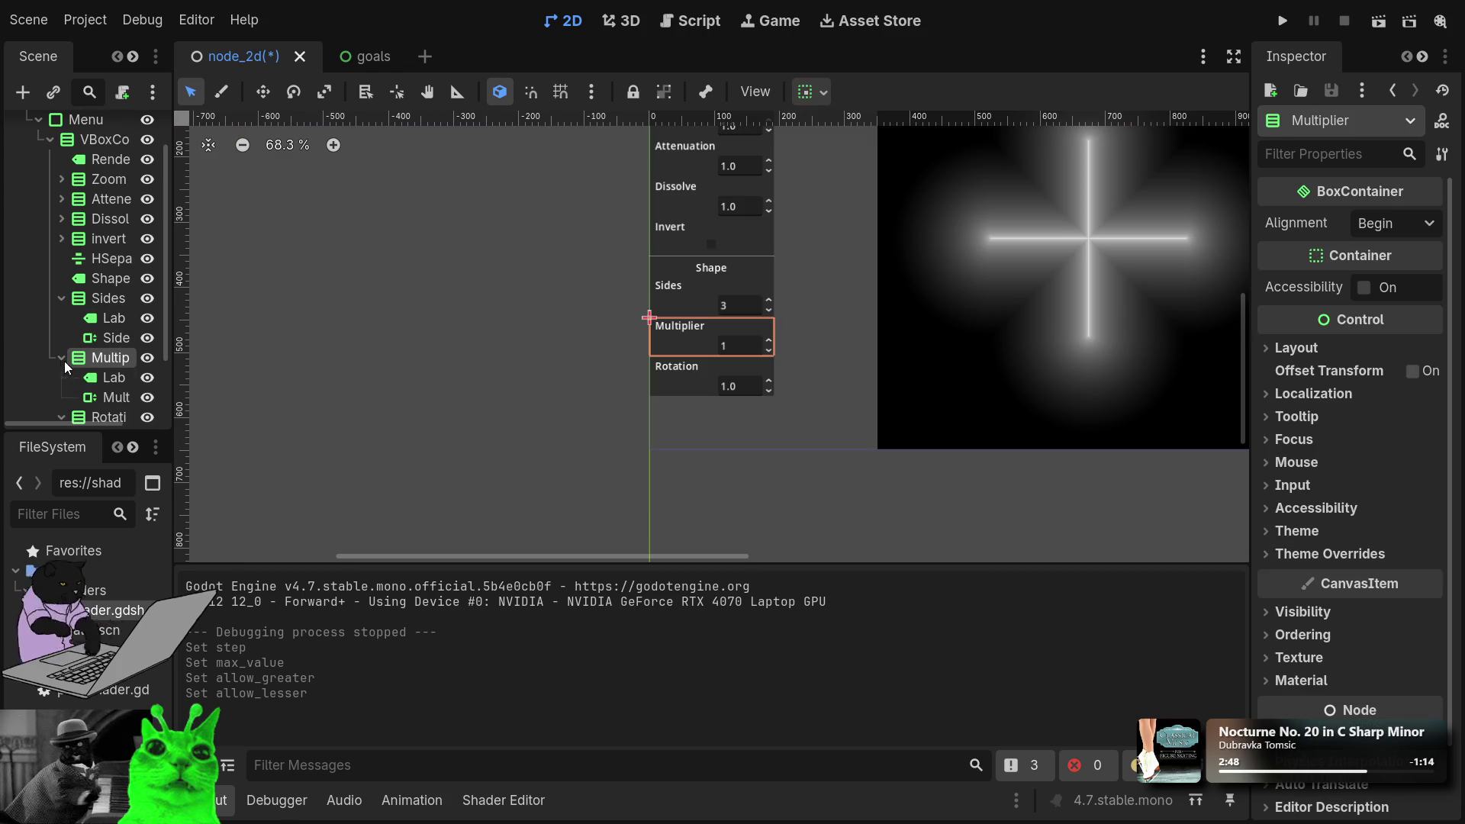
pyautogui.click(113, 397)
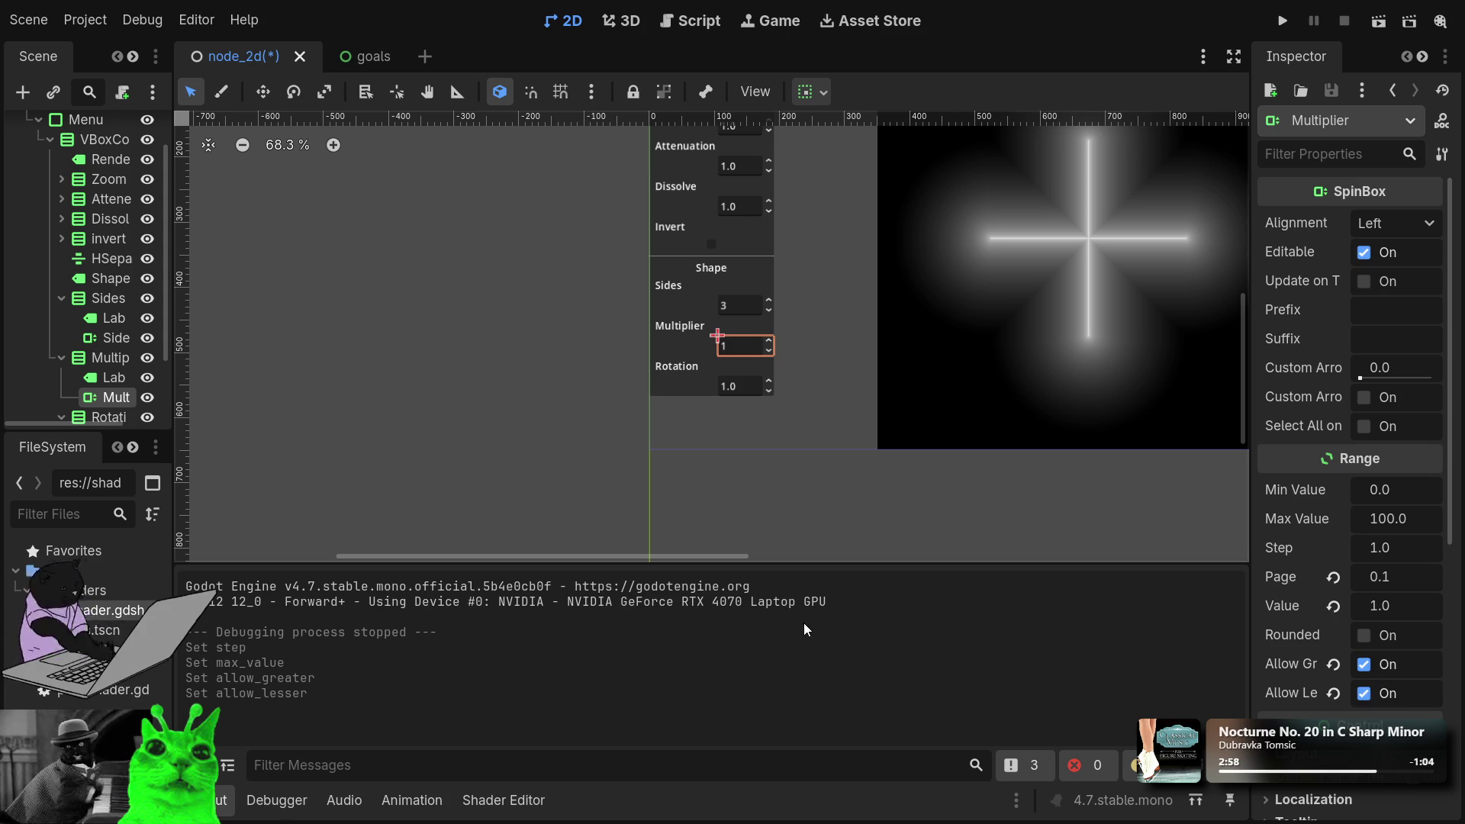
pyautogui.click(65, 356)
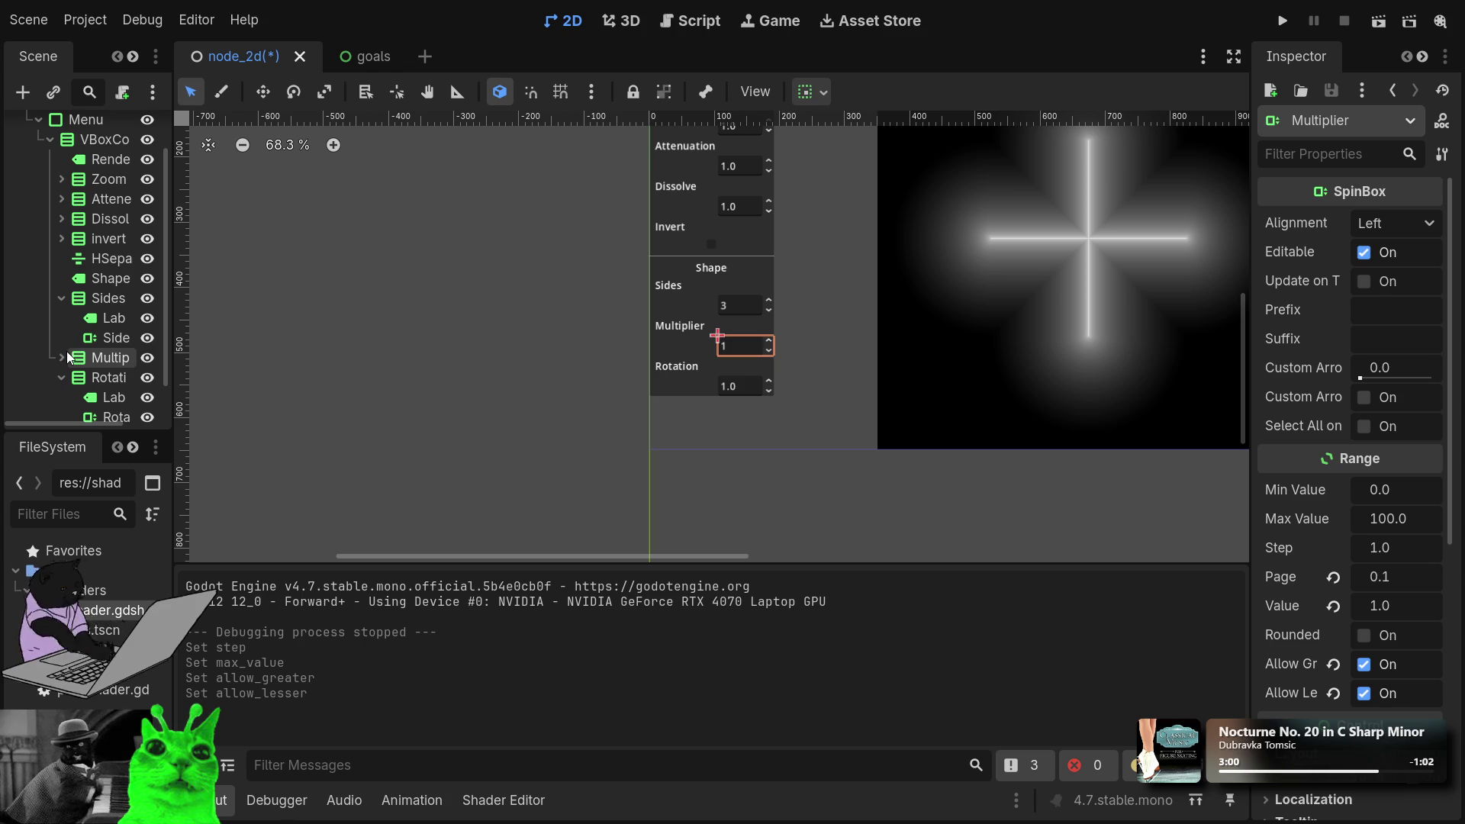
pyautogui.click(62, 299)
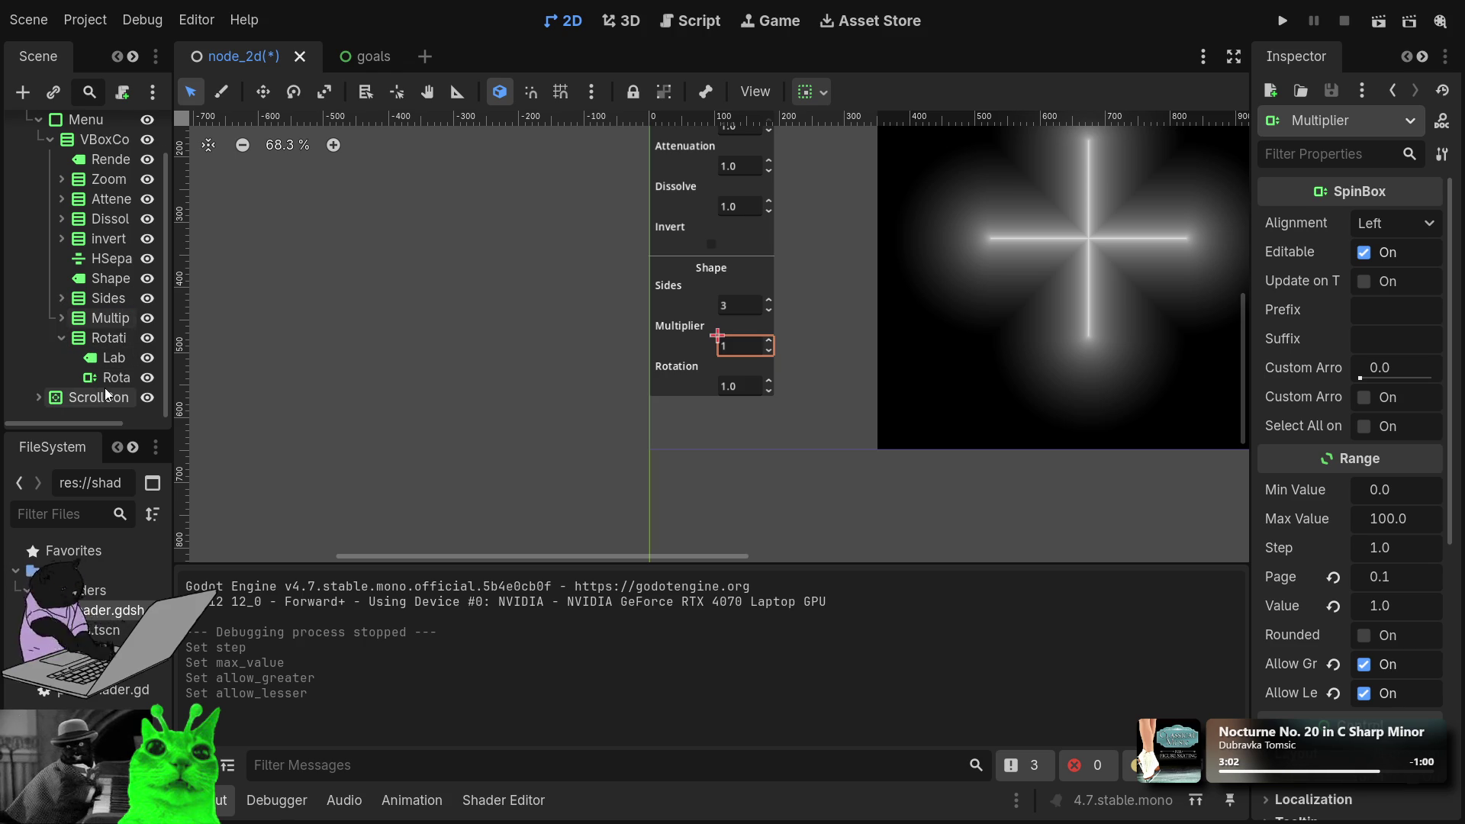
pyautogui.click(61, 338)
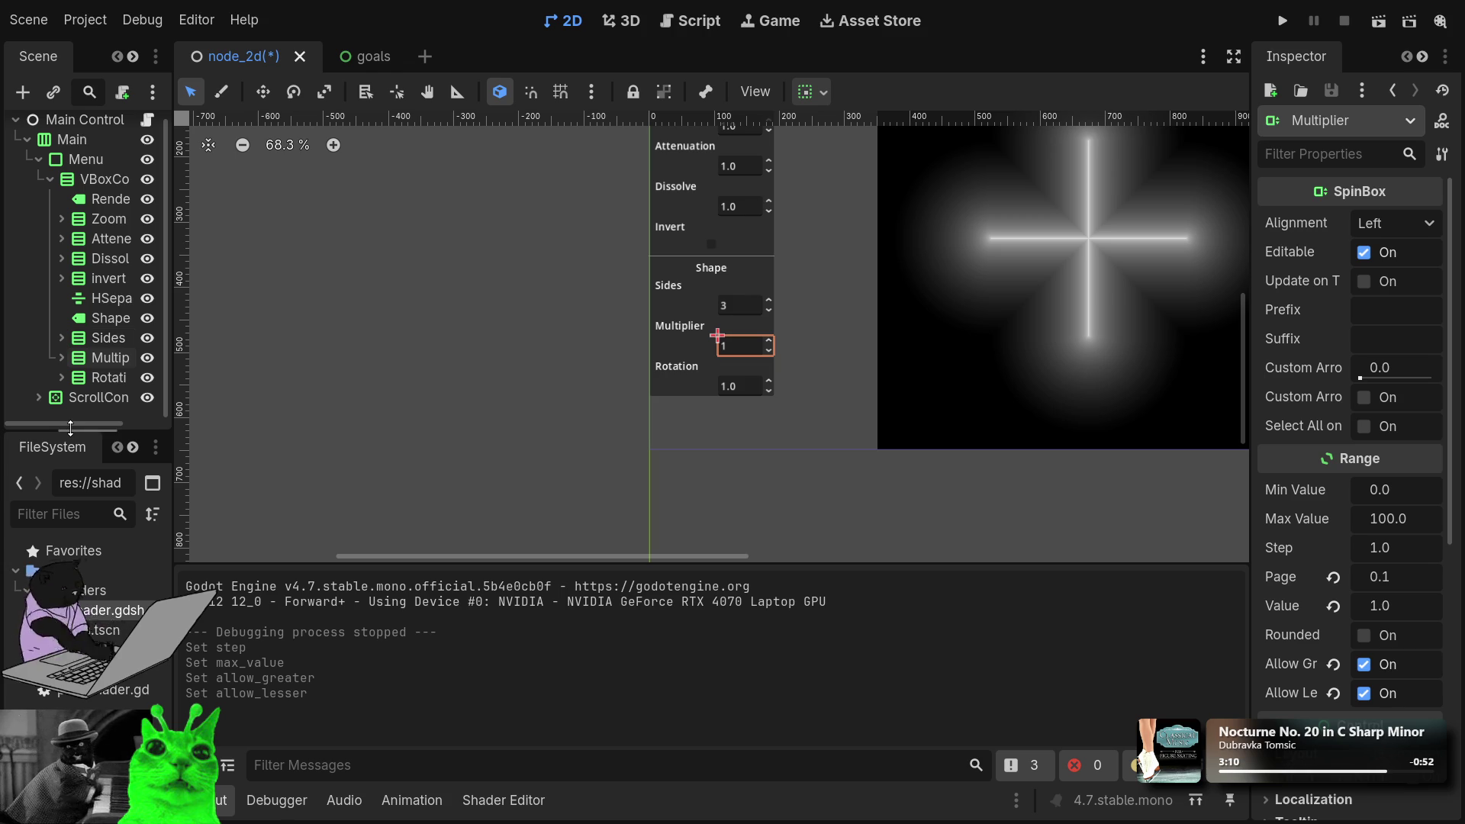
pyautogui.click(87, 379)
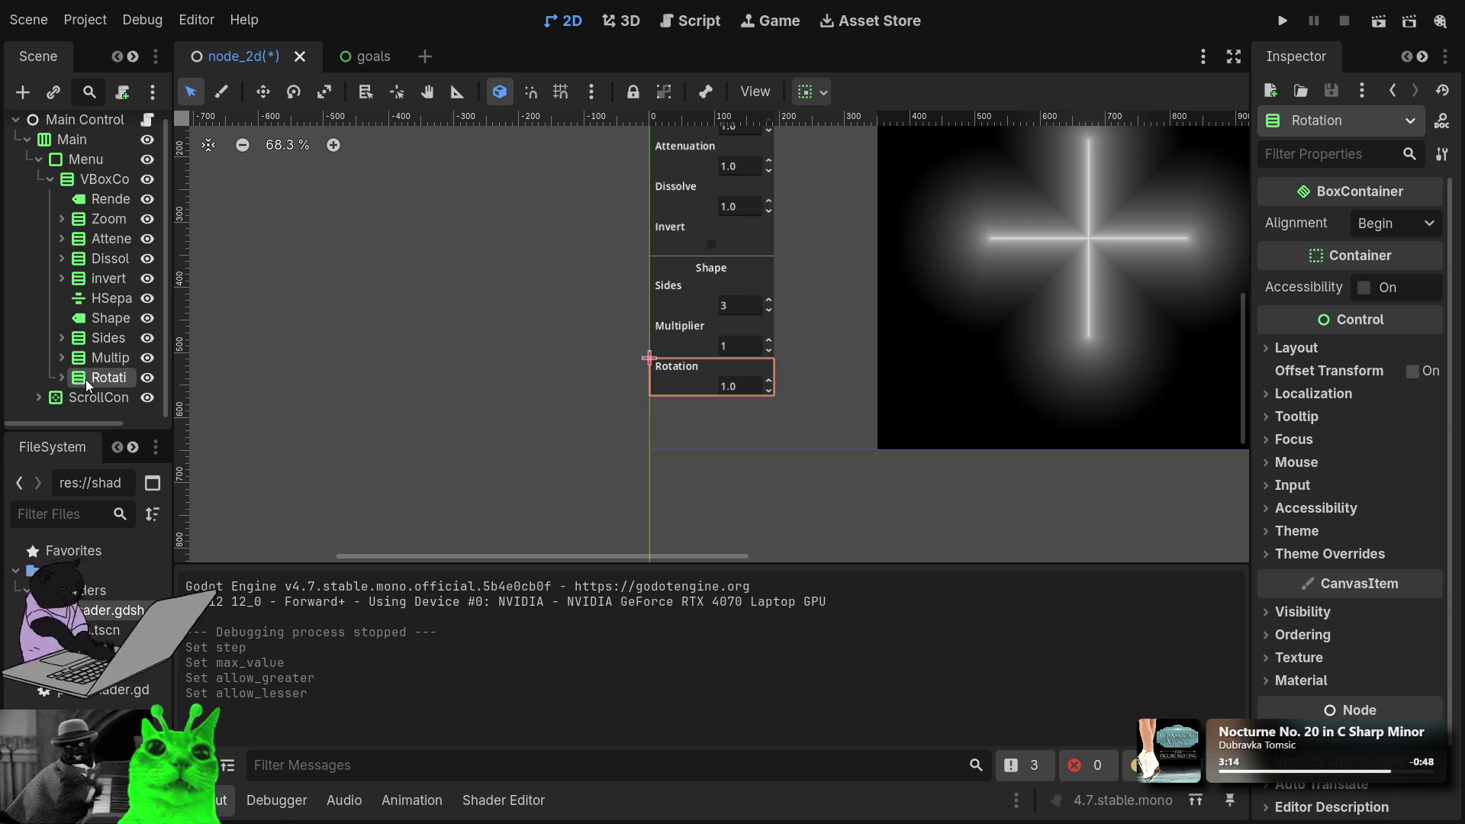
# Duplicate the Rotation row, rename the copy Radius, and set its label text to Radius.
pyautogui.hotkey('ctrl', 'd')
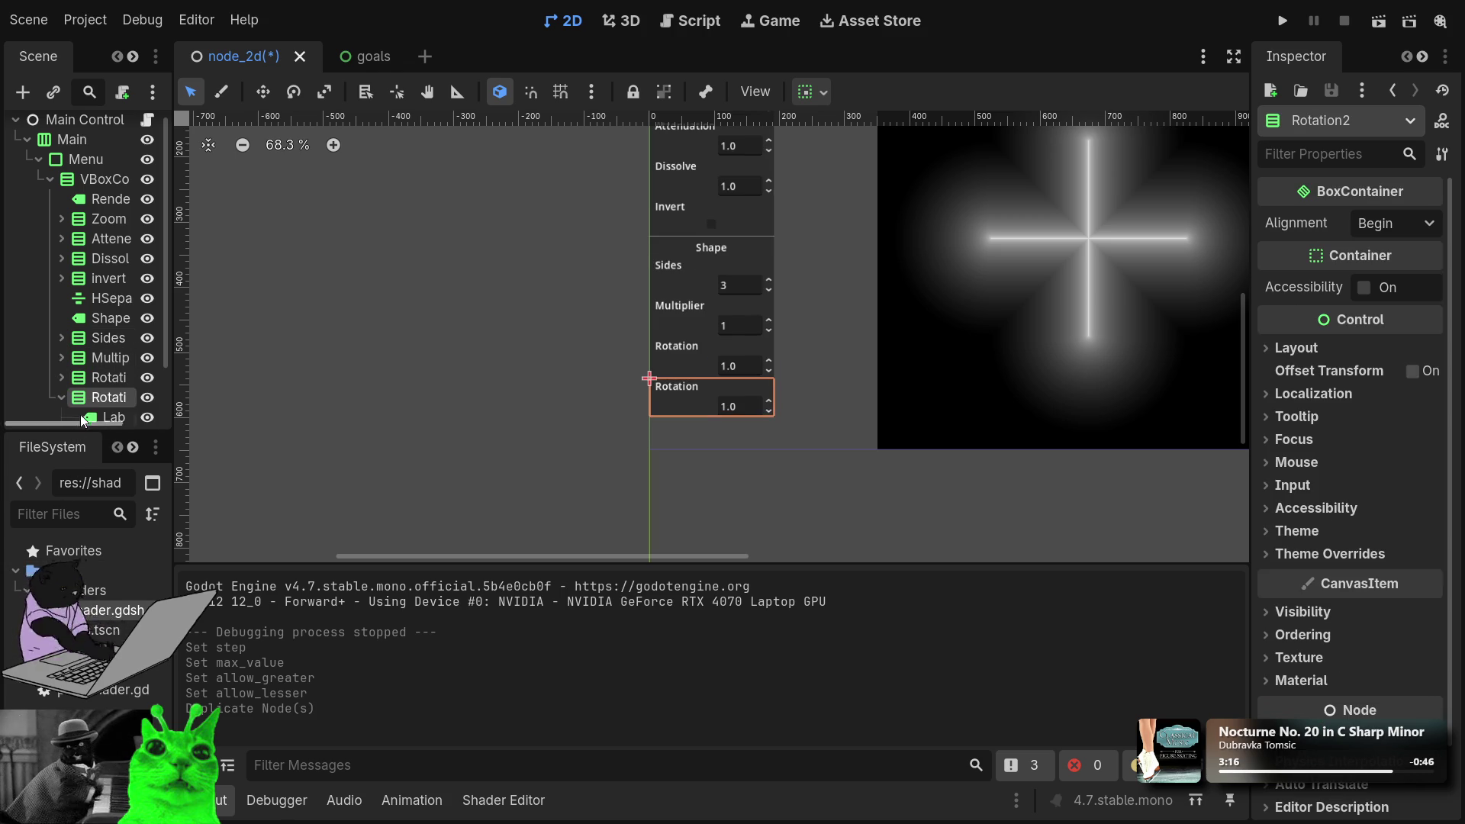
pyautogui.scroll(-2, 90, 403)
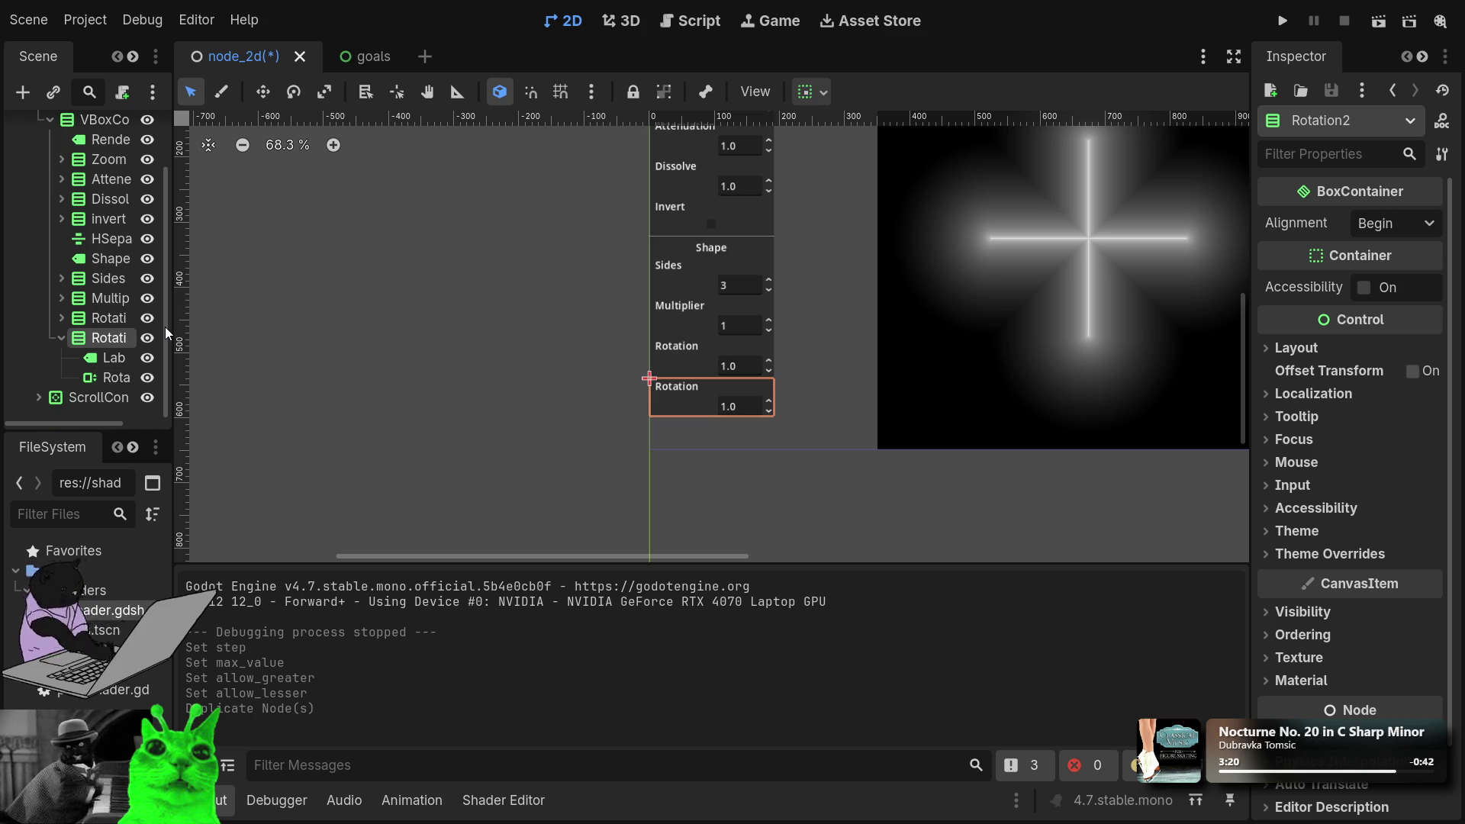
pyautogui.press('F2')
pyautogui.write('Radius')
pyautogui.press('Return')
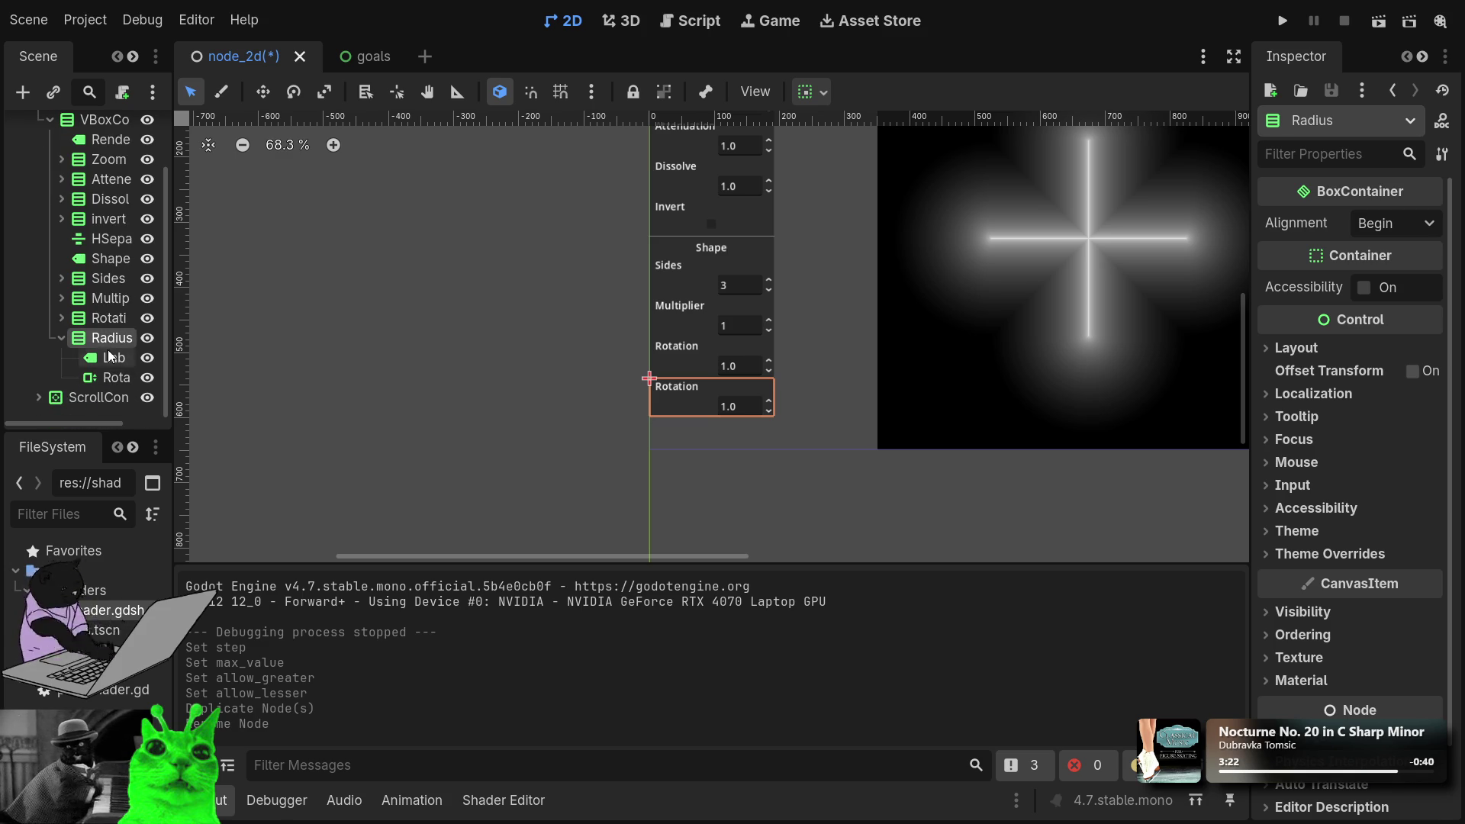
pyautogui.click(110, 357)
pyautogui.doubleClick(1299, 245)
pyautogui.write('Radiu')
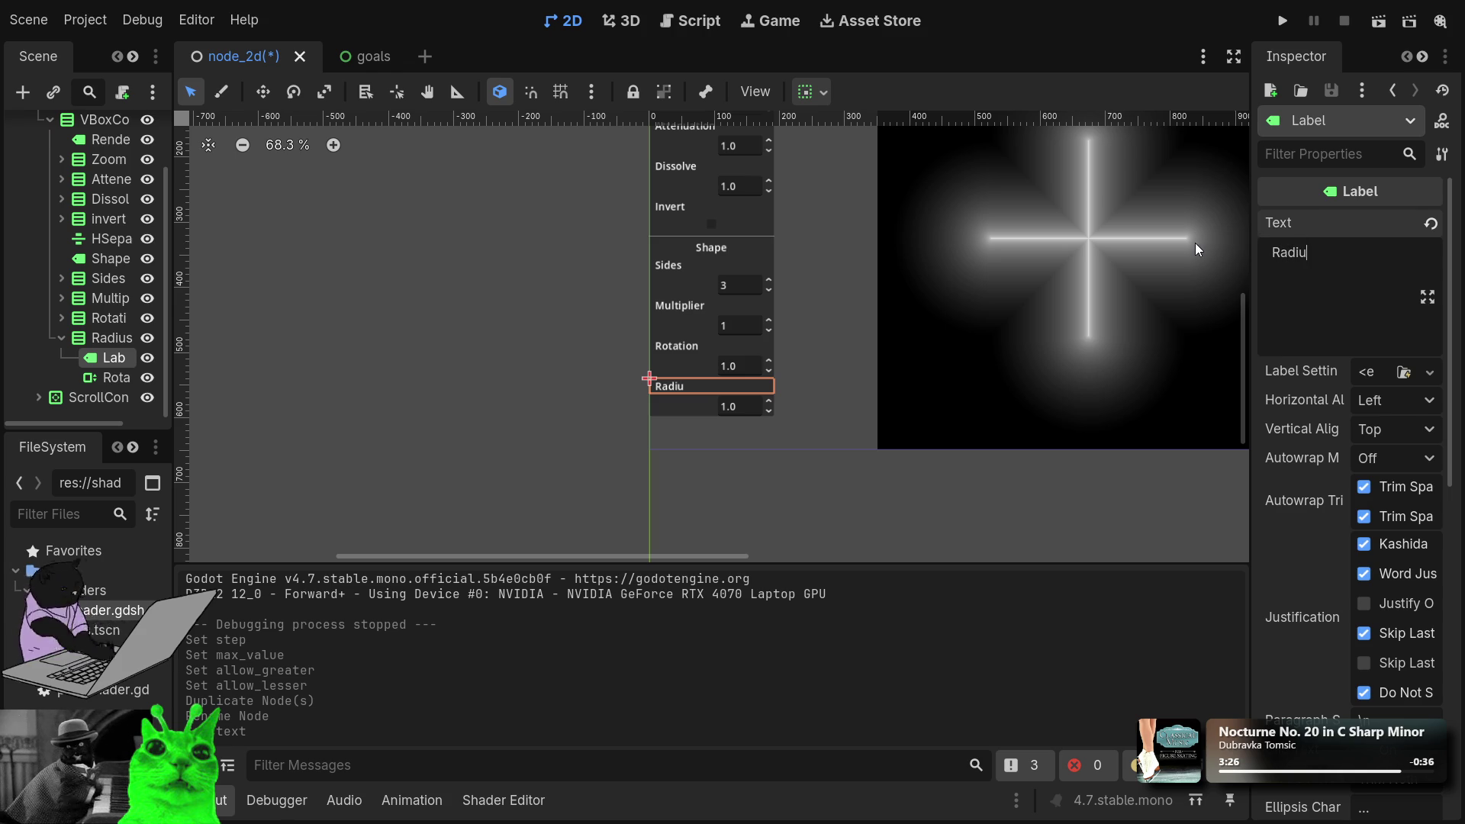
pyautogui.write('s')
pyautogui.press('Return')
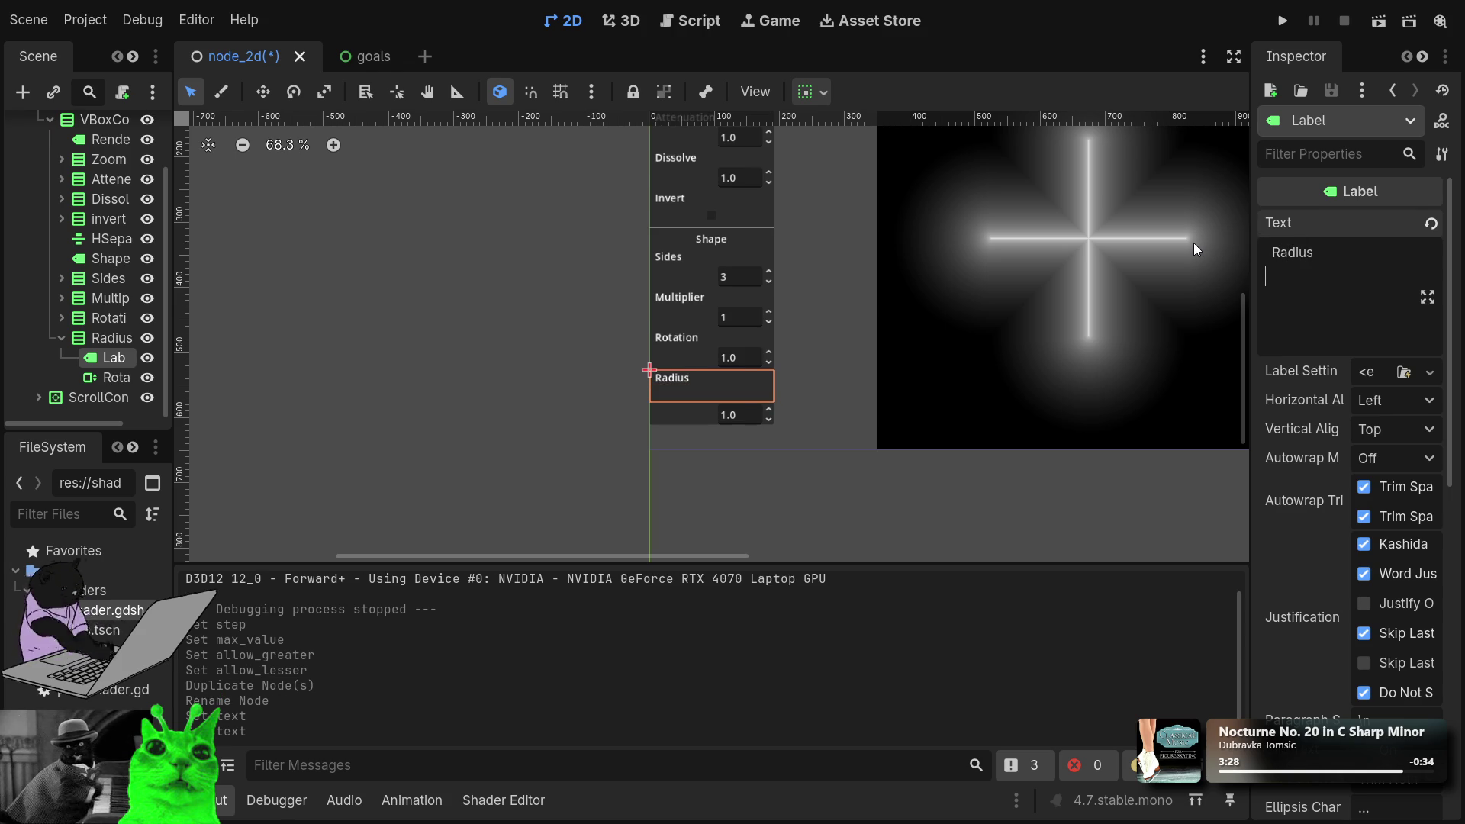
pyautogui.press('BackSpace')
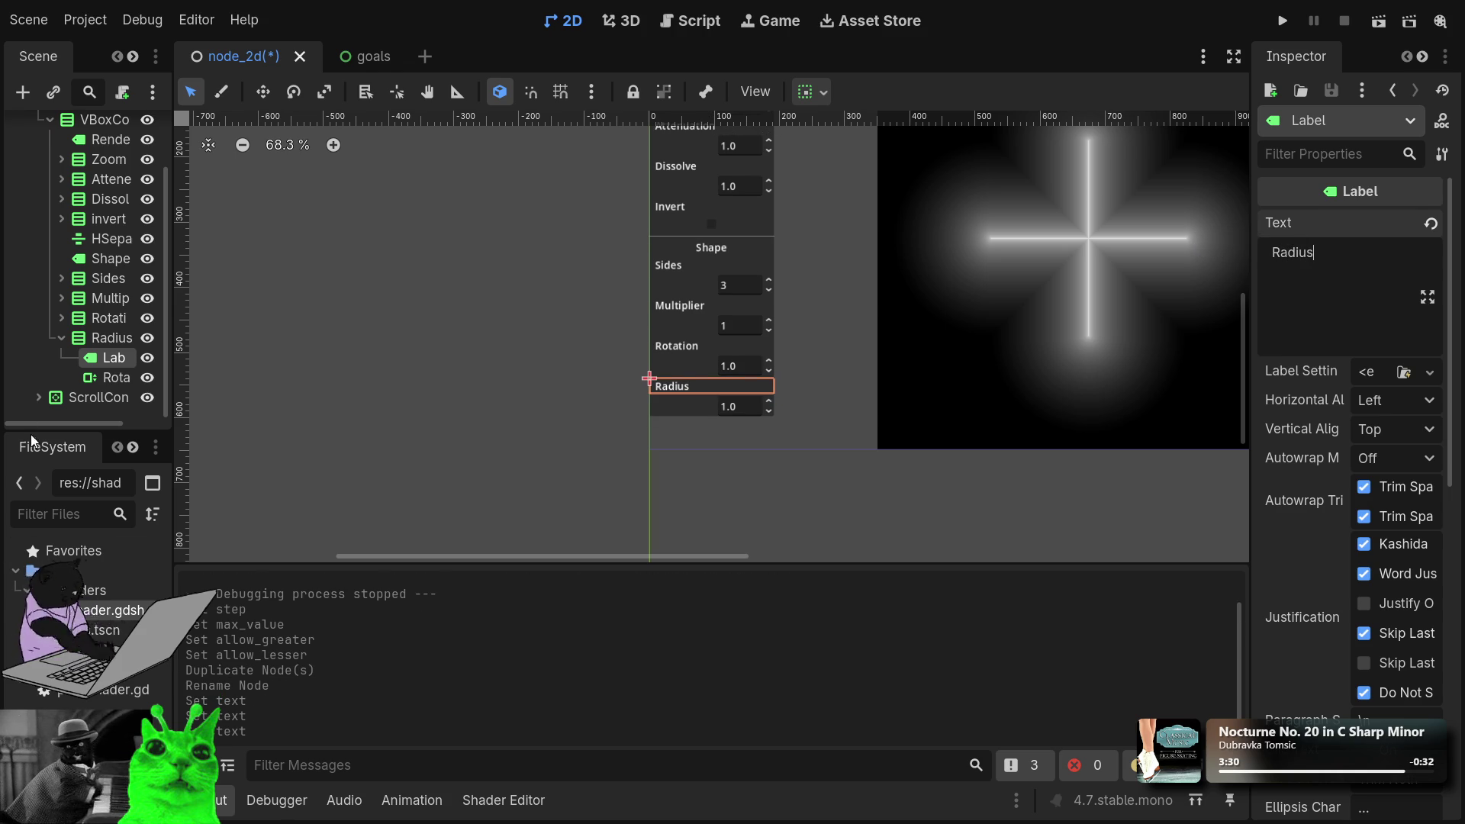
pyautogui.click(61, 339)
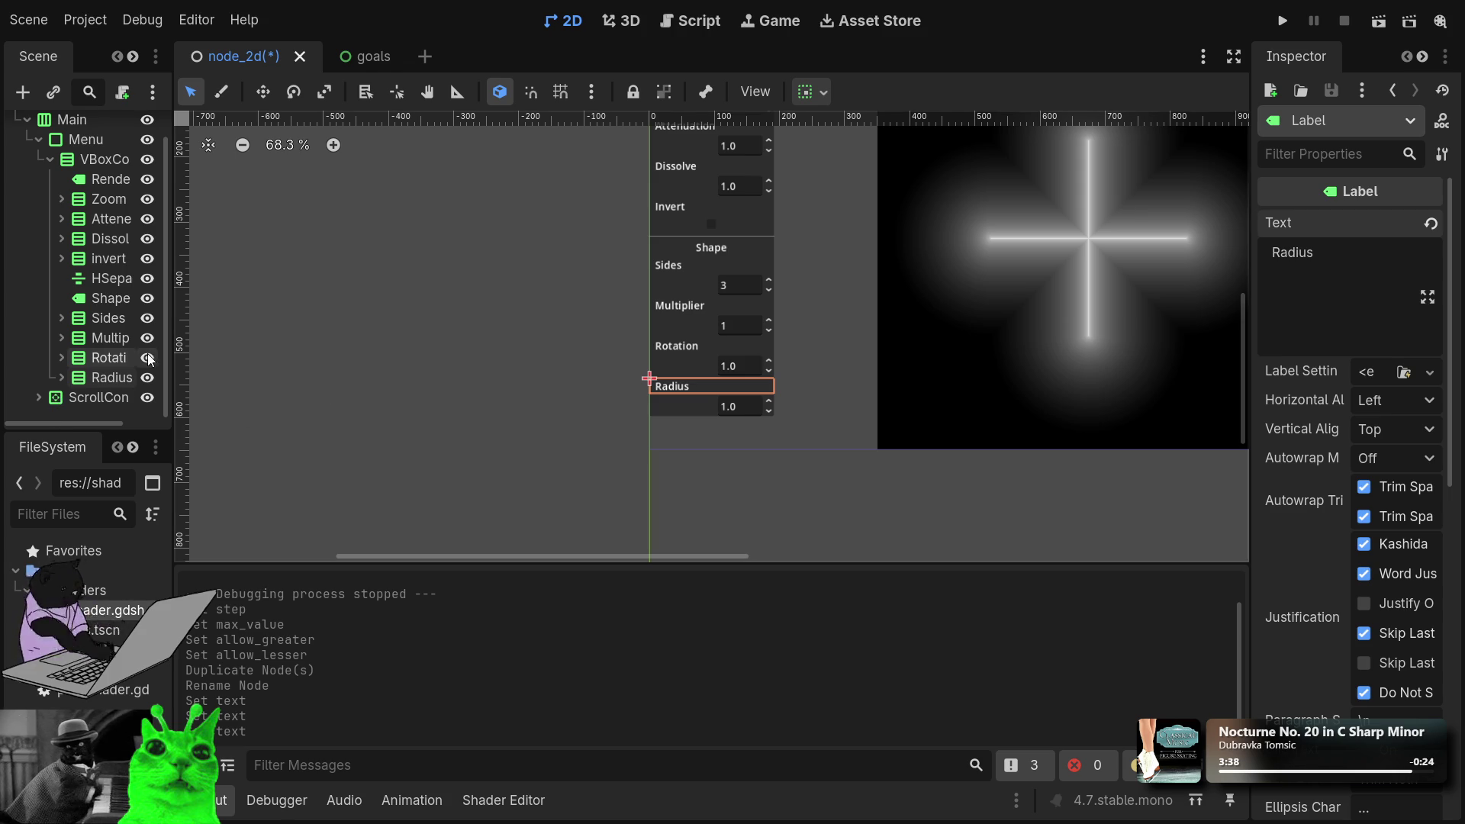
# Duplicate the top separator, undo the stray reparenting moves, and delete the copy.
pyautogui.click(101, 282)
pyautogui.hotkey('ctrl', 'd')
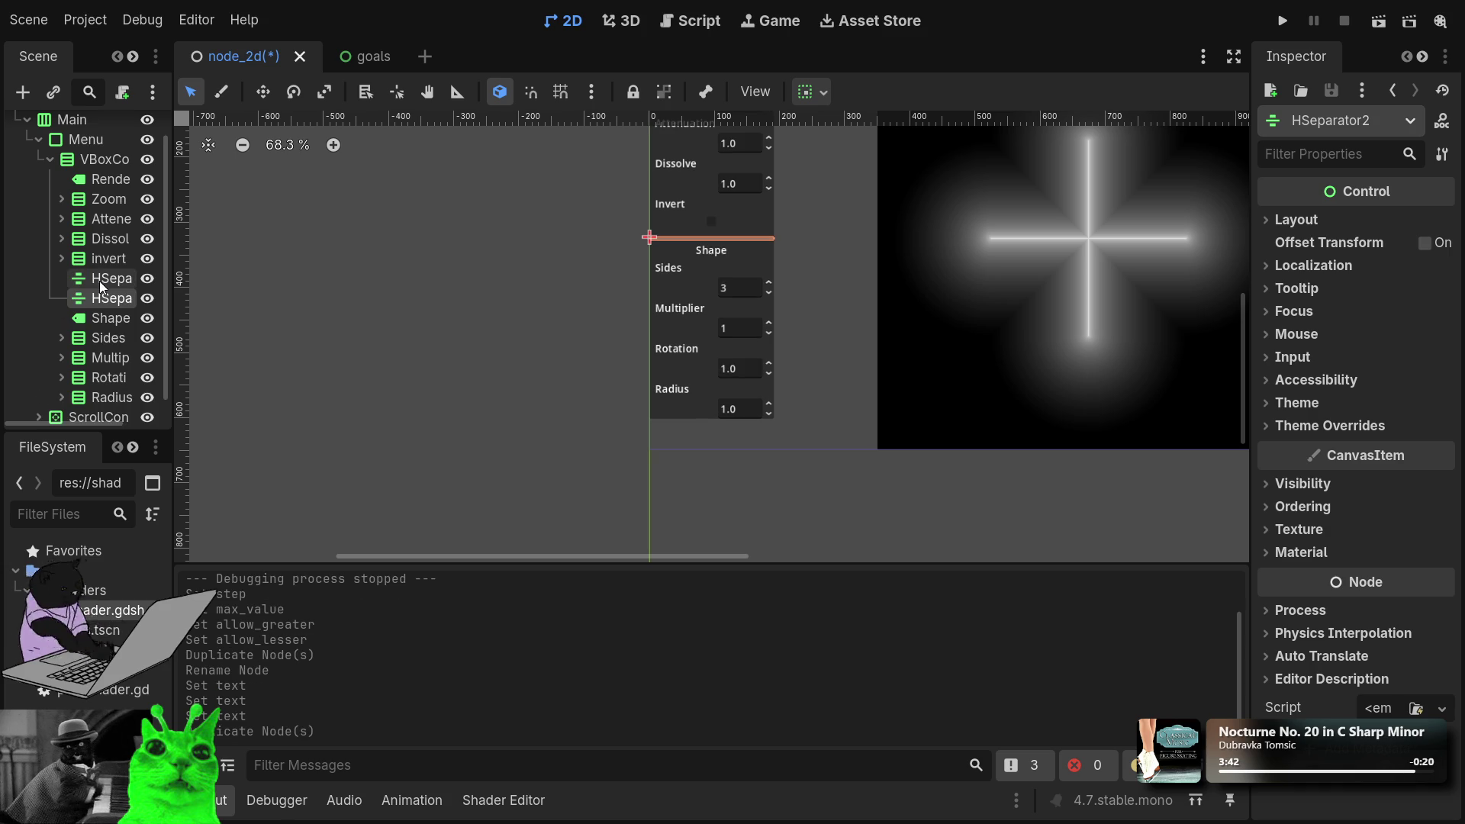
pyautogui.moveTo(128, 306)
pyautogui.mouseDown()
pyautogui.moveTo(103, 397)
pyautogui.moveTo(89, 385)
pyautogui.moveTo(99, 393)
pyautogui.moveTo(97, 326)
pyautogui.moveTo(91, 393)
pyautogui.moveTo(109, 402)
pyautogui.moveTo(84, 397)
pyautogui.moveTo(107, 372)
pyautogui.moveTo(111, 242)
pyautogui.mouseUp()
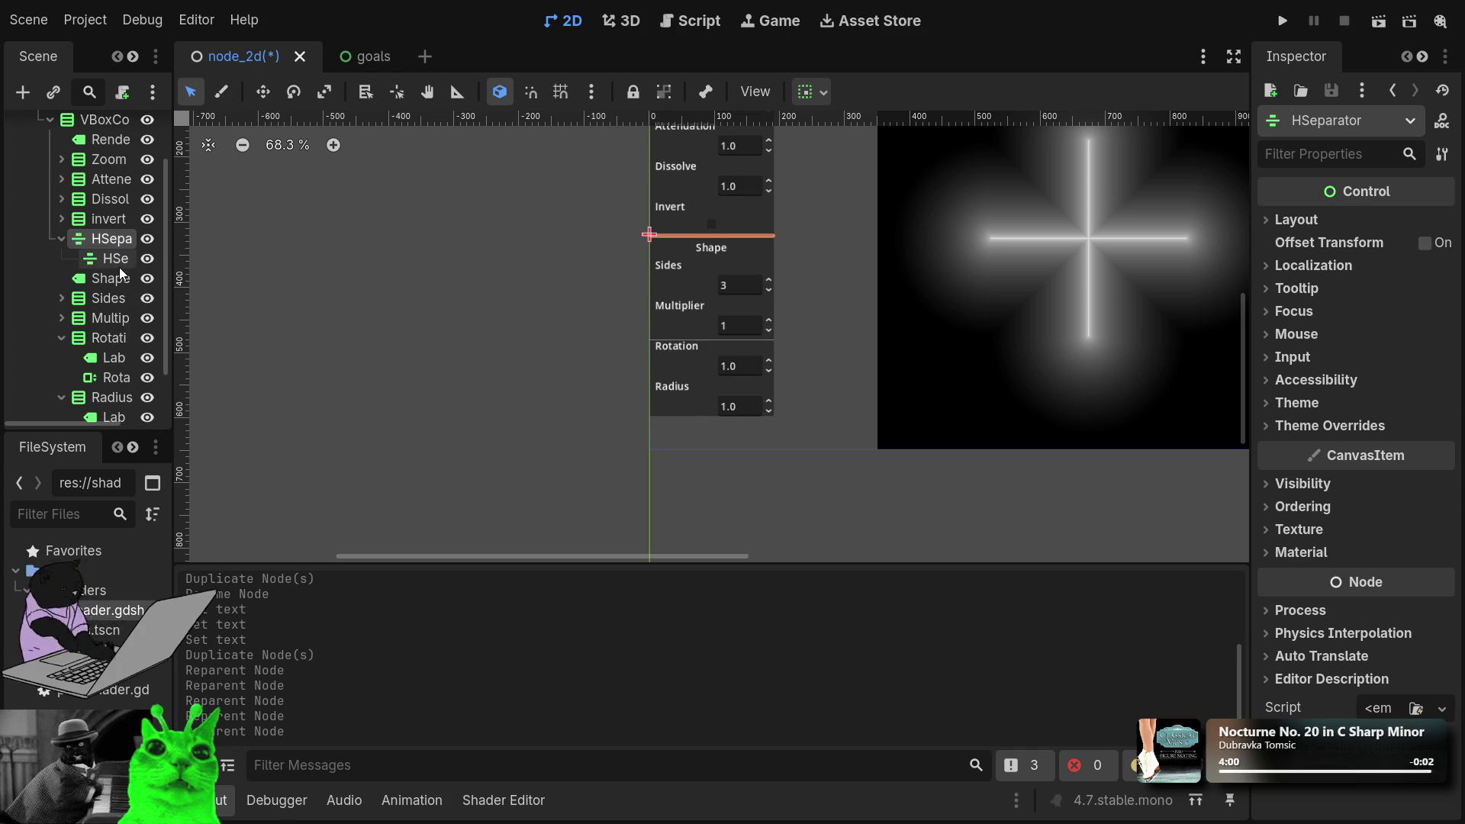
pyautogui.hotkey('ctrl', 'z')
pyautogui.hotkey('ctrl', 'z')
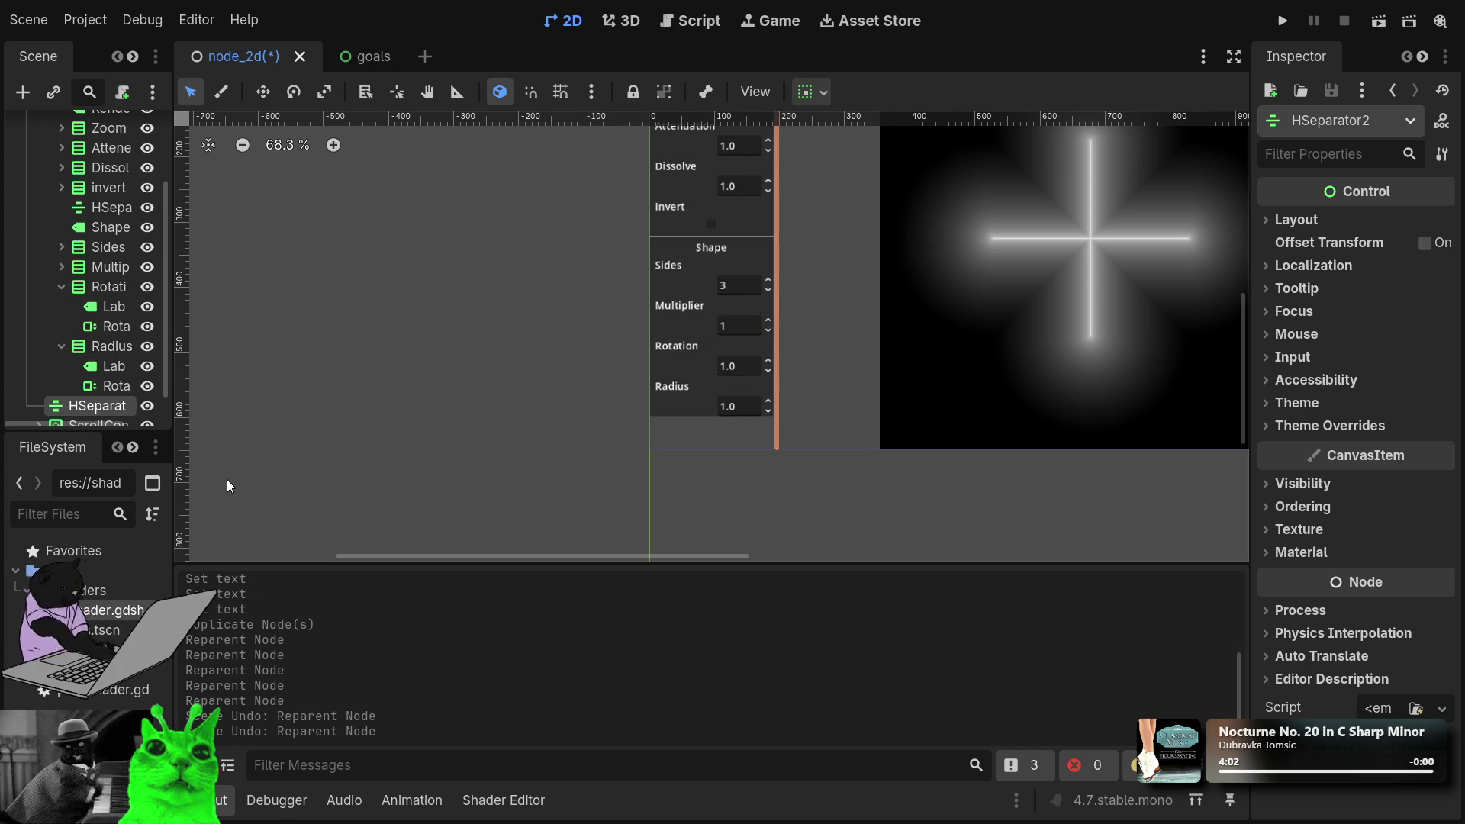
pyautogui.hotkey('ctrl', 'z')
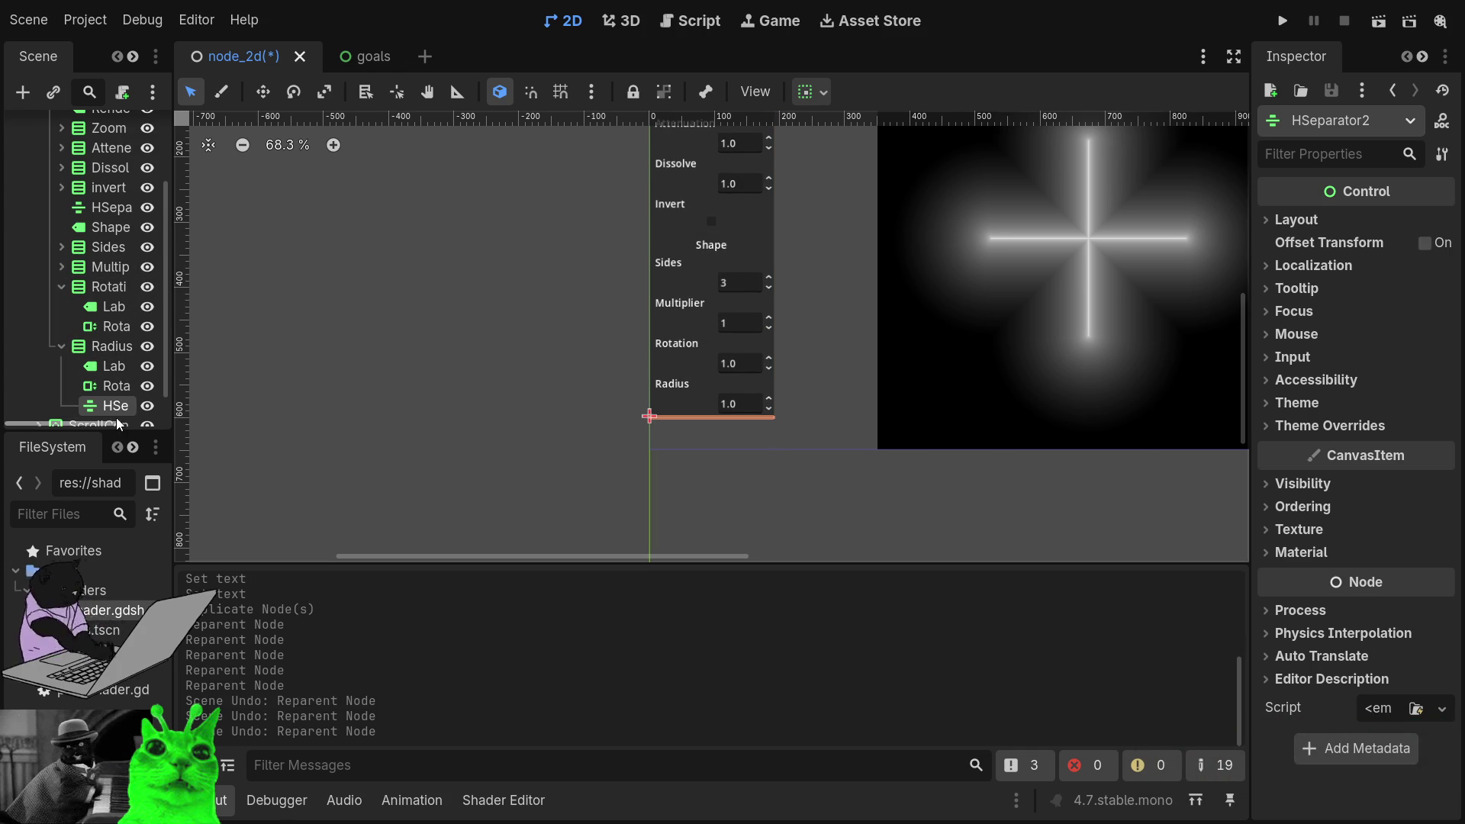
pyautogui.moveTo(114, 385)
pyautogui.mouseDown()
pyautogui.moveTo(113, 347)
pyautogui.moveTo(92, 351)
pyautogui.moveTo(103, 413)
pyautogui.moveTo(102, 344)
pyautogui.mouseUp()
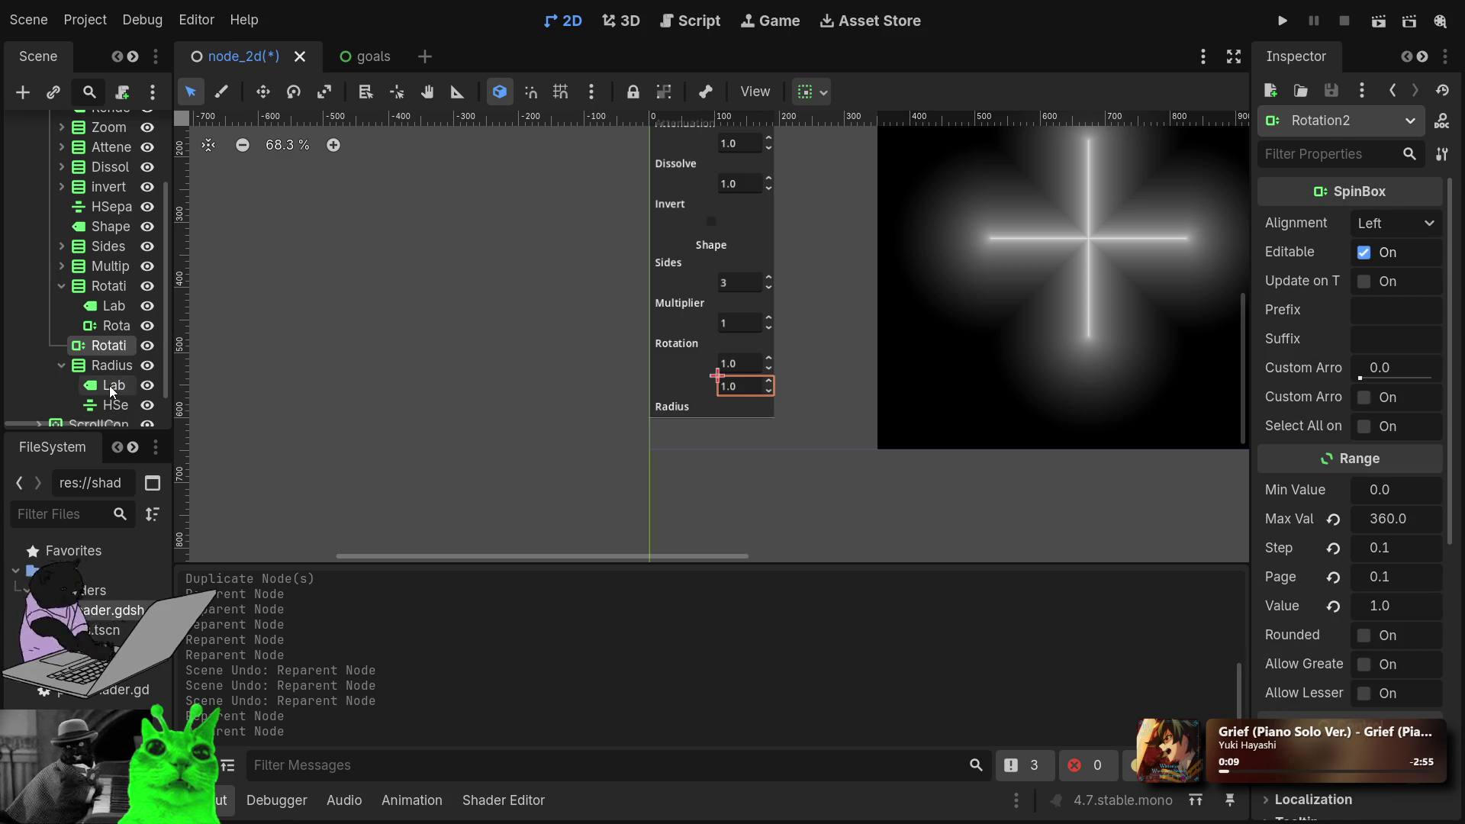
pyautogui.hotkey('ctrl', 'z')
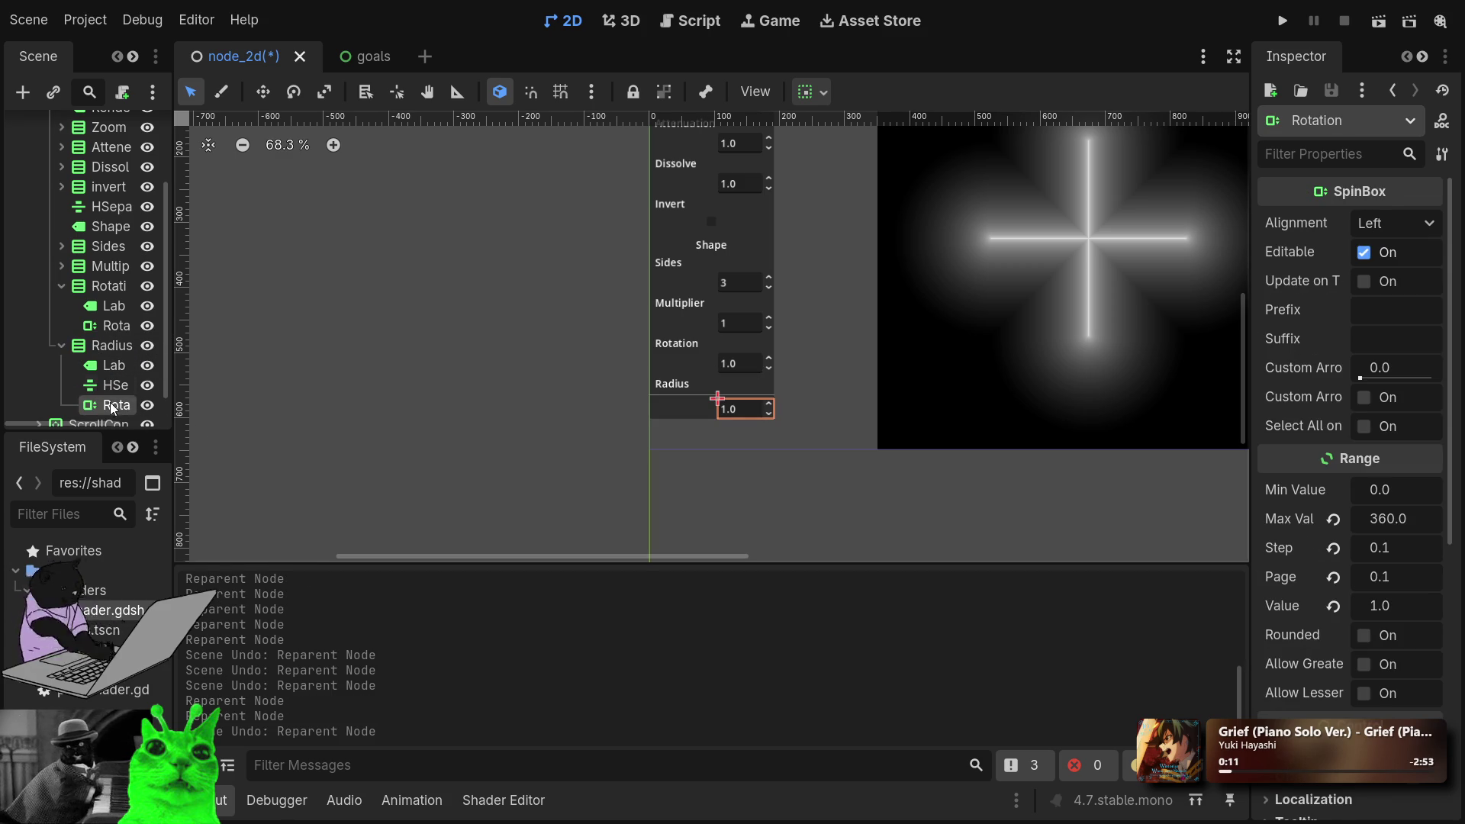
pyautogui.hotkey('ctrl', 'z')
pyautogui.moveTo(109, 414); pyautogui.dragTo(96, 341)
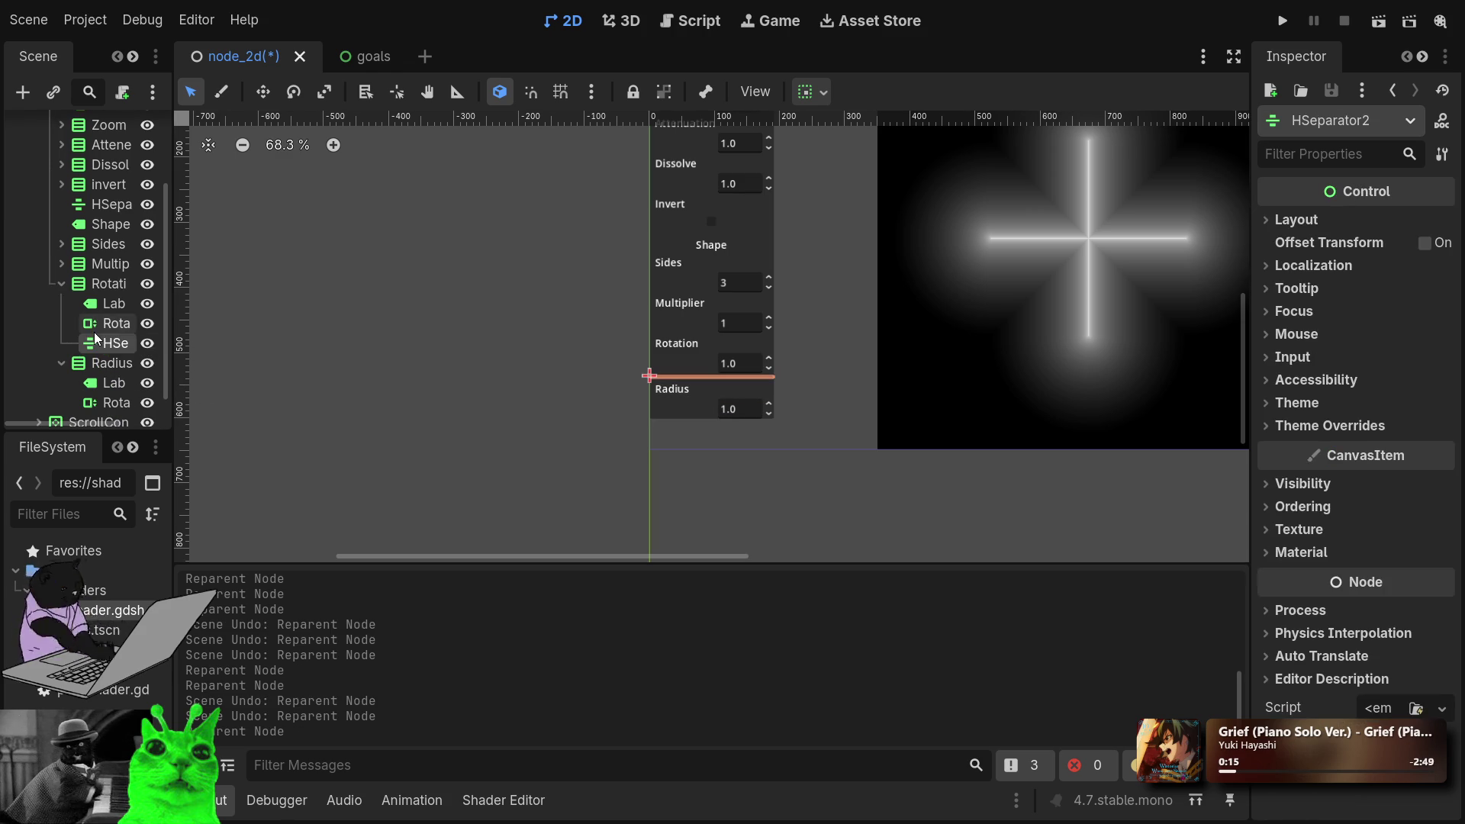
pyautogui.hotkey('ctrl', 'z')
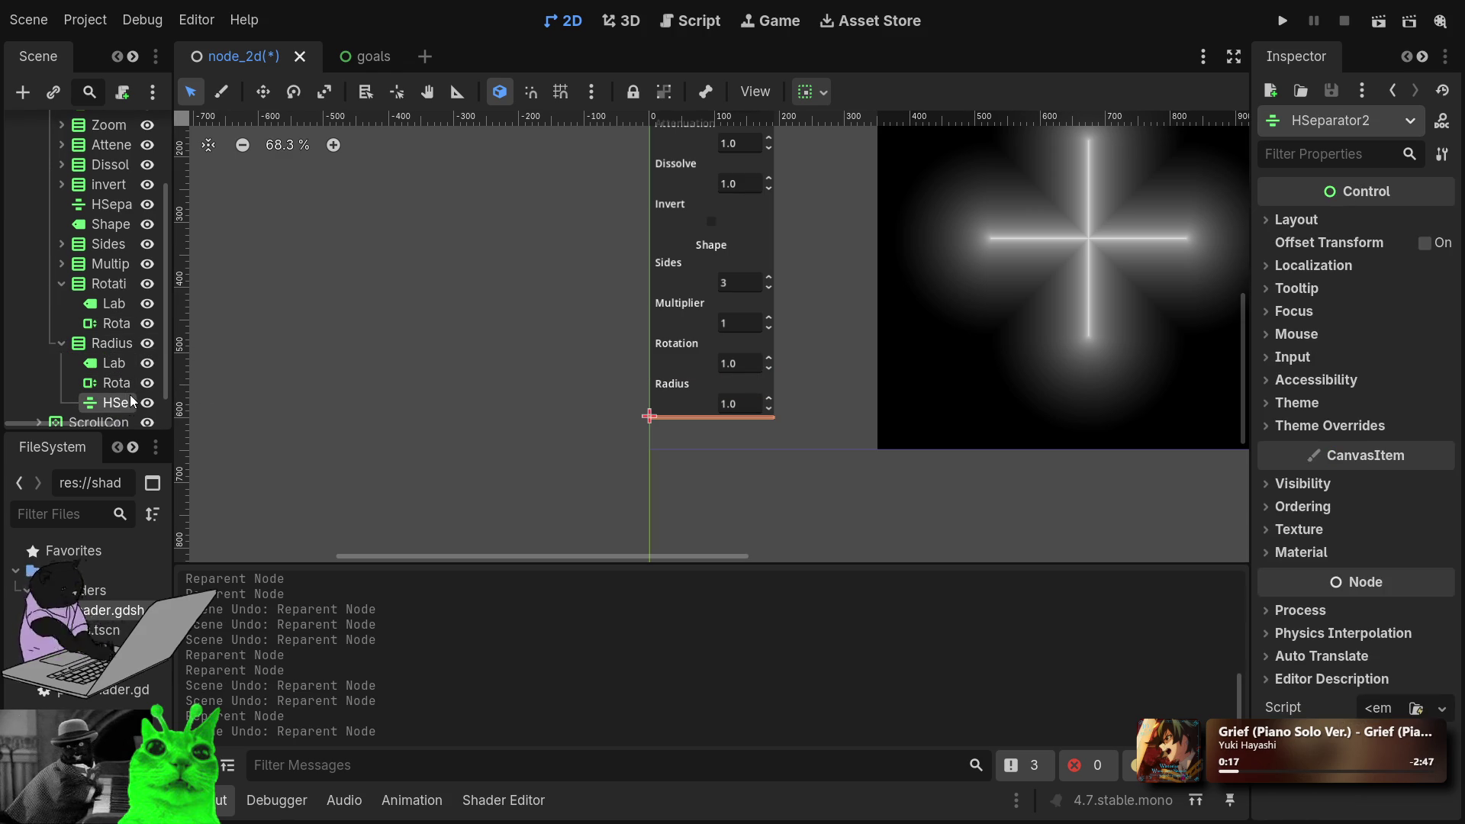
pyautogui.press('Delete')
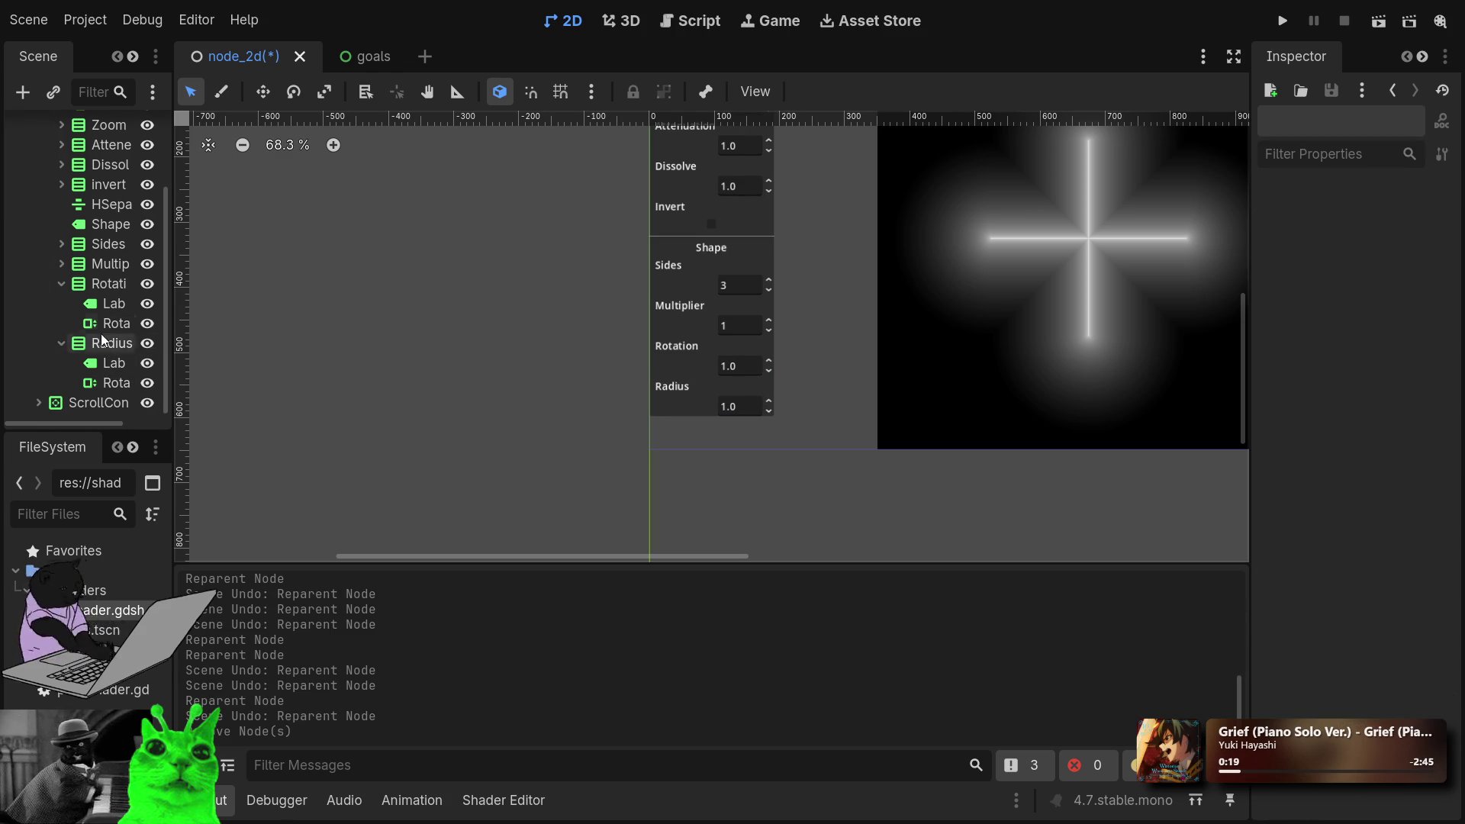
# Paste an HSeparator at the end of the menu's VBoxContainer, below the Radius row.
pyautogui.click(60, 285)
pyautogui.click(62, 340)
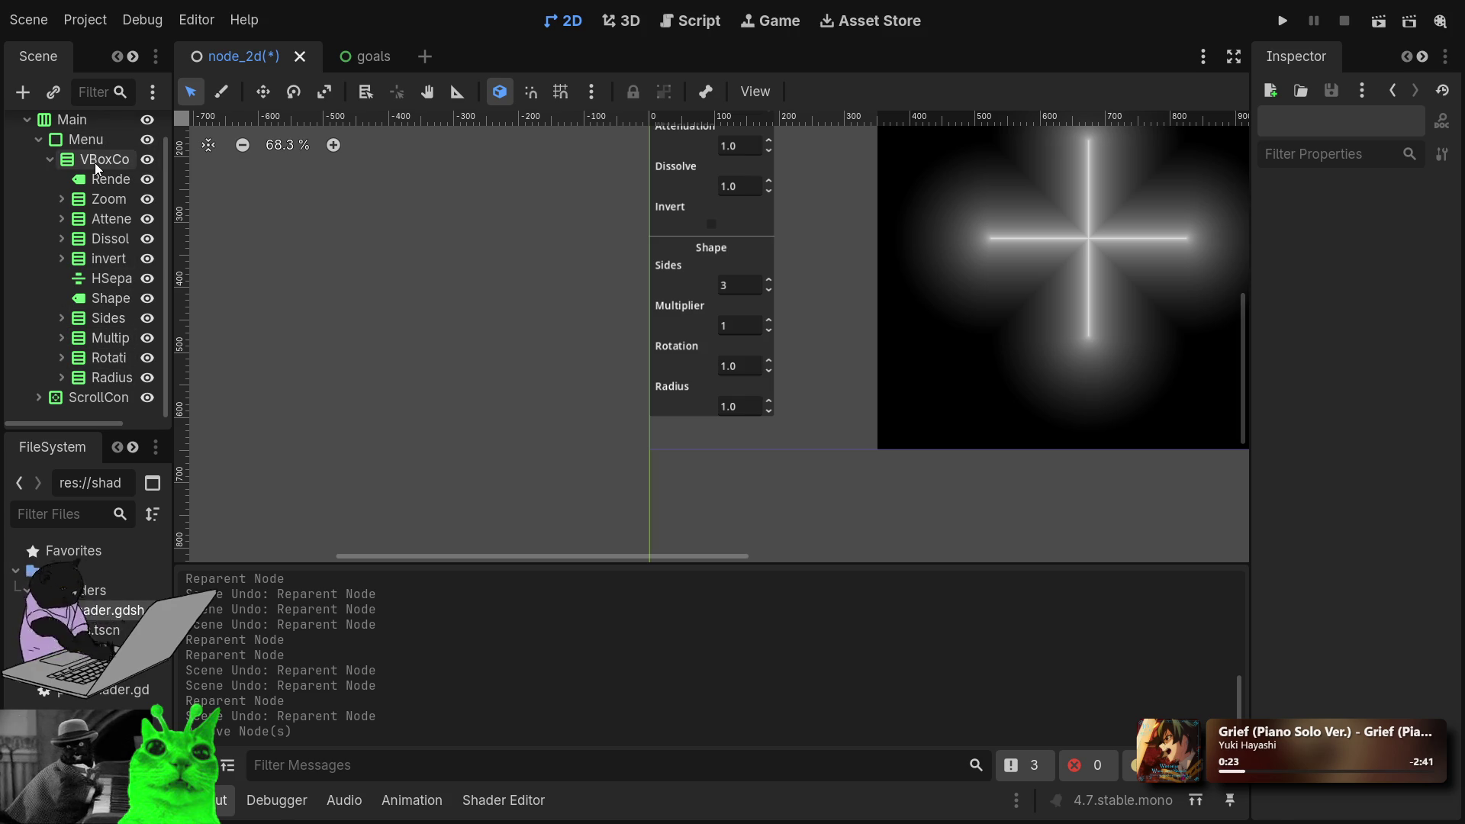
pyautogui.click(95, 163)
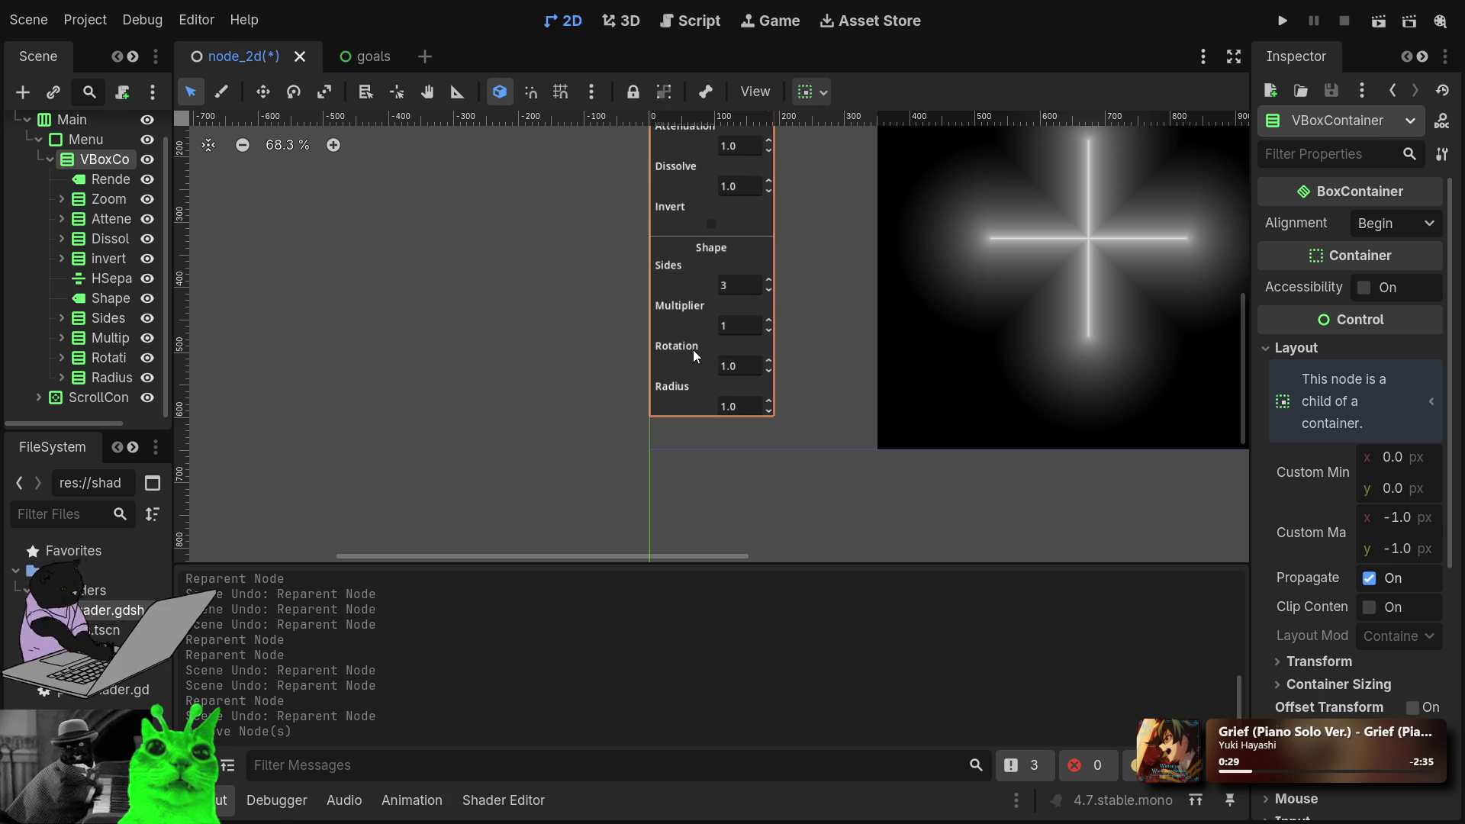
pyautogui.hotkey('ctrl', 'v')
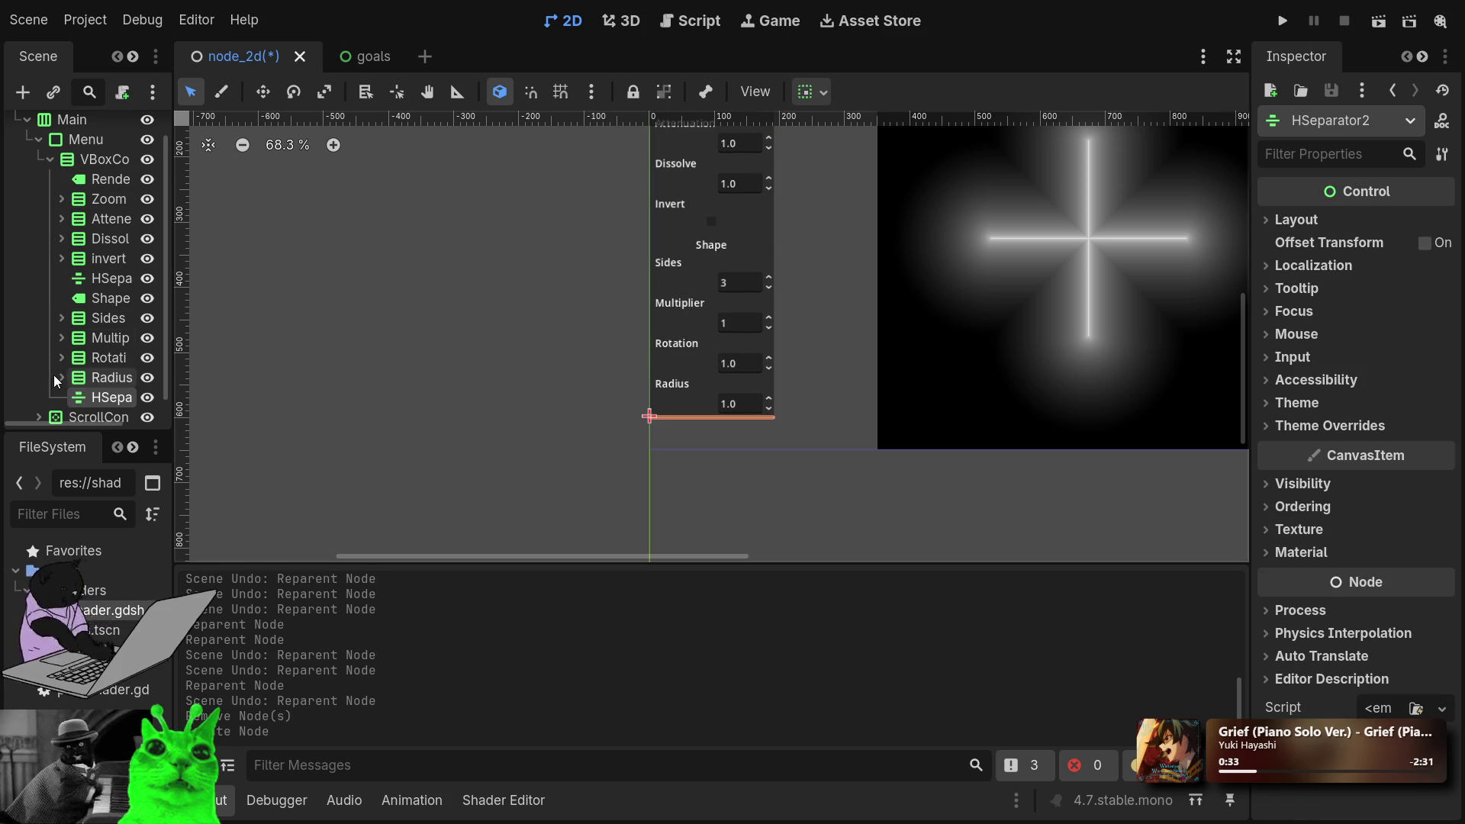
pyautogui.click(709, 245)
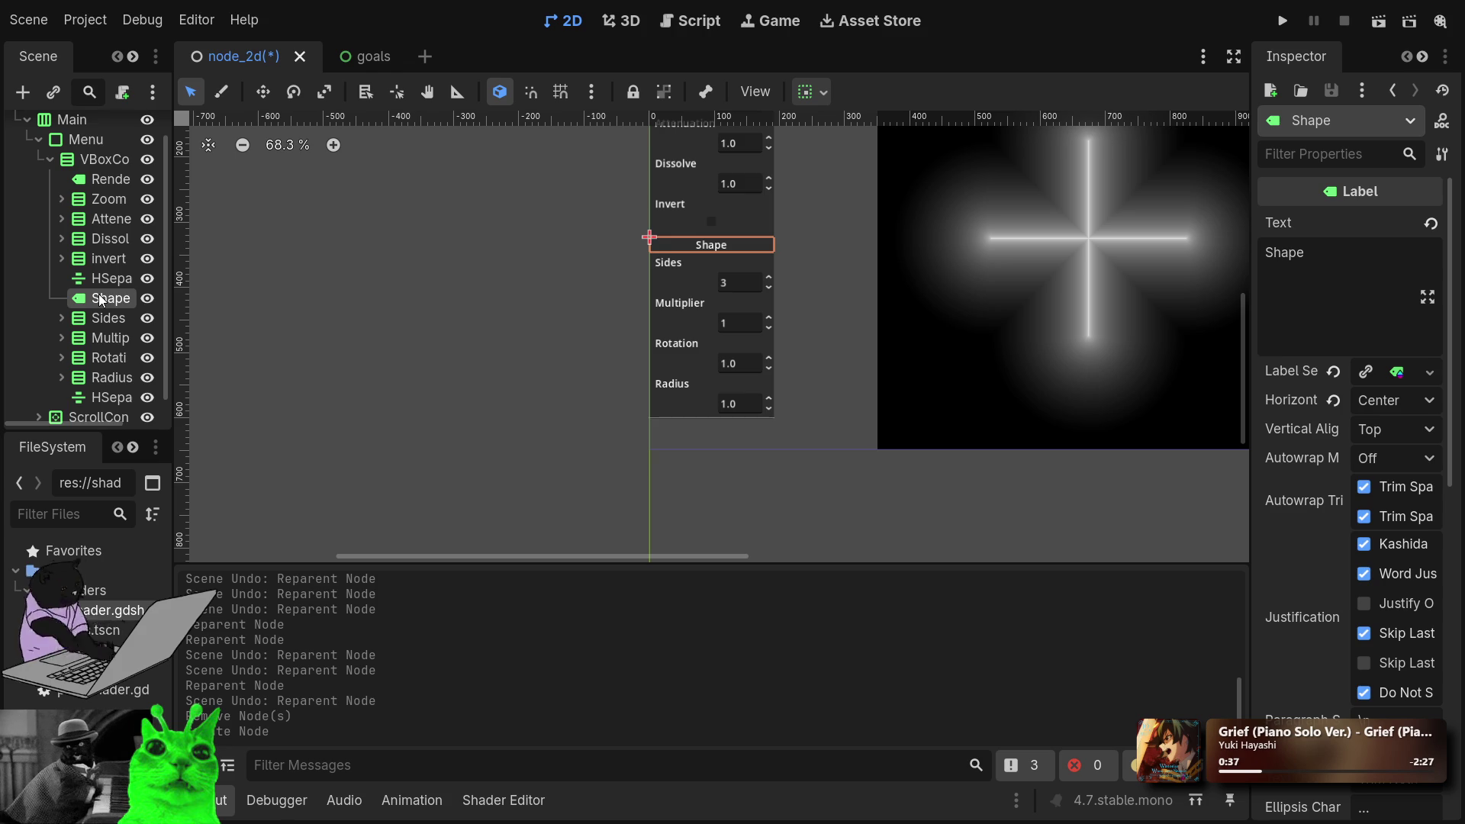
# Copy the Shape heading to the menu's bottom as Modifier, its text ending with an extra line.
pyautogui.hotkey('ctrl', 'd')
pyautogui.moveTo(109, 324)
pyautogui.mouseDown()
pyautogui.moveTo(103, 424)
pyautogui.moveTo(106, 385)
pyautogui.mouseUp()
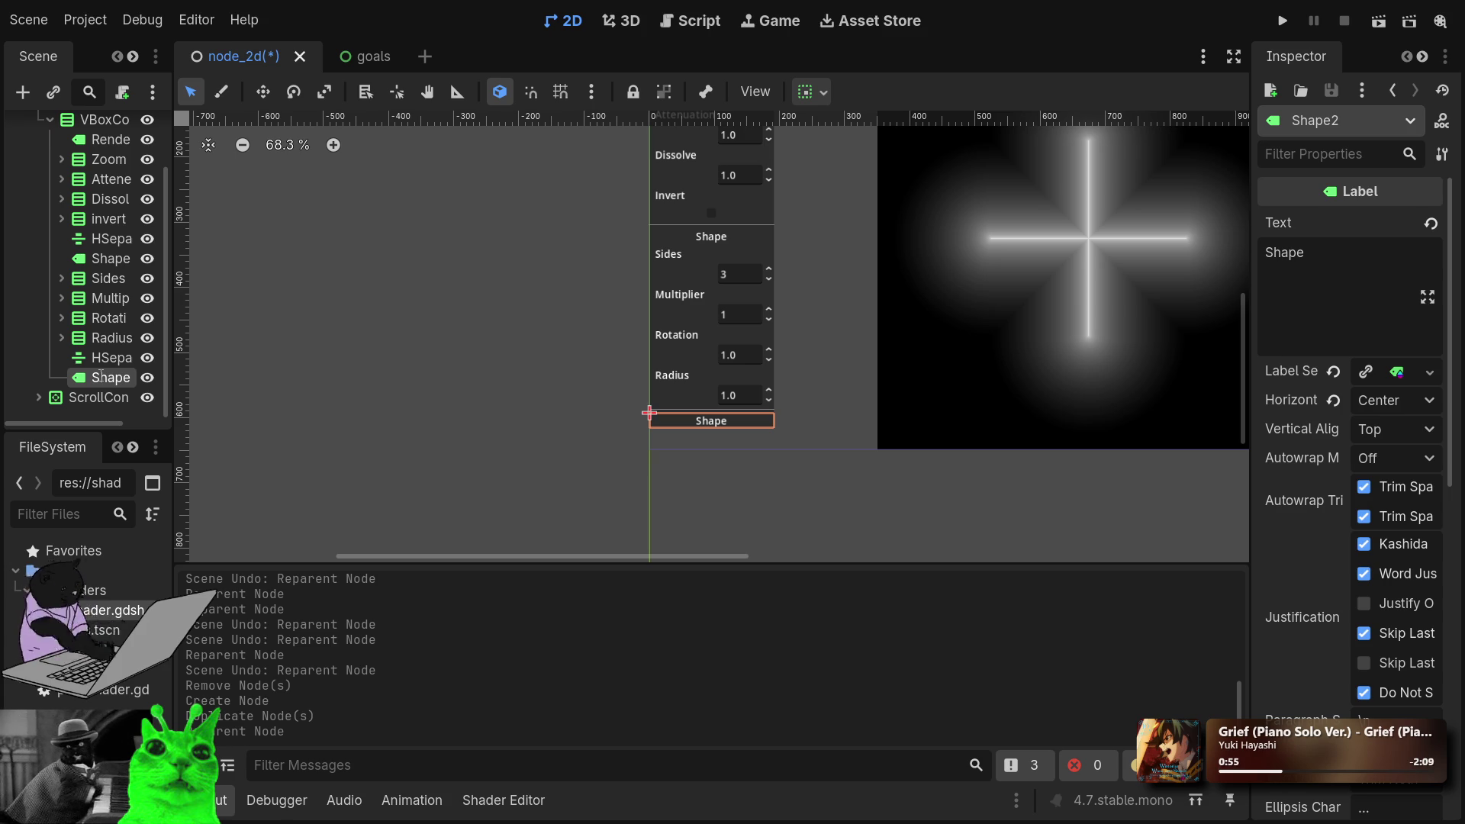
pyautogui.write('Modifier')
pyautogui.press('Return')
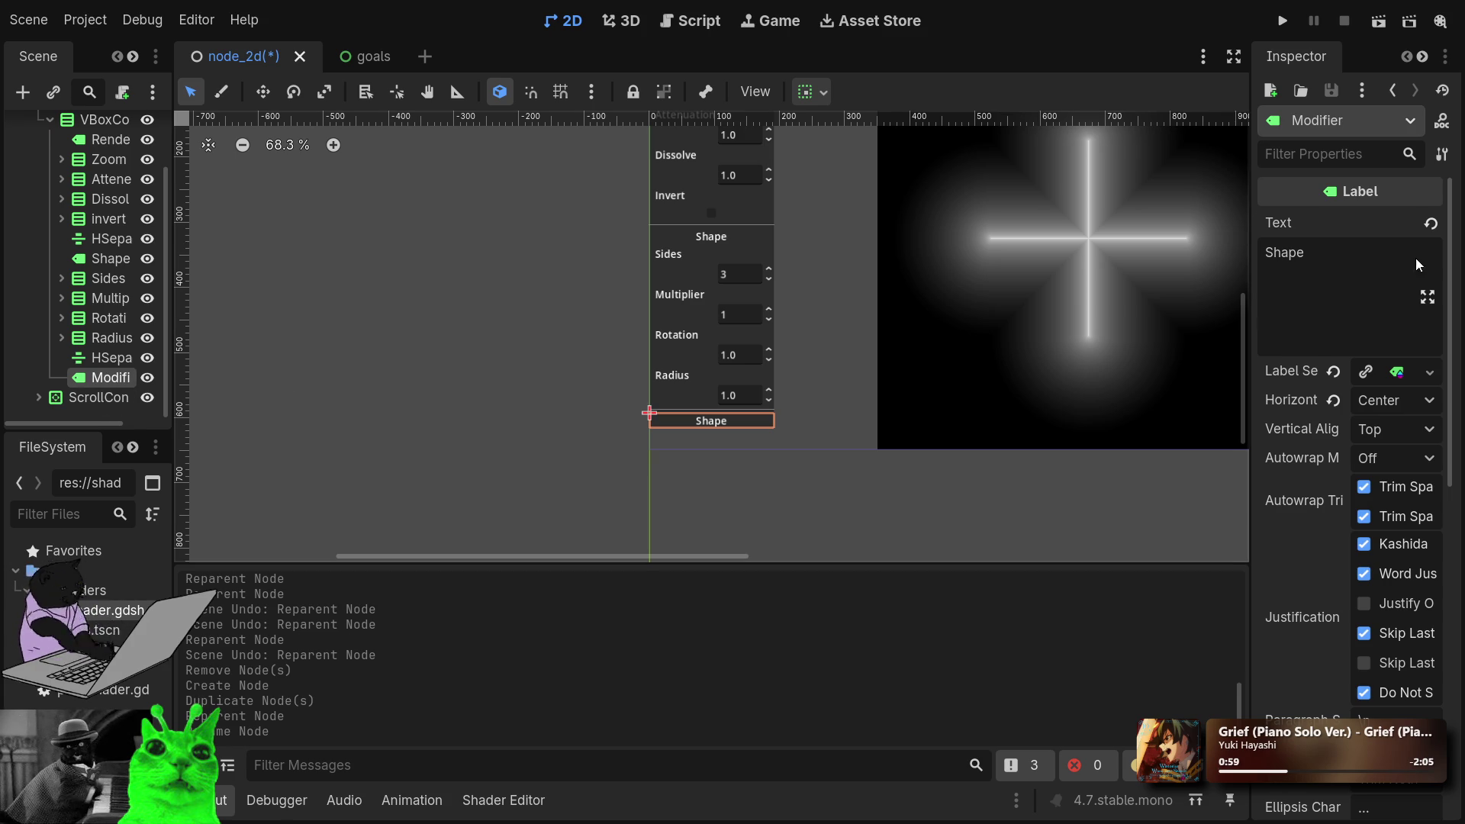
pyautogui.doubleClick(1301, 246)
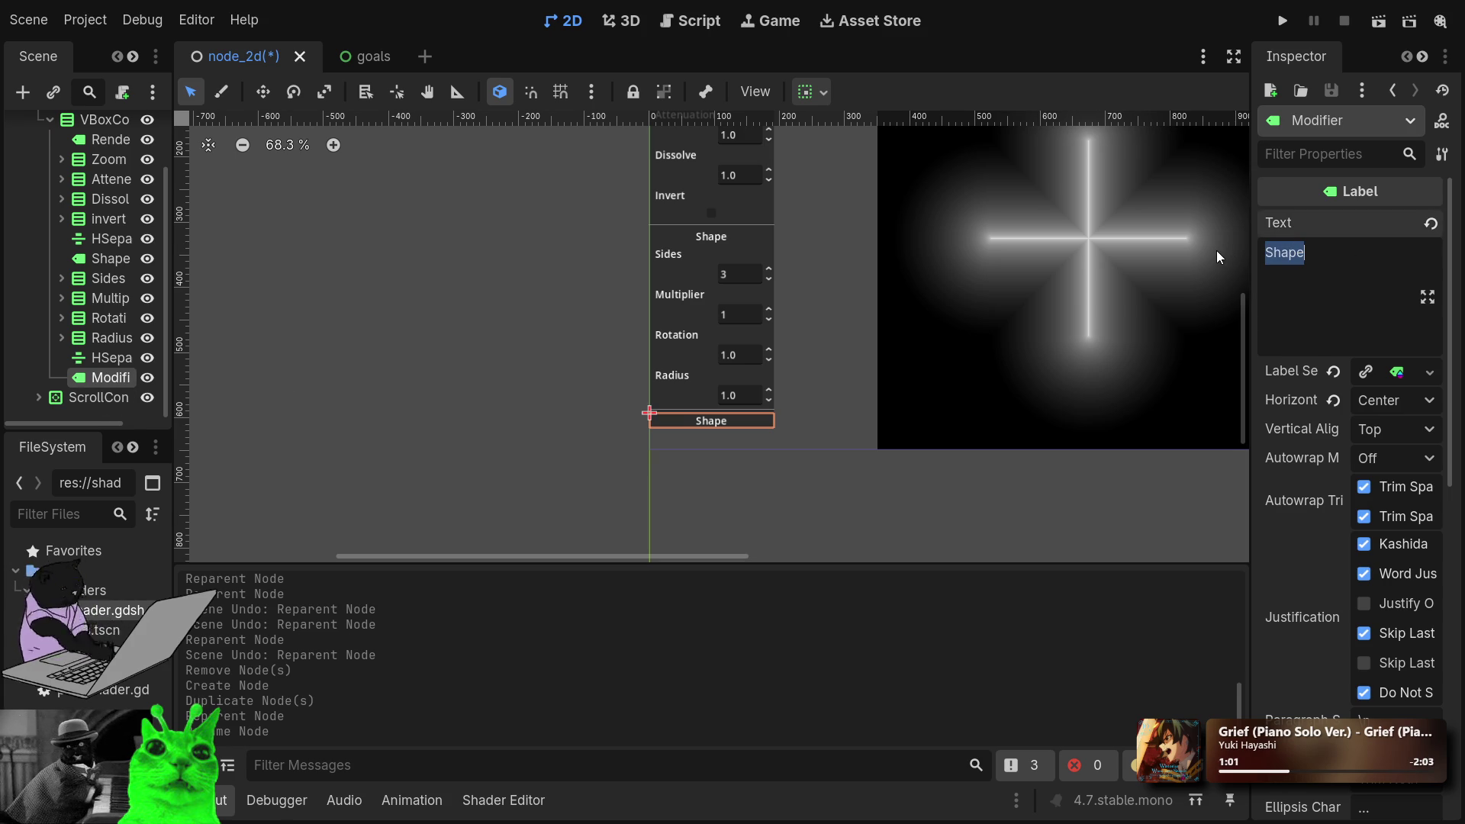
pyautogui.write('Modifier')
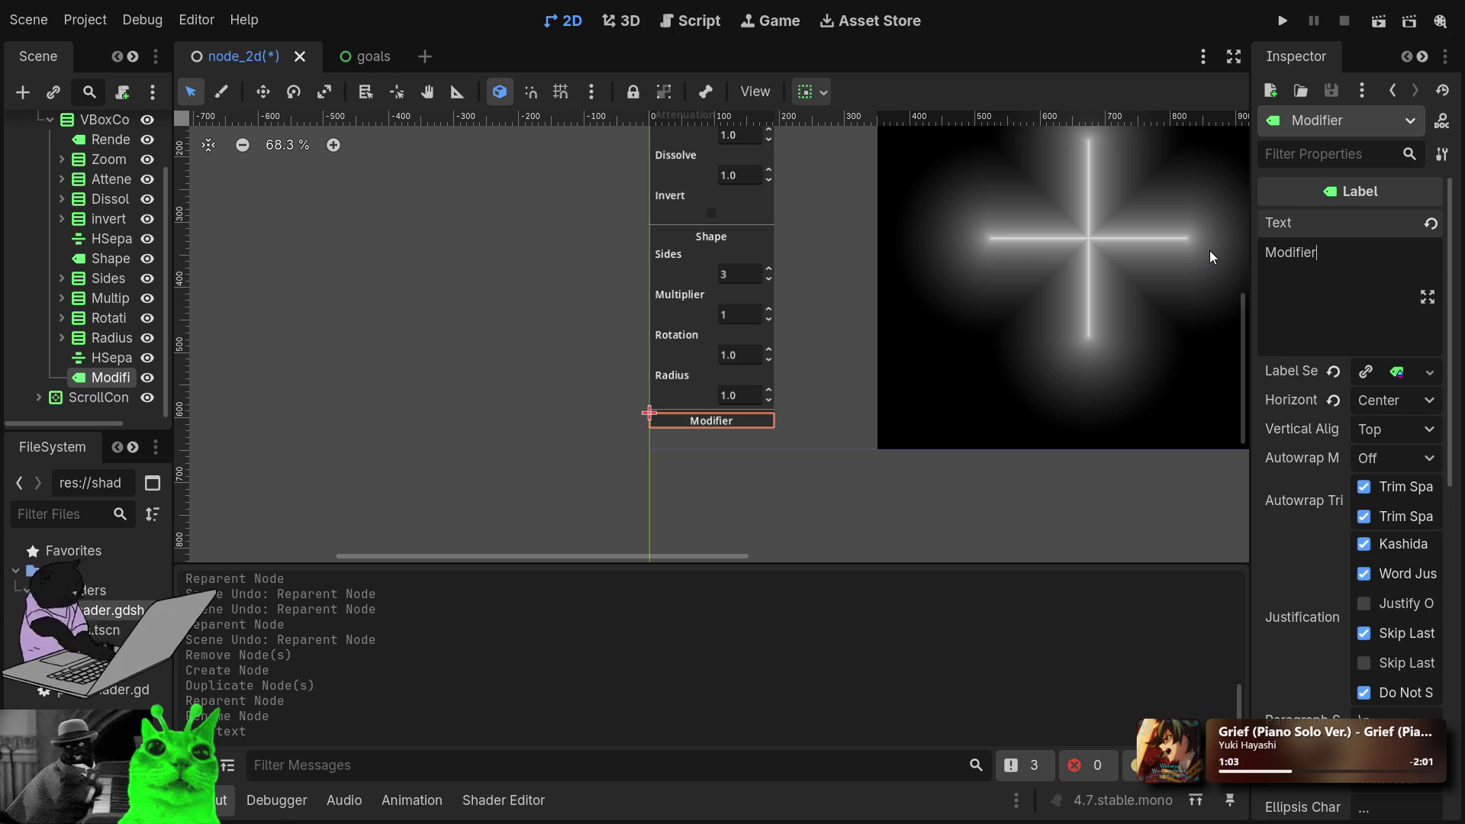
pyautogui.press('Return')
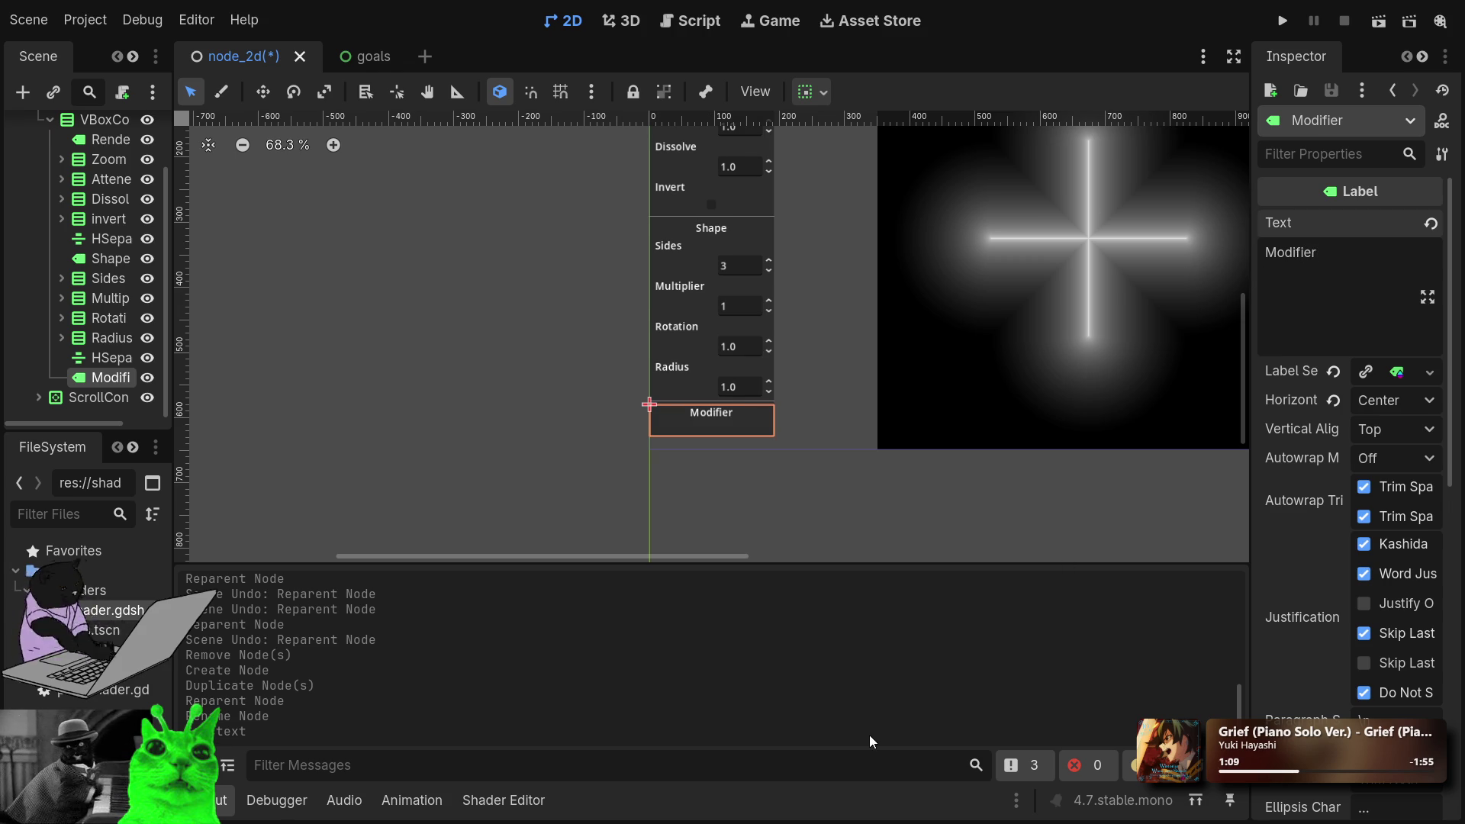
pyautogui.click(776, 779)
# Delete the trailing newline from the Modifier label's Text field.
pyautogui.scroll(3, 99, 357)
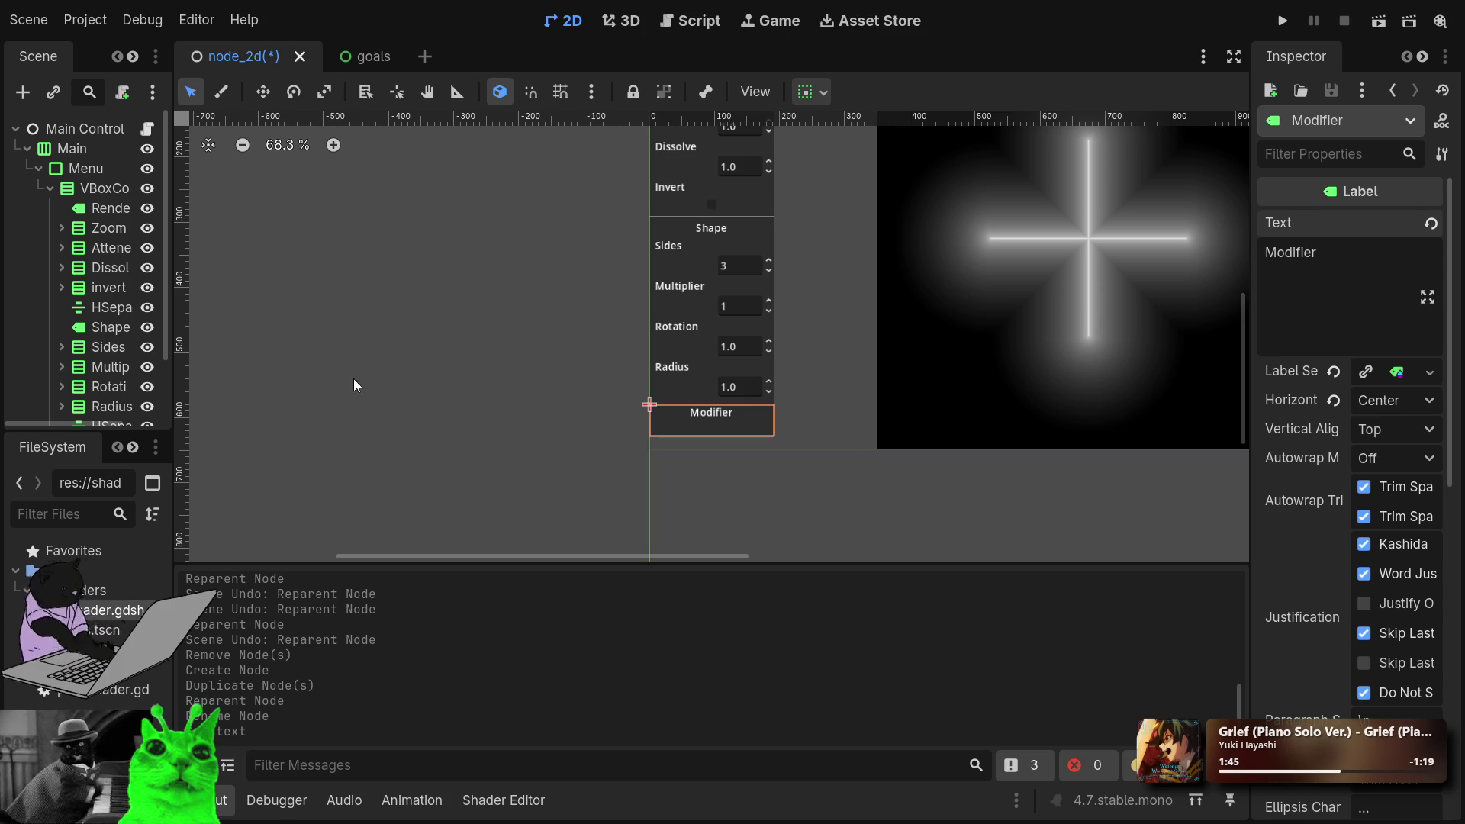
pyautogui.scroll(-3, 98, 320)
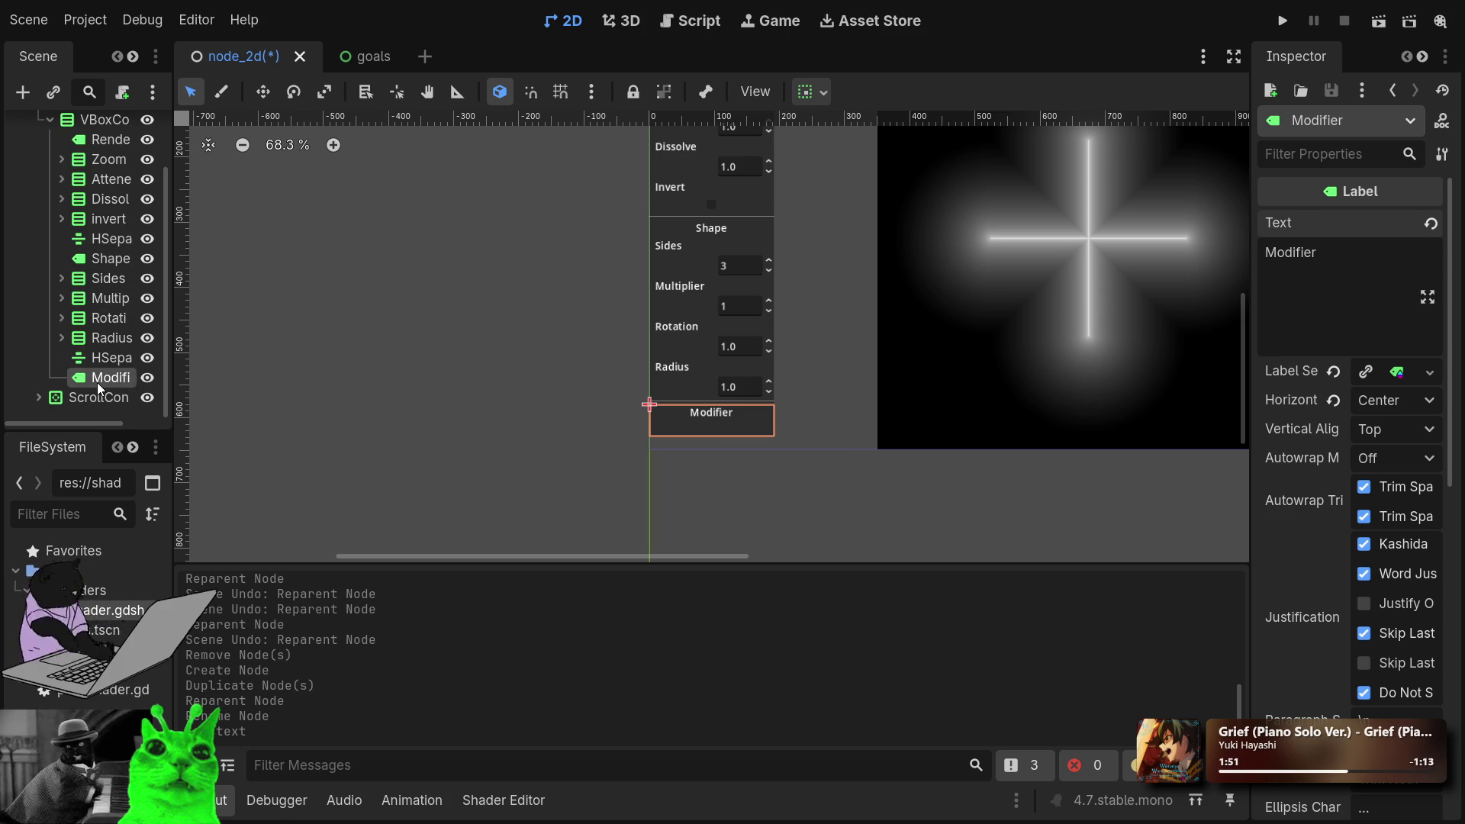
pyautogui.click(94, 359)
pyautogui.click(111, 378)
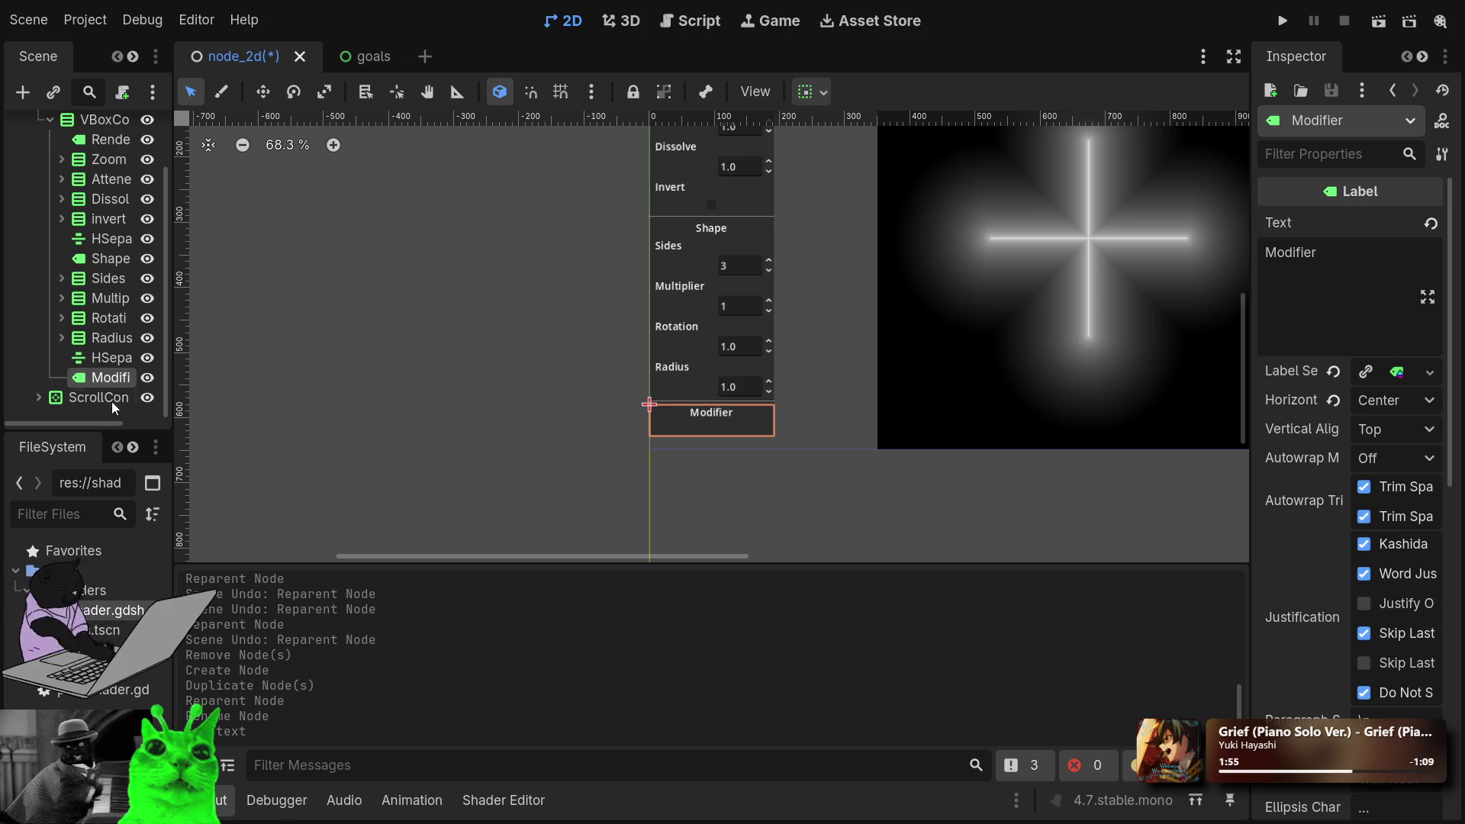
pyautogui.click(1299, 311)
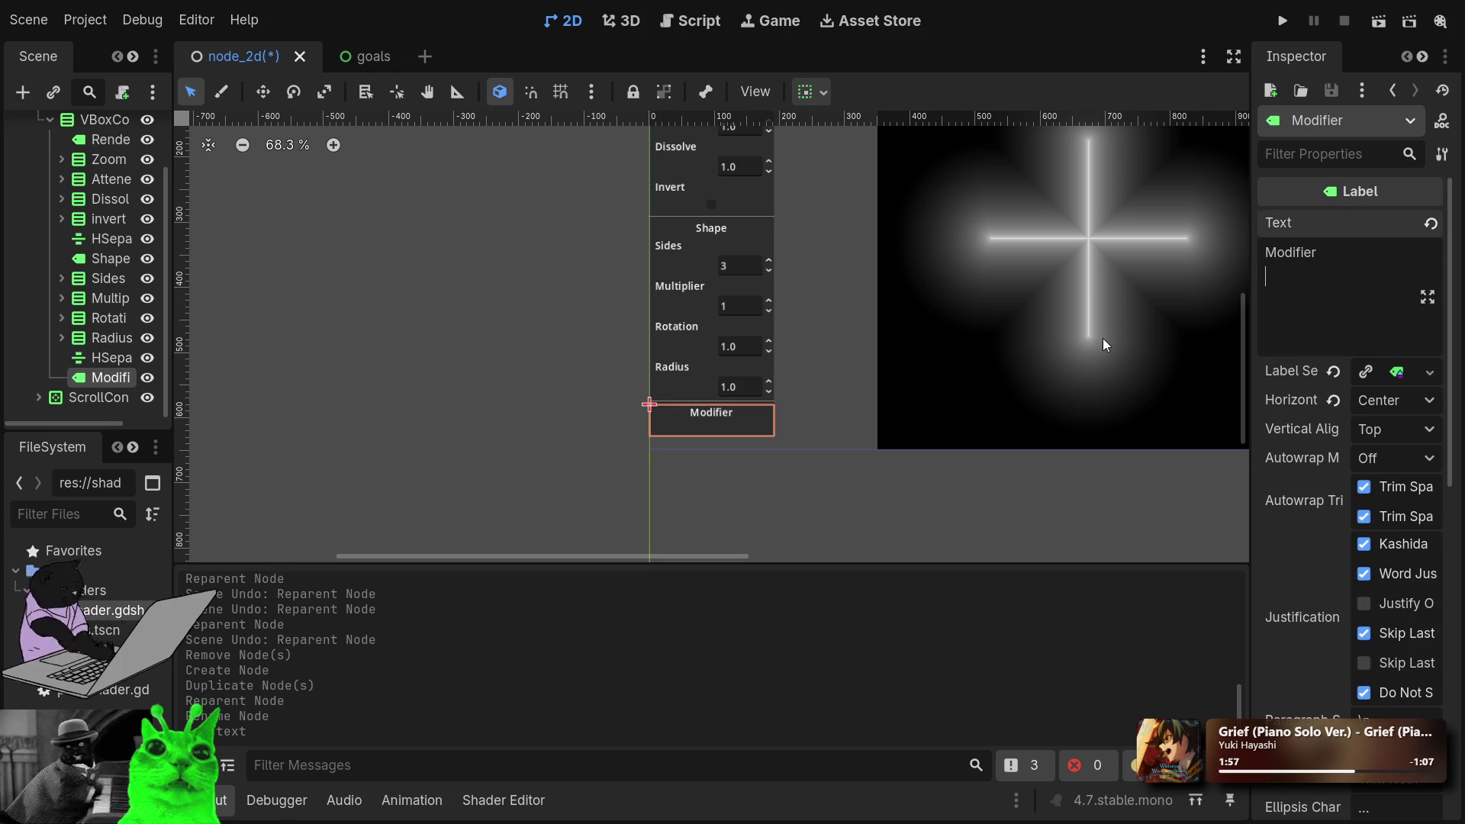
pyautogui.press('BackSpace')
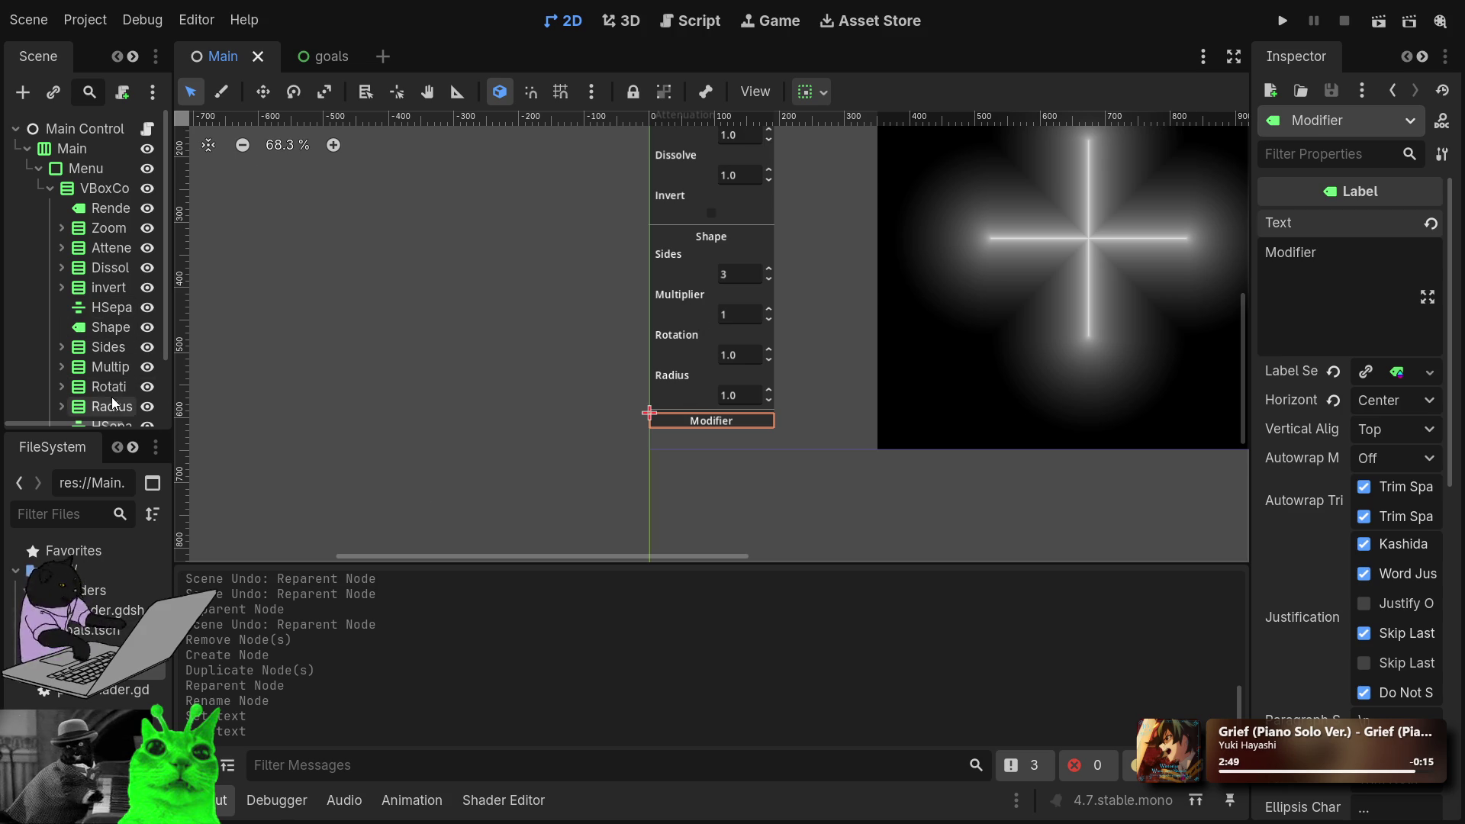
pyautogui.scroll(-3, 100, 398)
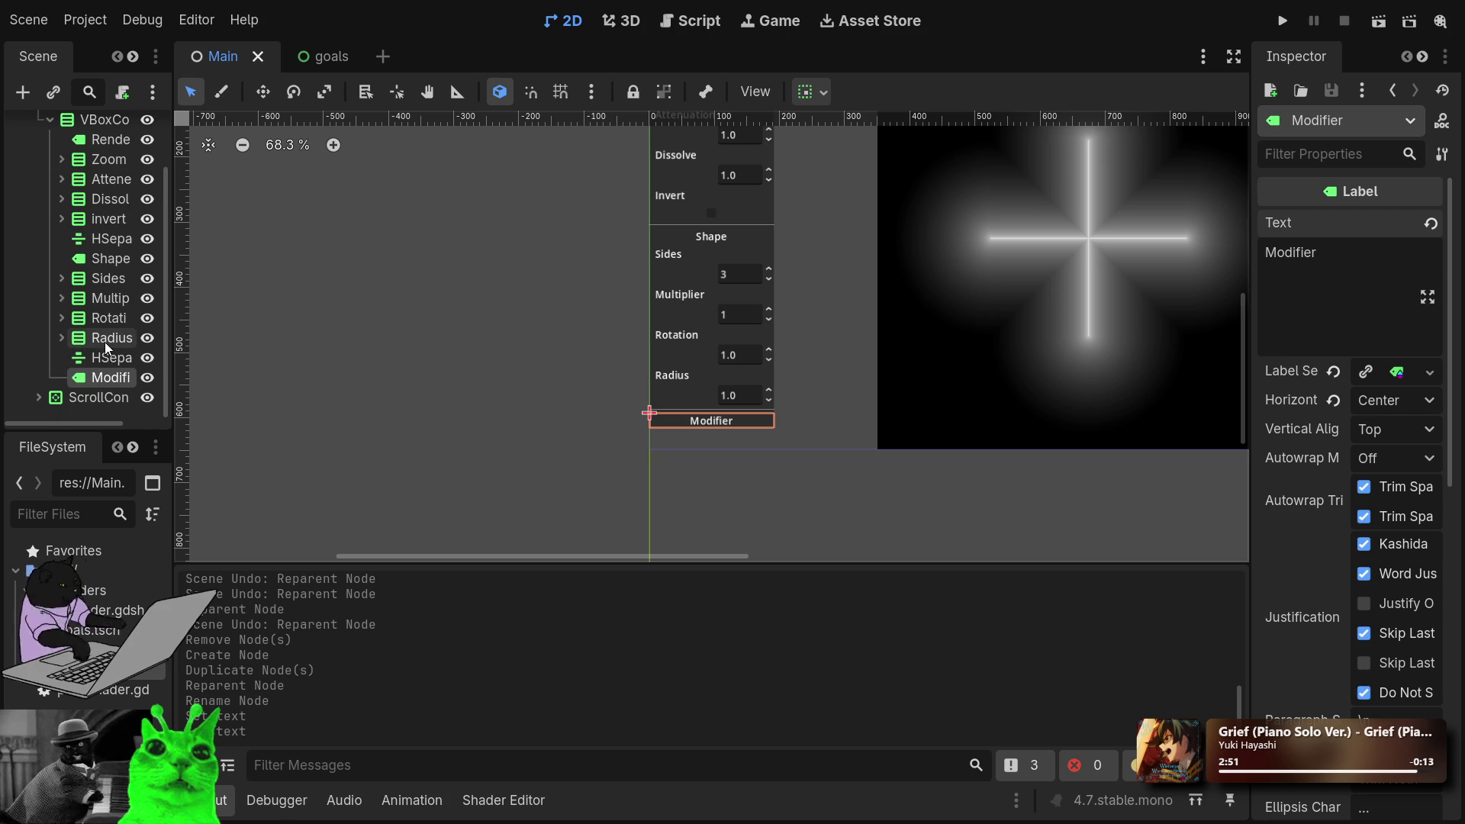
# Duplicate the Radius row below Modifier as 'Sudivions', then duplicate that row again.
pyautogui.click(104, 341)
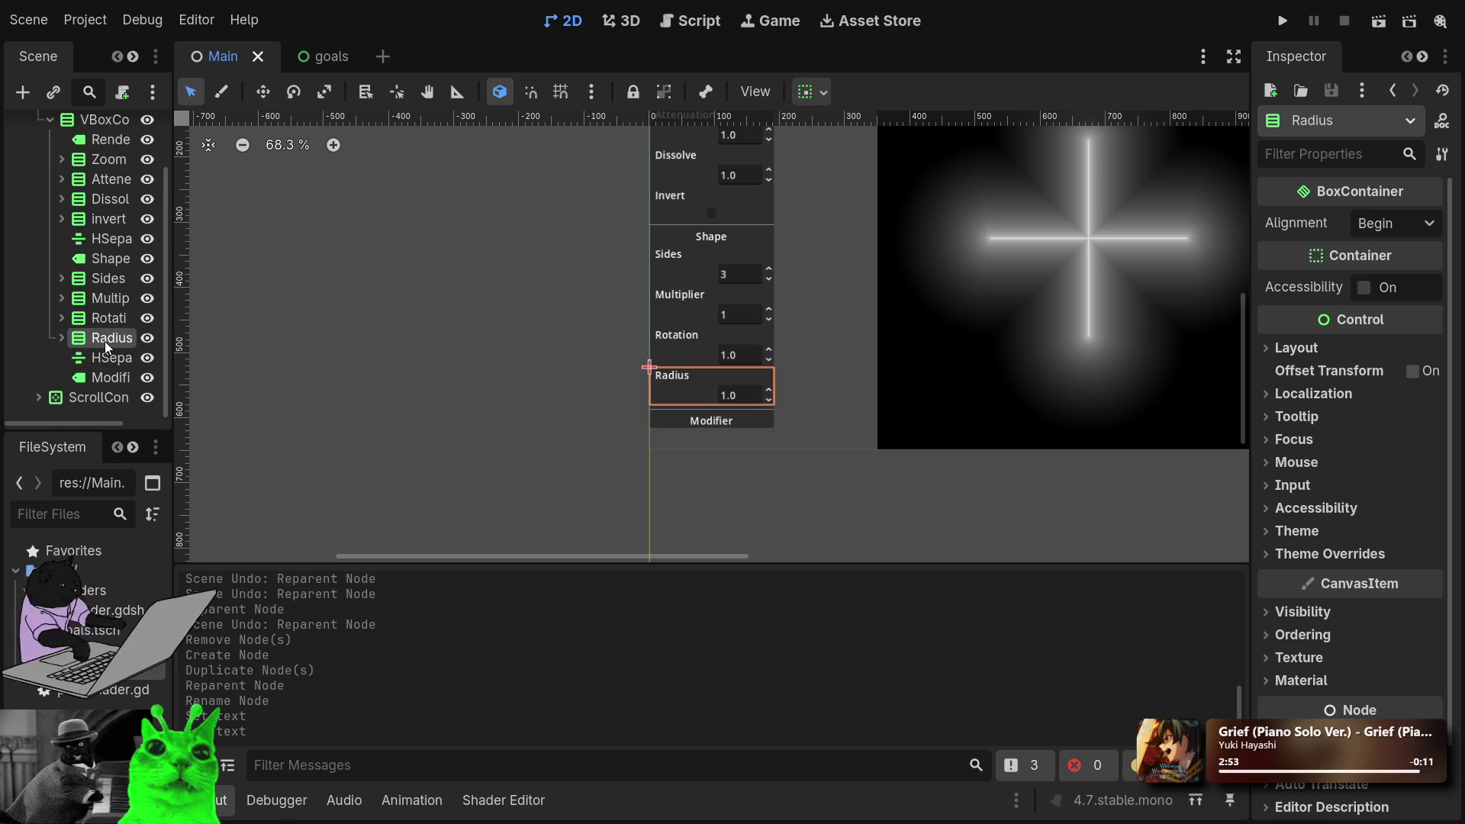
pyautogui.hotkey('ctrl', 'd')
pyautogui.moveTo(105, 355)
pyautogui.mouseDown()
pyautogui.moveTo(105, 410)
pyautogui.moveTo(105, 398)
pyautogui.mouseUp()
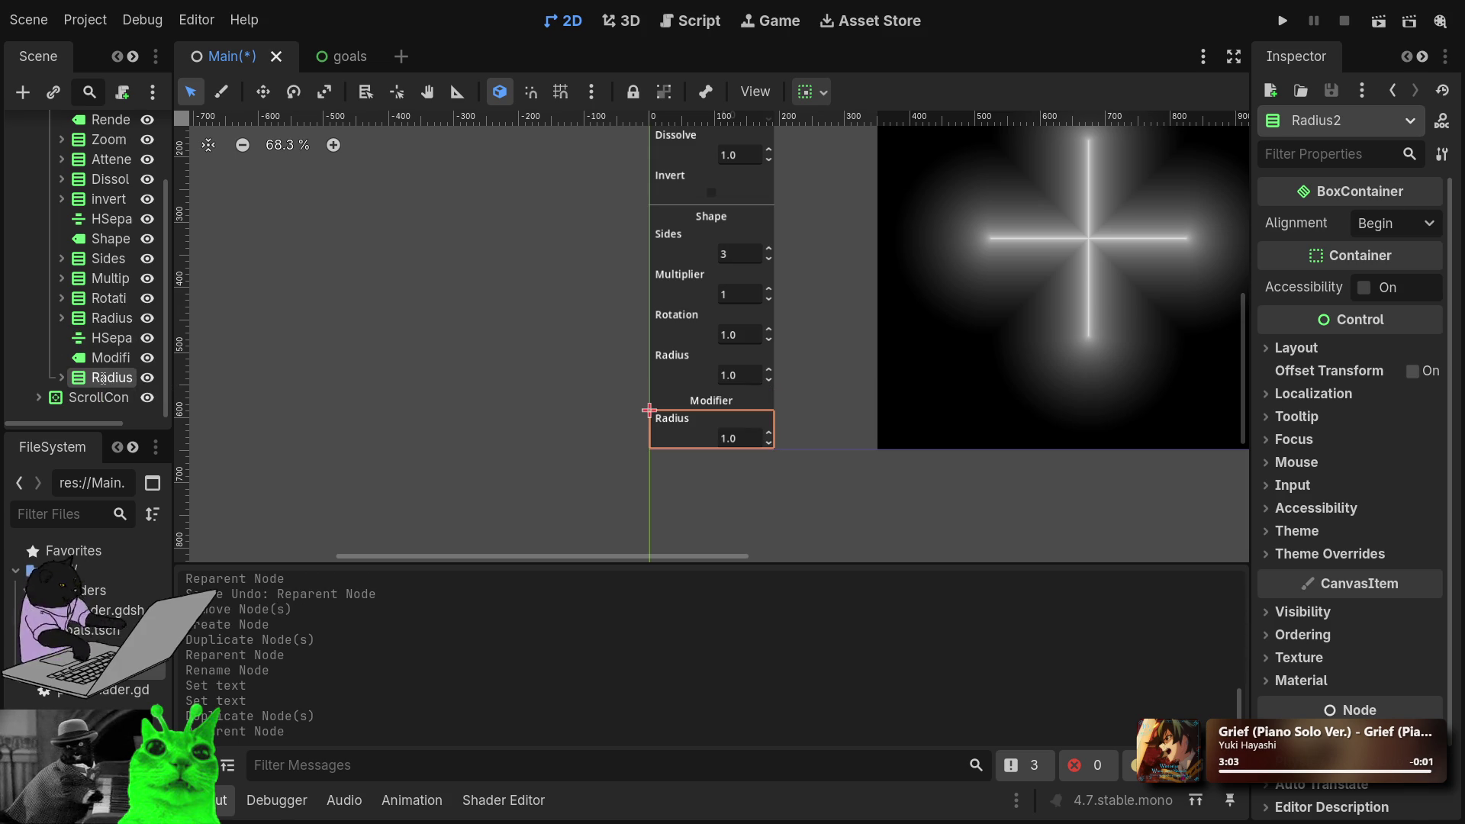
pyautogui.write('Sudivions')
pyautogui.press('Return')
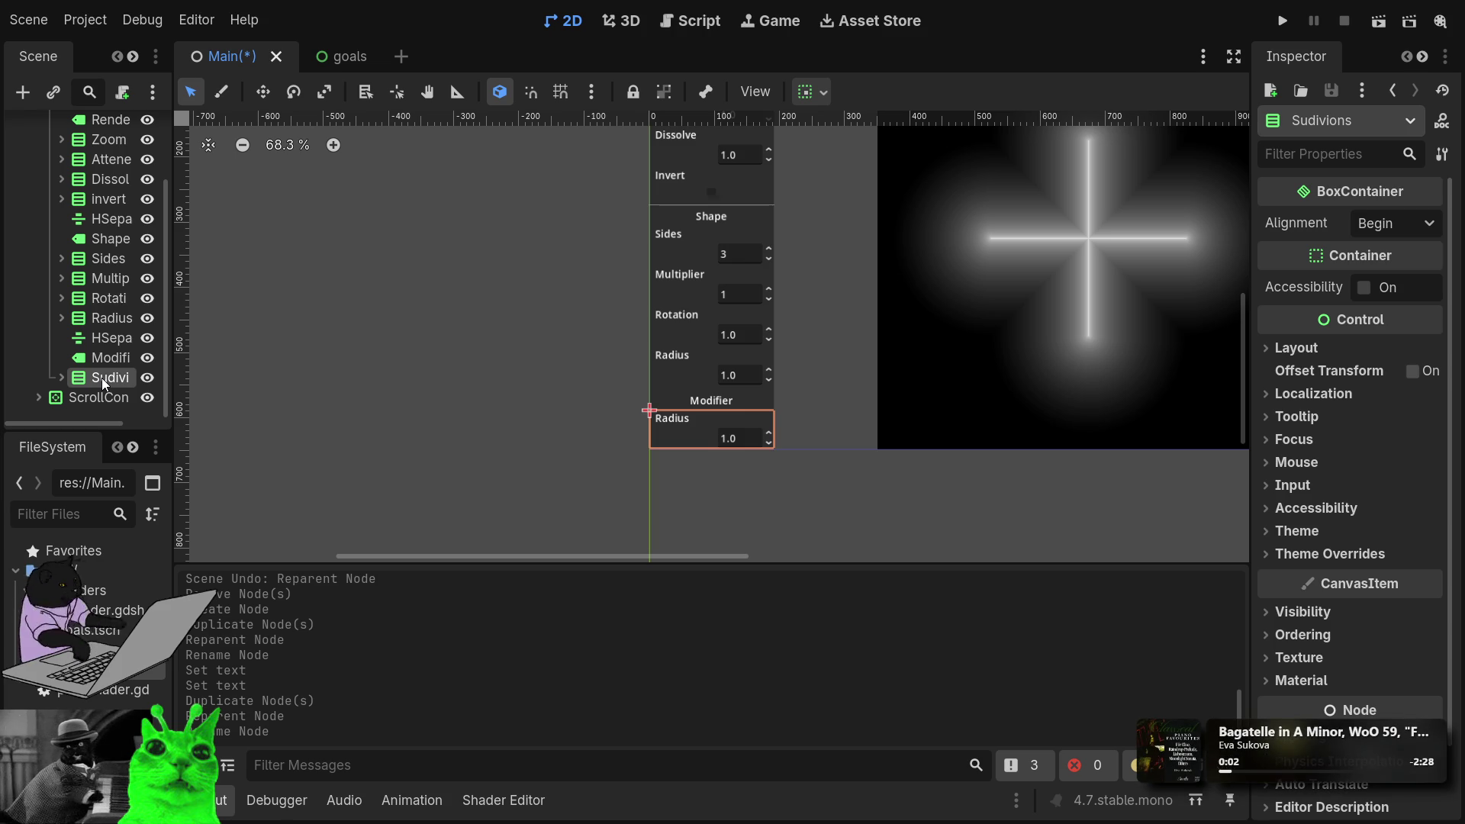
pyautogui.hotkey('ctrl', 'd')
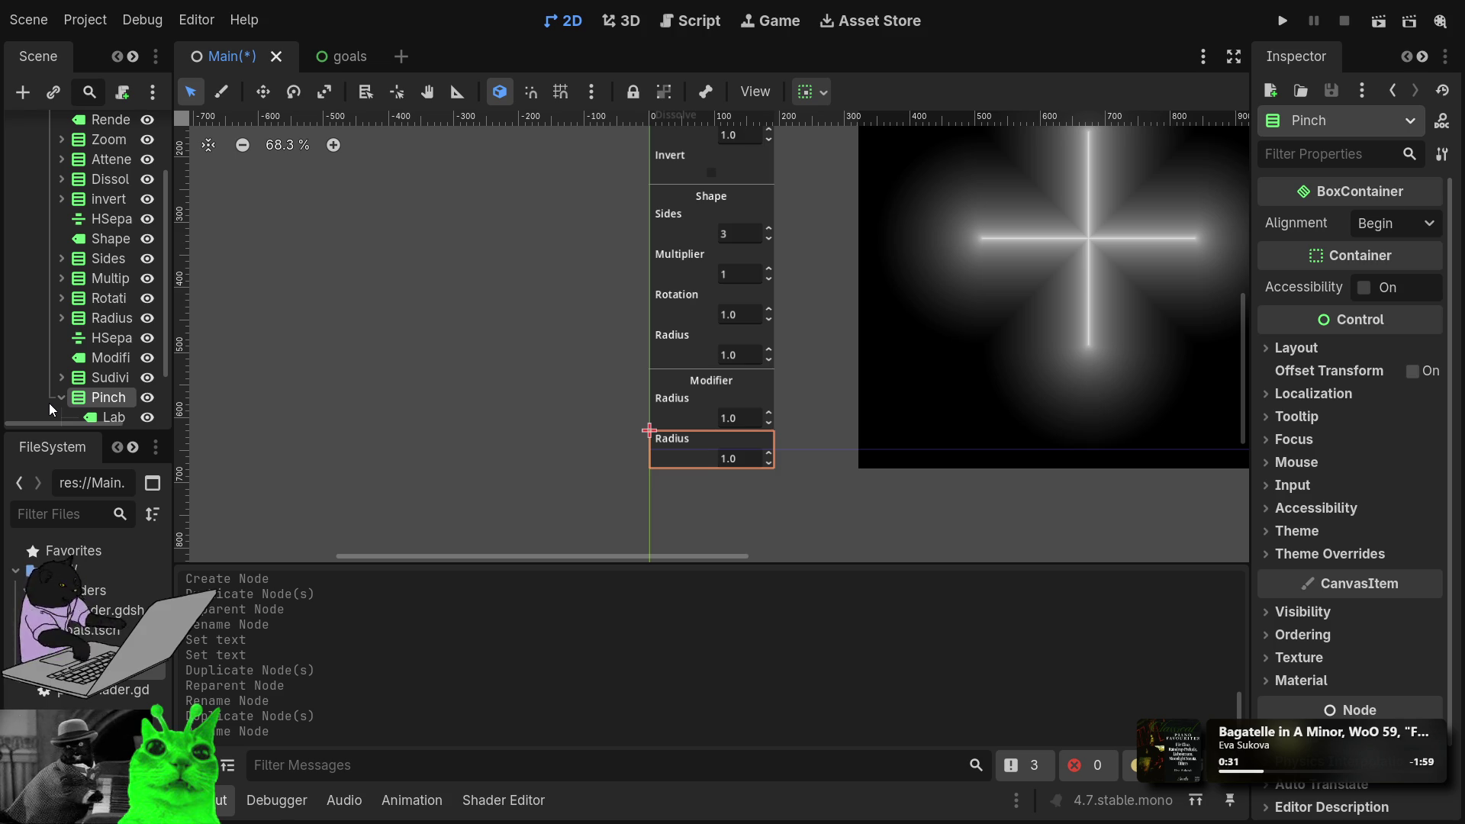
# Rename the spin box inside the Sudivions row to 'Subdivions'.
pyautogui.scroll(-3, 91, 338)
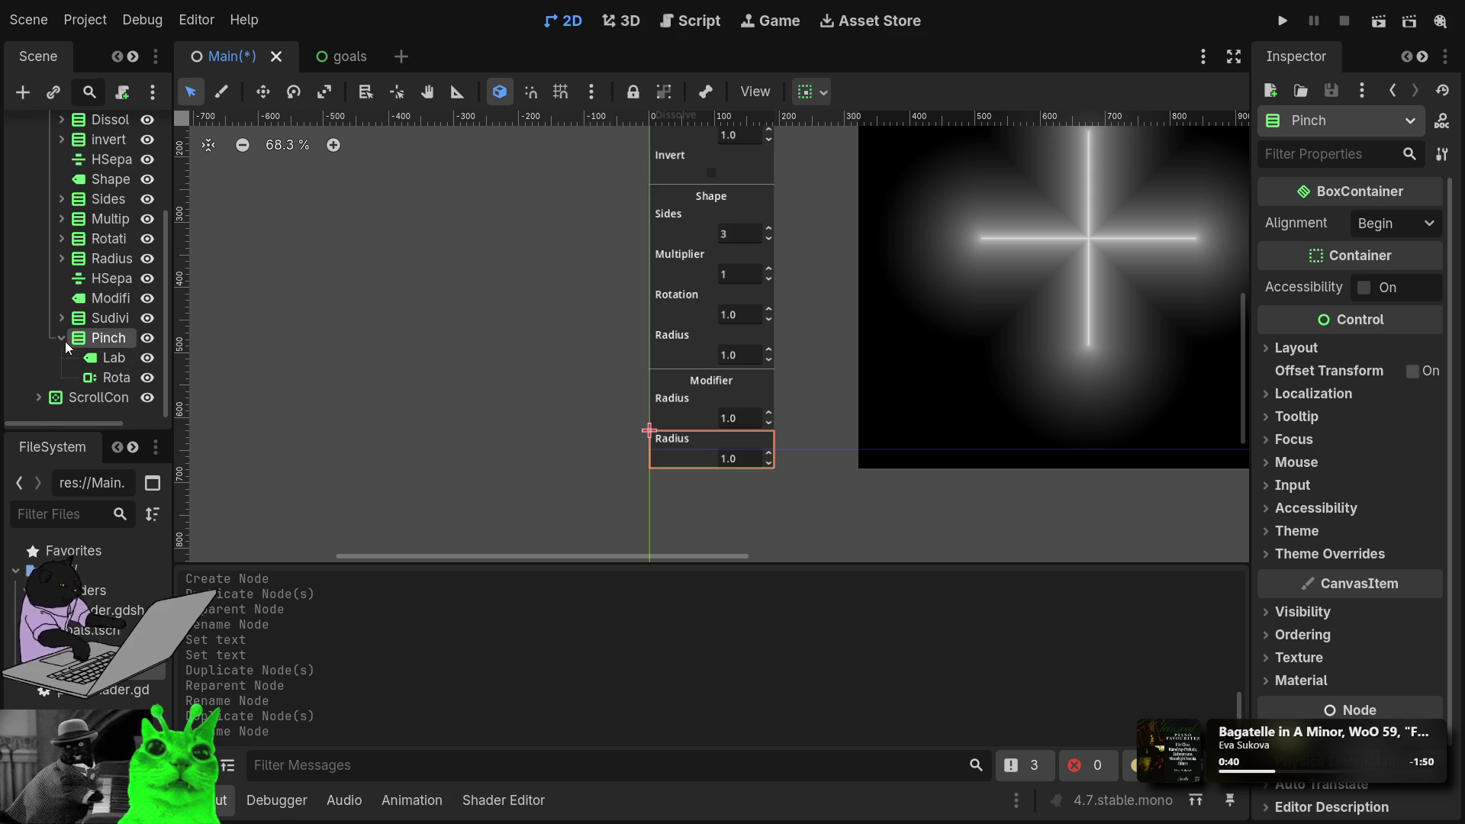
pyautogui.click(63, 340)
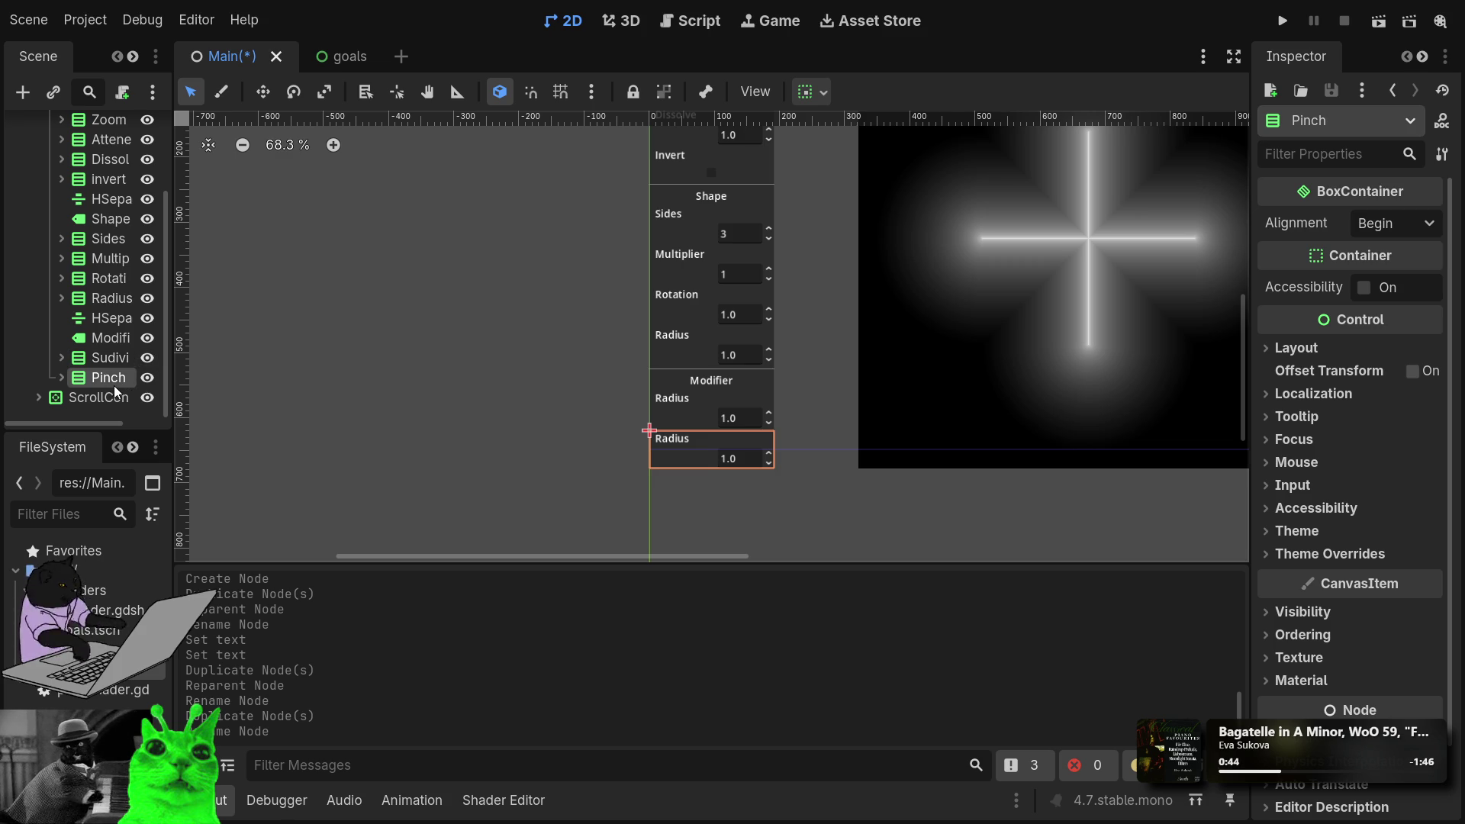
pyautogui.click(64, 355)
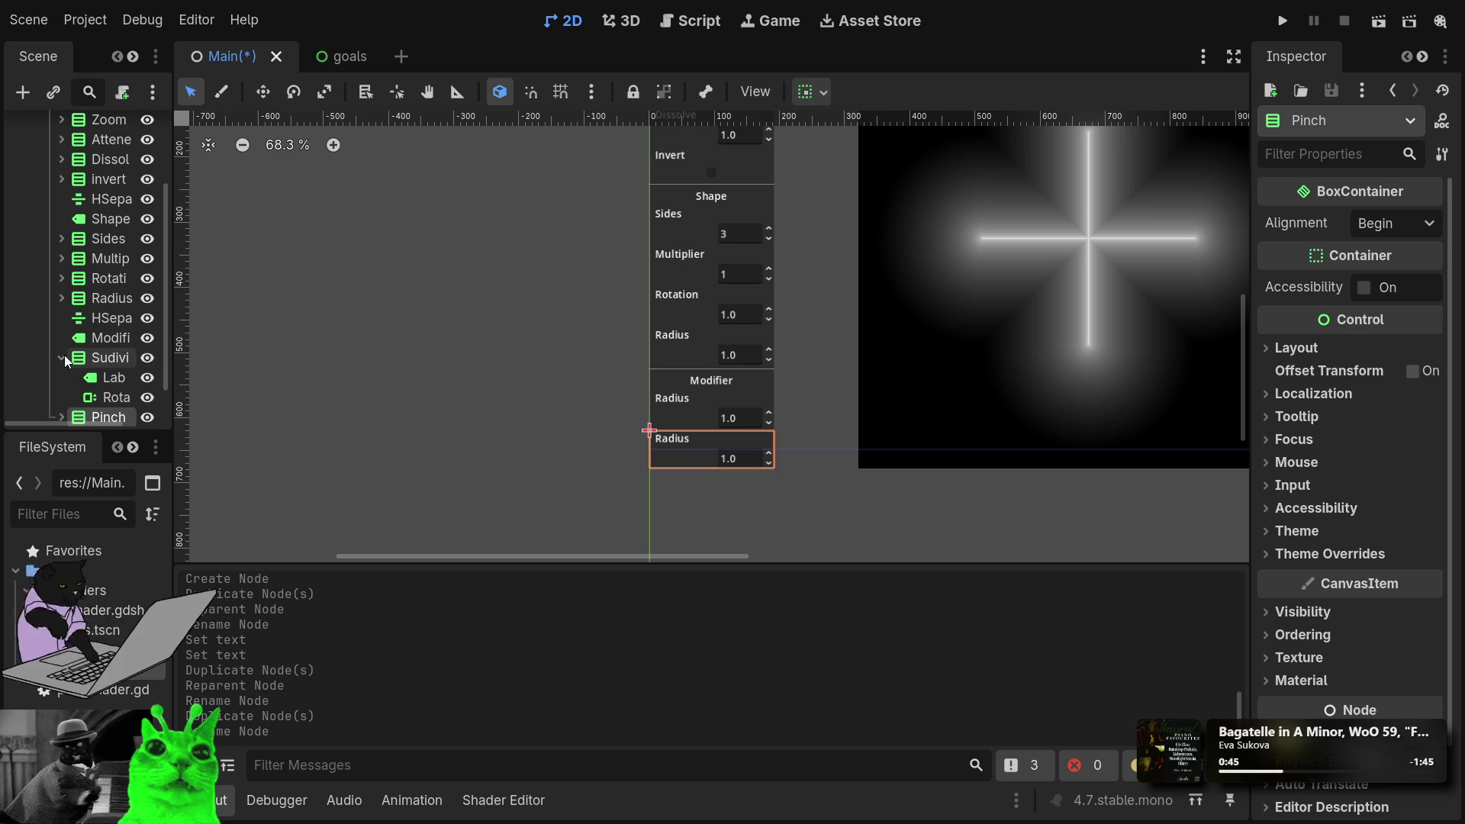
pyautogui.click(127, 397)
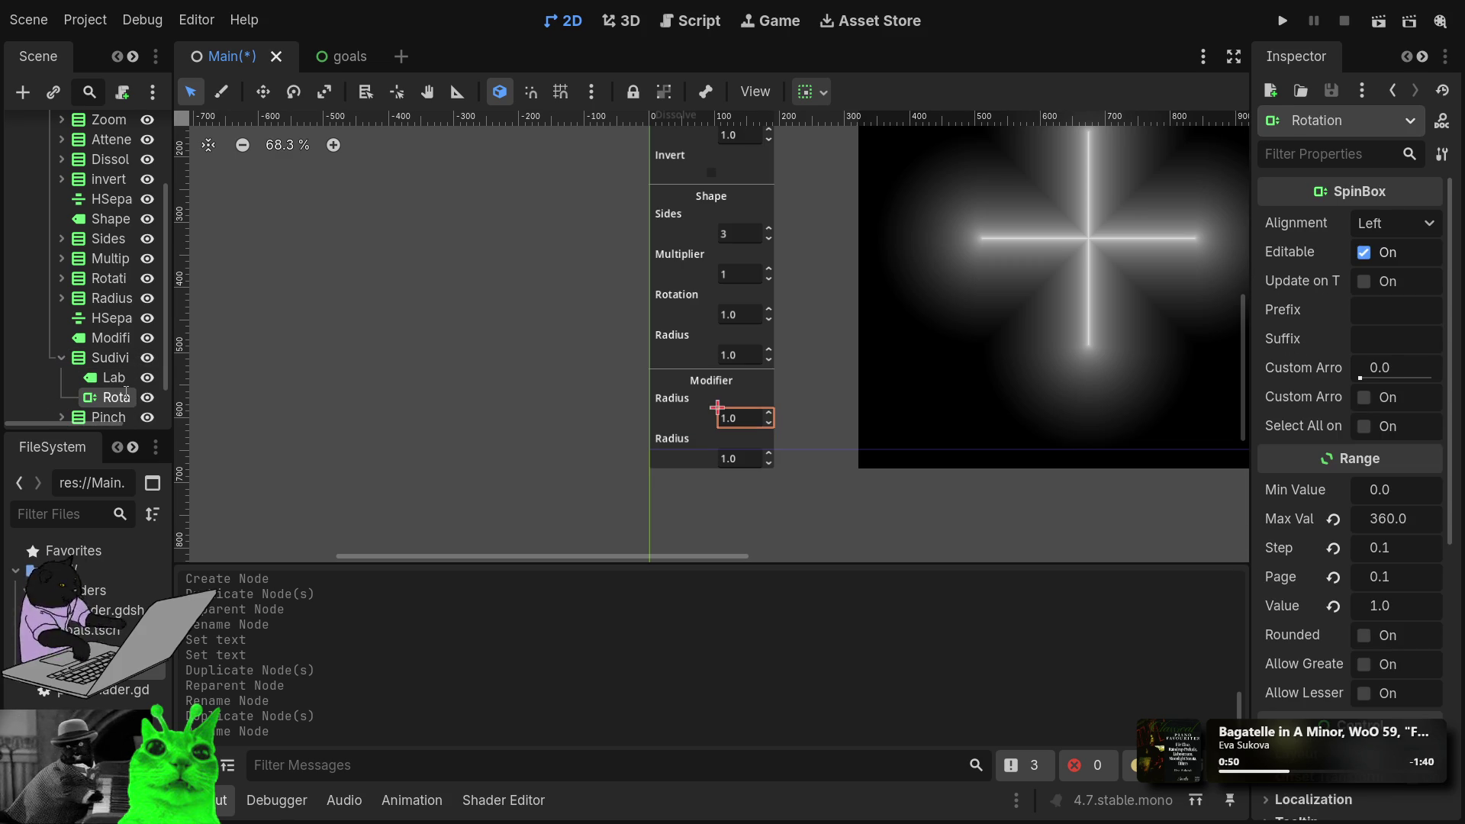
pyautogui.write('Subdivions')
pyautogui.press('Return')
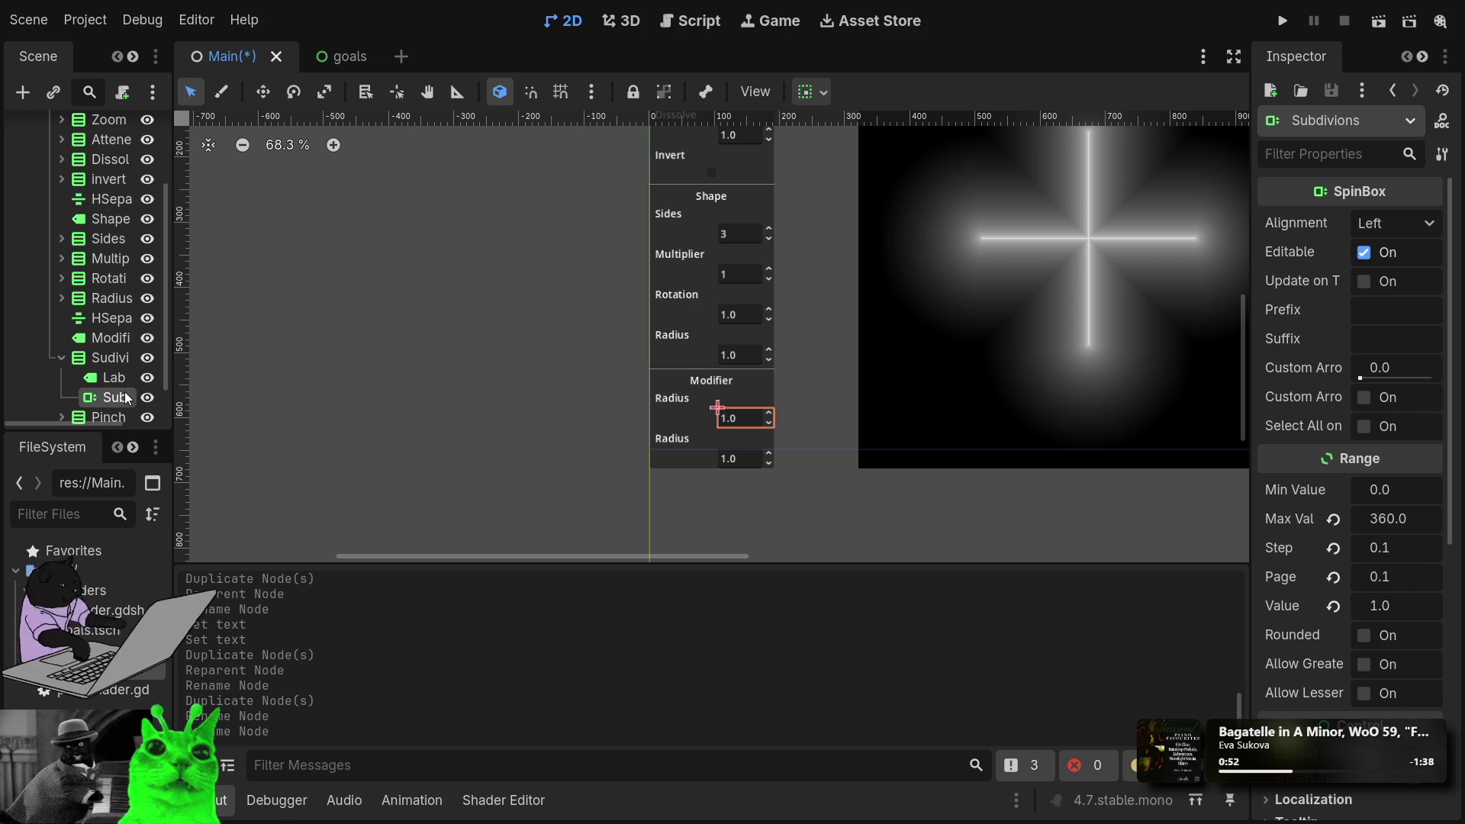
# Replace the row label's text 'Radius' with 'Subdivion'.
pyautogui.click(113, 378)
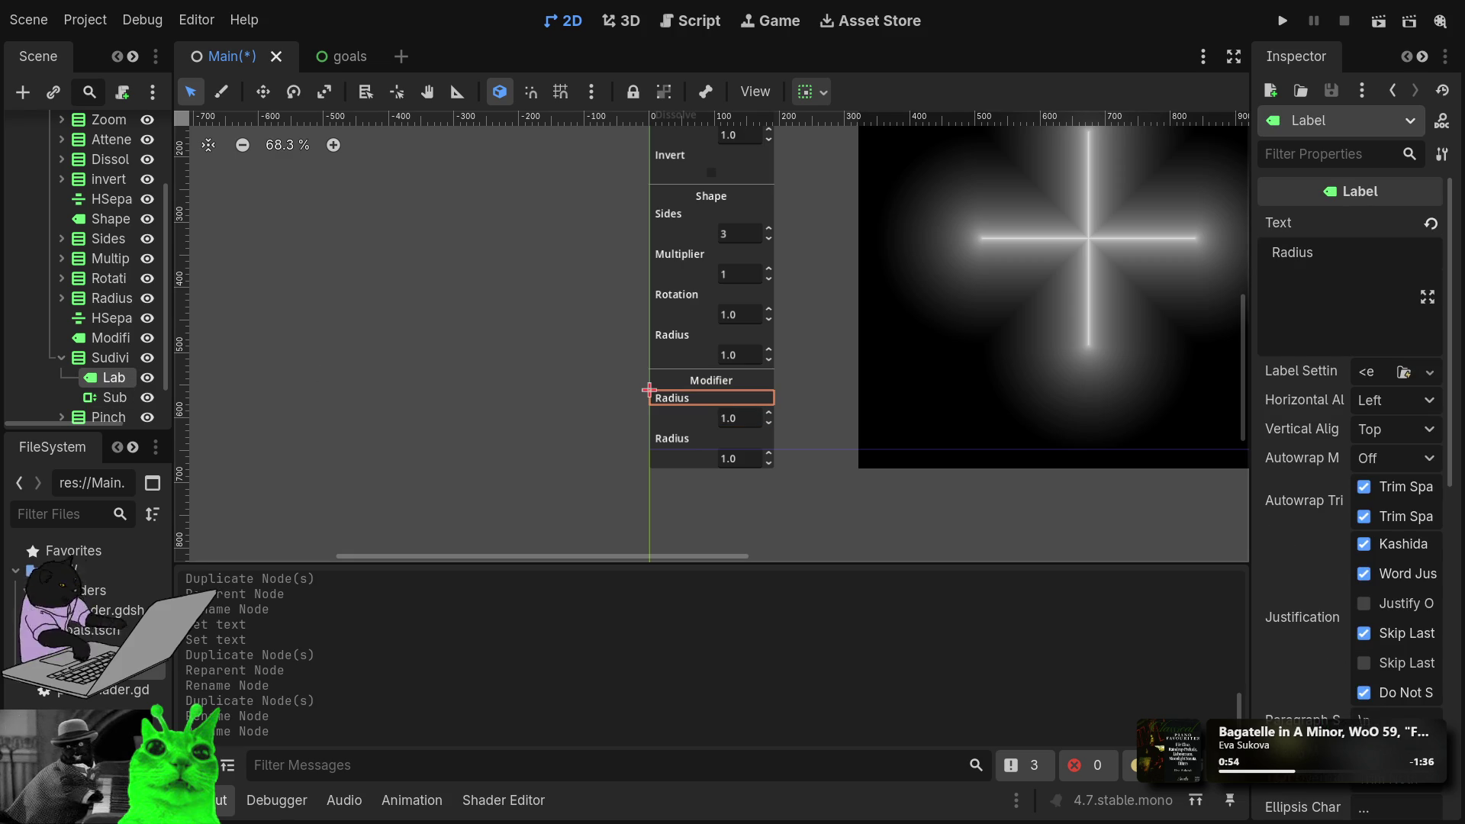
pyautogui.doubleClick(1287, 263)
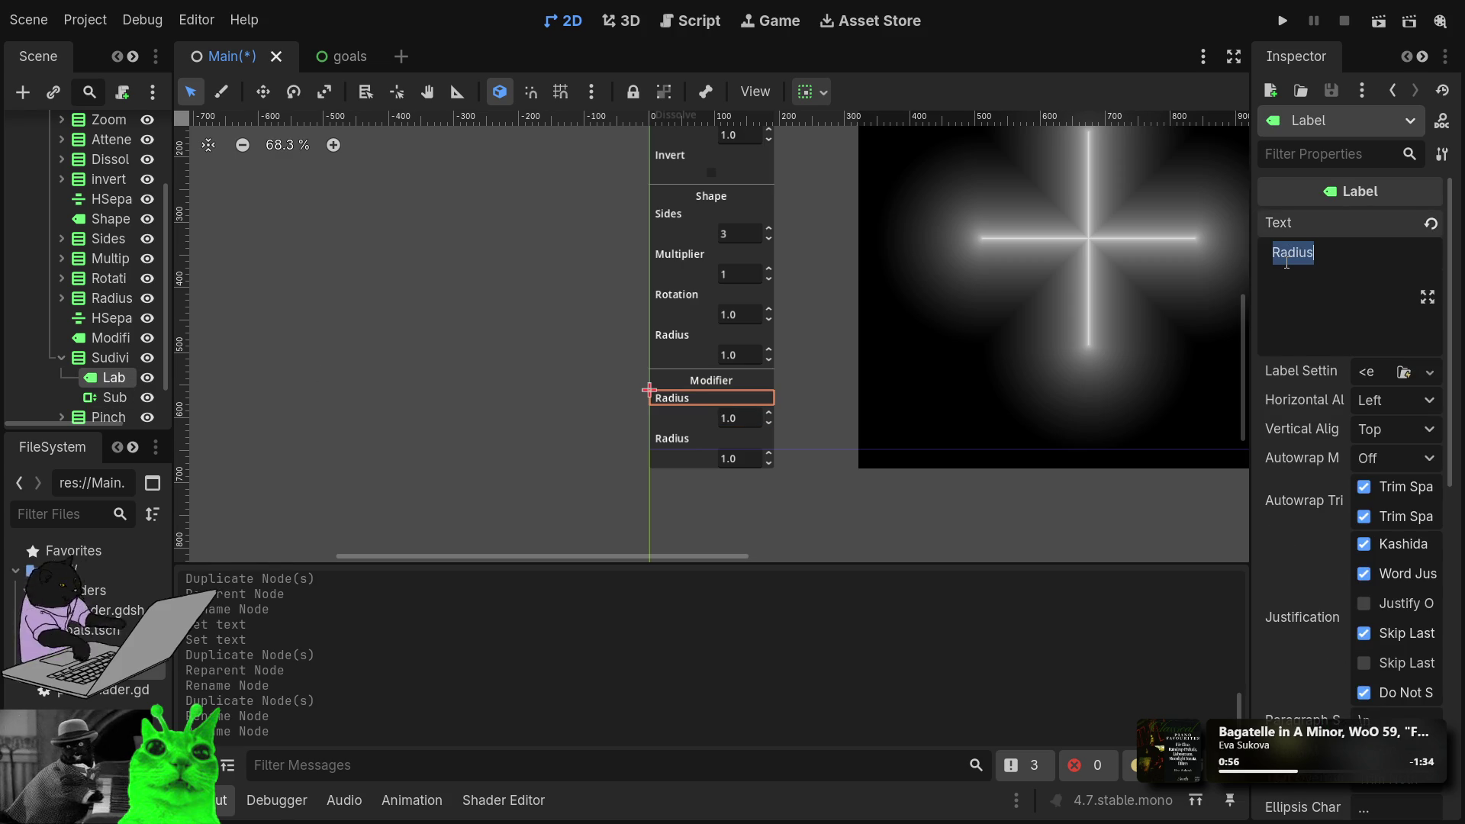
pyautogui.write('Subdivio')
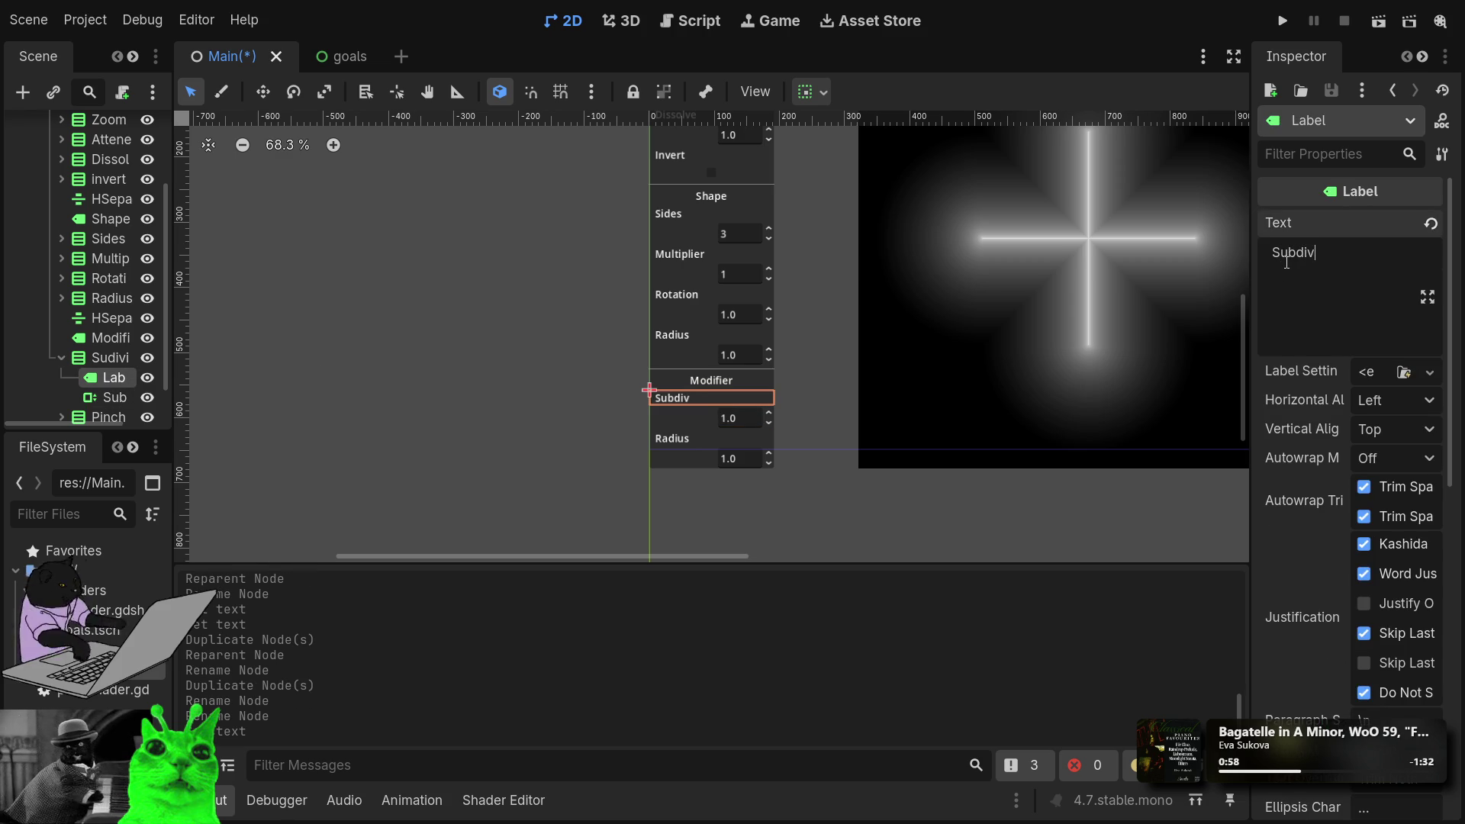
pyautogui.write('n')
pyautogui.press('Return')
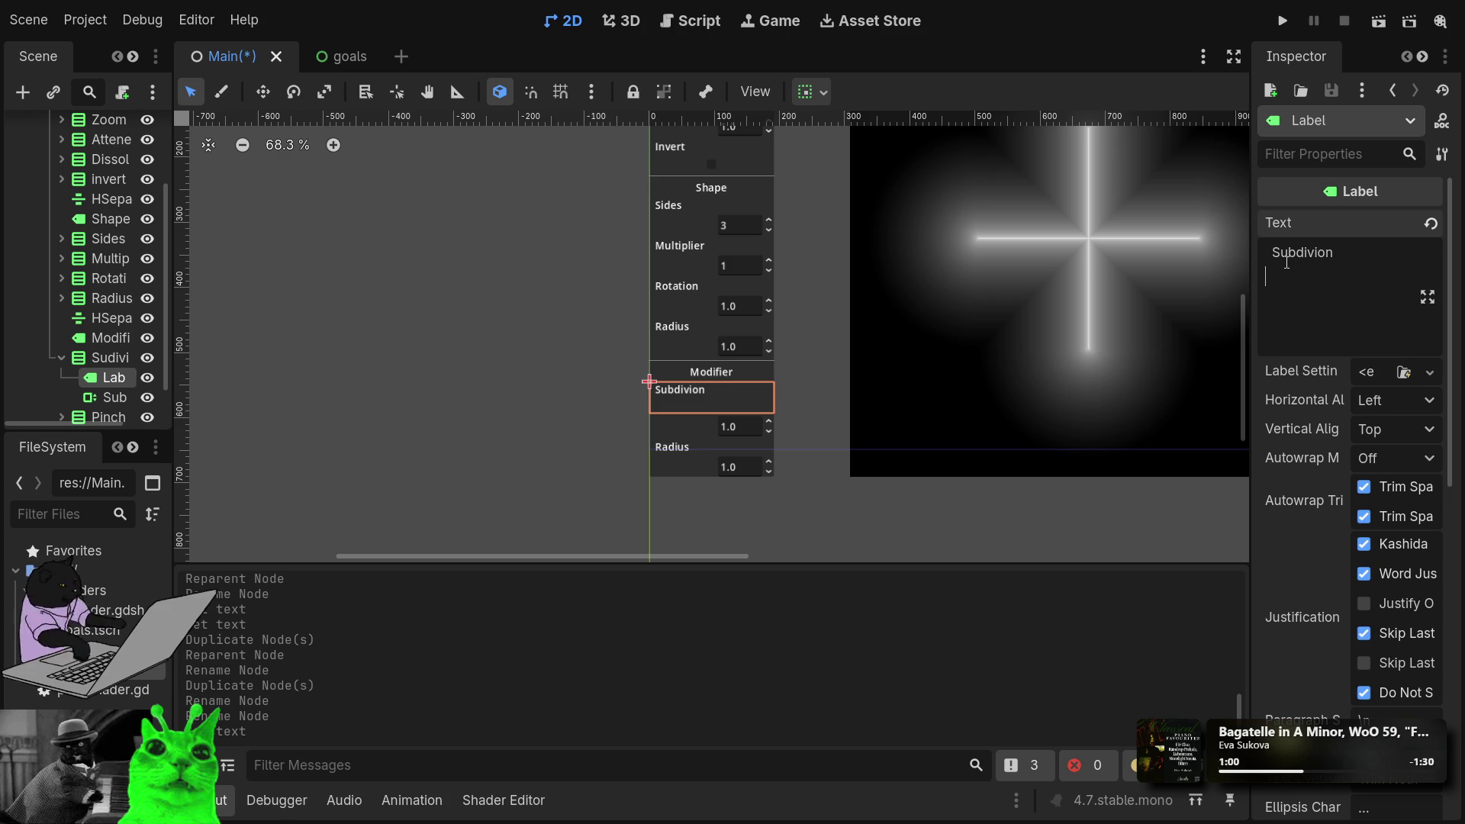
pyautogui.scroll(-2, 109, 400)
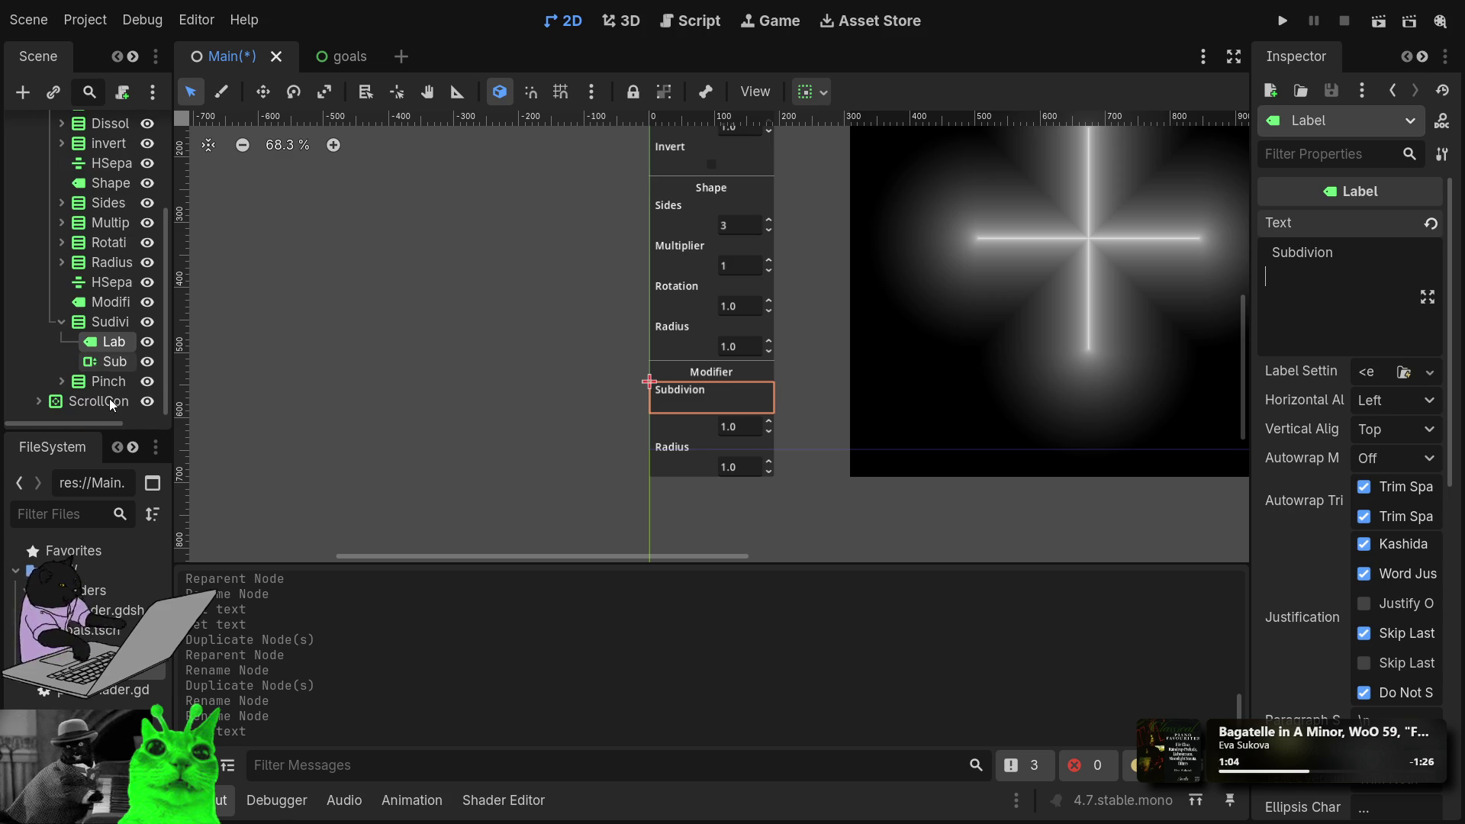
pyautogui.click(112, 381)
# Revert the Subdivions spin box's Value, Page, Max Value and Step to defaults.
pyautogui.click(110, 363)
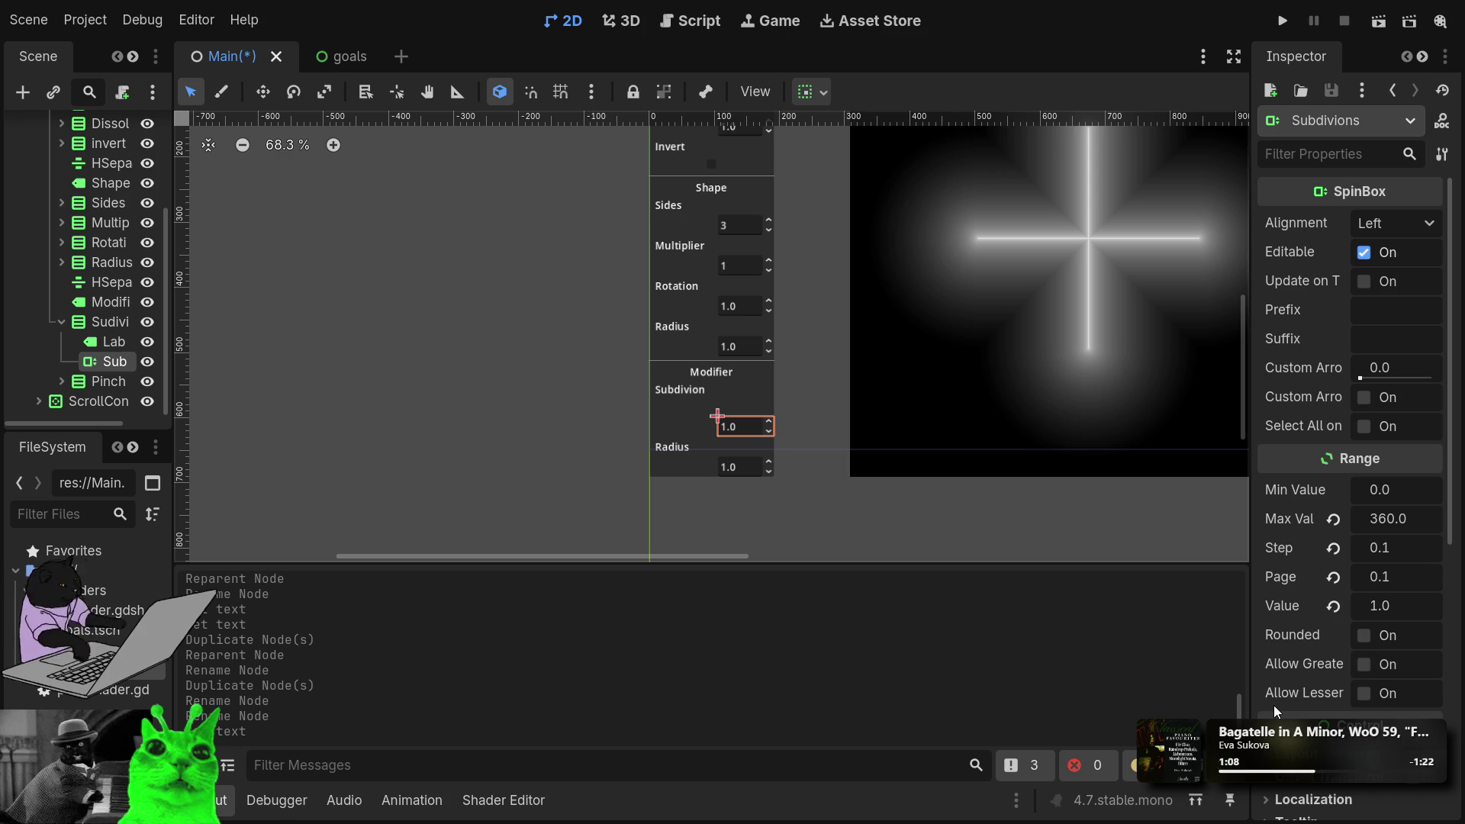
pyautogui.click(1334, 606)
pyautogui.click(1334, 577)
pyautogui.click(1334, 519)
pyautogui.click(1334, 548)
# Enable Rounded on the spin box and set its Max Value to 6.
pyautogui.click(1389, 520)
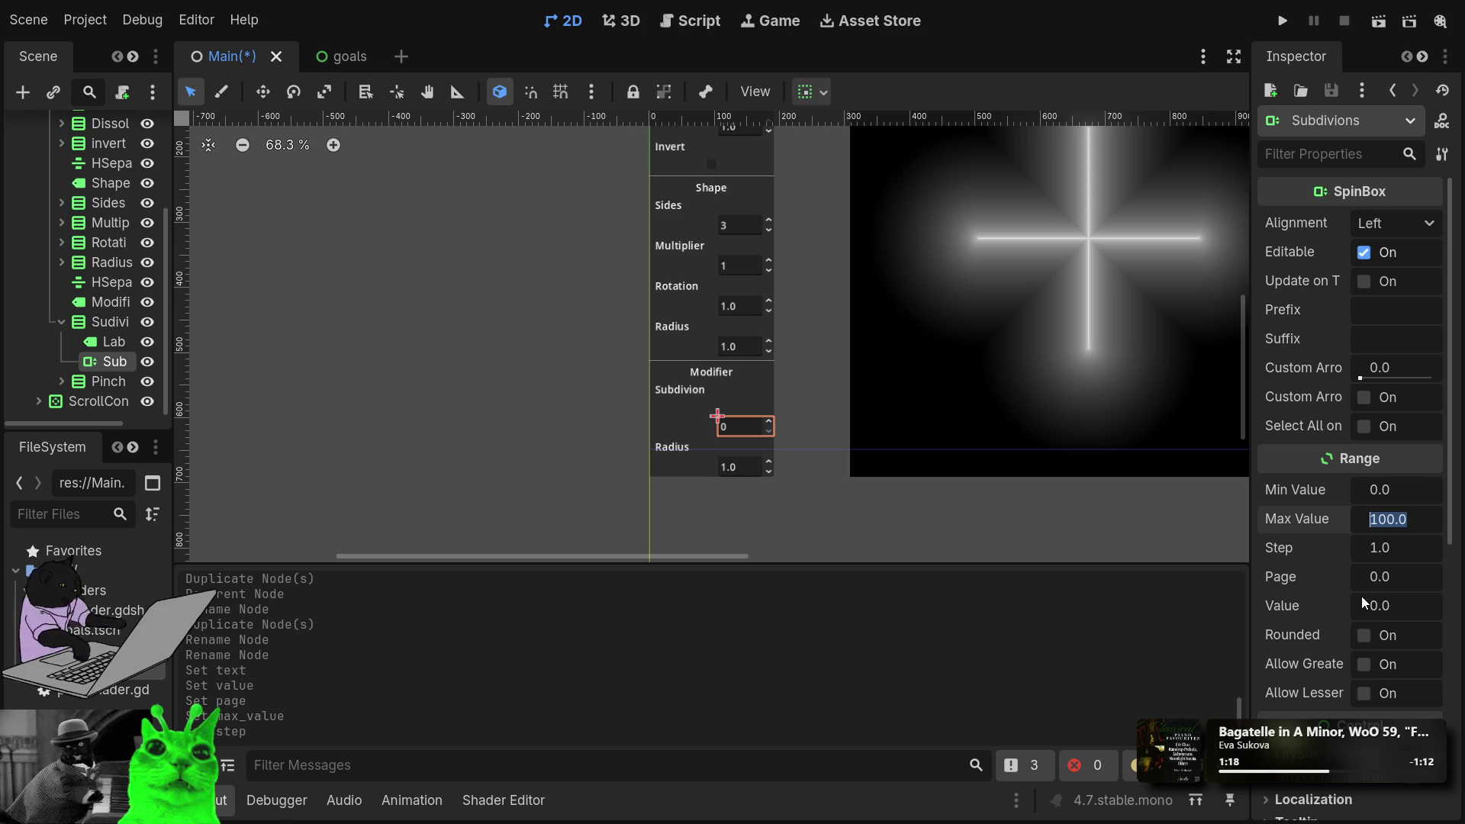
pyautogui.click(1371, 639)
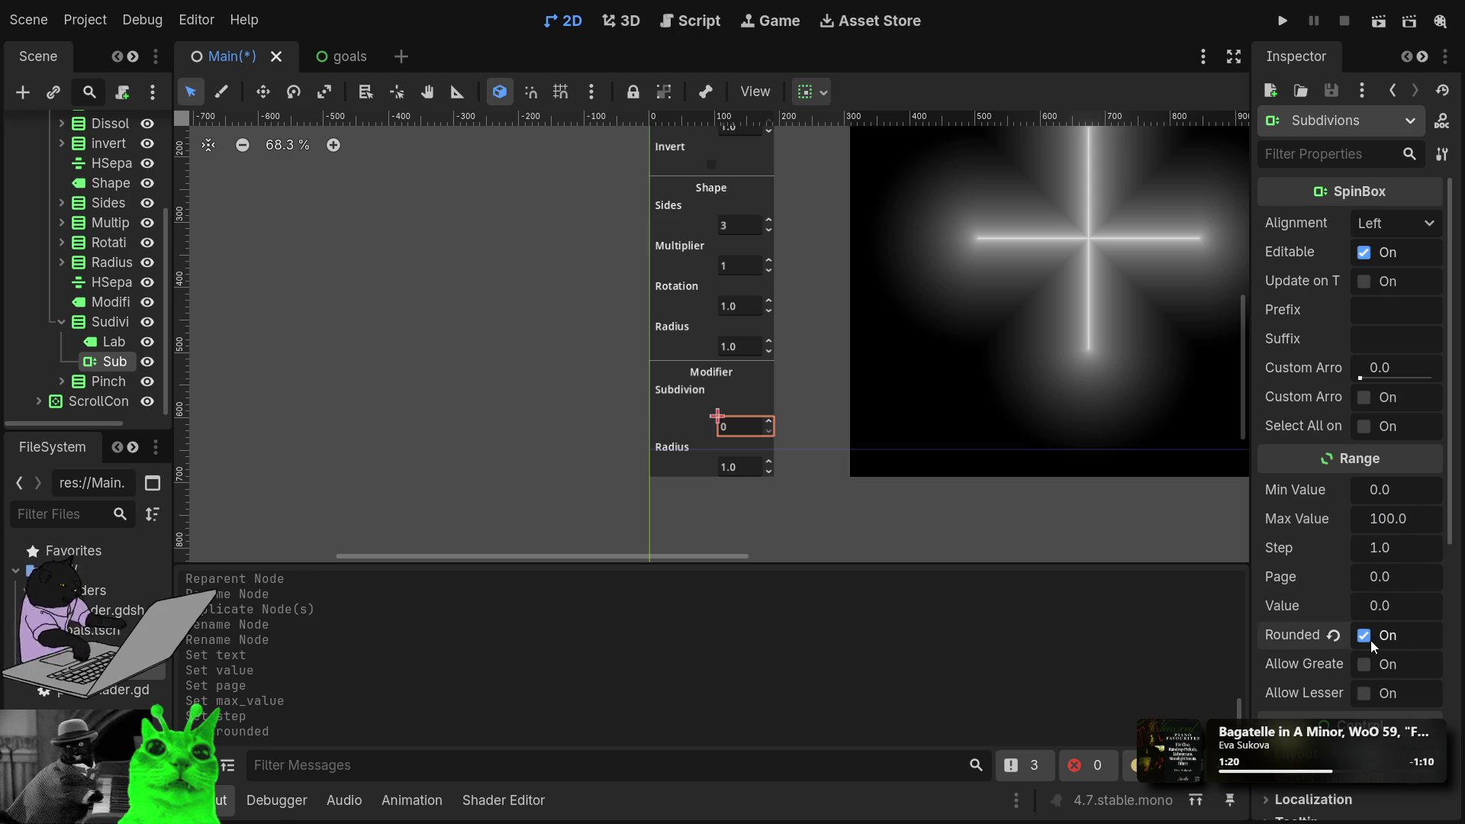
pyautogui.click(1419, 528)
pyautogui.write('6')
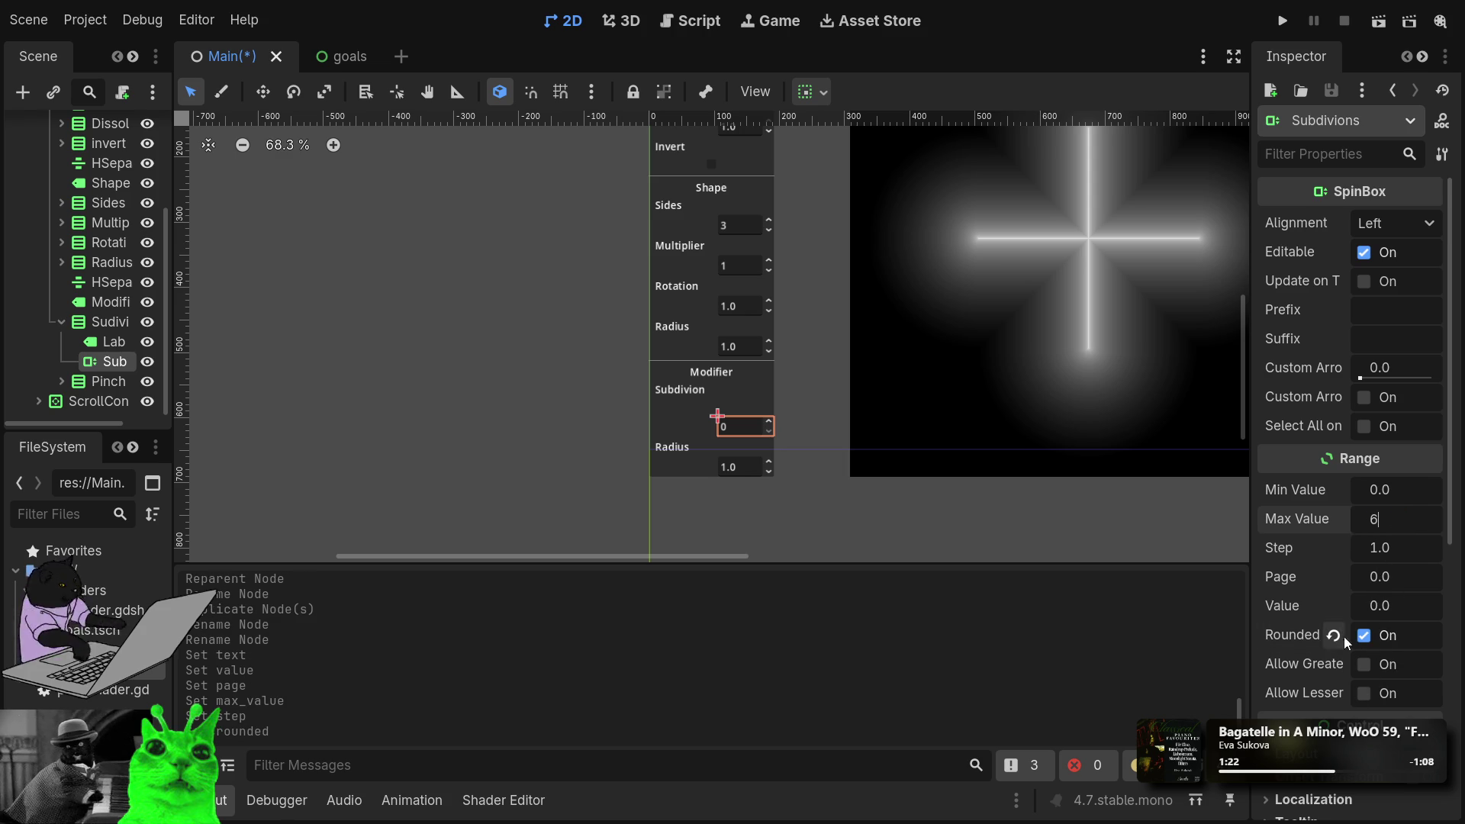
pyautogui.press('Return')
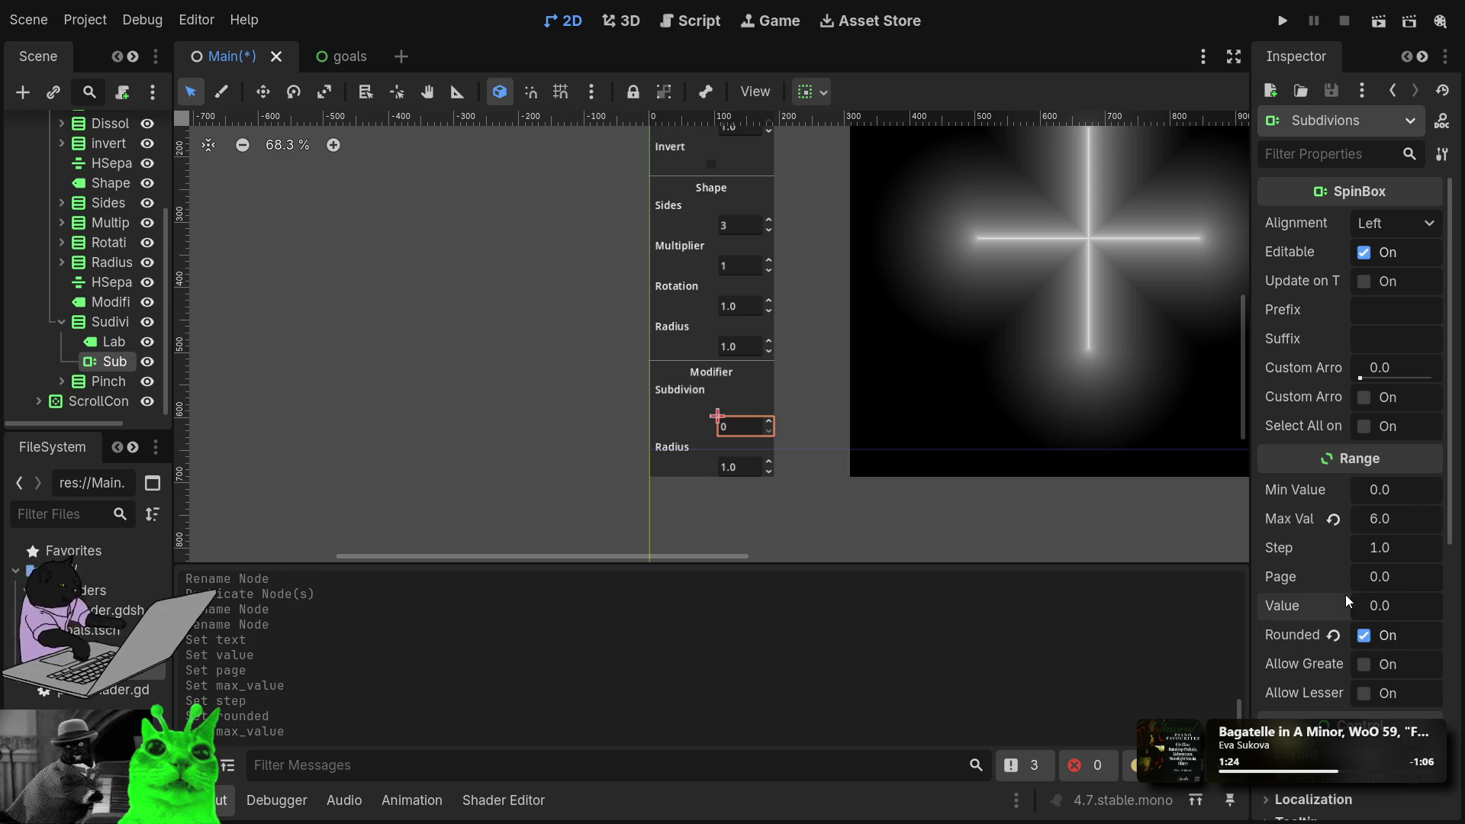
pyautogui.click(61, 382)
# Change the second modifier row's label text from 'Radius' to 'Pinch'.
pyautogui.click(113, 402)
pyautogui.click(1323, 283)
pyautogui.hotkey('ctrl', 'a')
pyautogui.write('Pinch')
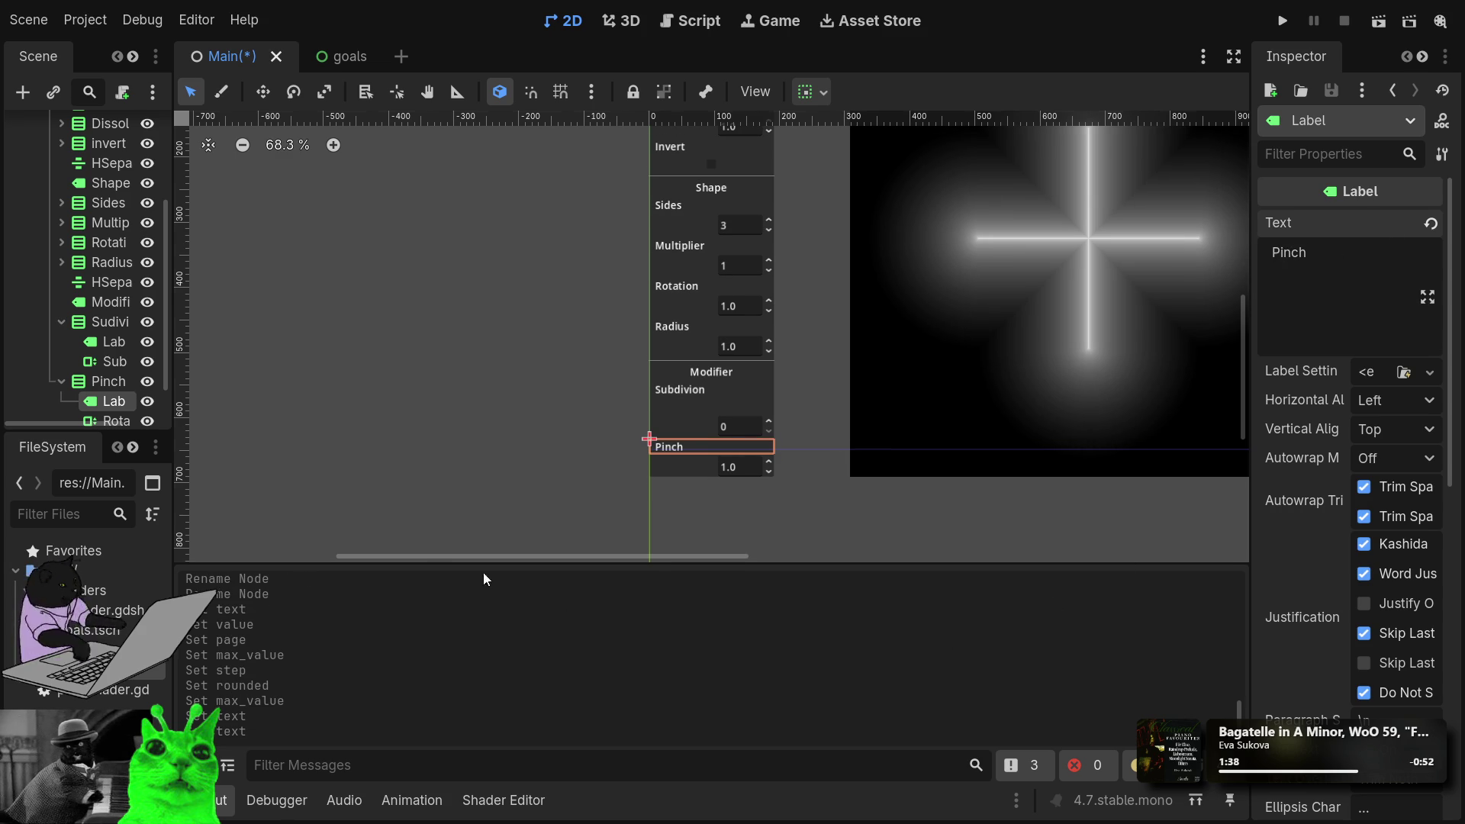
pyautogui.click(1387, 286)
pyautogui.click(66, 382)
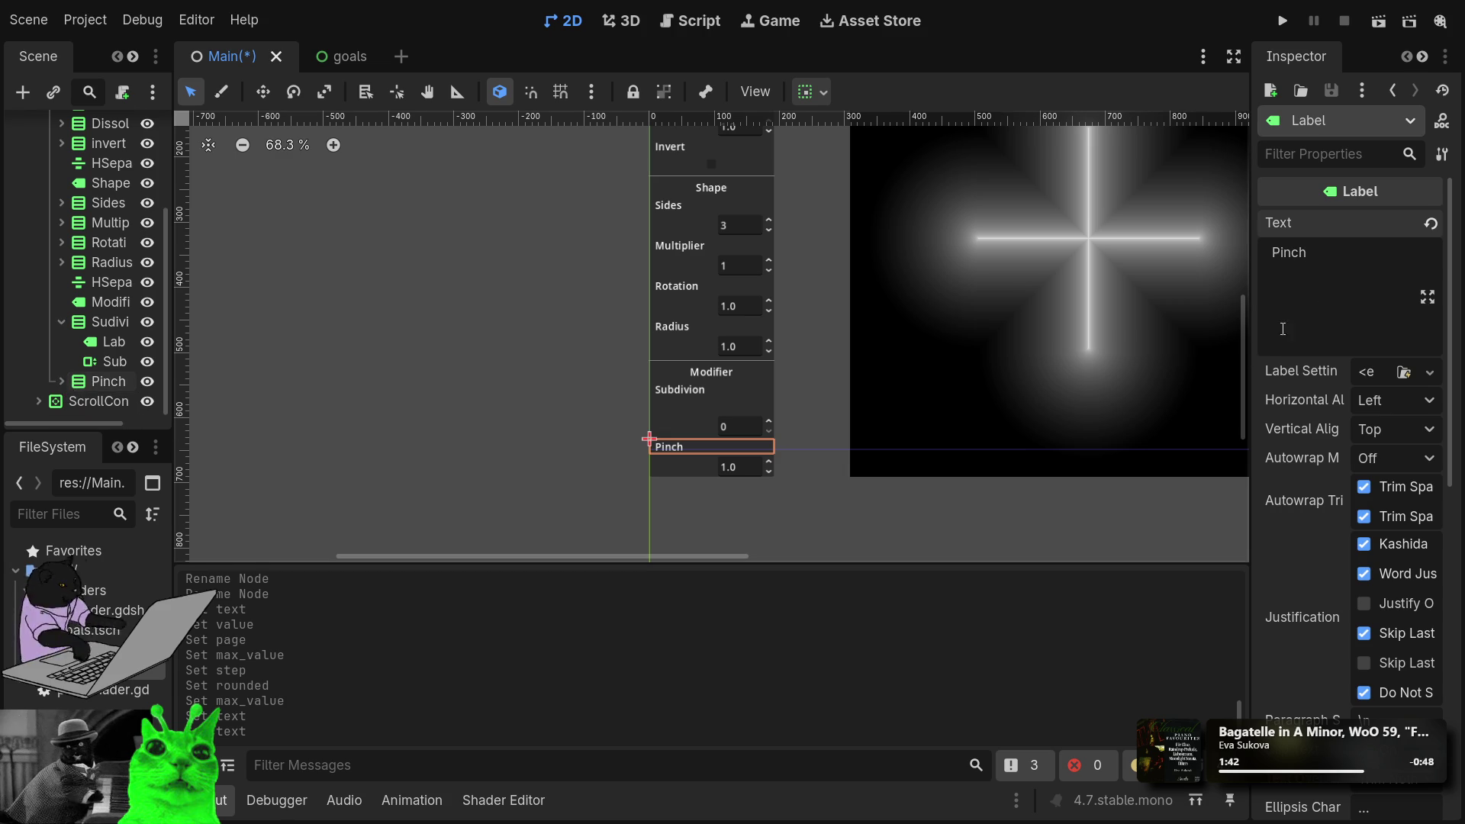
pyautogui.moveTo(554, 556); pyautogui.dragTo(954, 556)
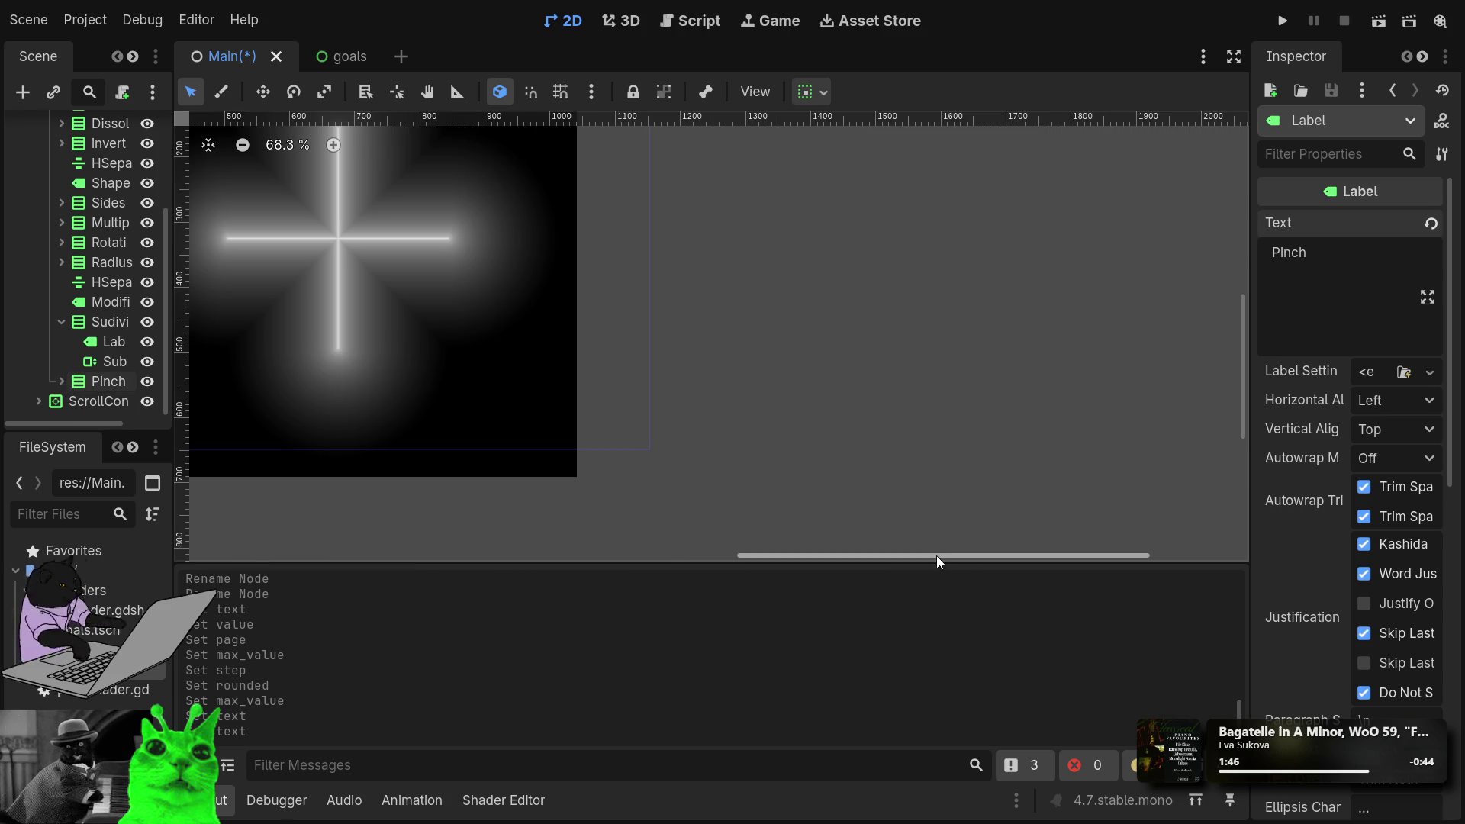
# Select the Canvas node and run the project to preview the star shader.
pyautogui.moveTo(951, 548)
pyautogui.mouseDown()
pyautogui.moveTo(524, 544)
pyautogui.moveTo(591, 540)
pyautogui.mouseUp()
pyautogui.click(720, 359)
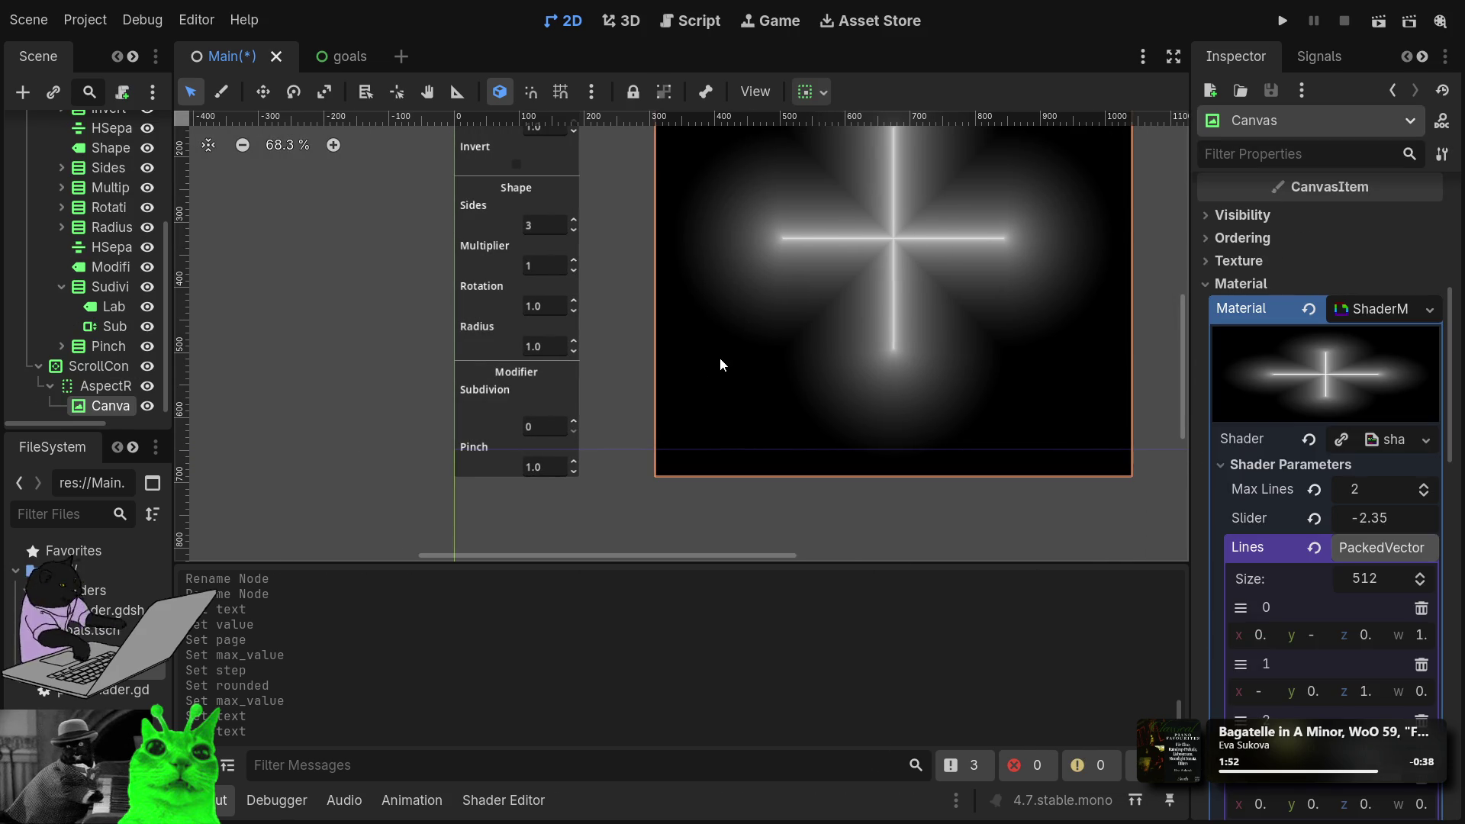
pyautogui.click(1276, 23)
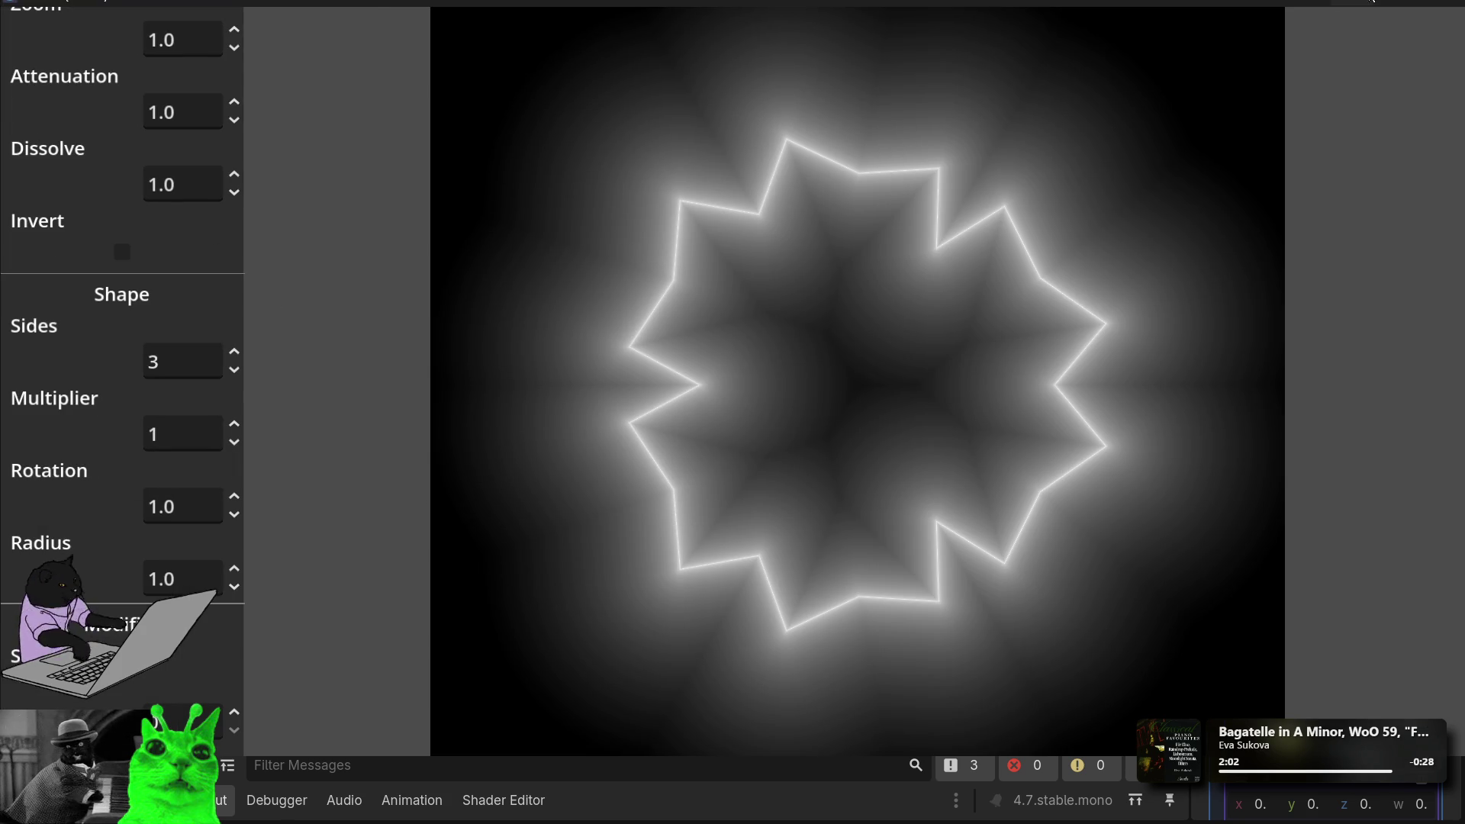
# Restore the game window and inspect the AspectRatioContainer, Pinch and Main layout settings.
pyautogui.click(1407, 2)
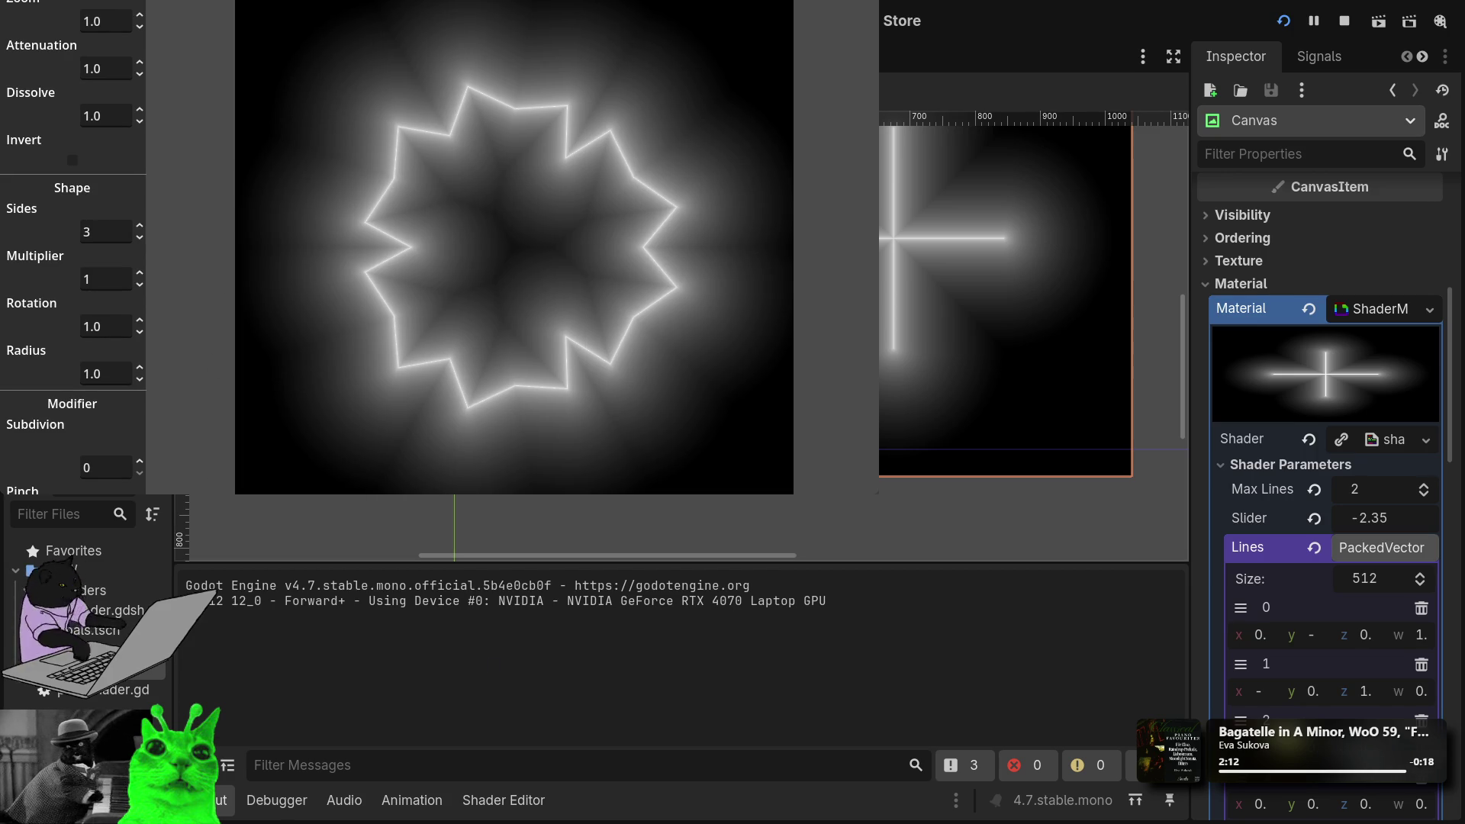
pyautogui.click(1168, 305)
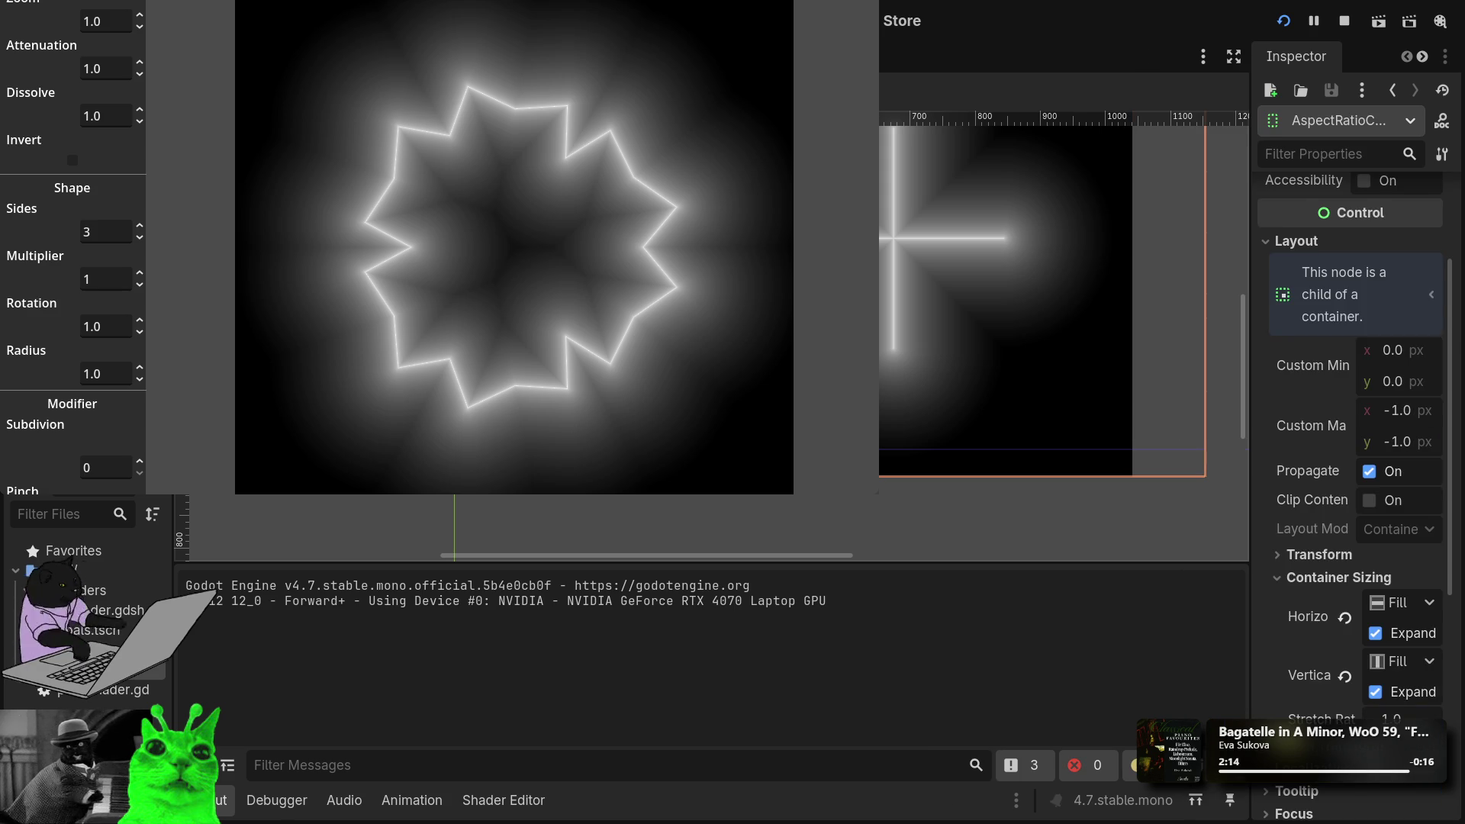
pyautogui.click(30, 490)
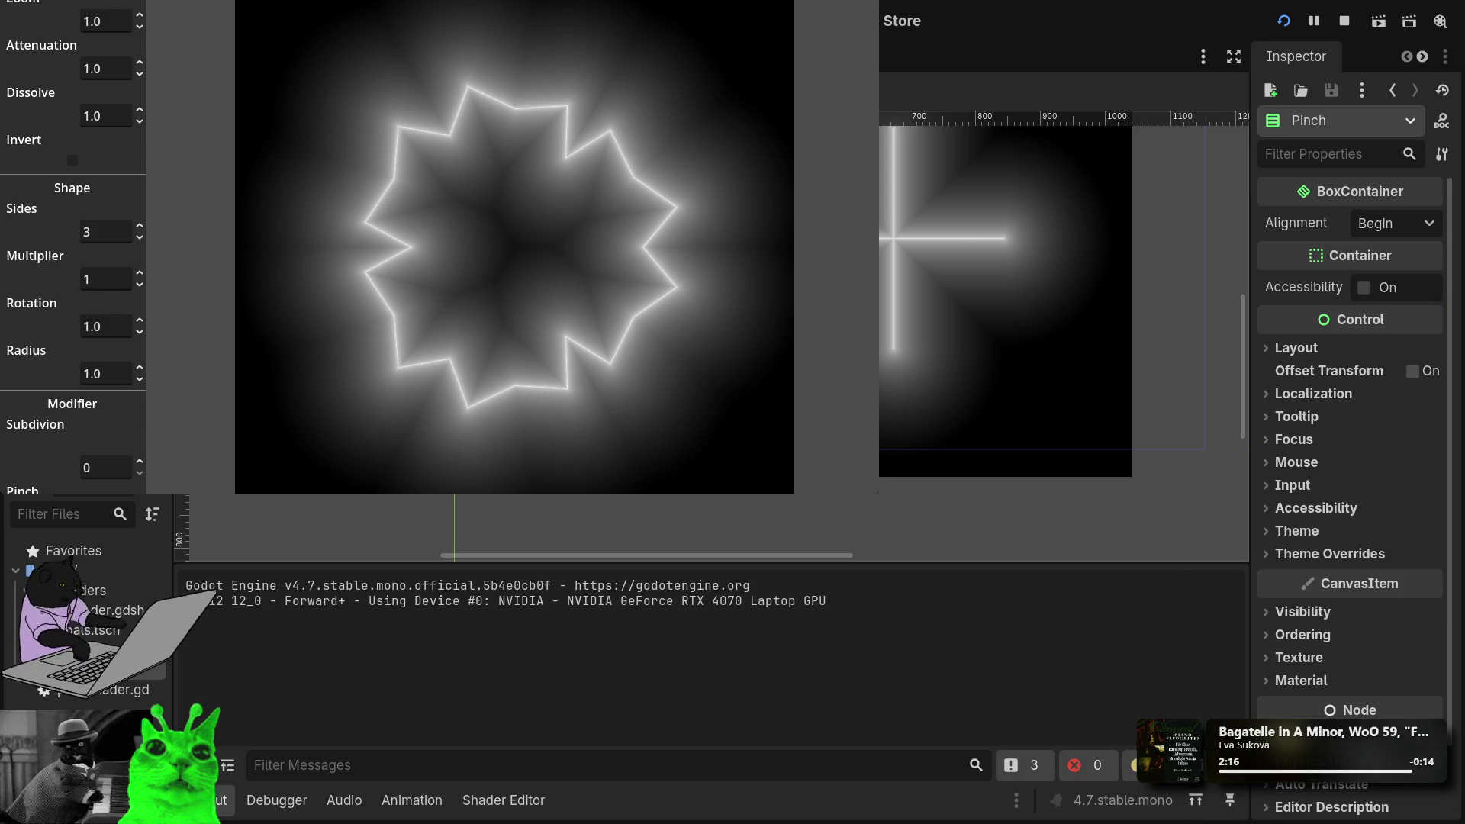
pyautogui.scroll(-4, 1027, 354)
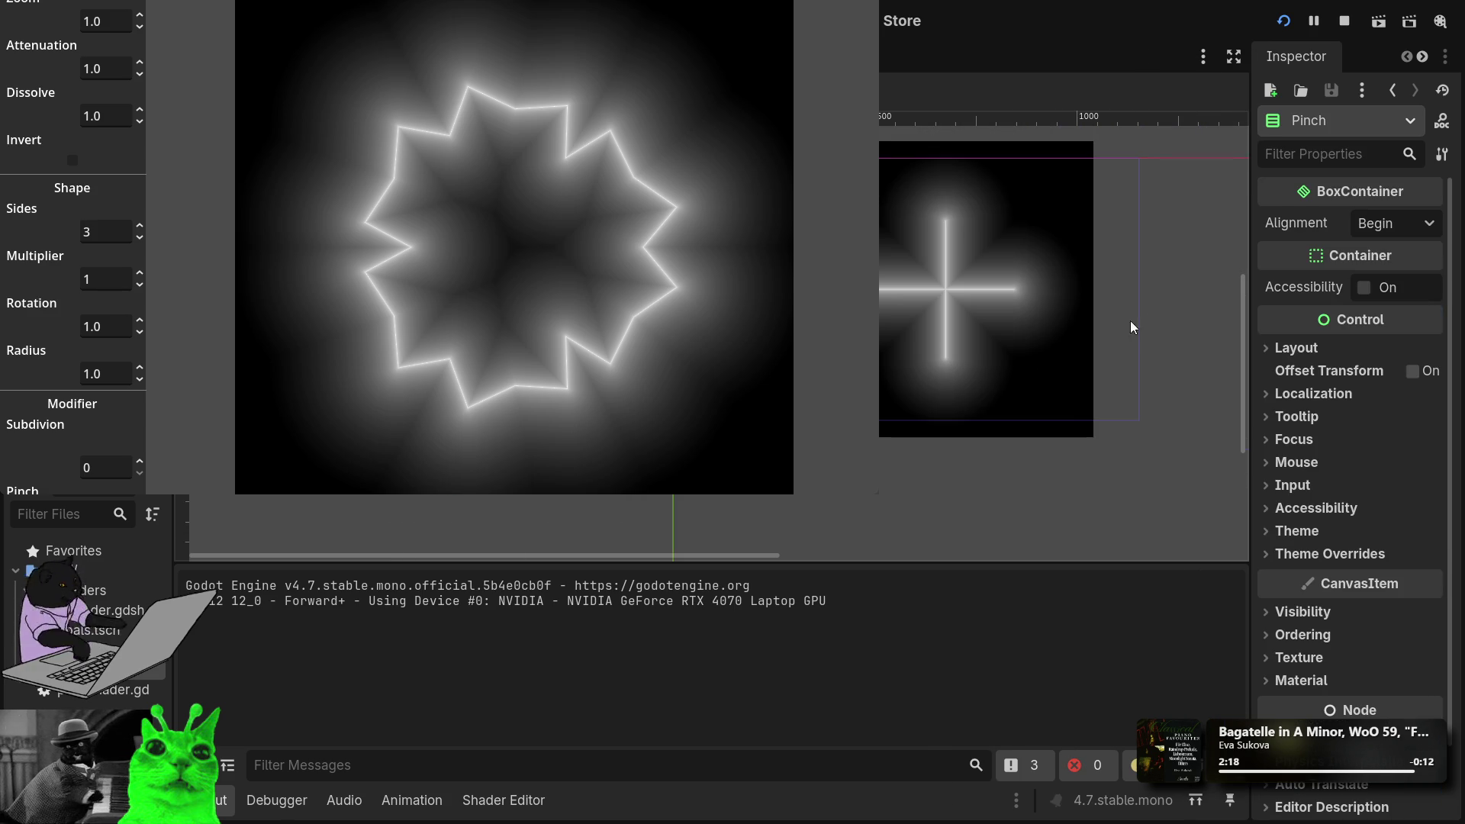
pyautogui.moveTo(1170, 281); pyautogui.dragTo(1060, 386)
pyautogui.click(1033, 370)
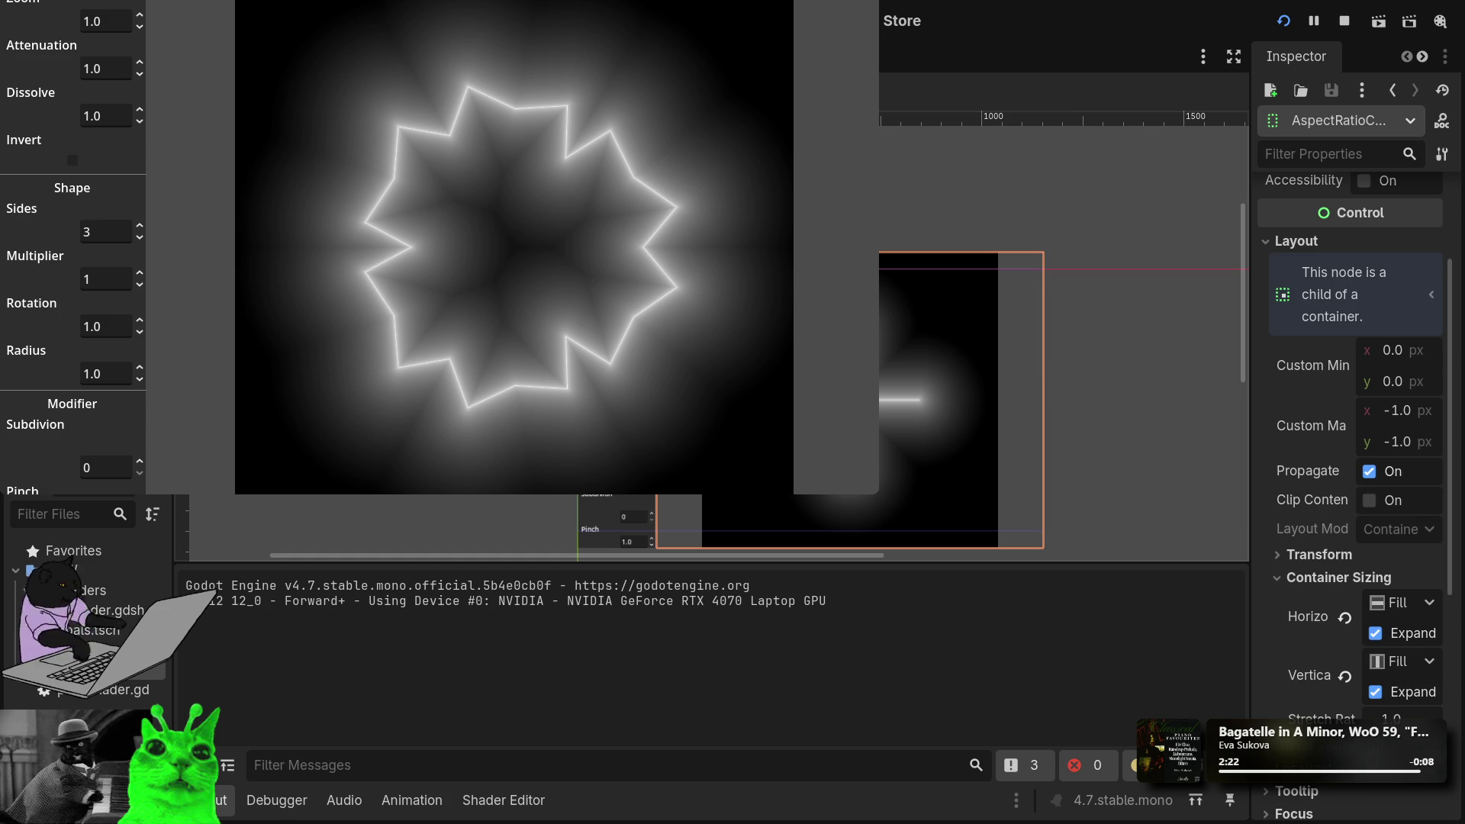
pyautogui.click(880, 415)
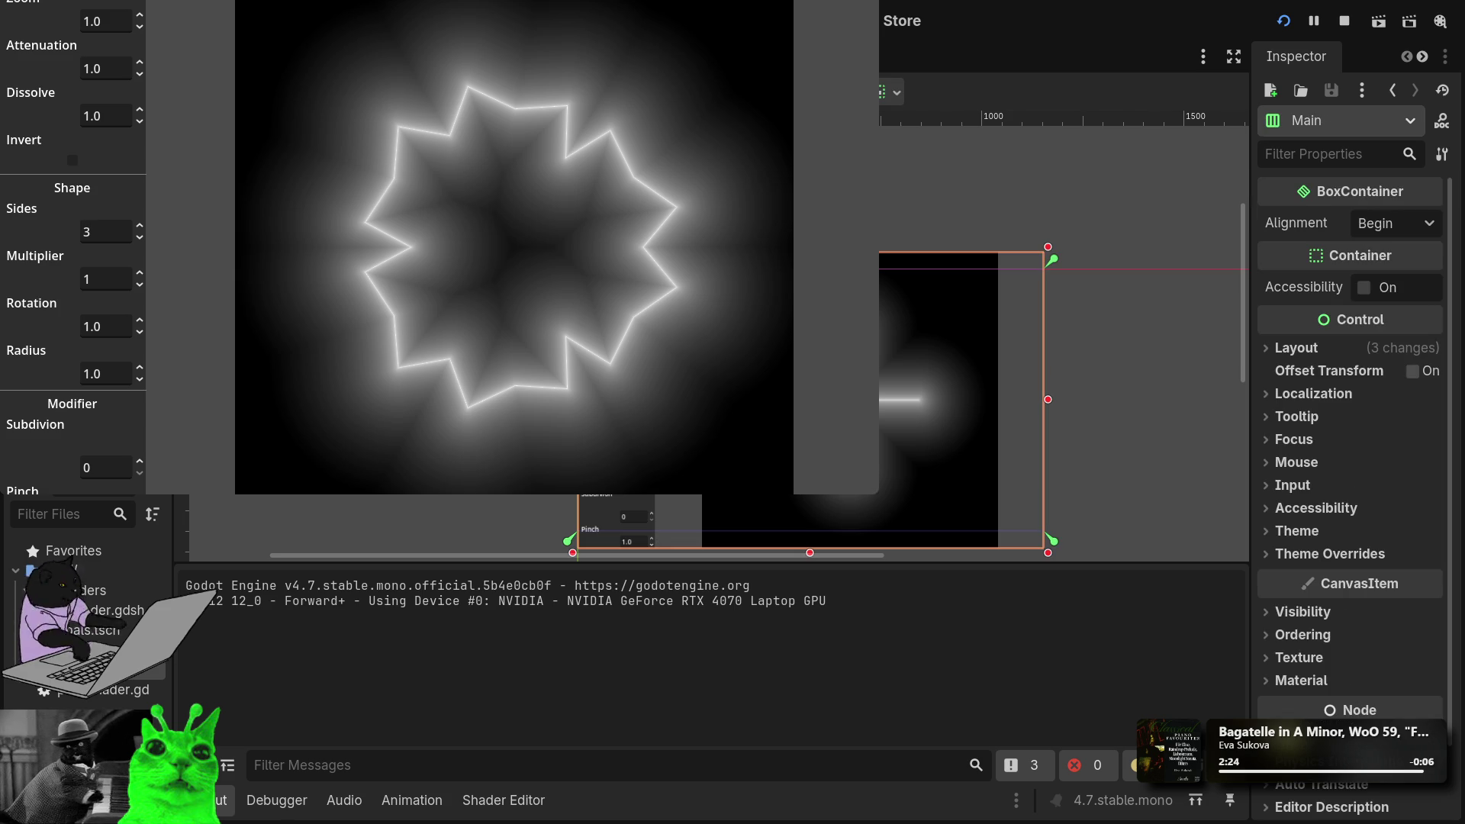
pyautogui.scroll(3, 1132, 474)
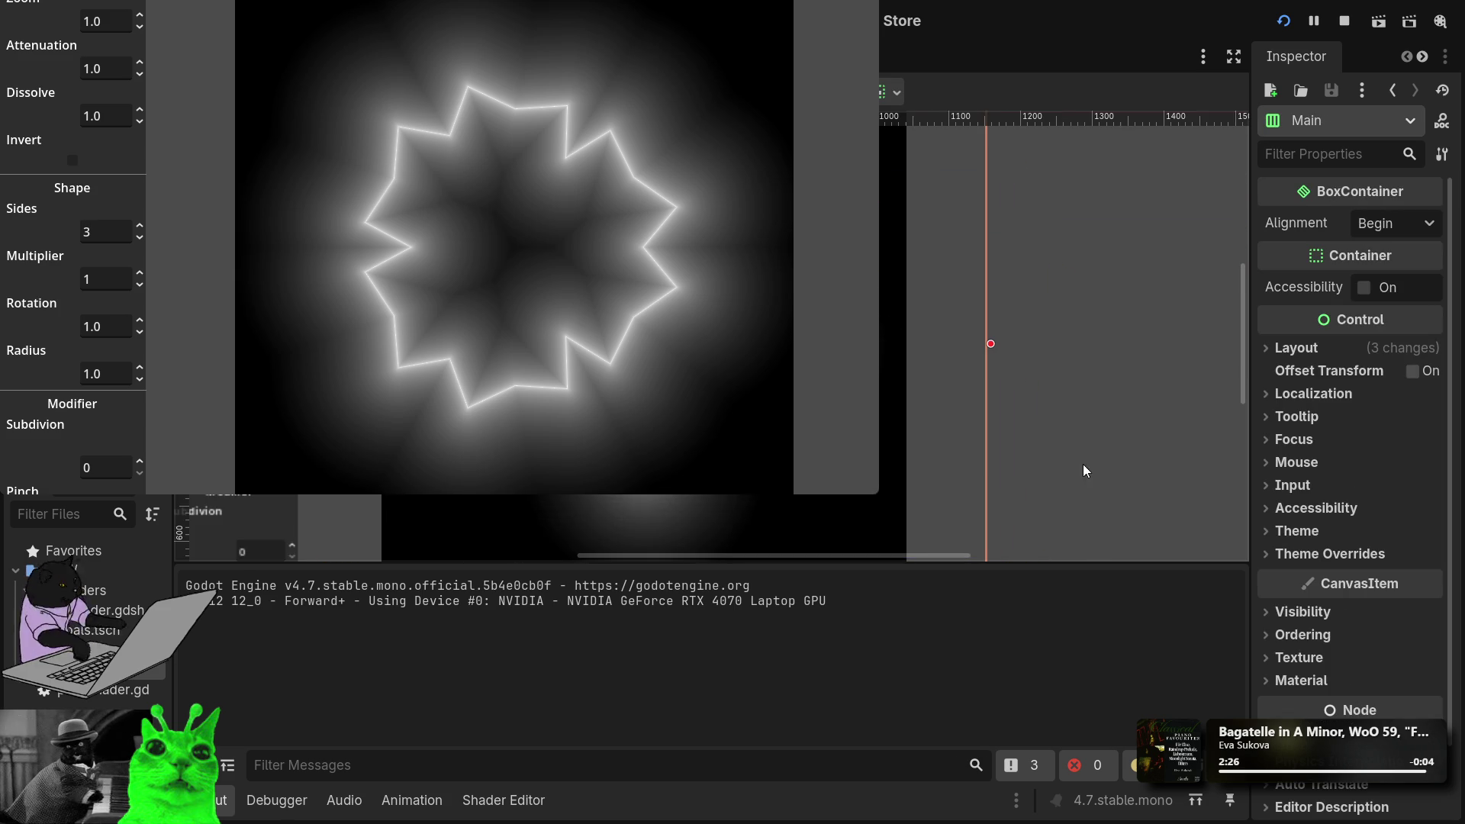
pyautogui.moveTo(1038, 456)
pyautogui.mouseDown()
pyautogui.moveTo(1129, 290)
pyautogui.moveTo(1094, 399)
pyautogui.mouseUp()
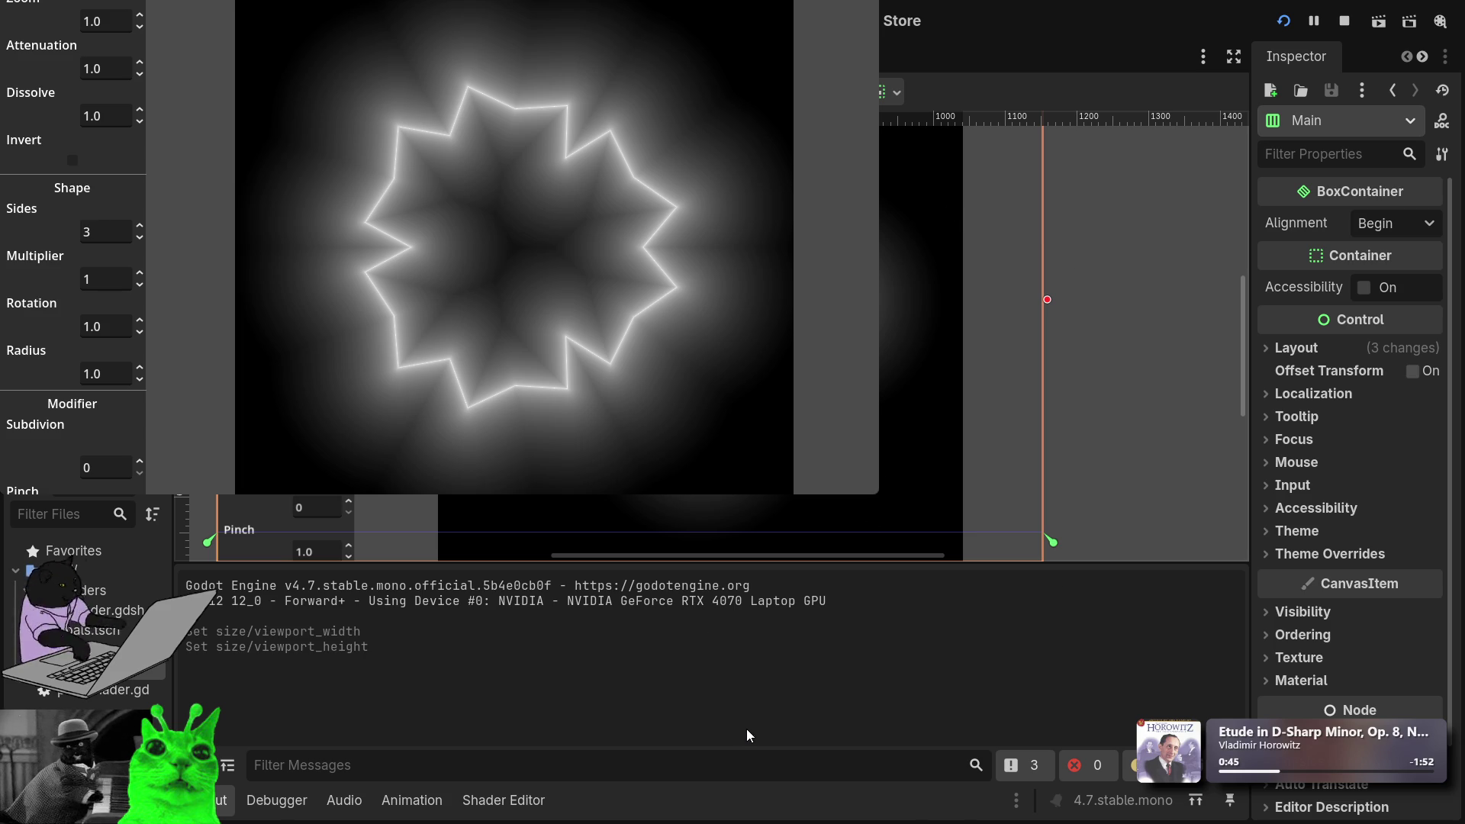
pyautogui.scroll(-4, 949, 337)
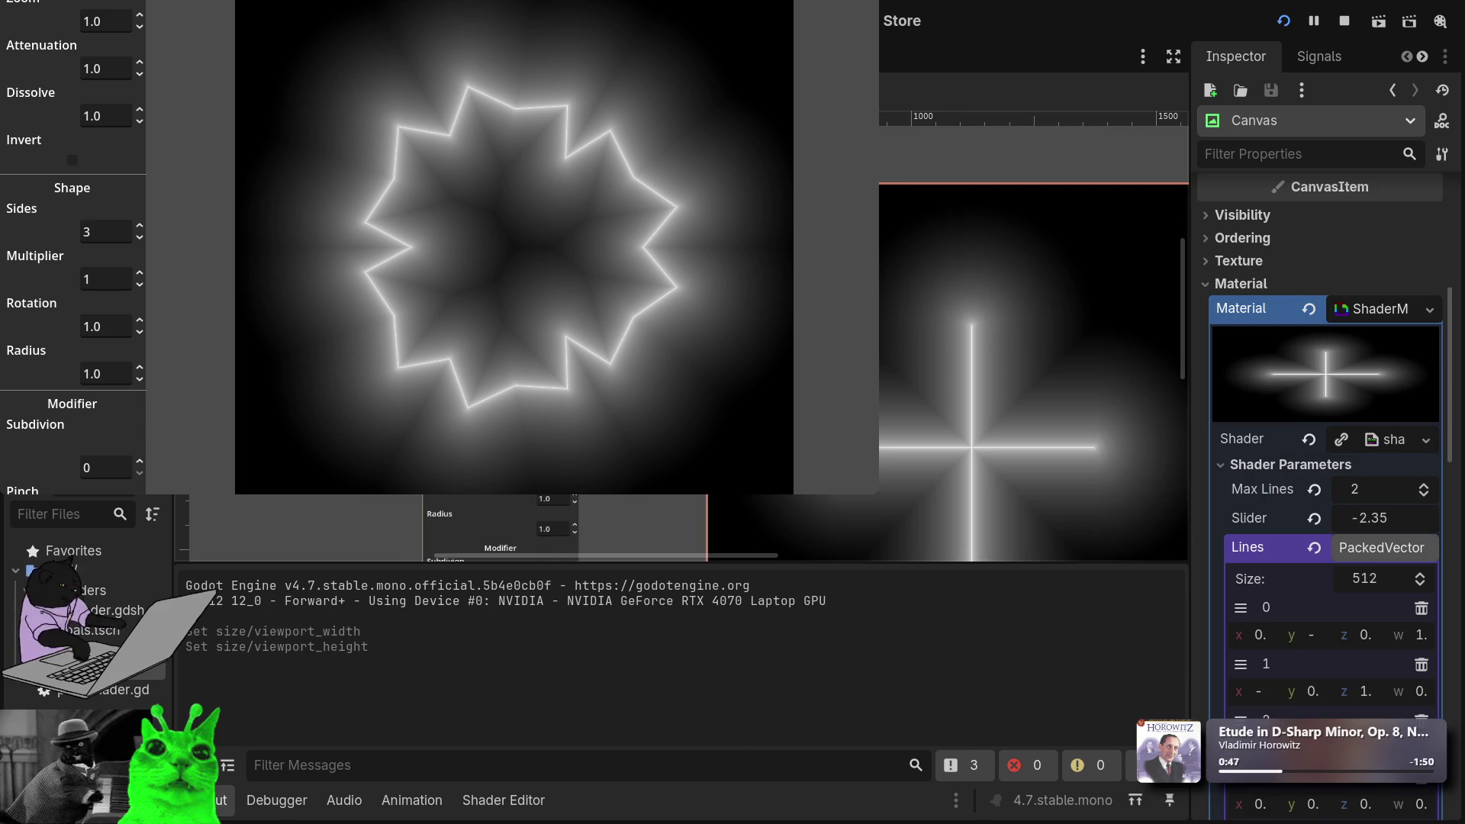
# Deselect in the 2D view, reload the running game, and switch back to the editor.
pyautogui.scroll(-2, 949, 337)
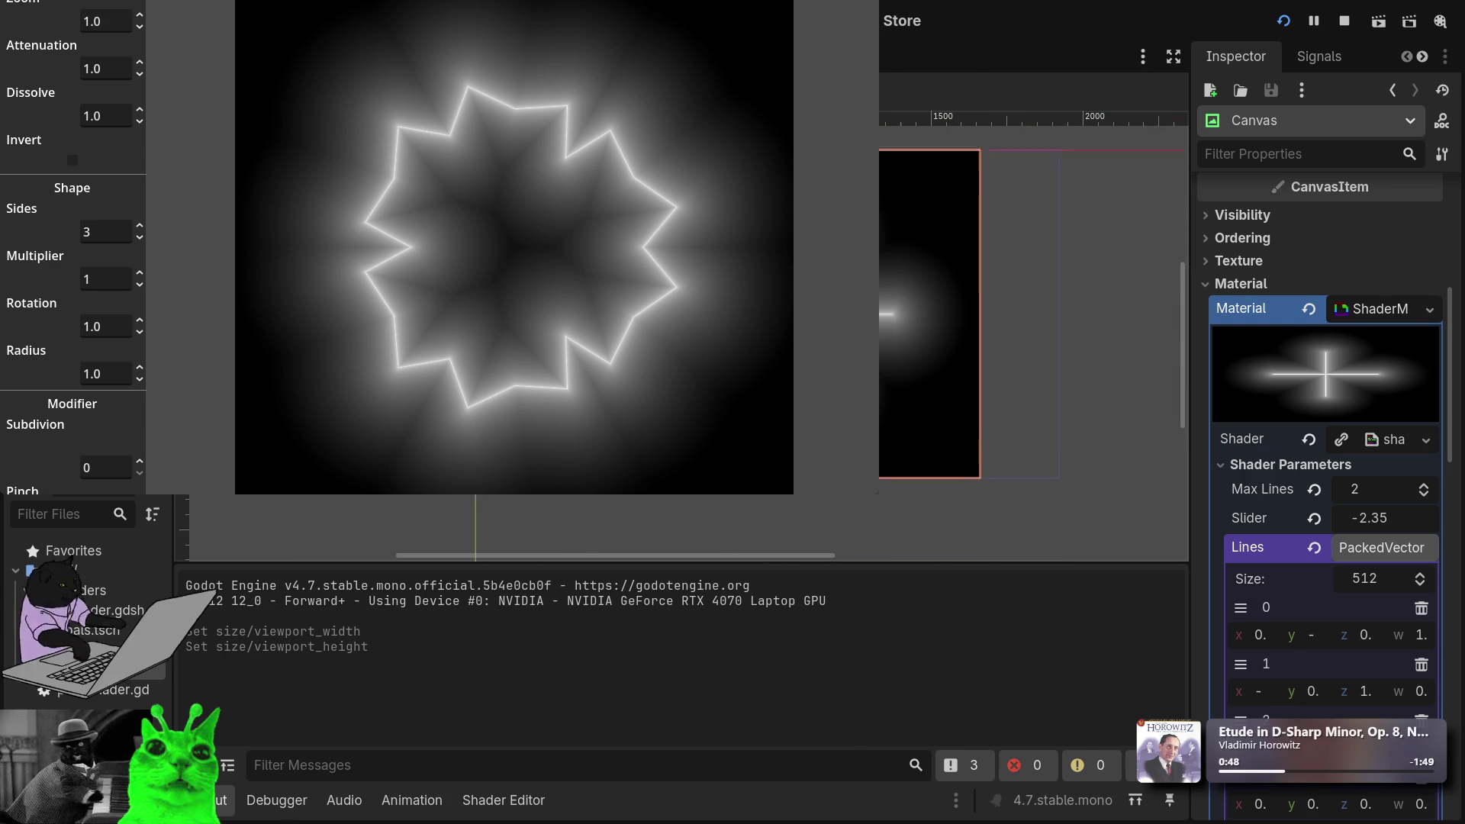
pyautogui.click(1060, 293)
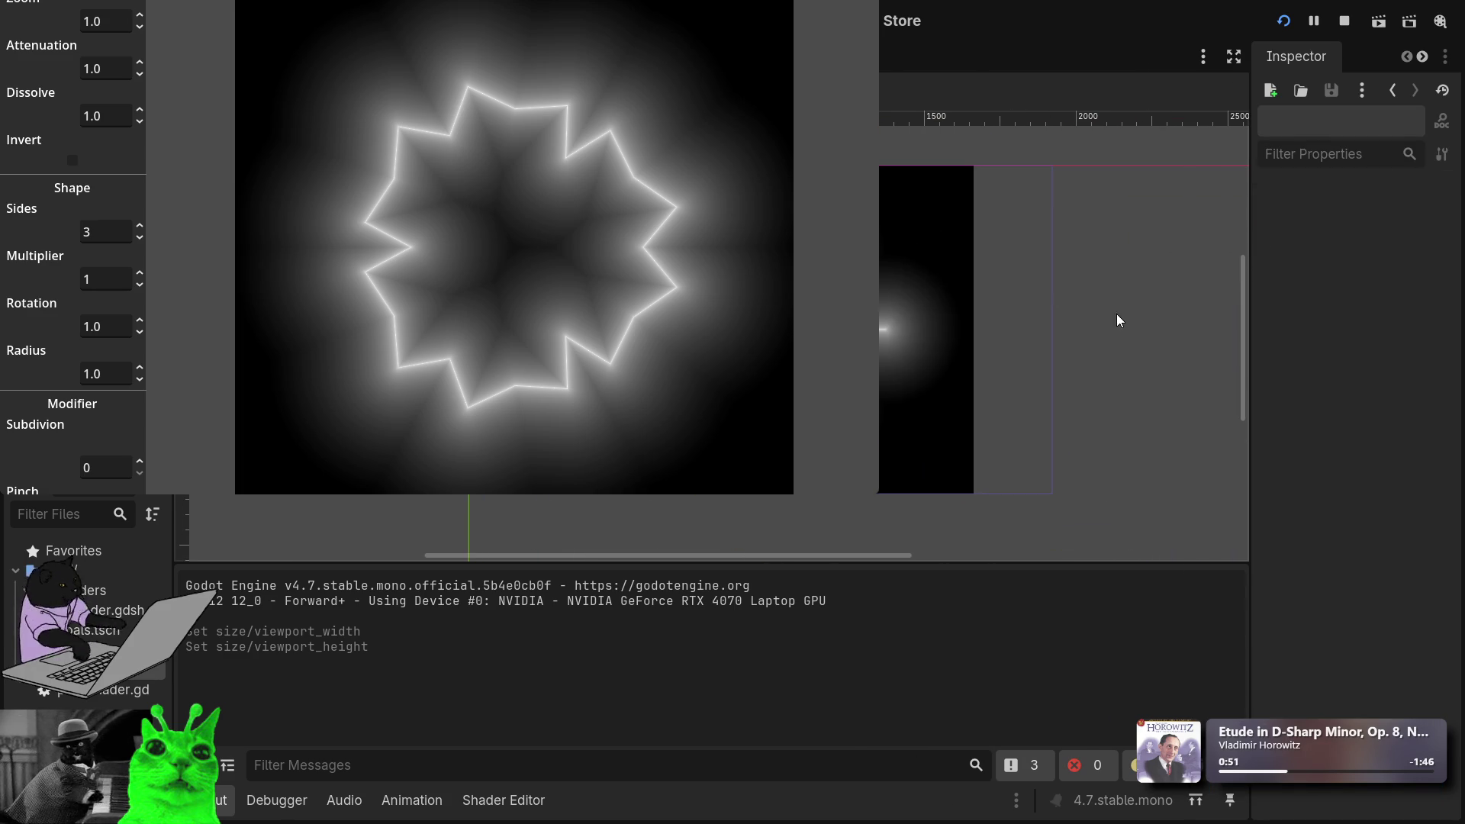
pyautogui.click(1288, 23)
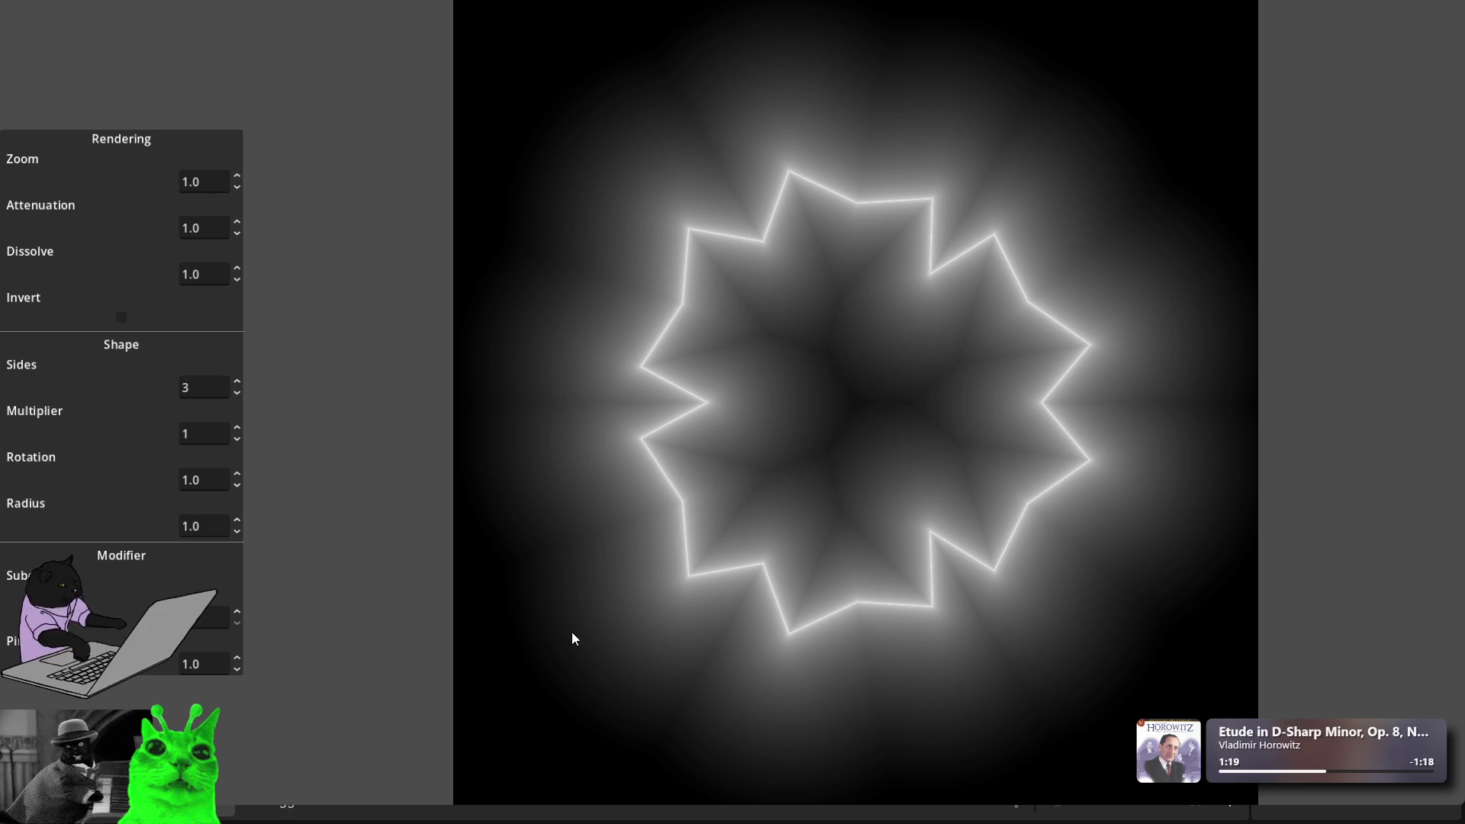
pyautogui.click(492, 811)
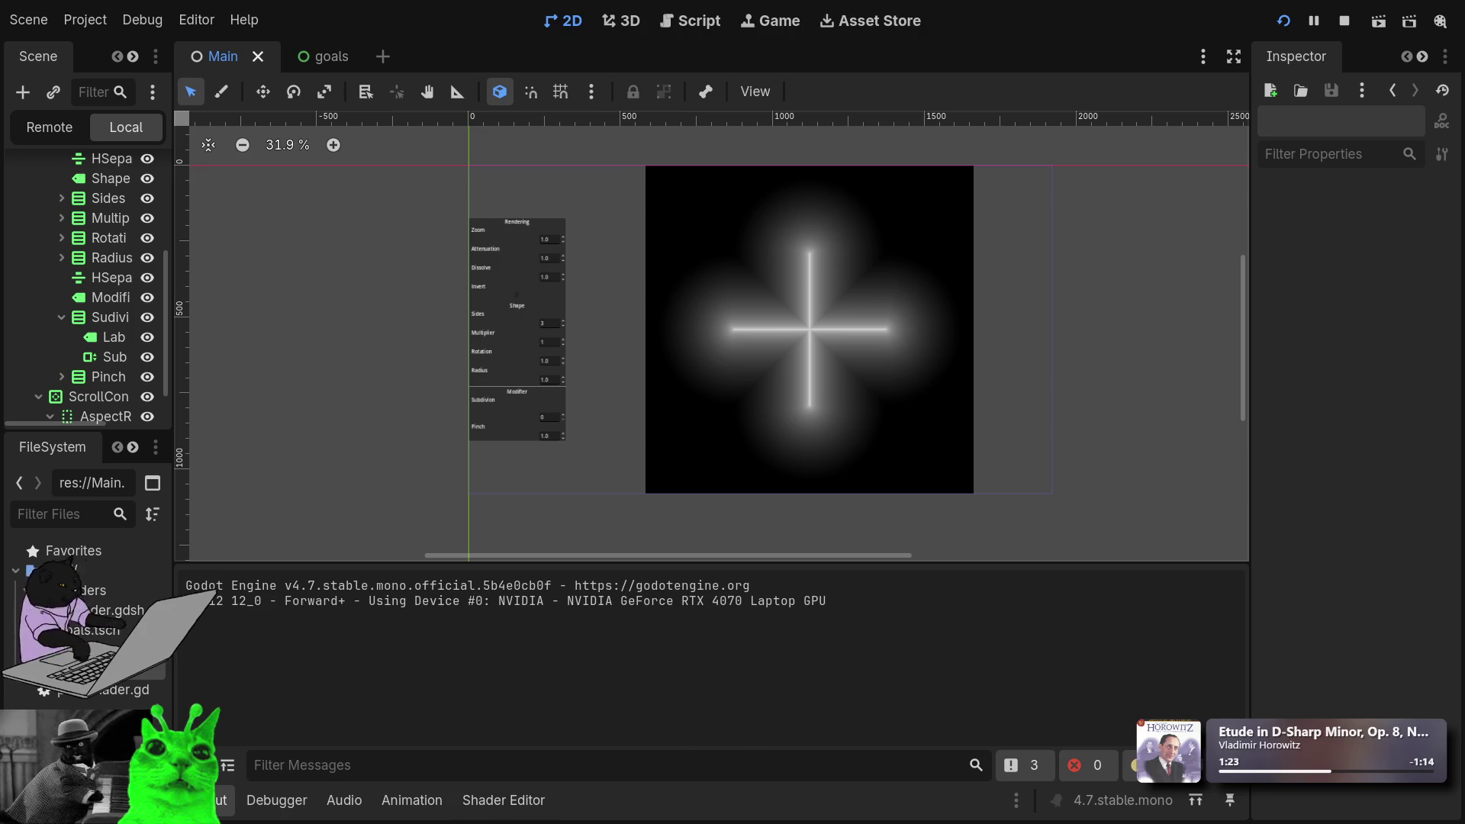
# Stop the running game with F8 and zoom the 2D view slightly.
pyautogui.press('F8')
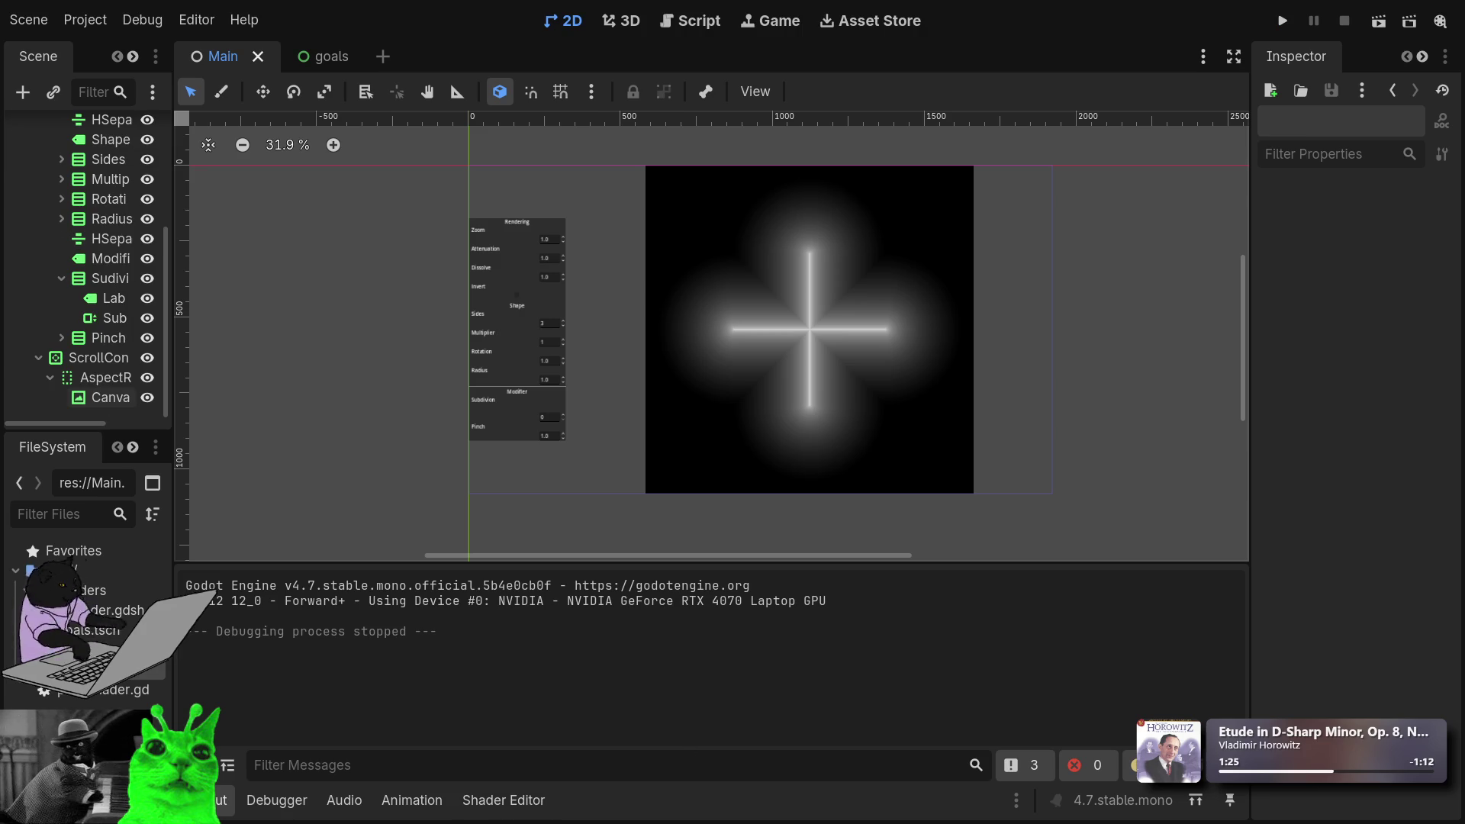
pyautogui.scroll(1, 646, 333)
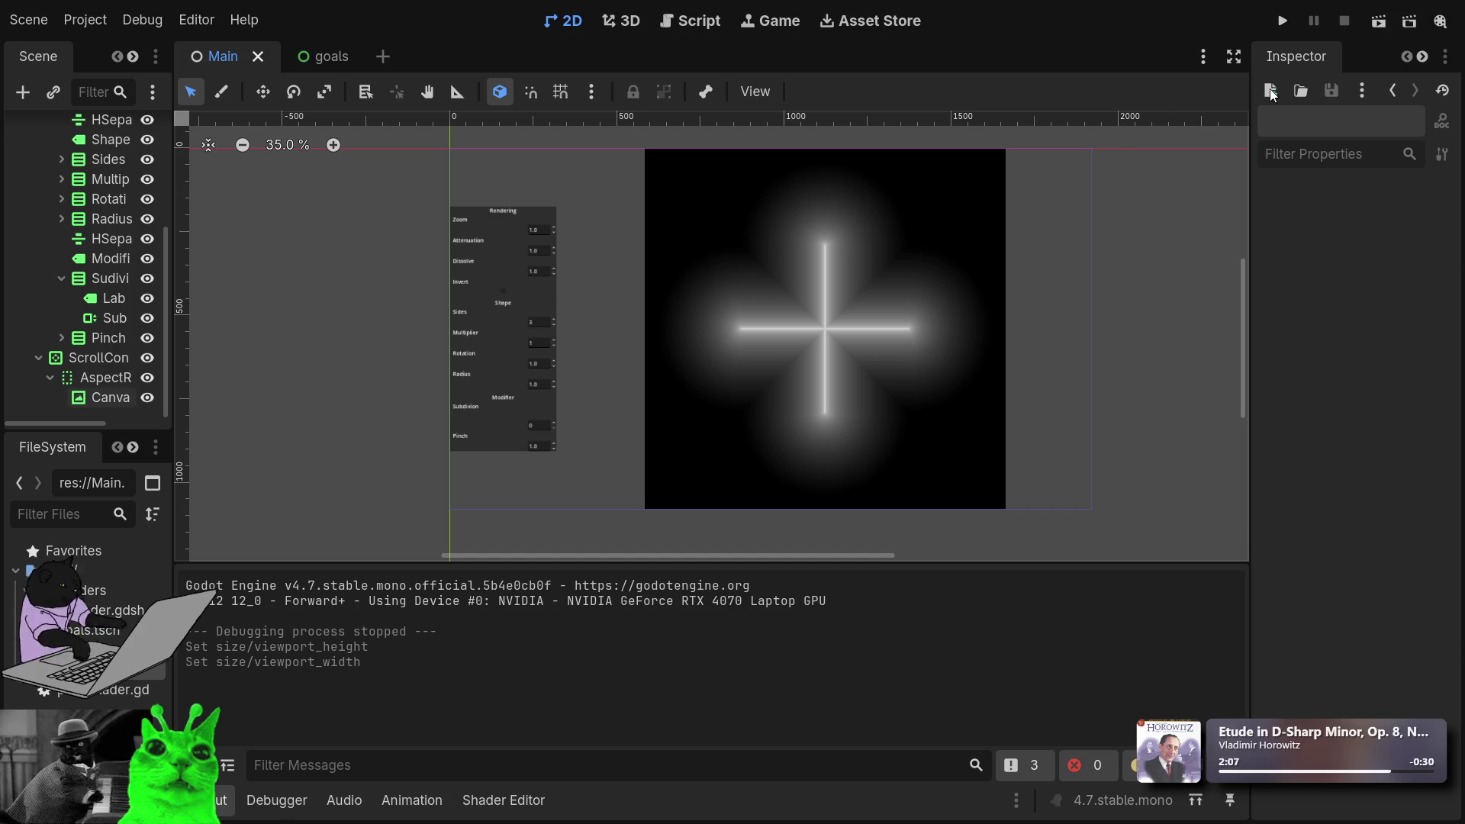
pyautogui.click(1285, 26)
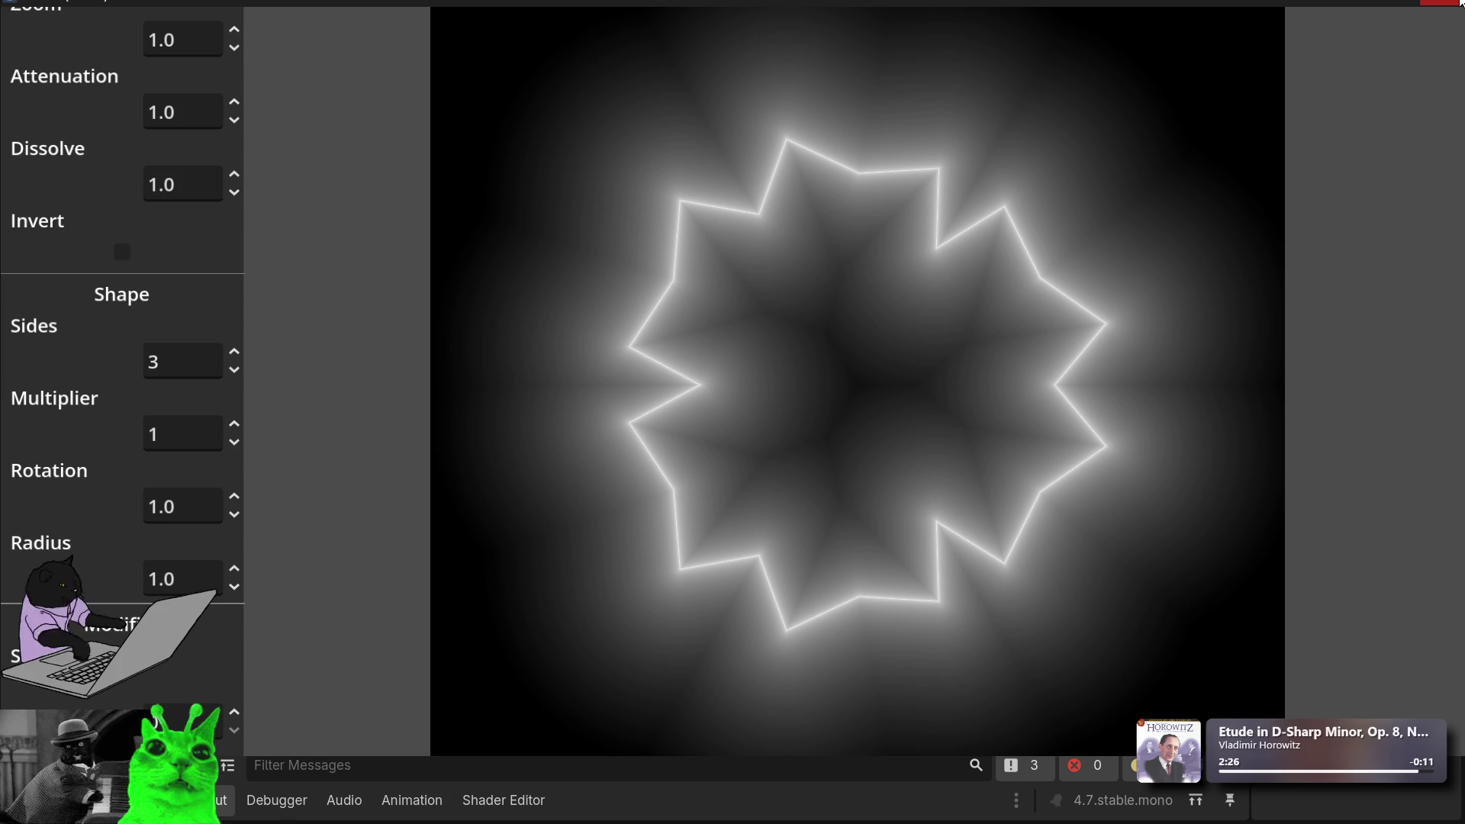
pyautogui.click(1398, 3)
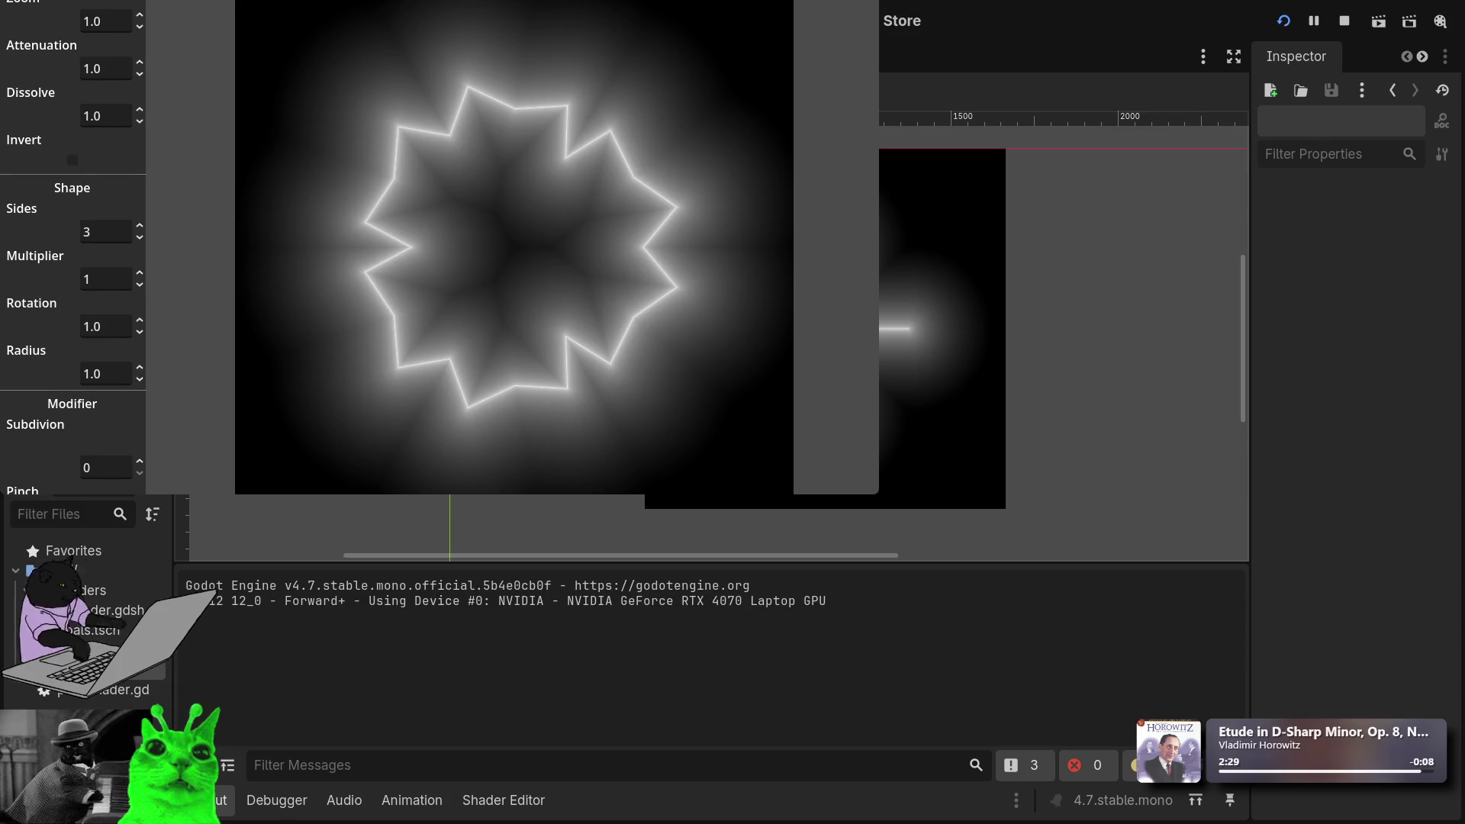
pyautogui.press('super+Up')
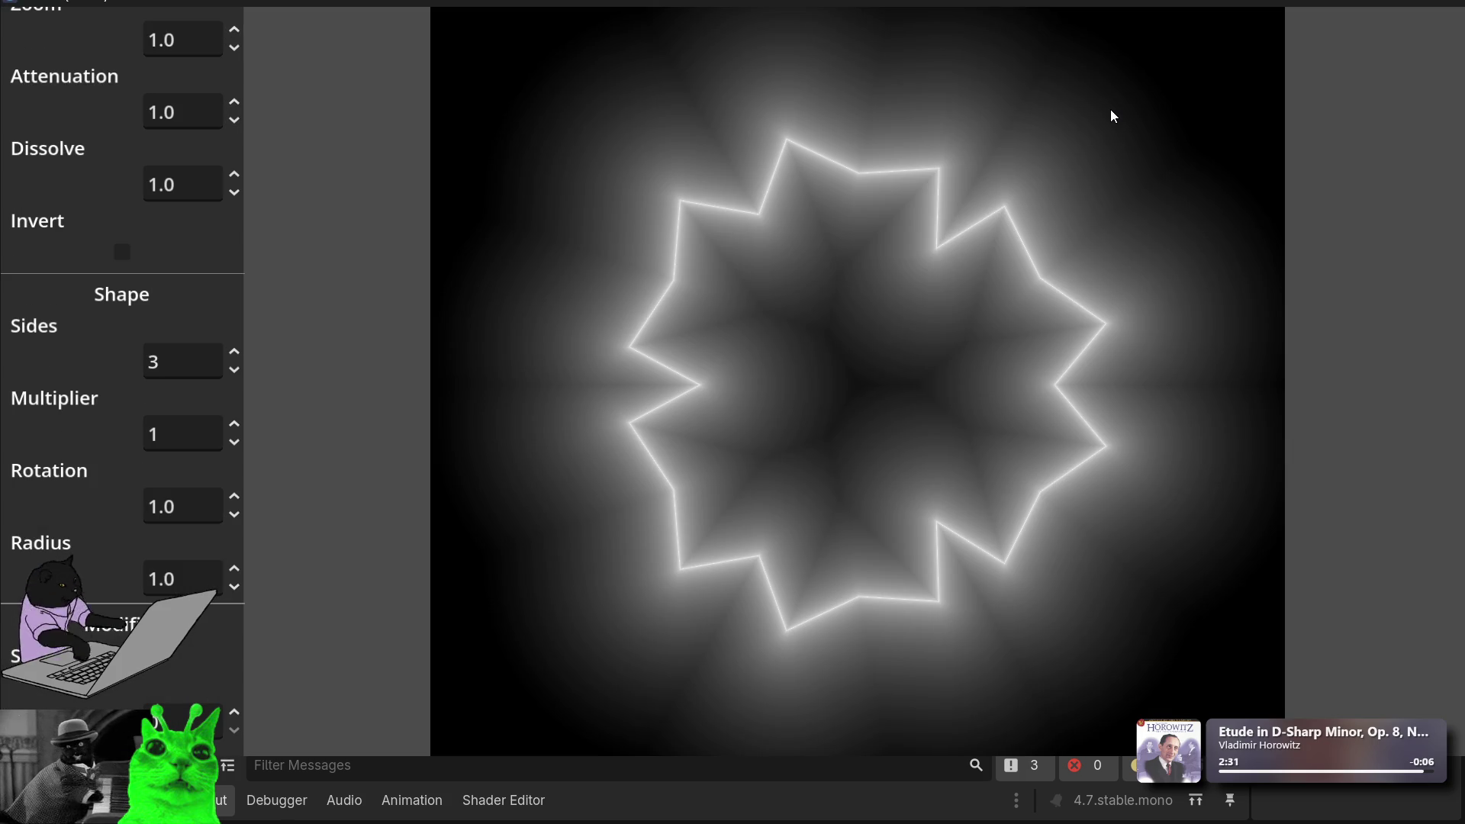
pyautogui.click(1399, 3)
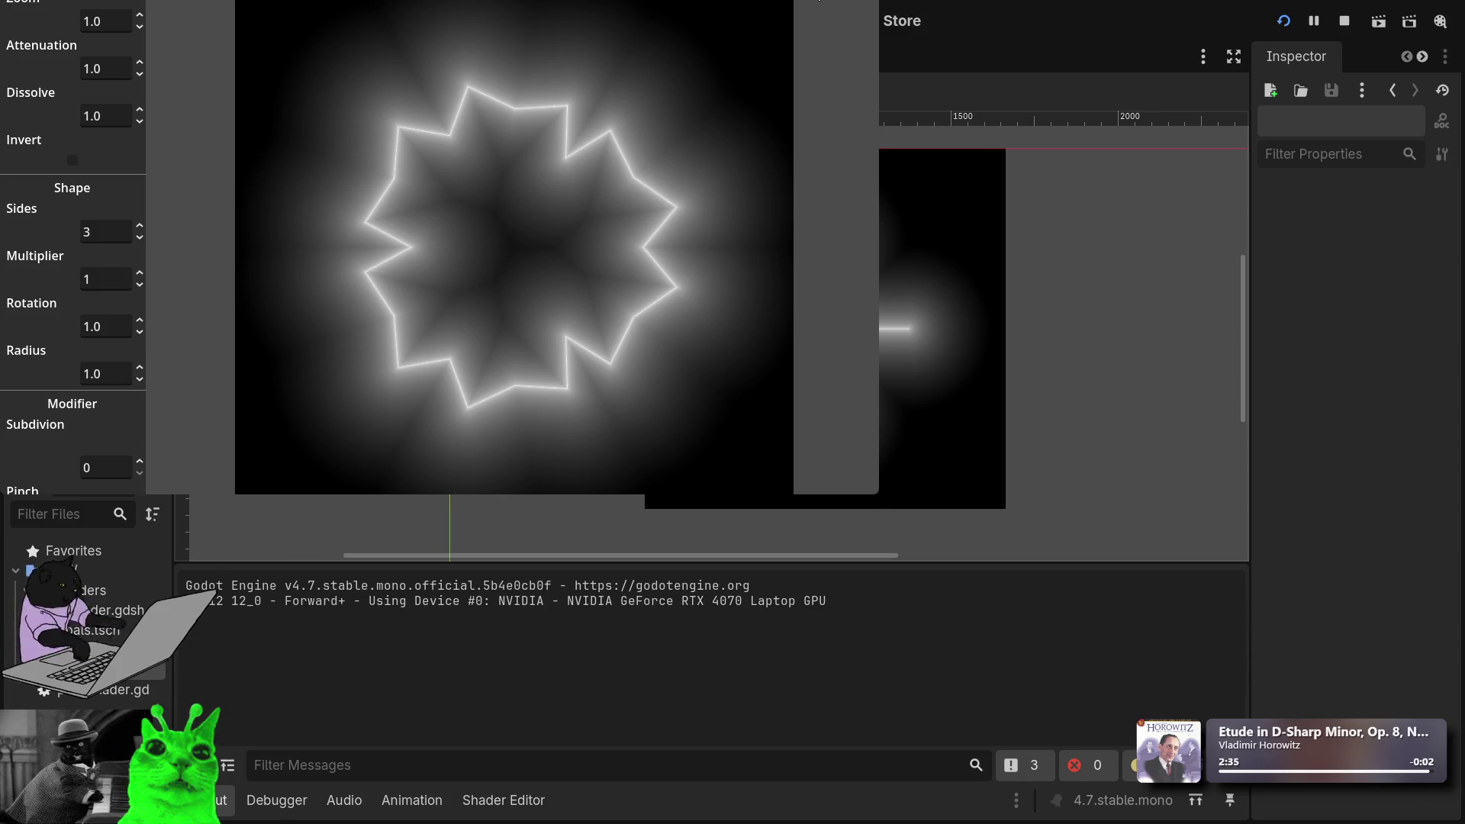
pyautogui.press('super+Up')
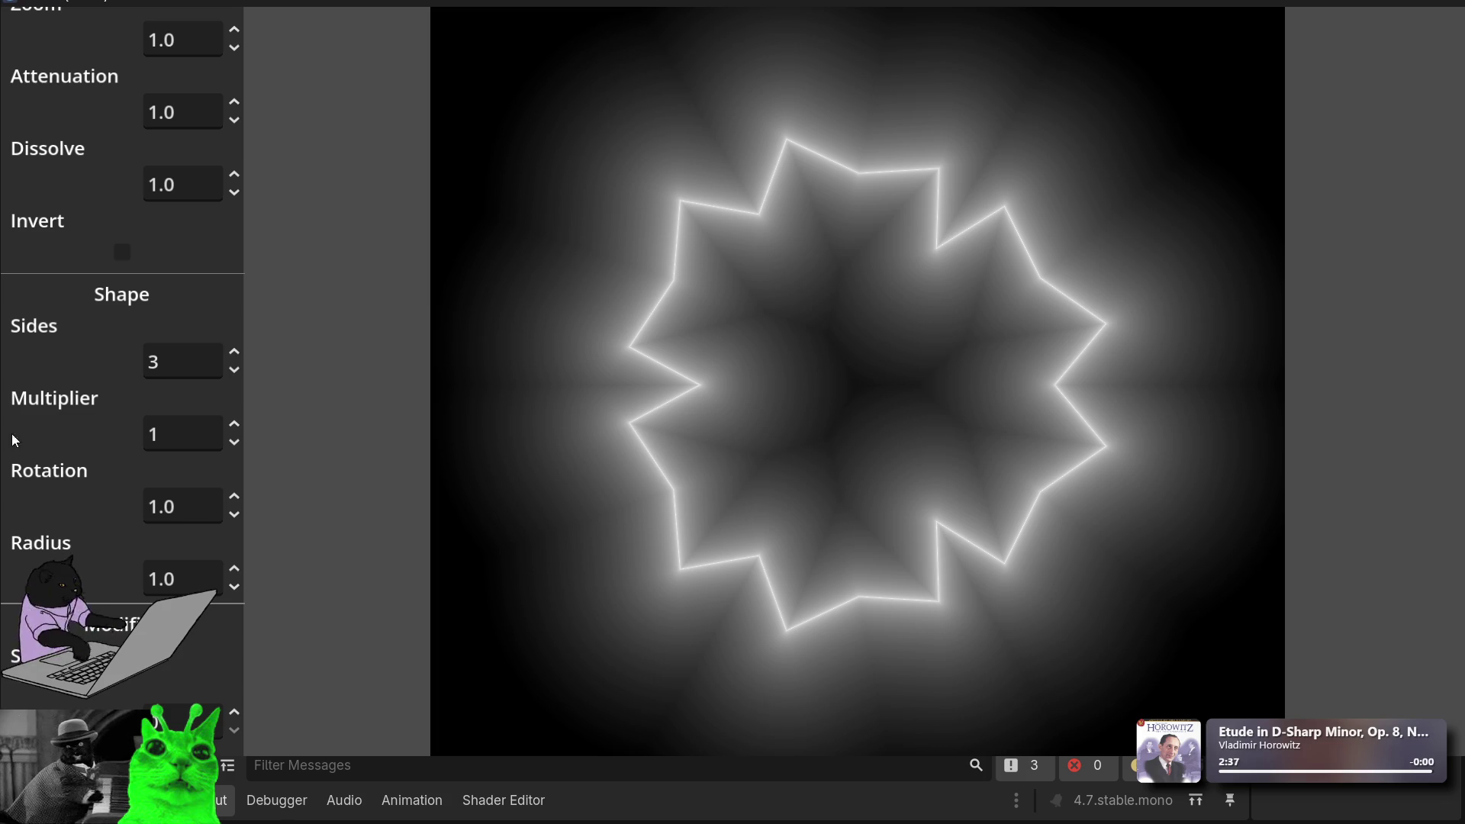
pyautogui.click(1445, 3)
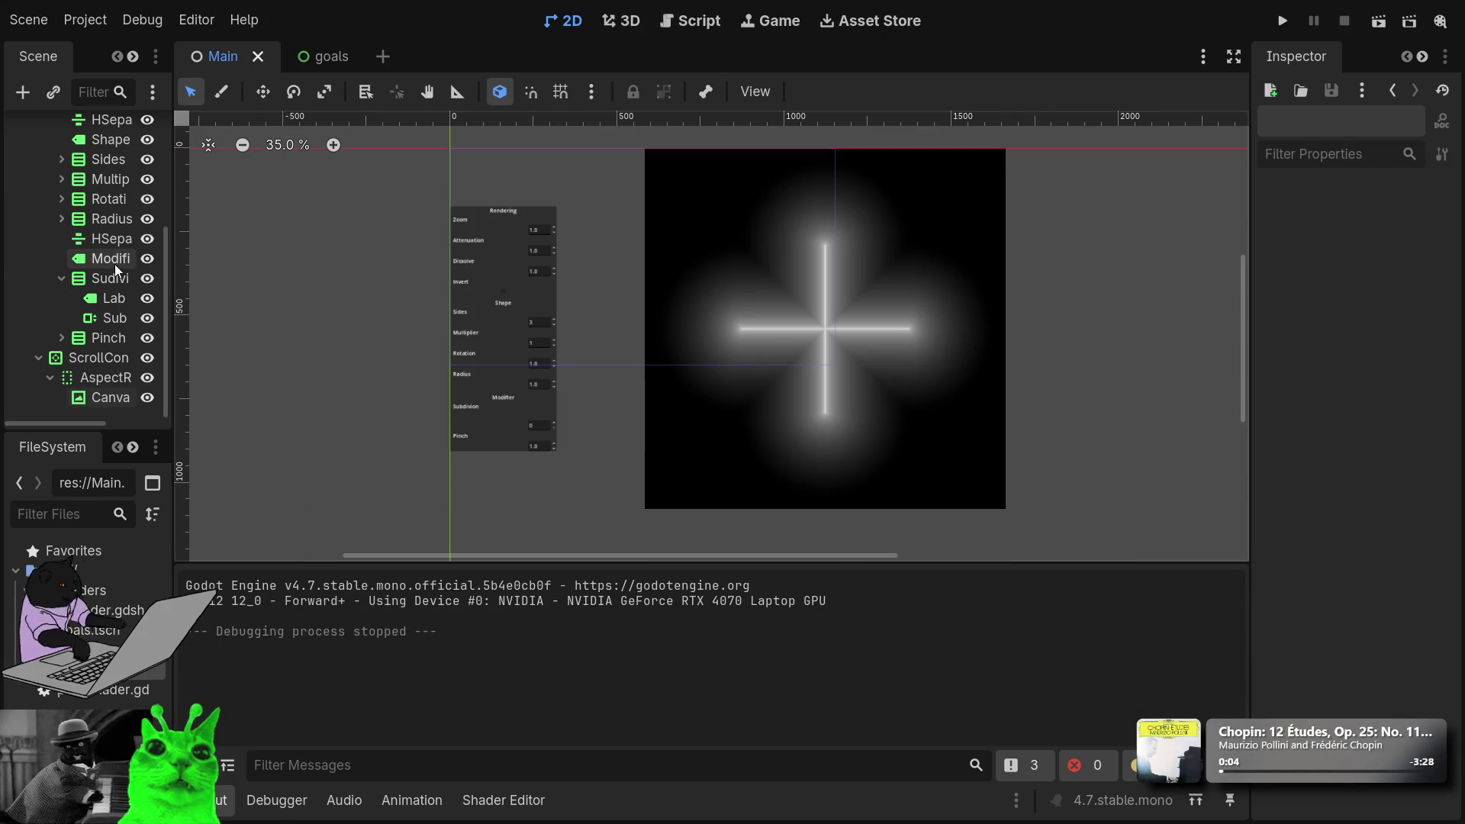
# Select the AspectRatioContainer and frame the menu and shader canvas in the 2D view.
pyautogui.scroll(1, 588, 323)
pyautogui.click(588, 322)
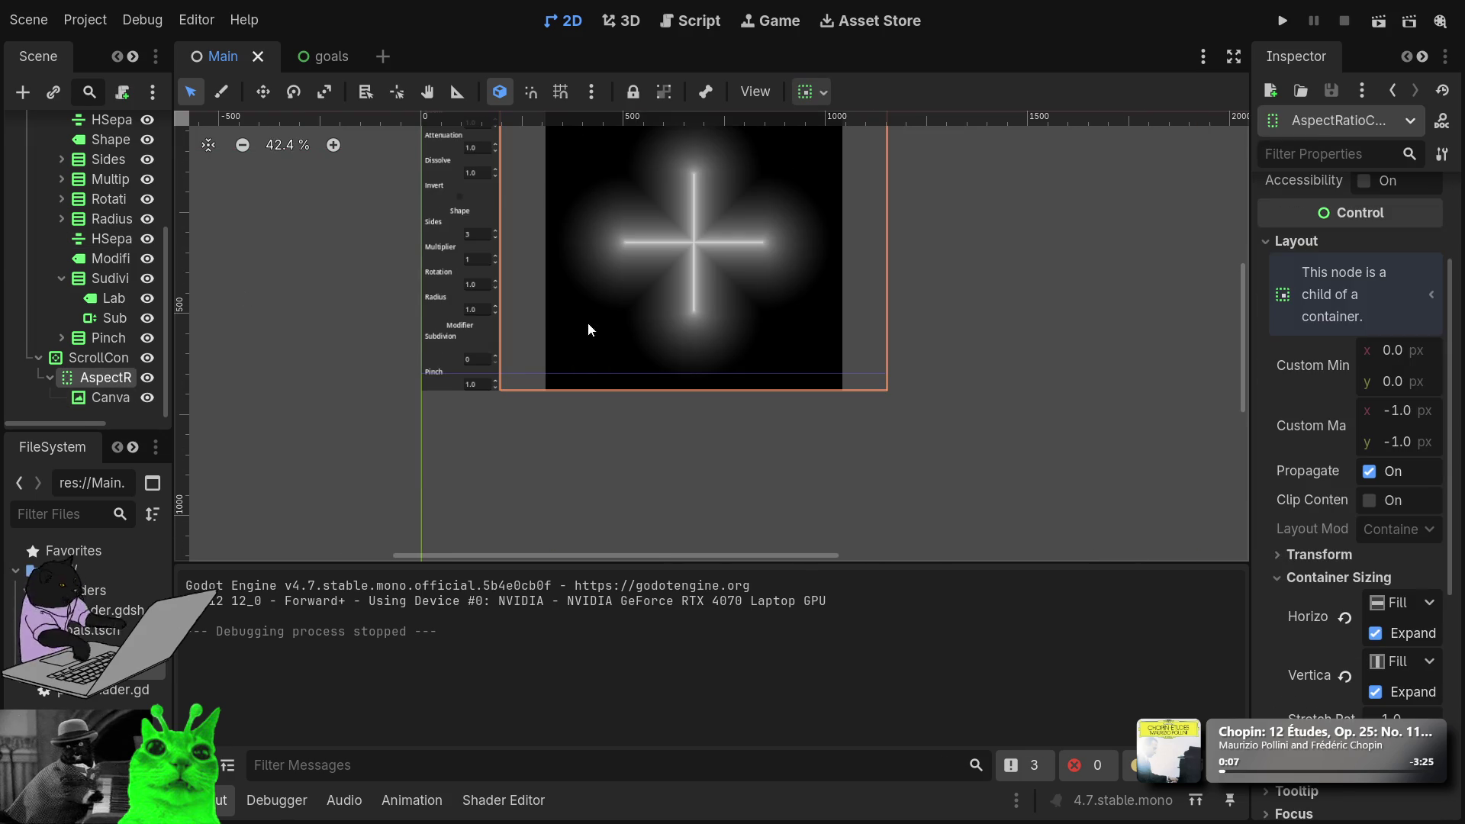
pyautogui.scroll(1, 905, 410)
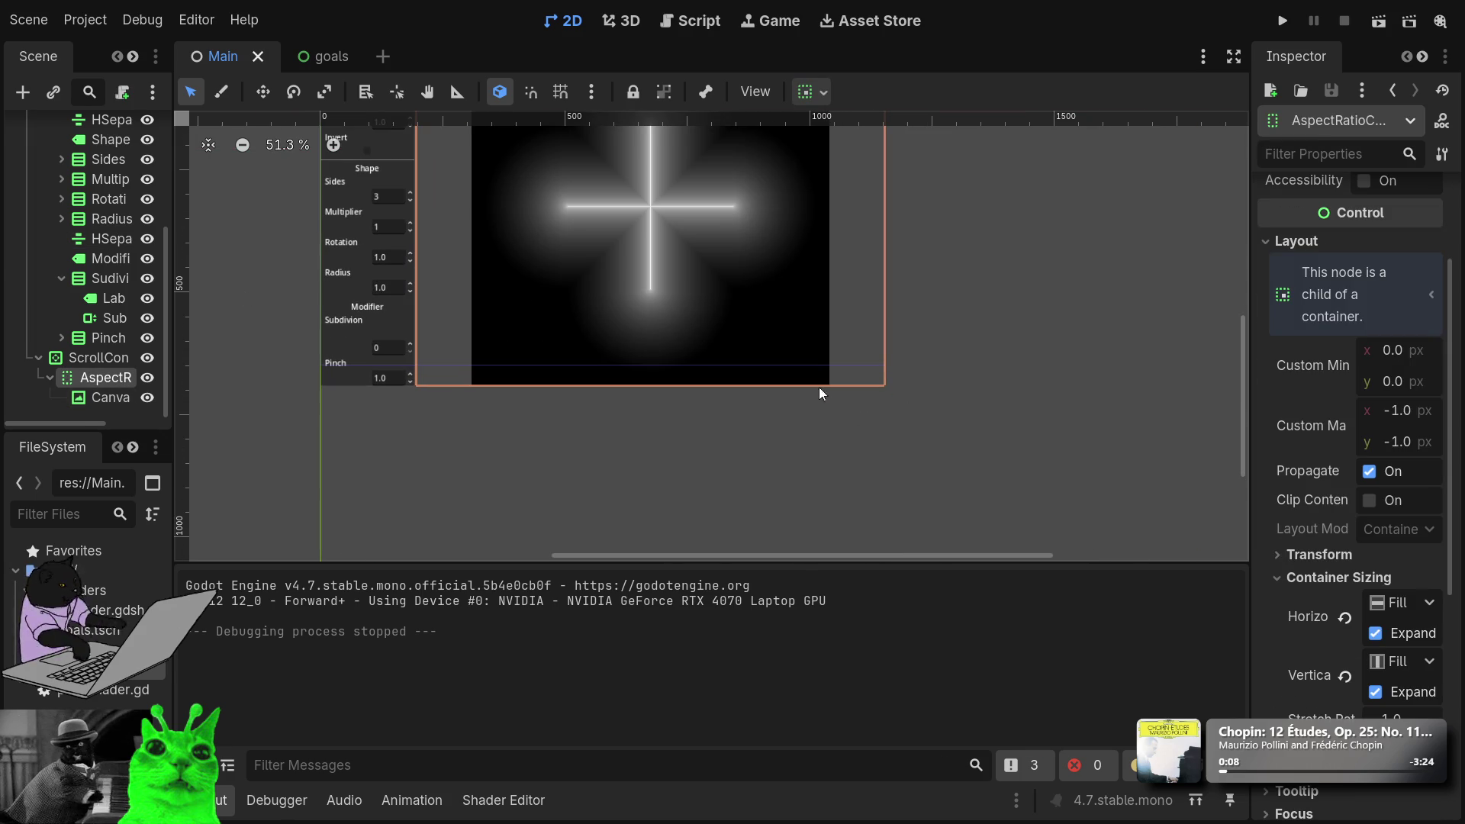
pyautogui.moveTo(238, 303)
pyautogui.mouseDown()
pyautogui.moveTo(235, 476)
pyautogui.moveTo(301, 435)
pyautogui.mouseUp()
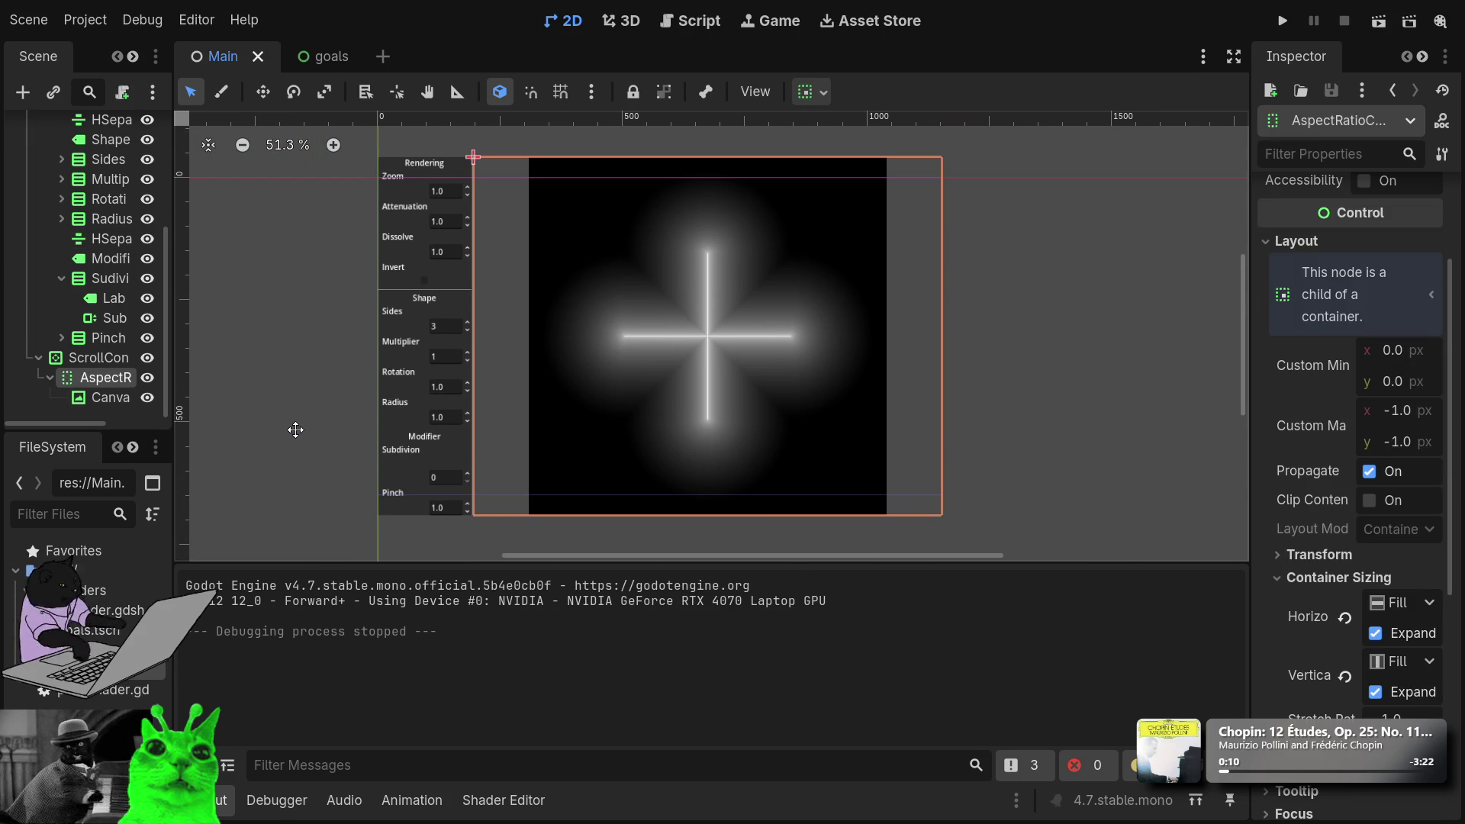
pyautogui.scroll(2, 111, 323)
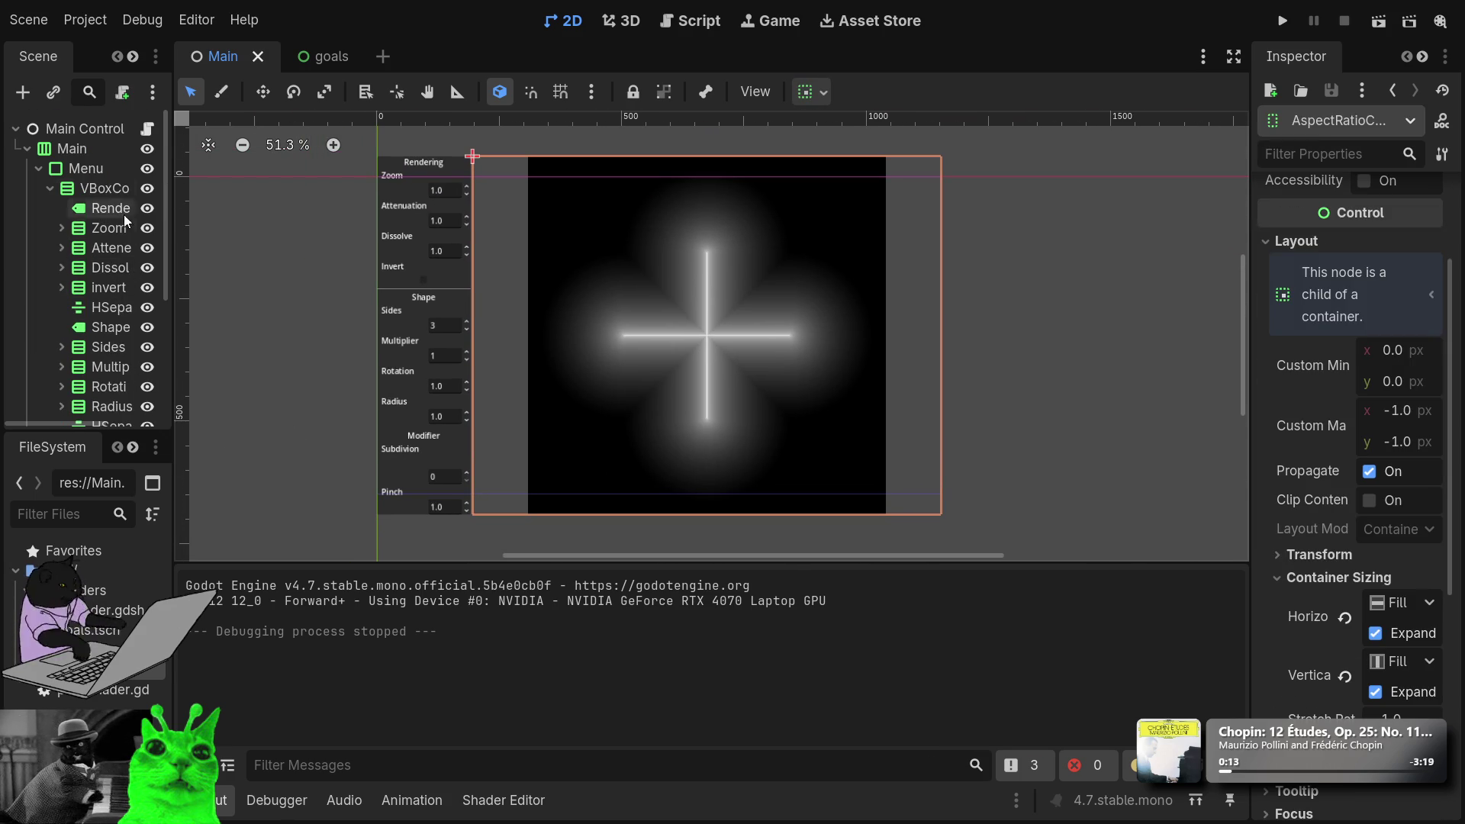
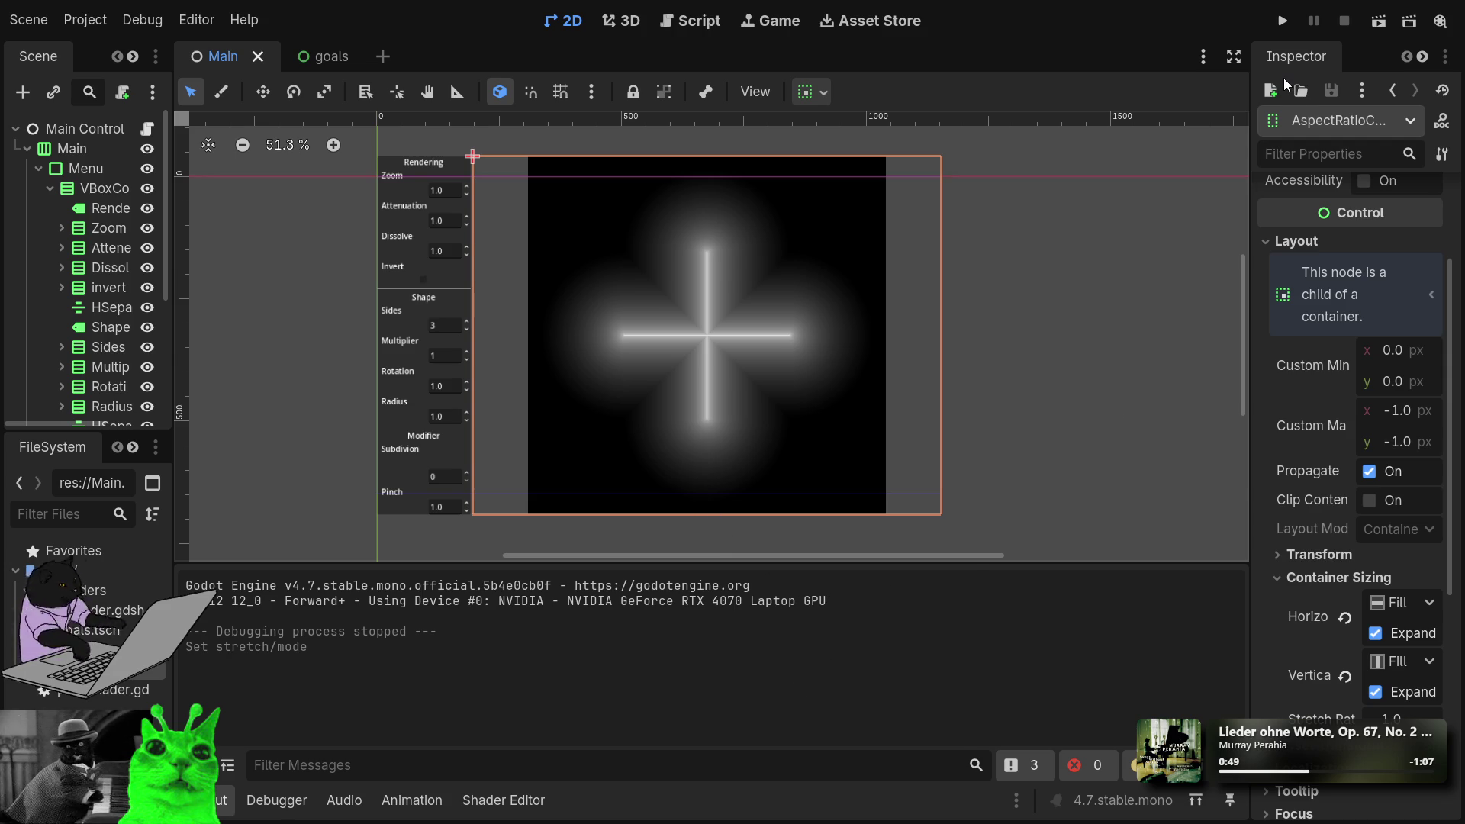
# Run the shader playground to preview the glowing cross, then stop it and return to the editor.
pyautogui.click(1288, 23)
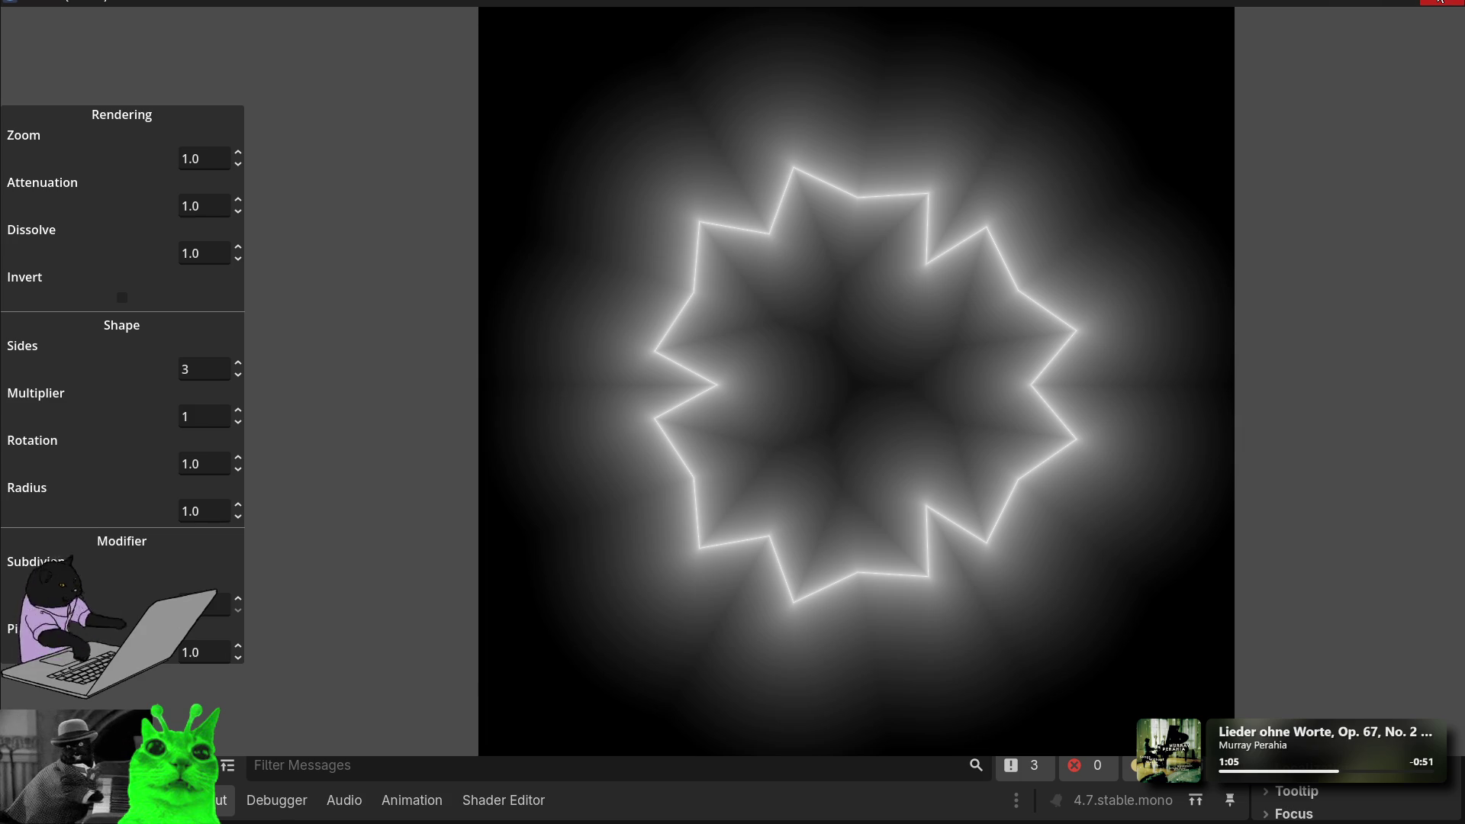
pyautogui.click(1440, 2)
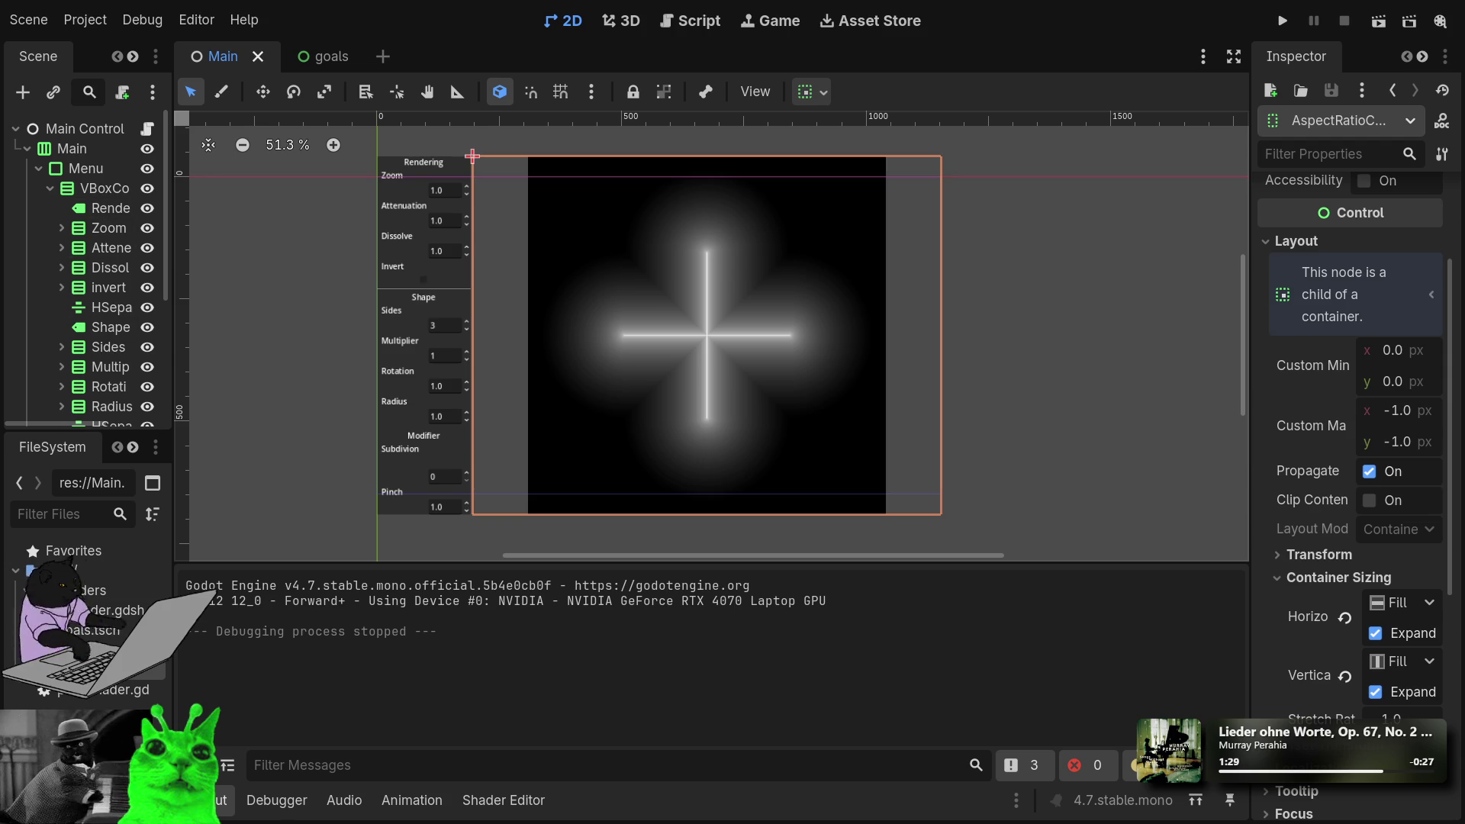
pyautogui.scroll(2, 600, 291)
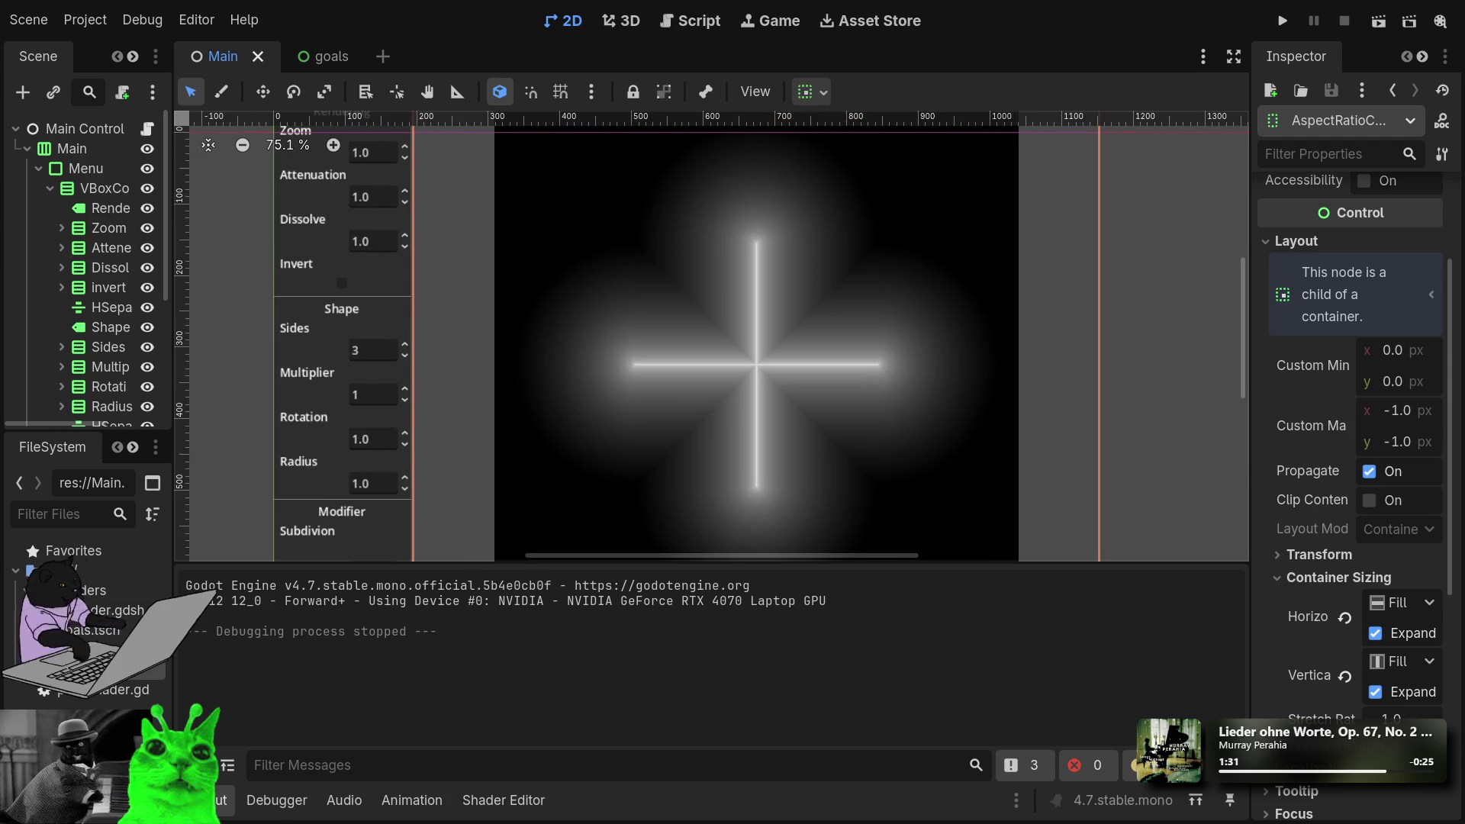
pyautogui.scroll(-1, 634, 305)
# Collapse the Menu node's children in the Scene dock.
pyautogui.scroll(3, 573, 415)
pyautogui.hscroll(-3, 573, 415)
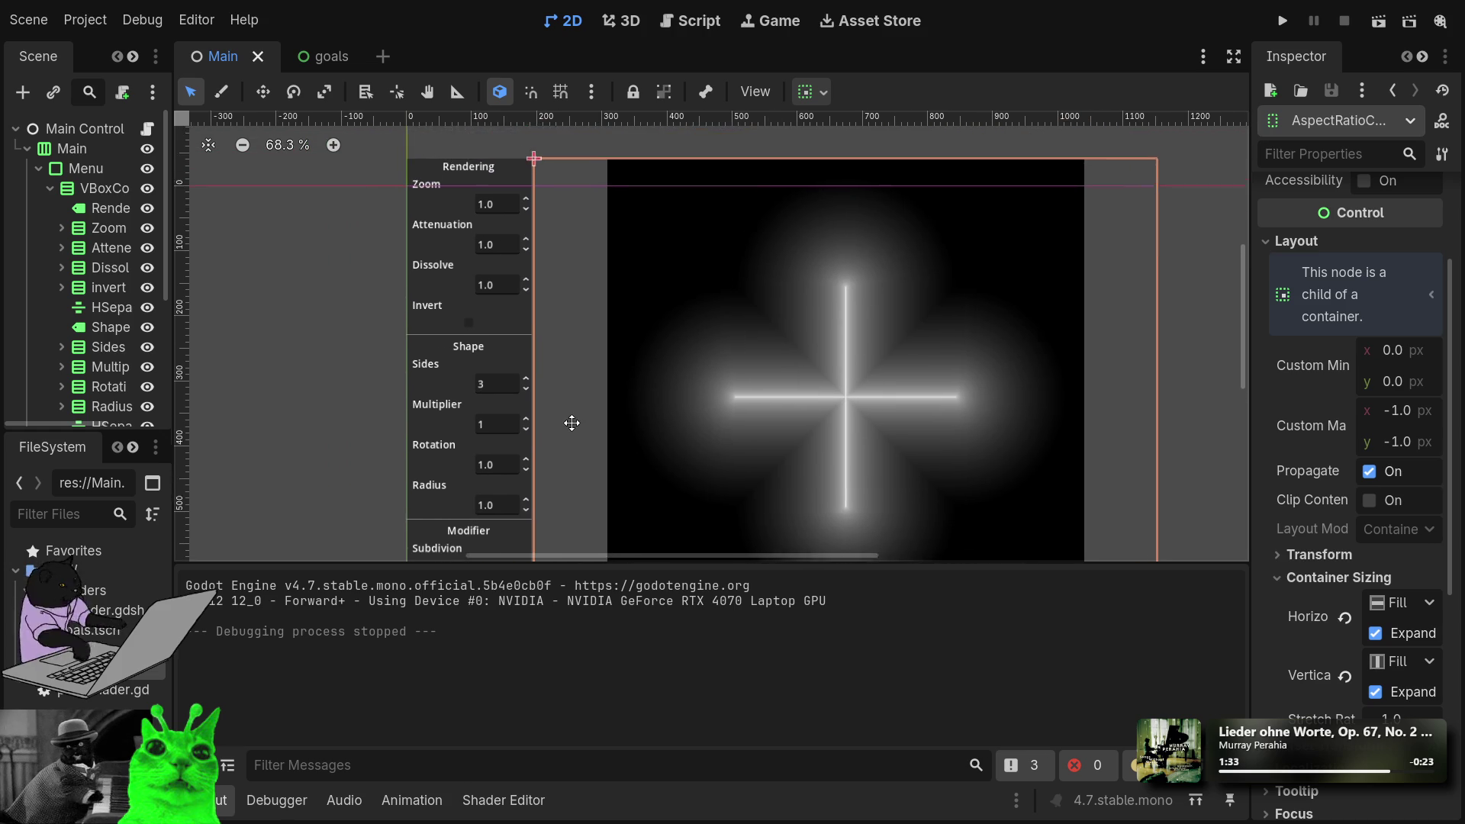
pyautogui.click(38, 165)
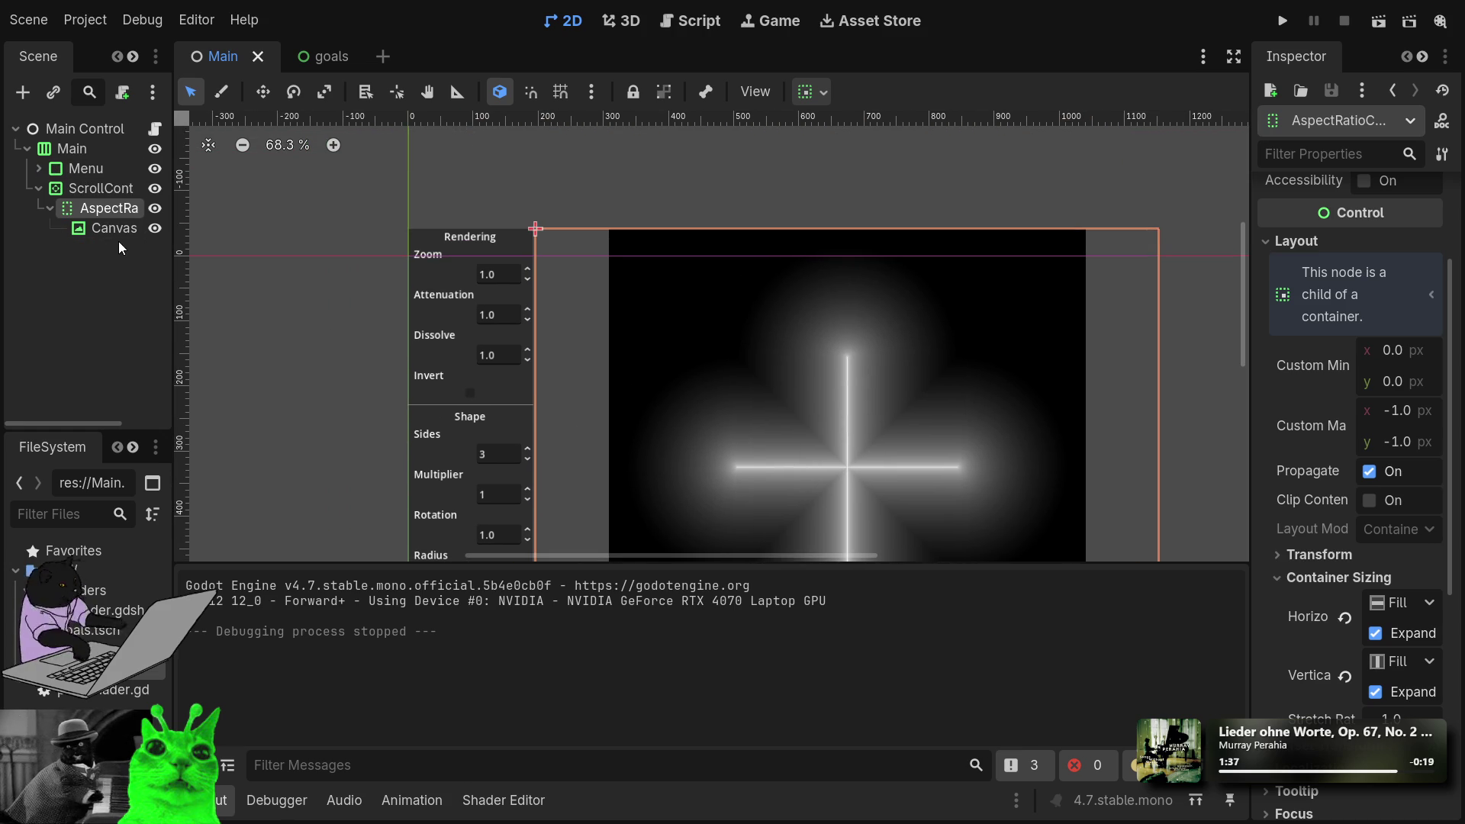
# Open Main Control's prot_shader.gd script and fold its config dictionary.
pyautogui.click(153, 130)
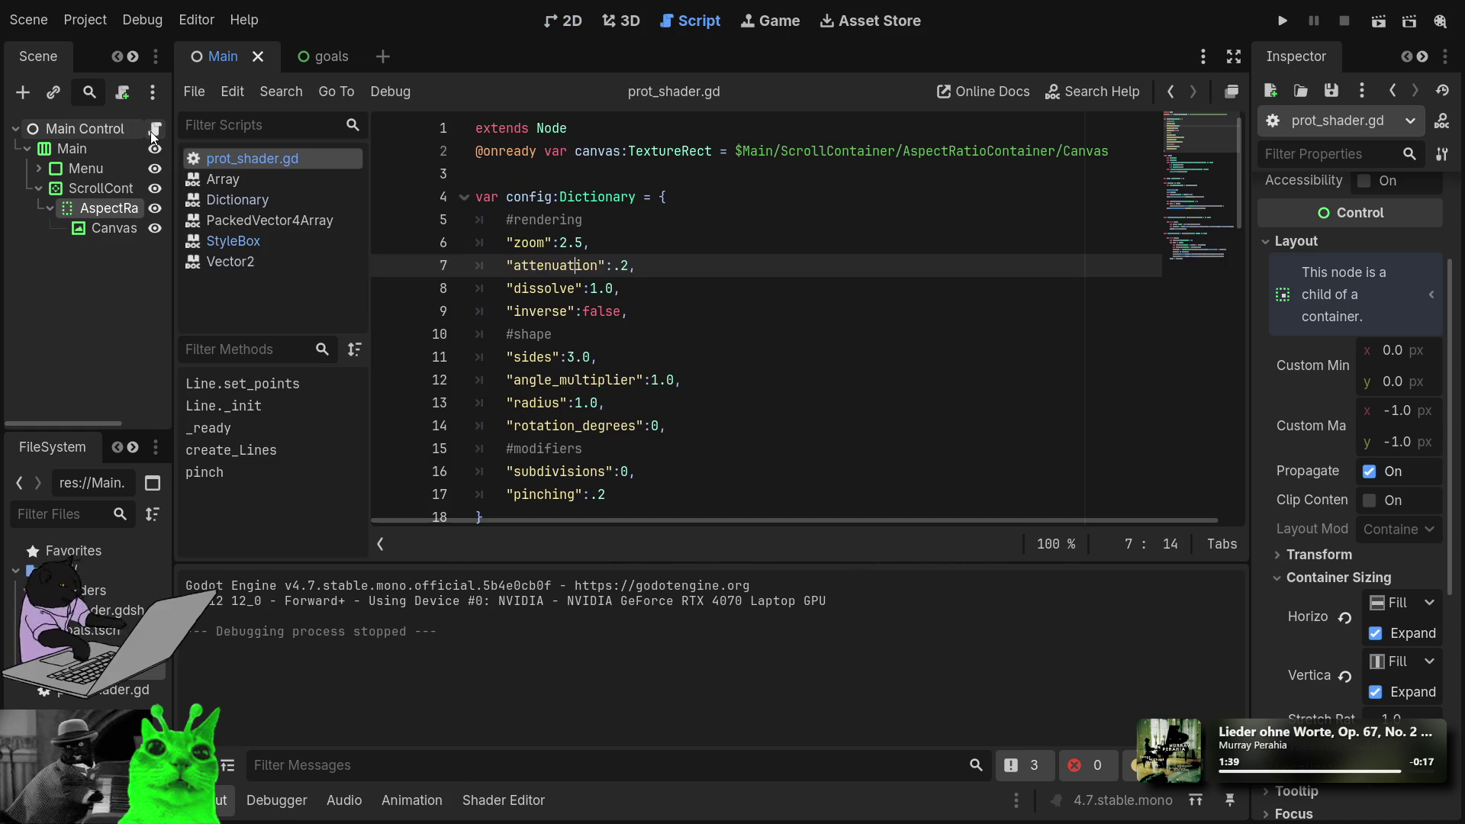
pyautogui.click(464, 198)
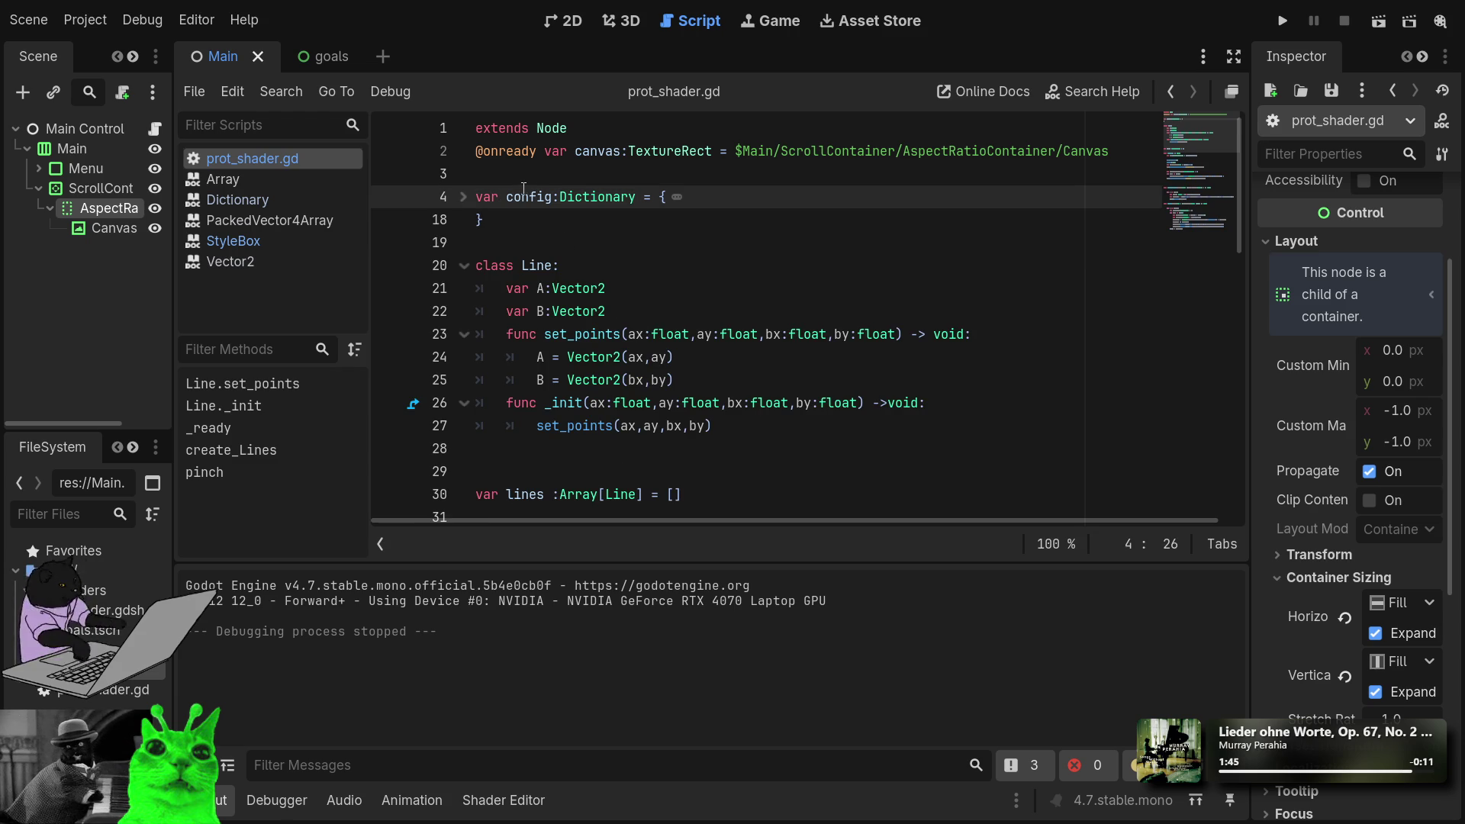
pyautogui.click(502, 196)
pyautogui.click(516, 230)
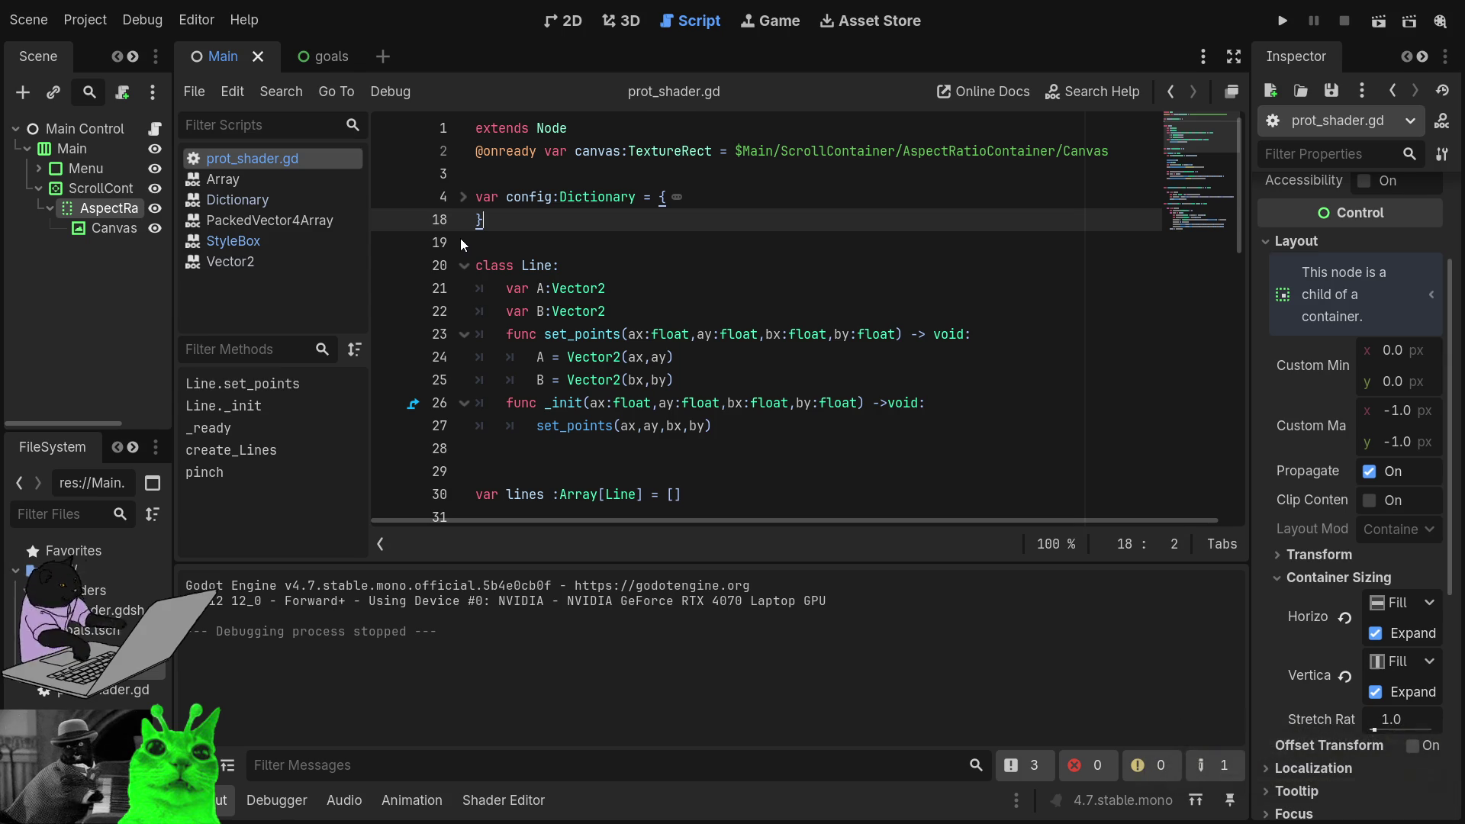
pyautogui.scroll(-6, 631, 335)
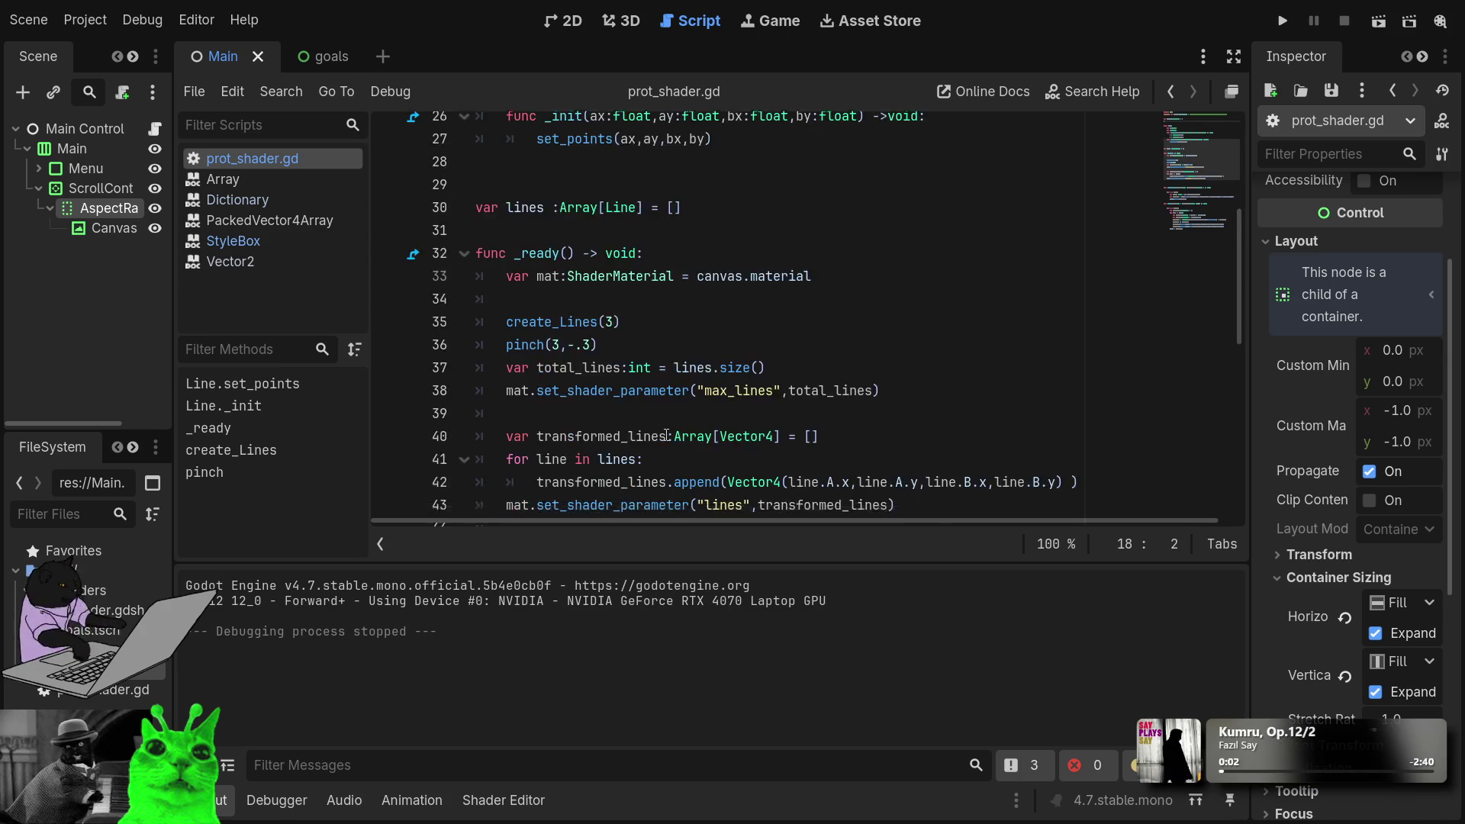
pyautogui.scroll(3, 622, 324)
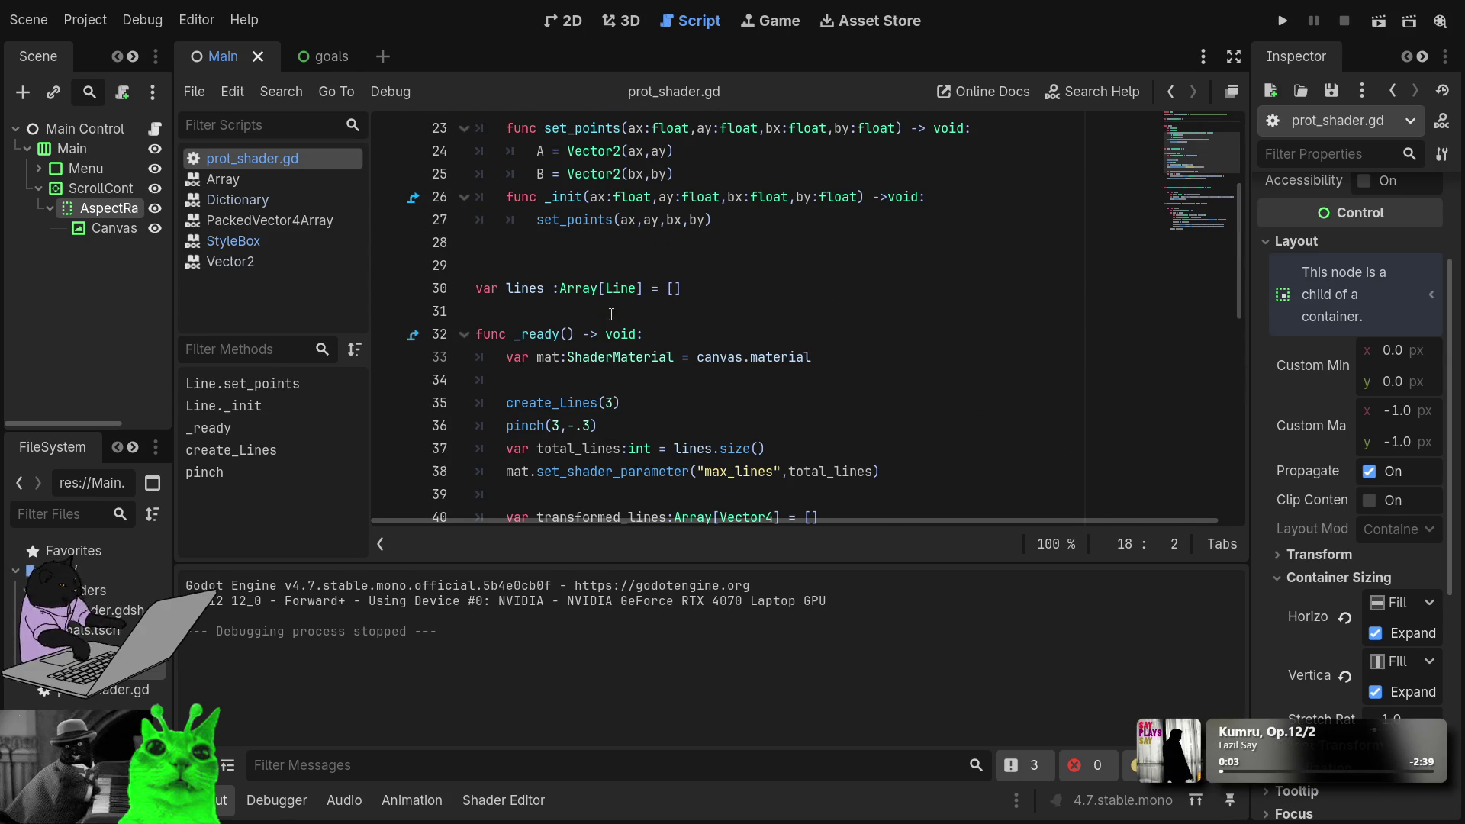
# Fold the _ready, create_Lines and Line class blocks.
pyautogui.click(462, 335)
pyautogui.click(460, 438)
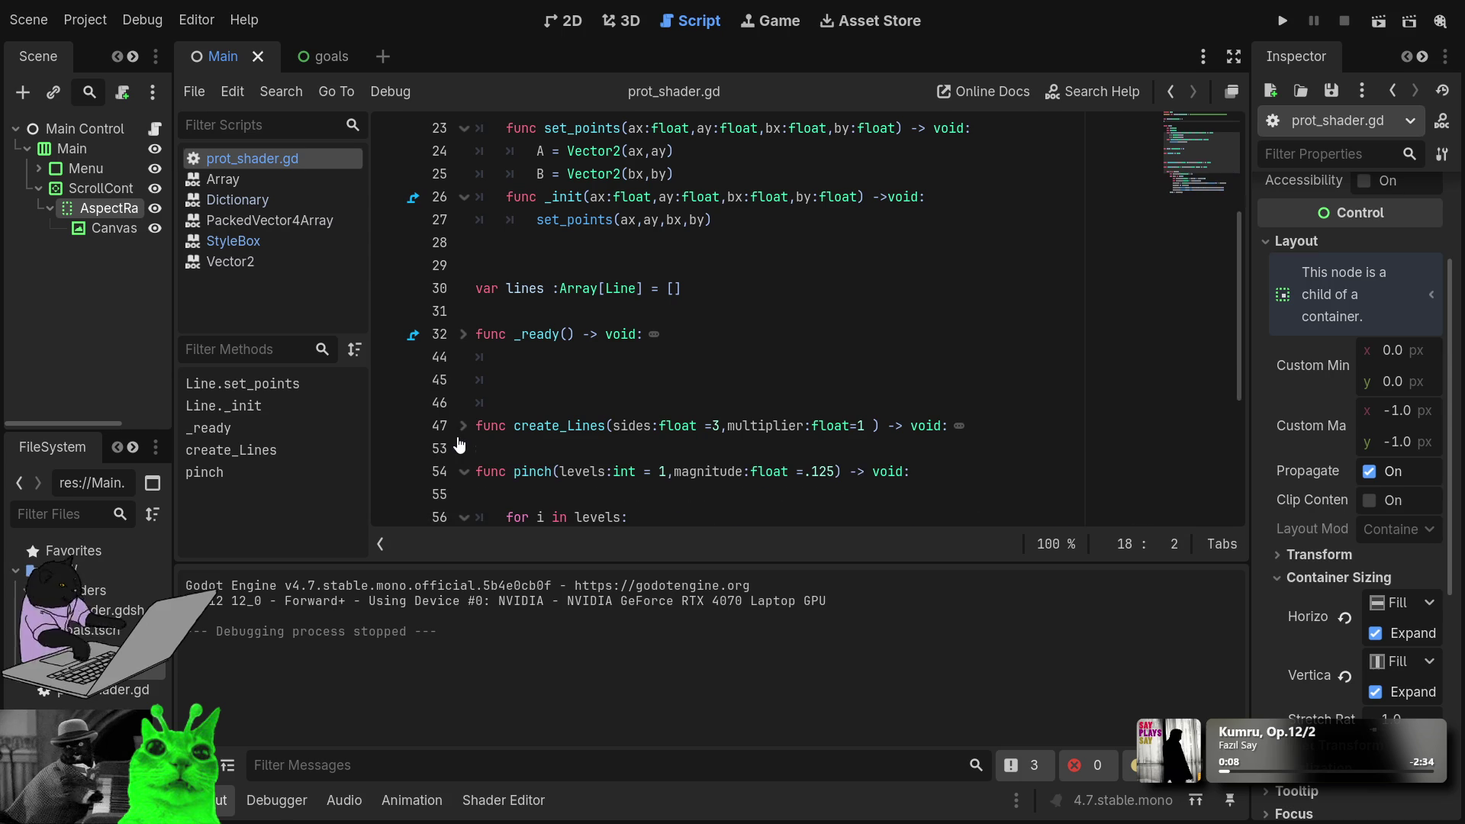
pyautogui.scroll(2, 514, 352)
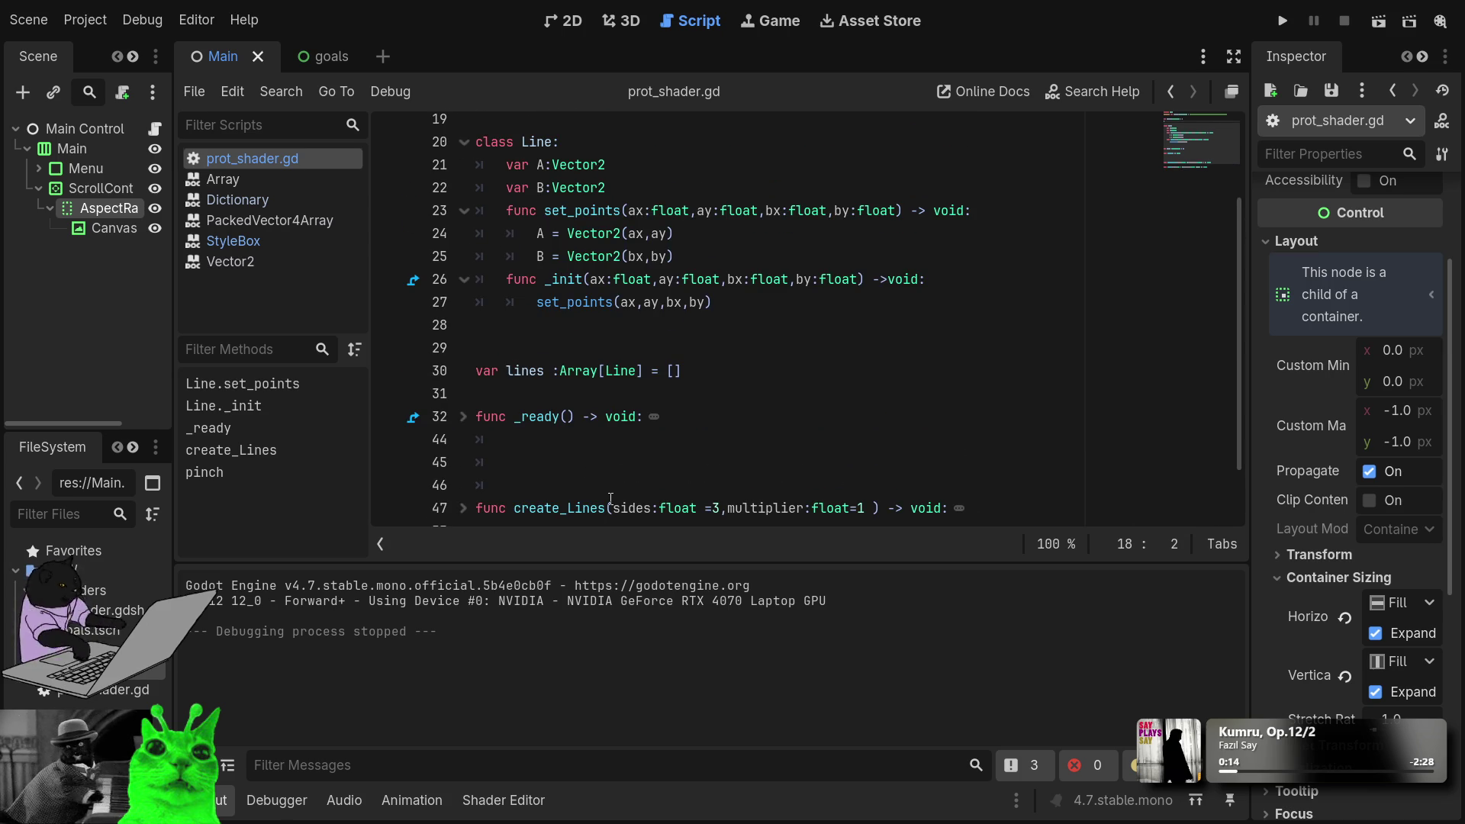
pyautogui.scroll(1, 611, 458)
pyautogui.click(463, 210)
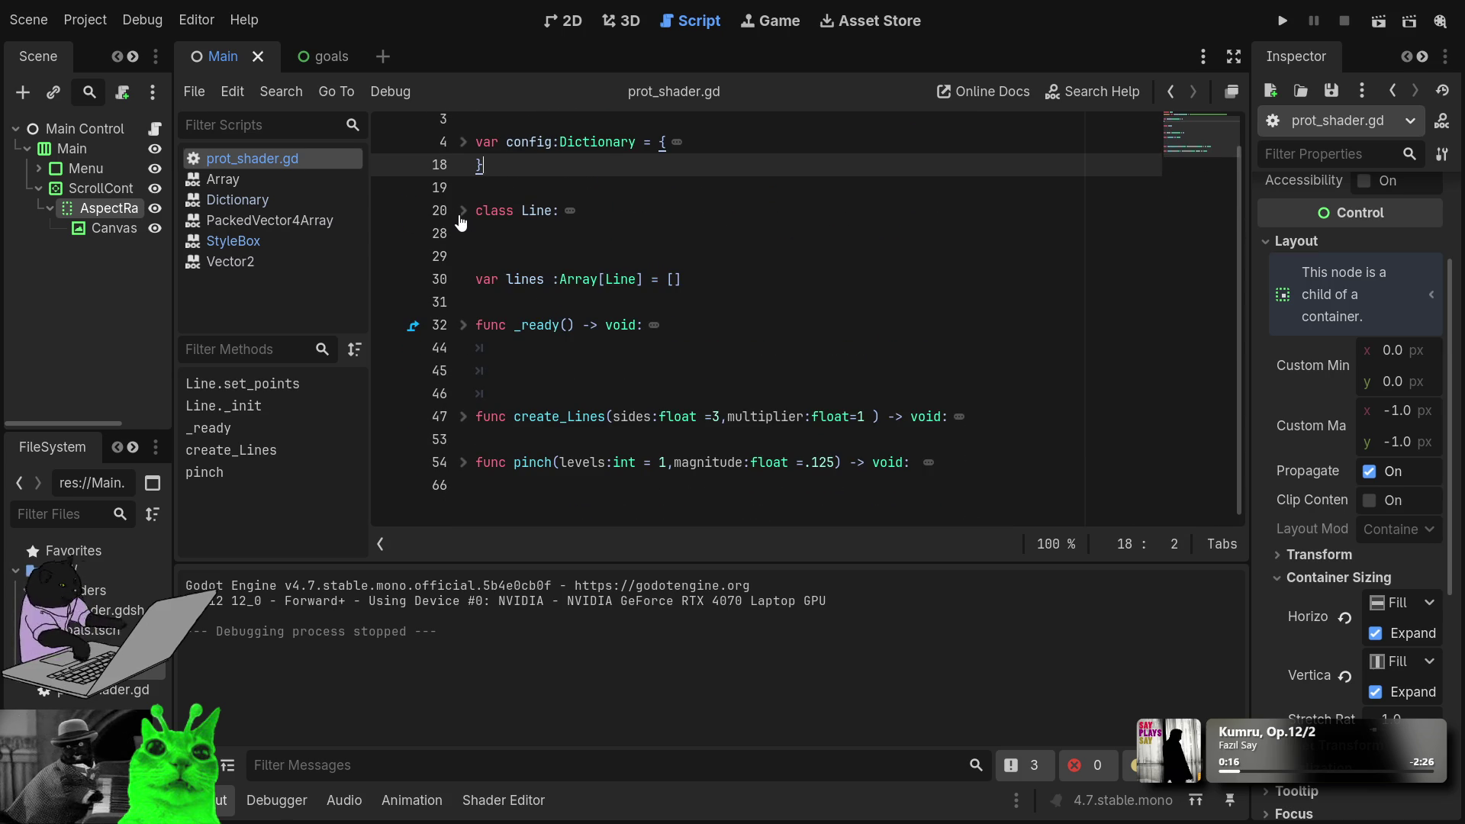
# Review the config values (zoom 2.5, attenuation .2, sides 3.0, pinching .2) and Menu's controls, then refold config.
pyautogui.click(456, 142)
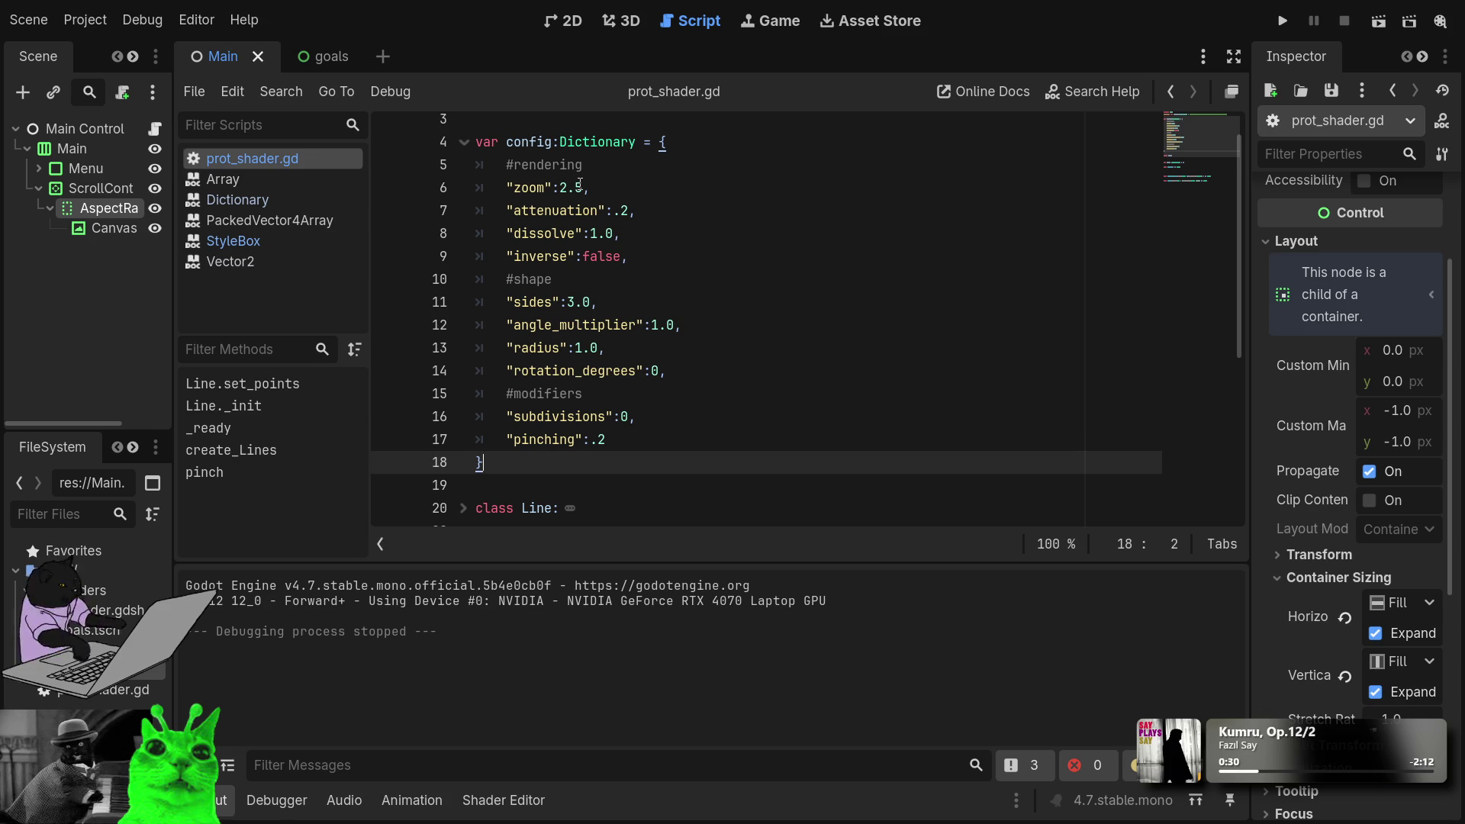
pyautogui.click(38, 166)
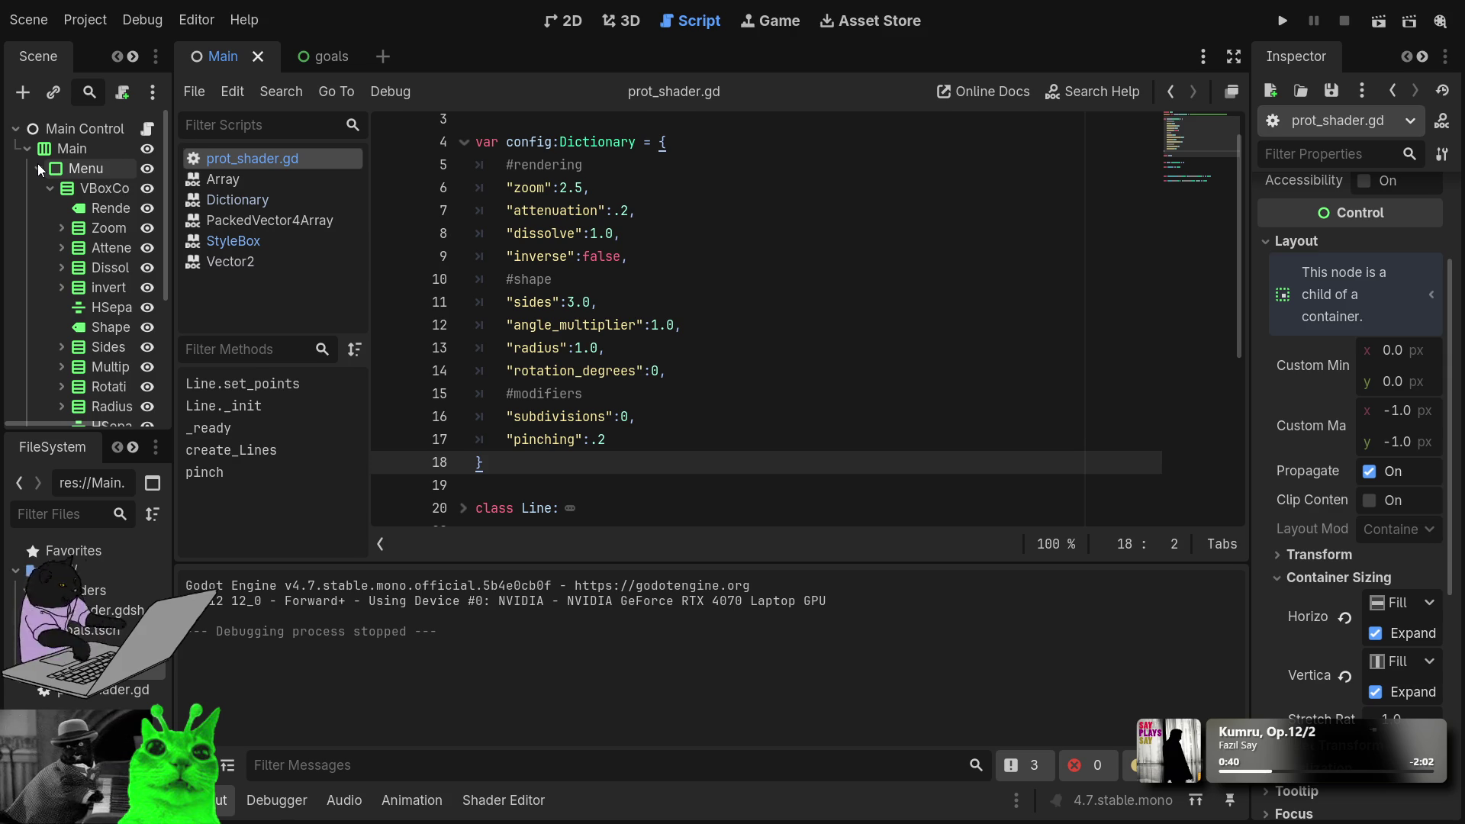
pyautogui.click(38, 167)
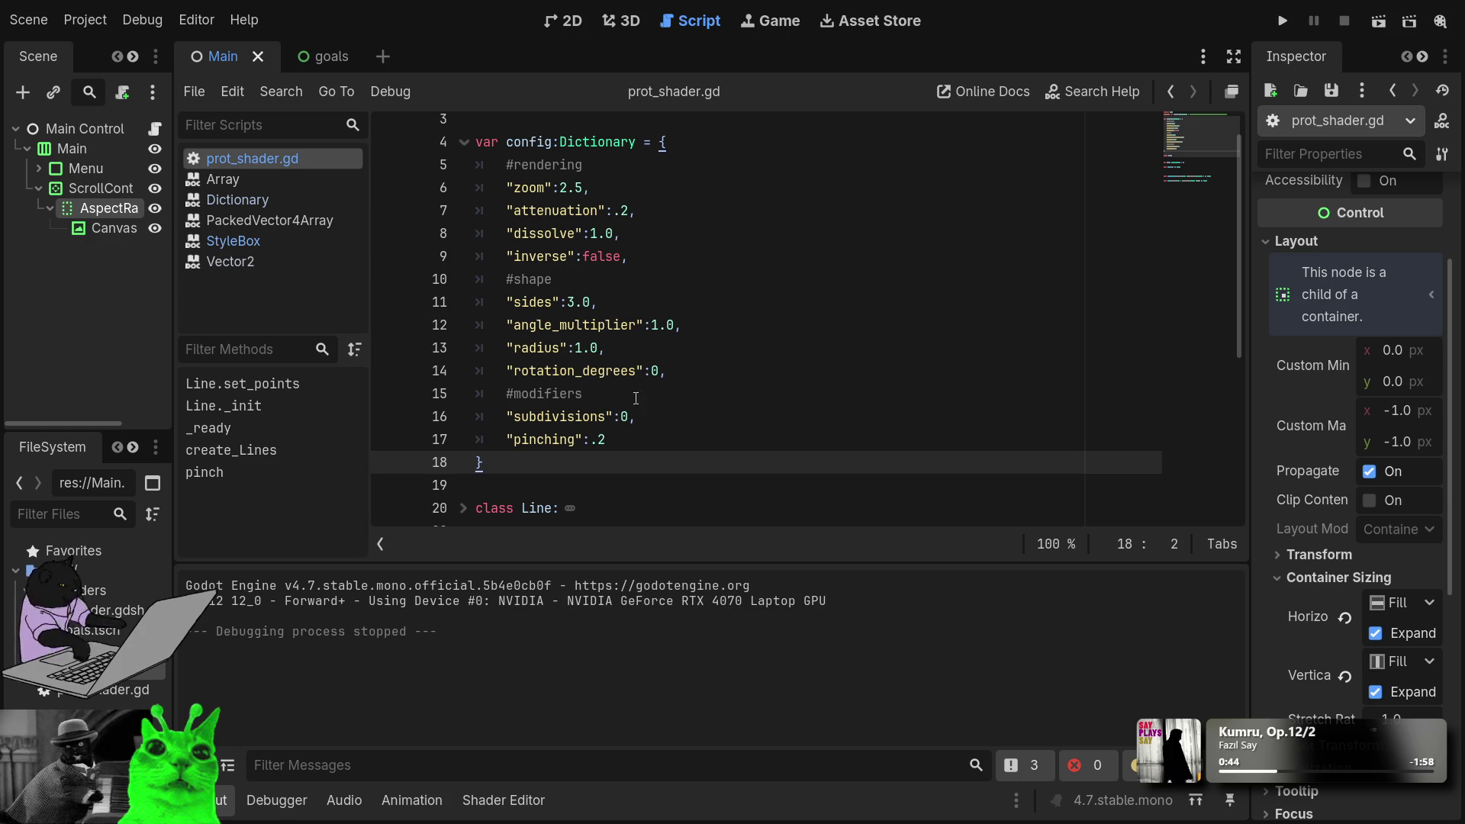
pyautogui.scroll(-1, 626, 450)
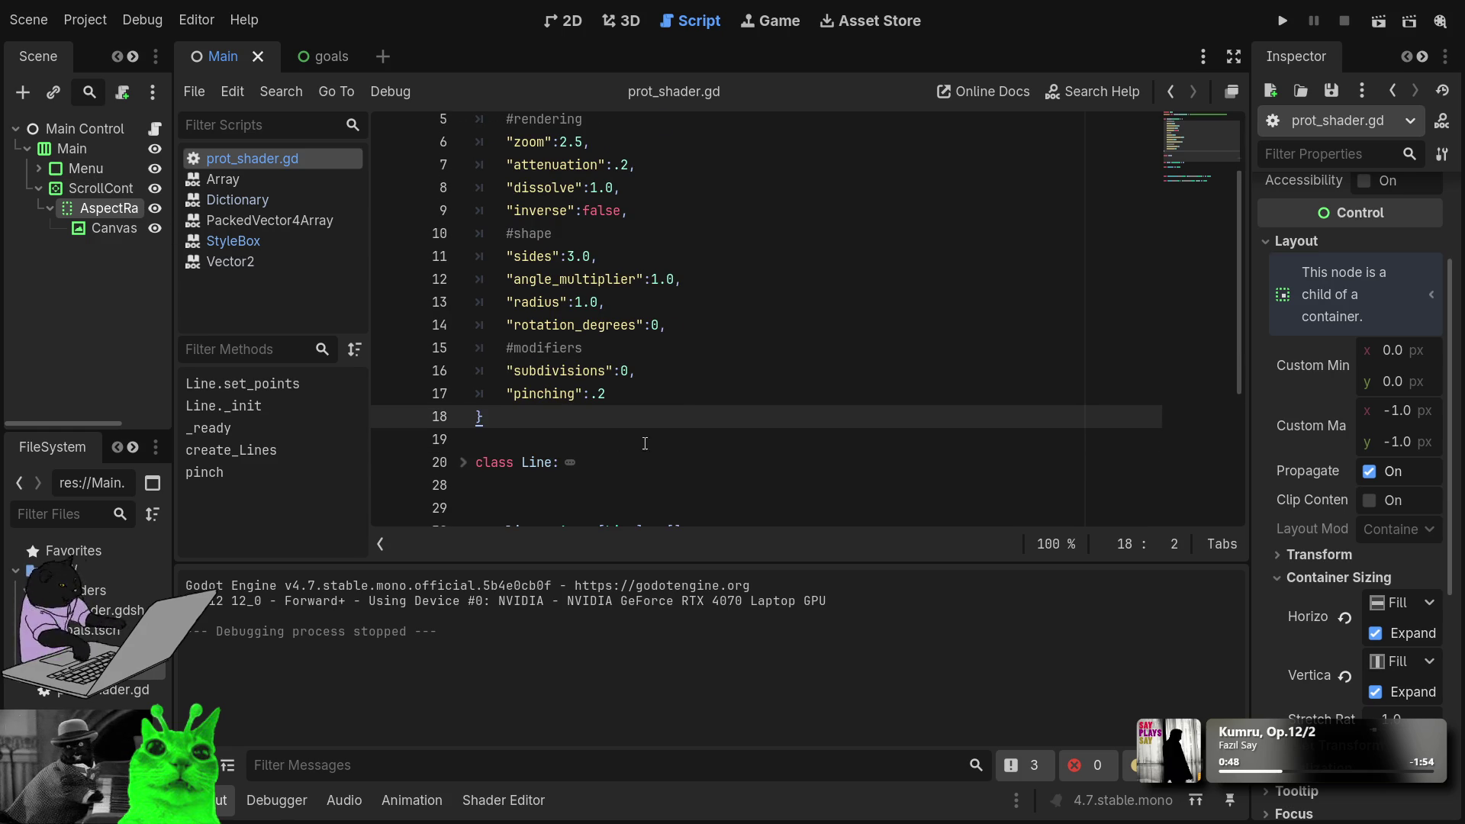
pyautogui.scroll(2, 637, 457)
pyautogui.click(463, 197)
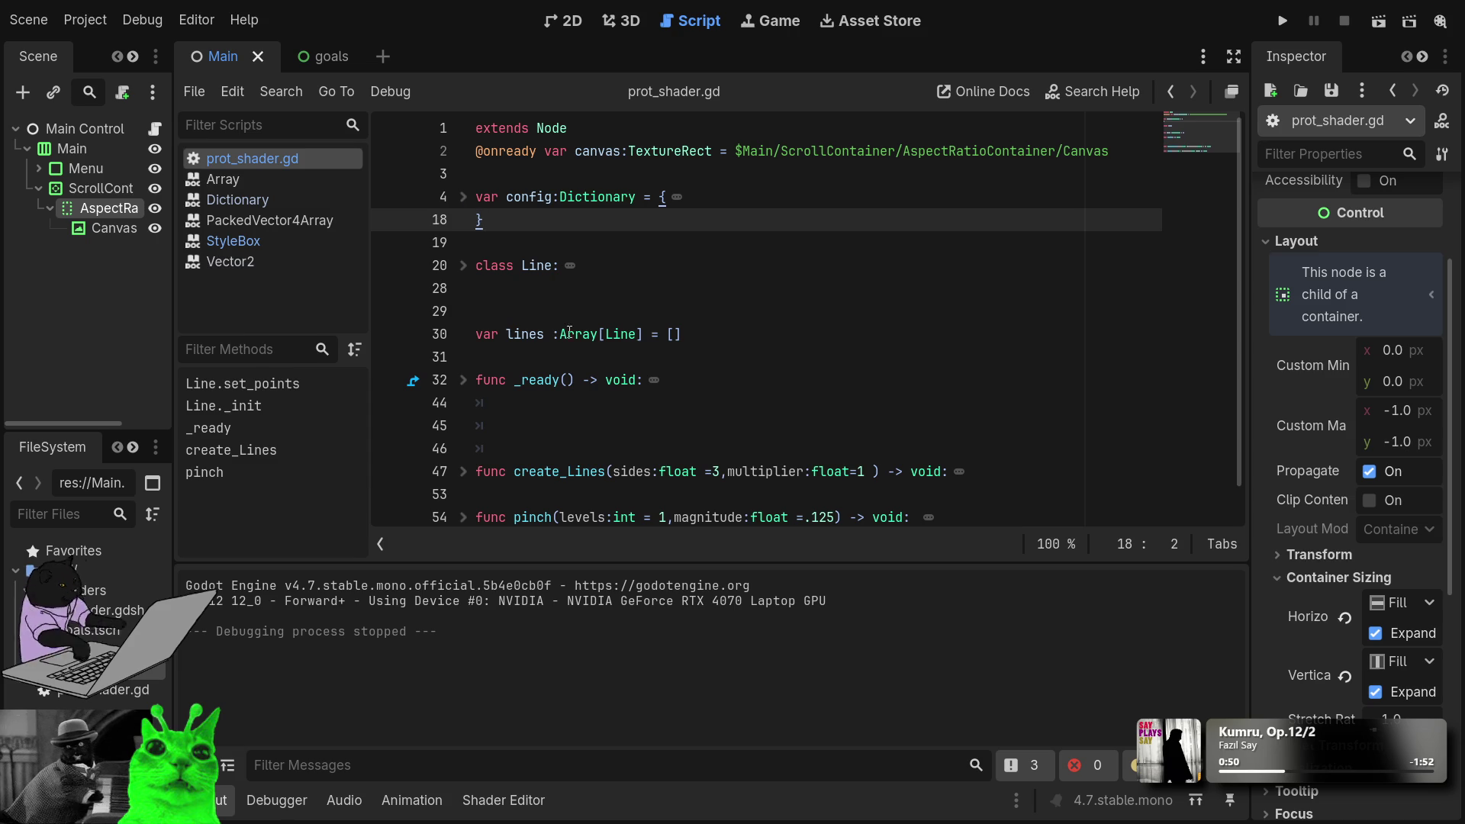
# Check the Line class and delete the extra blank line above the var lines.
pyautogui.click(522, 201)
pyautogui.press('Down')
pyautogui.press('Down')
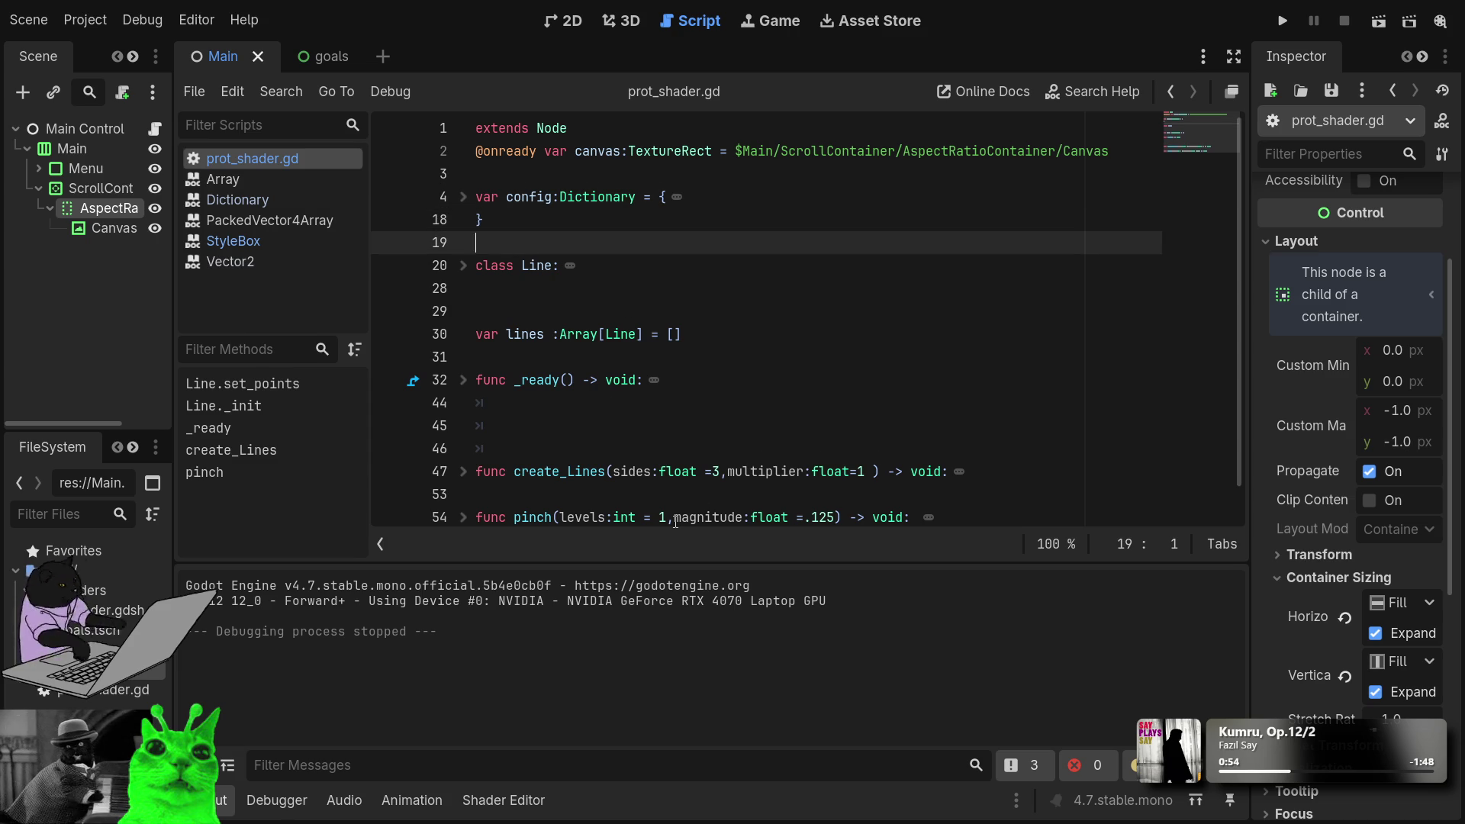
pyautogui.click(462, 267)
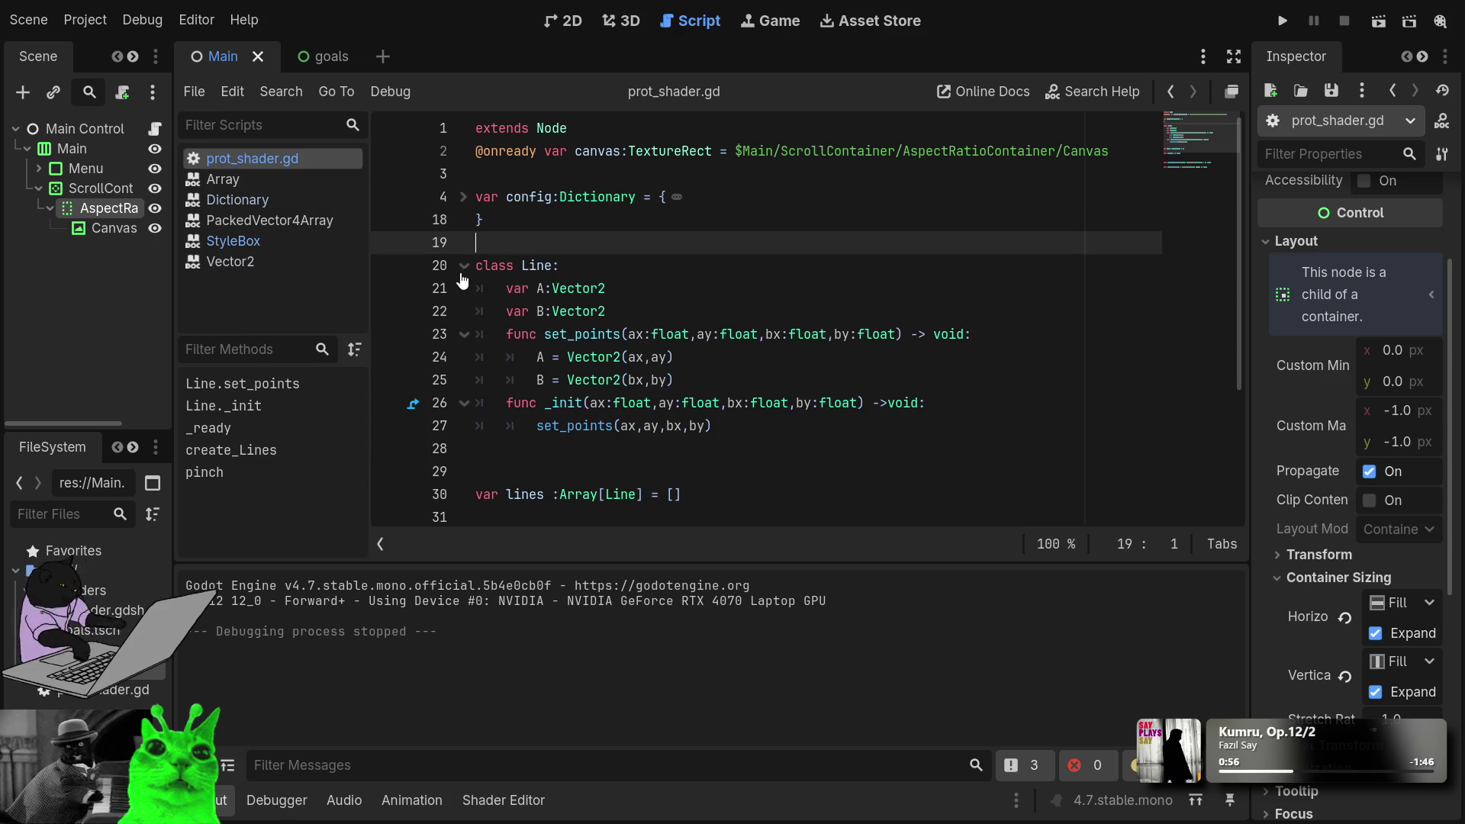
pyautogui.click(463, 267)
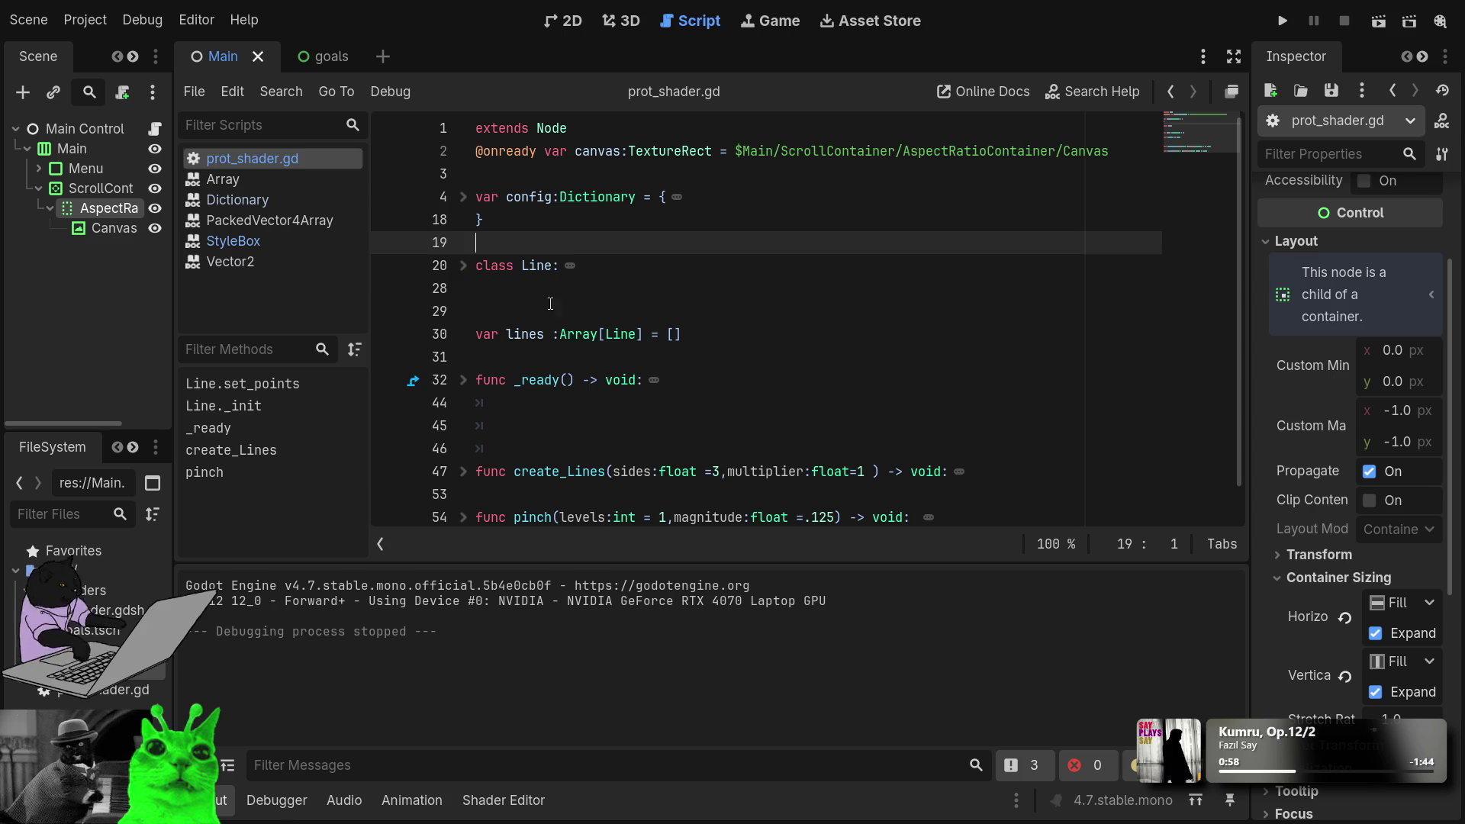
pyautogui.click(477, 335)
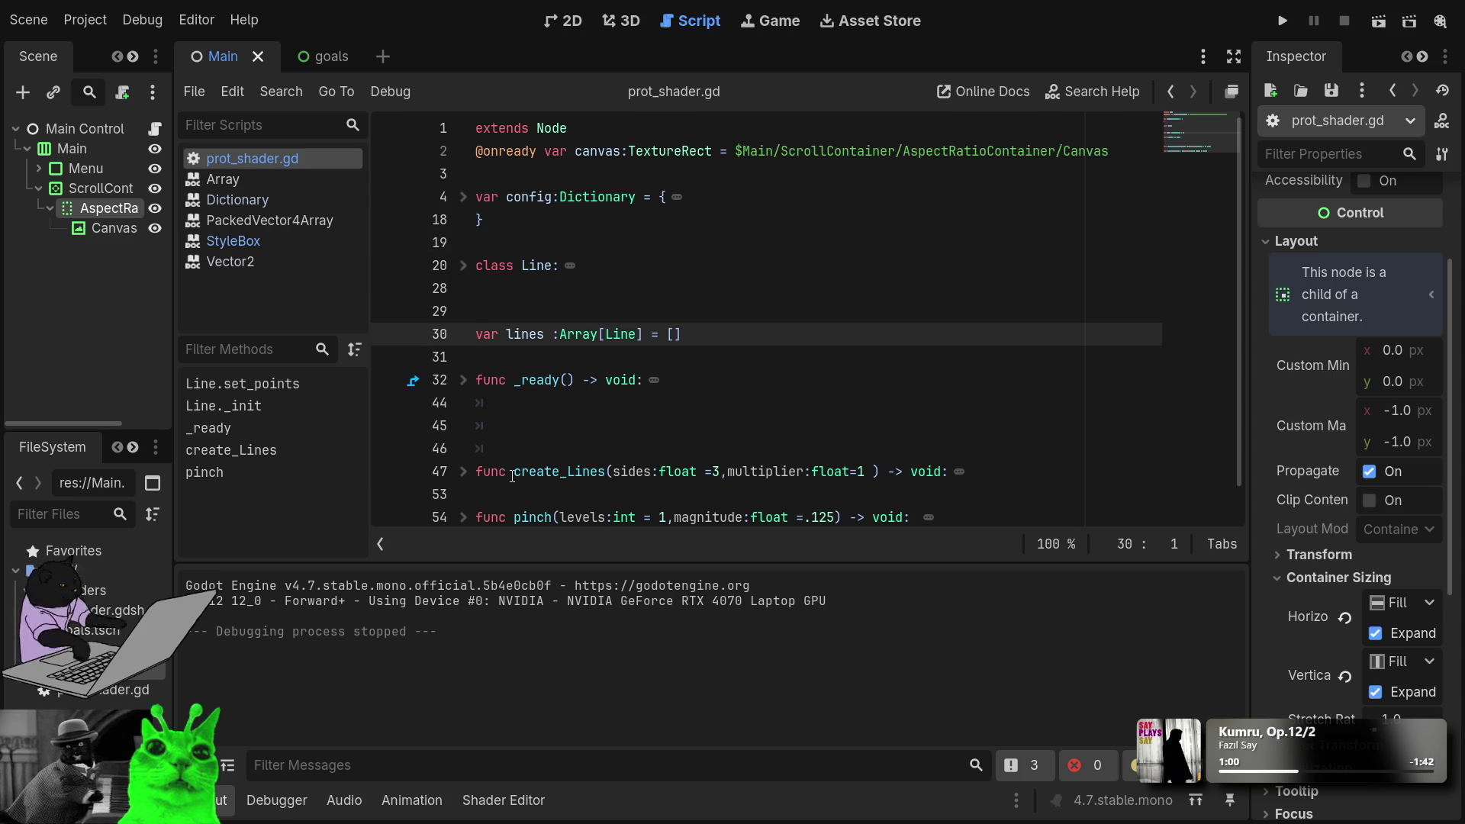
pyautogui.press('BackSpace')
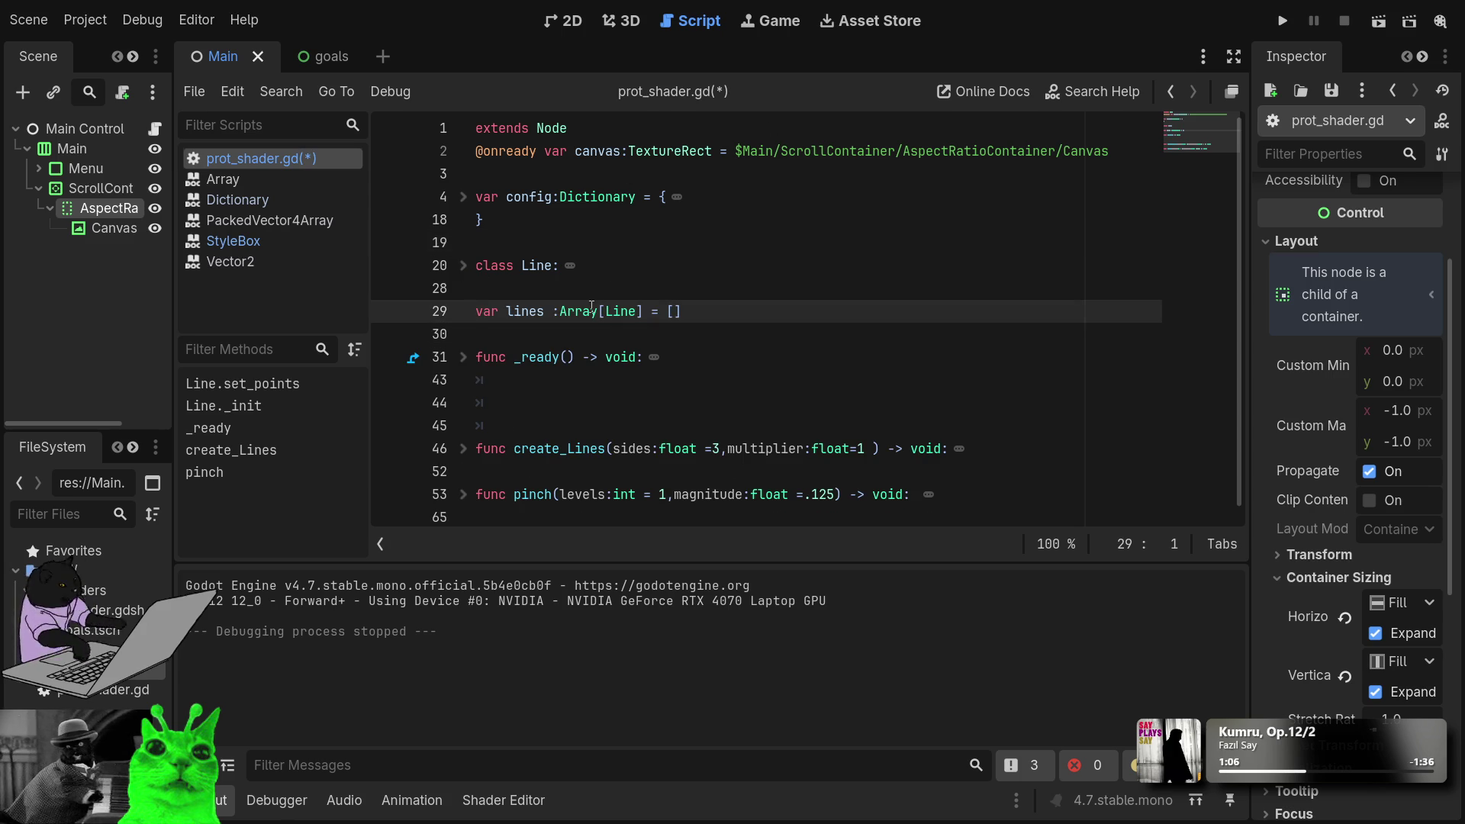
pyautogui.click(550, 336)
pyautogui.press('Up')
pyautogui.press('Up')
pyautogui.press('Up')
pyautogui.press('Return')
pyautogui.press('Up')
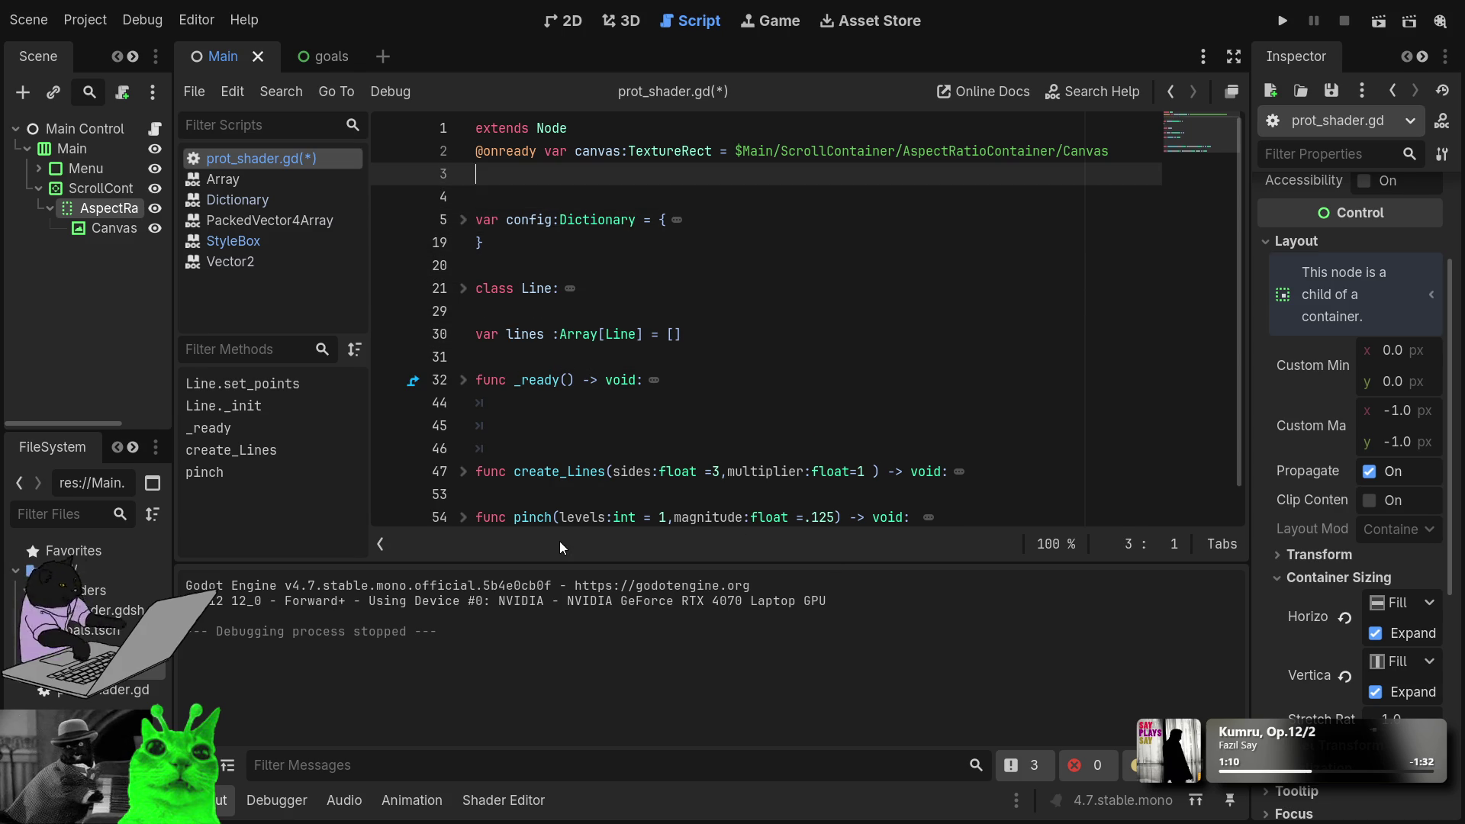
pyautogui.write('@expo')
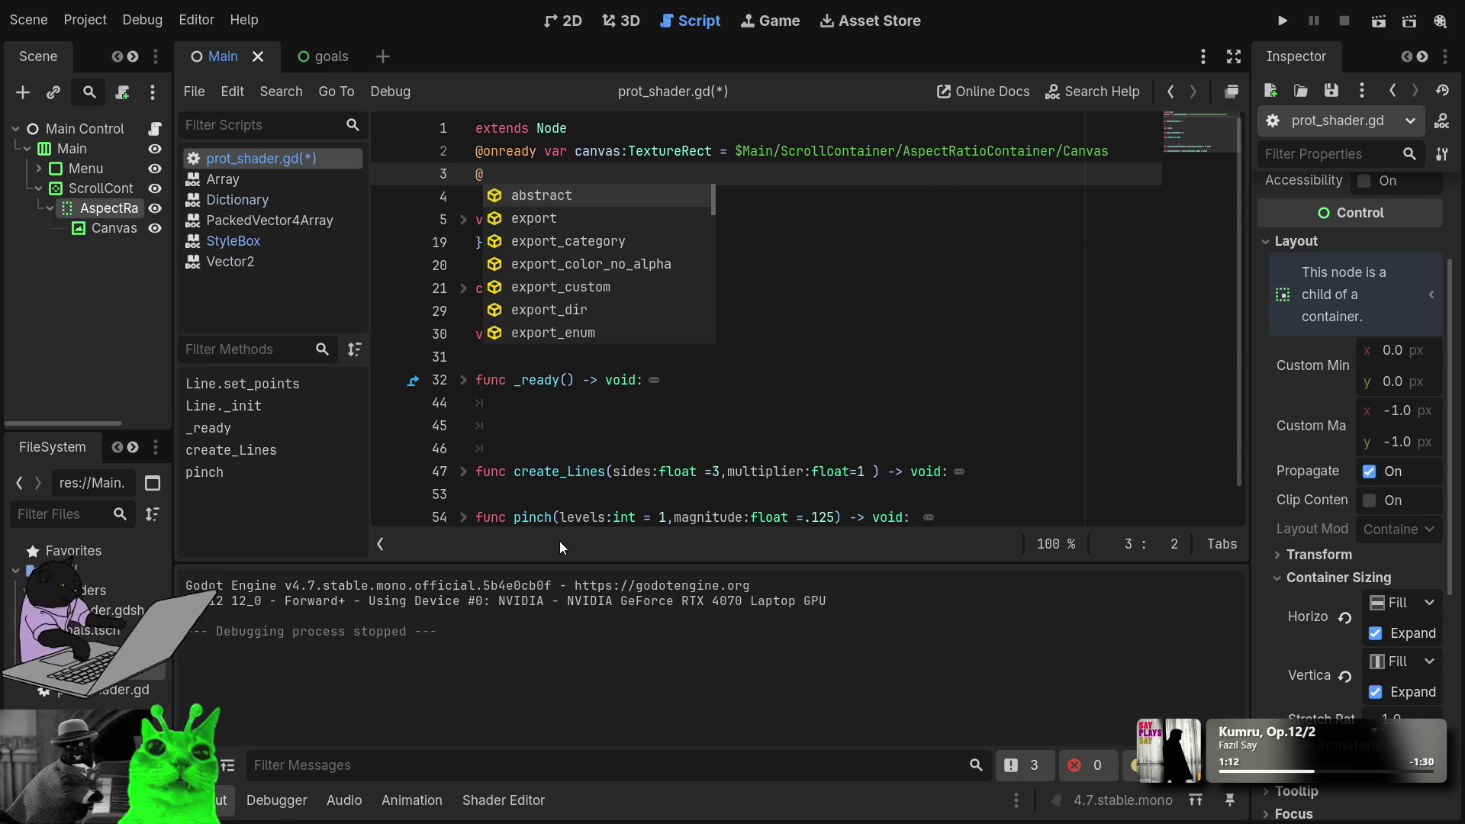
pyautogui.press('Return')
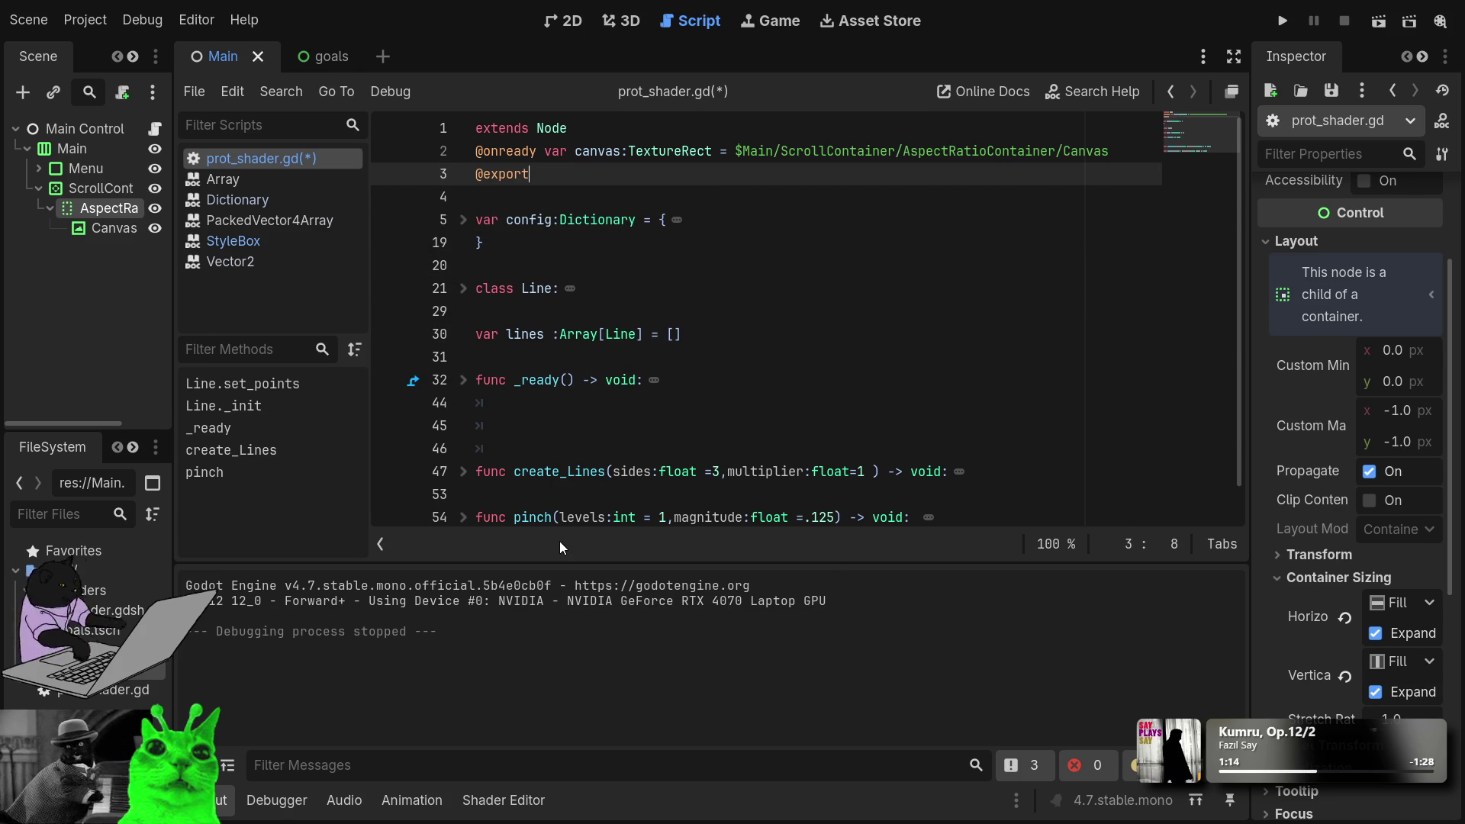
pyautogui.write('var')
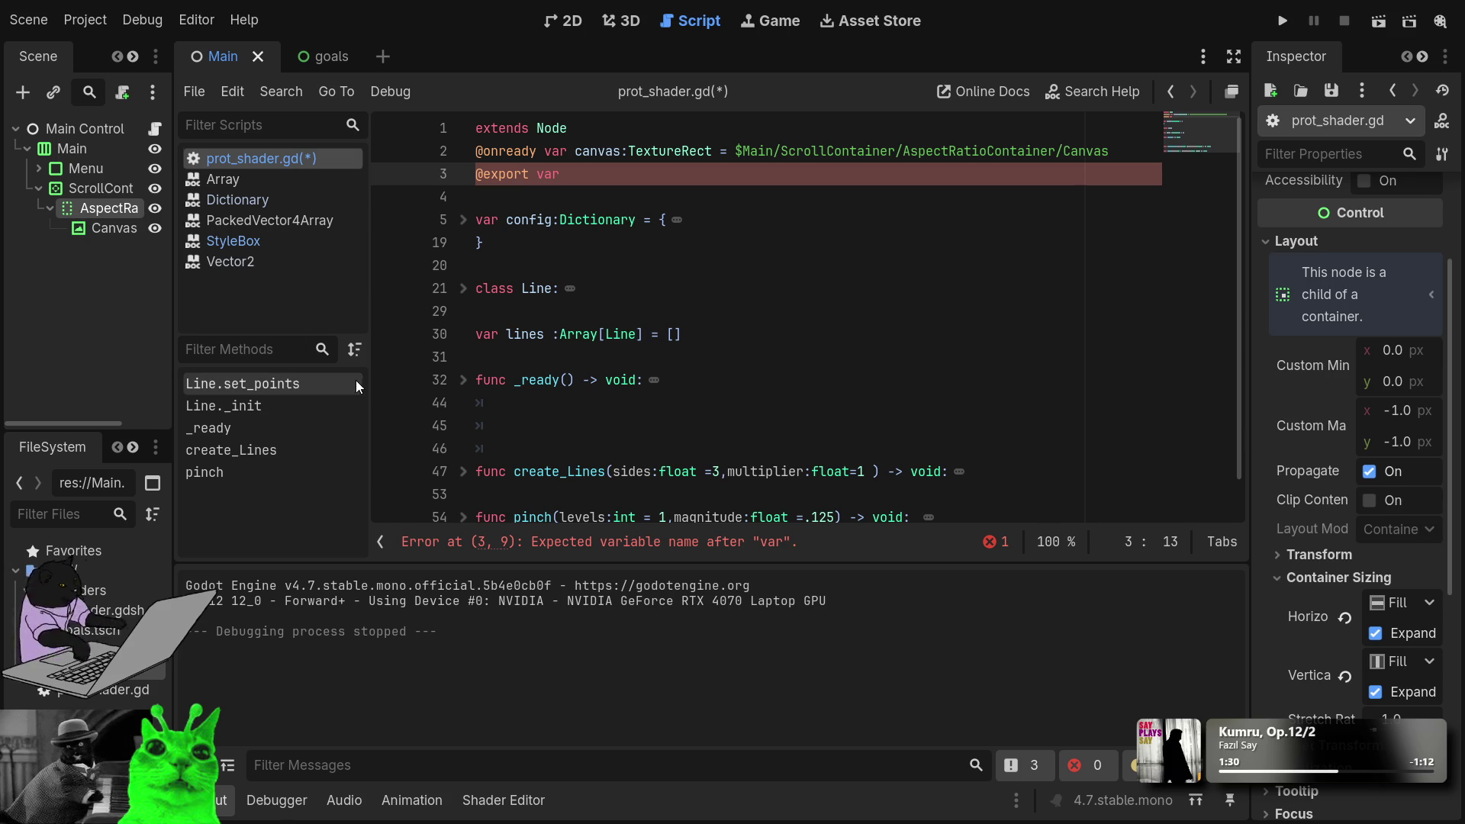
pyautogui.write('zoom')
pyautogui.write('_spin')
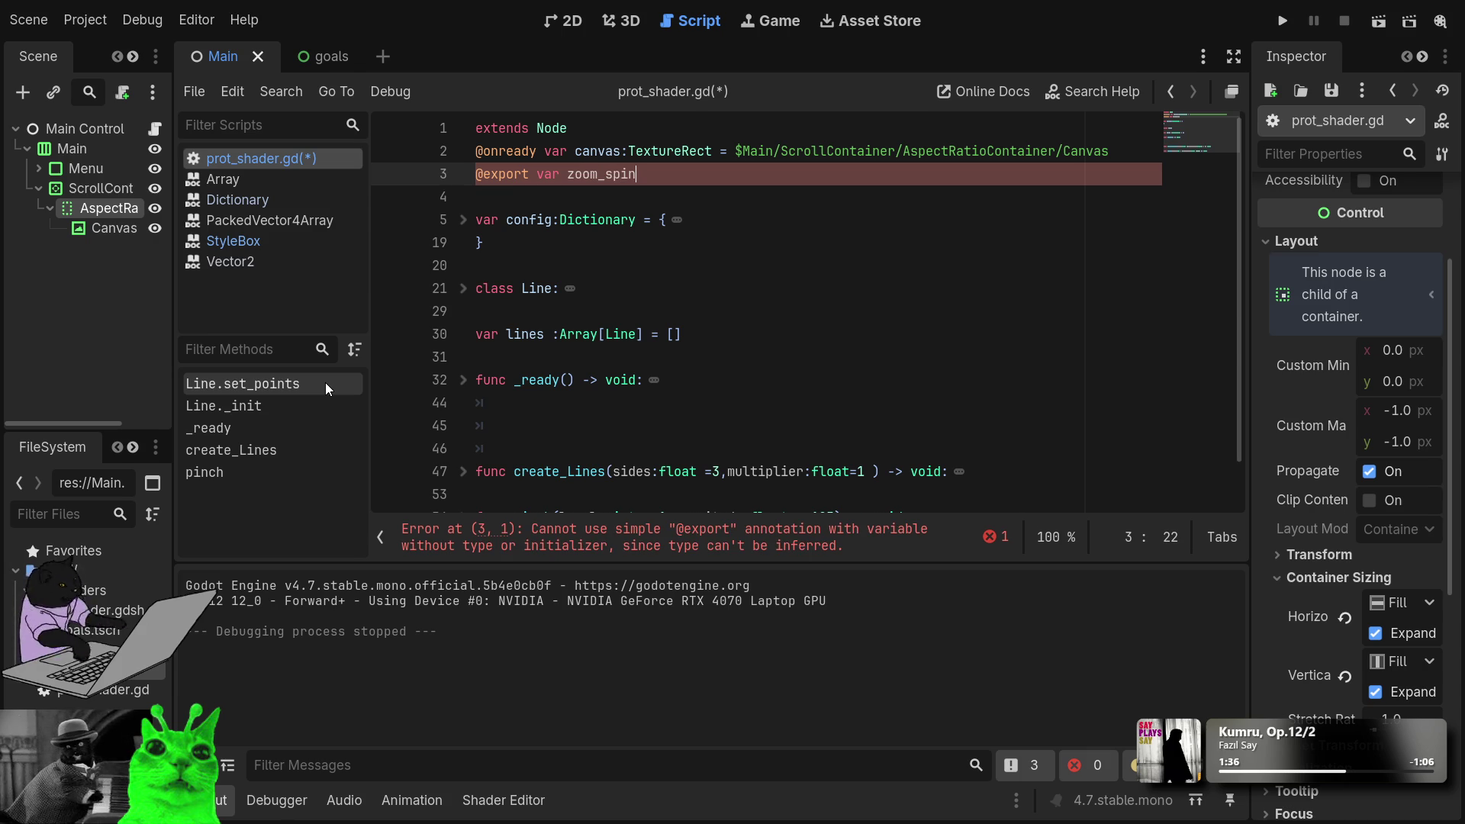
pyautogui.write(':Spu')
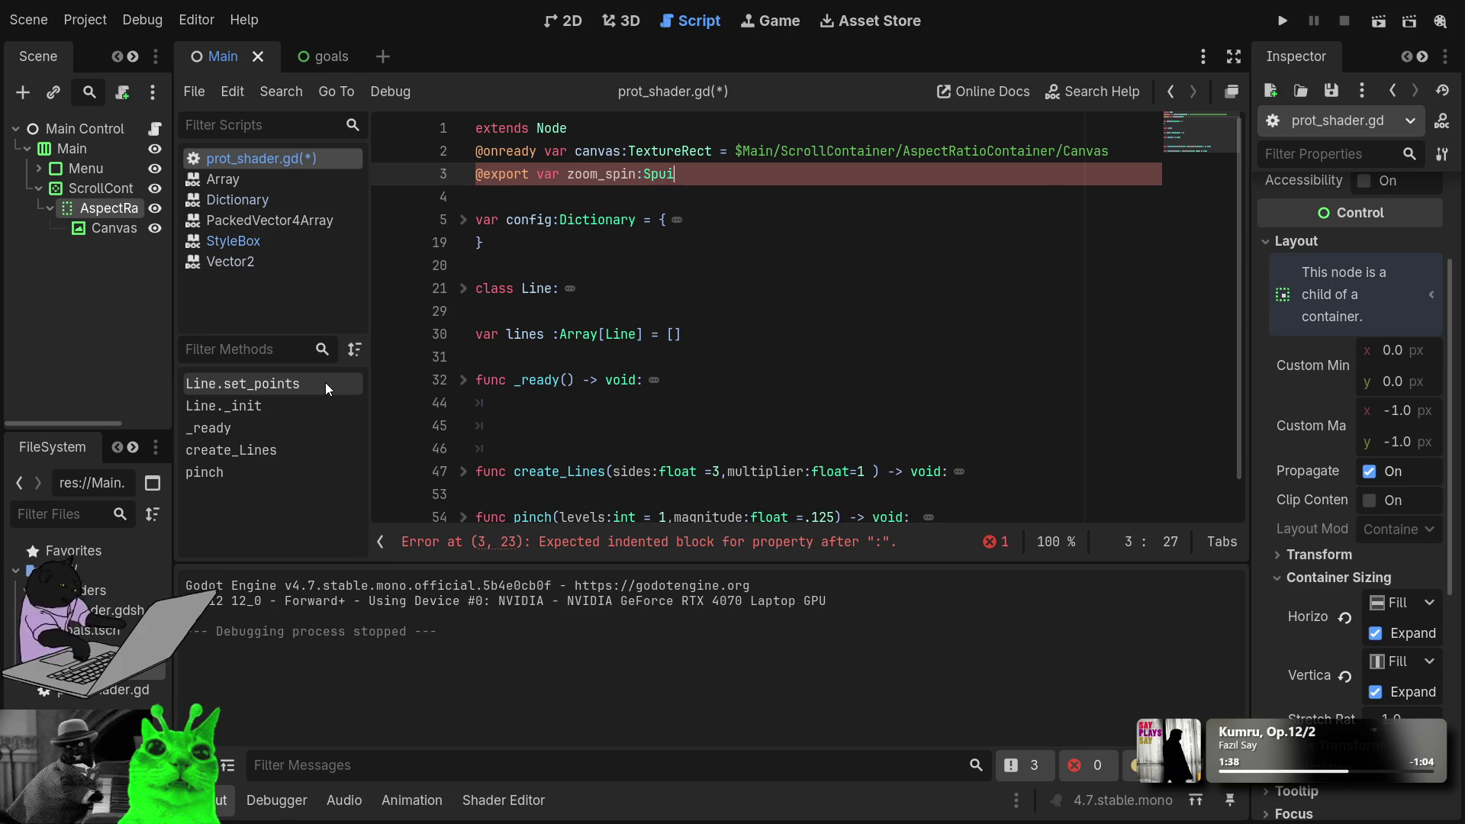
pyautogui.press('BackSpace')
pyautogui.write('in')
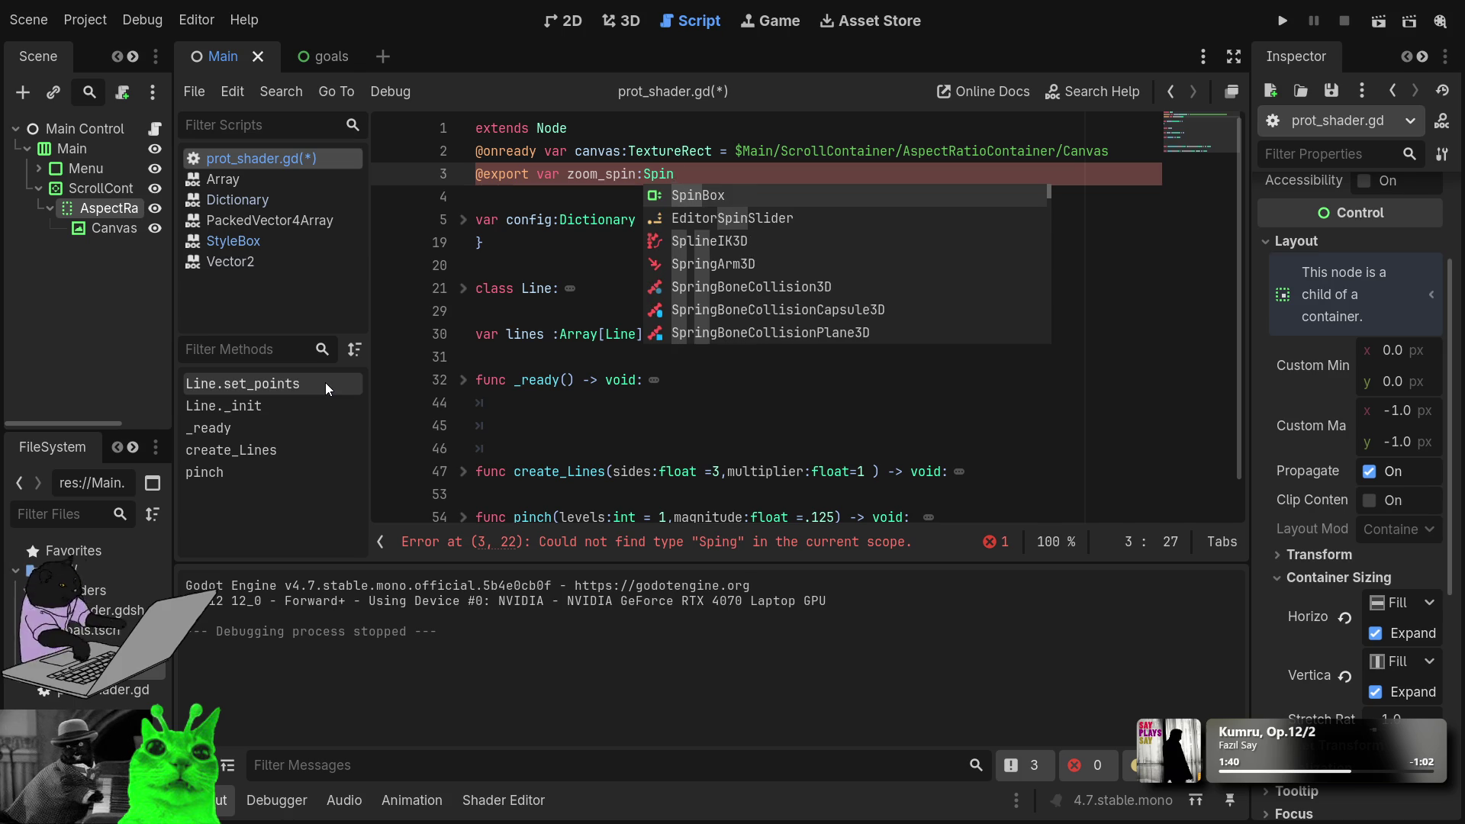
pyautogui.press('Return')
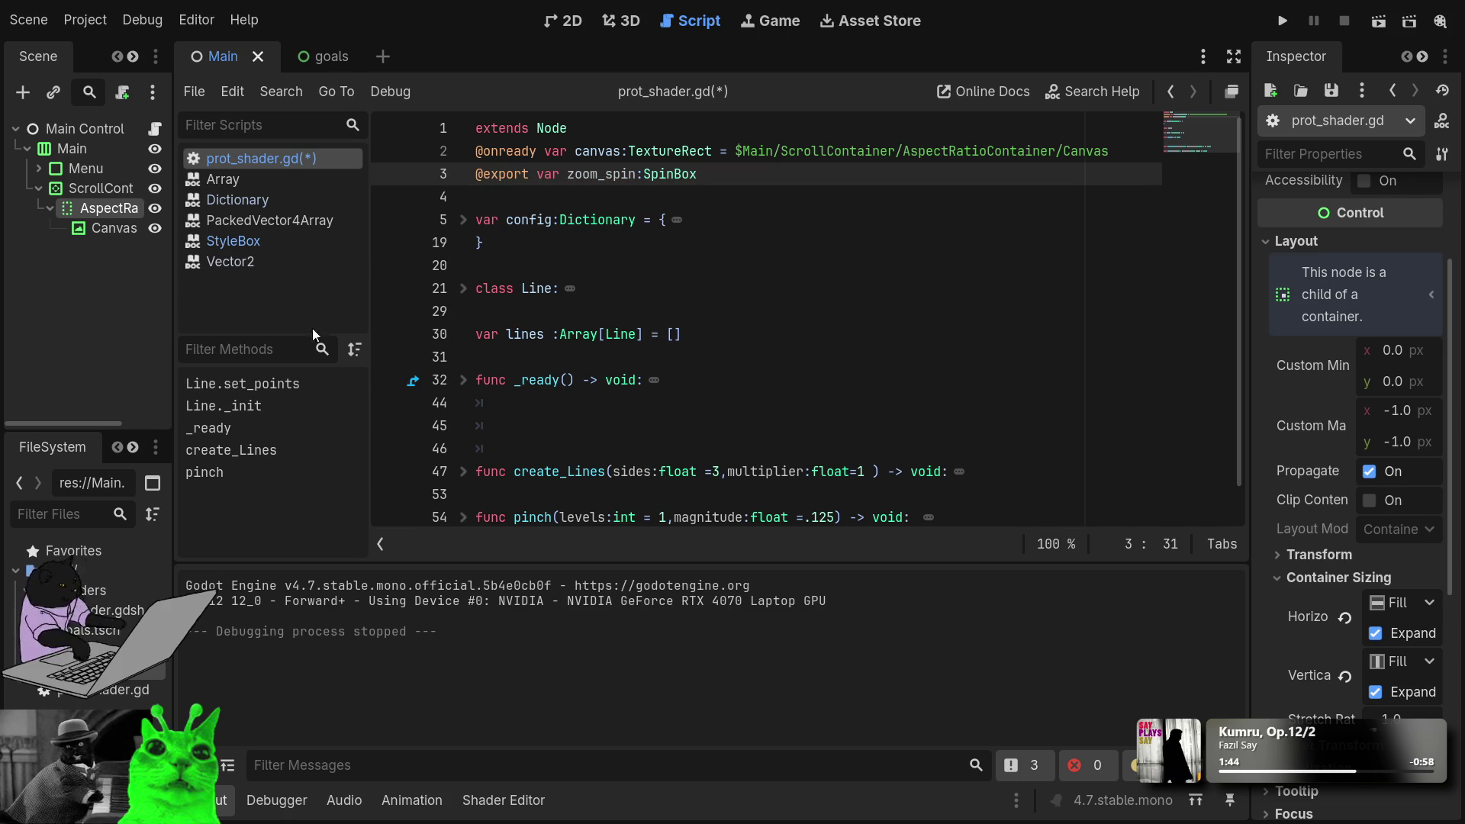
pyautogui.hotkey('ctrl', 's')
pyautogui.click(108, 128)
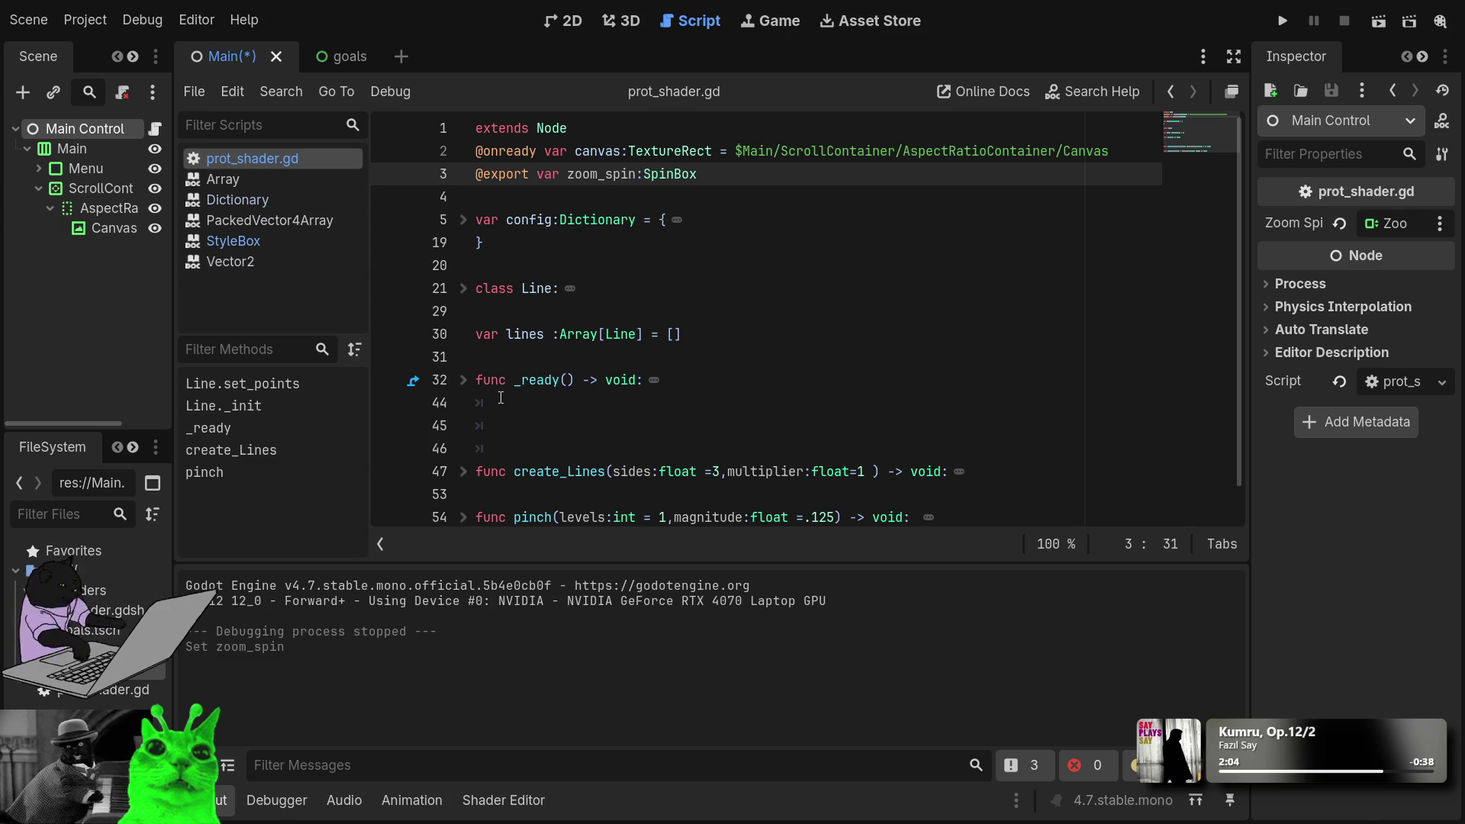
# Assign the menu's Zoom node to Main Control's Zoom Spin property in the Inspector.
pyautogui.hotkey('ctrl', 'f')
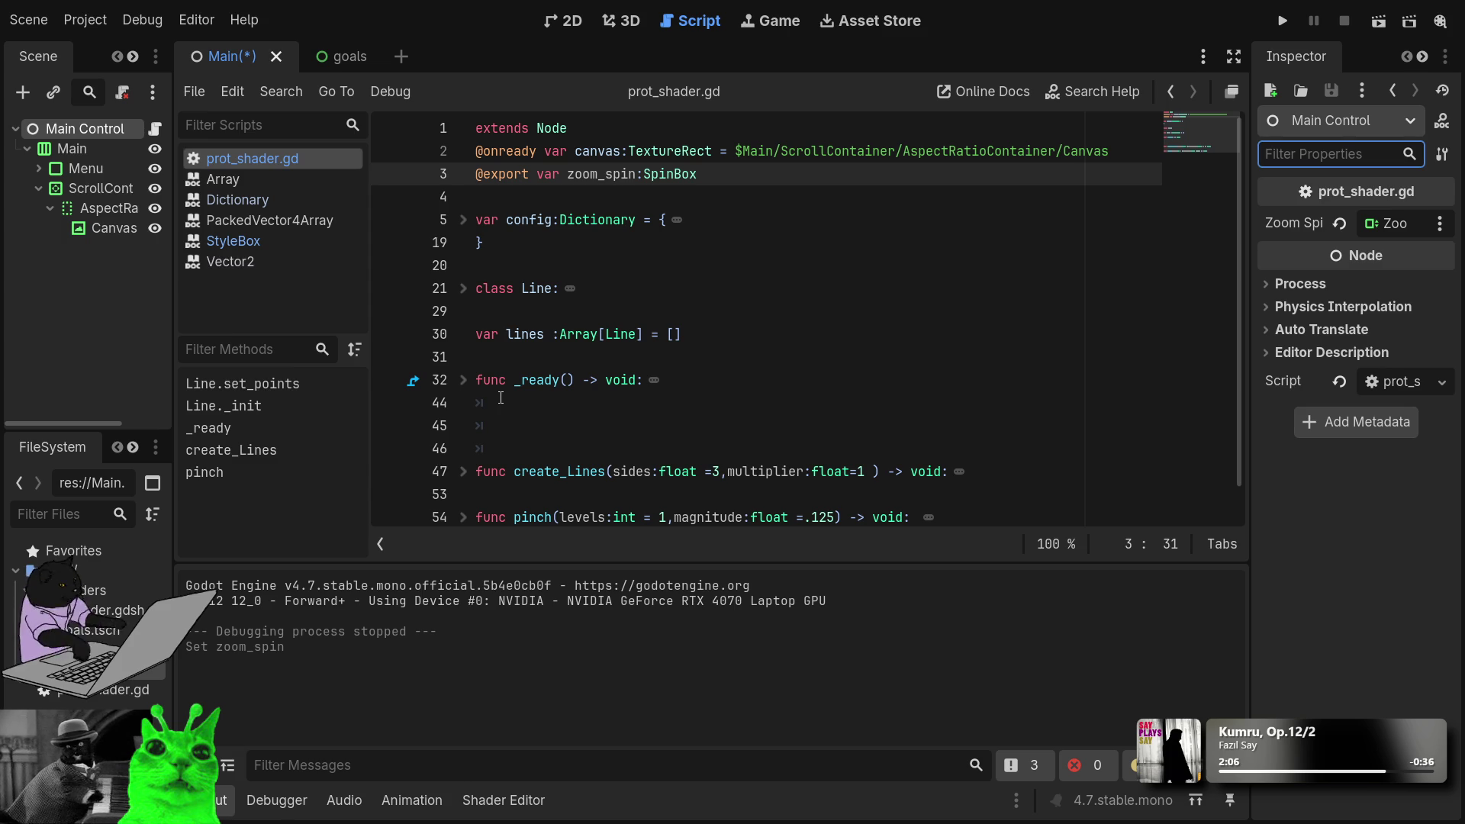
pyautogui.press('Escape')
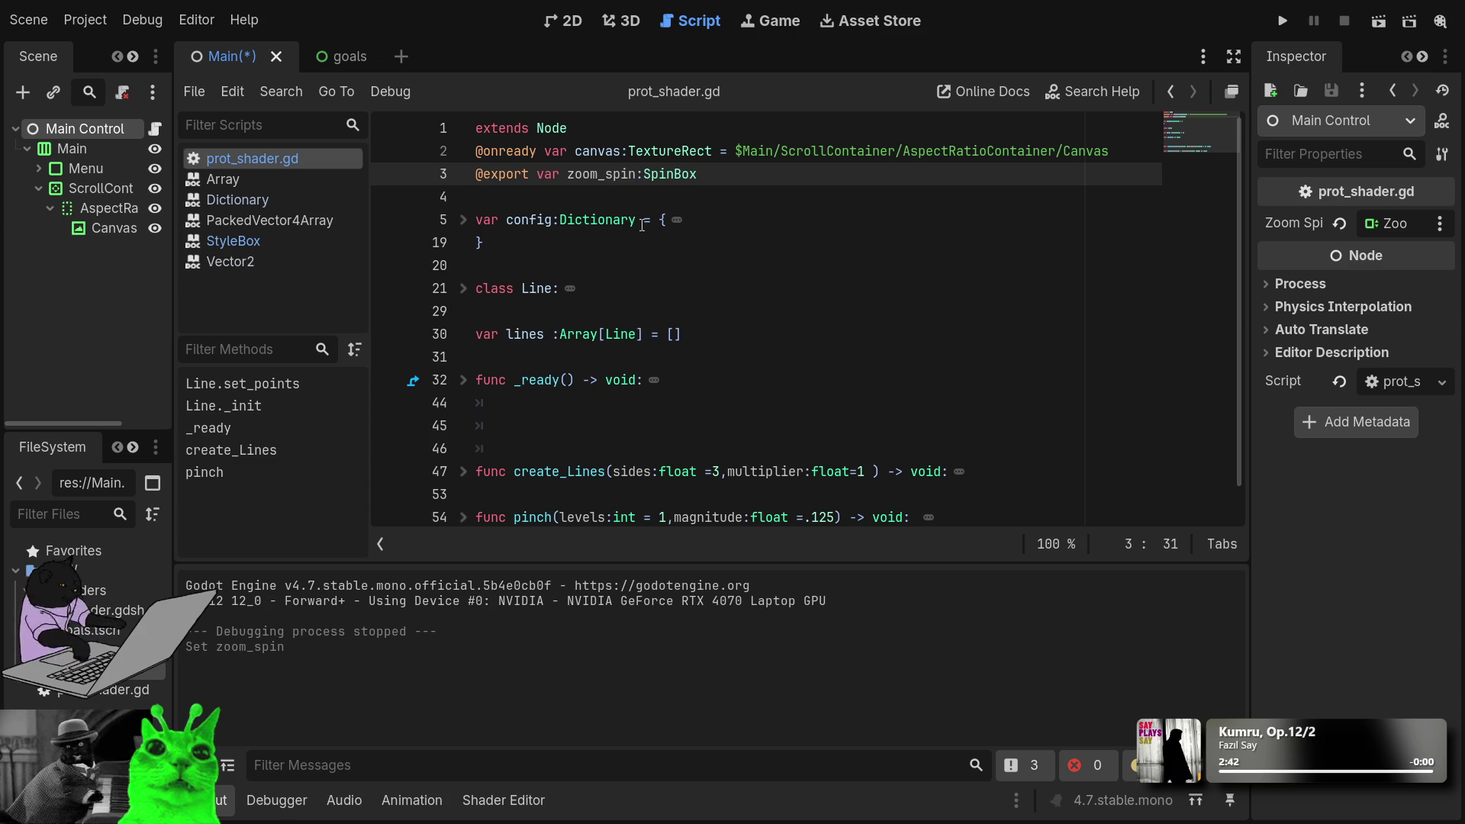
pyautogui.scroll(-1, 651, 431)
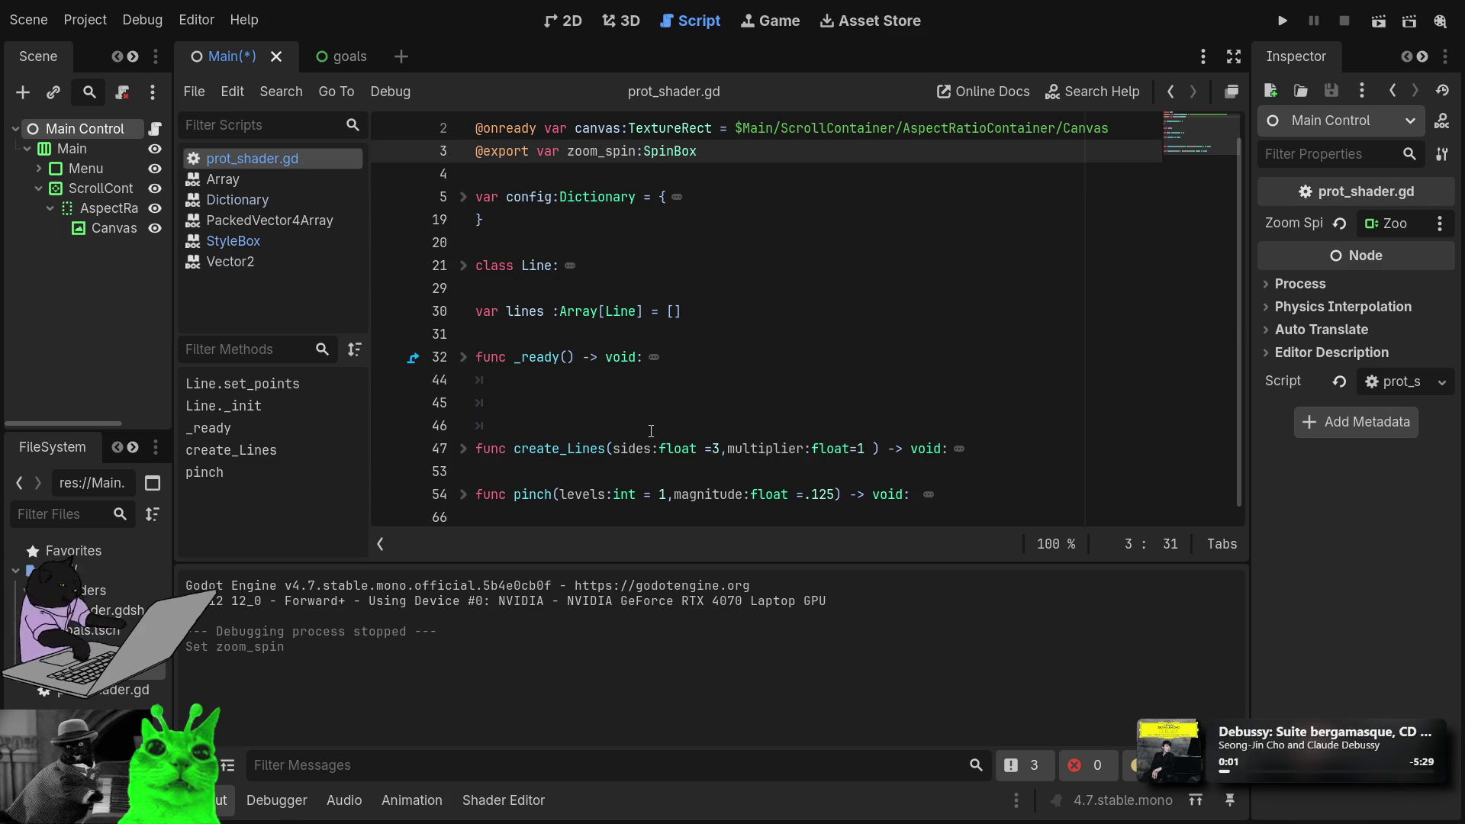
# Declare 'var material:ShaderMaterial' below the zoom_spin export.
pyautogui.click(465, 358)
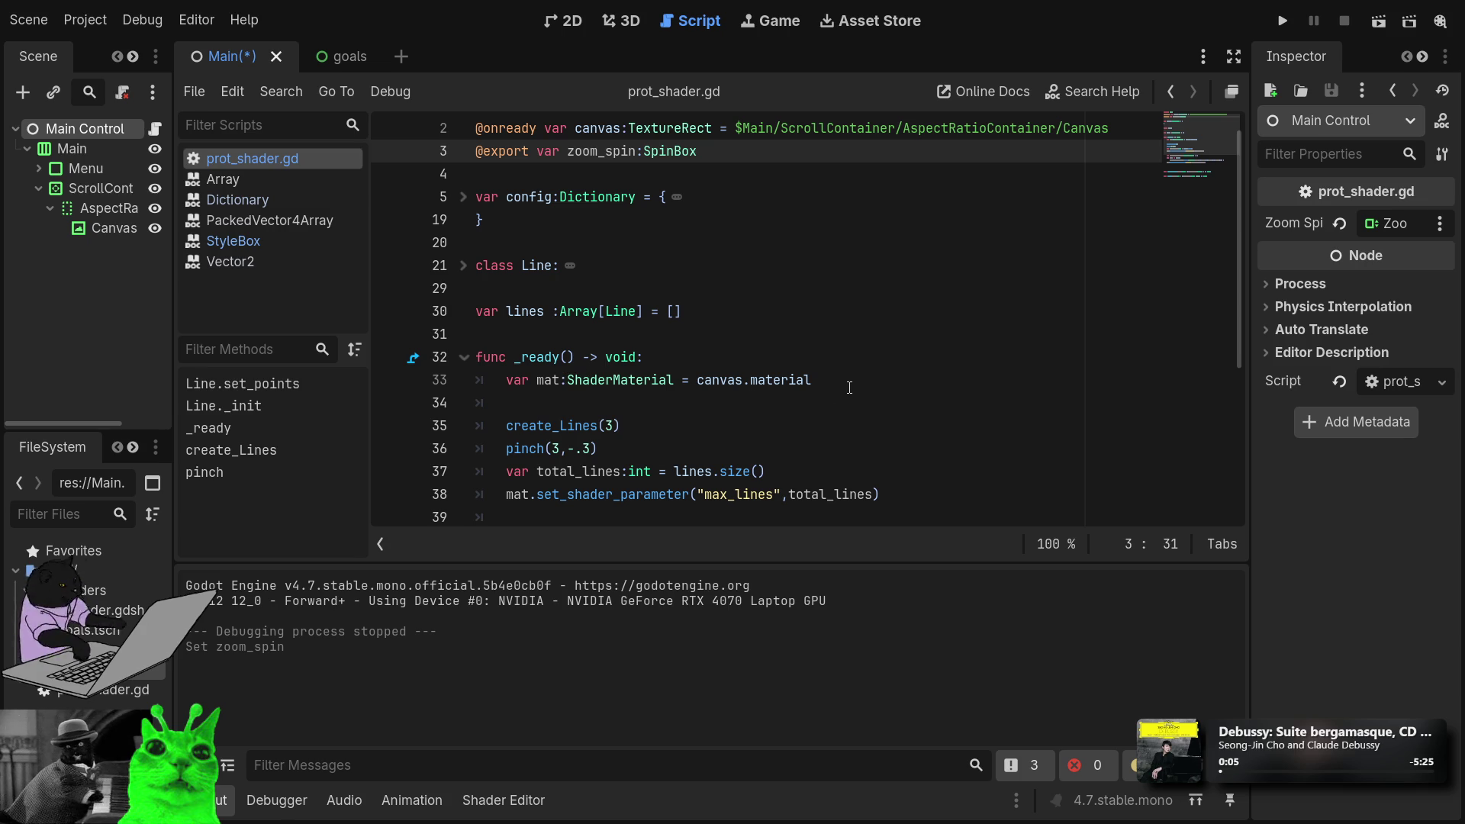
pyautogui.scroll(1, 662, 198)
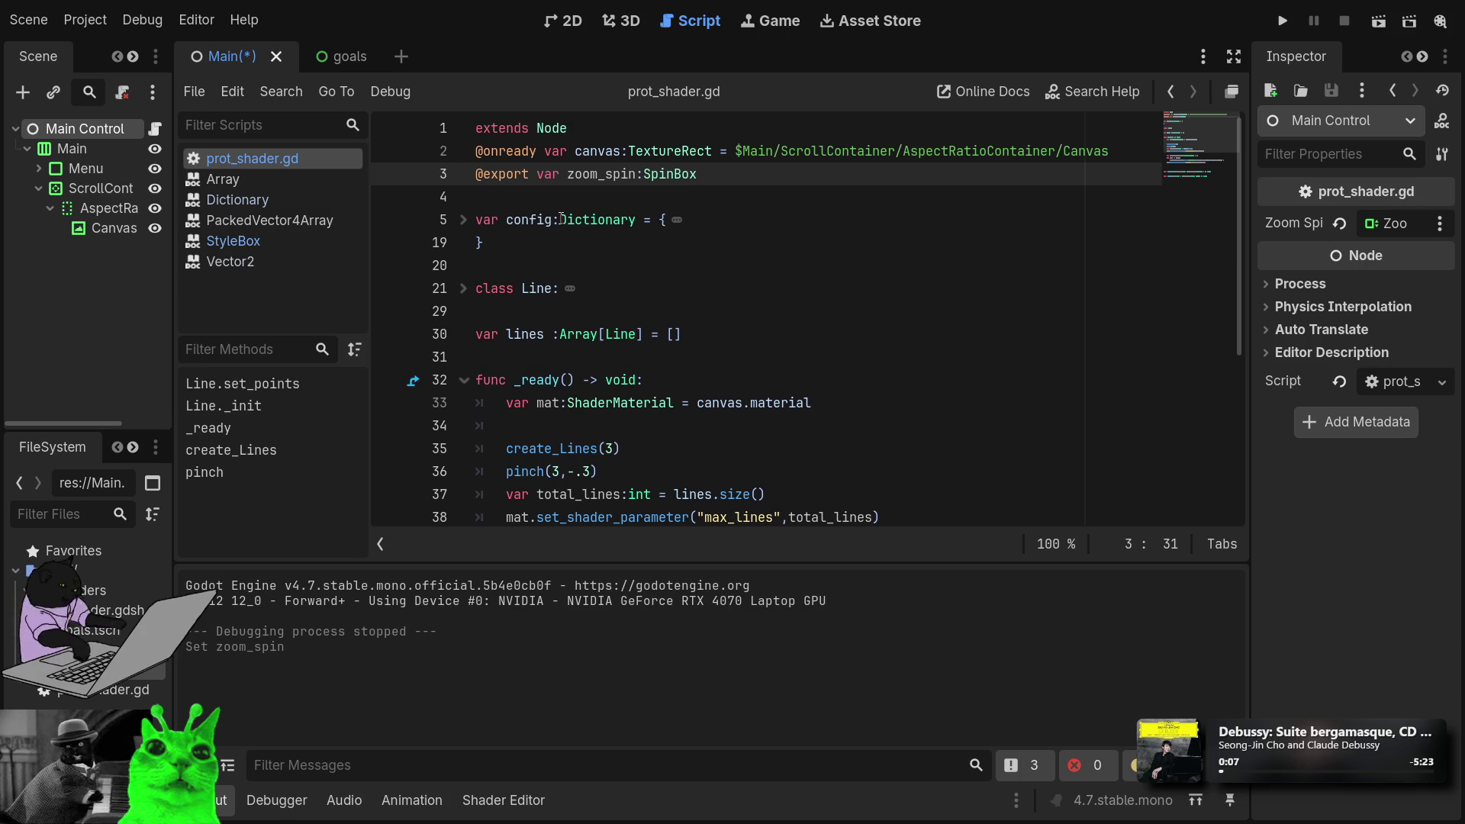
pyautogui.press('Down')
pyautogui.write('var ')
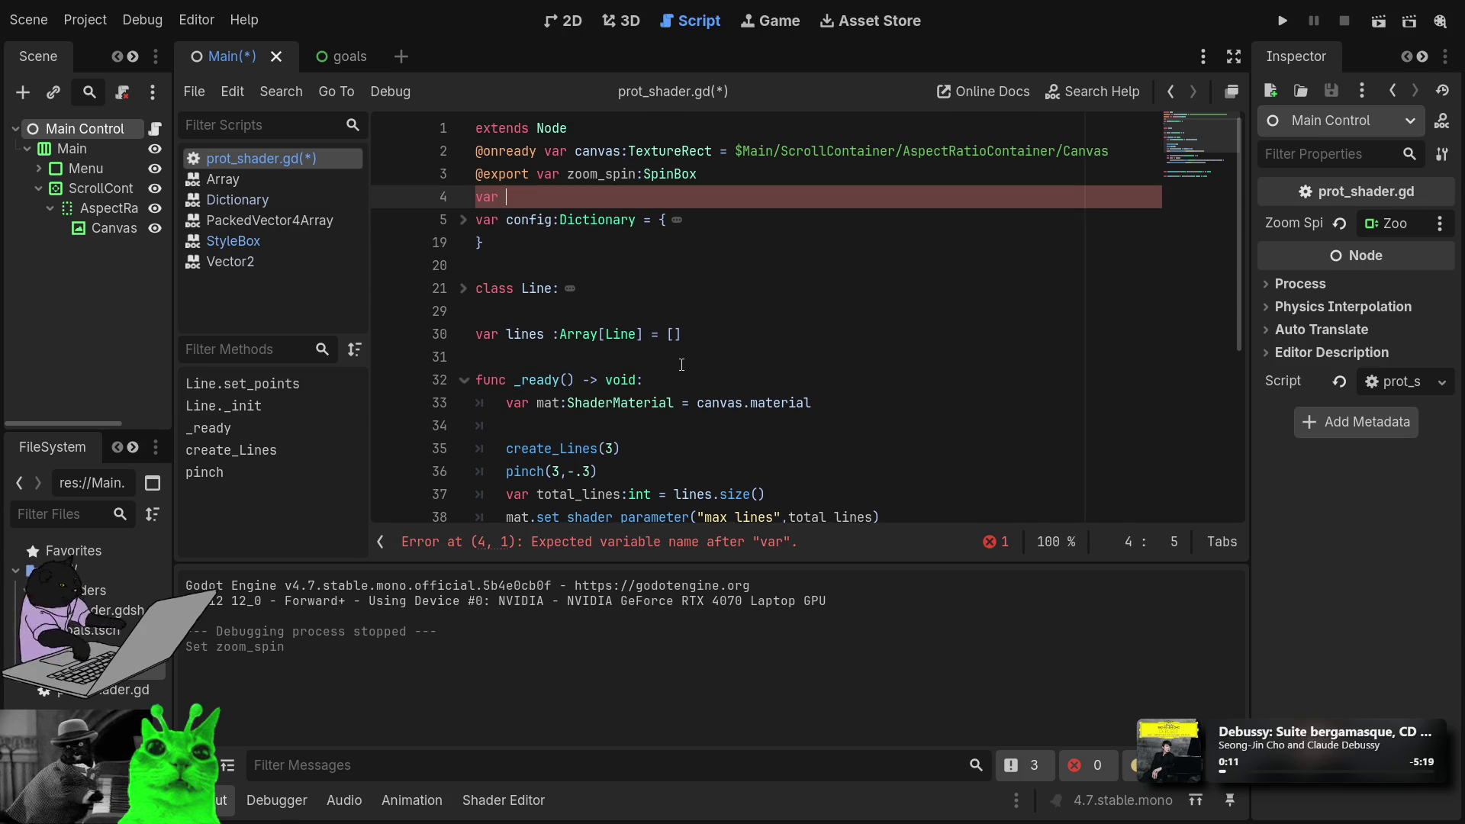
pyautogui.write('material')
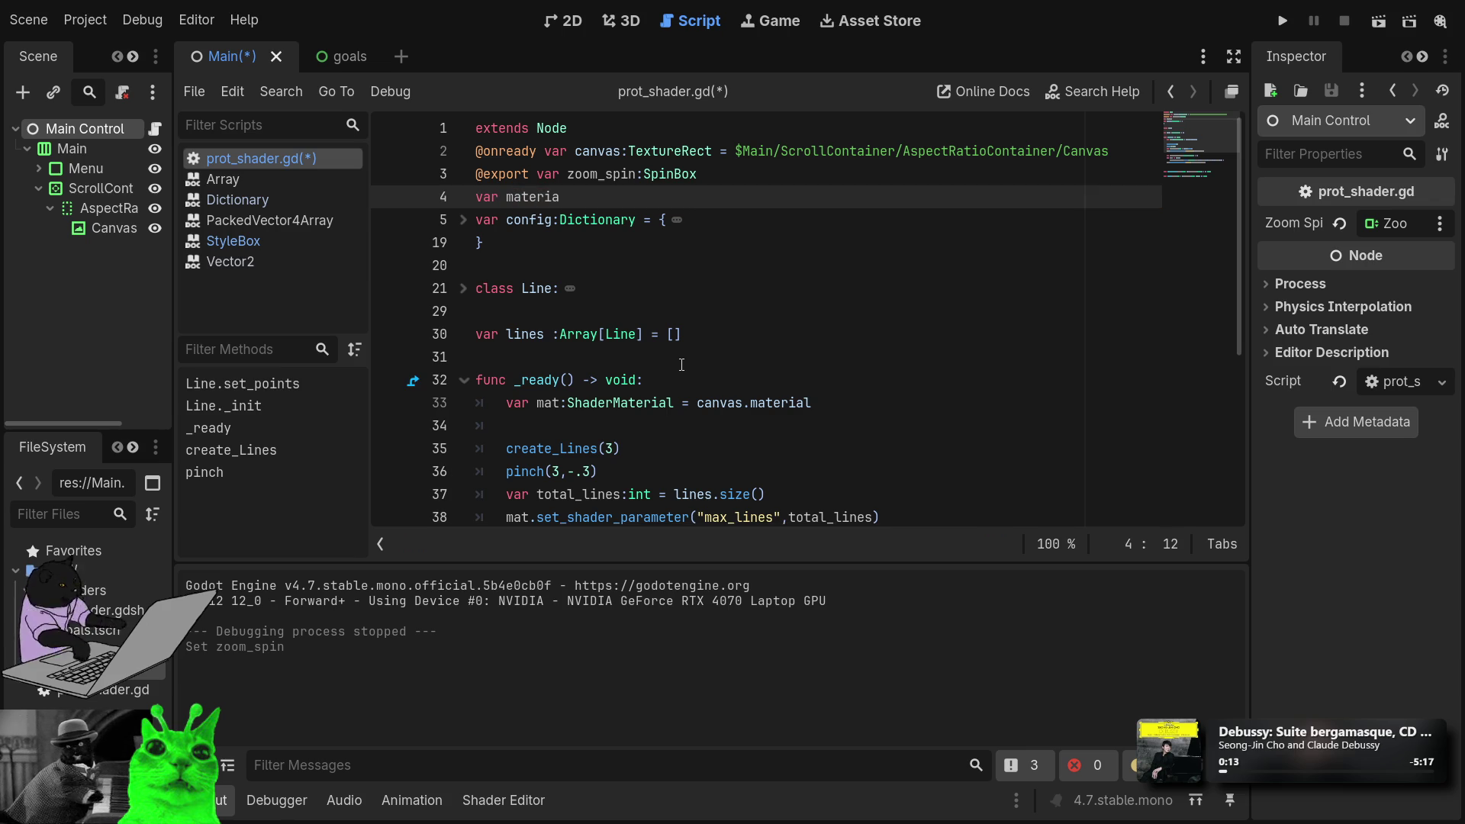
pyautogui.write(':Shaderma')
pyautogui.press('Return')
# Replace the local mat declaration on line 33 with 'material = canvas.material'.
pyautogui.moveTo(568, 405); pyautogui.dragTo(475, 405)
pyautogui.moveTo(675, 403); pyautogui.dragTo(506, 403)
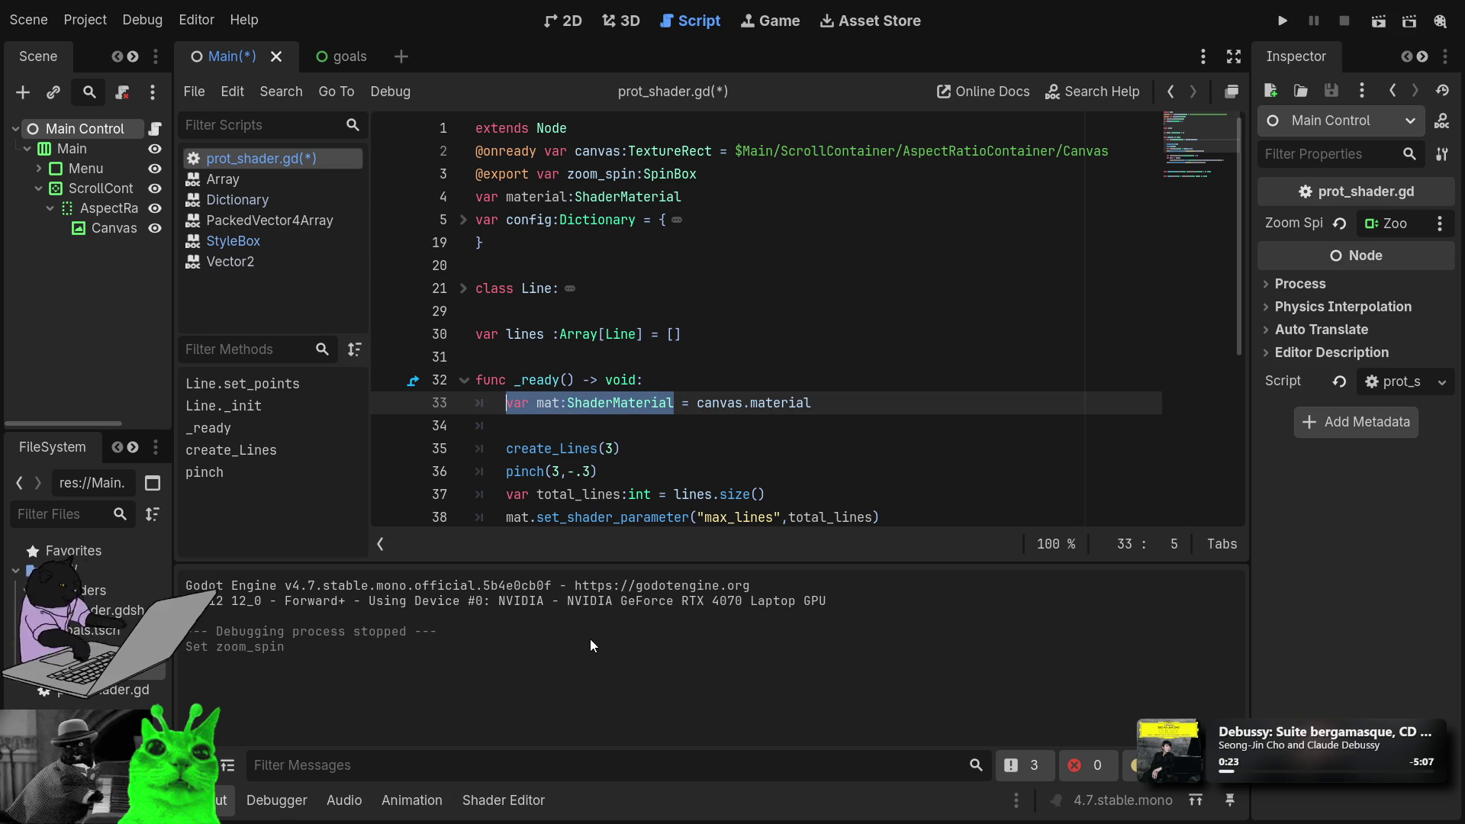
pyautogui.write('material')
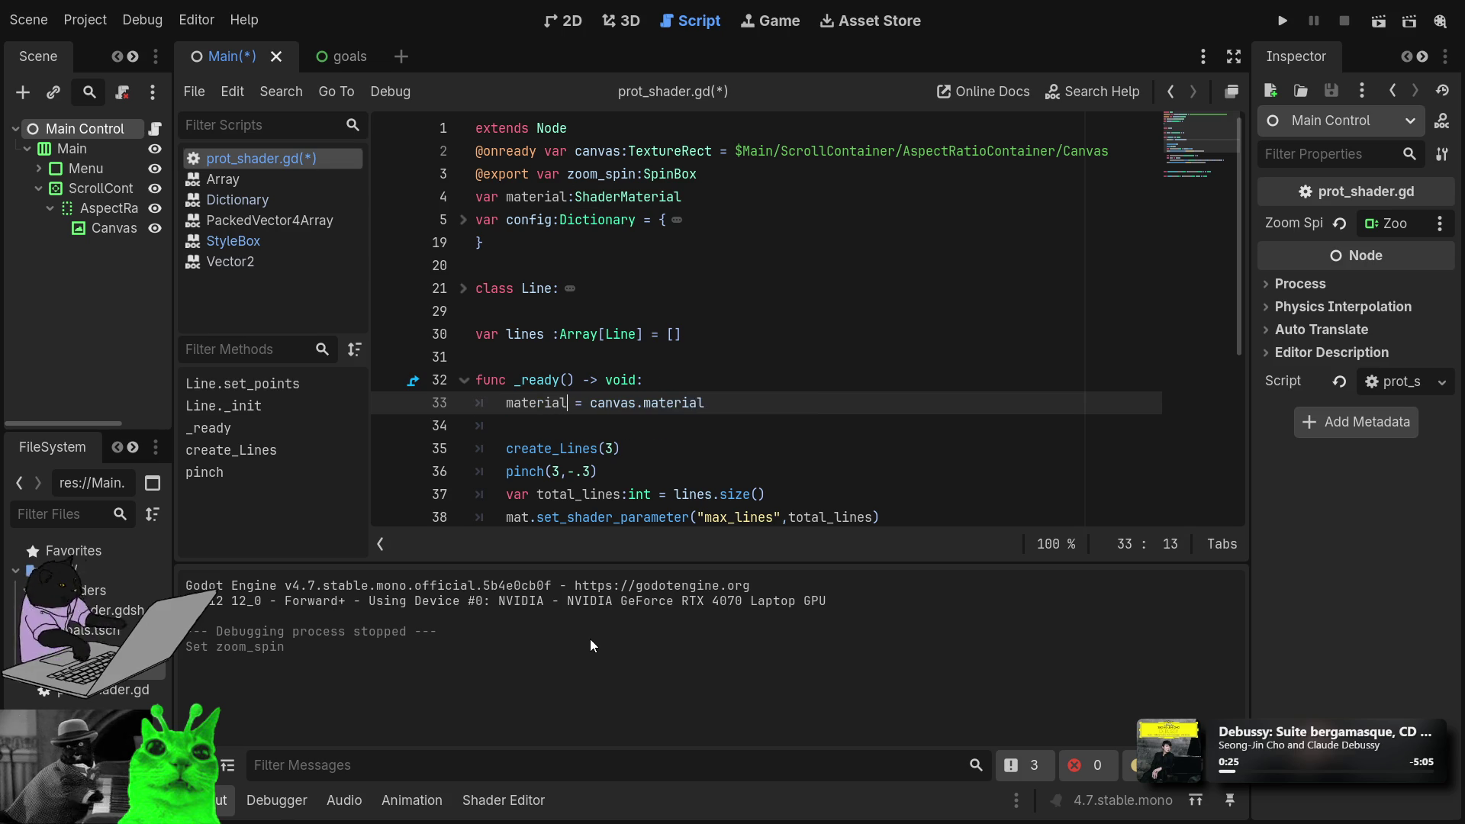
pyautogui.press('BackSpace')
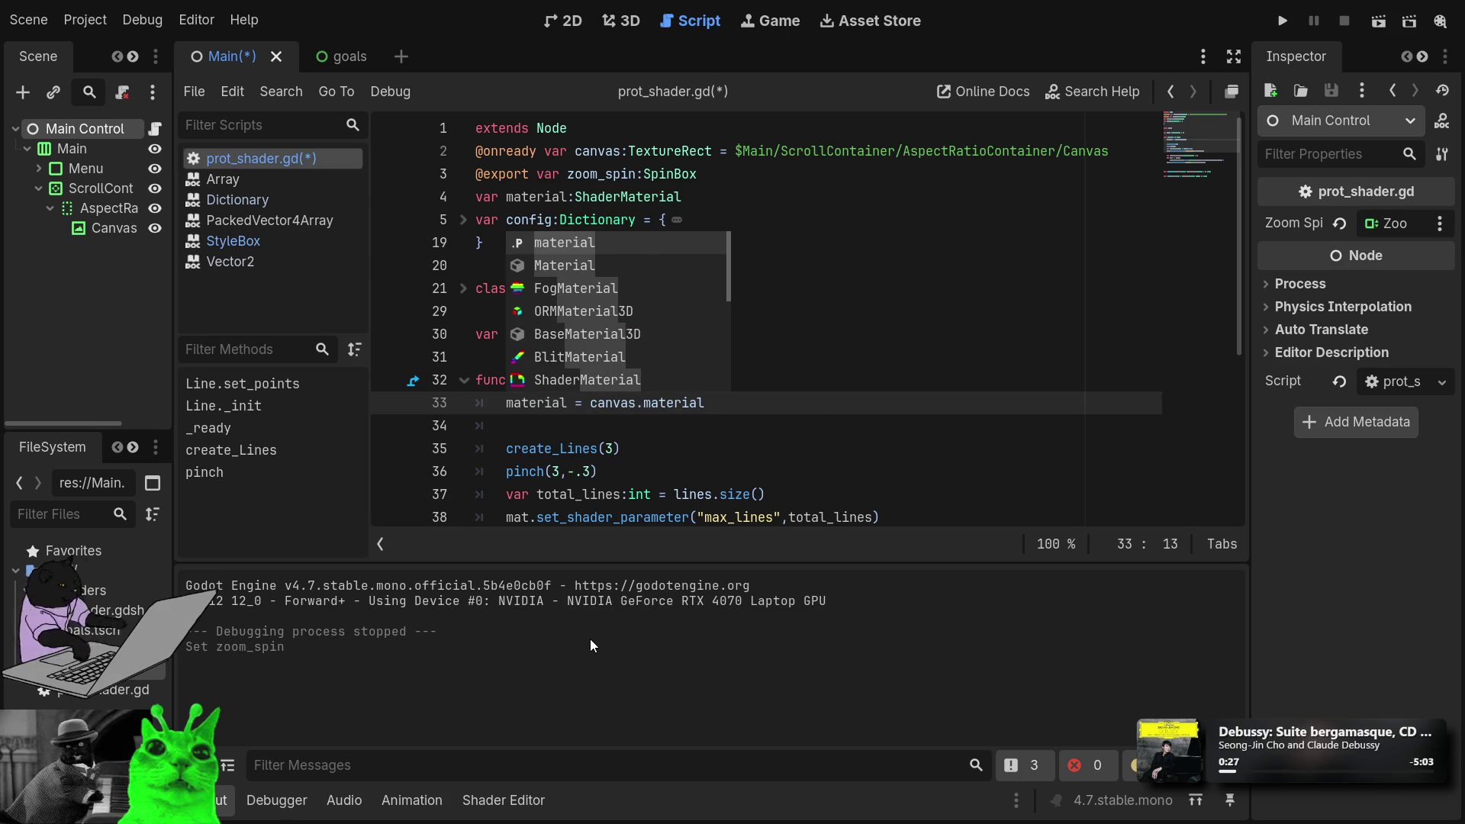
pyautogui.click(611, 471)
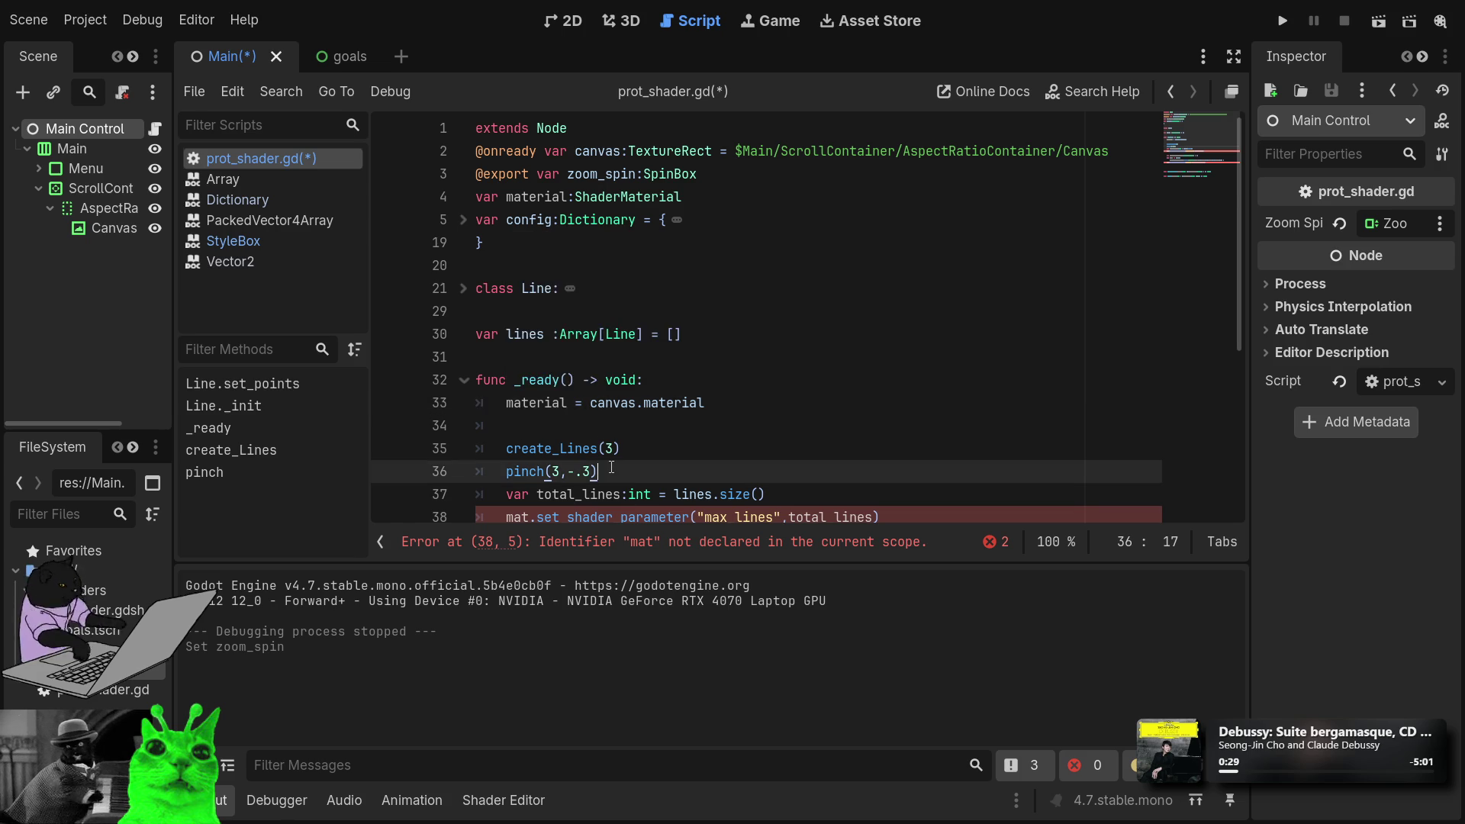
pyautogui.scroll(-3, 508, 291)
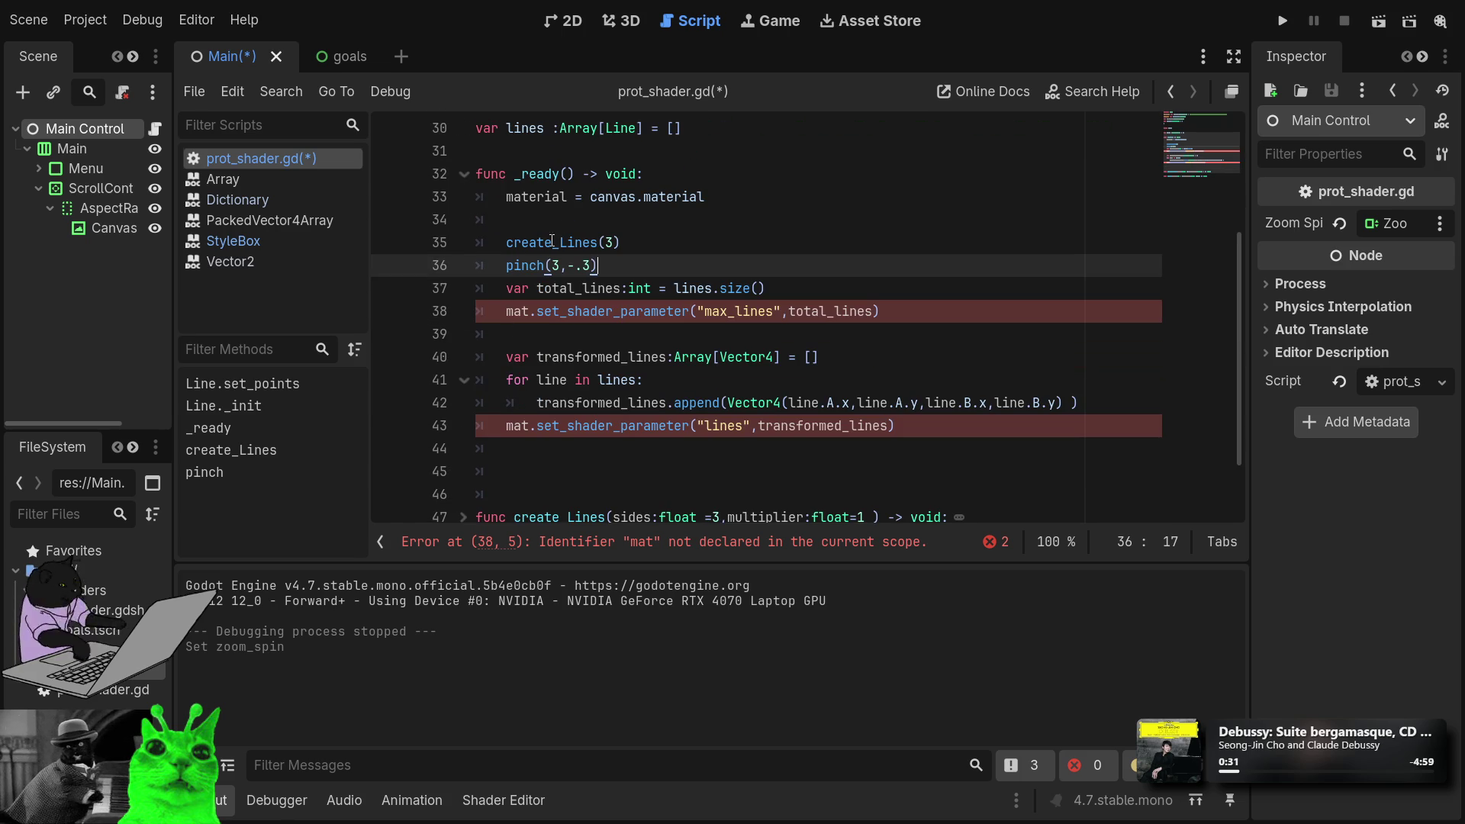
# Replace mat with material in the set_shader_parameter calls on lines 38 and 43.
pyautogui.doubleClick(536, 197)
pyautogui.hotkey('ctrl', 'c')
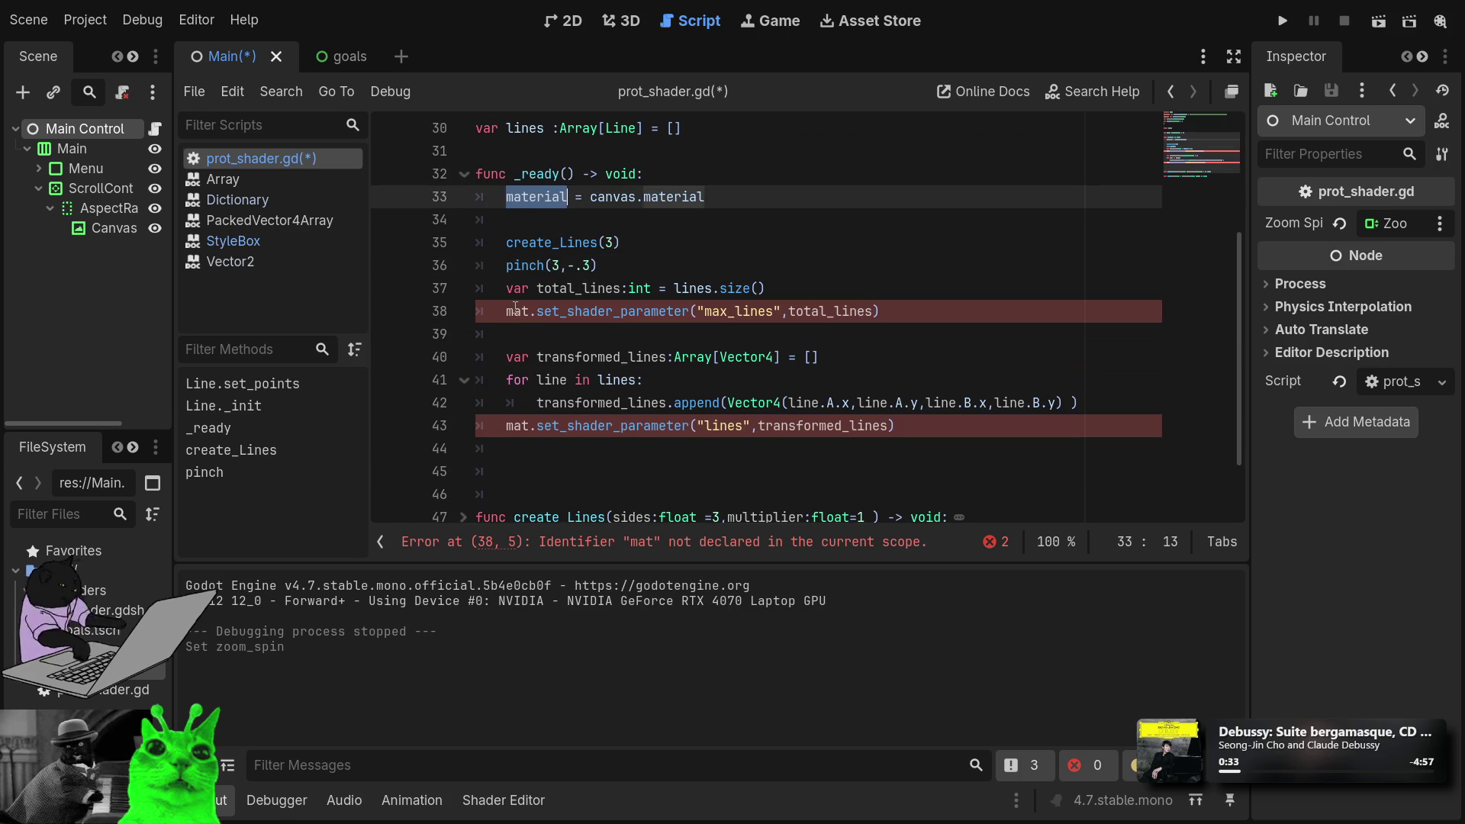
pyautogui.doubleClick(516, 310)
pyautogui.hotkey('ctrl', 'v')
pyautogui.doubleClick(515, 426)
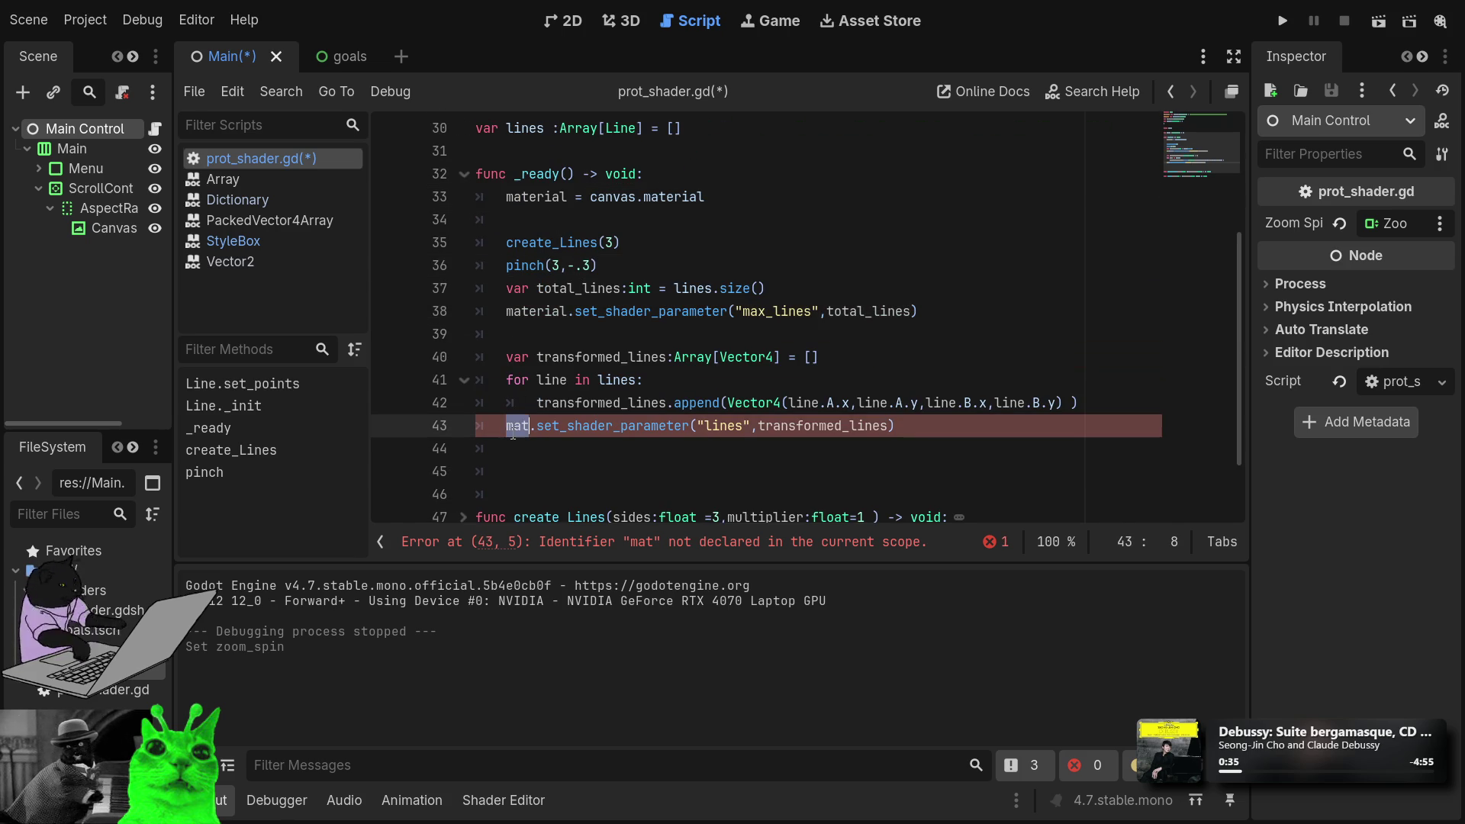
pyautogui.hotkey('ctrl', 'v')
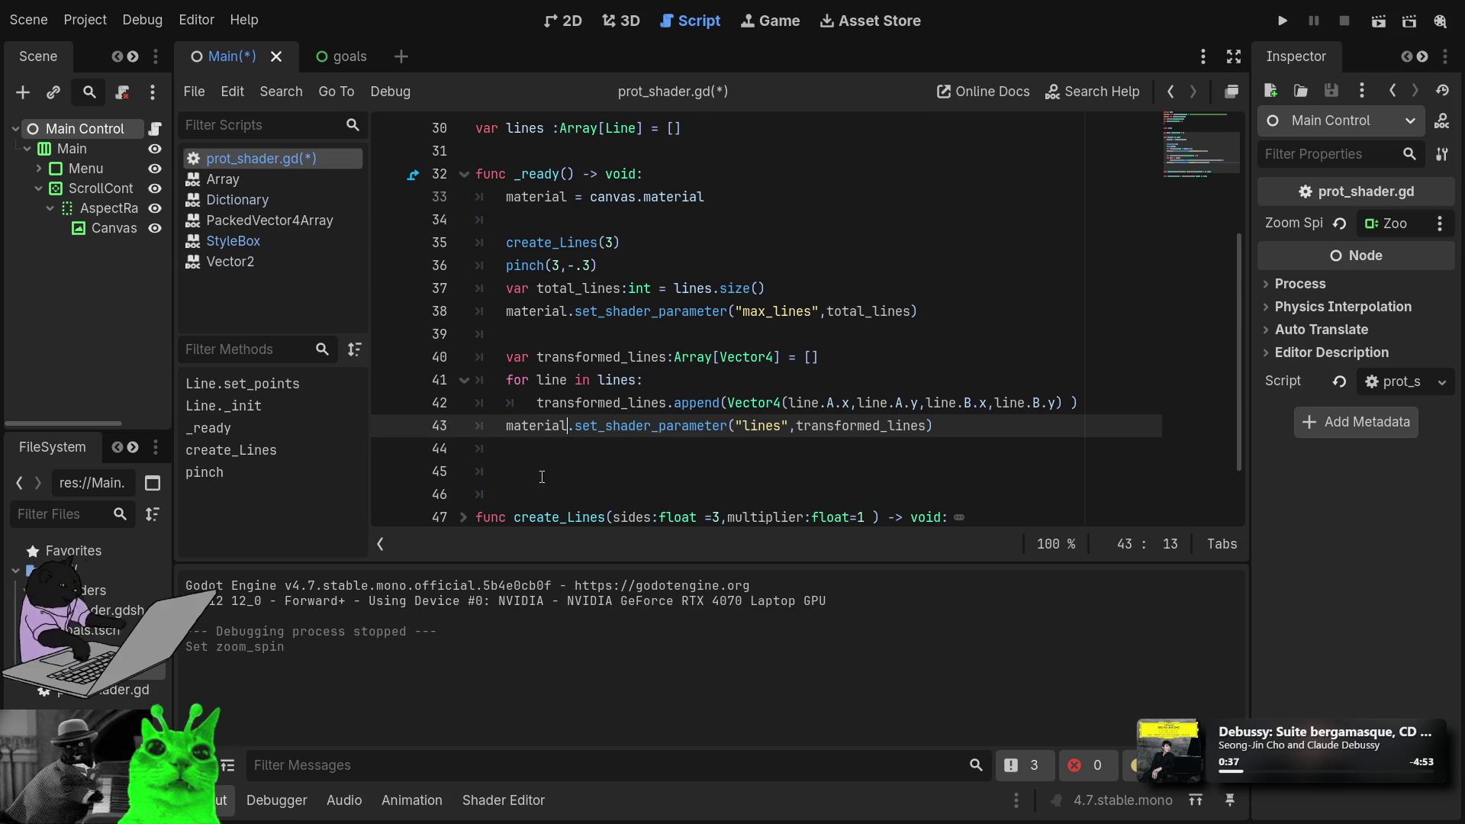
pyautogui.scroll(3, 633, 383)
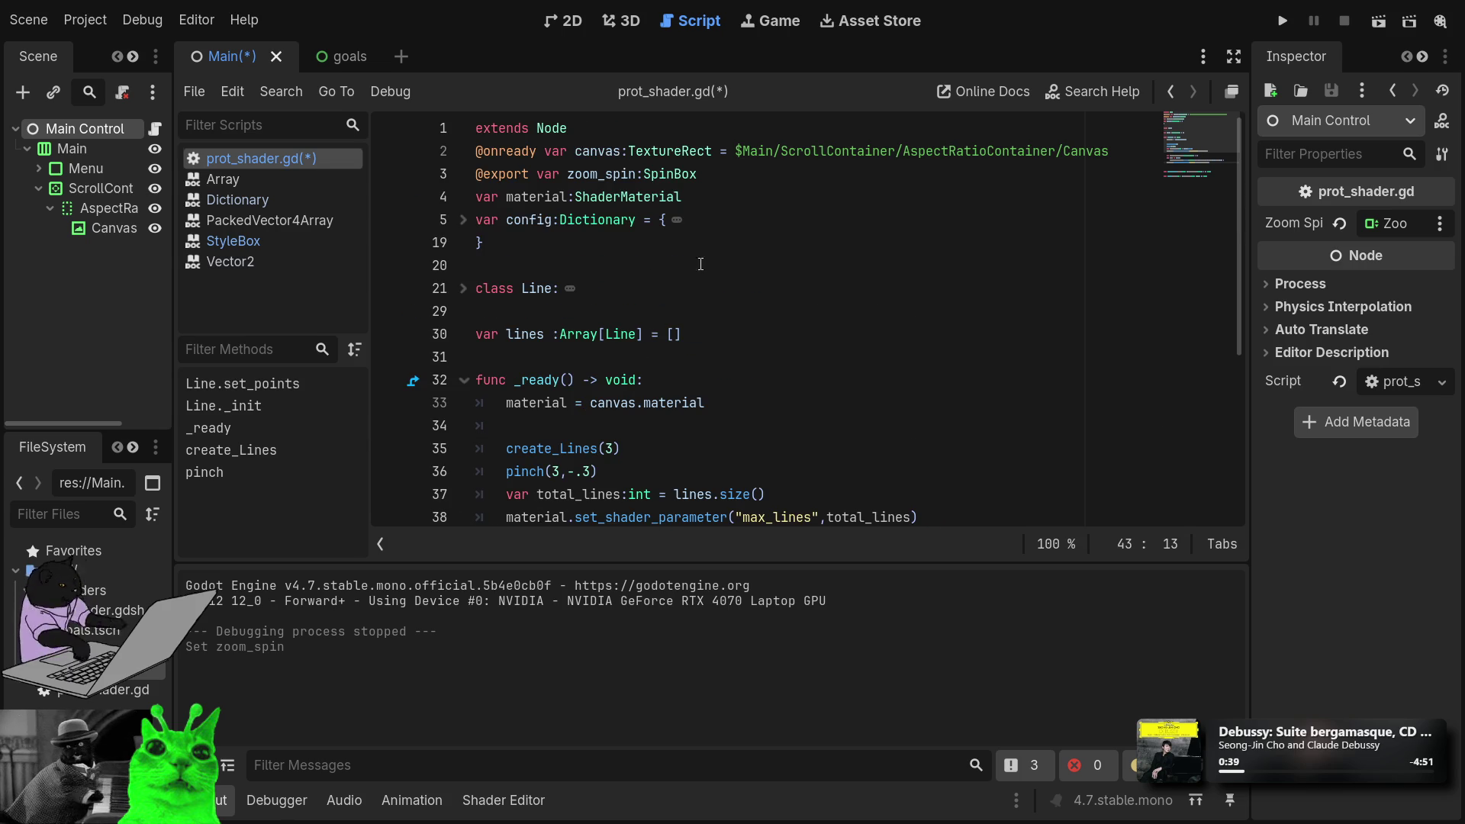
pyautogui.click(729, 176)
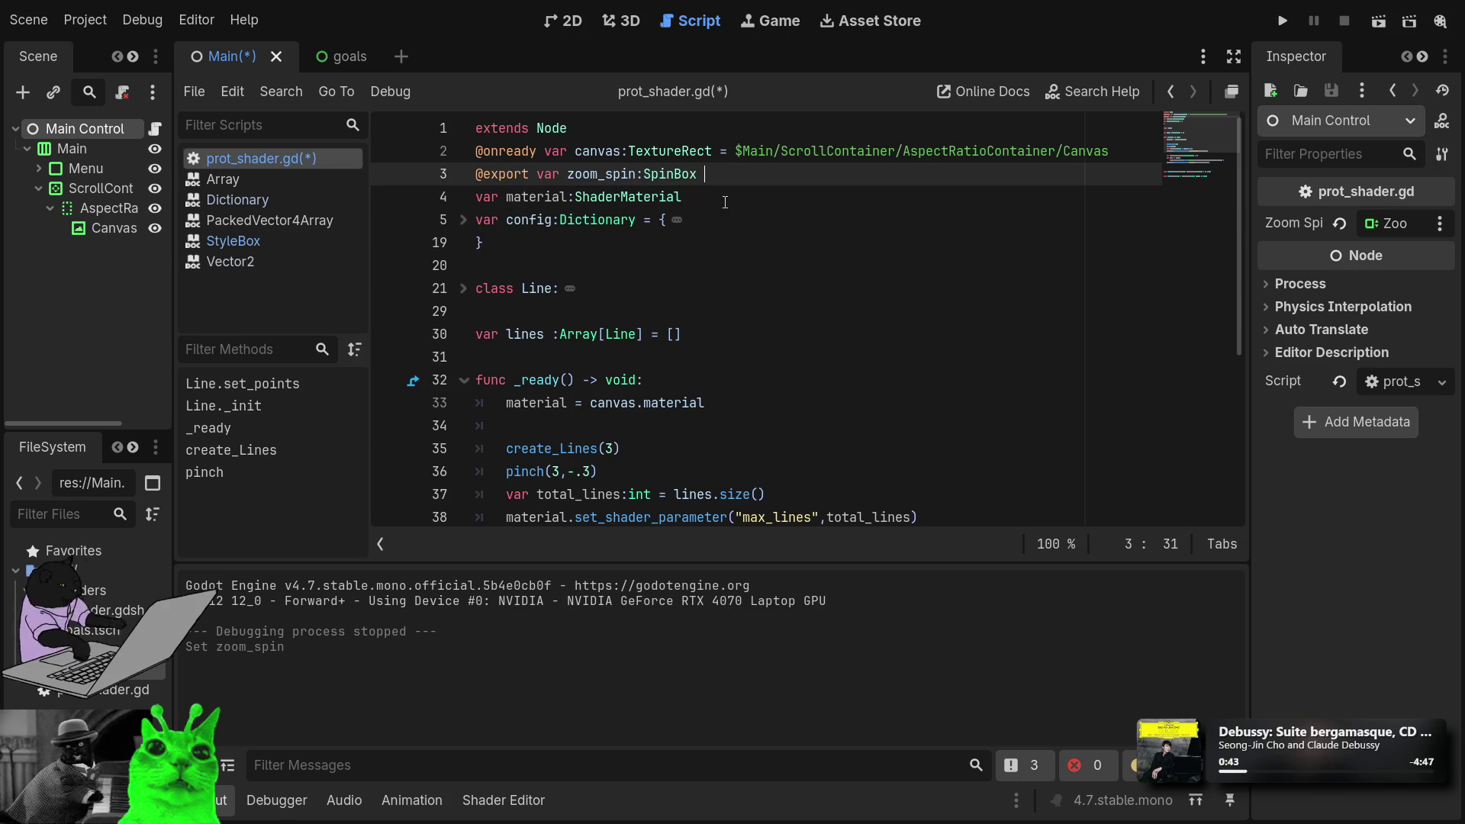
# Duplicate the zoom_spin export line three times.
pyautogui.hotkey('ctrl', 'shift', 'd')
pyautogui.hotkey('ctrl', 'shift', 'd')
pyautogui.hotkey('ctrl', 'shift', 'd')
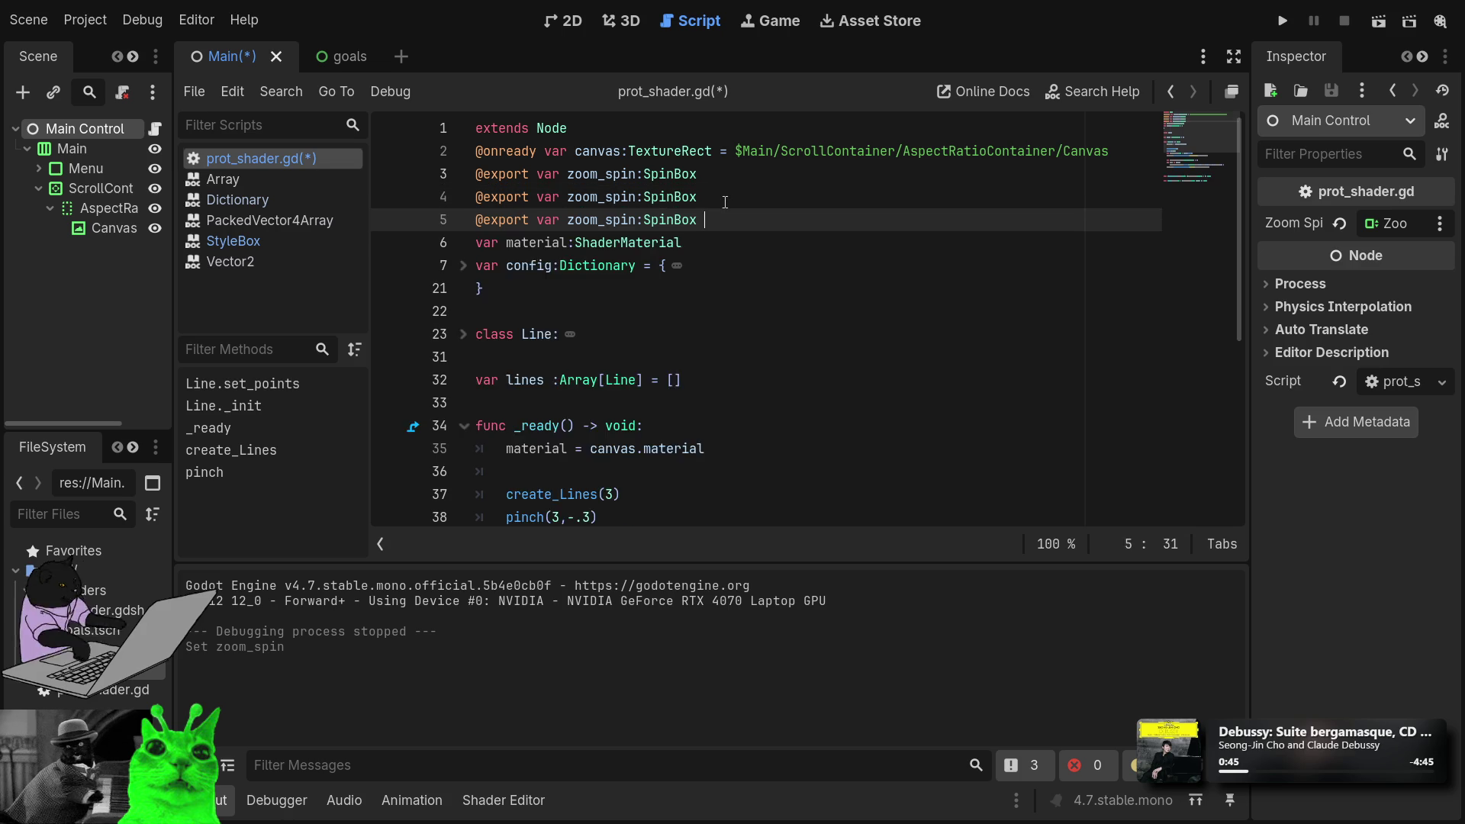
pyautogui.press('Up')
pyautogui.press('Home')
pyautogui.press('Up')
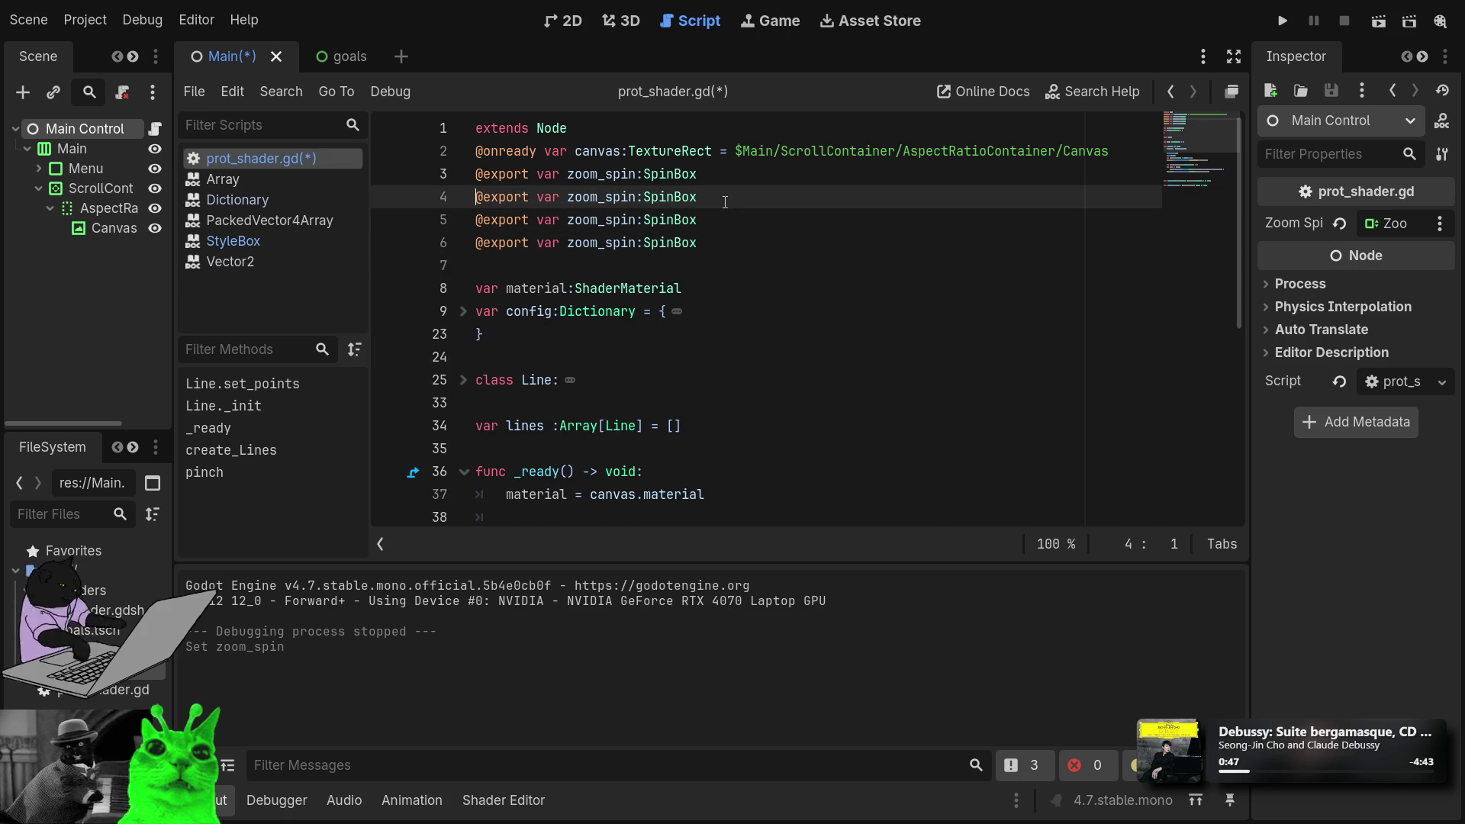
pyautogui.doubleClick(597, 196)
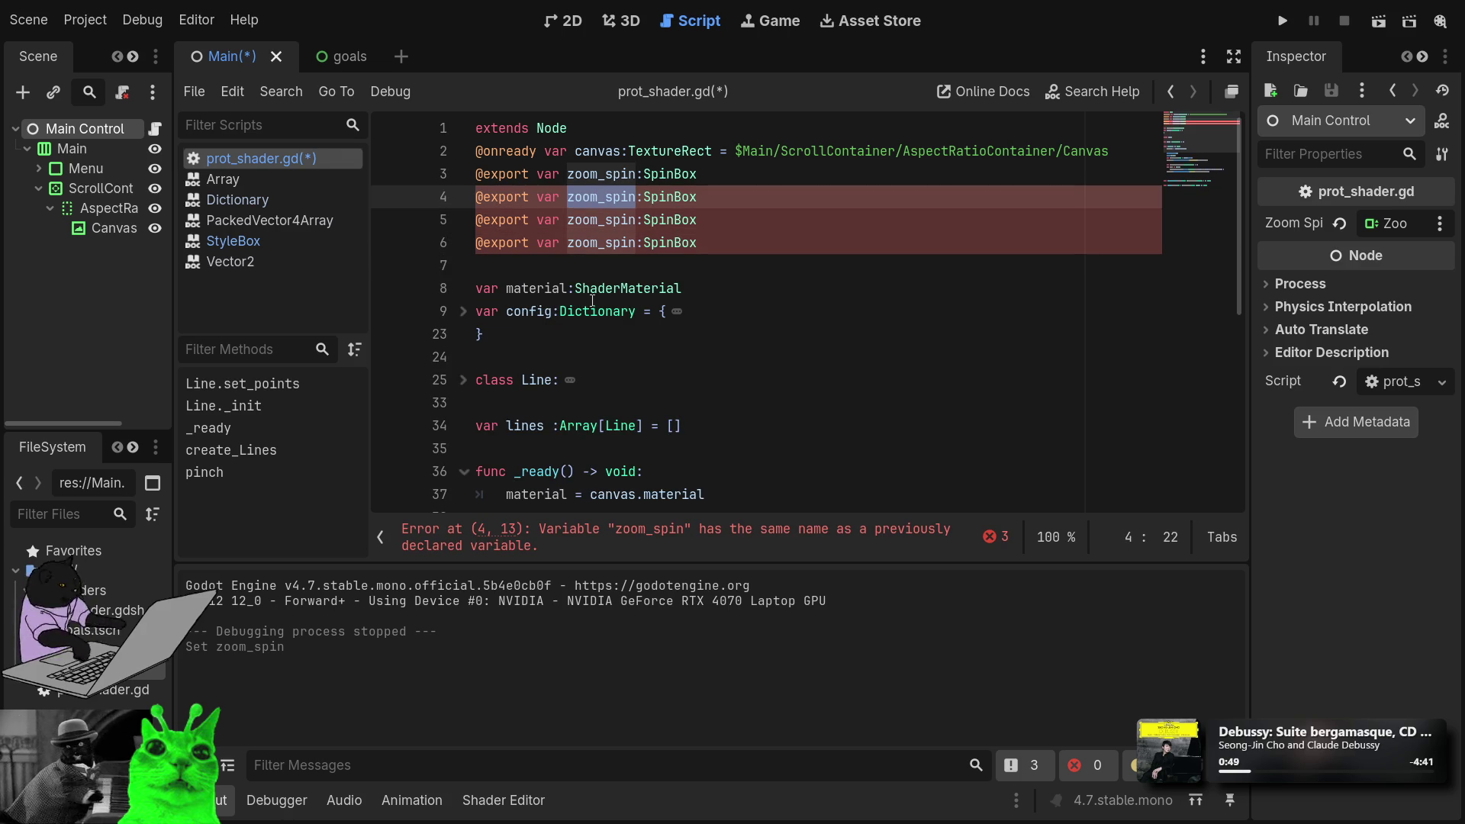
# Rename the line 5 copy to attenuation_spin and expand the Menu node.
pyautogui.click(40, 168)
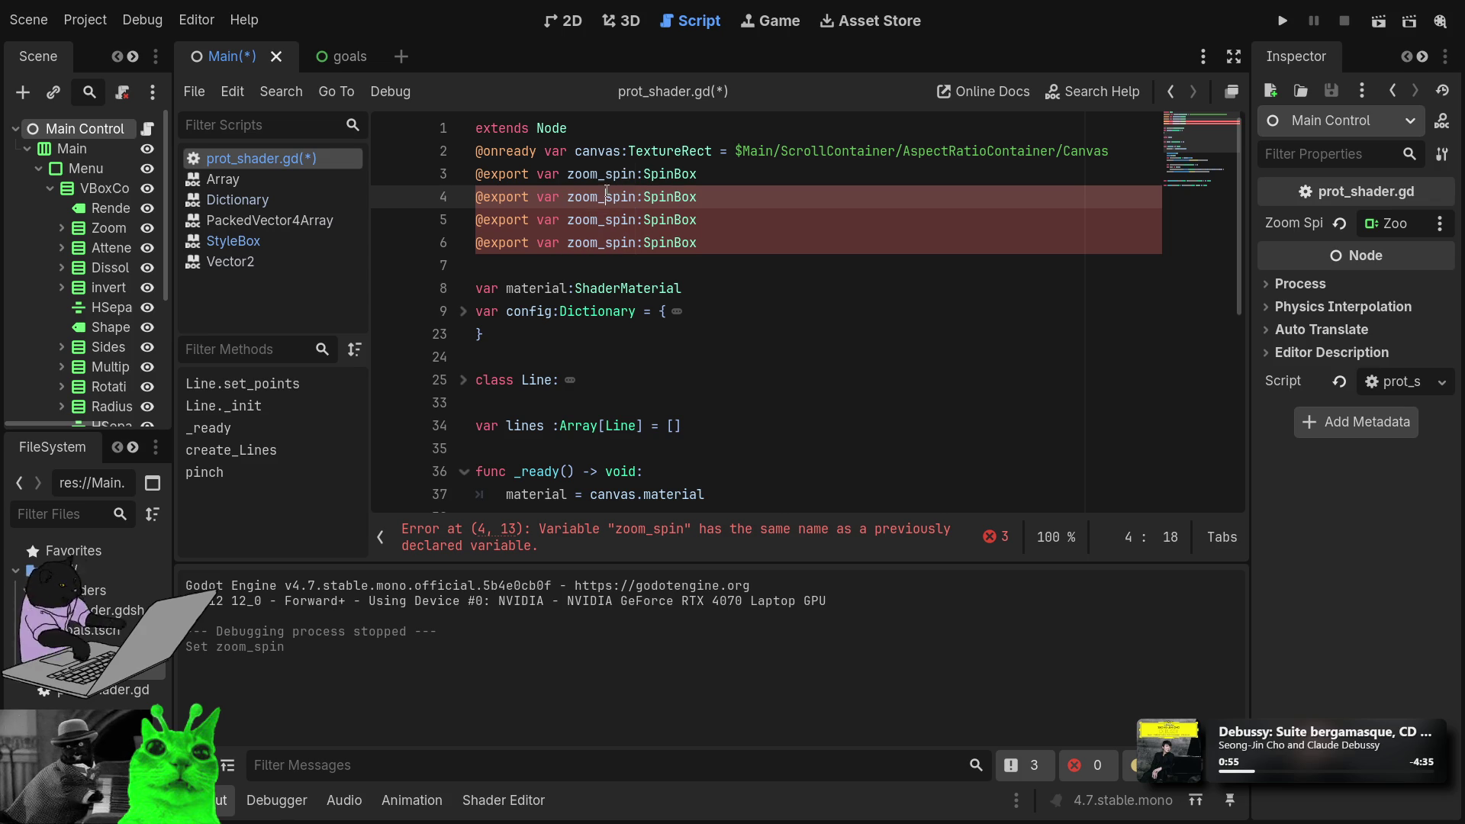
pyautogui.doubleClick(585, 220)
pyautogui.write('atten_spin')
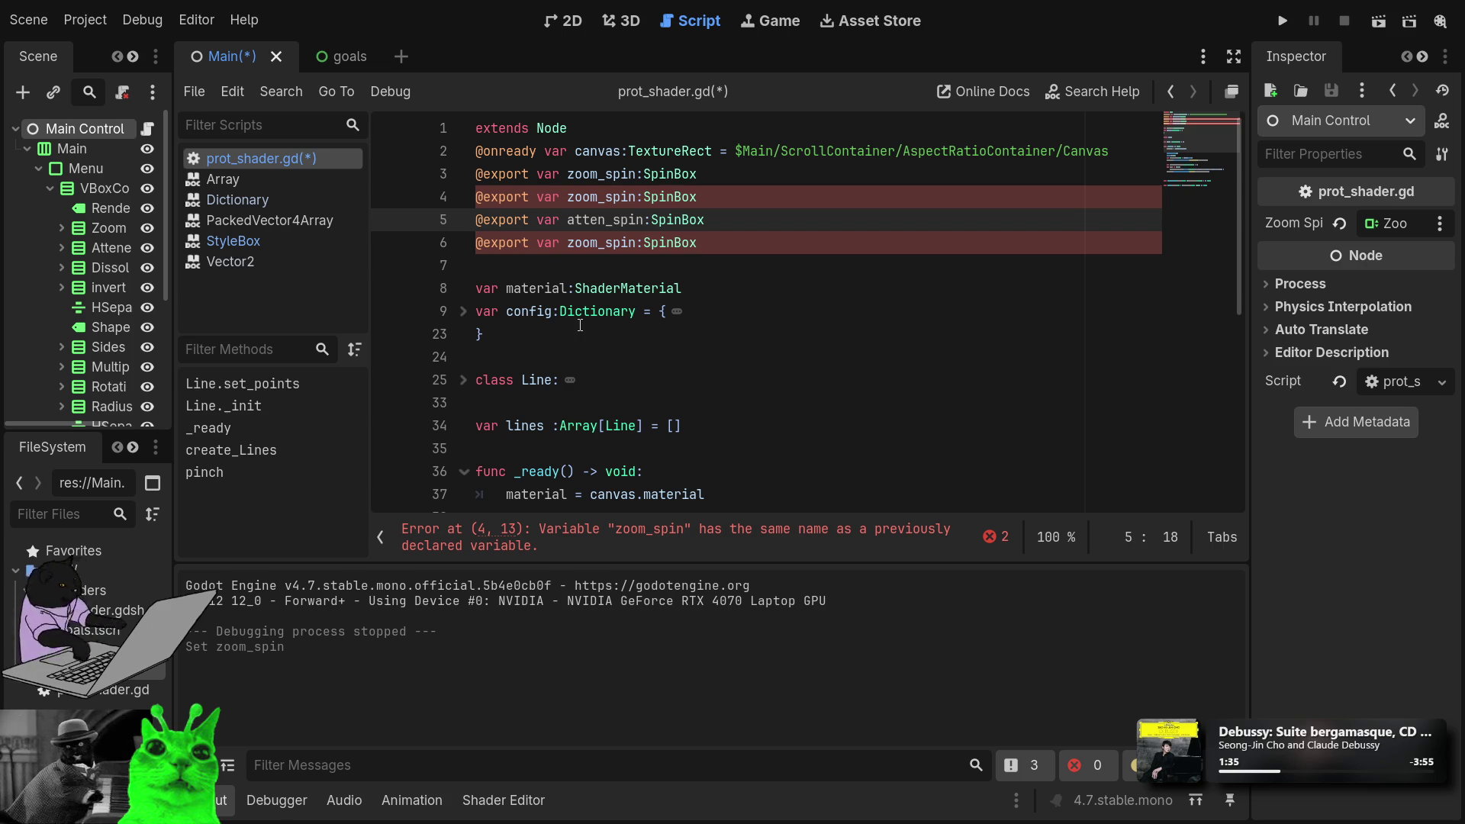
pyautogui.write('uation')
# Add a second caret on line 4 and move the carets below the config block.
pyautogui.click(592, 247)
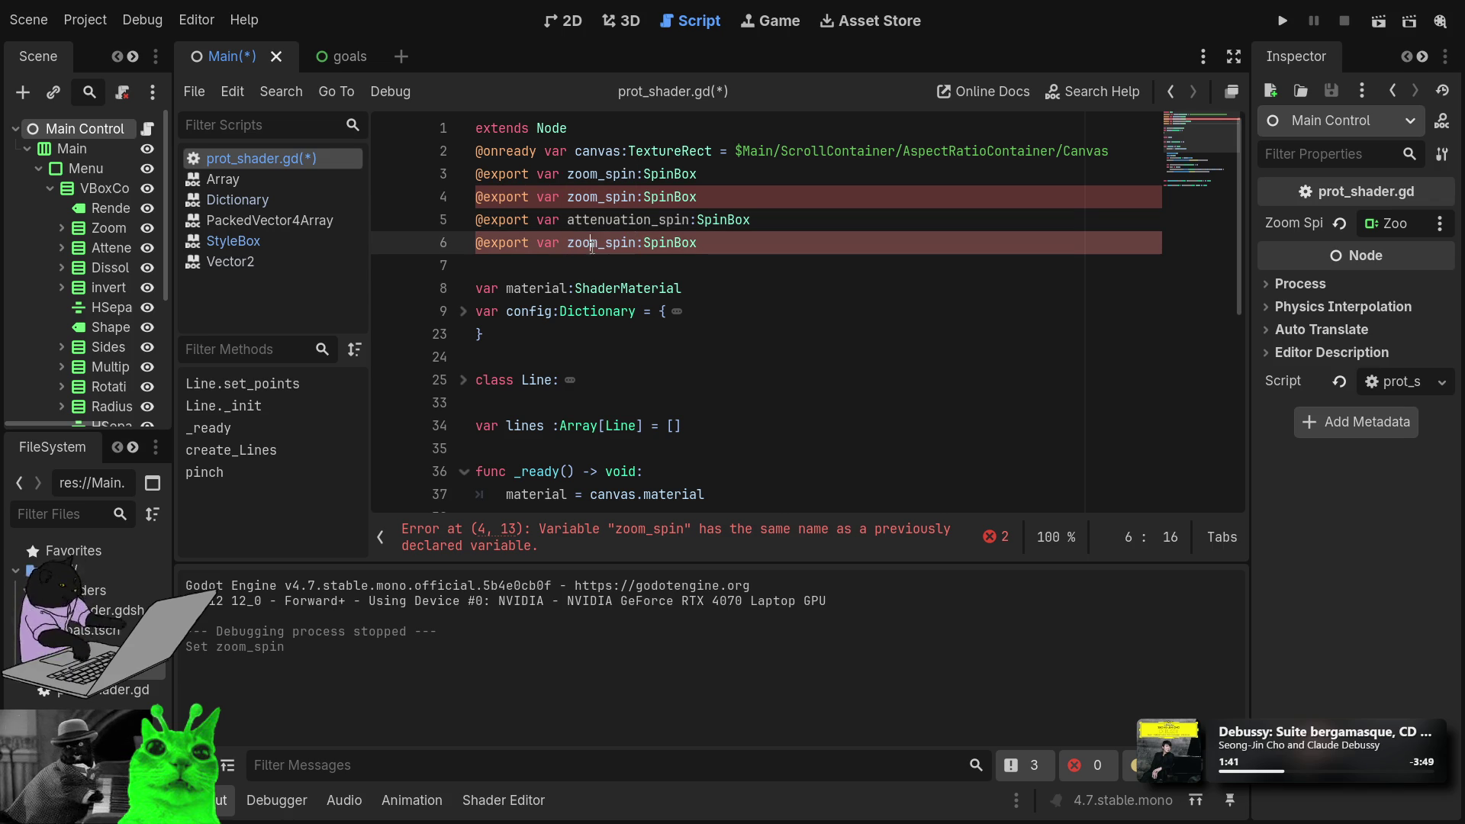
pyautogui.click(589, 192)
pyautogui.click(600, 195)
pyautogui.click(644, 219)
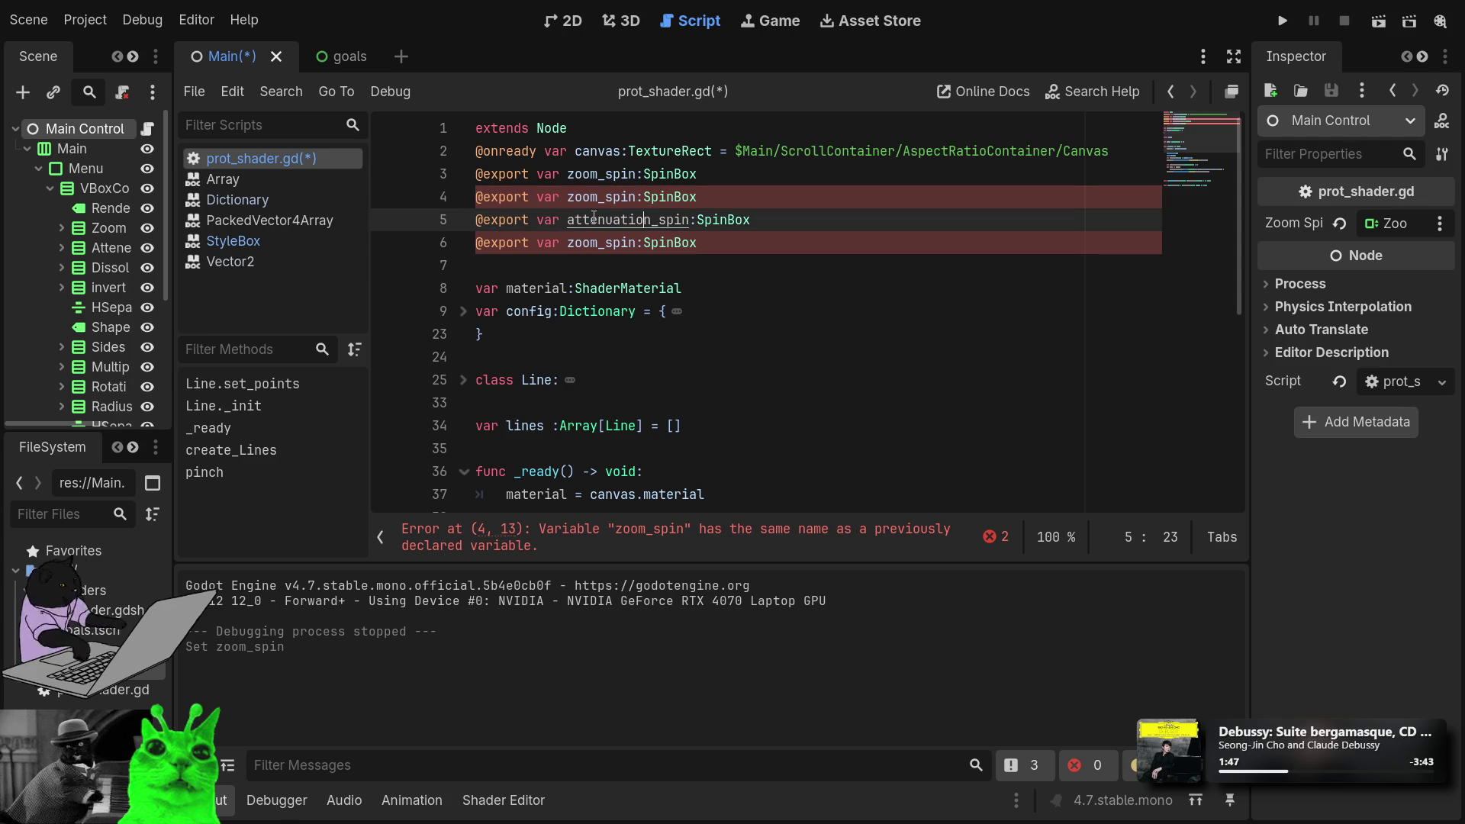
pyautogui.press('Down')
pyautogui.press('Up')
pyautogui.hotkey('shift', 'alt', 'Up')
pyautogui.press('Down')
pyautogui.press('Down')
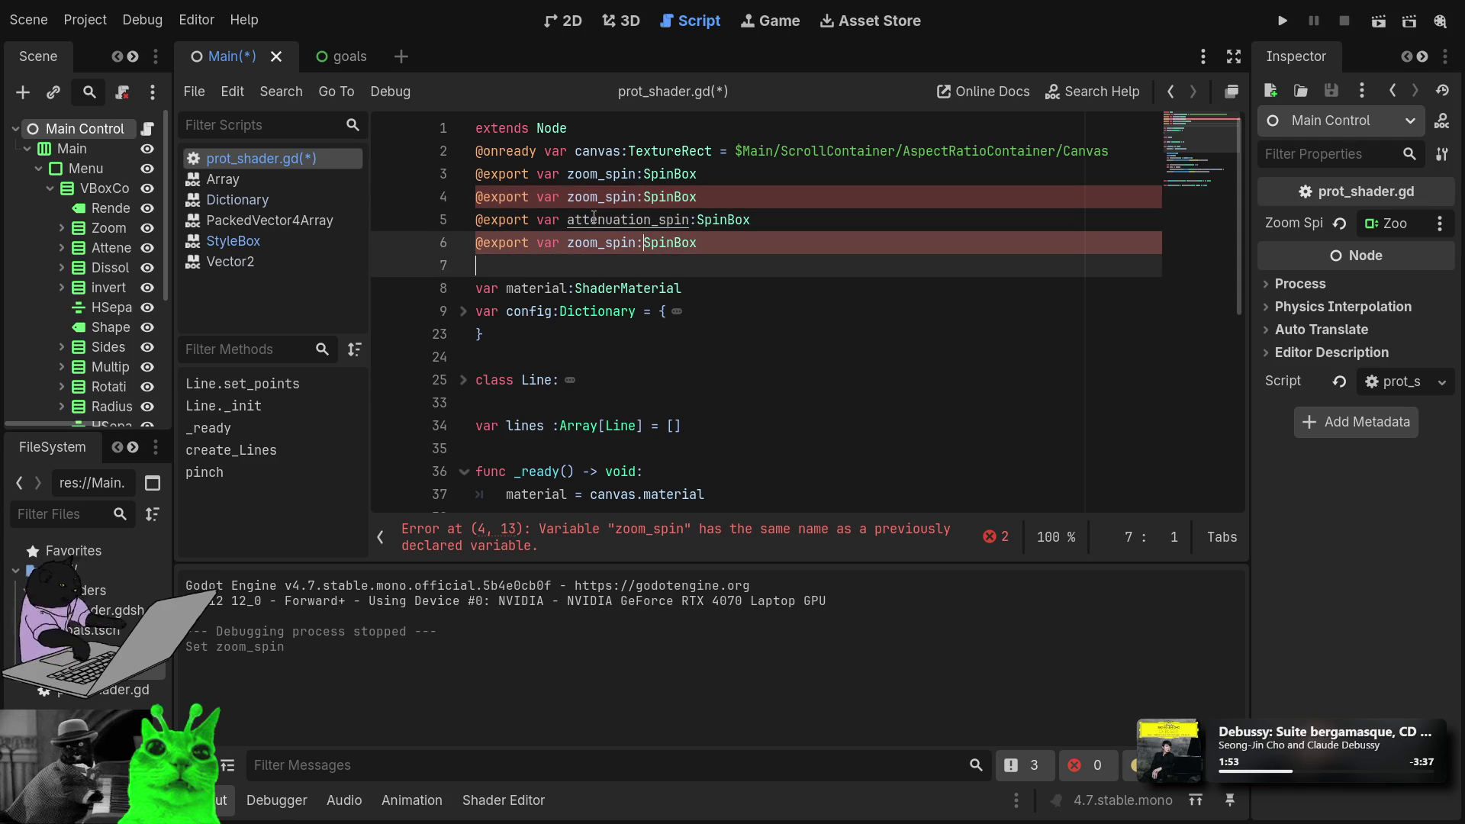
pyautogui.press('Down')
pyautogui.press('Down')
pyautogui.press('Down')
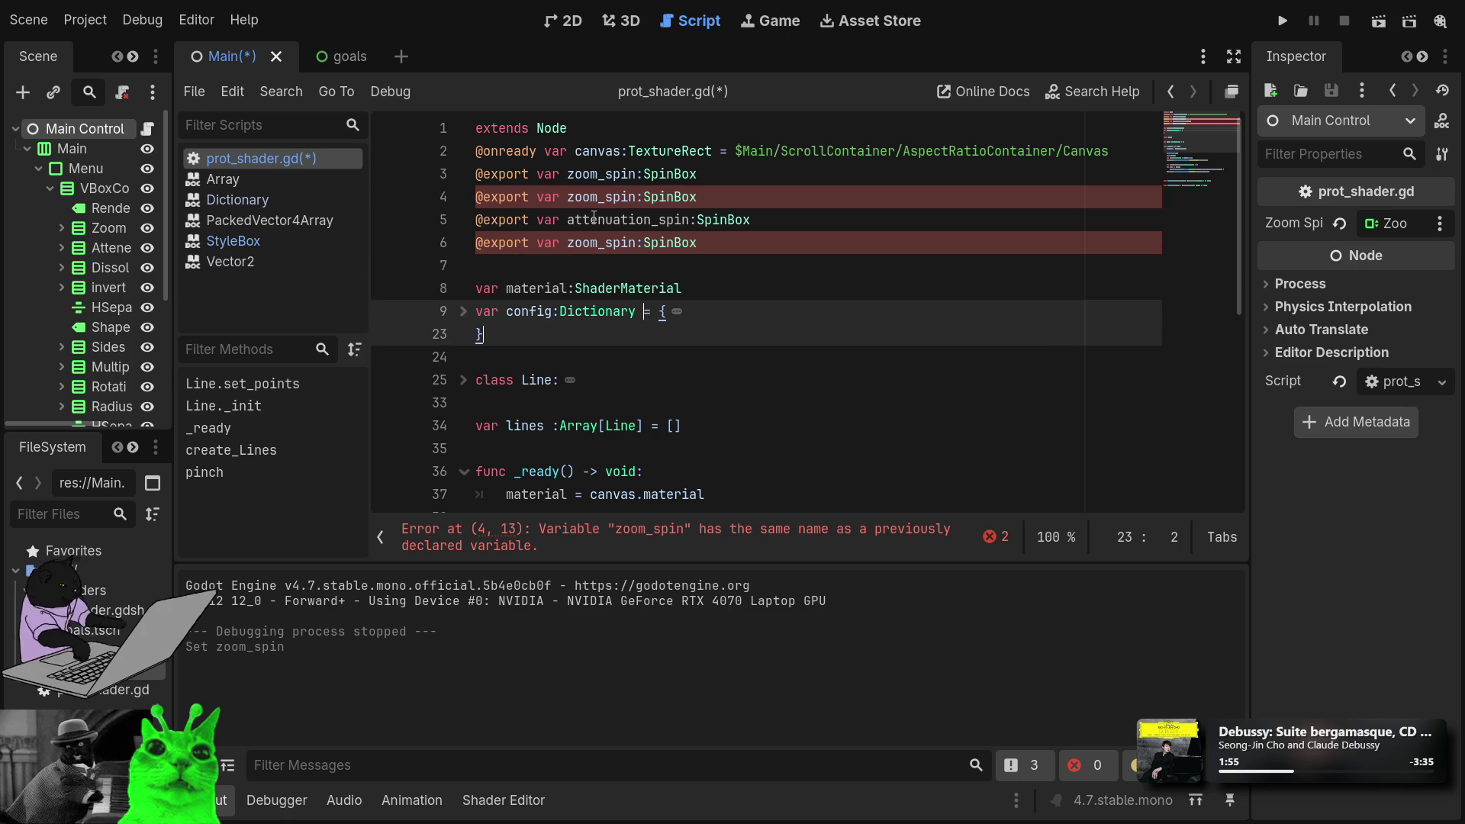
pyautogui.scroll(-1, 593, 217)
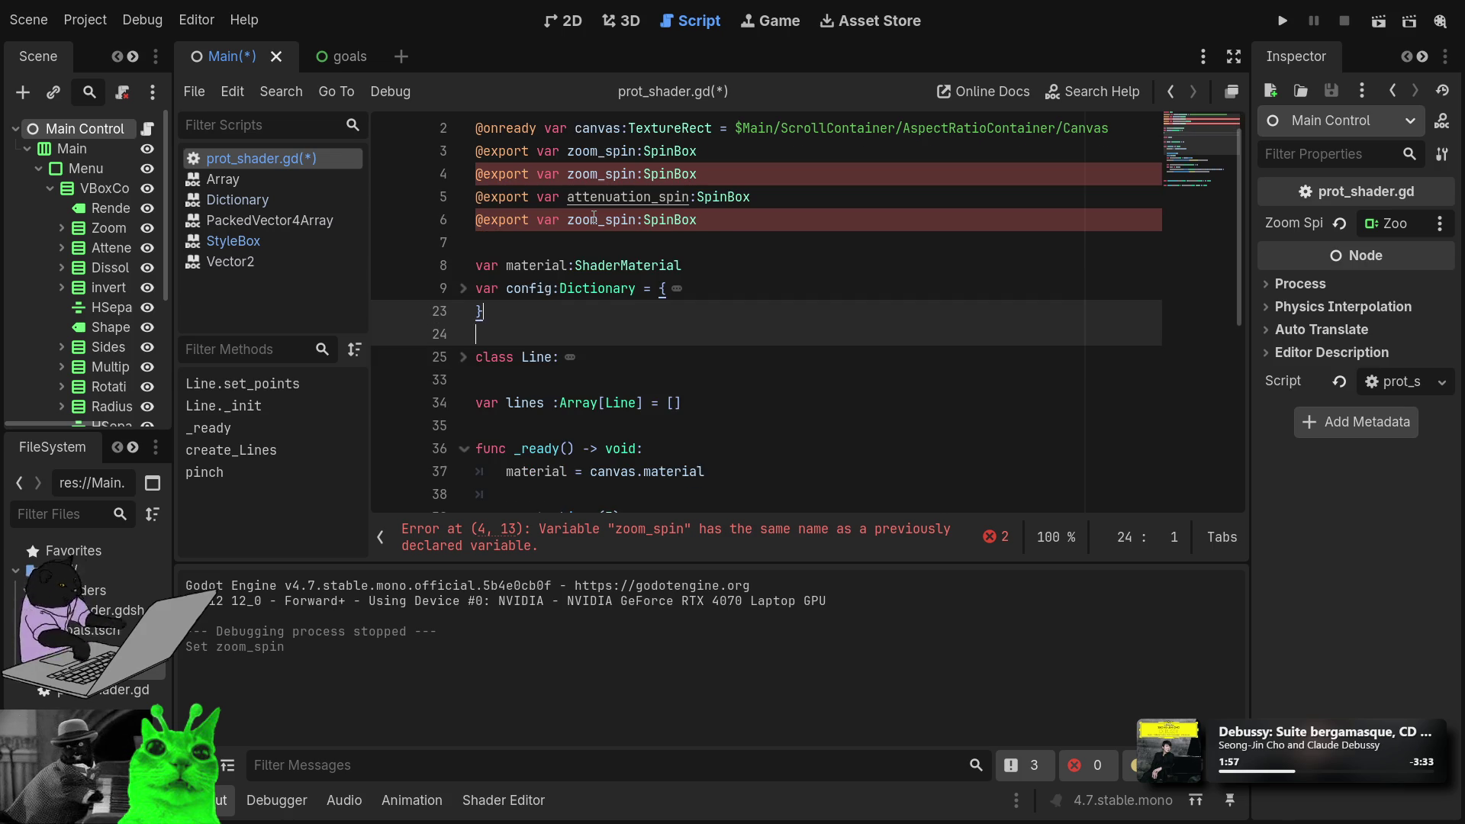
# Undo the accidental edit after the config block and return to the export lines.
pyautogui.press('BackSpace')
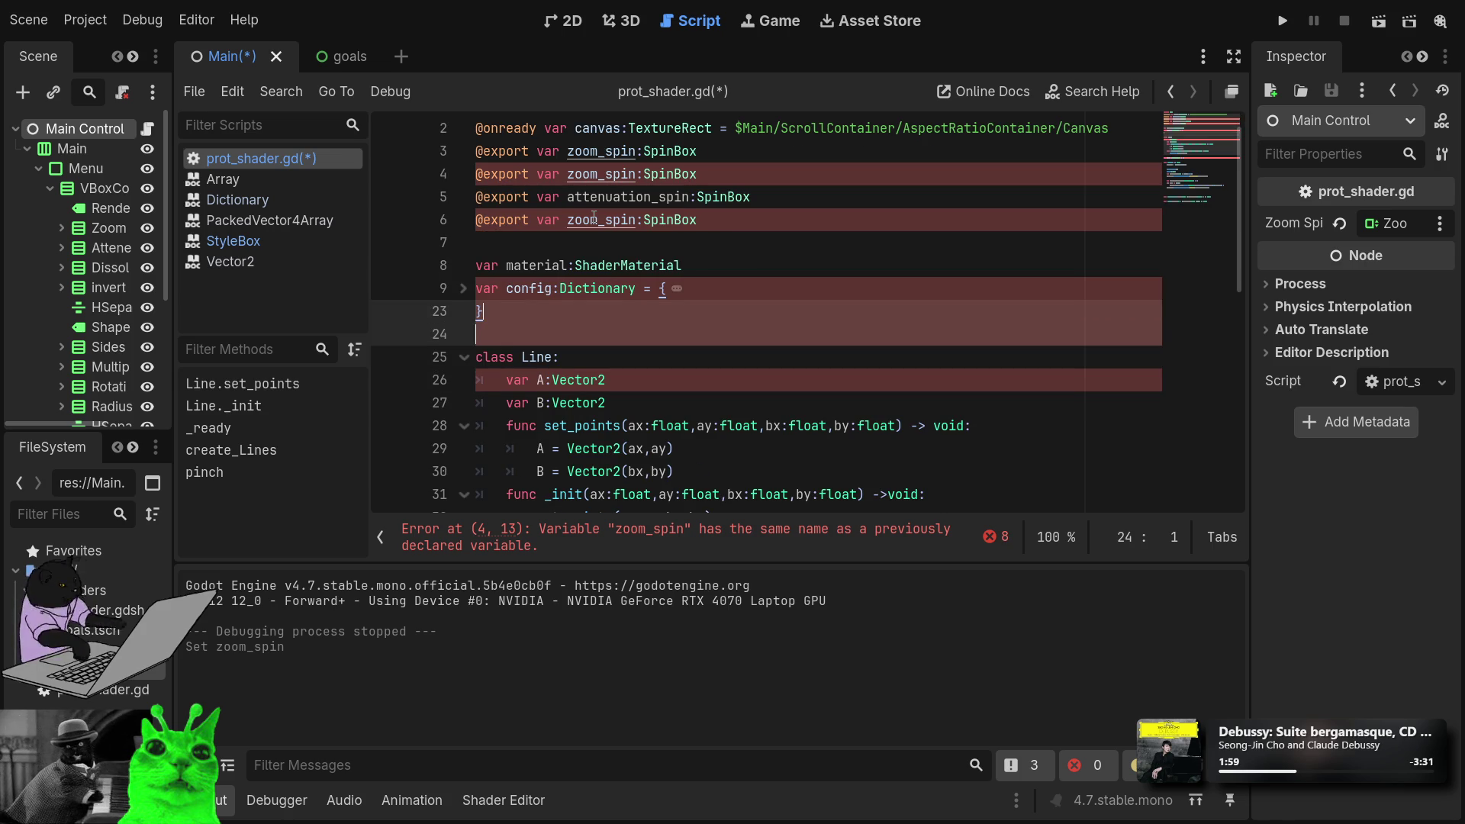
pyautogui.hotkey('ctrl', 'z')
pyautogui.press('Up')
pyautogui.press('Up')
pyautogui.press('Up')
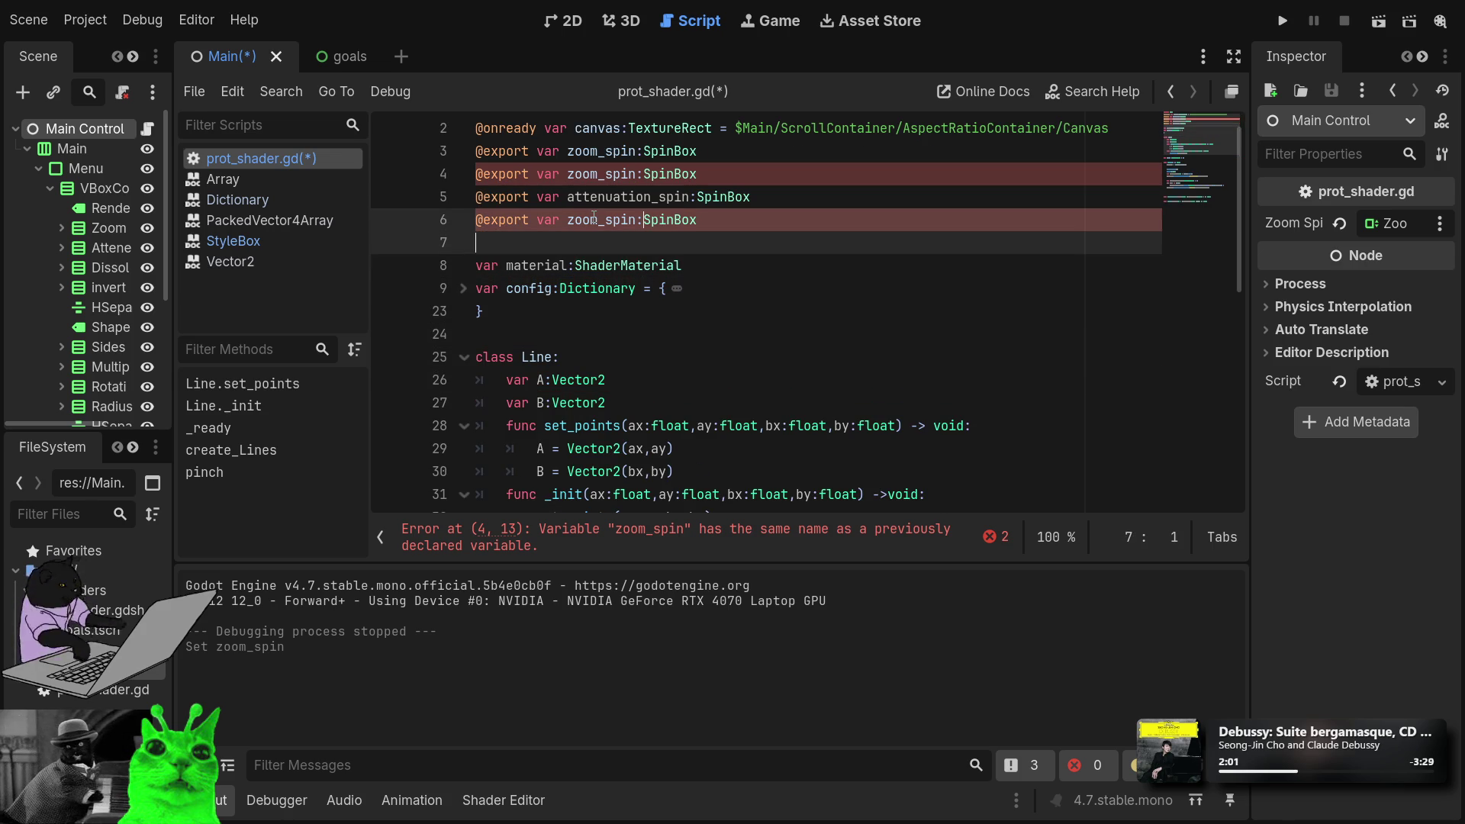
pyautogui.press('Up')
pyautogui.press('Up')
pyautogui.press('Up')
pyautogui.scroll(-1, 594, 217)
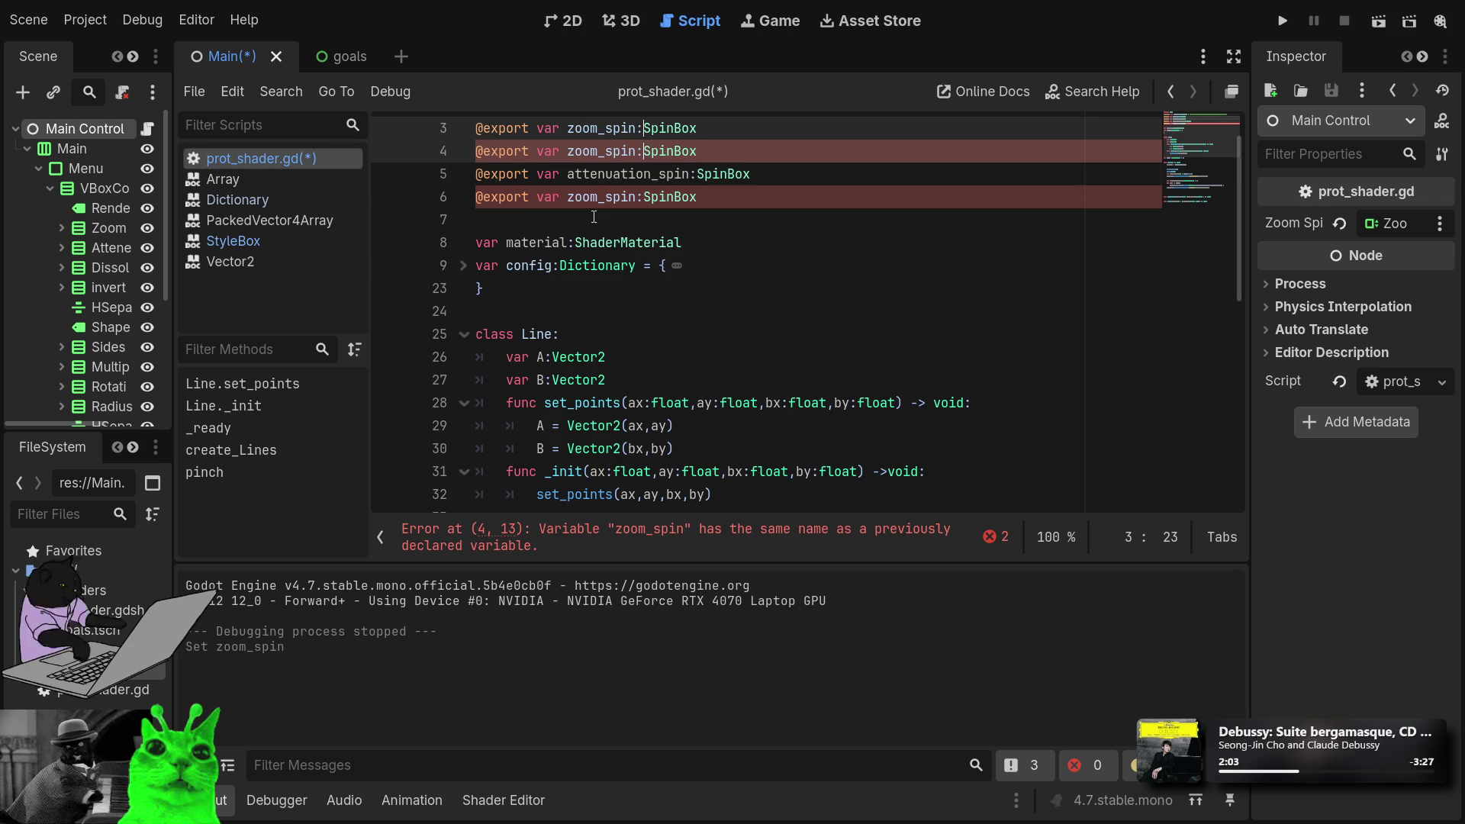
pyautogui.press('Up')
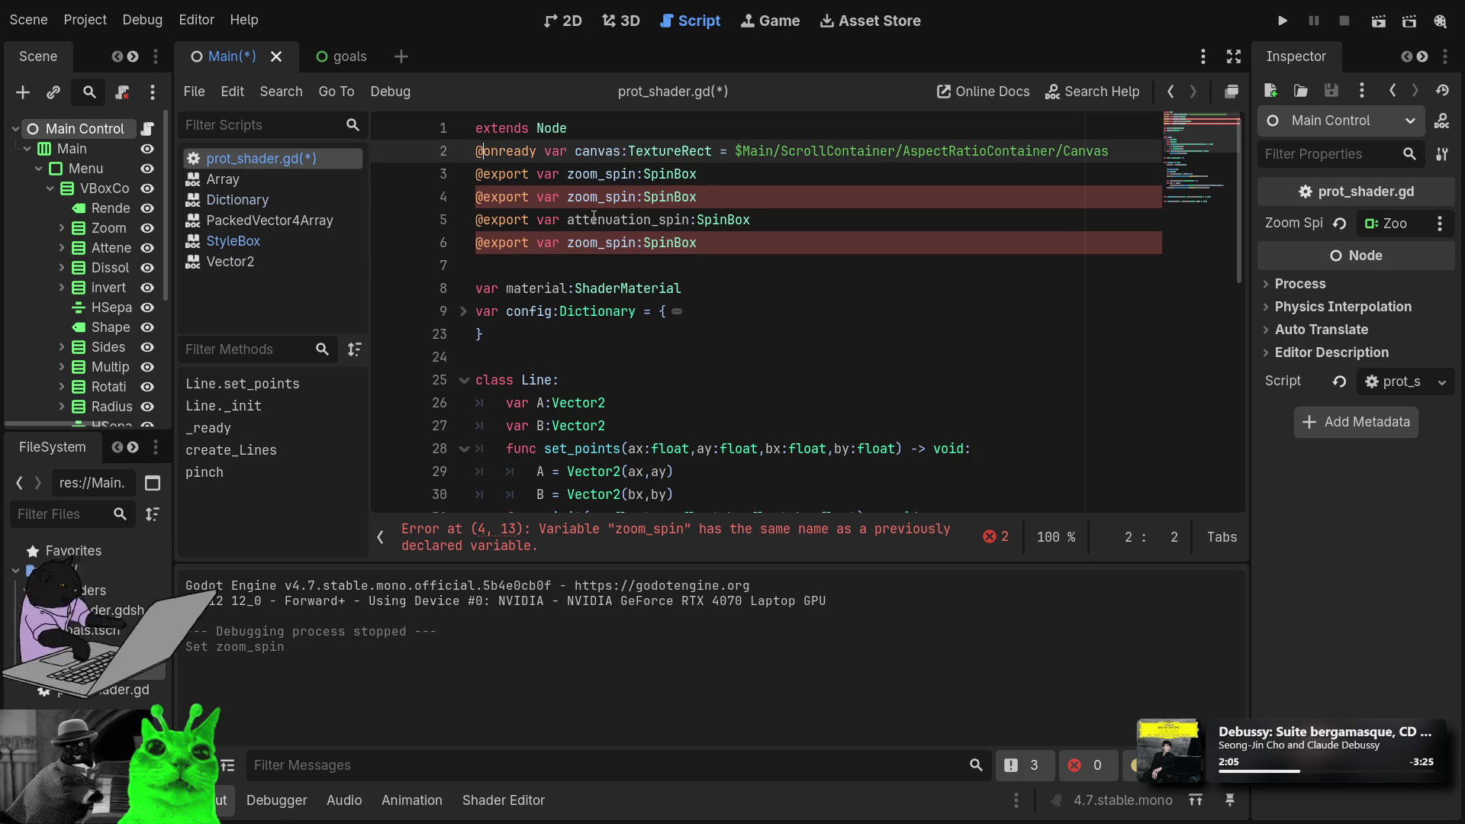
pyautogui.press('Down')
pyautogui.press('Down')
pyautogui.press('Down')
pyautogui.press('Right')
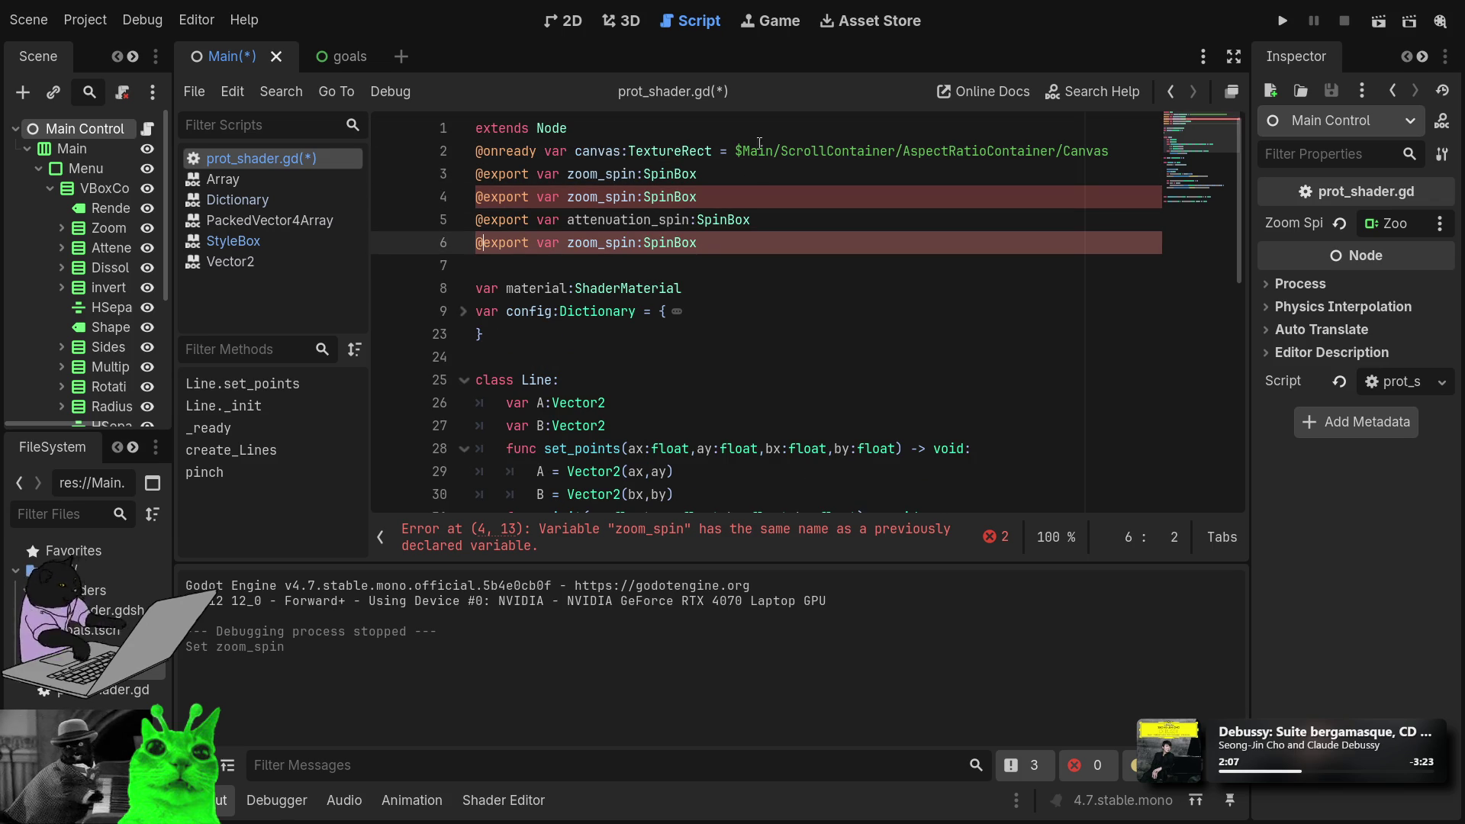
# Move the attenuation_spin declaration to line 4, directly under zoom_spin.
pyautogui.click(586, 221)
pyautogui.hotkey('ctrl', 'shift', 'k')
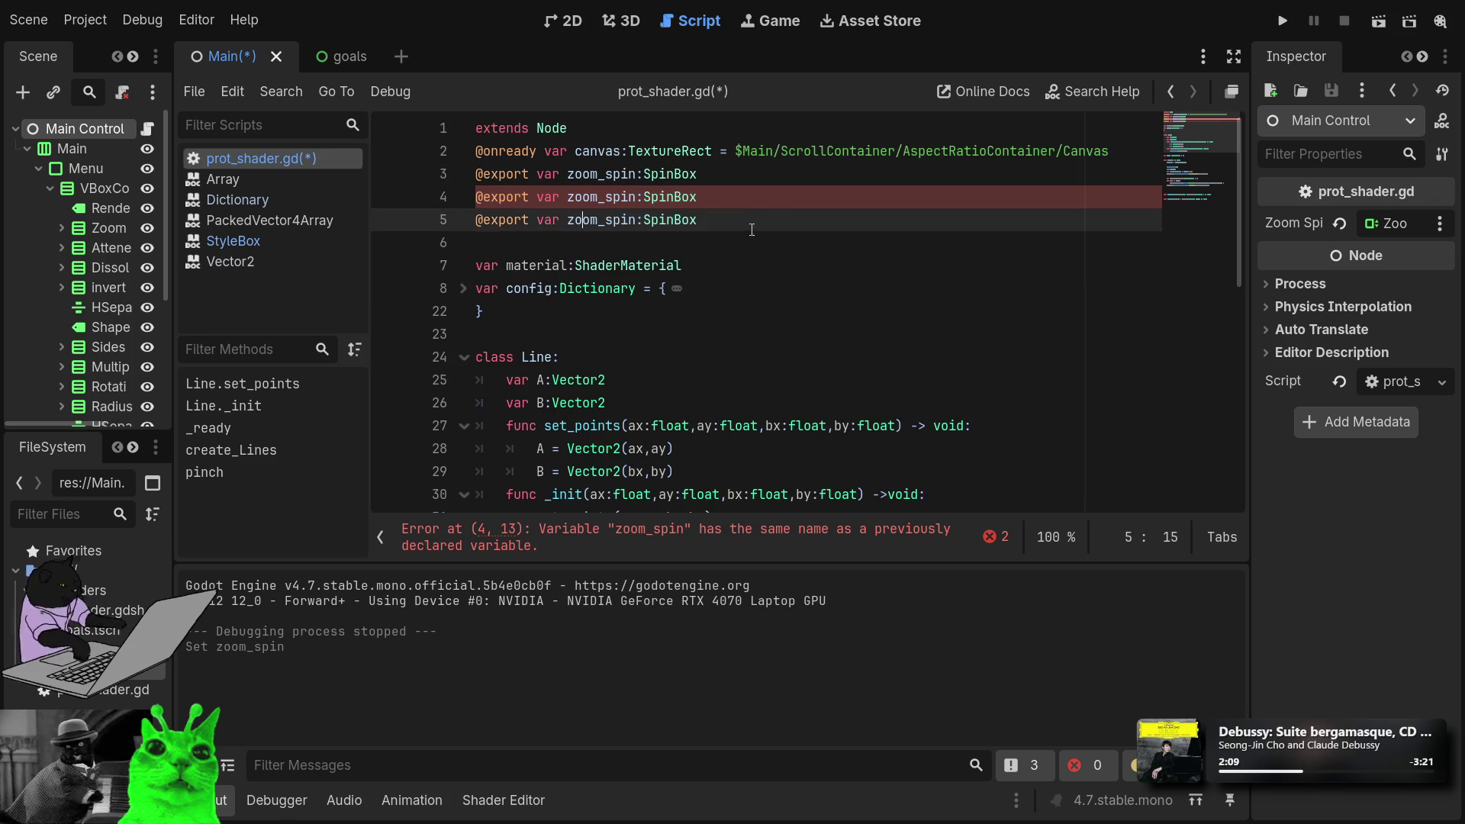
pyautogui.click(789, 181)
pyautogui.press('Return')
pyautogui.write('@export var attenuation_spin:SpinBox')
# Rename the duplicate zoom_spin on line 5 to dissove_spin.
pyautogui.press('Delete')
pyautogui.hotkey('ctrl', 'Right')
pyautogui.hotkey('ctrl', 'Right')
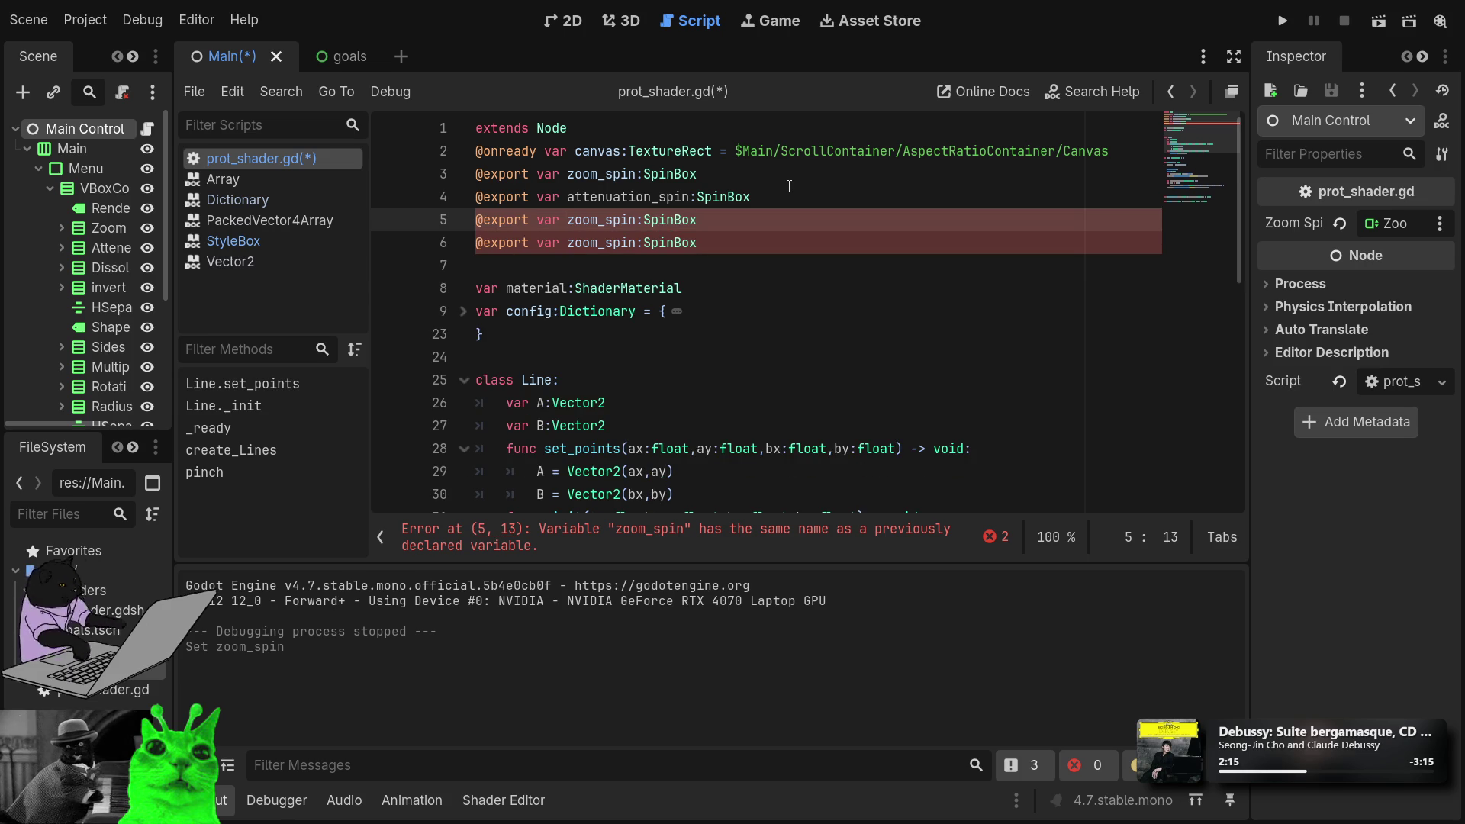
pyautogui.hotkey('ctrl', 'shift', 'Right')
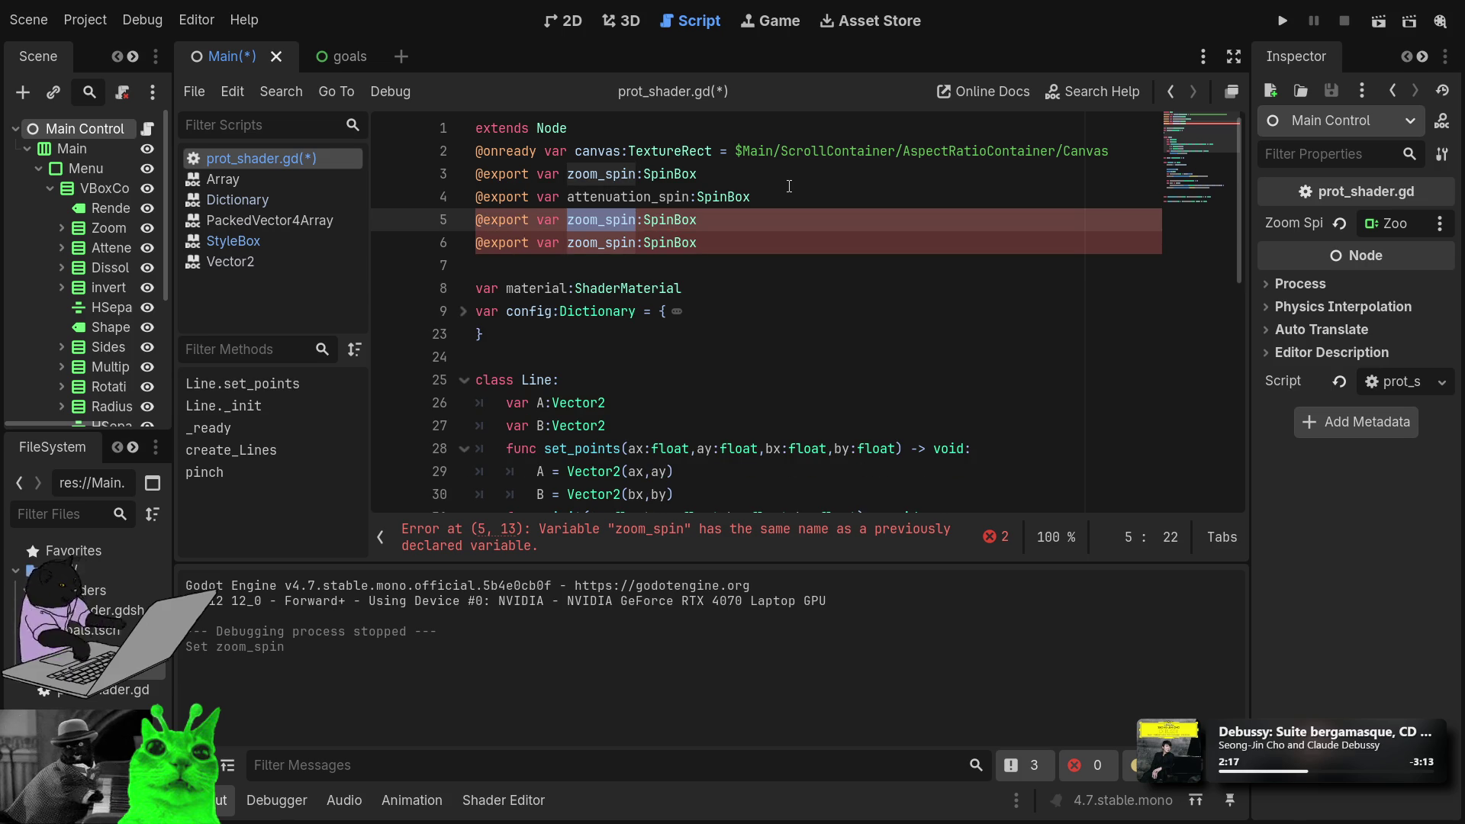
pyautogui.write('dissovel')
pyautogui.press('BackSpace')
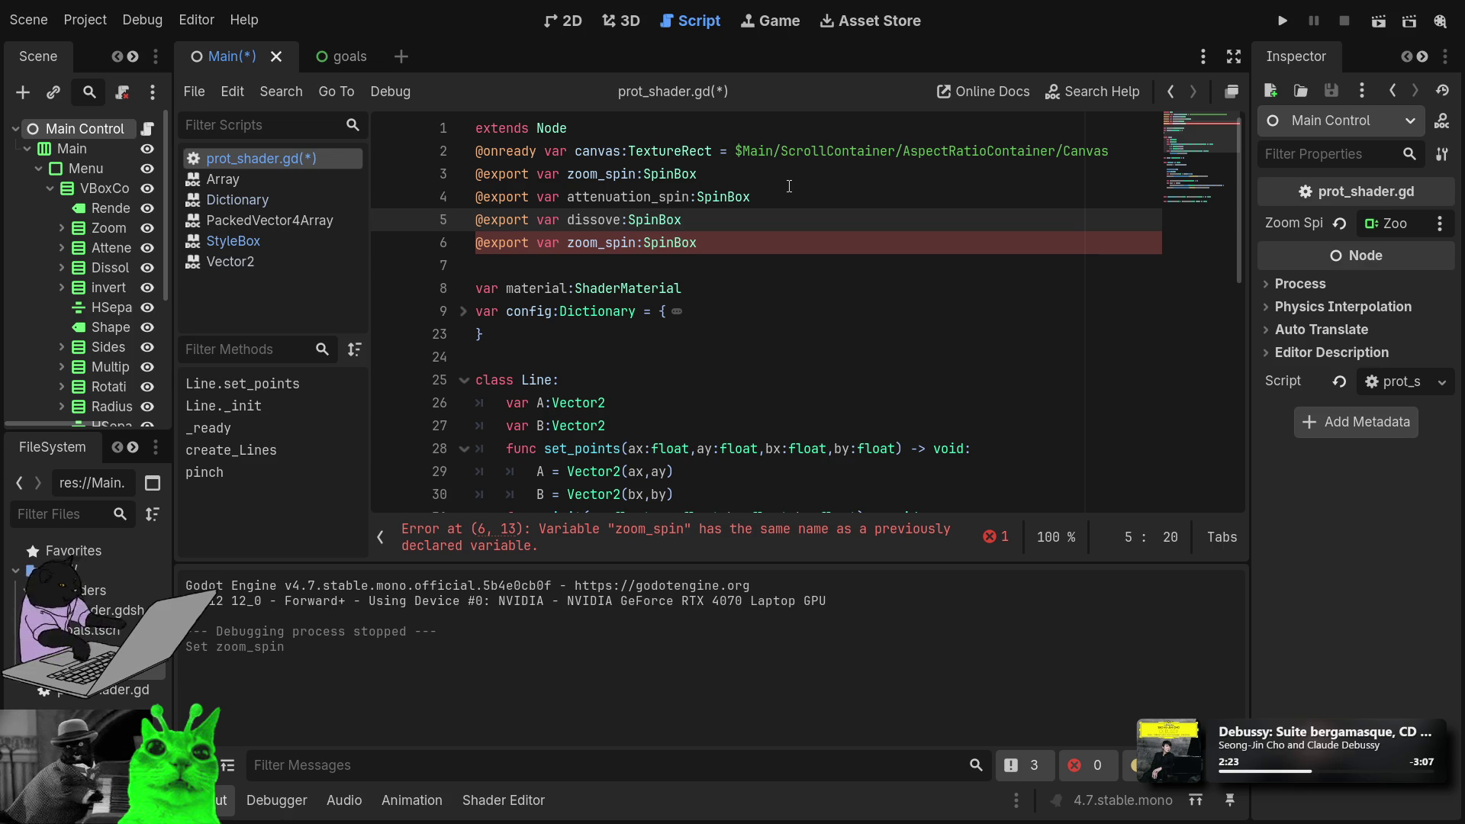
pyautogui.write('_spin')
# Rename the last duplicate to invert_check and change its type to CheckBox.
pyautogui.press('Down')
pyautogui.press('Left')
pyautogui.press('Left')
pyautogui.press('Left')
pyautogui.hotkey('ctrl', 'shift', 'Left')
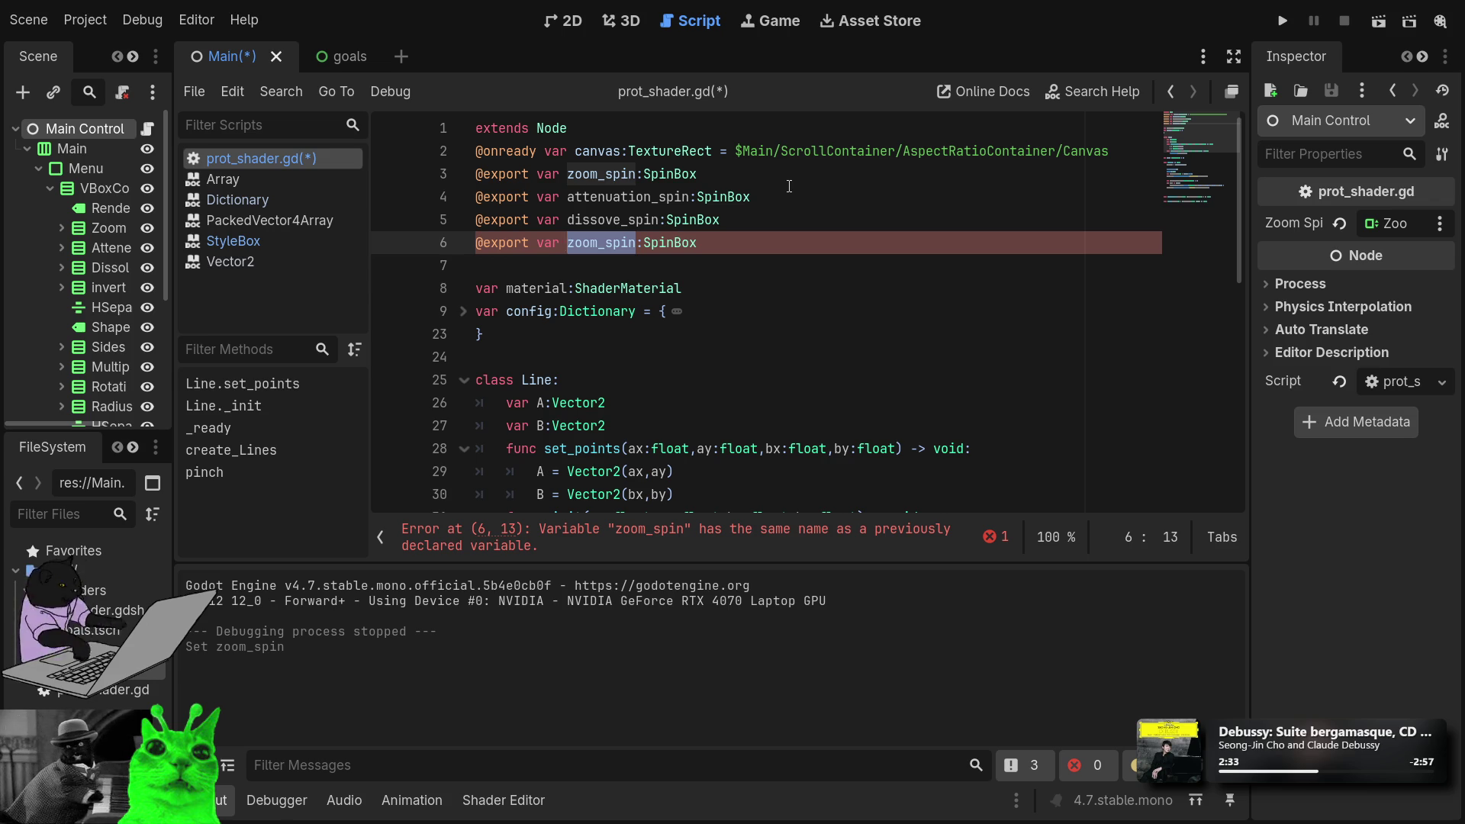
pyautogui.write('invert')
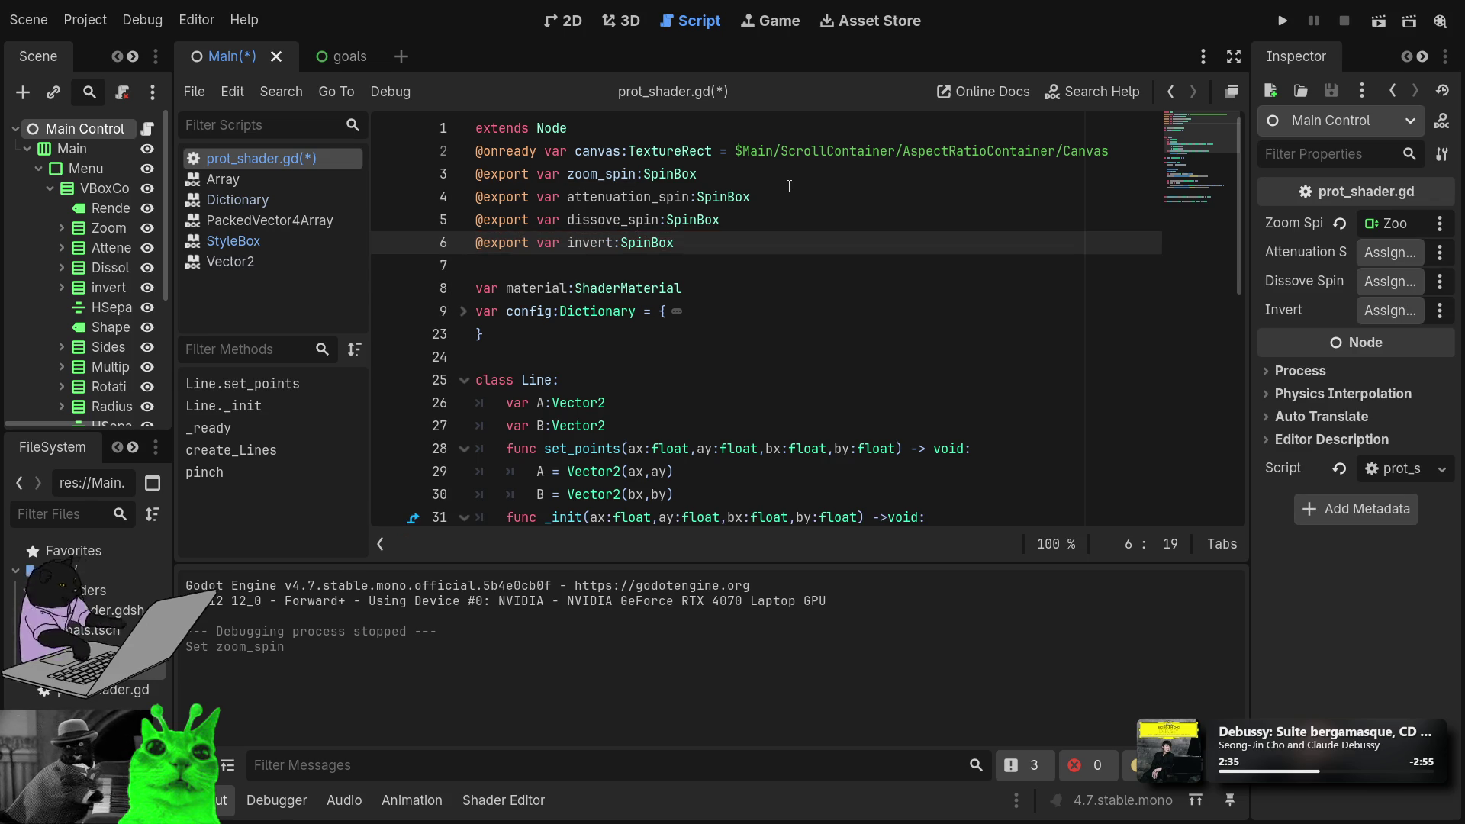
pyautogui.write('_check')
pyautogui.press('End')
pyautogui.hotkey('ctrl', 'shift', 'Left')
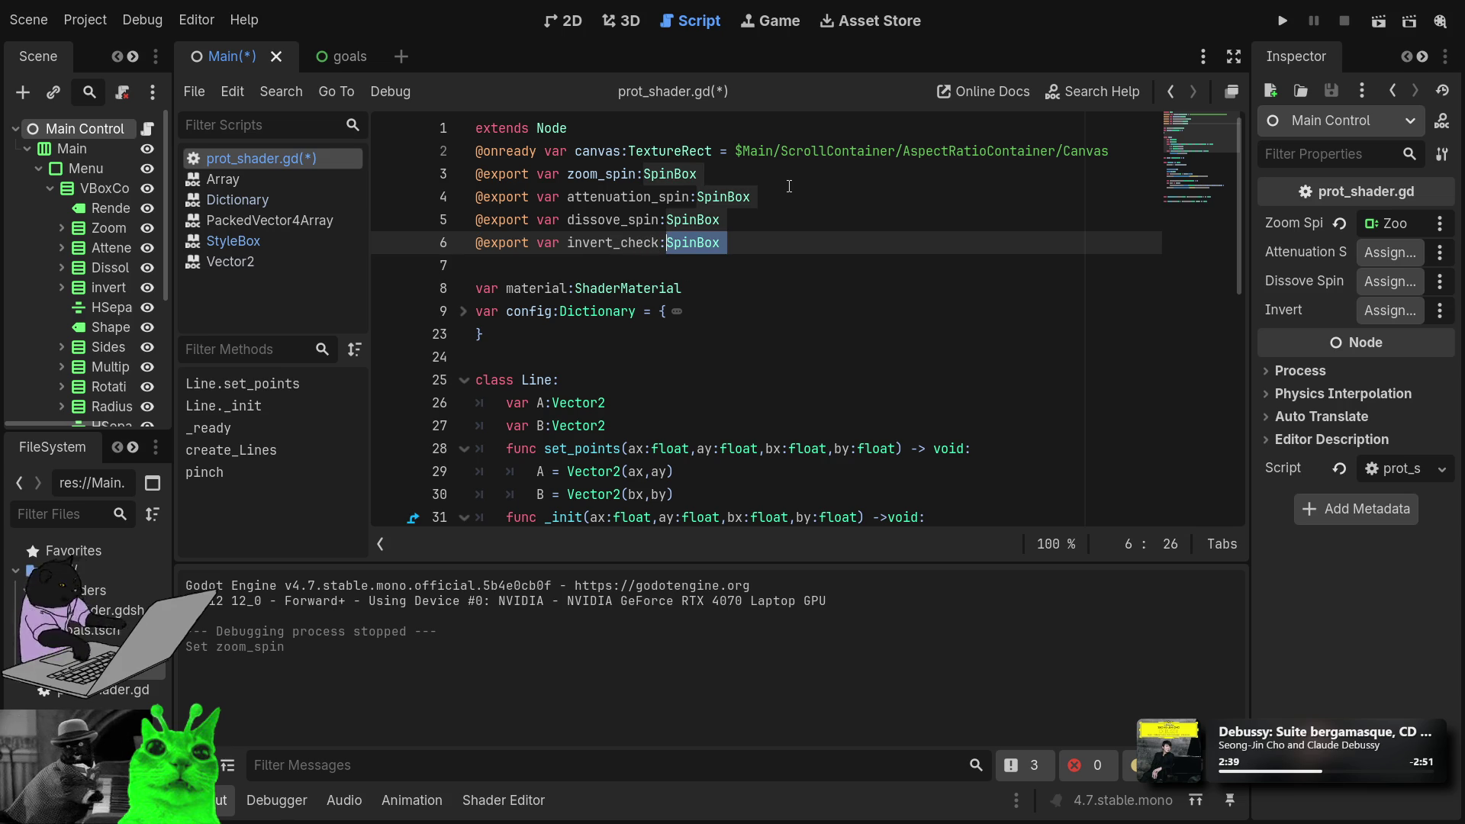
pyautogui.write('CheckB')
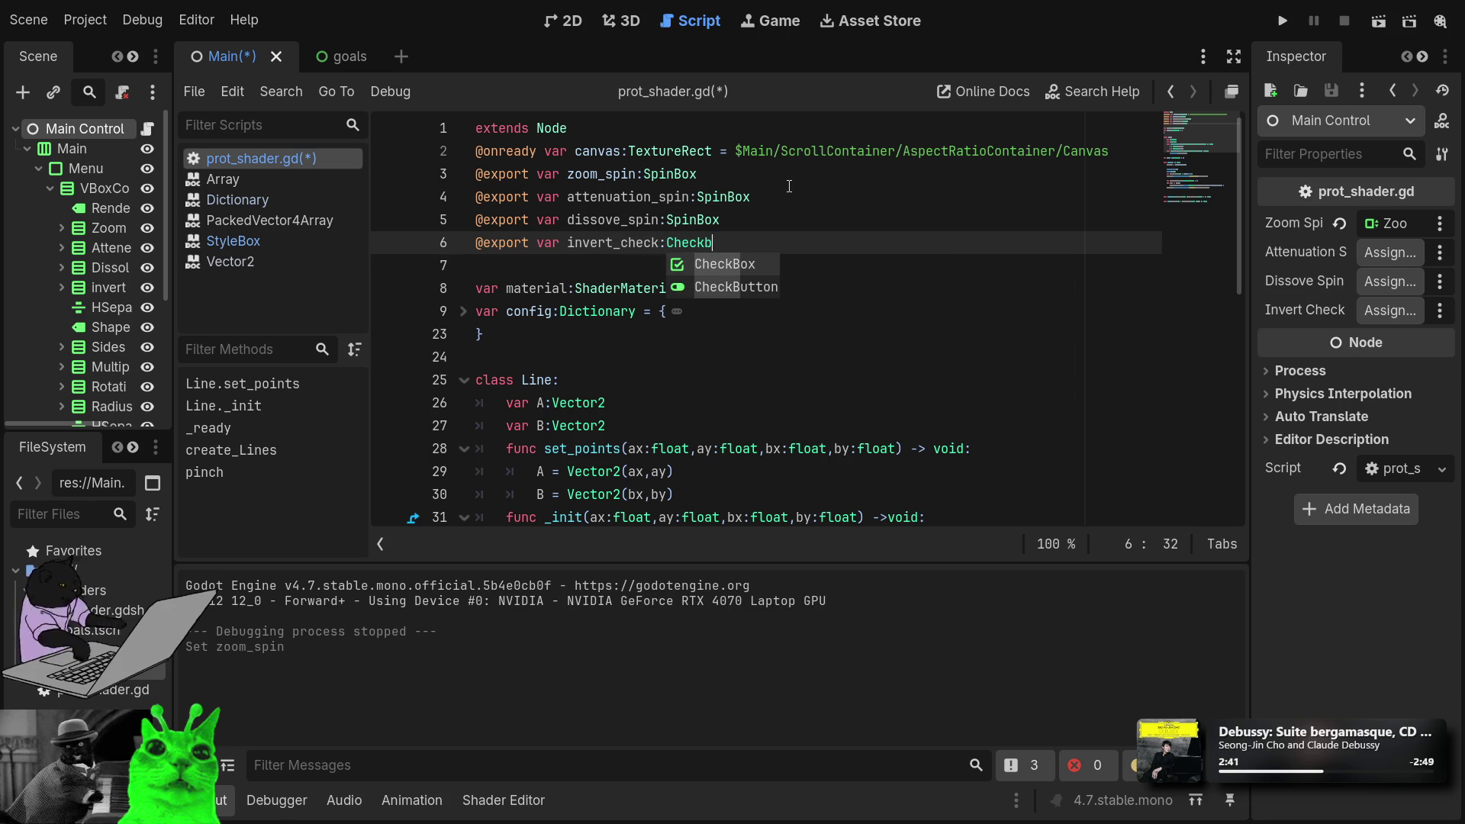
pyautogui.press('Return')
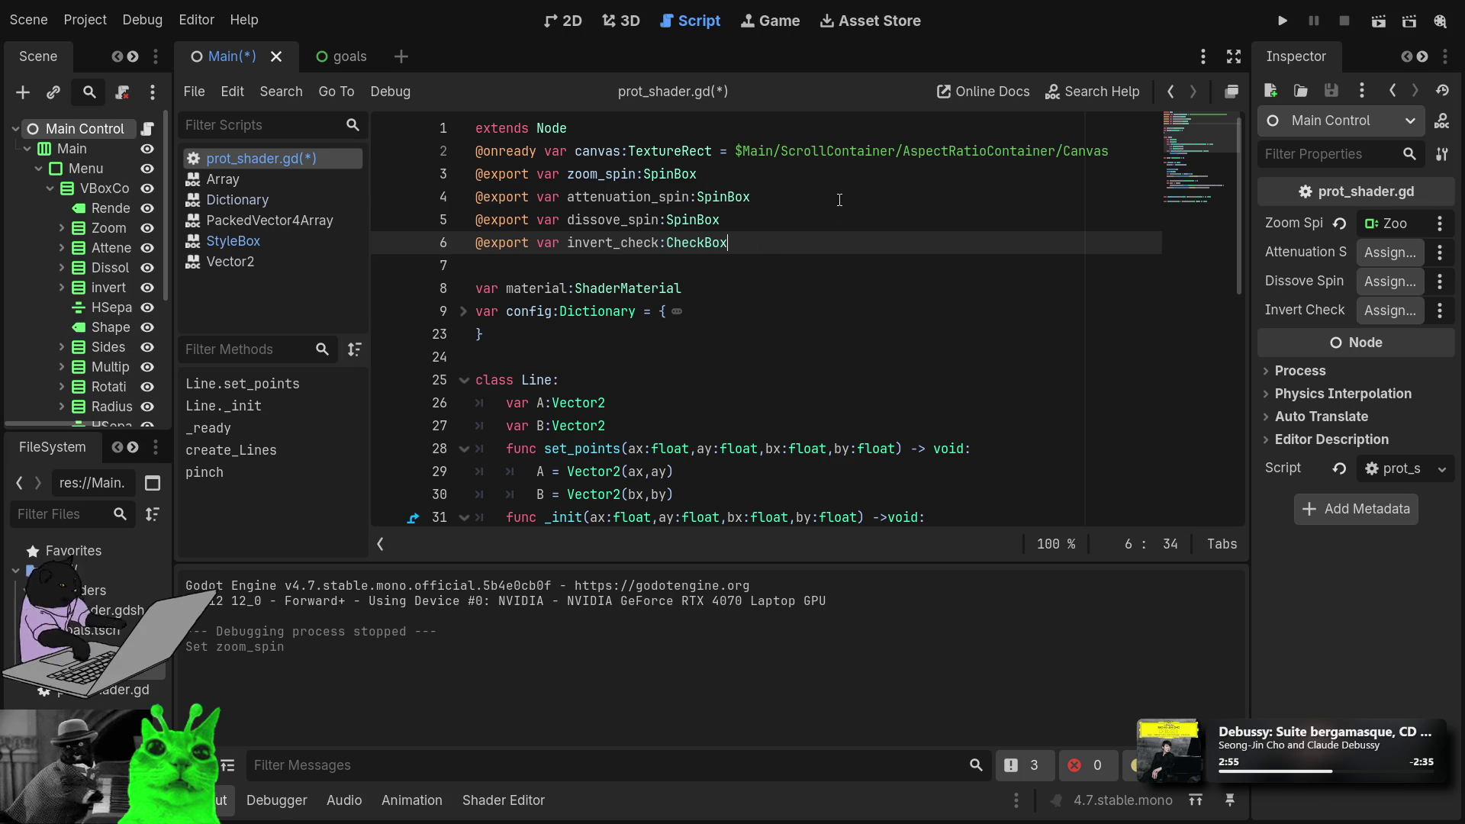
pyautogui.click(638, 271)
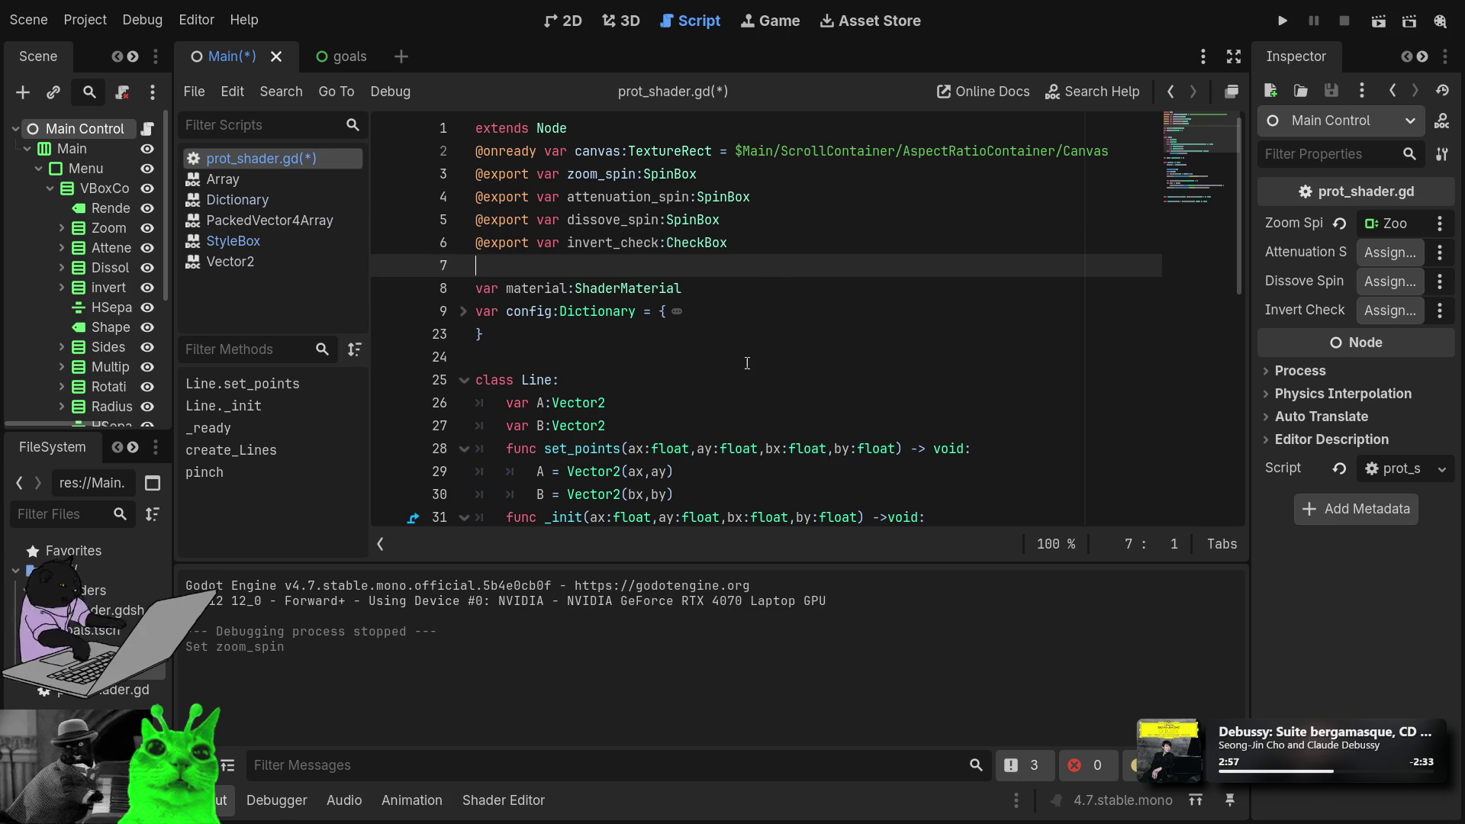
# Move the blank line and add an empty line after the exported-variable block.
pyautogui.hotkey('alt', 'Up')
pyautogui.hotkey('alt', 'Up')
pyautogui.hotkey('alt', 'Up')
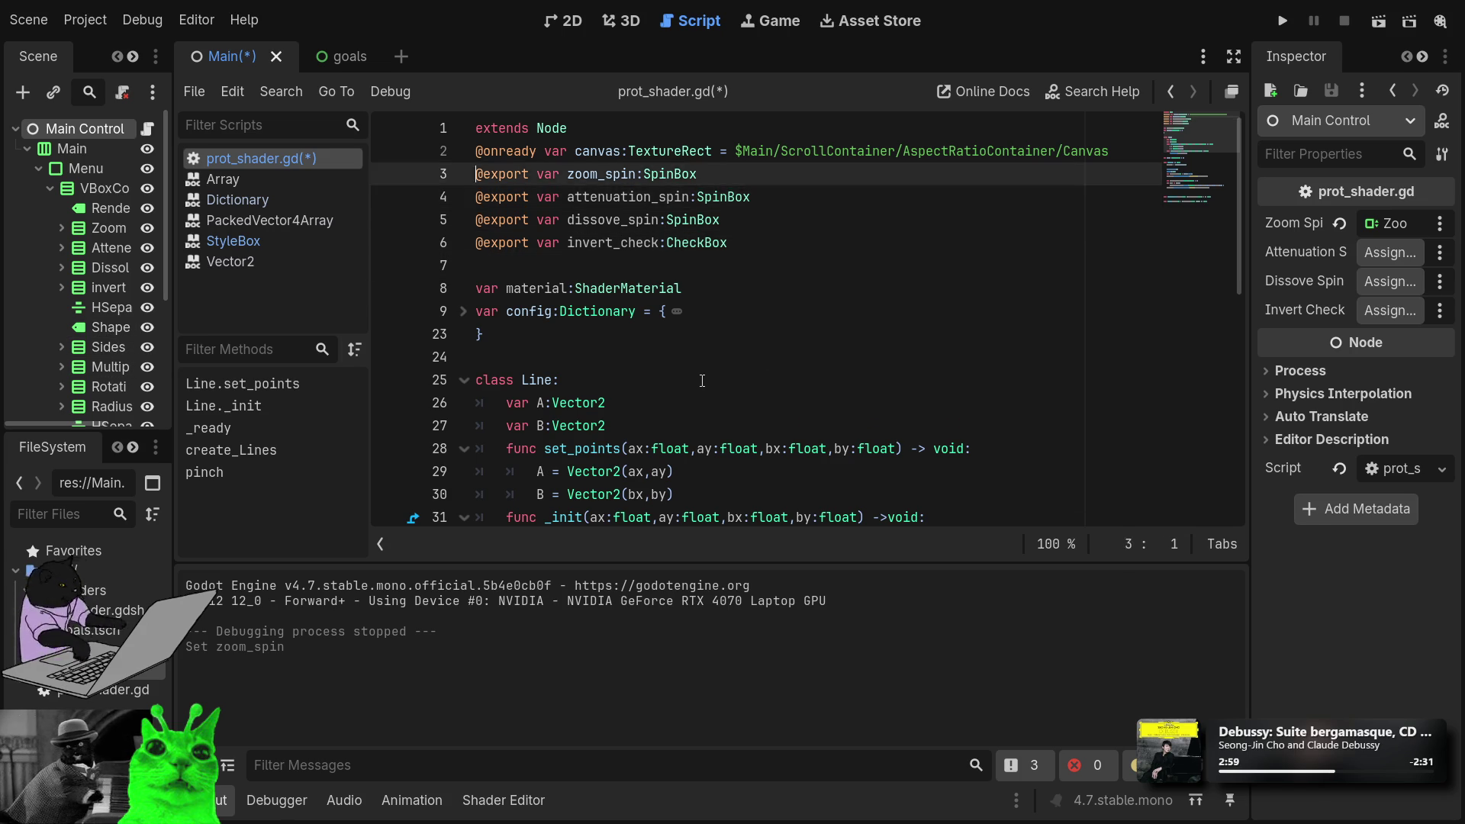
pyautogui.press('Down')
pyautogui.press('Down')
pyautogui.press('Up')
pyautogui.hotkey('shift', 'Down')
pyautogui.hotkey('shift', 'Down')
pyautogui.hotkey('shift', 'Down')
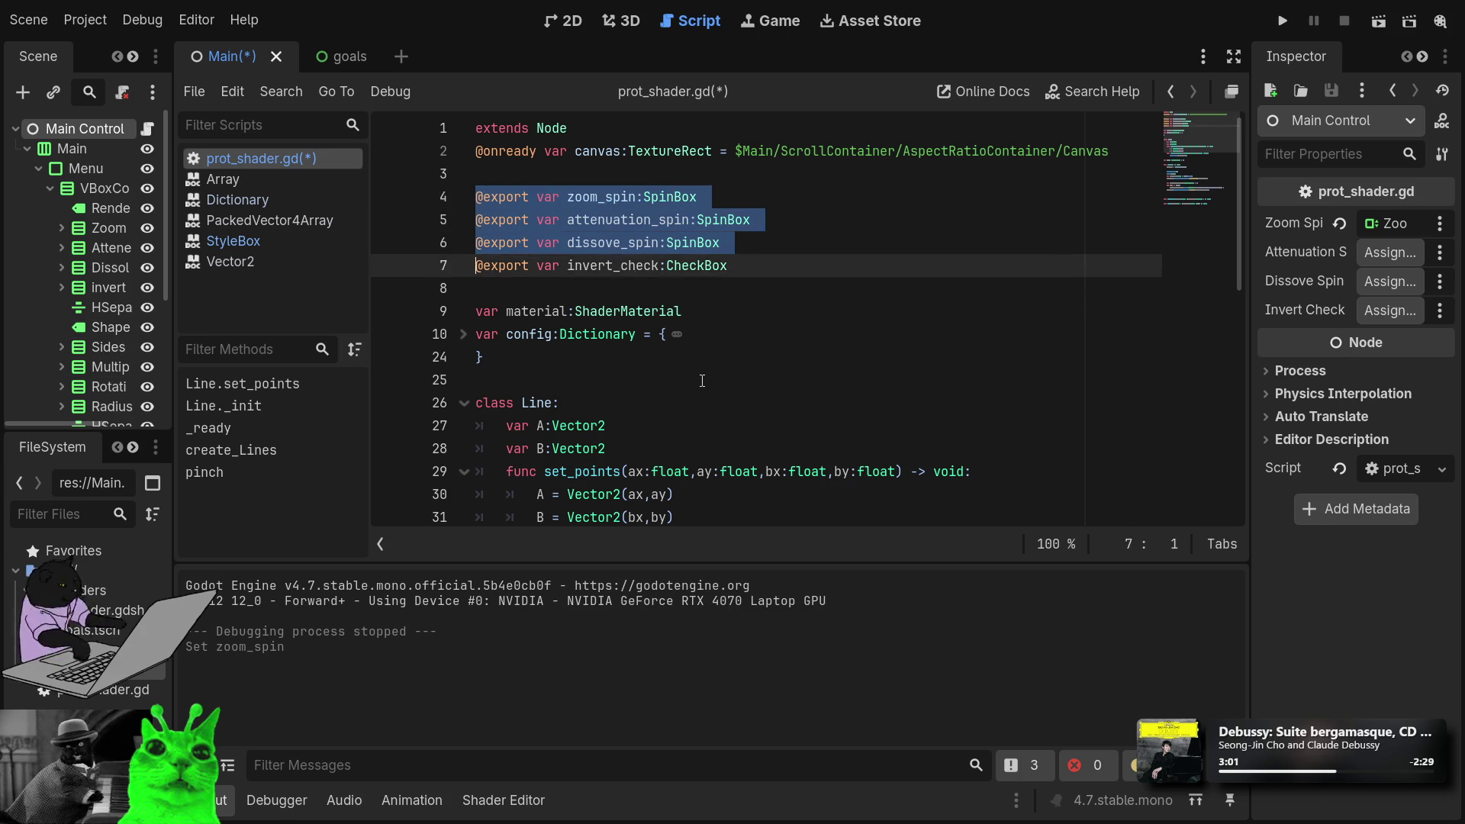
pyautogui.press('Right')
pyautogui.press('Return')
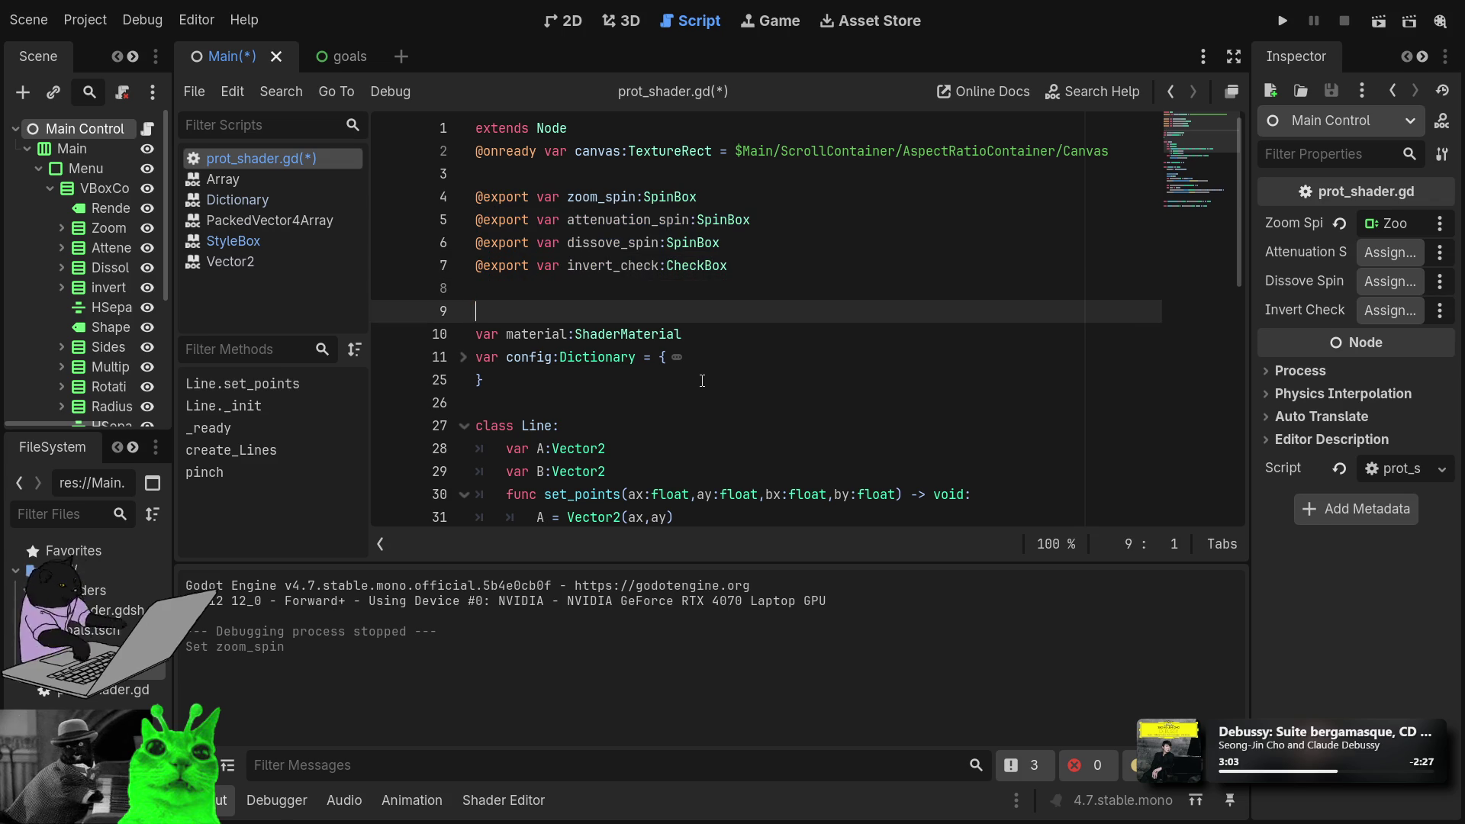
pyautogui.scroll(-2, 704, 322)
pyautogui.scroll(2, 733, 290)
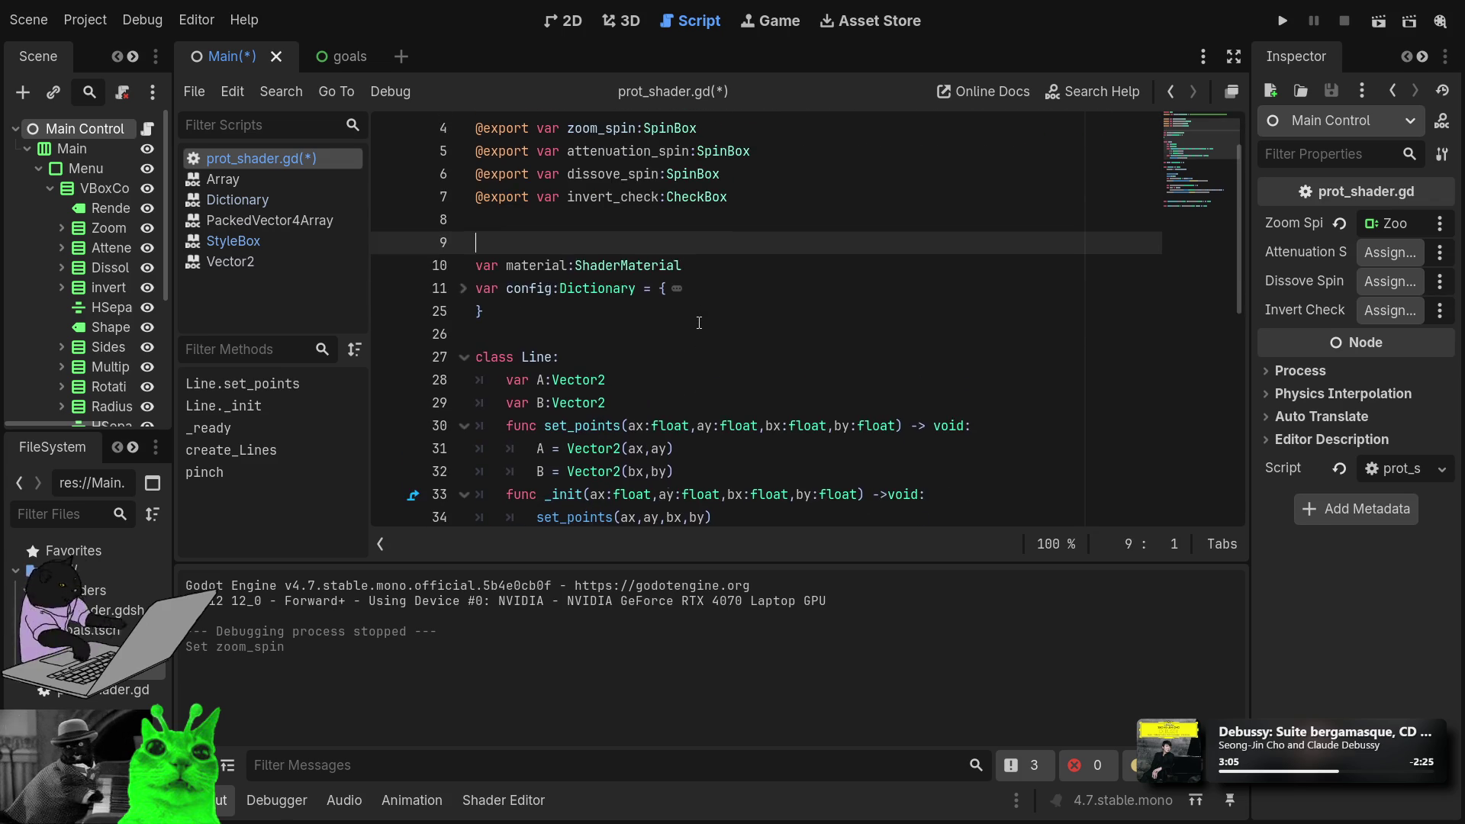
# Paste a copy of the zoom_spin export on line 9 and rename it sides_spin.
pyautogui.click(760, 259)
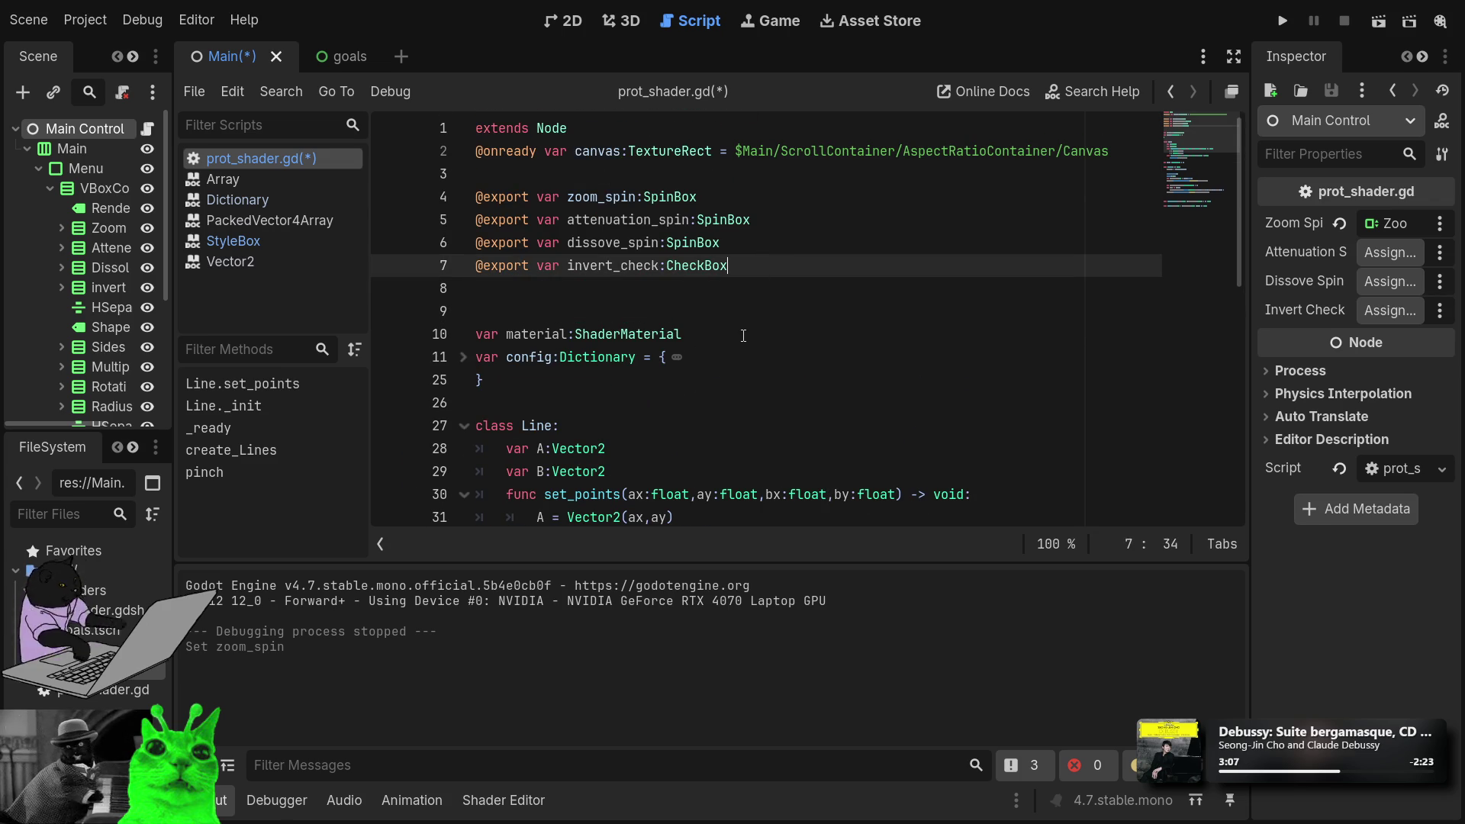
pyautogui.click(763, 179)
pyautogui.click(687, 197)
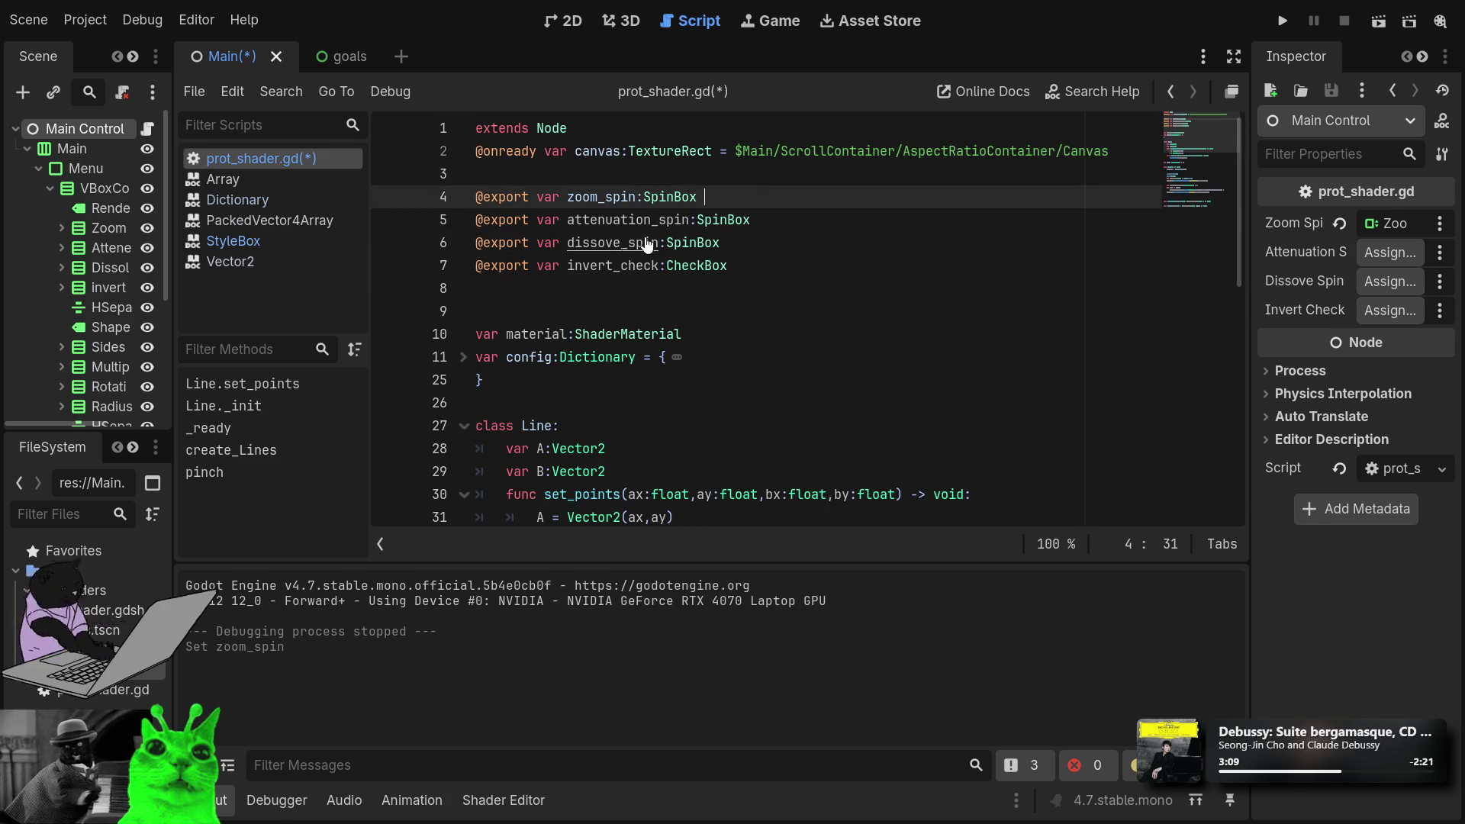
pyautogui.click(518, 306)
pyautogui.write('@export var zoom_spin:SpinBox')
pyautogui.click(603, 319)
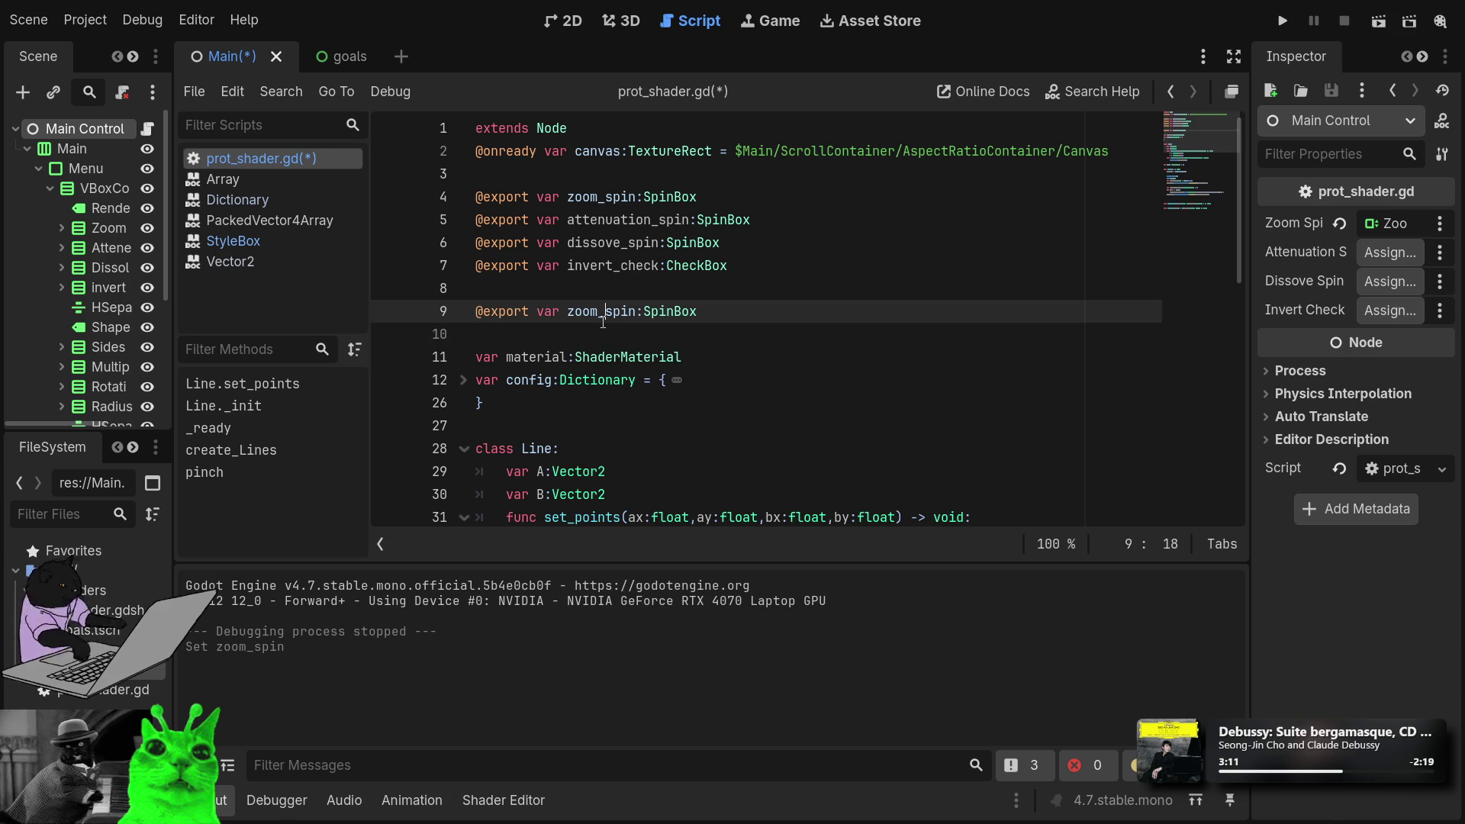
pyautogui.press('BackSpace')
pyautogui.press('BackSpace')
pyautogui.press('BackSpace')
pyautogui.write('side')
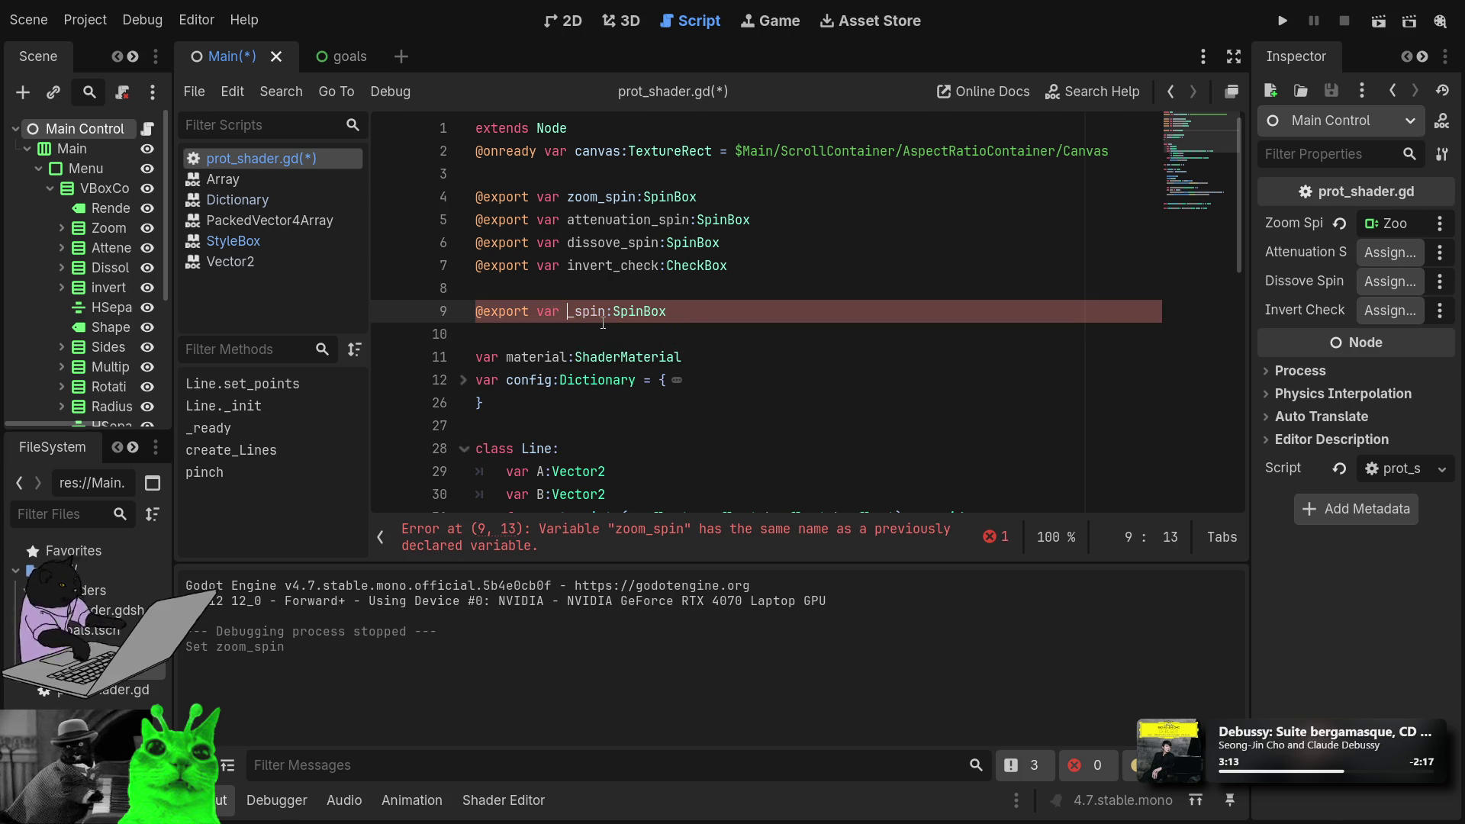
pyautogui.write('s')
# Duplicate the sides_spin export and rename the copy multiplier_spin on line 10.
pyautogui.press('Home')
pyautogui.hotkey('ctrl', 'shift', 'd')
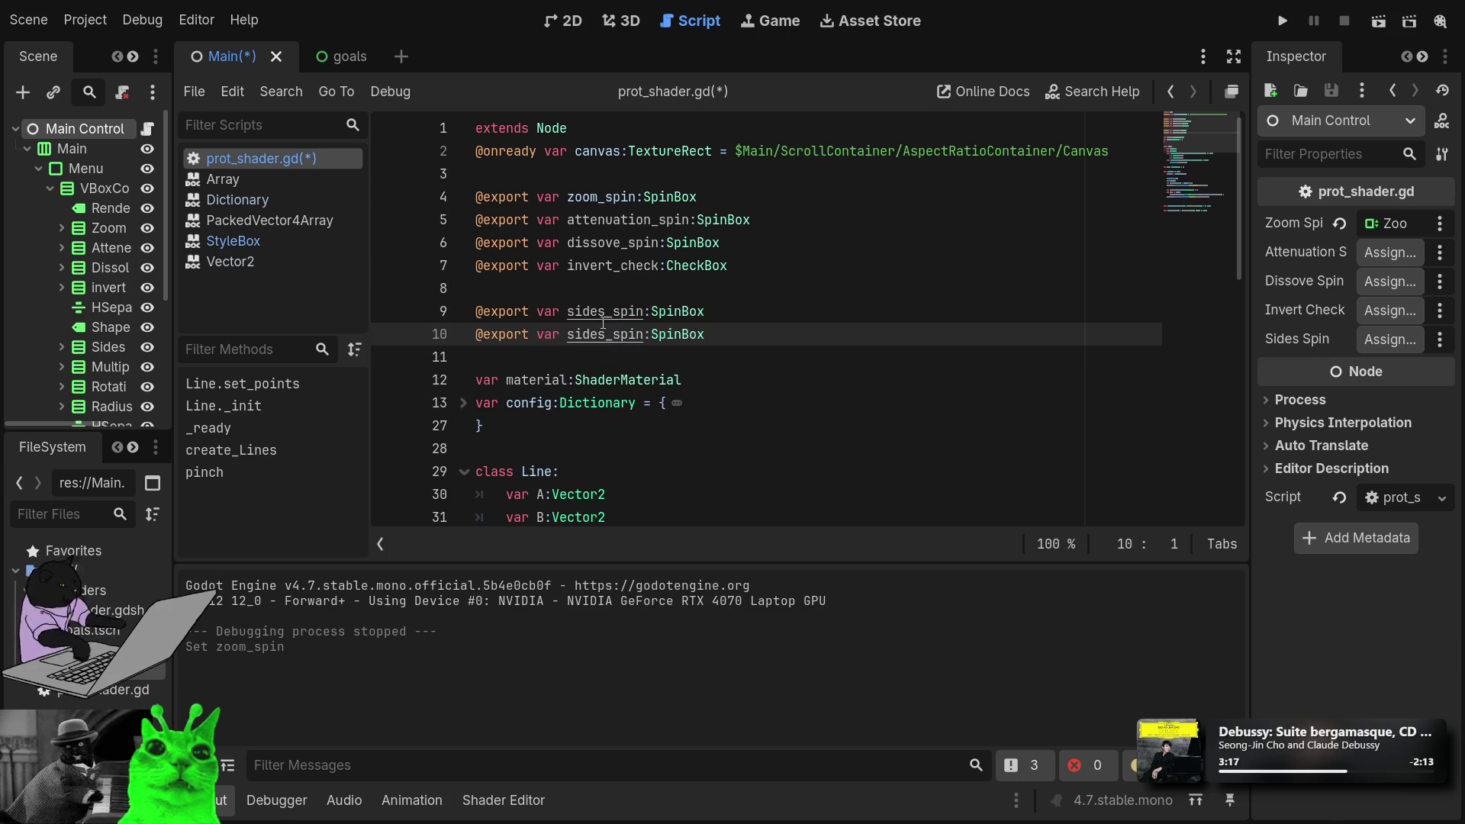
pyautogui.hotkey('ctrl', 'Right')
pyautogui.hotkey('ctrl', 'Right')
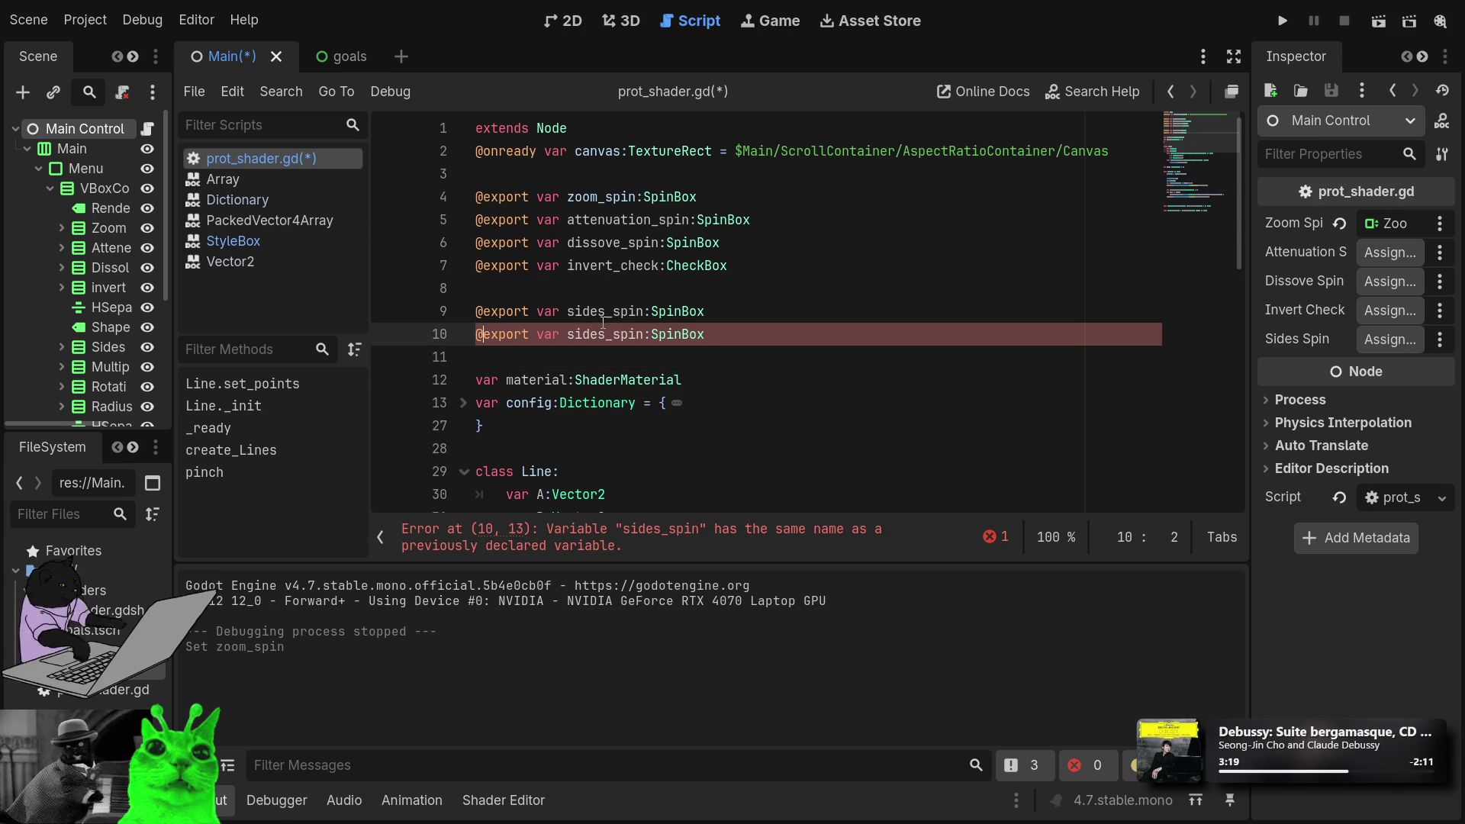
pyautogui.doubleClick(603, 322)
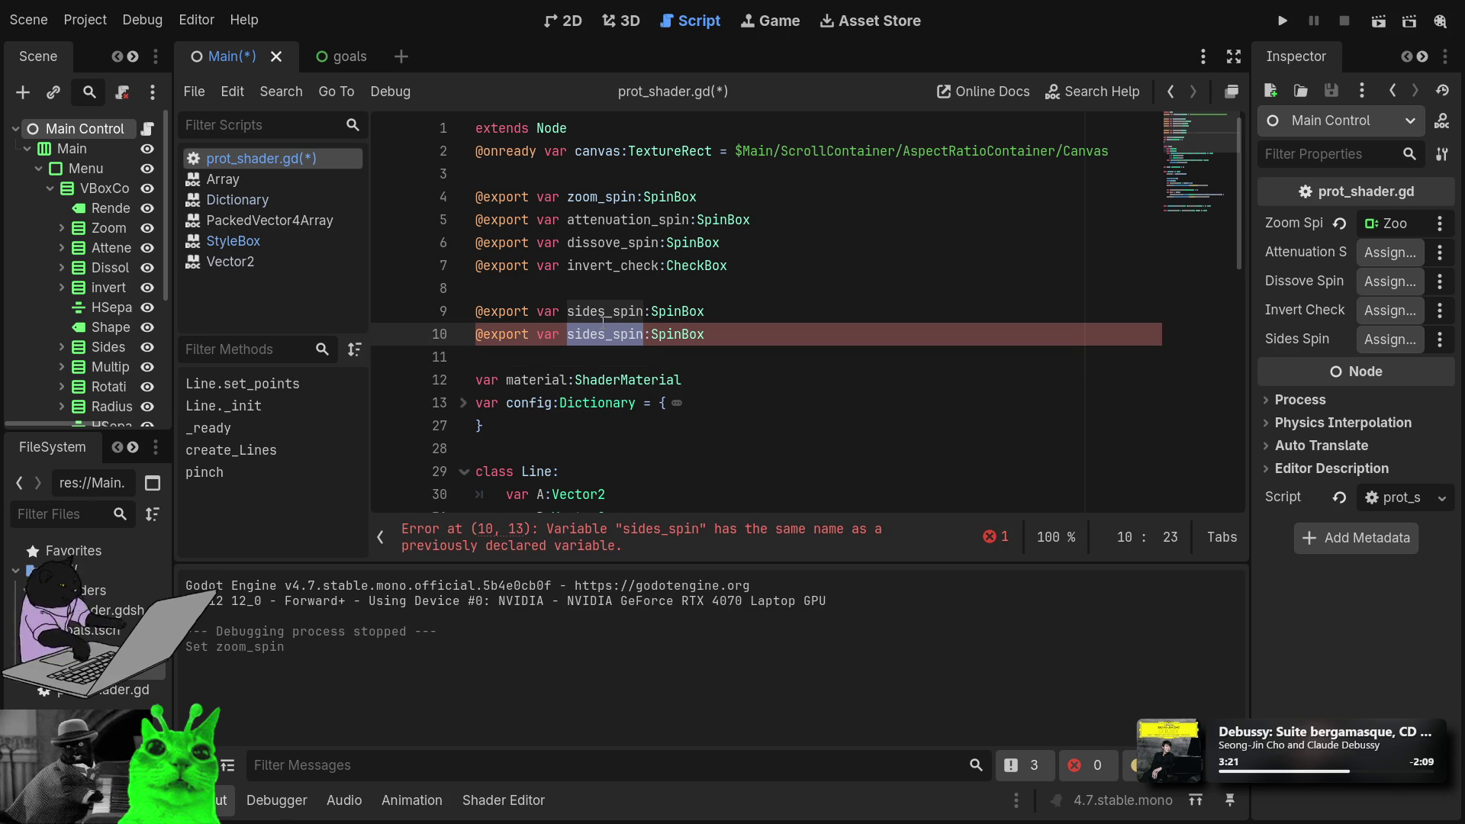
pyautogui.write('m')
pyautogui.hotkey('ctrl', 'z')
pyautogui.press('Left')
pyautogui.hotkey('shift', 'Right')
pyautogui.hotkey('shift', 'Right')
pyautogui.hotkey('shift', 'Right')
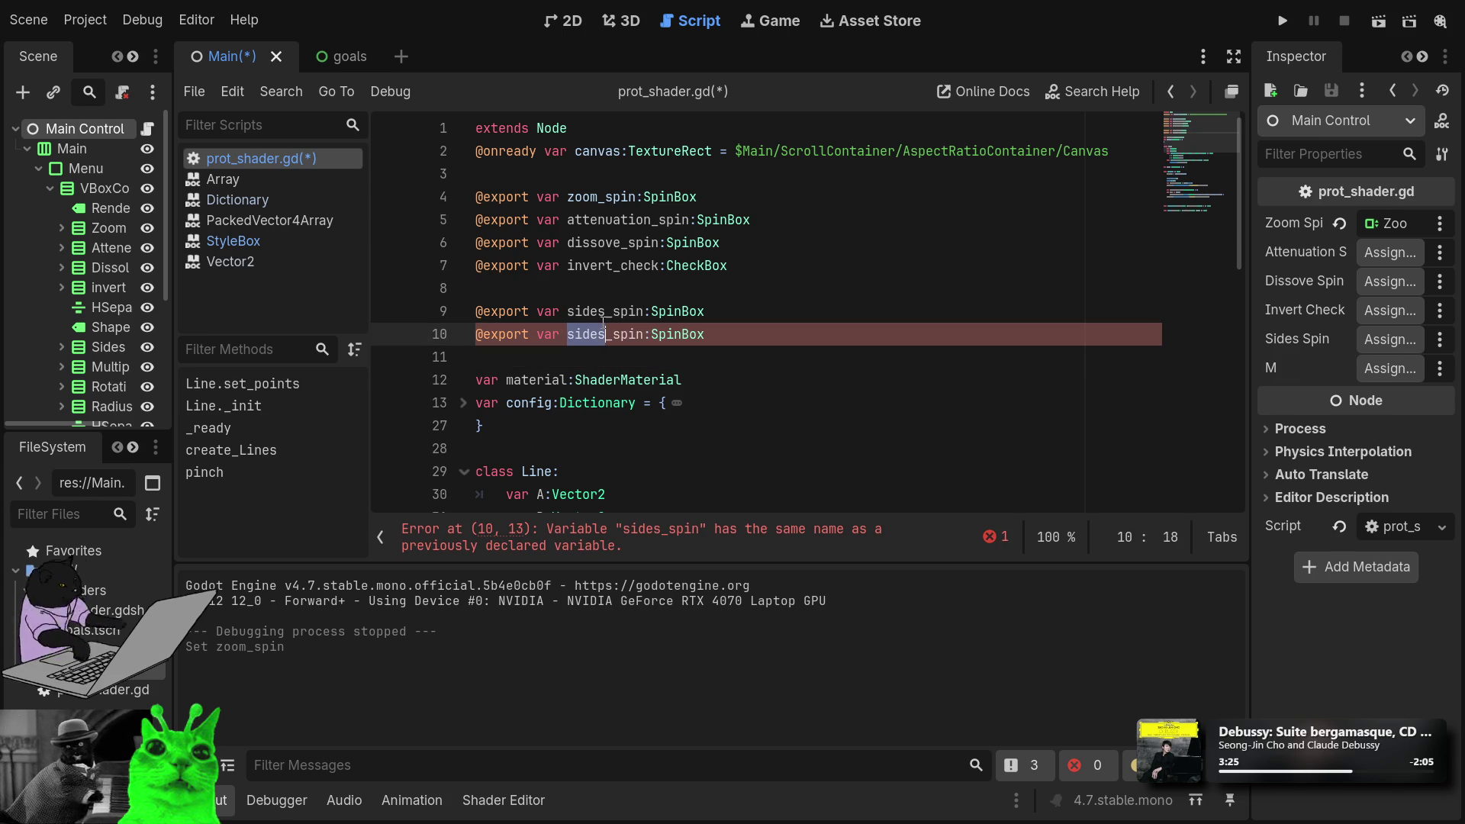
pyautogui.write('multiplier')
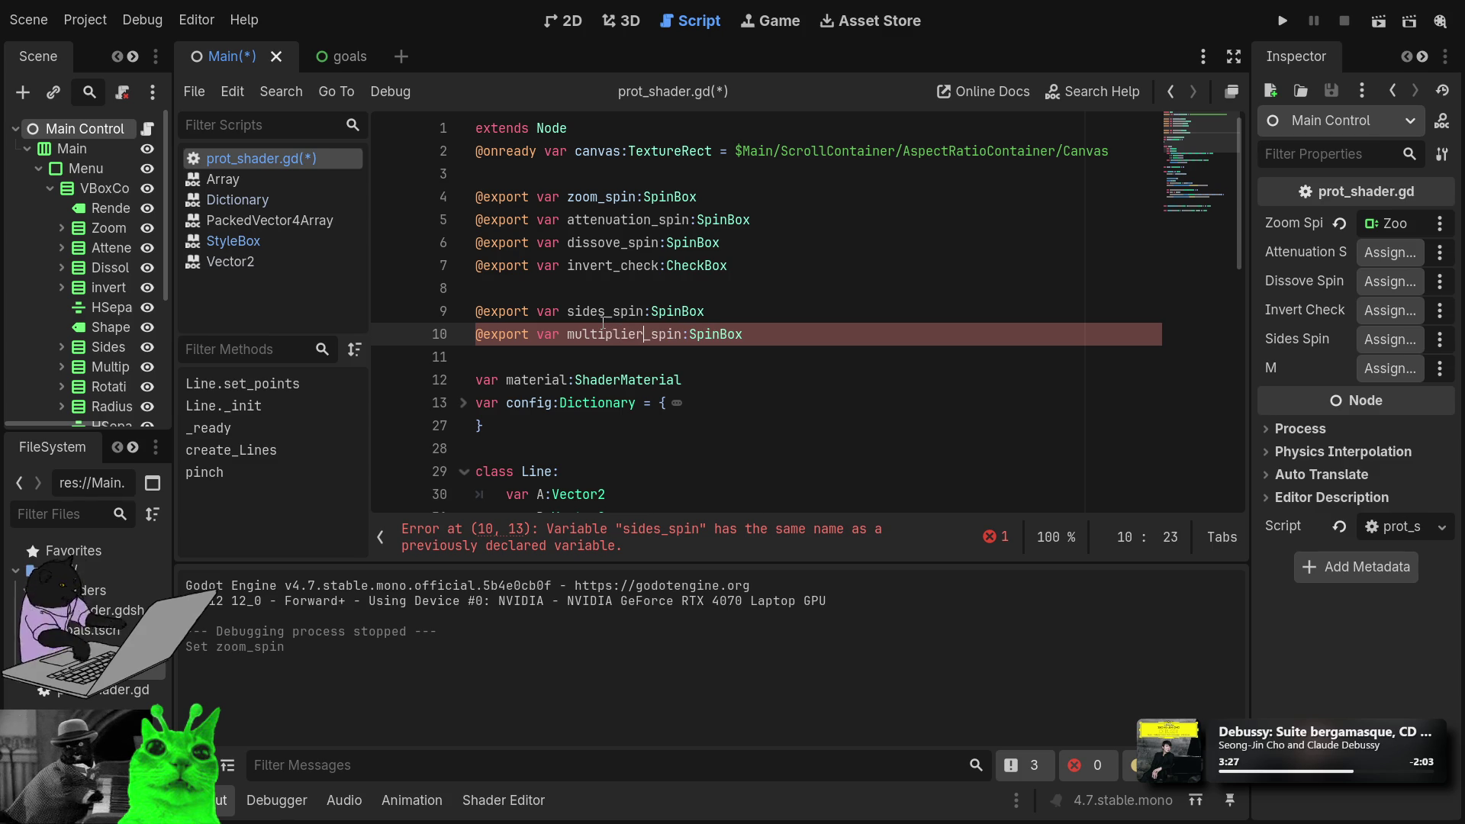
# Add another SpinBox export below multiplier_spin and name it rotation_spin.
pyautogui.press('End')
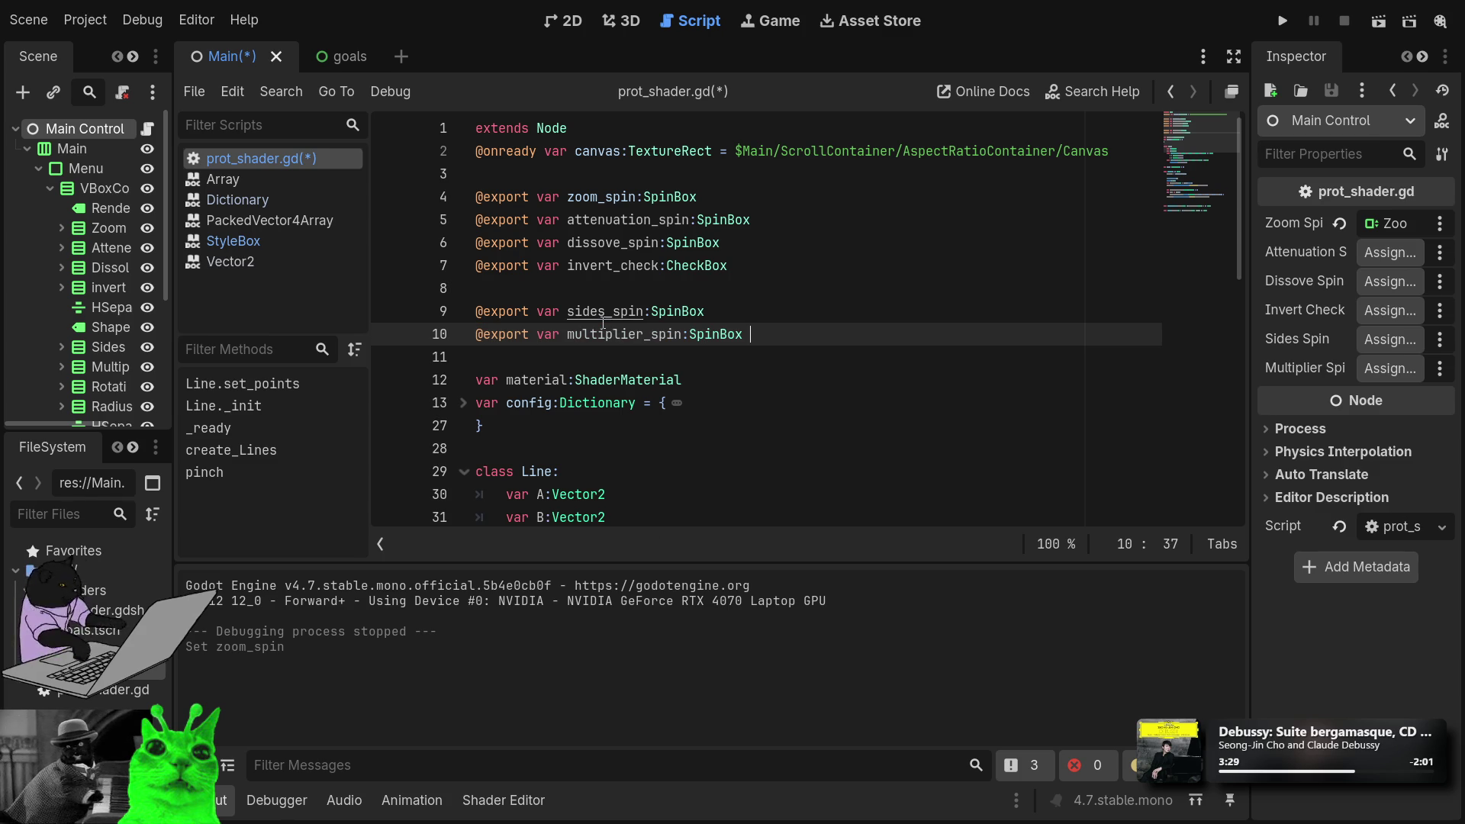
pyautogui.press('Return')
pyautogui.write('@export var sides_spin:SpinBox')
pyautogui.press('Up')
pyautogui.press('Right')
pyautogui.press('Right')
pyautogui.press('Right')
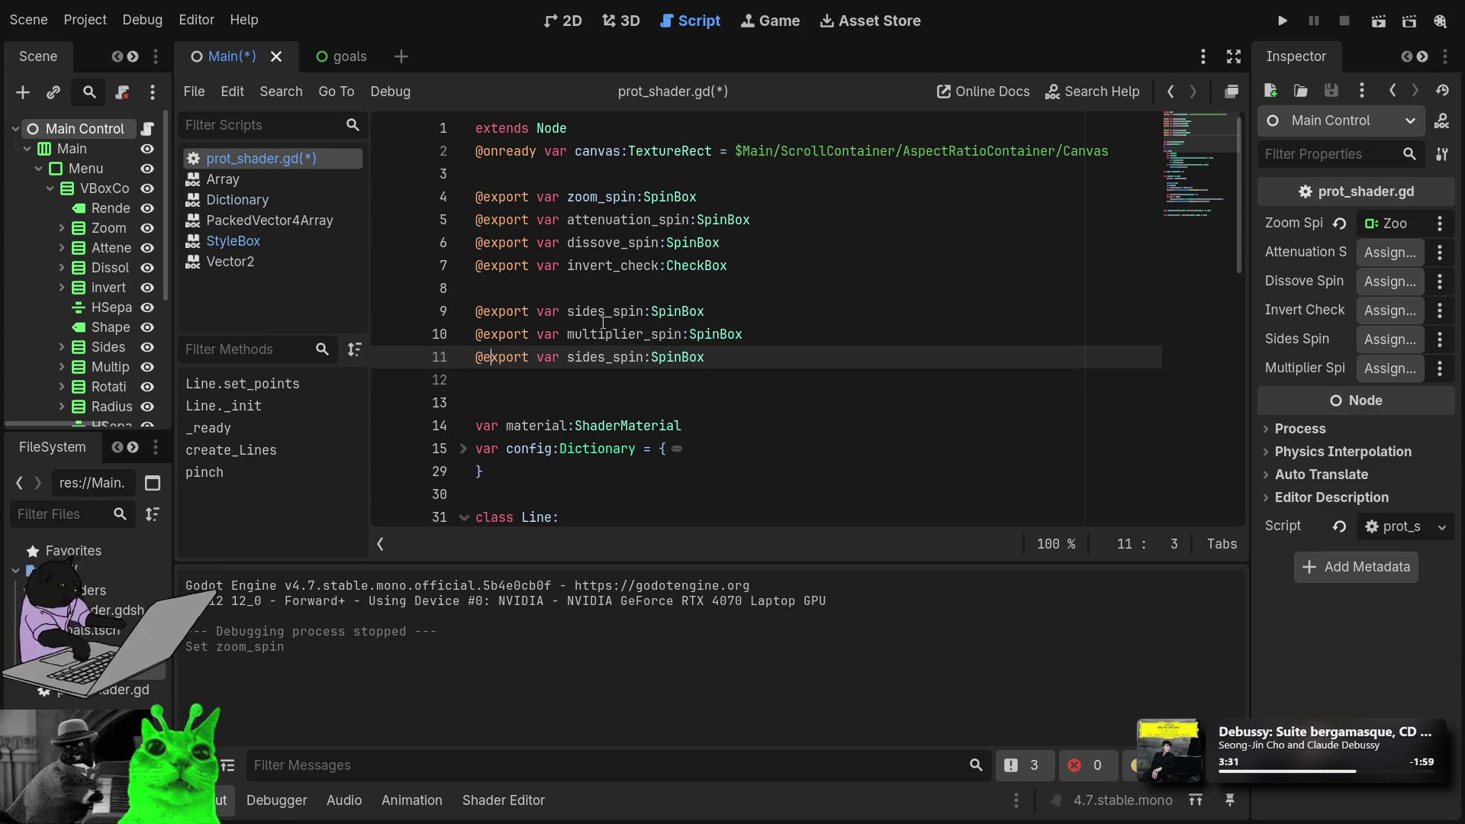
pyautogui.hotkey('shift', 'Right')
pyautogui.hotkey('shift', 'Right')
pyautogui.hotkey('shift', 'Right')
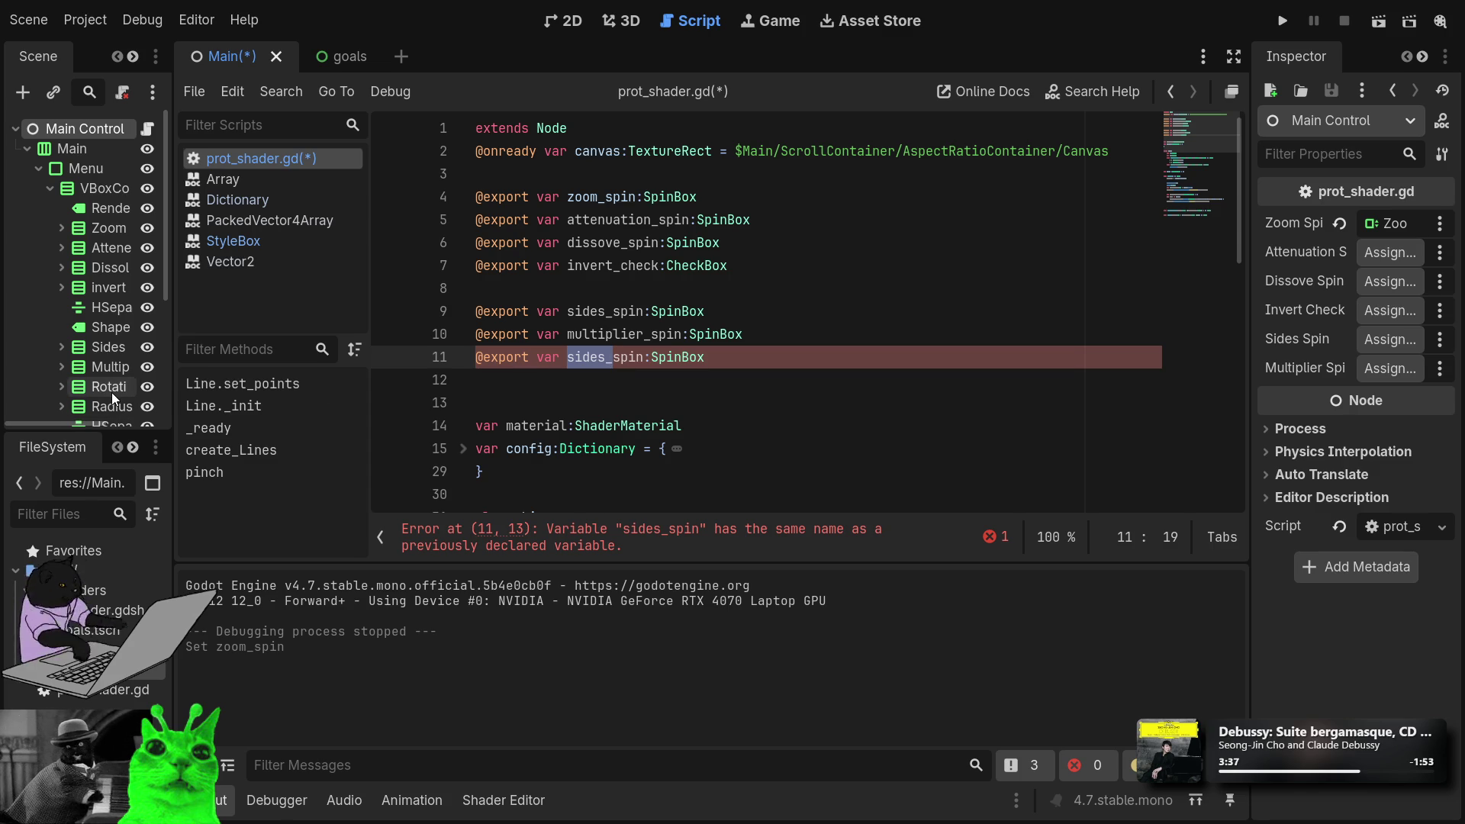
pyautogui.scroll(-1, 111, 392)
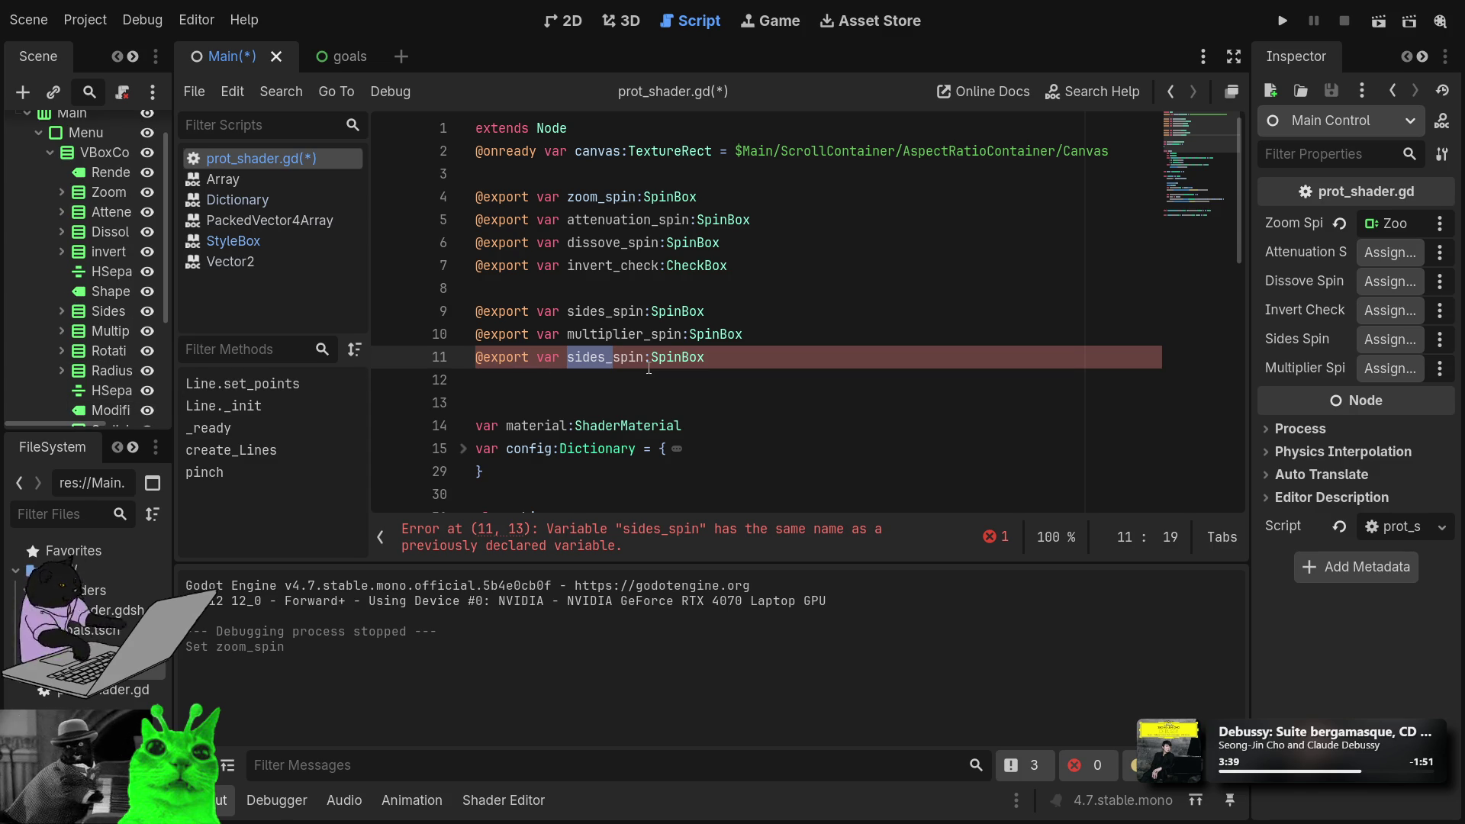
pyautogui.write('rotation')
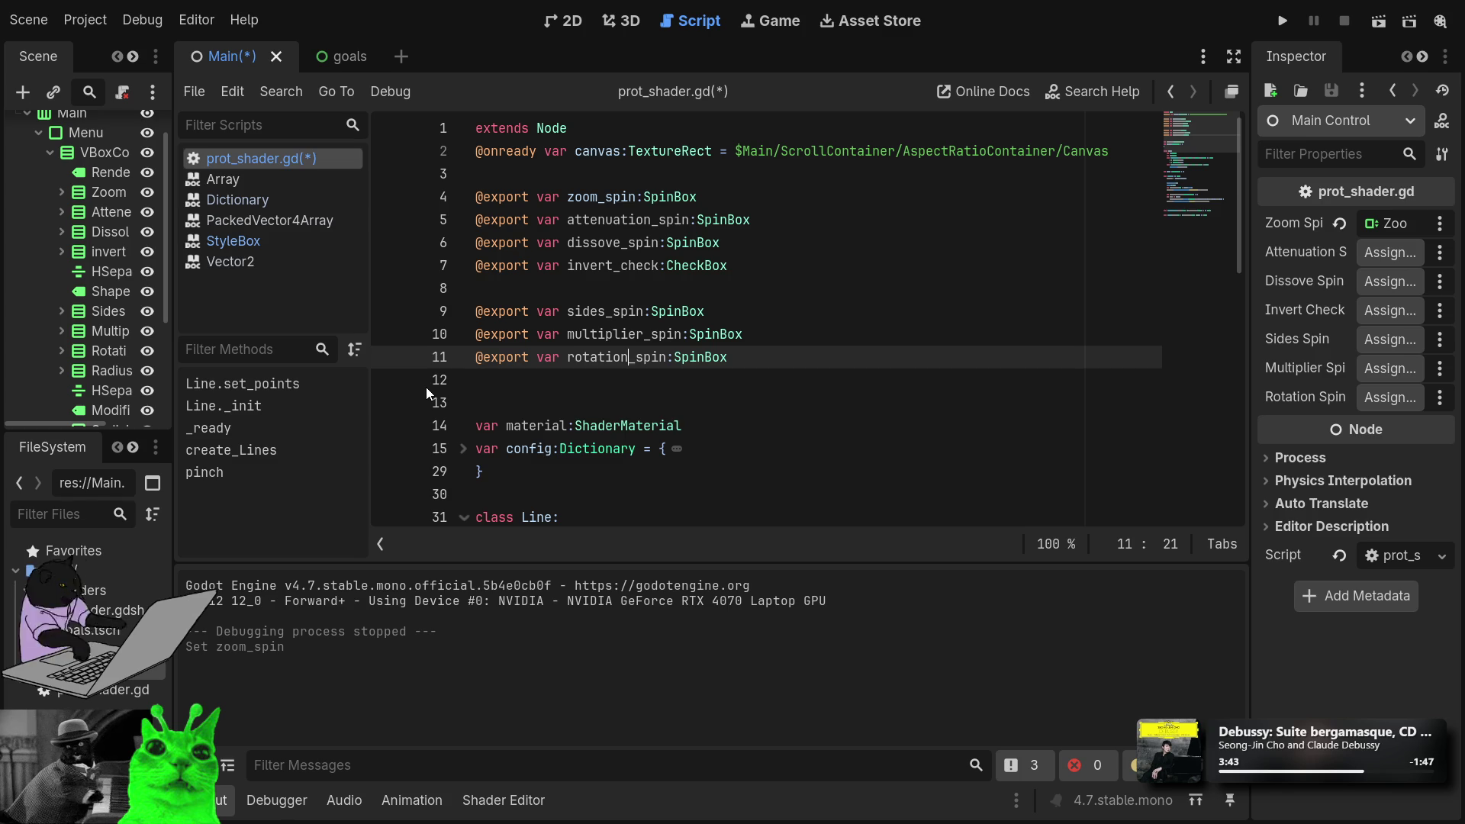
# Copy the rotation_spin export onto line 12 and place the caret before 'spin'.
pyautogui.hotkey('shift', 'End')
pyautogui.hotkey('ctrl', 'c')
pyautogui.press('End')
pyautogui.press('Return')
pyautogui.hotkey('ctrl', 'v')
pyautogui.press('Home')
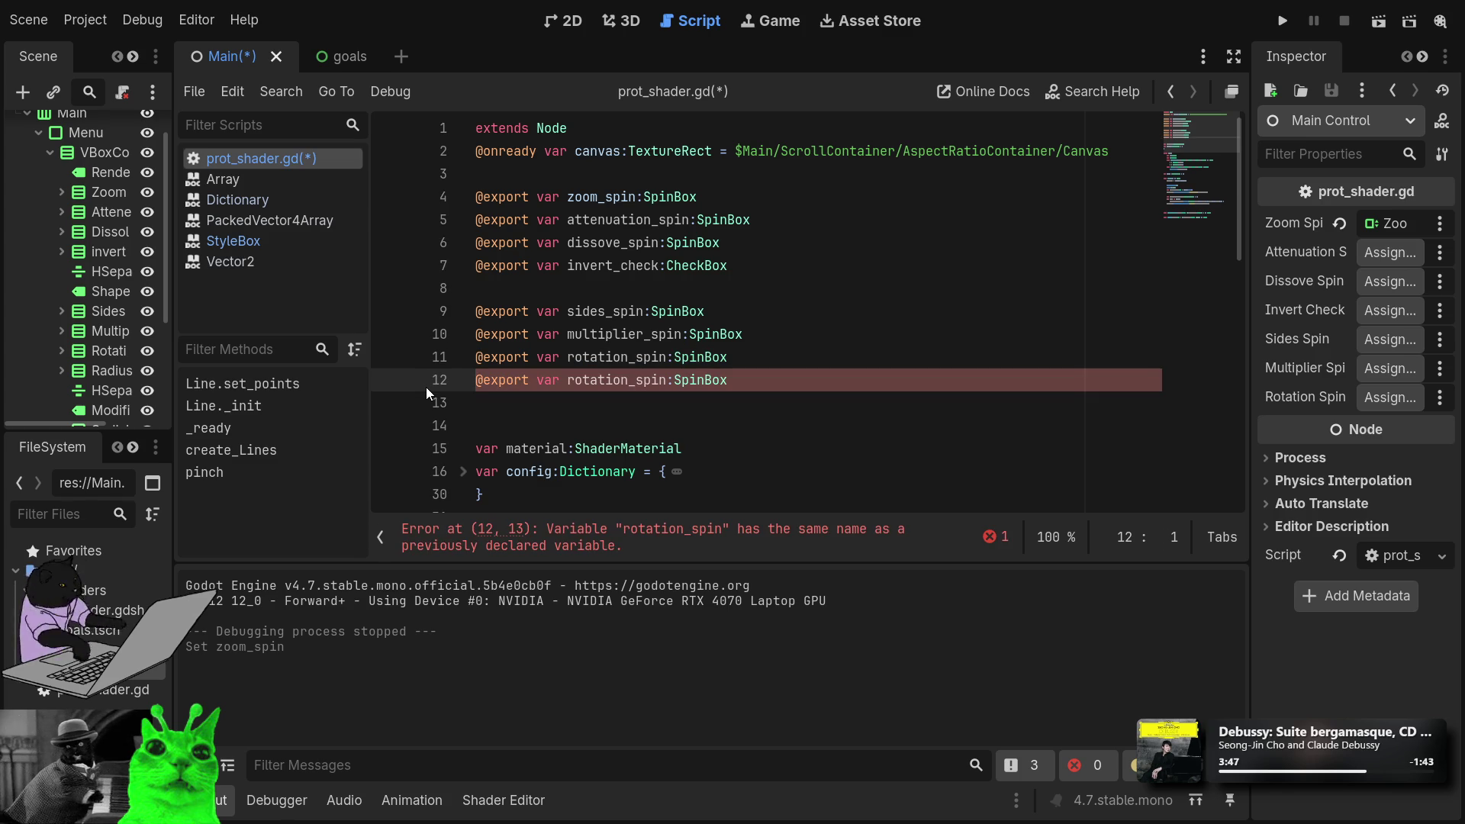
pyautogui.hotkey('ctrl', 'Right')
pyautogui.hotkey('ctrl', 'Right')
pyautogui.hotkey('ctrl', 'Right')
pyautogui.press('Left')
pyautogui.press('Left')
pyautogui.press('Left')
pyautogui.press('Left')
# Try an annotation on empty line 8, clear it, and return to rotation on line 12.
pyautogui.click(526, 293)
pyautogui.write('2')
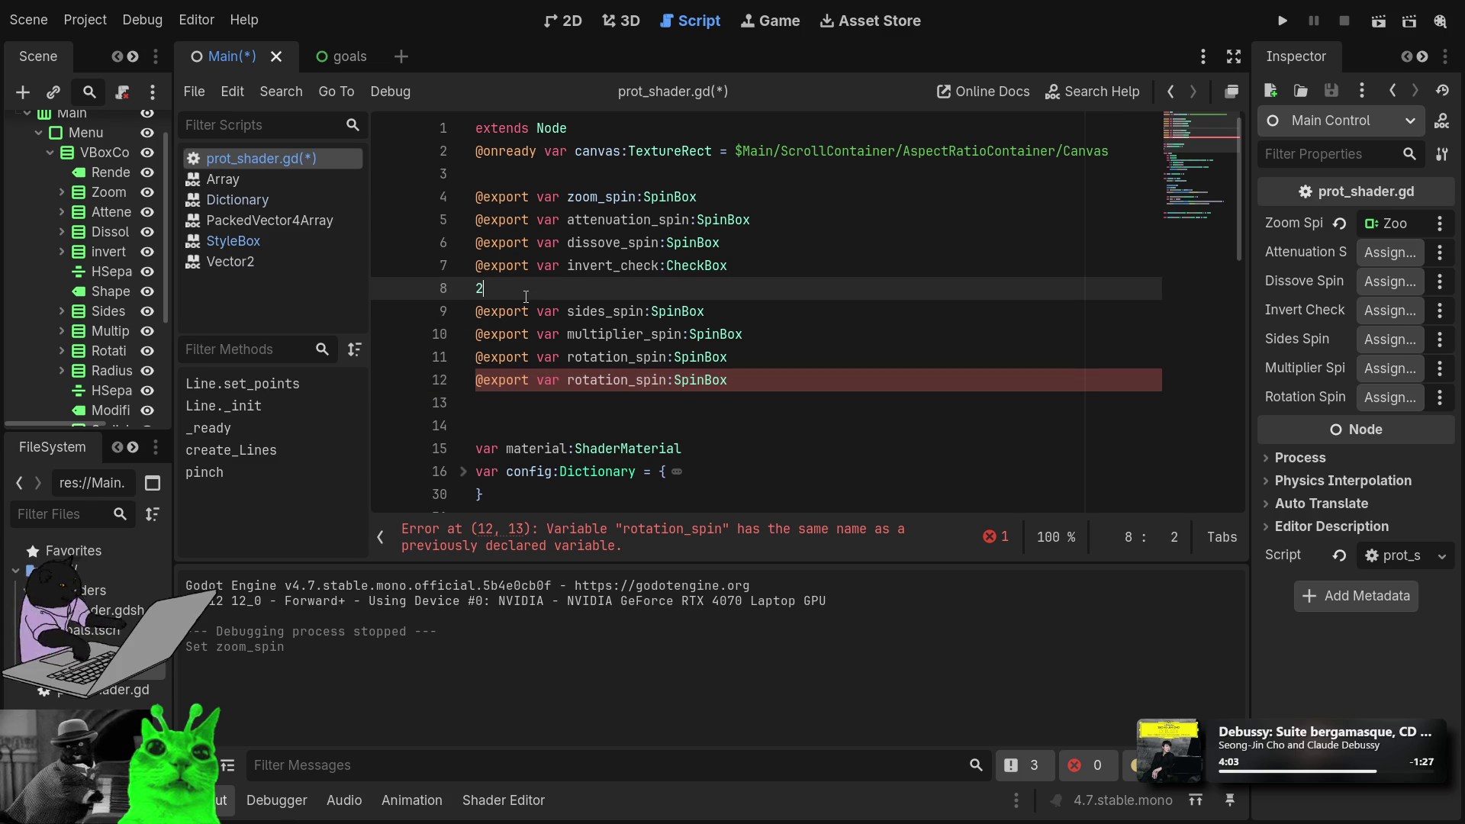
pyautogui.press('BackSpace')
pyautogui.write('@')
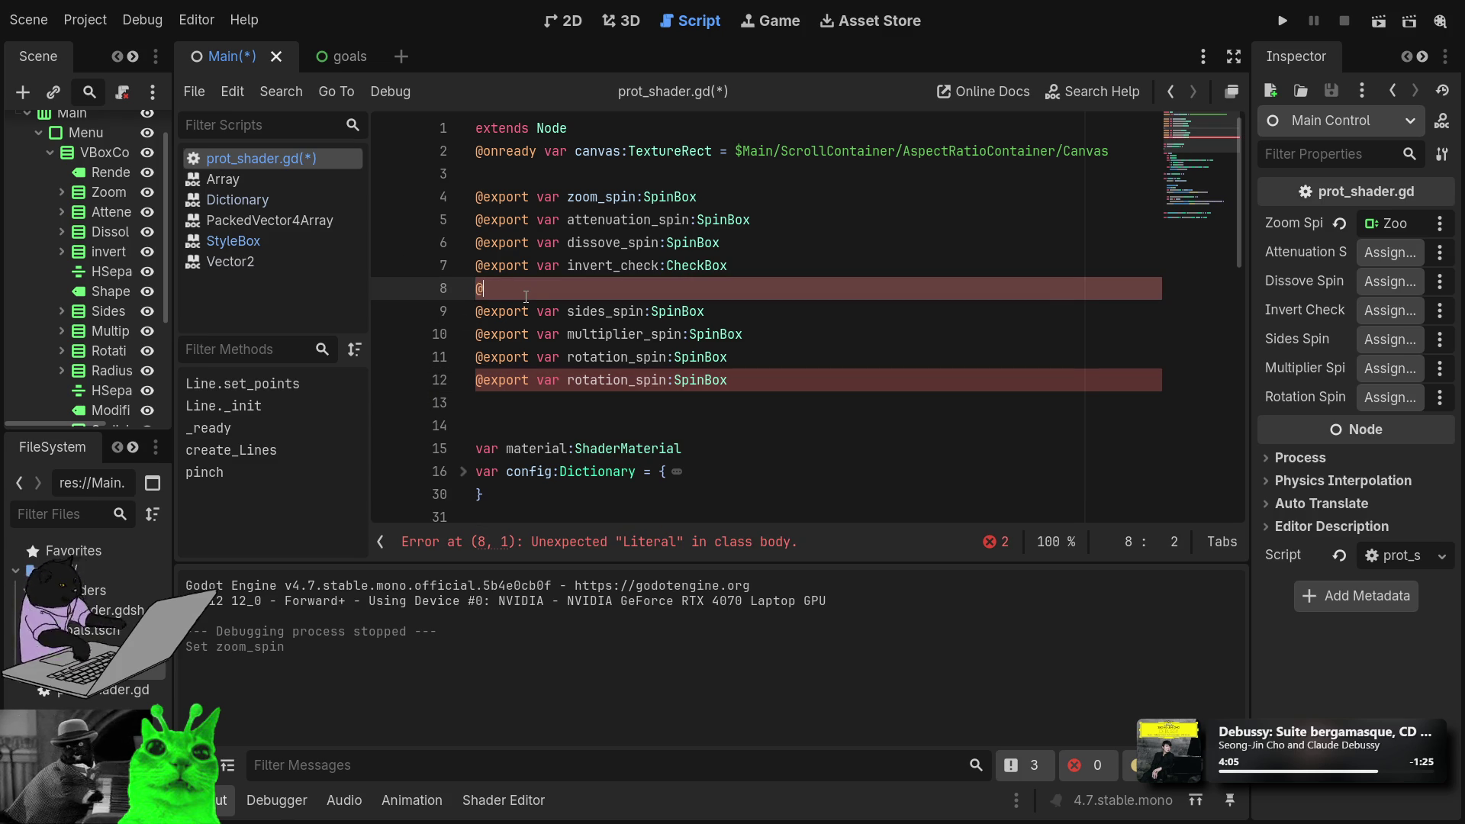
pyautogui.write('se')
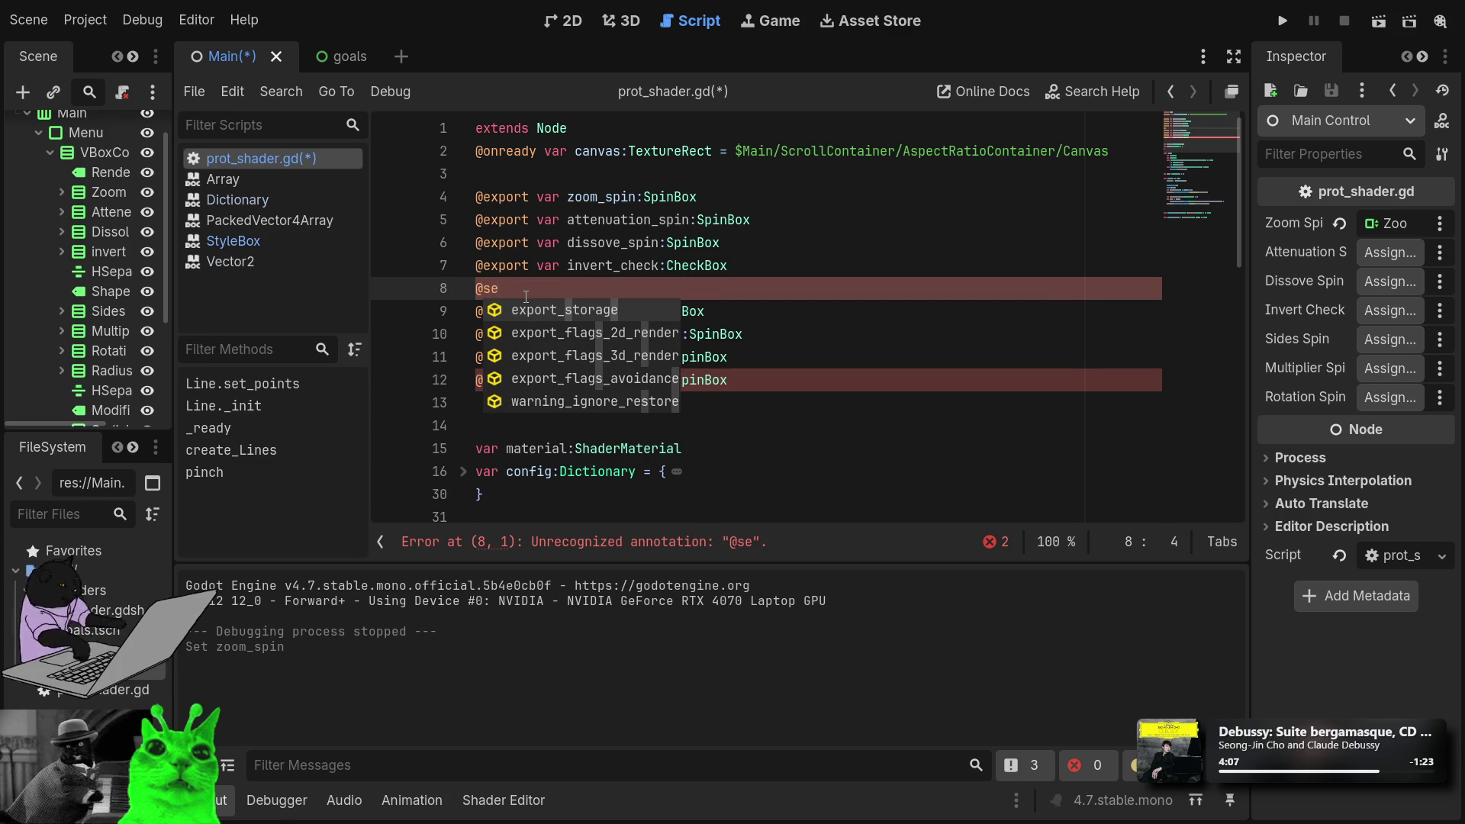
pyautogui.press('BackSpace')
pyautogui.press('BackSpace')
pyautogui.write('di')
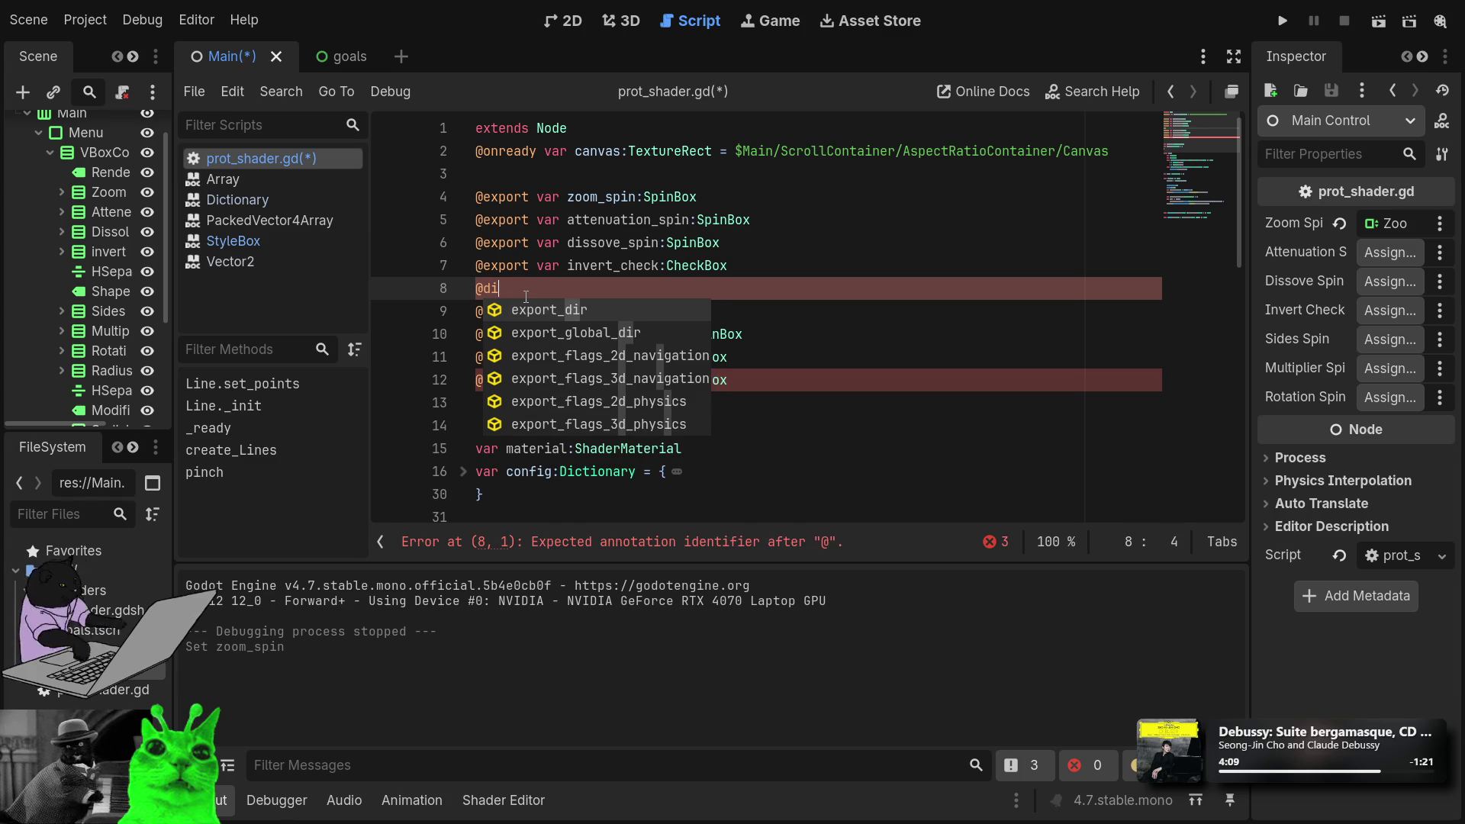
pyautogui.write('v')
pyautogui.press('BackSpace')
pyautogui.press('BackSpace')
pyautogui.press('BackSpace')
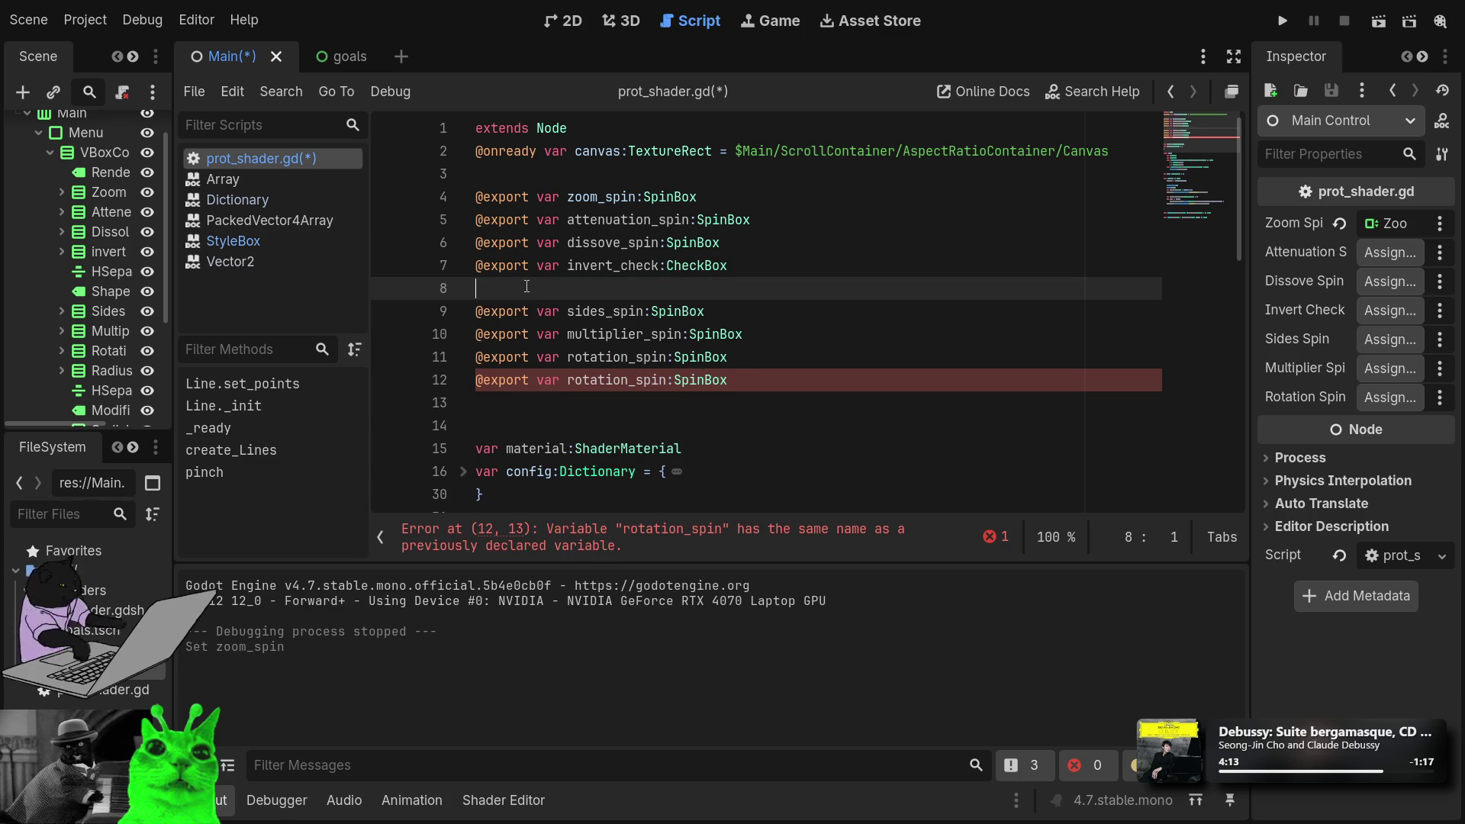
pyautogui.click(626, 380)
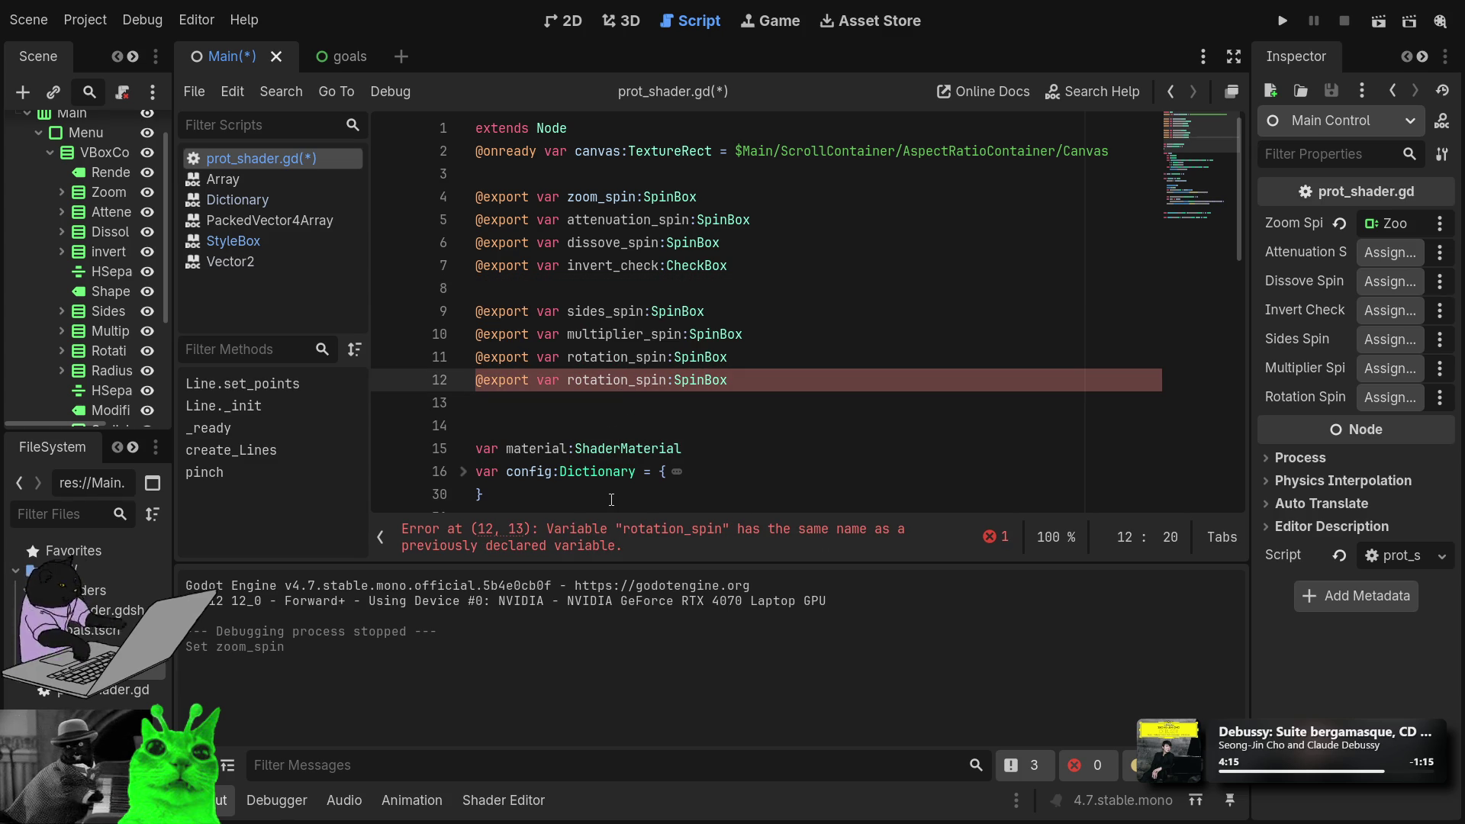
pyautogui.press('Right')
# Replace 'rotation' with 'radius' so line 12 reads radius_spin.
pyautogui.hotkey('ctrl', 'shift', 'Left')
pyautogui.write('raidiu')
pyautogui.press('BackSpace')
pyautogui.press('BackSpace')
pyautogui.press('BackSpace')
pyautogui.press('BackSpace')
pyautogui.write('dius')
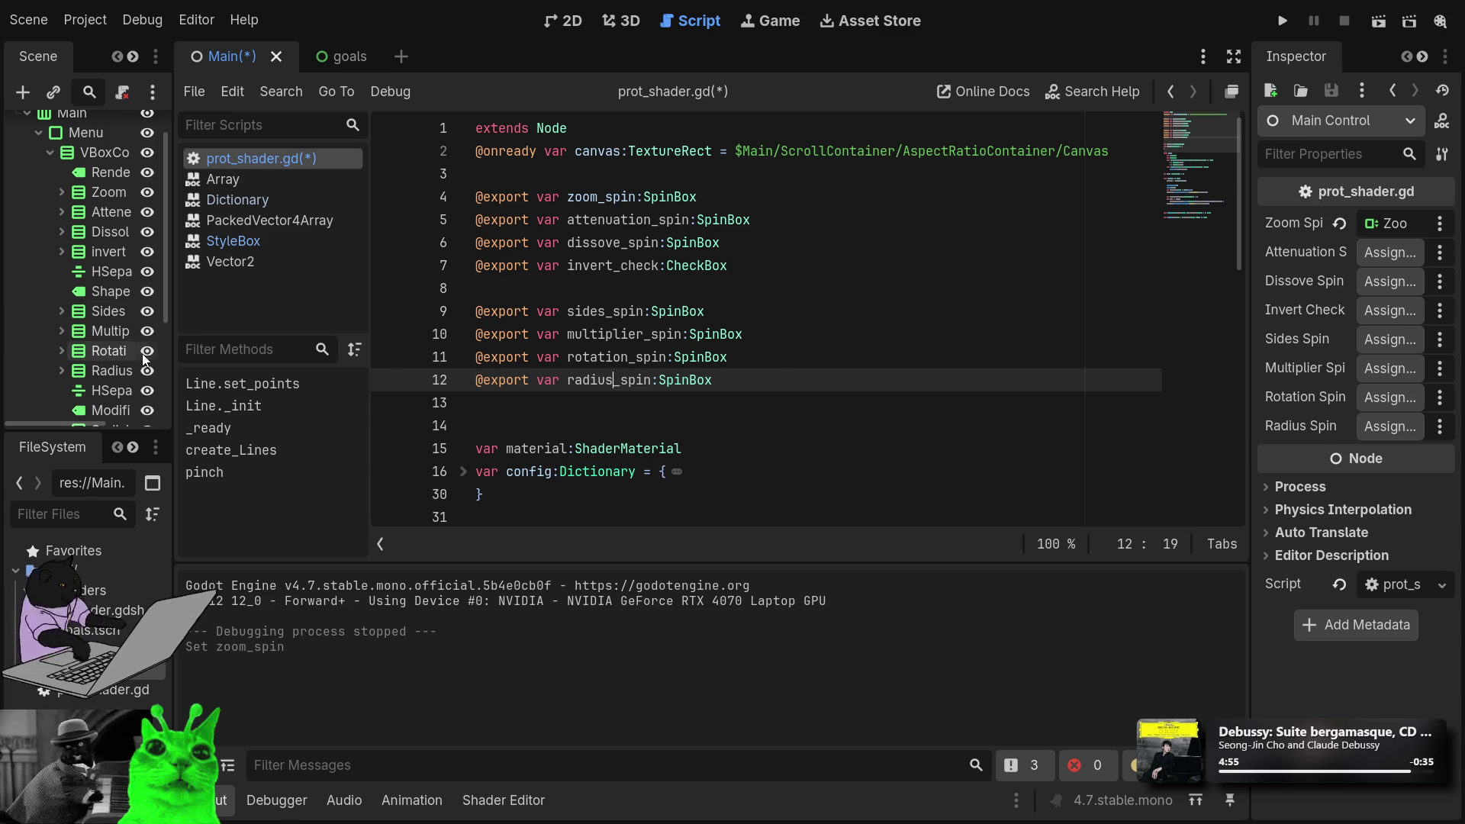
# Collapse the Subdivi node and open a new blank line after line 13.
pyautogui.scroll(-3, 115, 377)
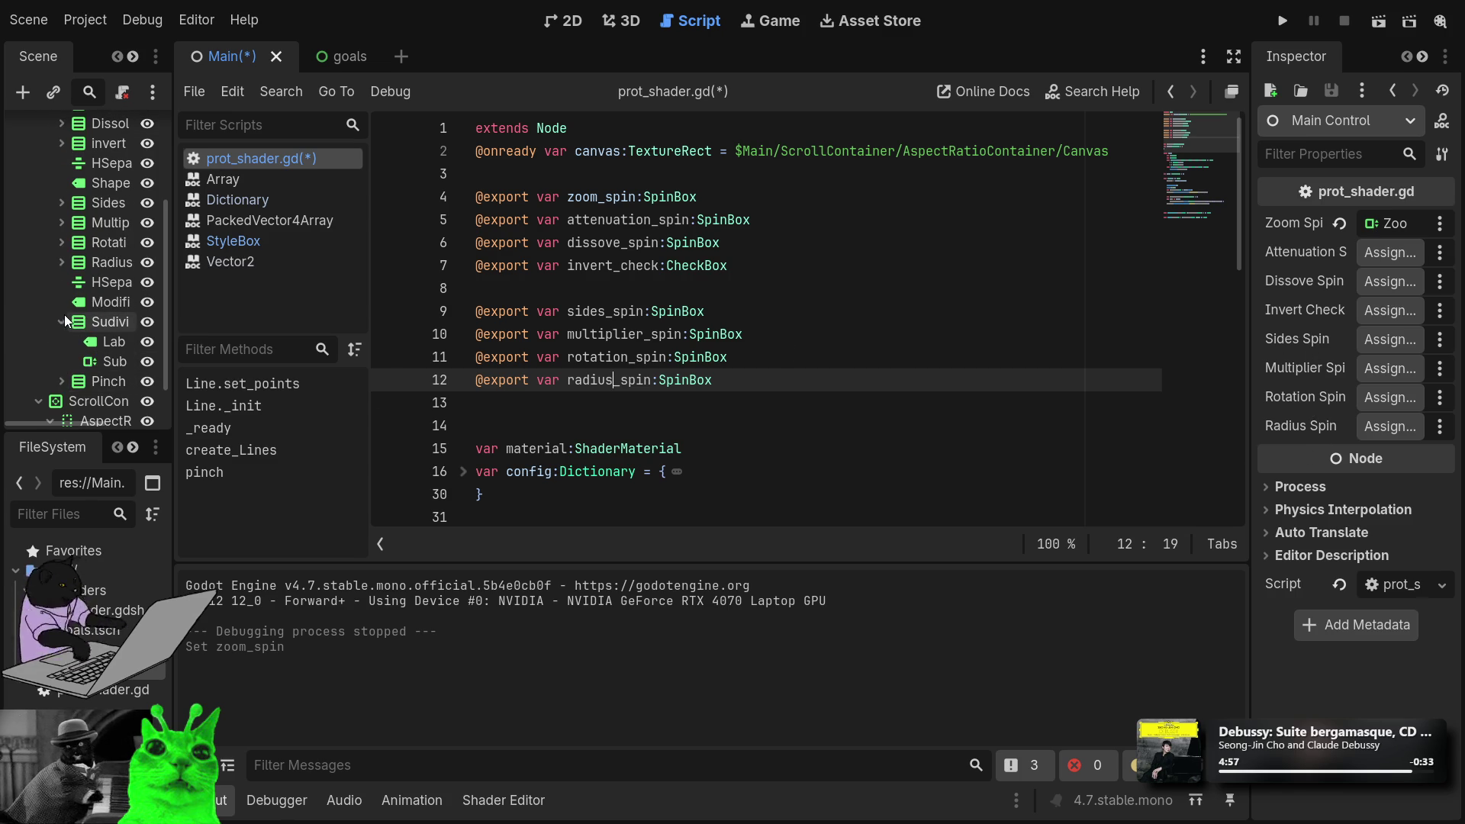
pyautogui.click(61, 320)
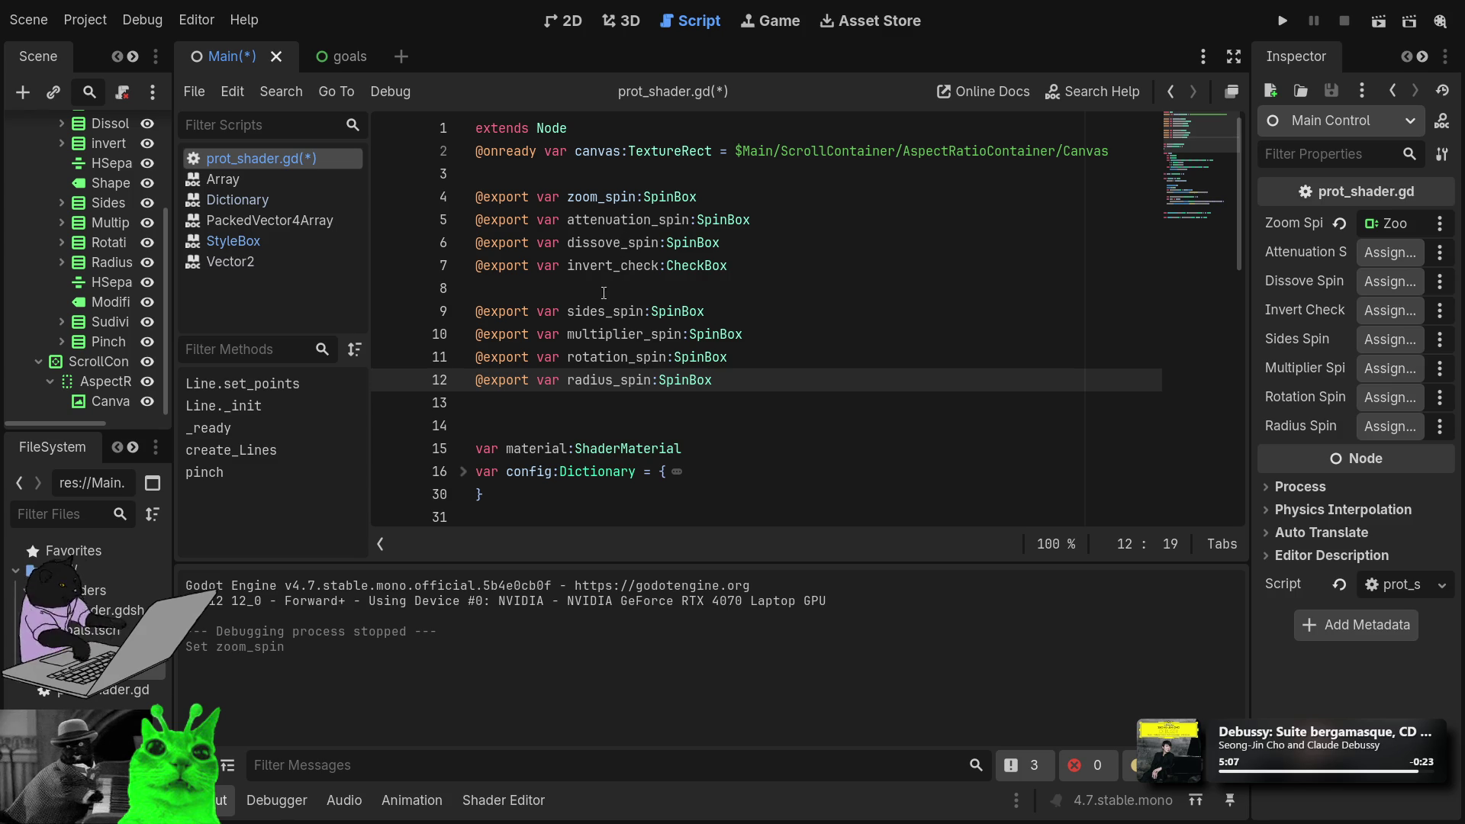
pyautogui.scroll(3, 123, 209)
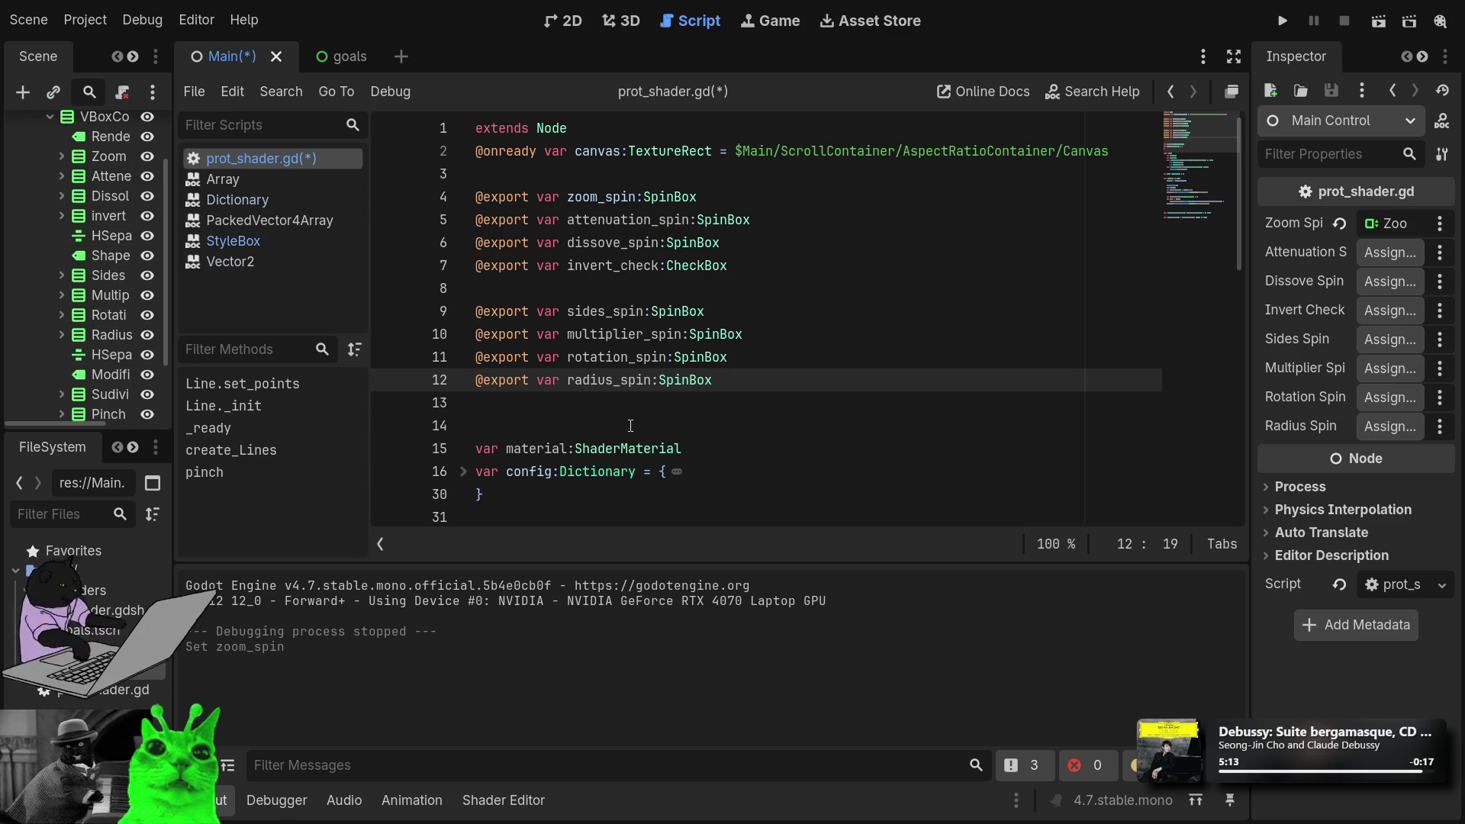
pyautogui.click(736, 393)
pyautogui.press('Return')
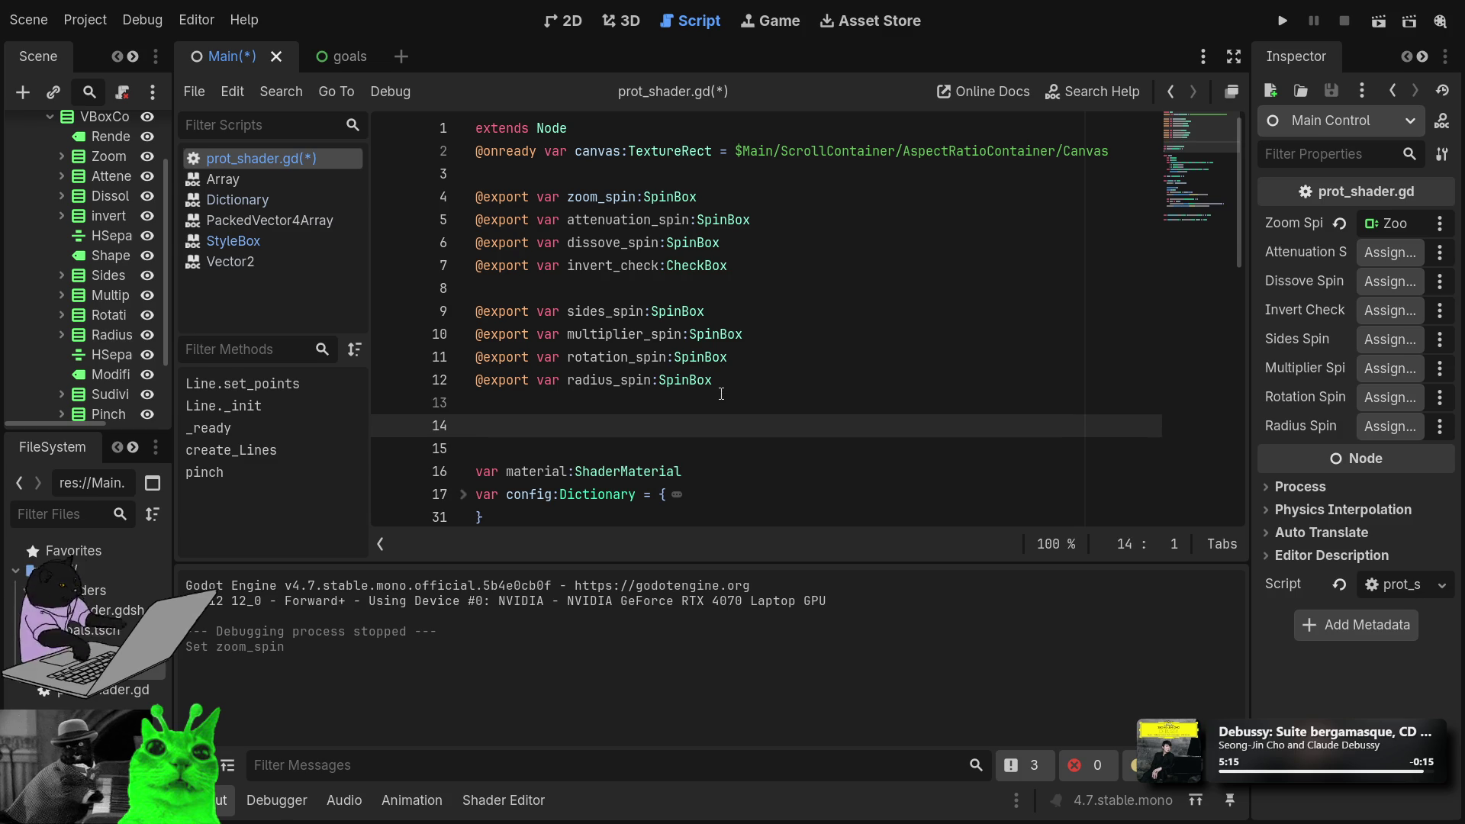
# Add two copies of the radius_spin SpinBox export on lines 14 and 15.
pyautogui.write('@export var')
pyautogui.scroll(-1, 79, 366)
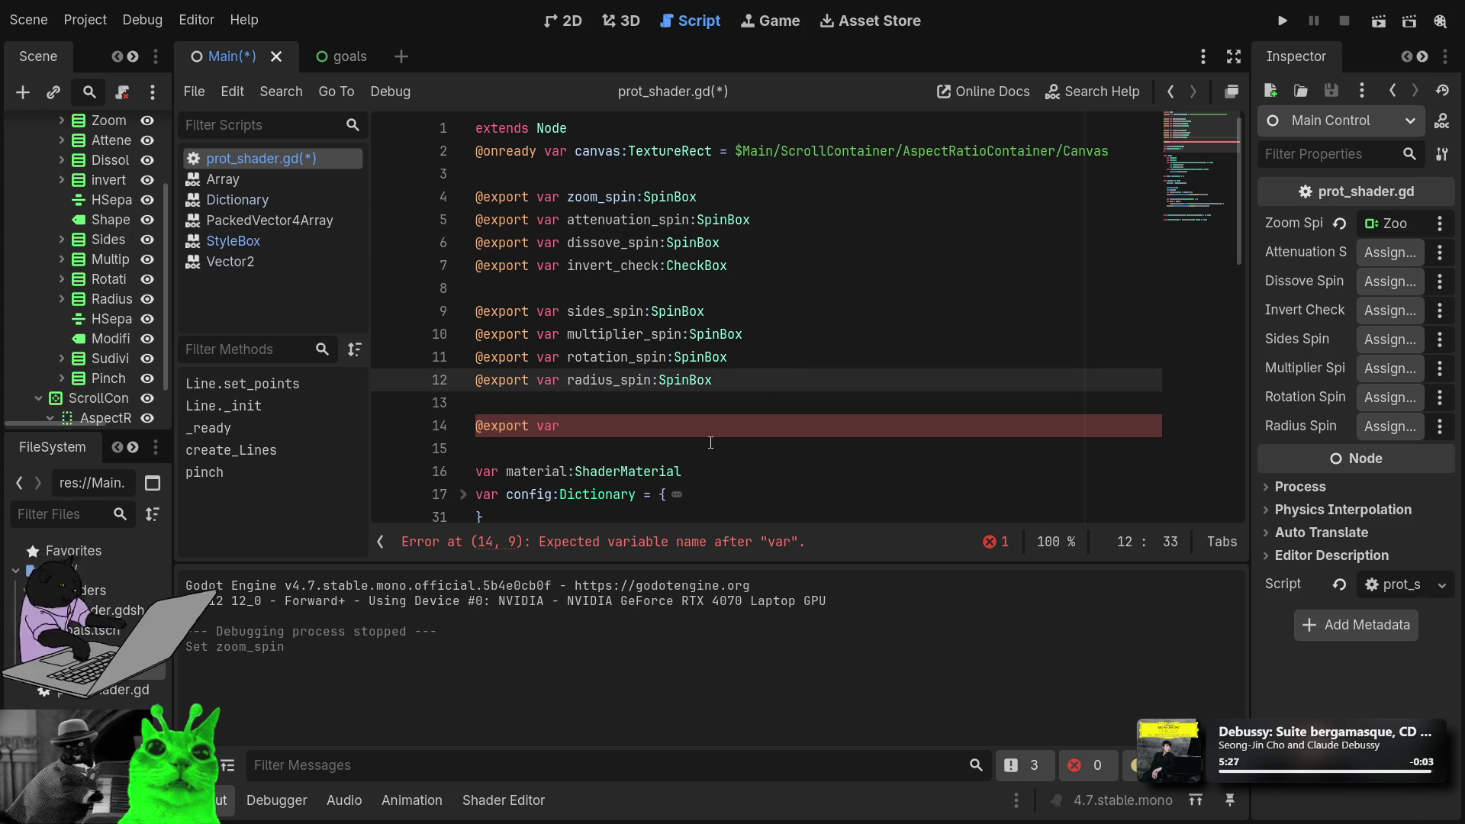
pyautogui.hotkey('ctrl', 'c')
pyautogui.press('Down')
pyautogui.press('Down')
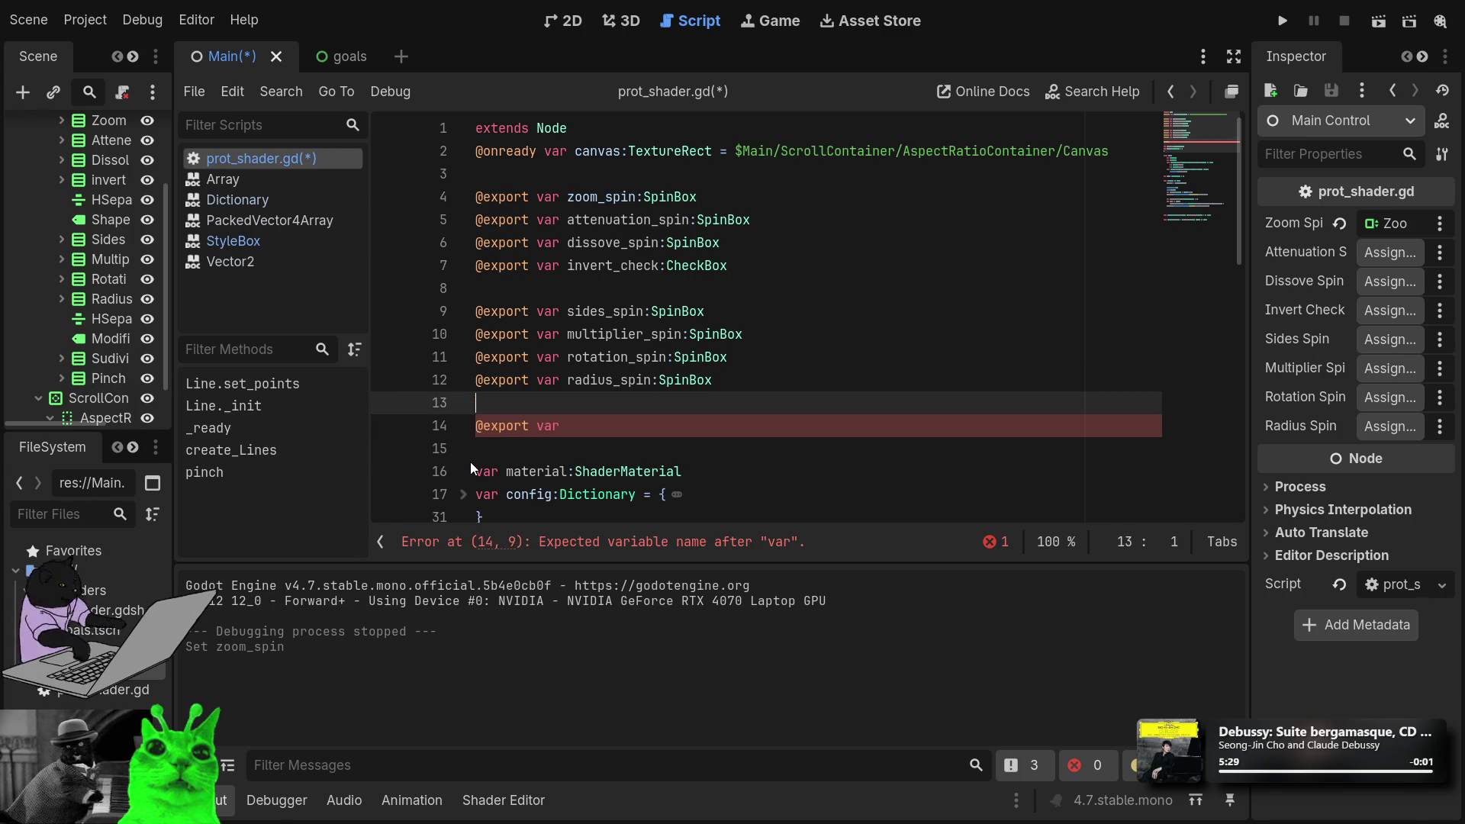
pyautogui.hotkey('shift', 'Home')
pyautogui.hotkey('ctrl', 'v')
pyautogui.hotkey('ctrl', 'v')
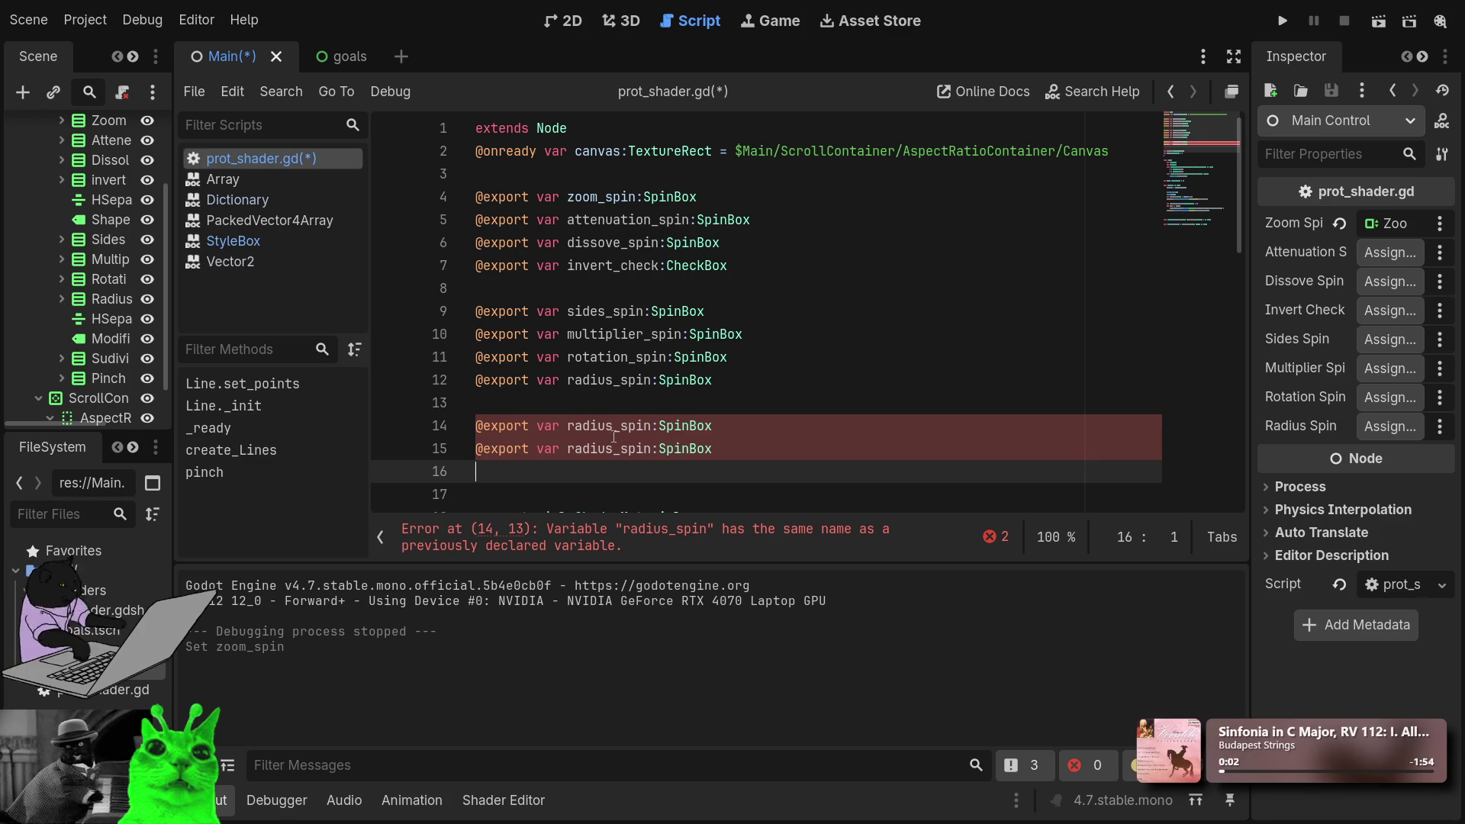
# Rename the copies subdiv_spin and pinch_spin, then save prot_shader.gd.
pyautogui.moveTo(613, 429); pyautogui.dragTo(566, 422)
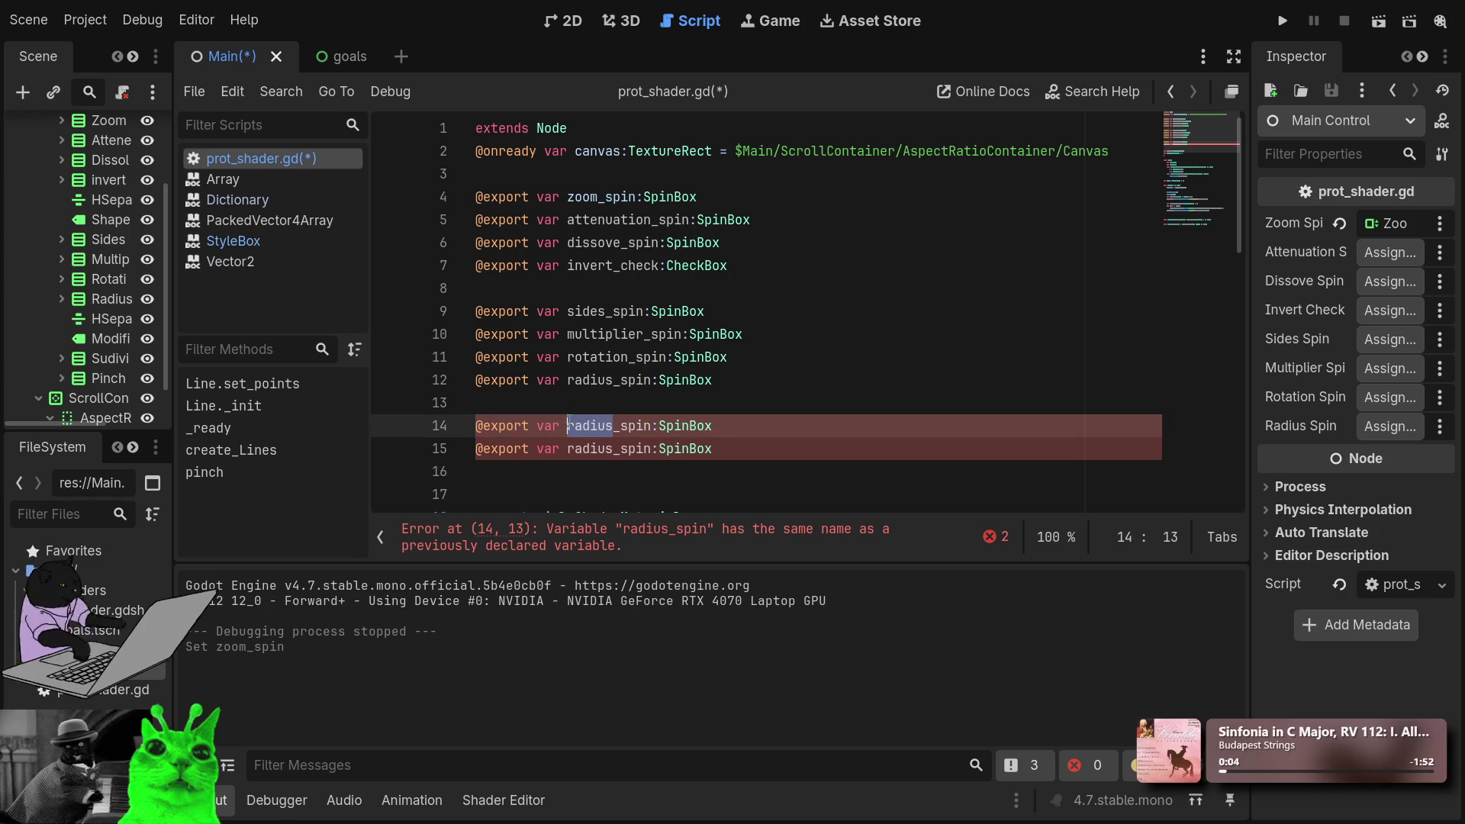
pyautogui.write('subdiv')
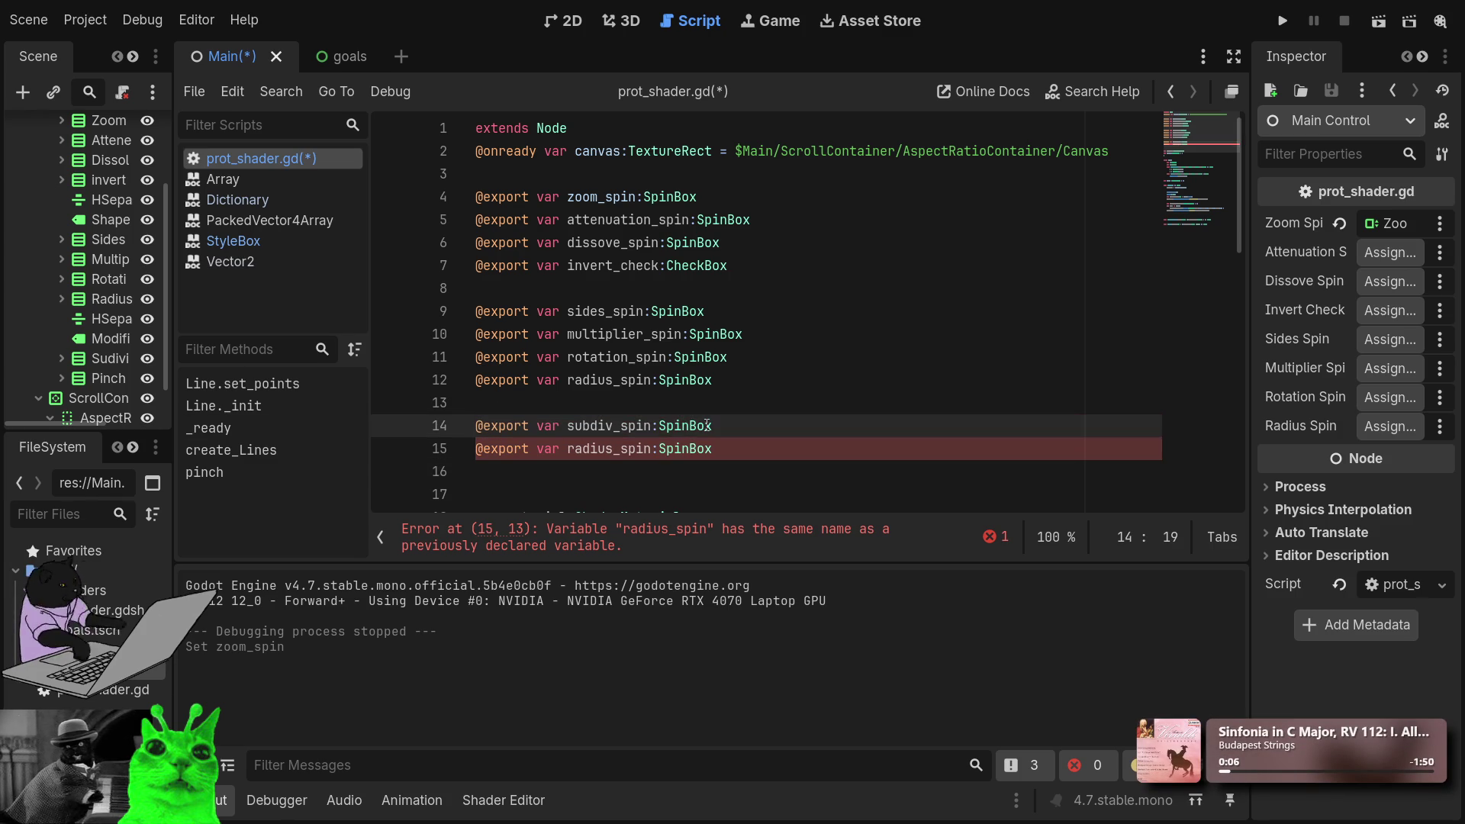
pyautogui.press('Down')
pyautogui.hotkey('shift', 'Left')
pyautogui.hotkey('shift', 'Left')
pyautogui.hotkey('shift', 'Left')
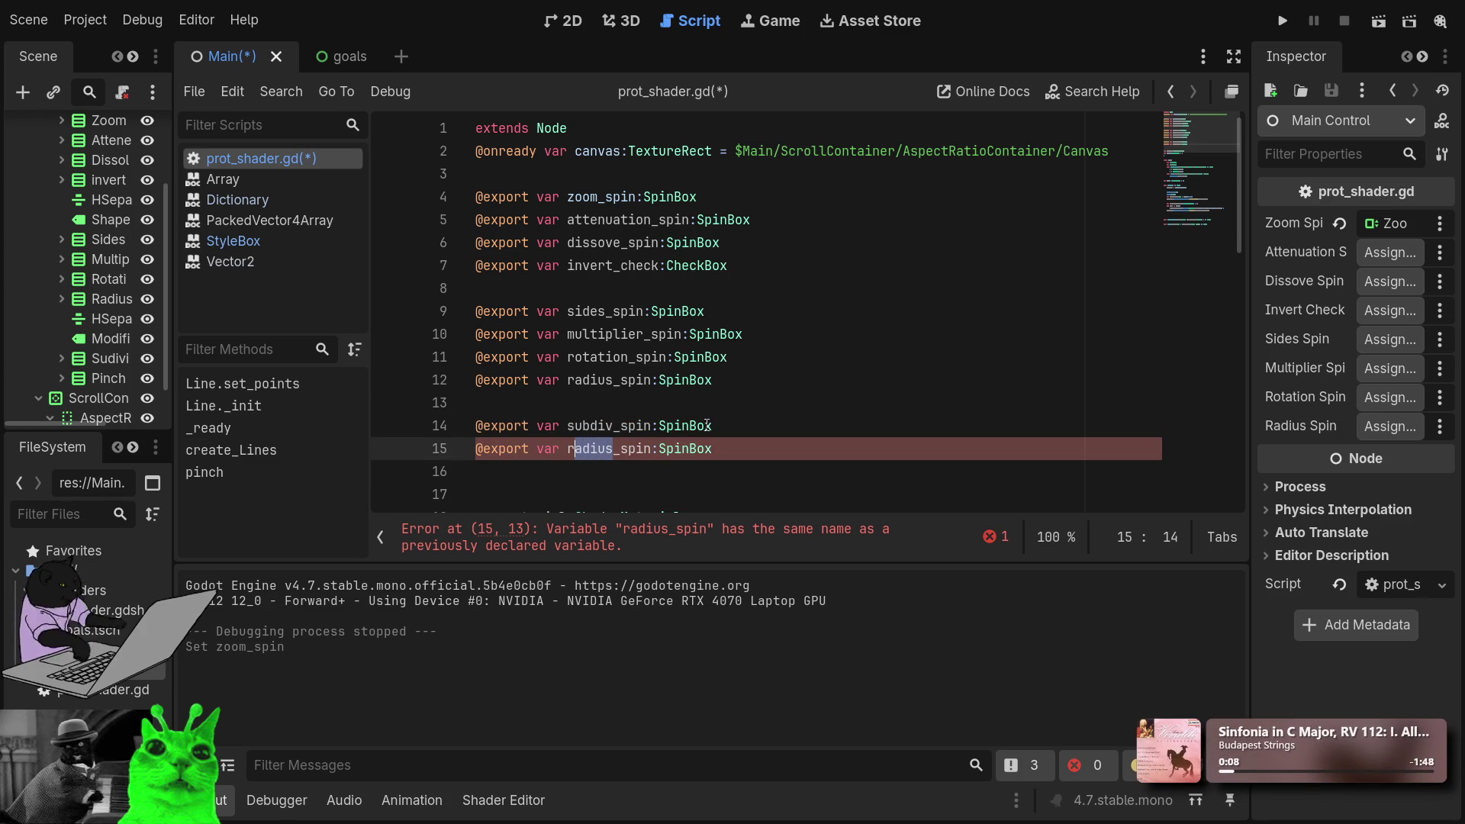
pyautogui.write('pinch')
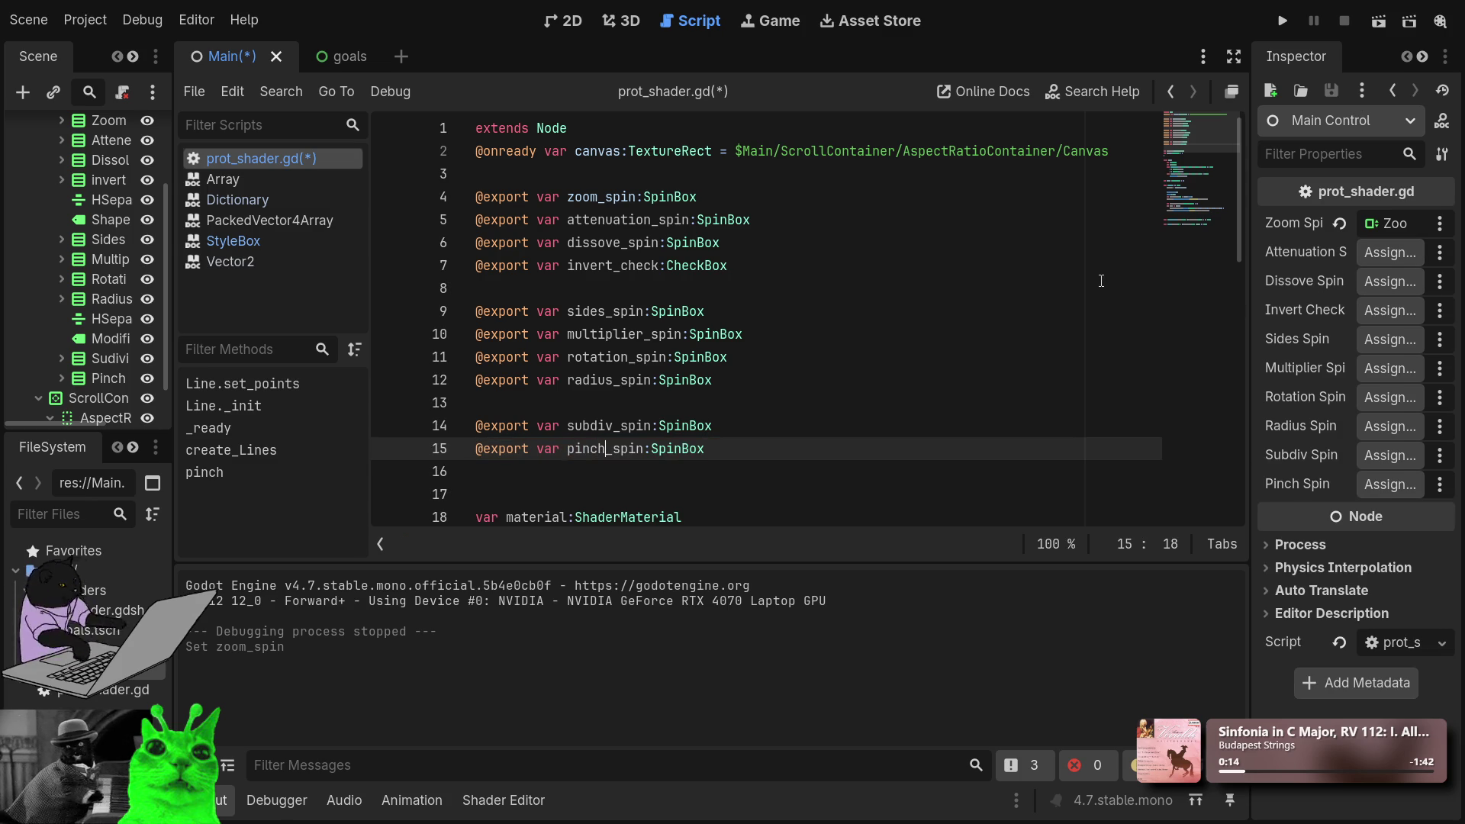
pyautogui.hotkey('ctrl', 's')
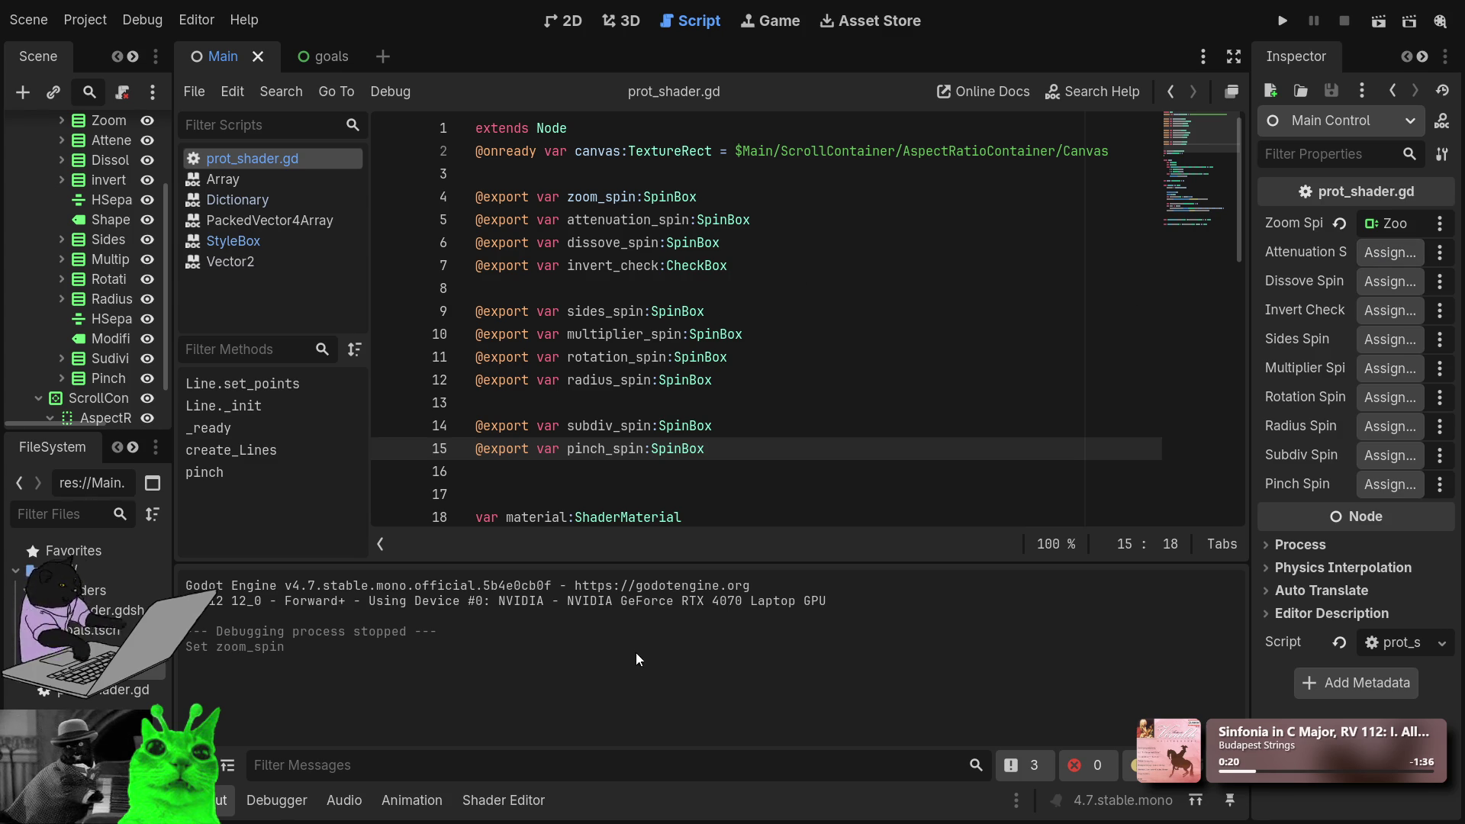
# Assign the attenuation, dissolve, invert and sides nodes to Main Control's matching Inspector slots.
pyautogui.moveTo(111, 140); pyautogui.dragTo(1390, 252)
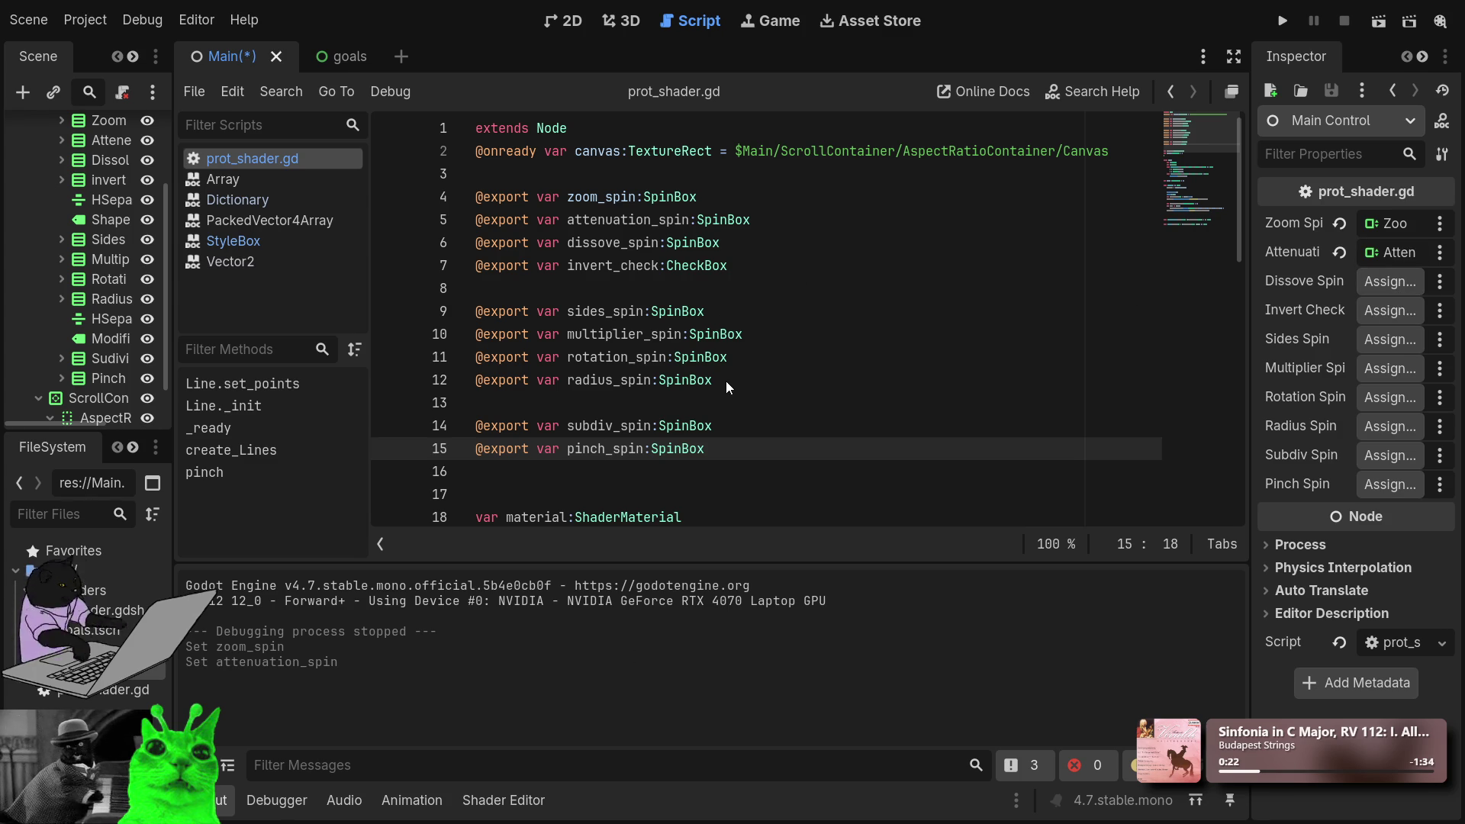
pyautogui.moveTo(690, 704); pyautogui.dragTo(1389, 281)
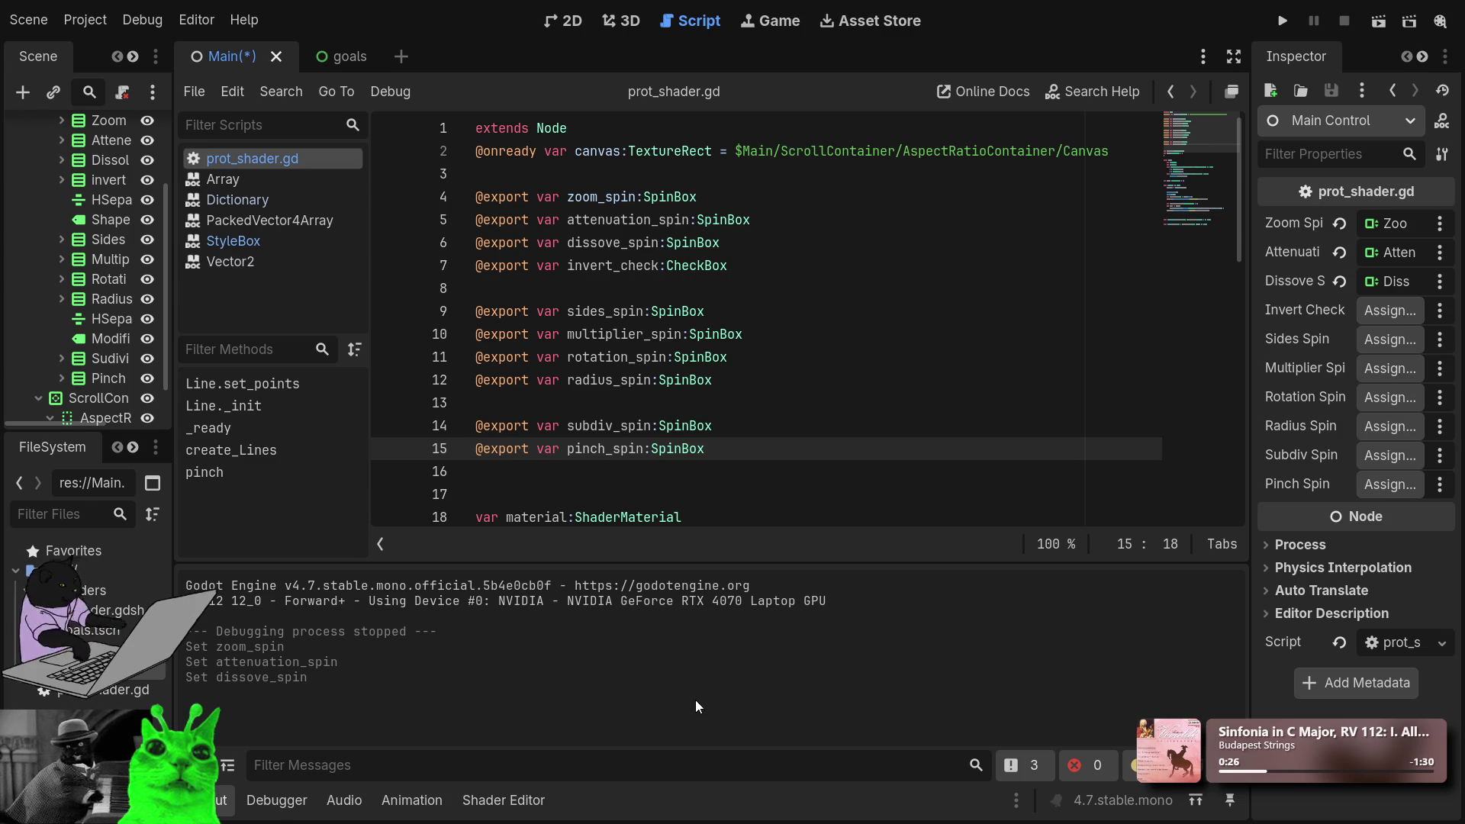
pyautogui.moveTo(98, 180); pyautogui.dragTo(1390, 310)
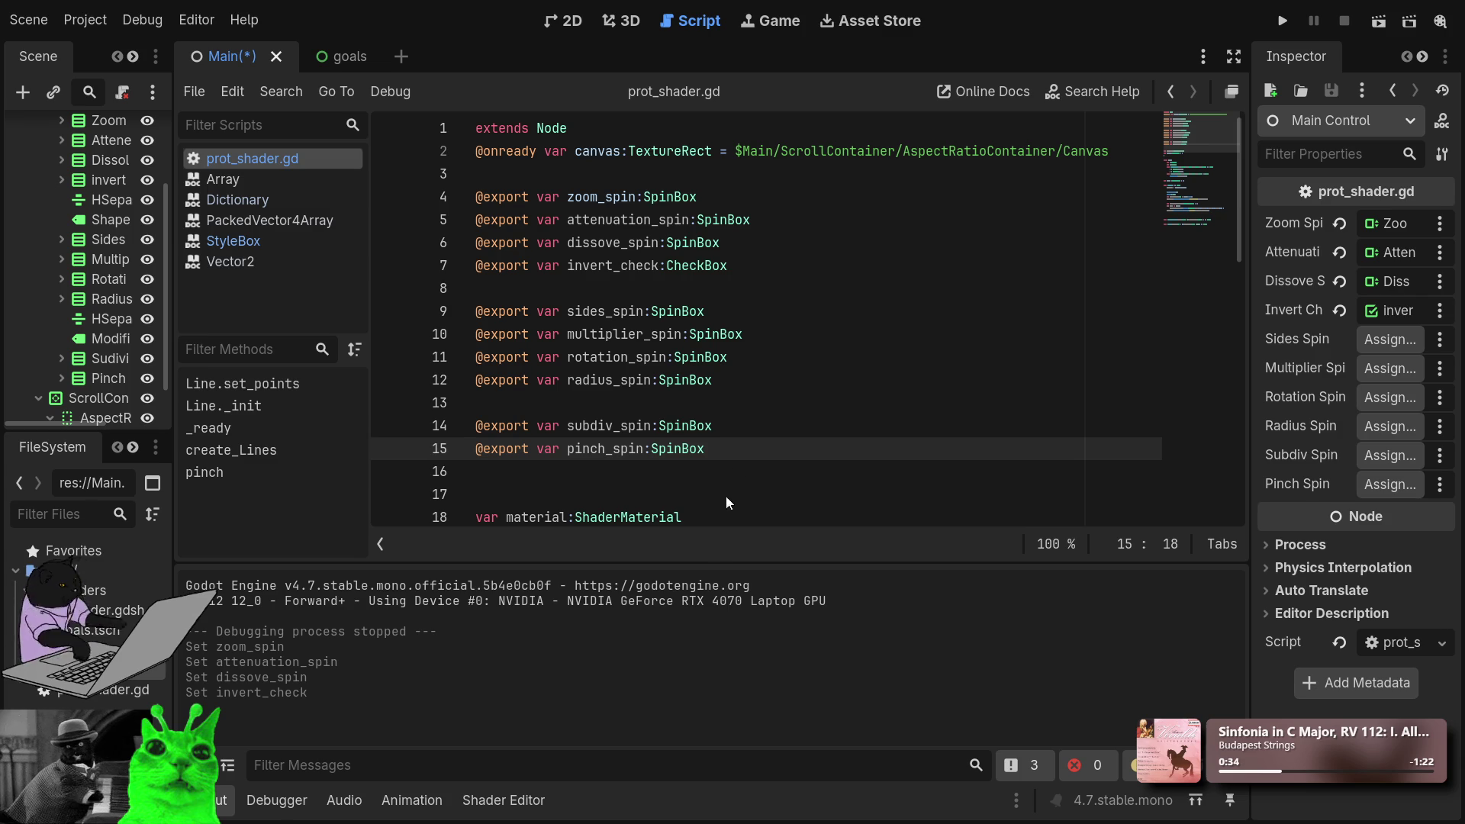
pyautogui.moveTo(108, 239); pyautogui.dragTo(1390, 339)
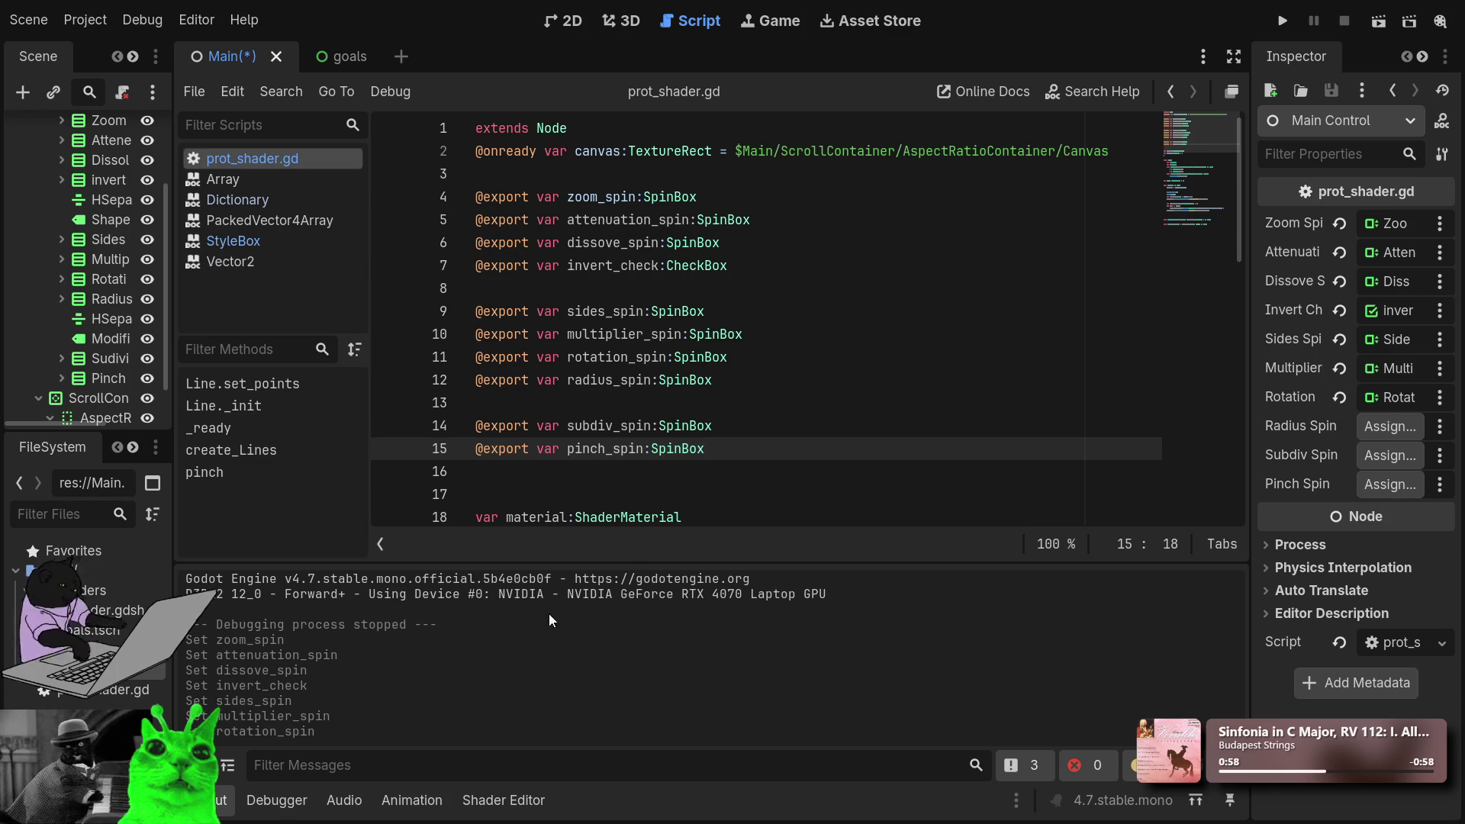
pyautogui.click(60, 278)
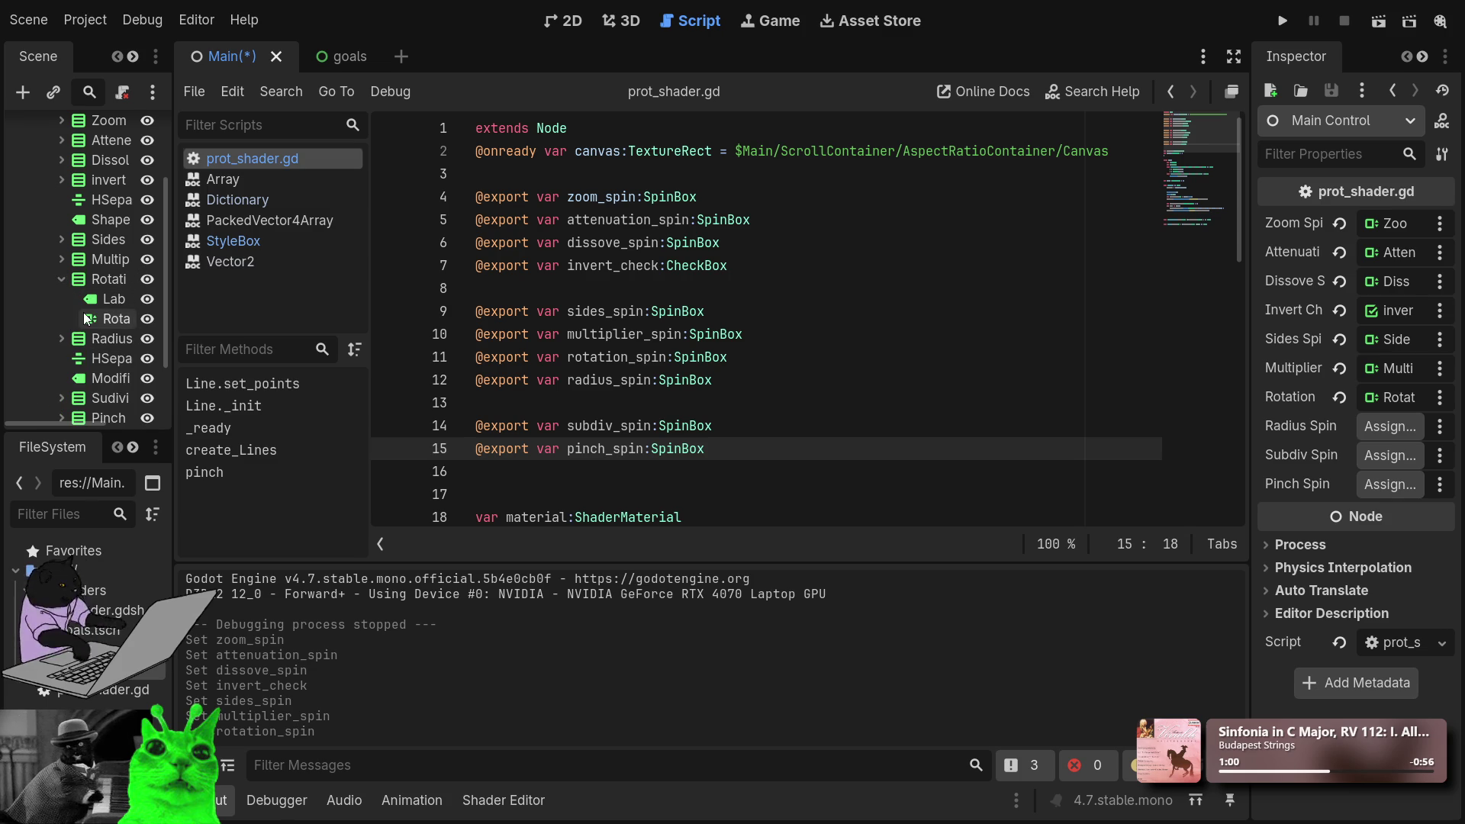
pyautogui.click(112, 317)
pyautogui.click(63, 341)
pyautogui.click(121, 377)
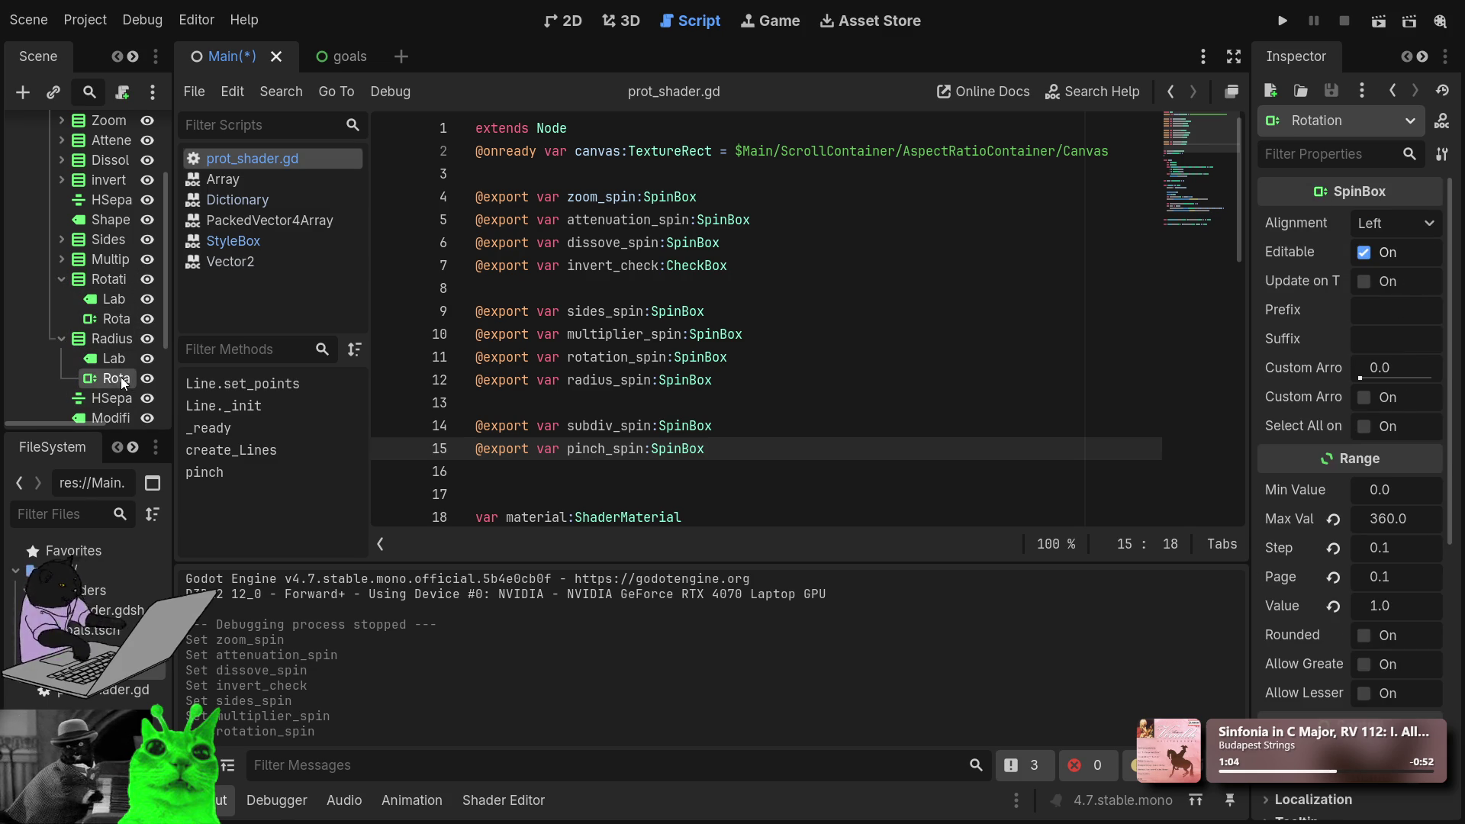
pyautogui.write('radius')
pyautogui.press('Return')
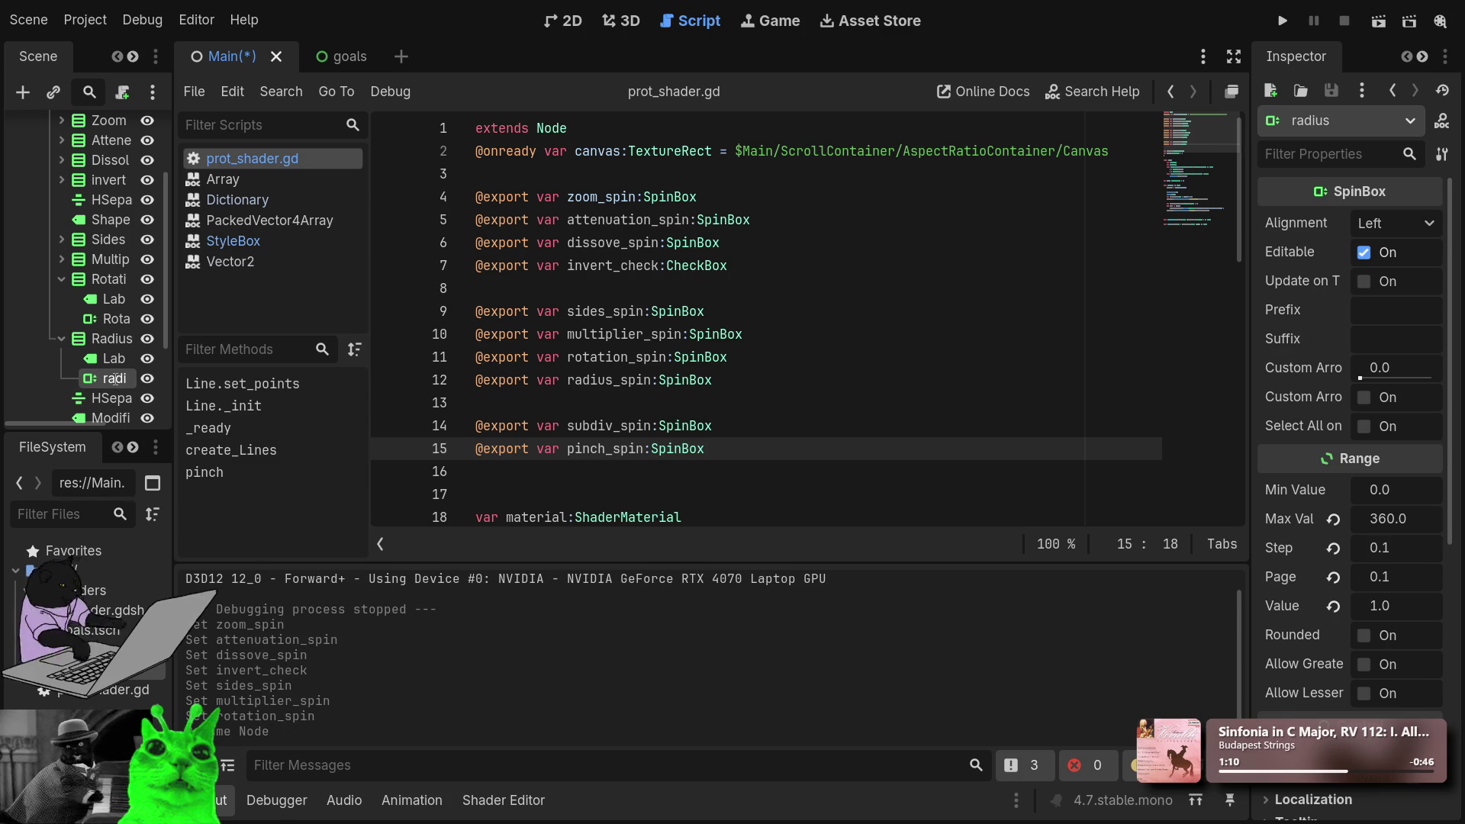
pyautogui.write('Radius')
pyautogui.press('Return')
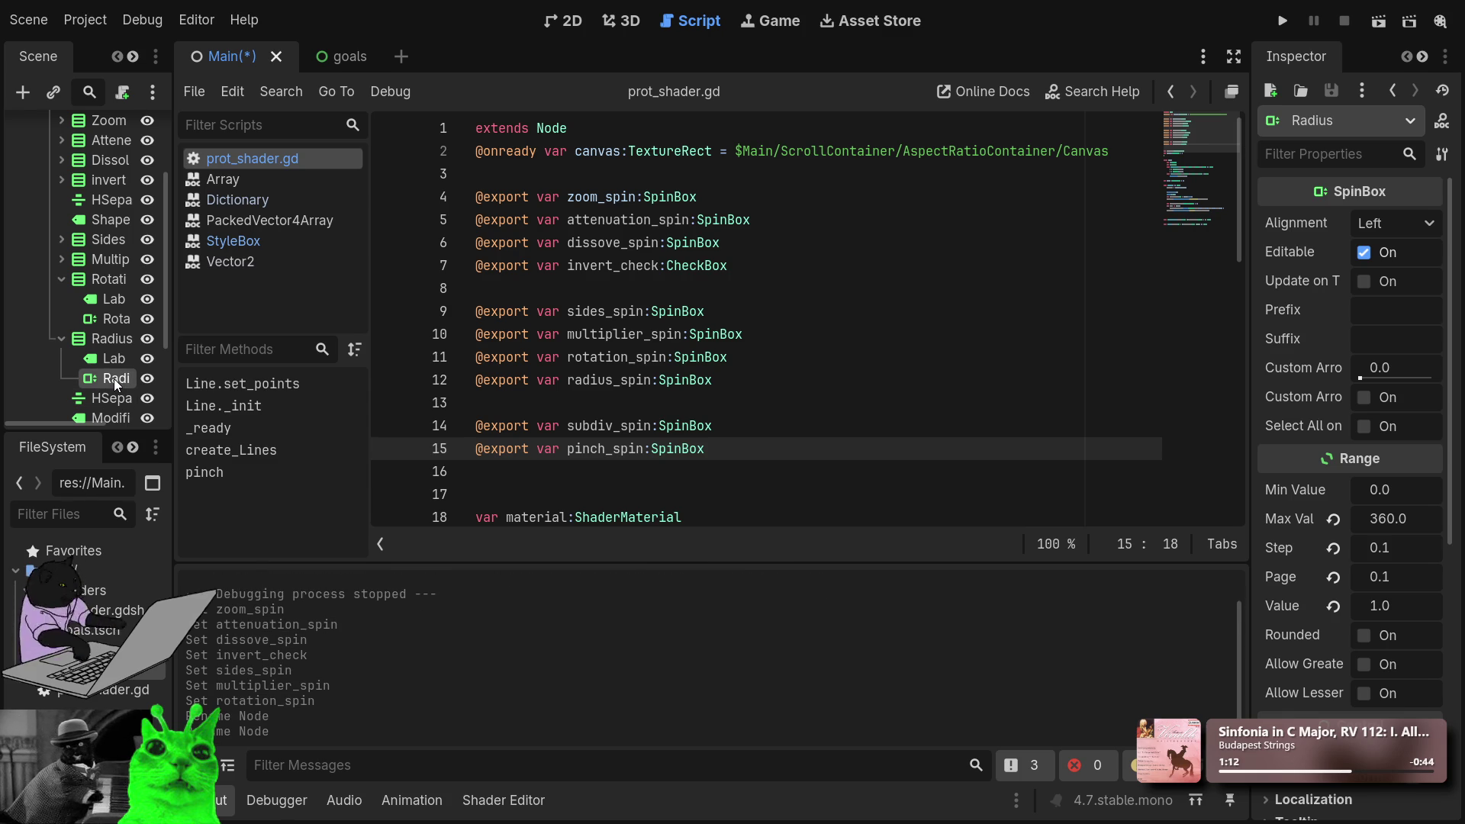
pyautogui.click(61, 277)
pyautogui.click(107, 300)
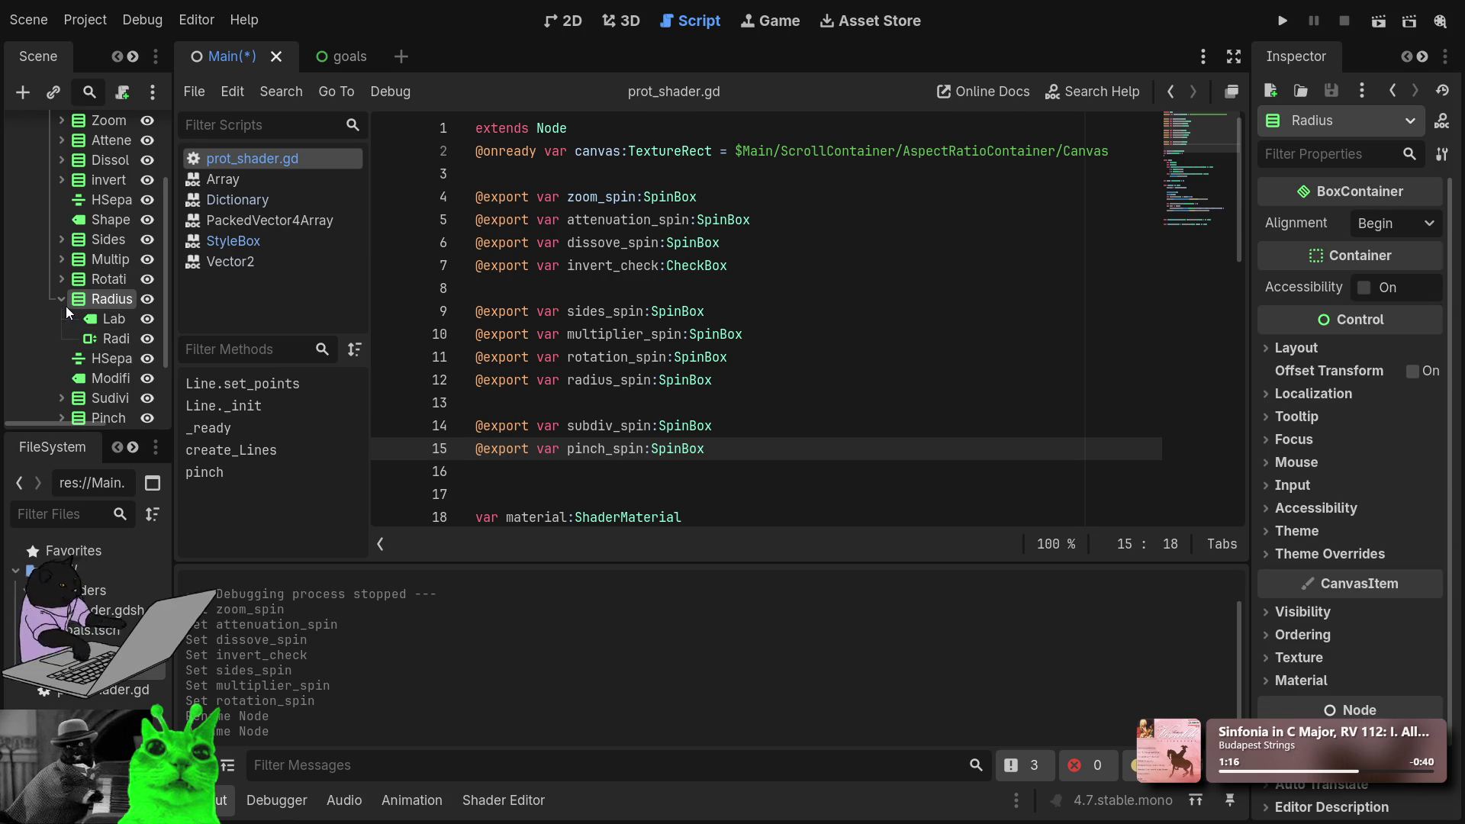
pyautogui.click(105, 336)
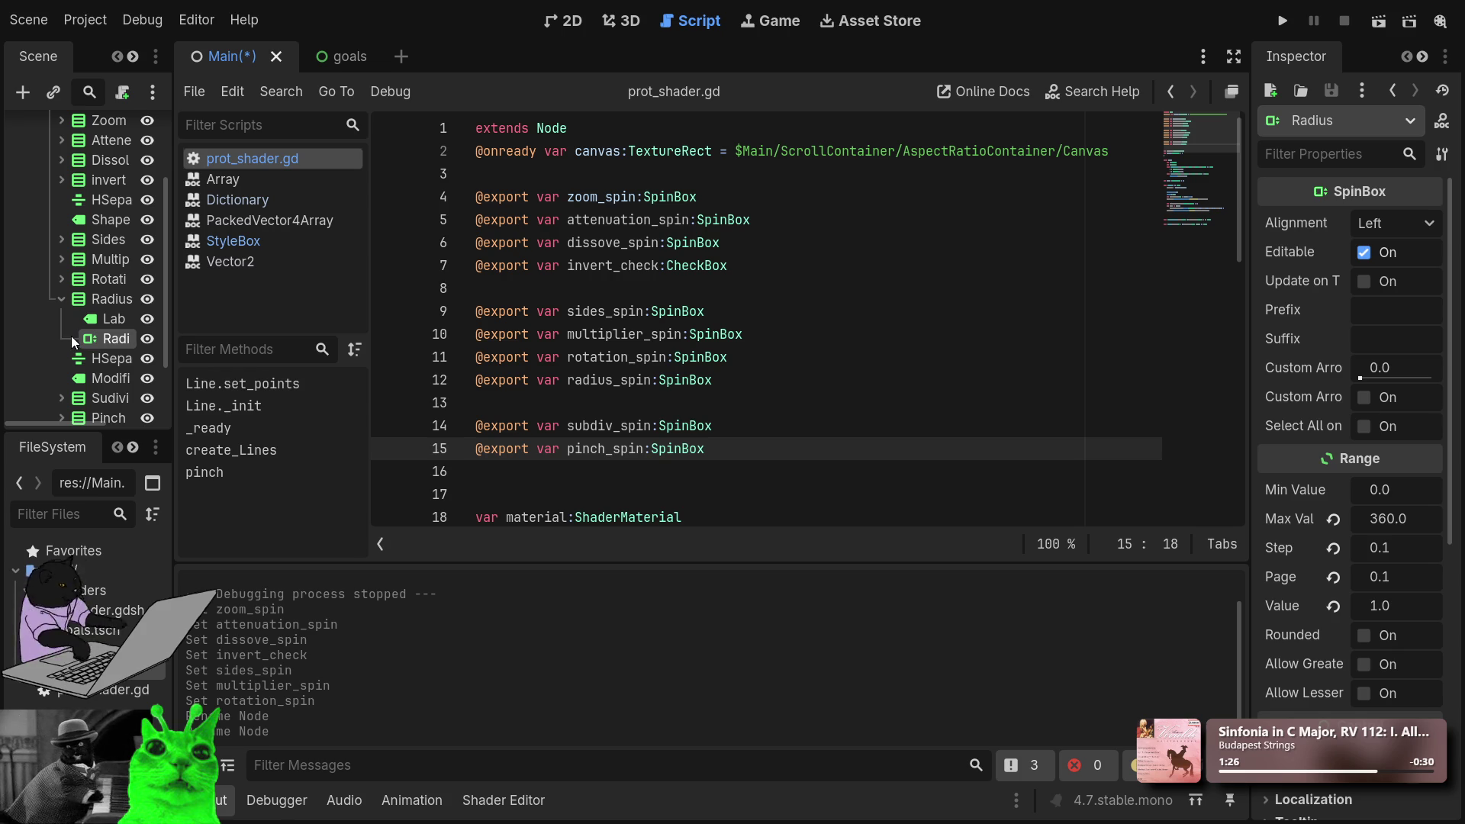
pyautogui.click(108, 304)
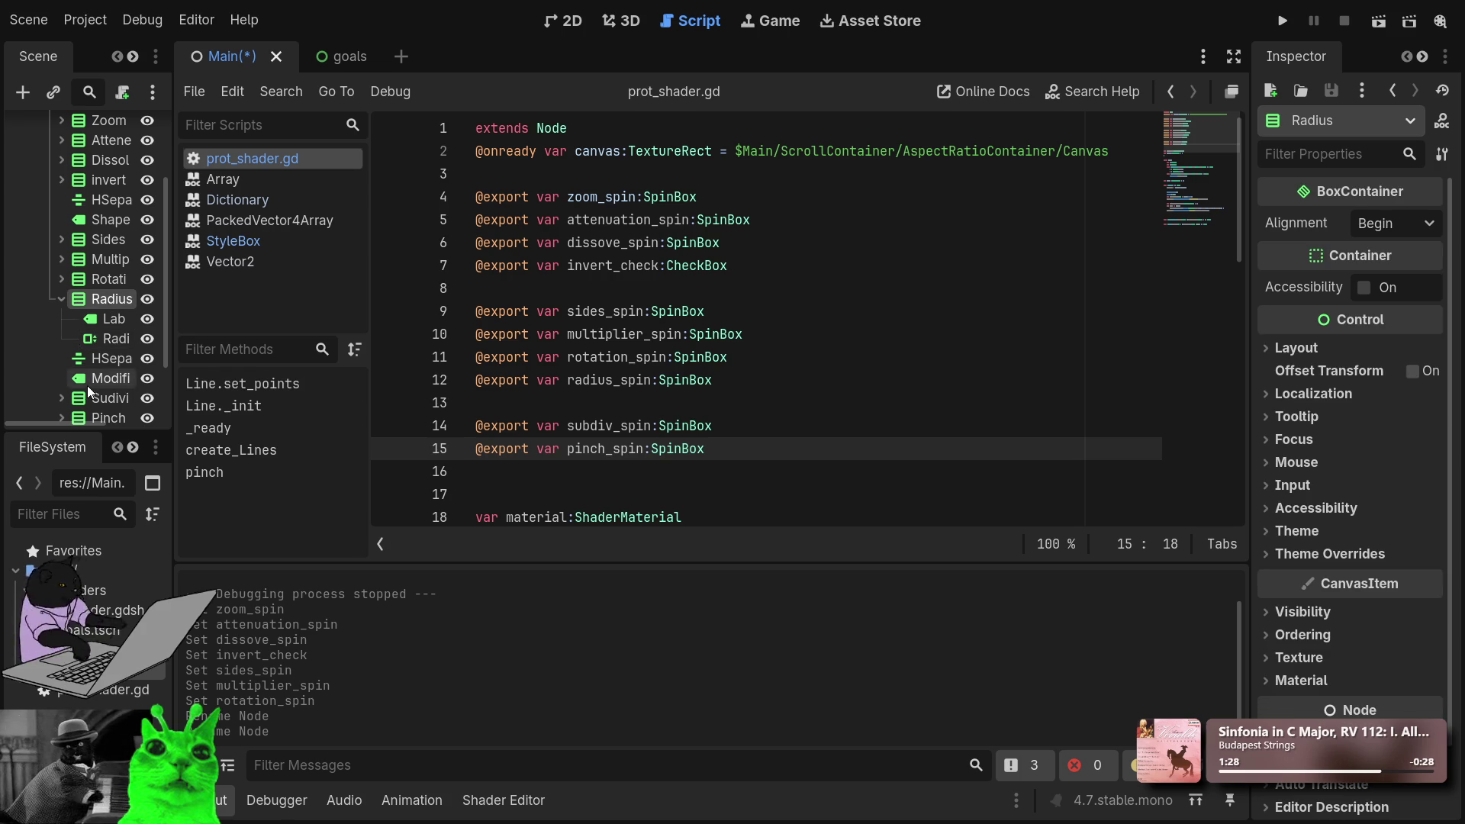
pyautogui.click(62, 300)
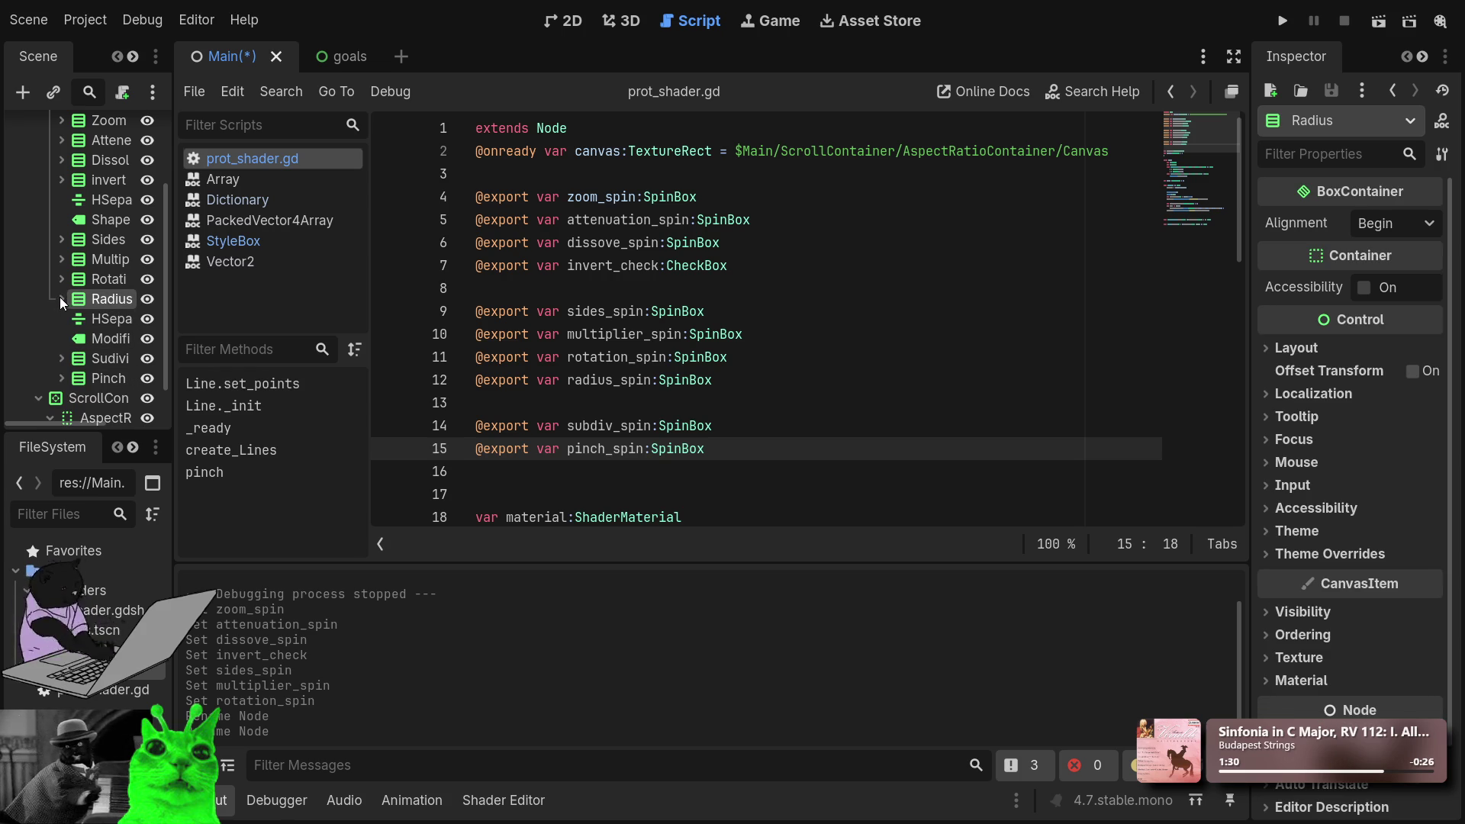
pyautogui.click(102, 364)
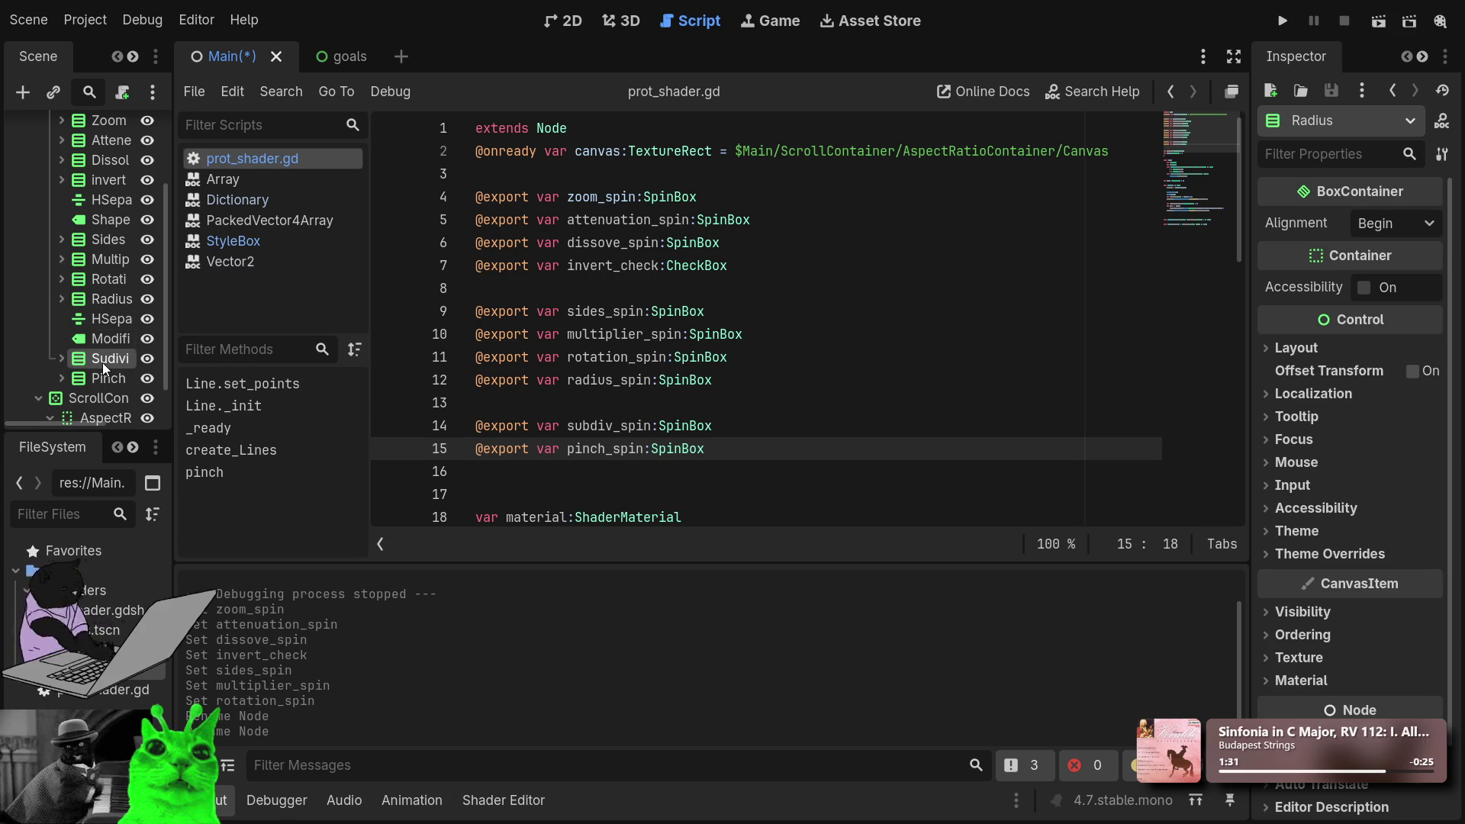
pyautogui.click(110, 304)
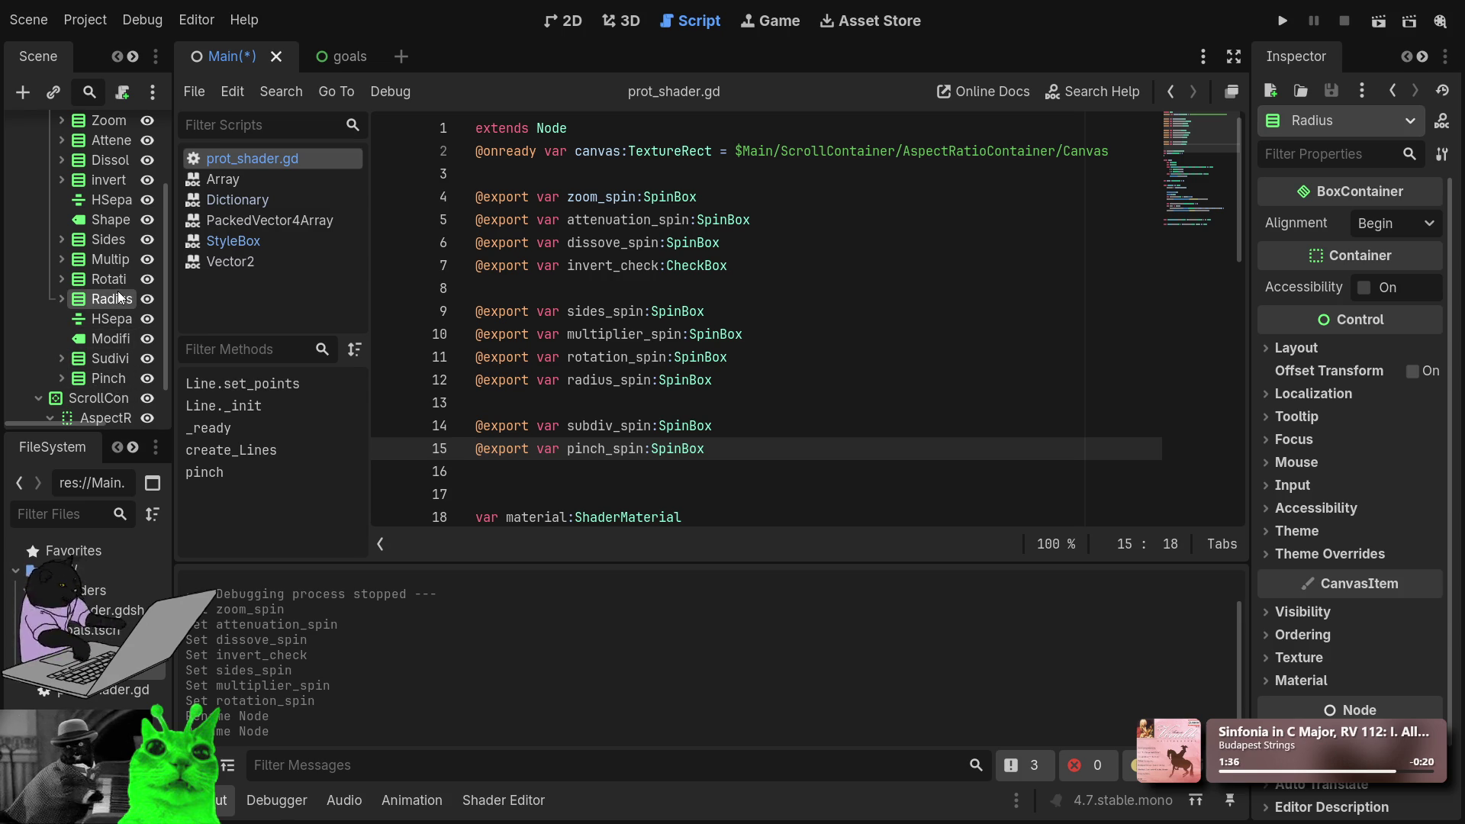
pyautogui.scroll(-2, 118, 291)
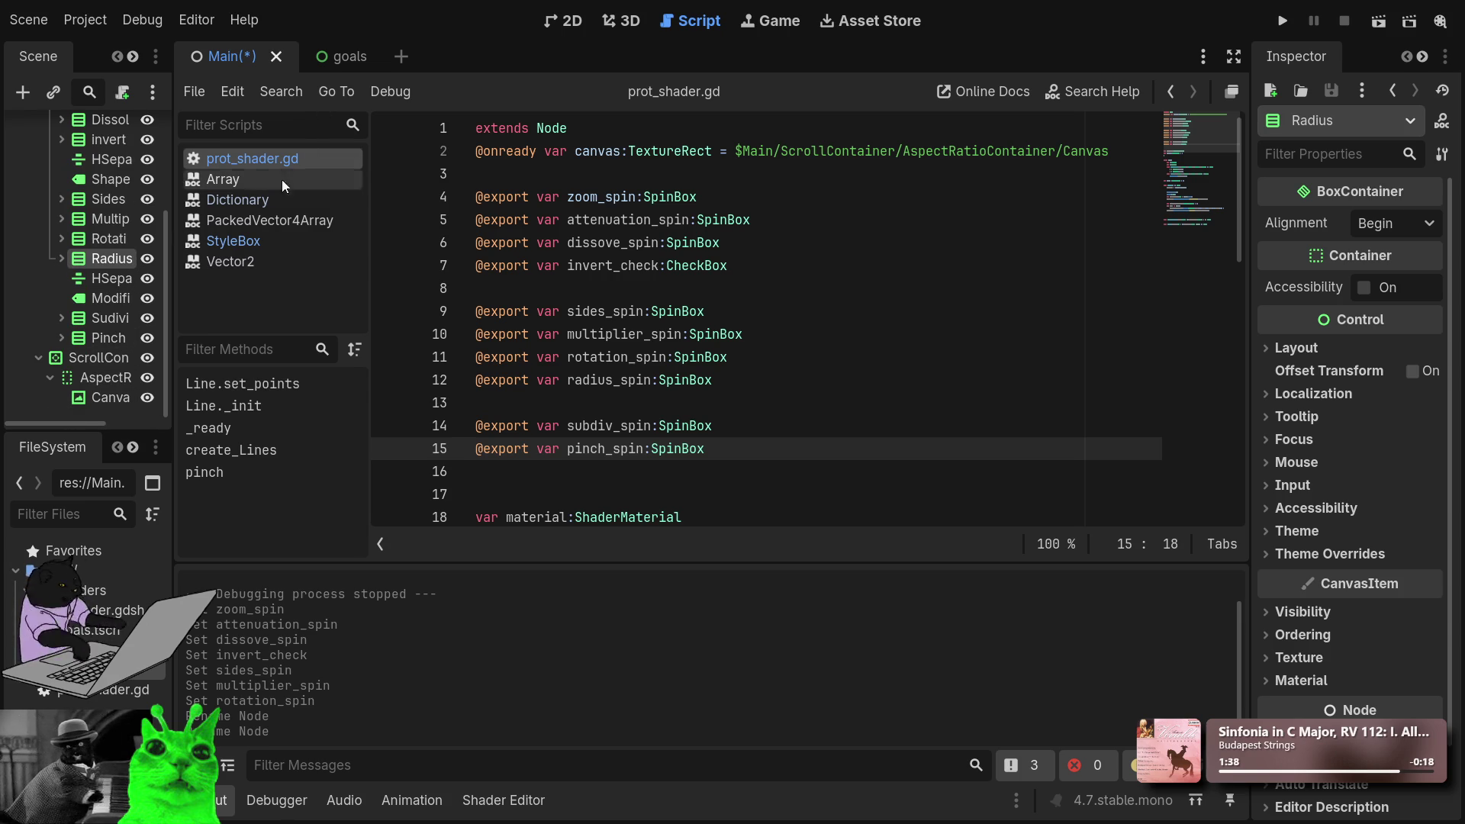
pyautogui.scroll(5, 111, 295)
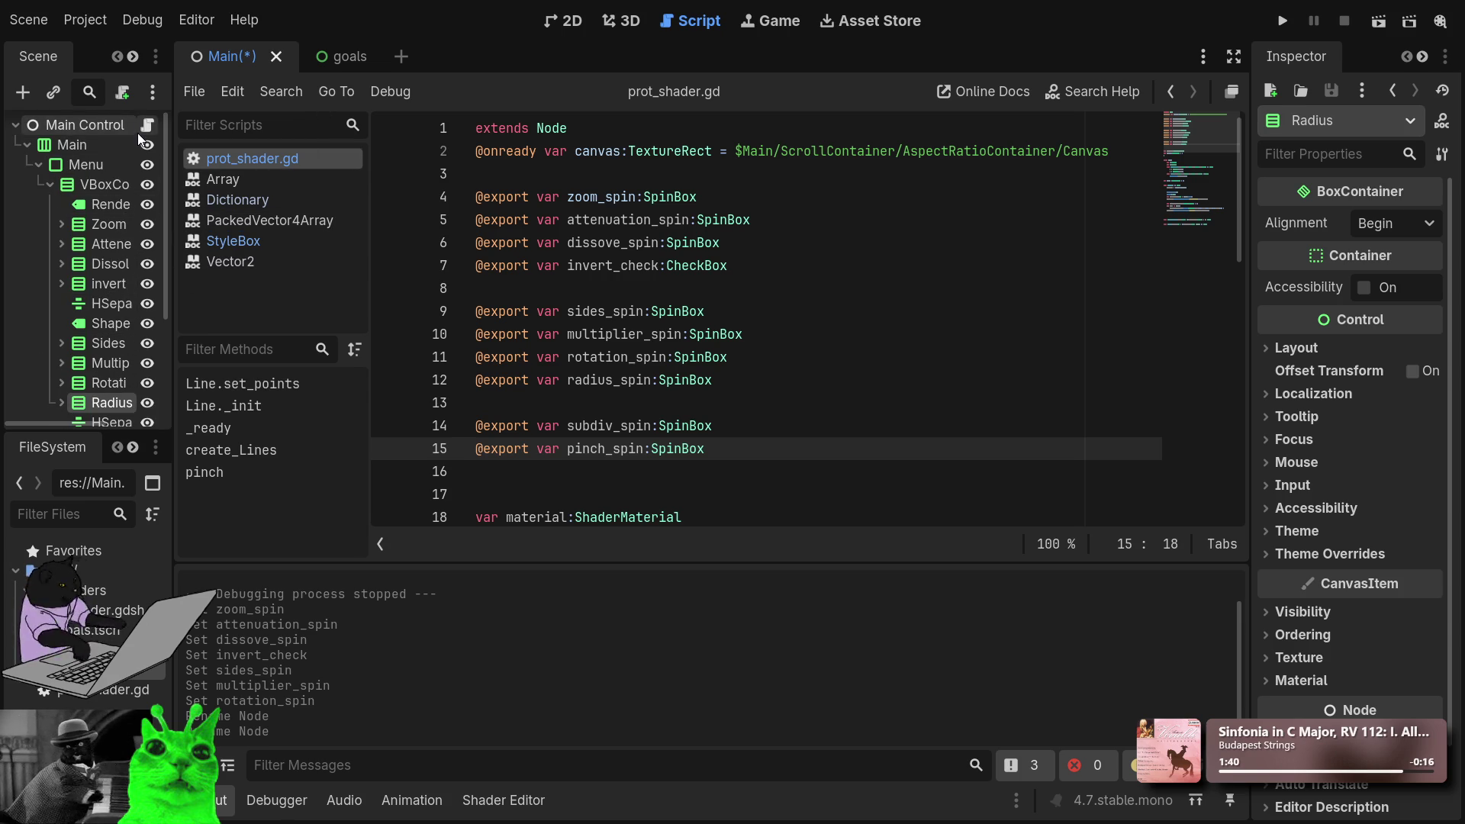
pyautogui.click(147, 125)
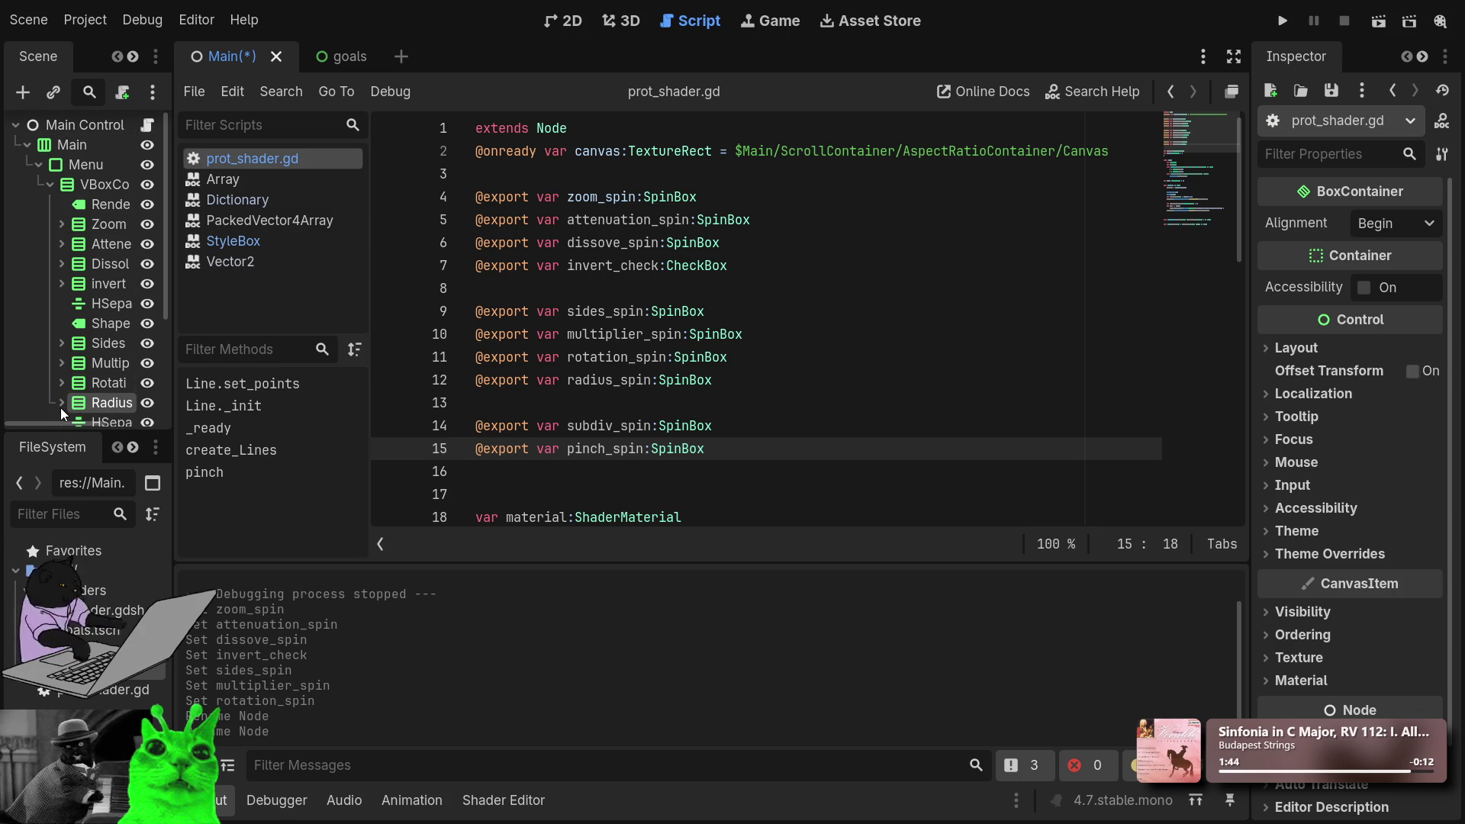
# Select Main Control to show its exported slot assignments in the Inspector.
pyautogui.scroll(-1, 61, 407)
pyautogui.scroll(2, 109, 174)
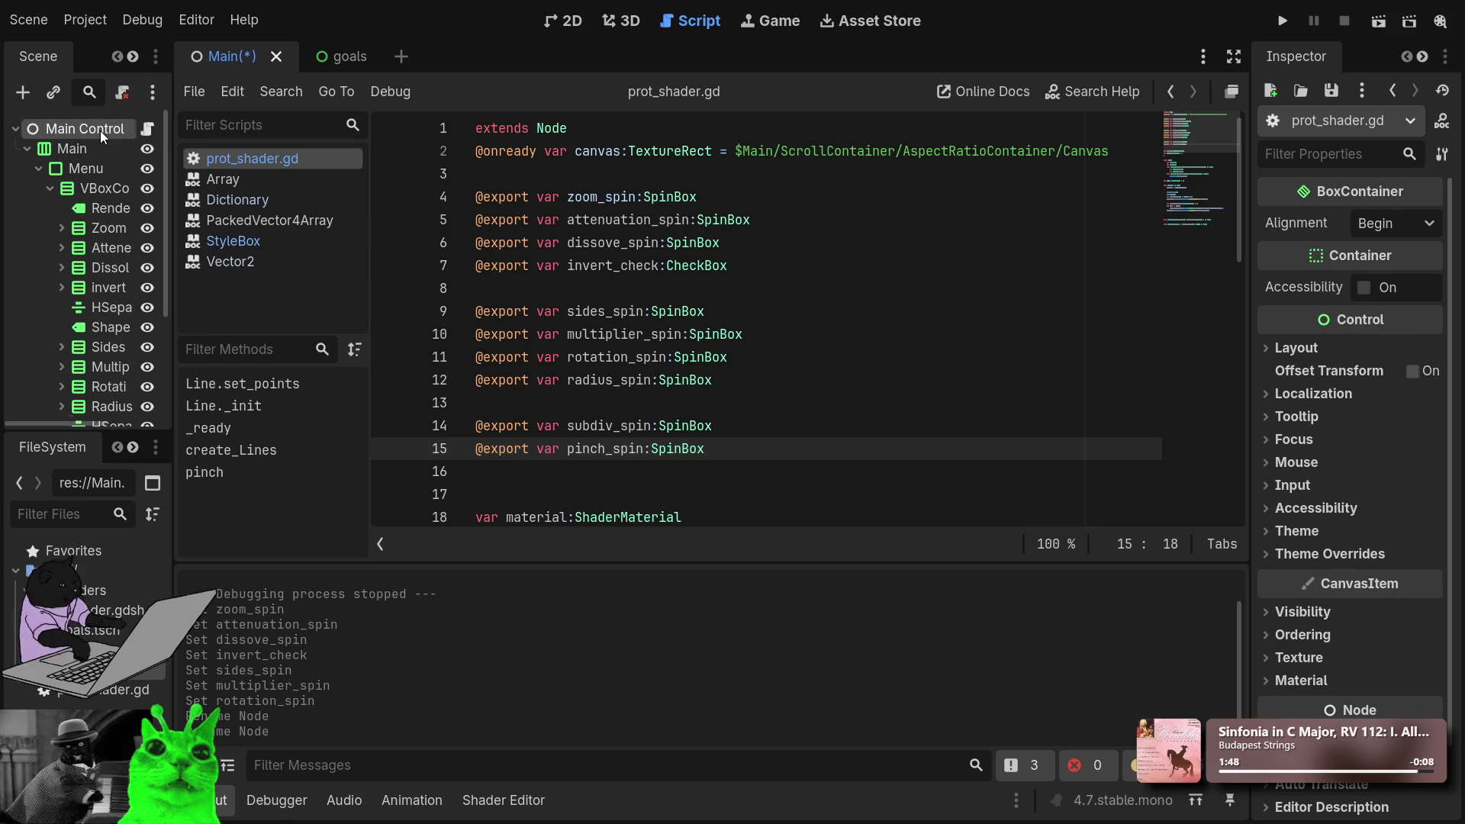
pyautogui.click(99, 130)
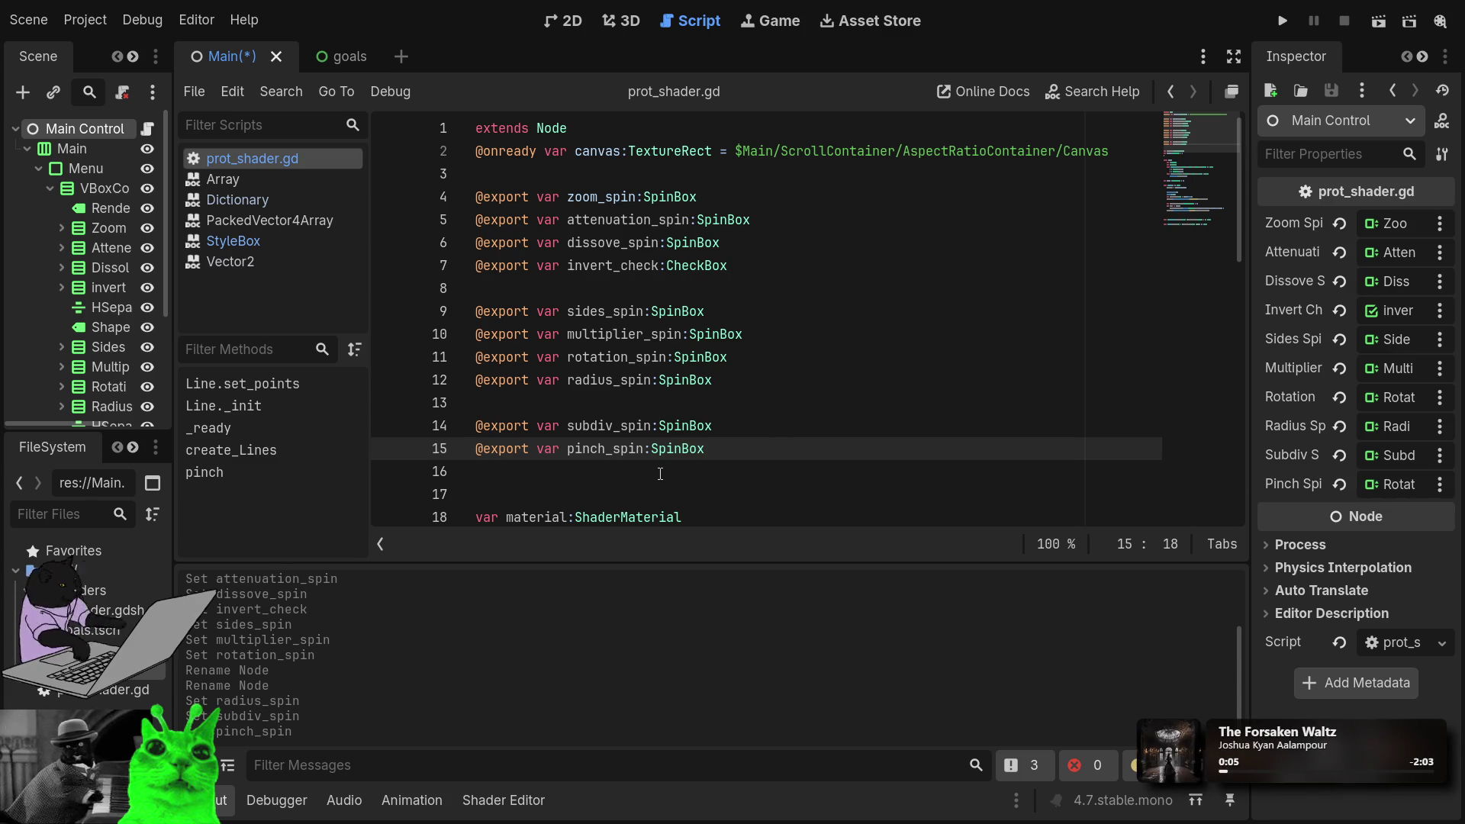
# Start giving invert_check a value, typing '= f$inve' after its CheckBox type.
pyautogui.click(759, 219)
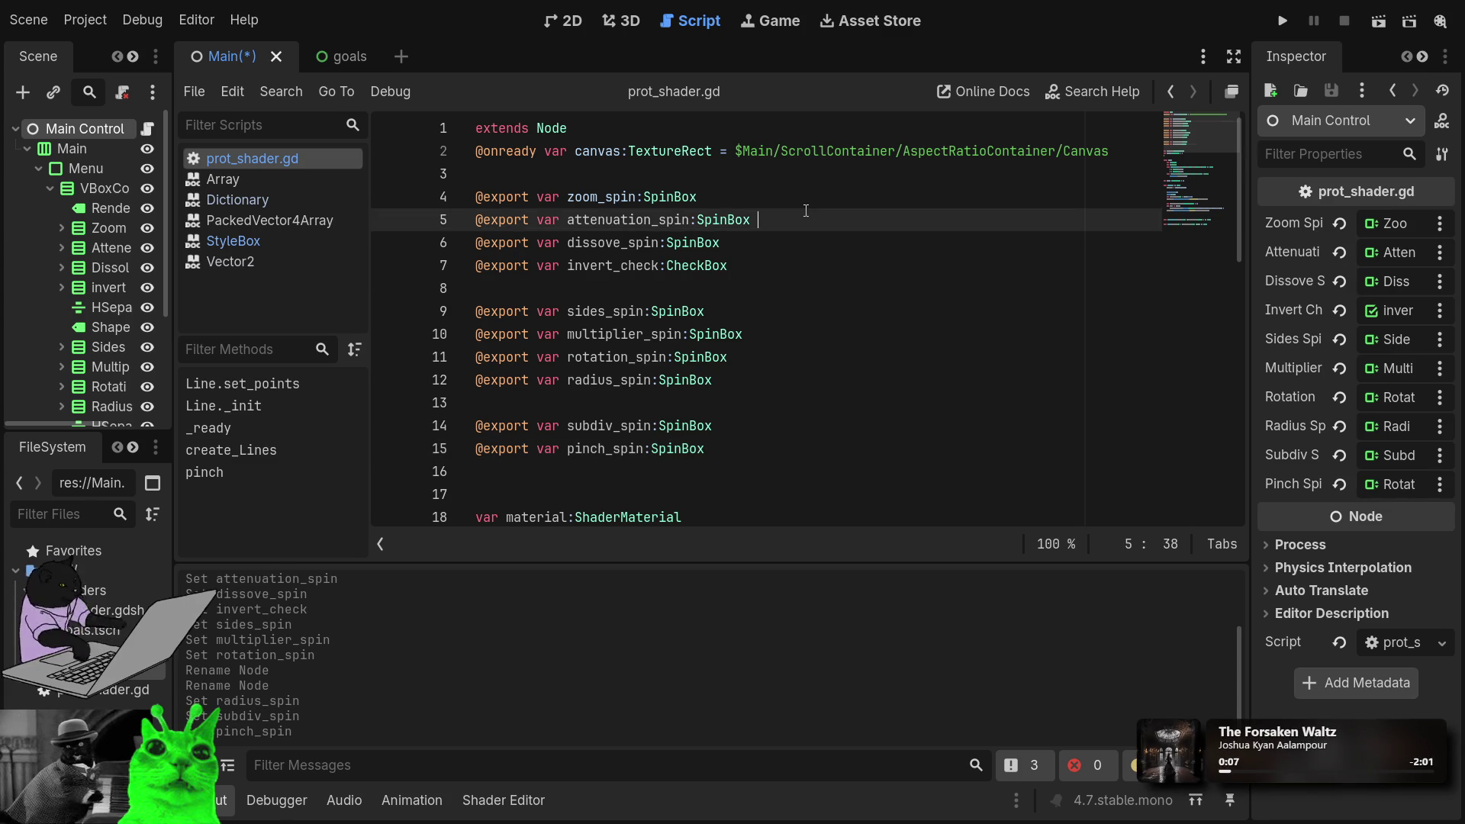
pyautogui.click(708, 433)
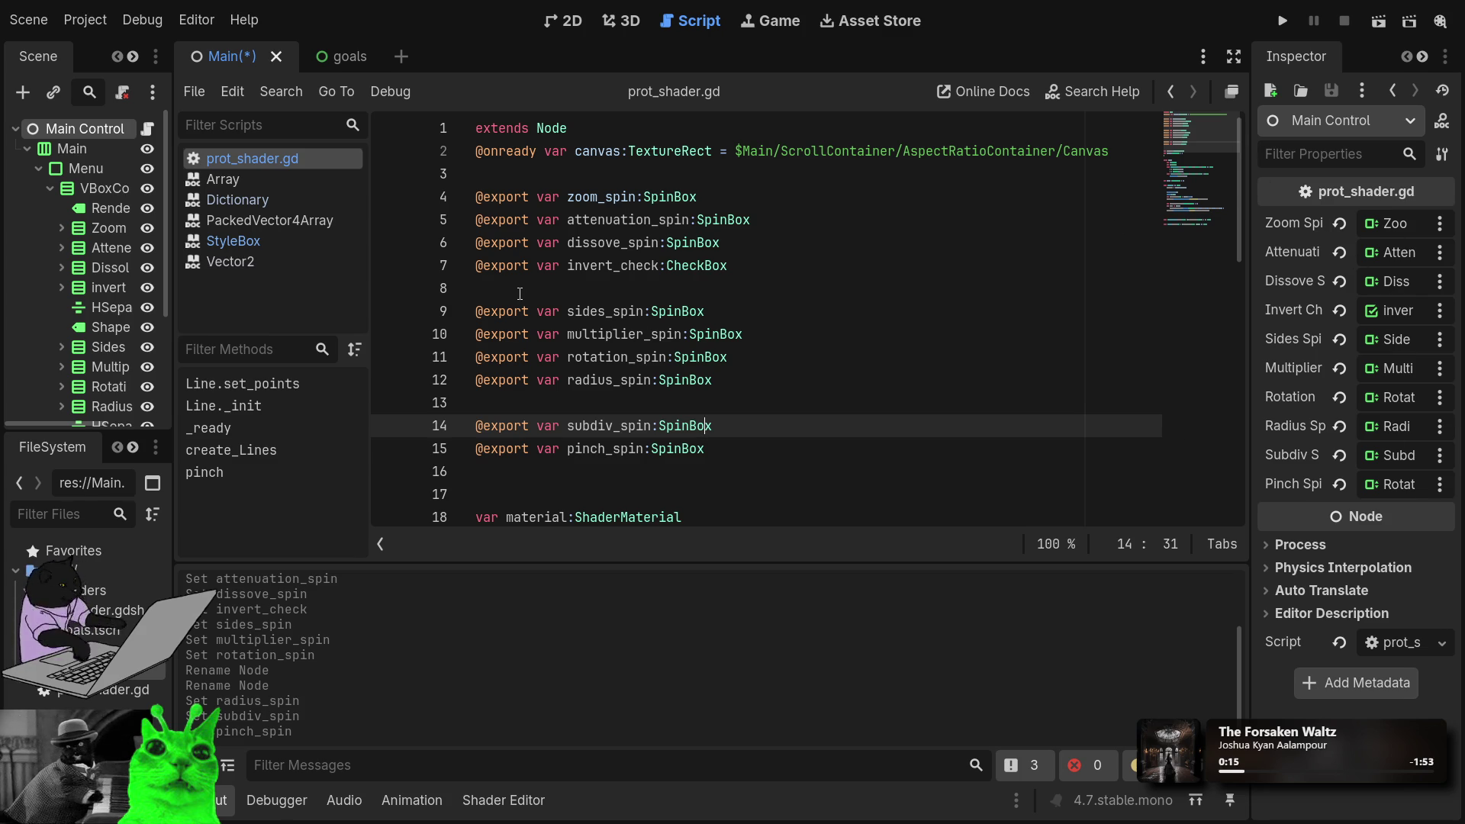
pyautogui.click(806, 282)
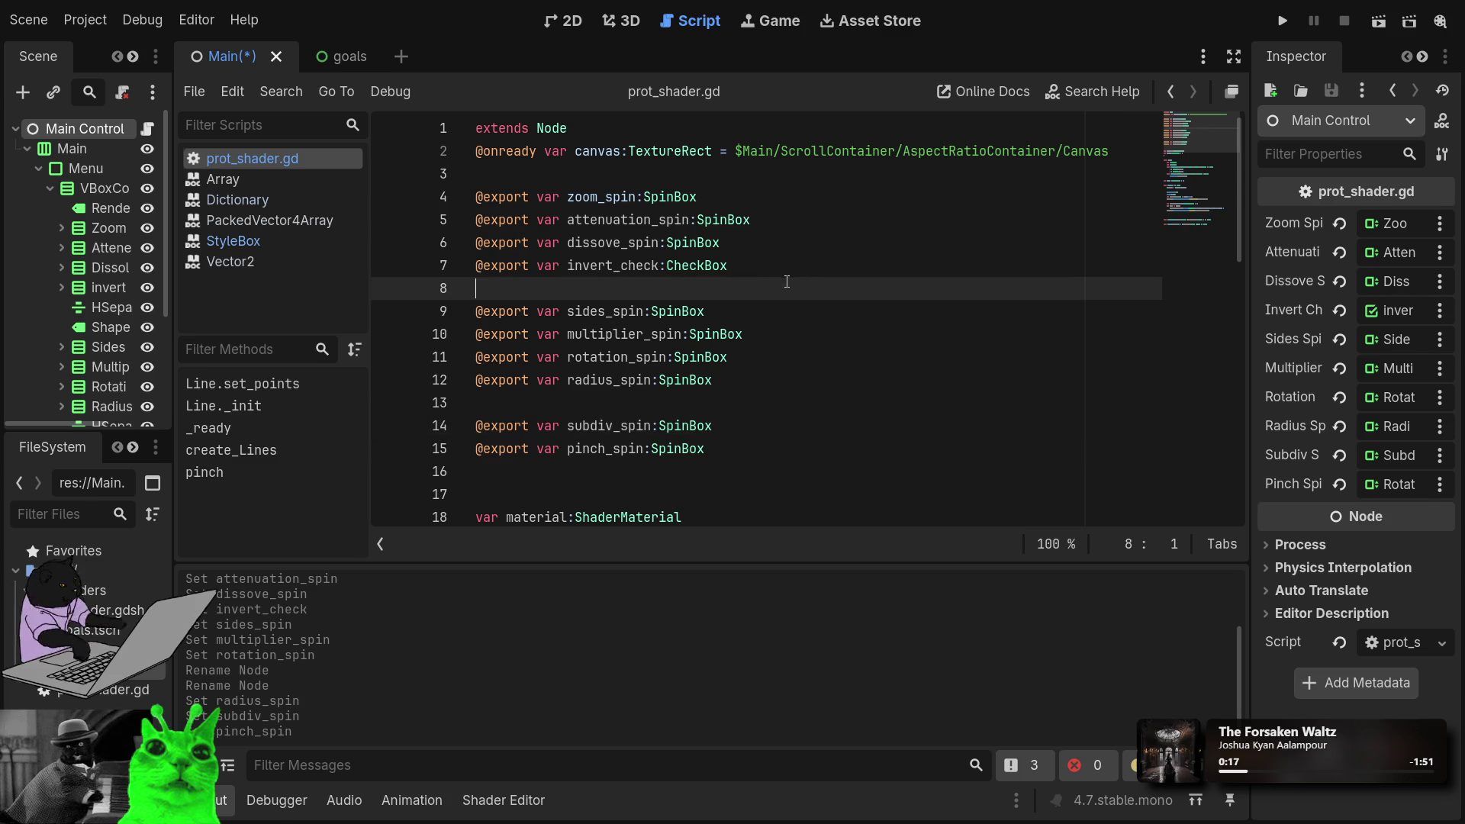
pyautogui.click(770, 267)
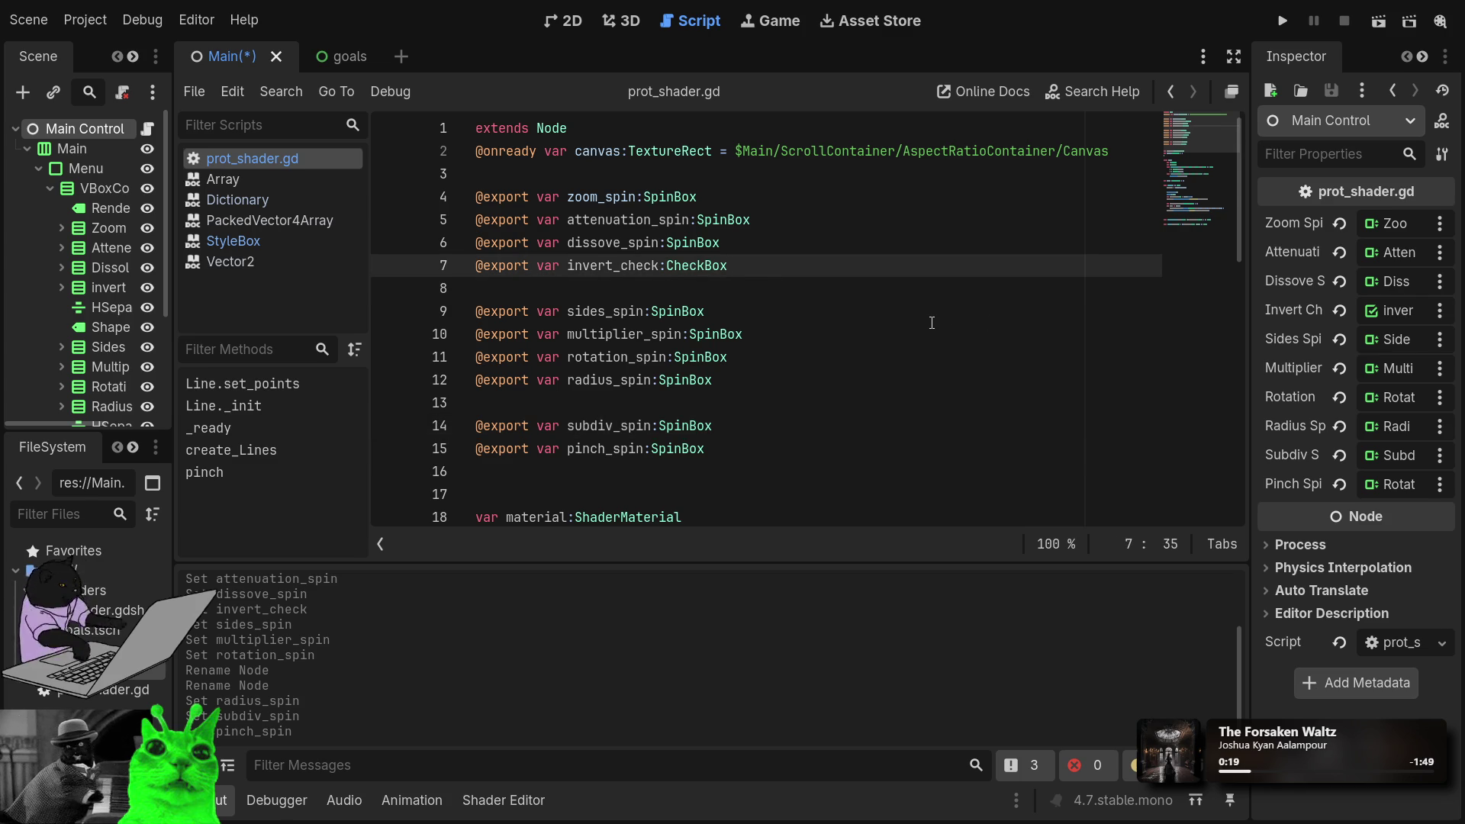
pyautogui.write('= ')
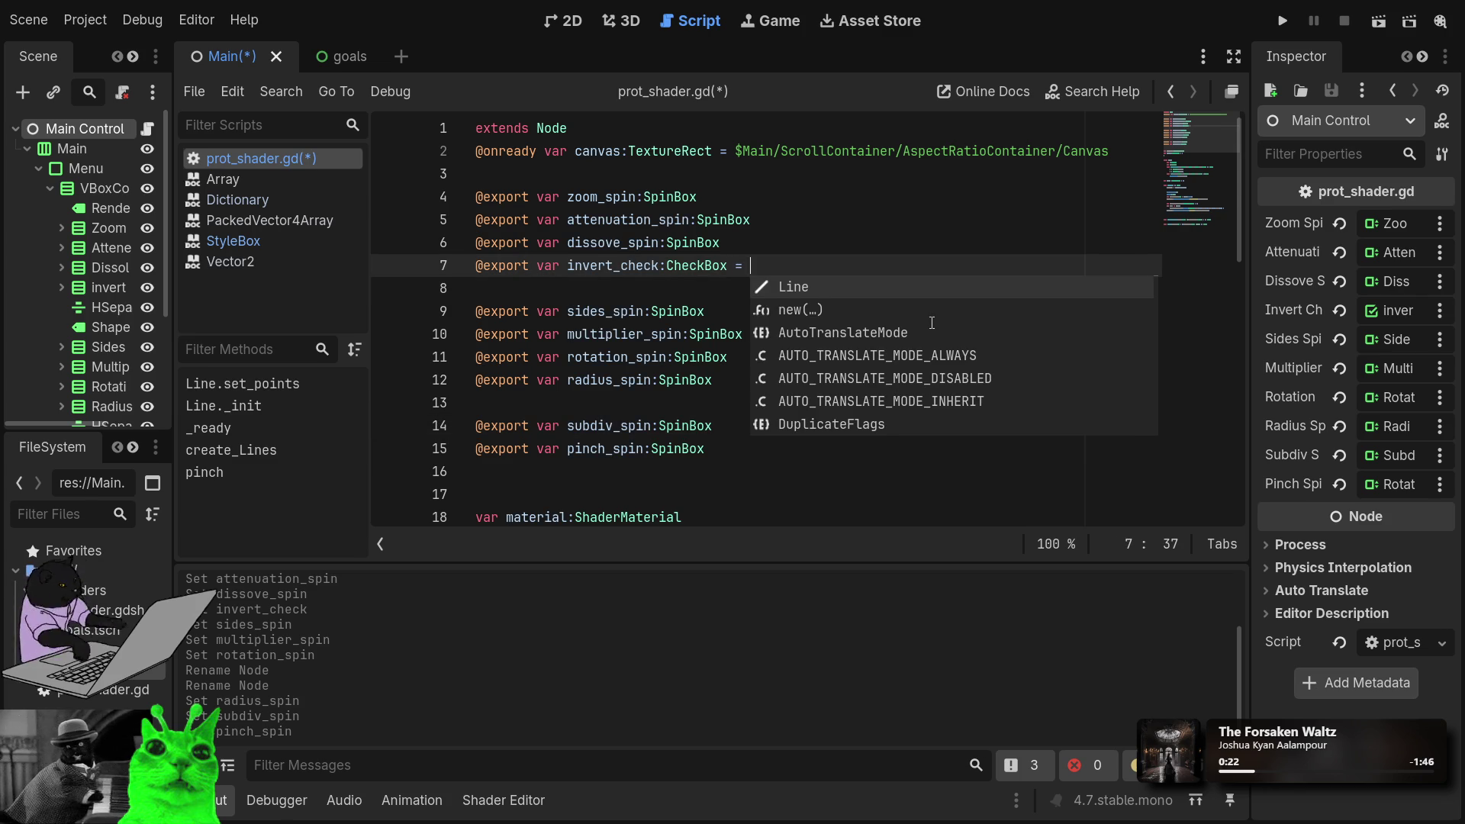
pyautogui.write('f')
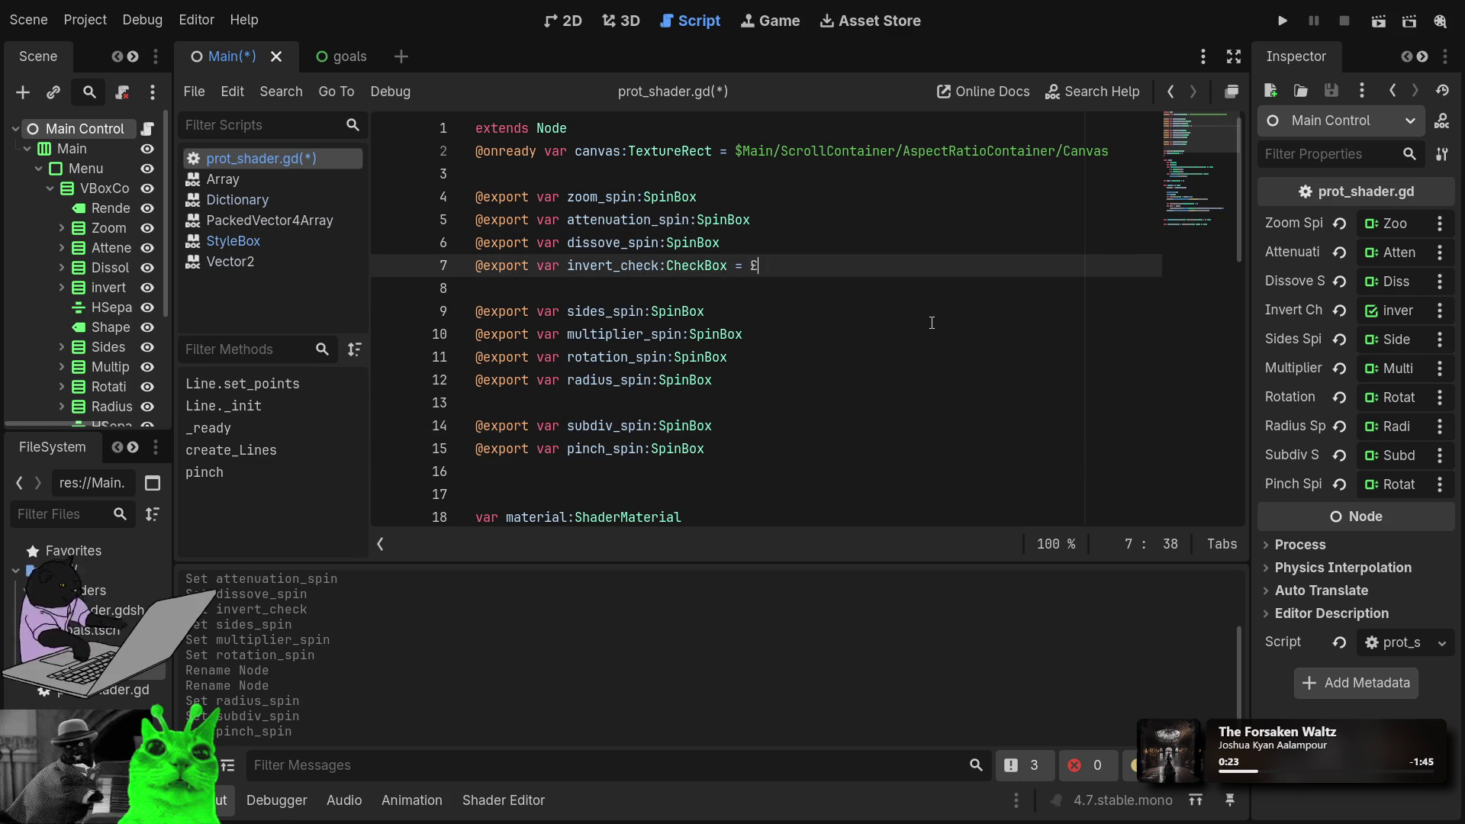
pyautogui.write('$')
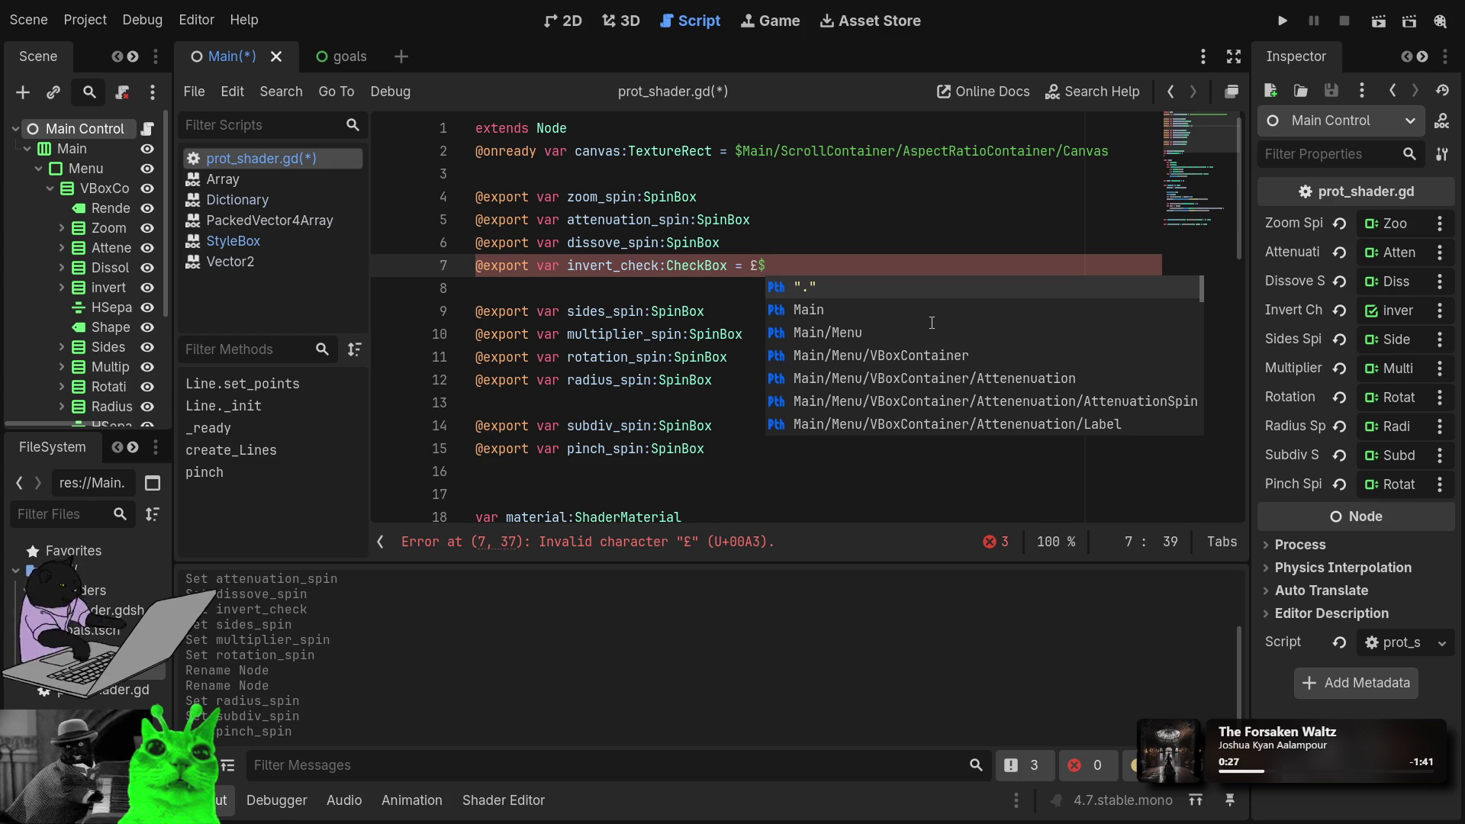
pyautogui.write('inve')
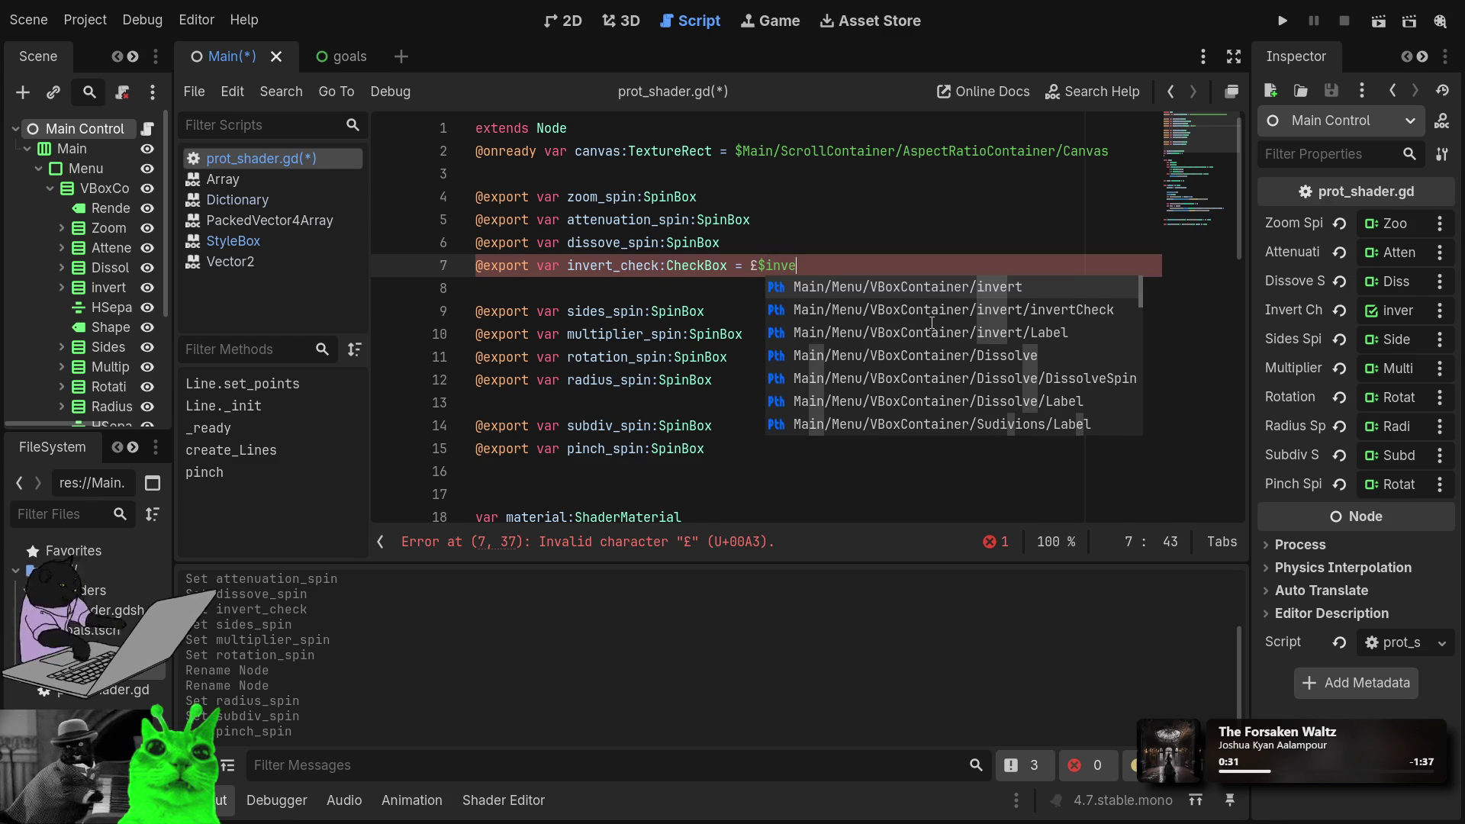
pyautogui.click(991, 310)
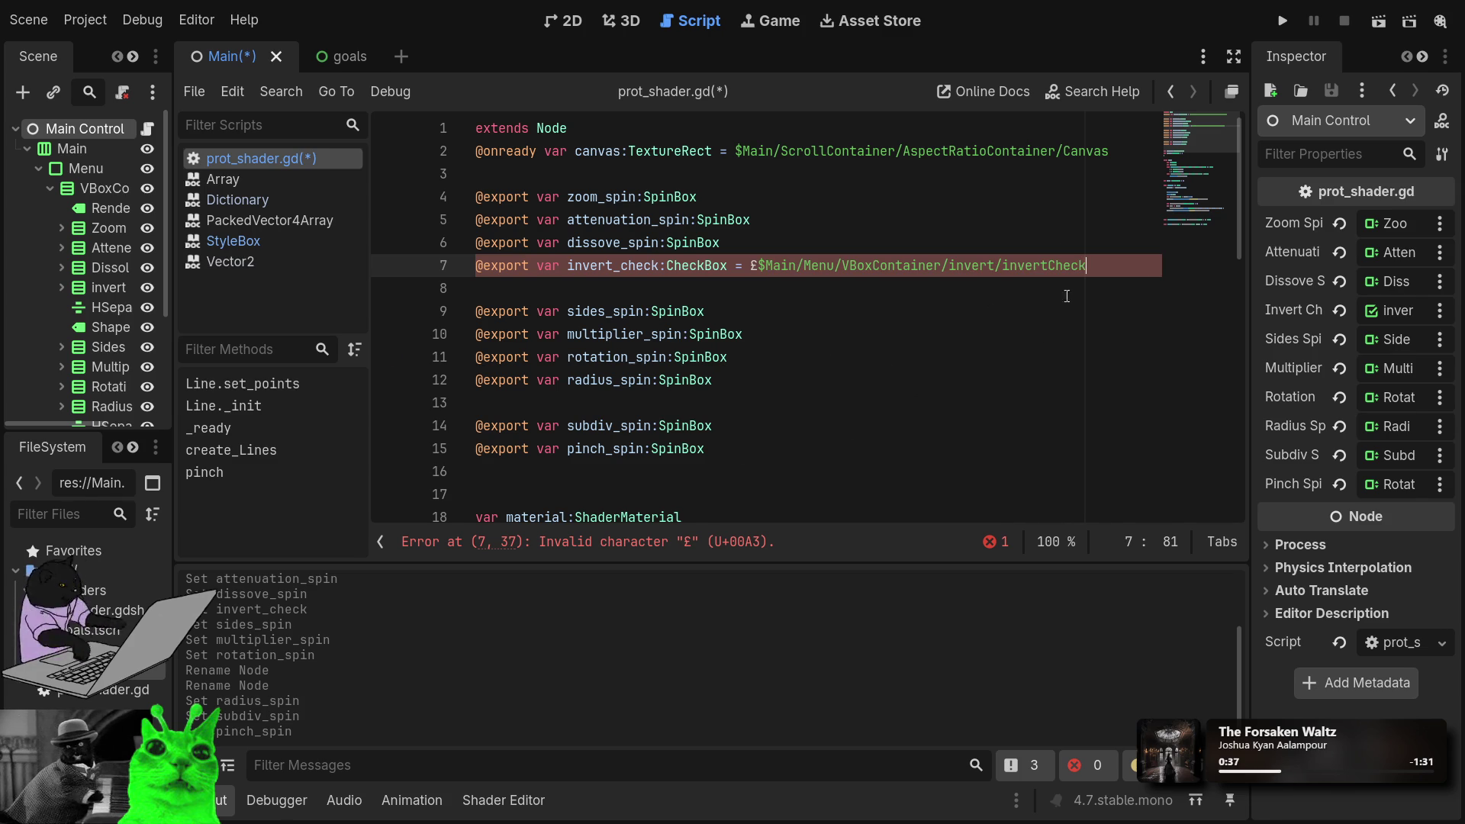
pyautogui.click(917, 388)
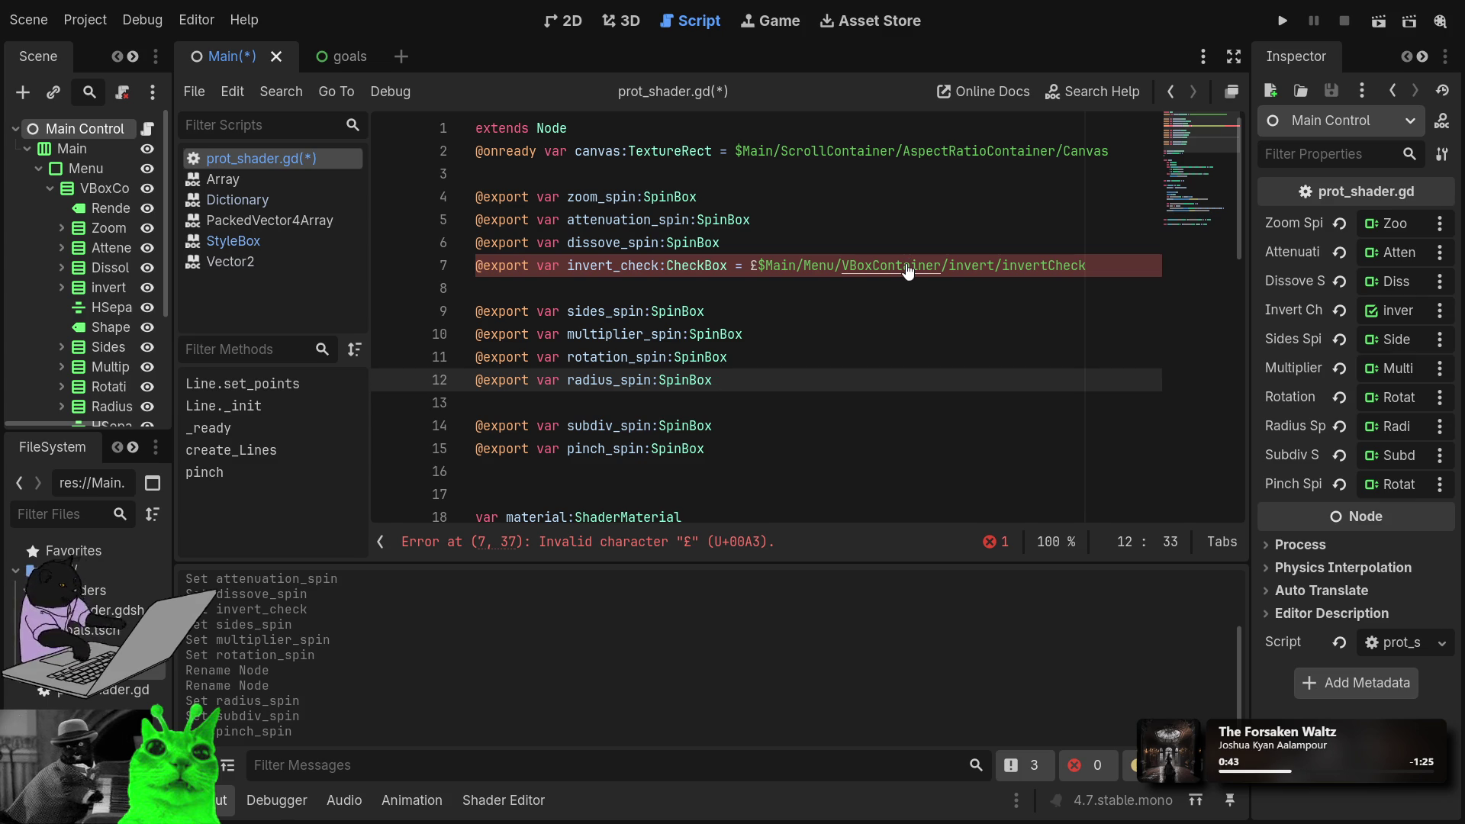
pyautogui.hotkey('ctrl', 'z')
pyautogui.hotkey('ctrl', 'z')
pyautogui.hotkey('ctrl', 'z')
pyautogui.hotkey('ctrl', 'z')
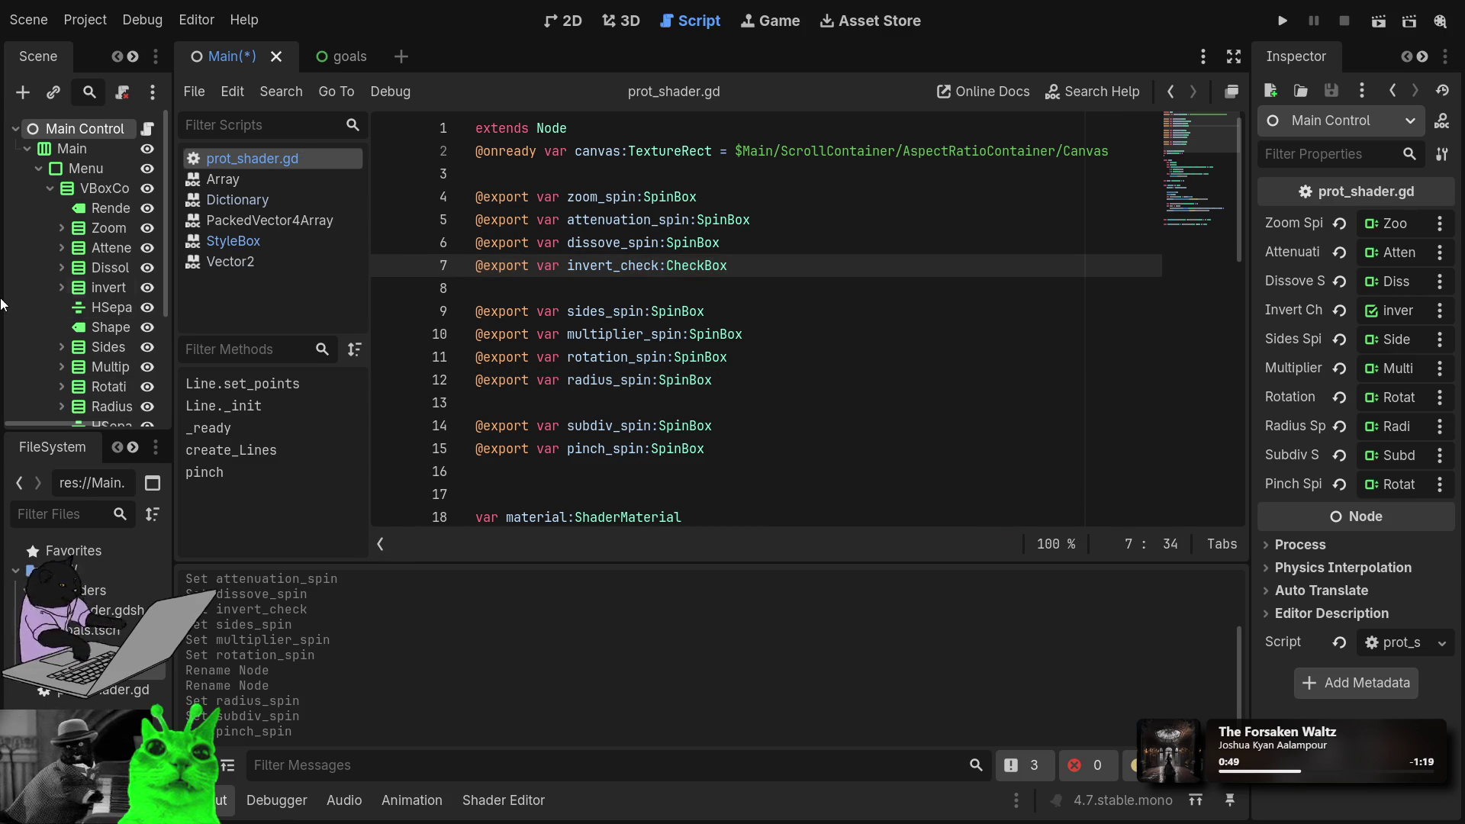
# Expand the Radius node and rename its SpinBox to 4234.
pyautogui.scroll(-1, 103, 354)
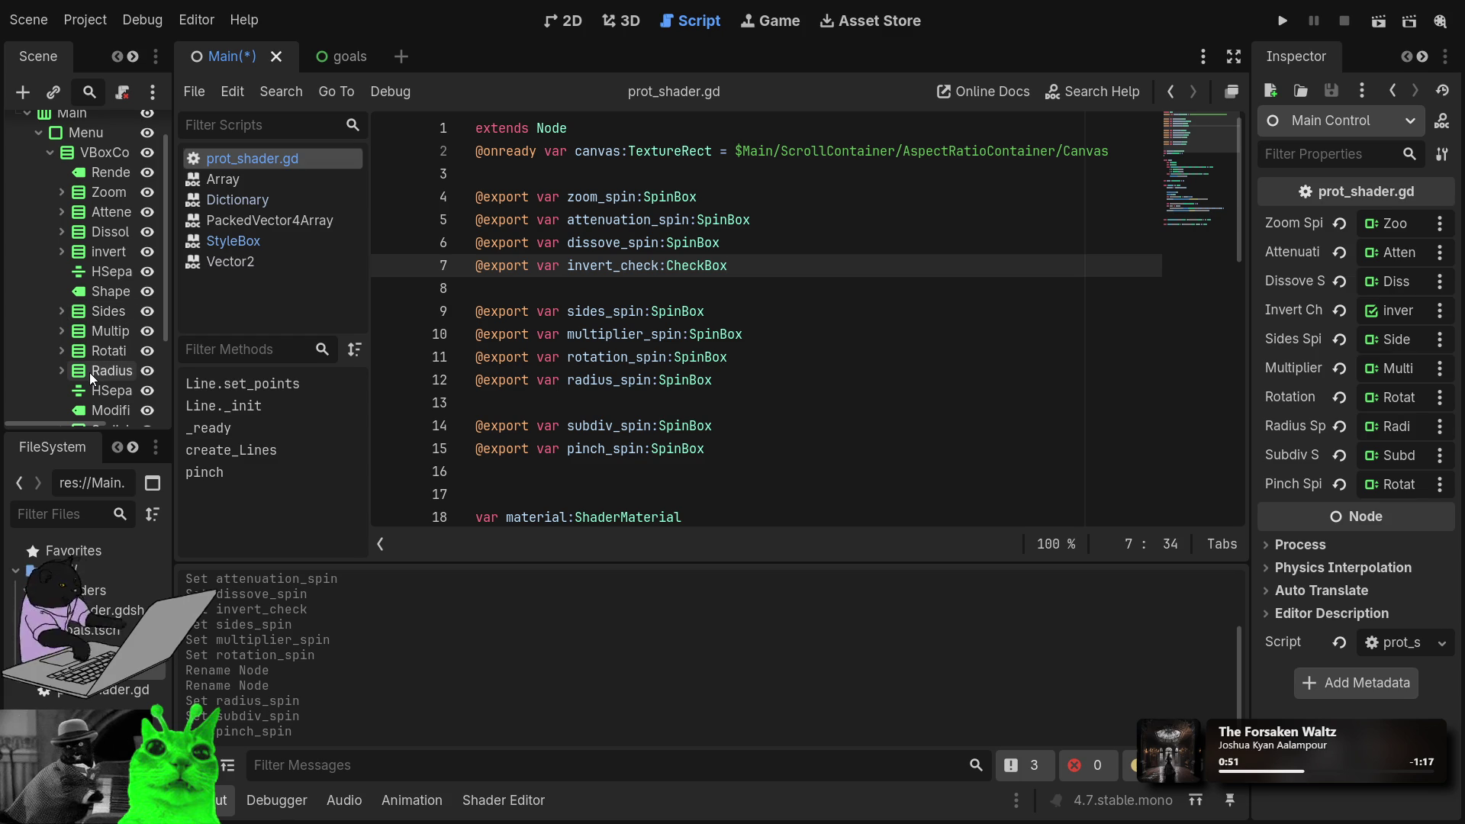
pyautogui.click(78, 378)
pyautogui.click(61, 371)
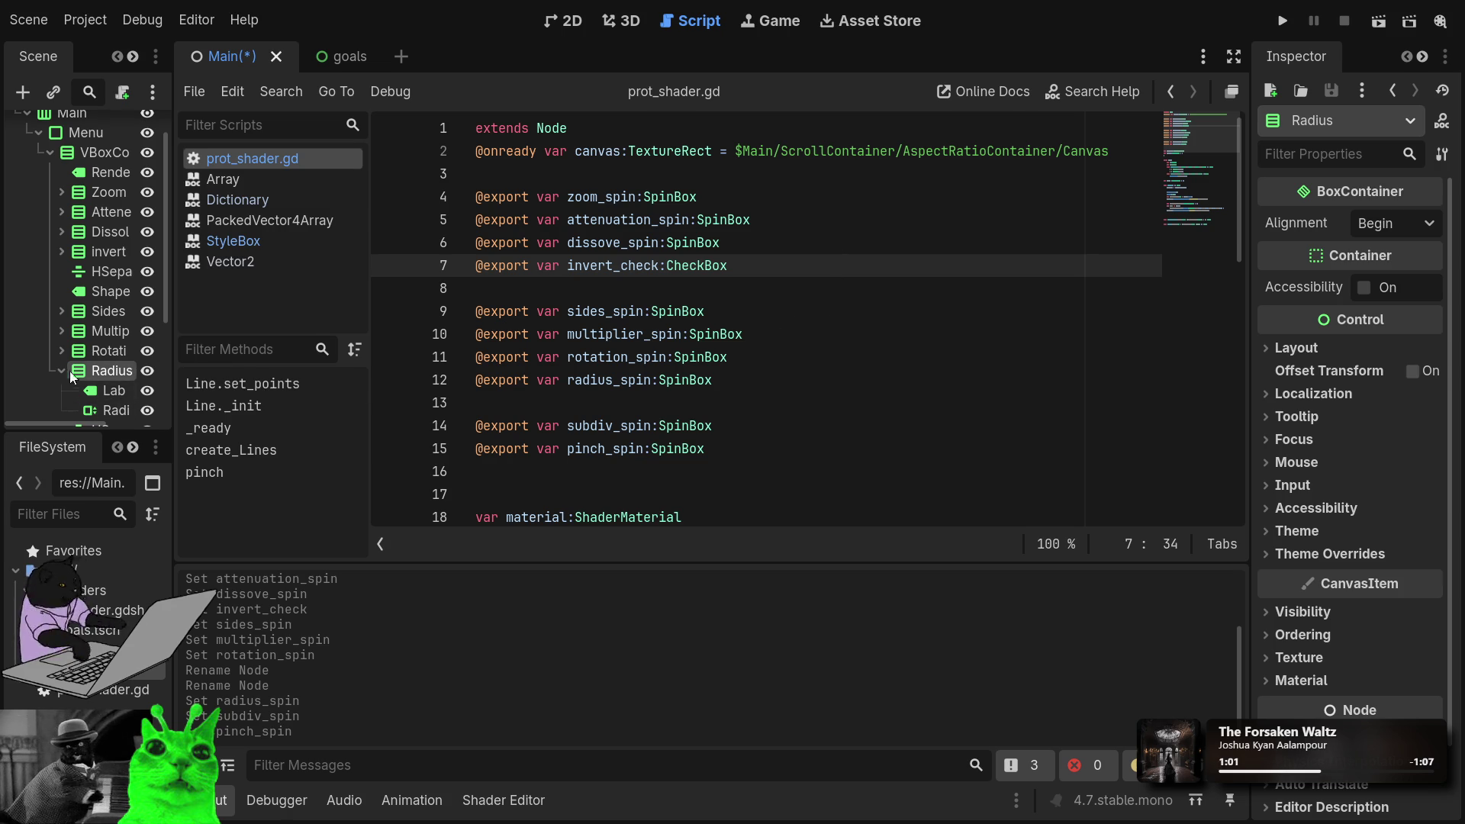
pyautogui.click(113, 415)
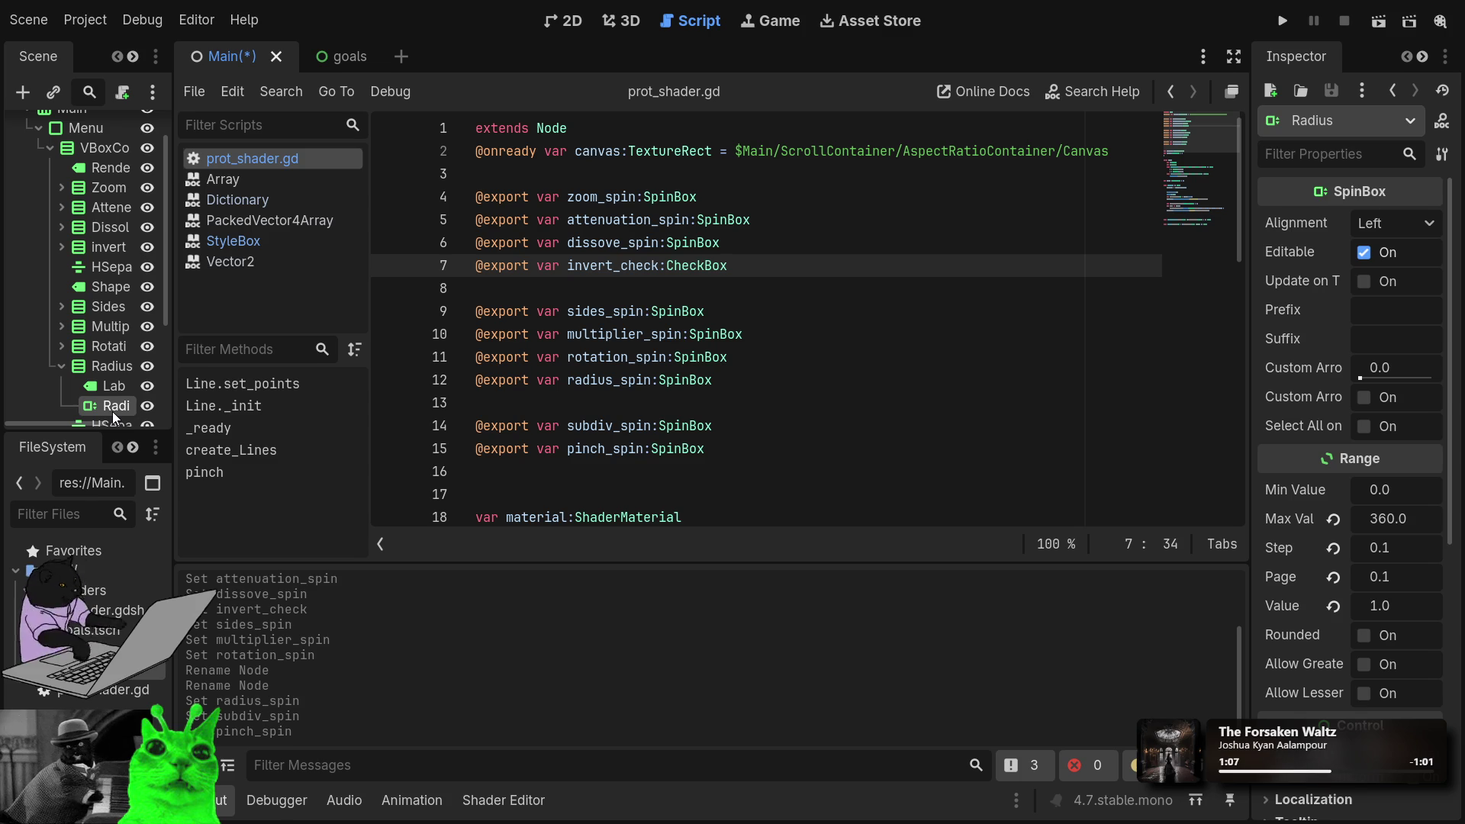
pyautogui.write('4234')
pyautogui.press('Return')
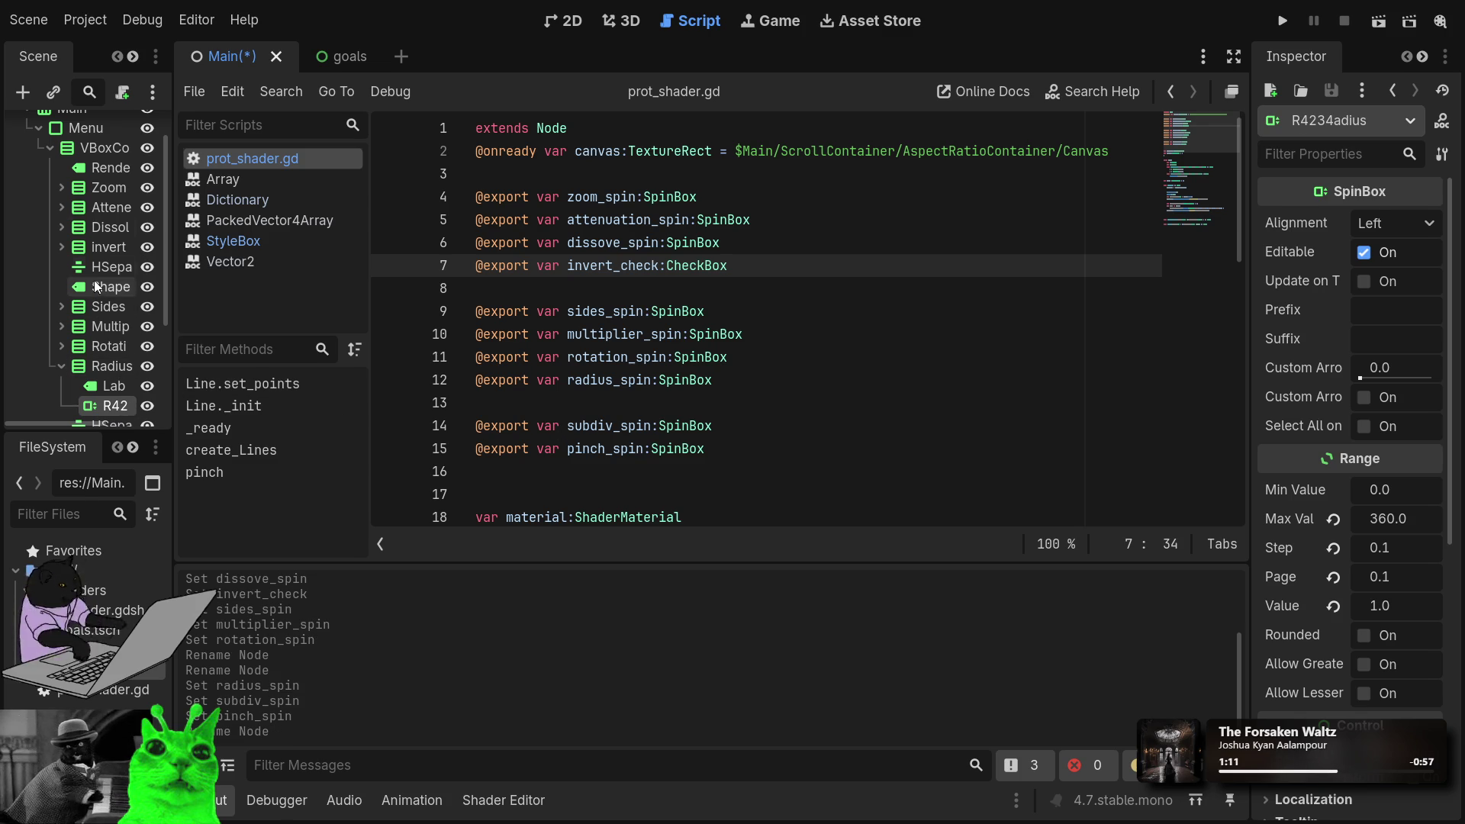
# Check Main Control's radius reference, reselect the SpinBox and collapse Radius.
pyautogui.scroll(2, 103, 157)
pyautogui.click(111, 130)
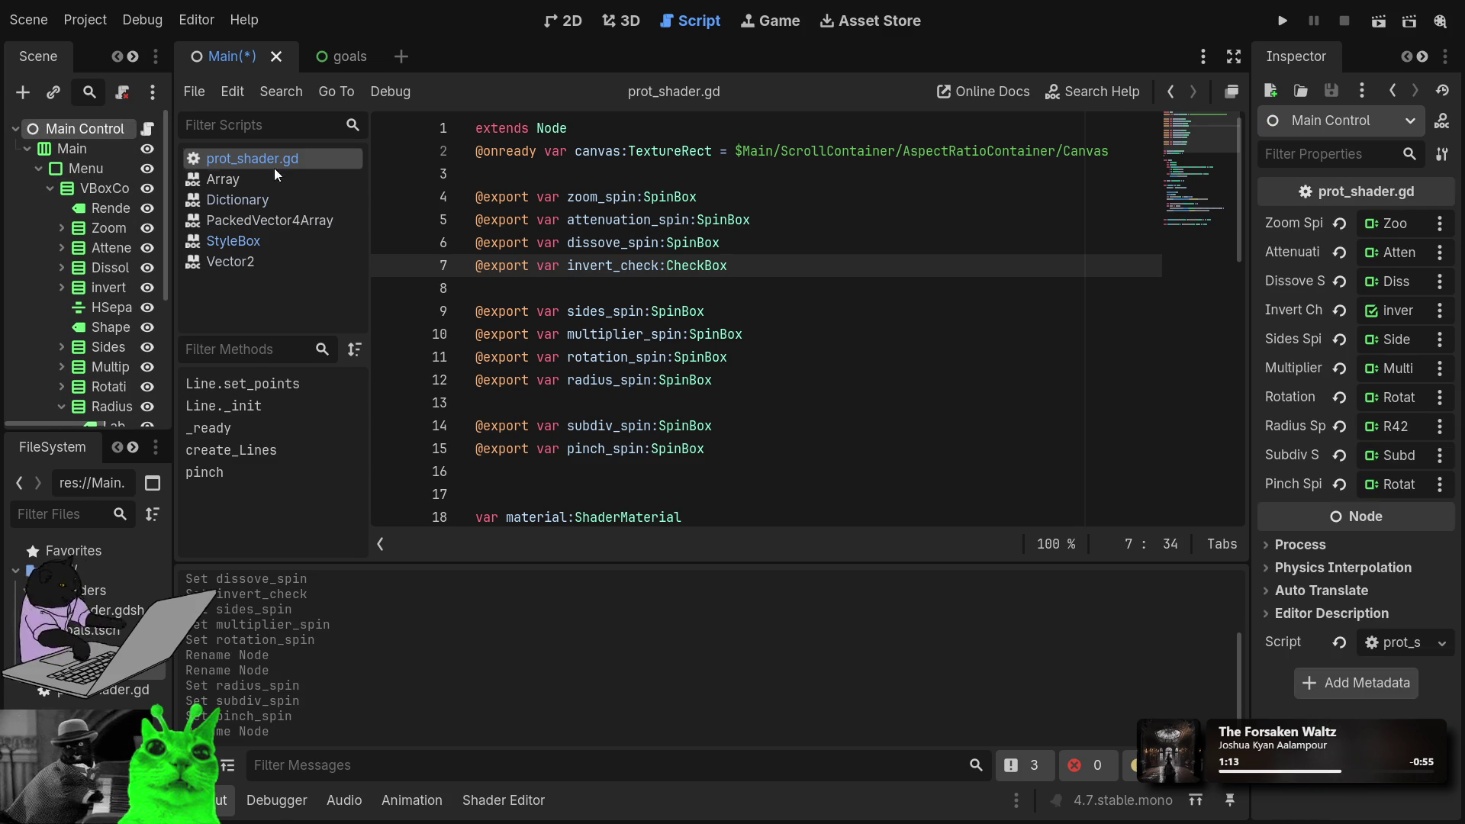
pyautogui.scroll(-2, 122, 397)
pyautogui.click(111, 412)
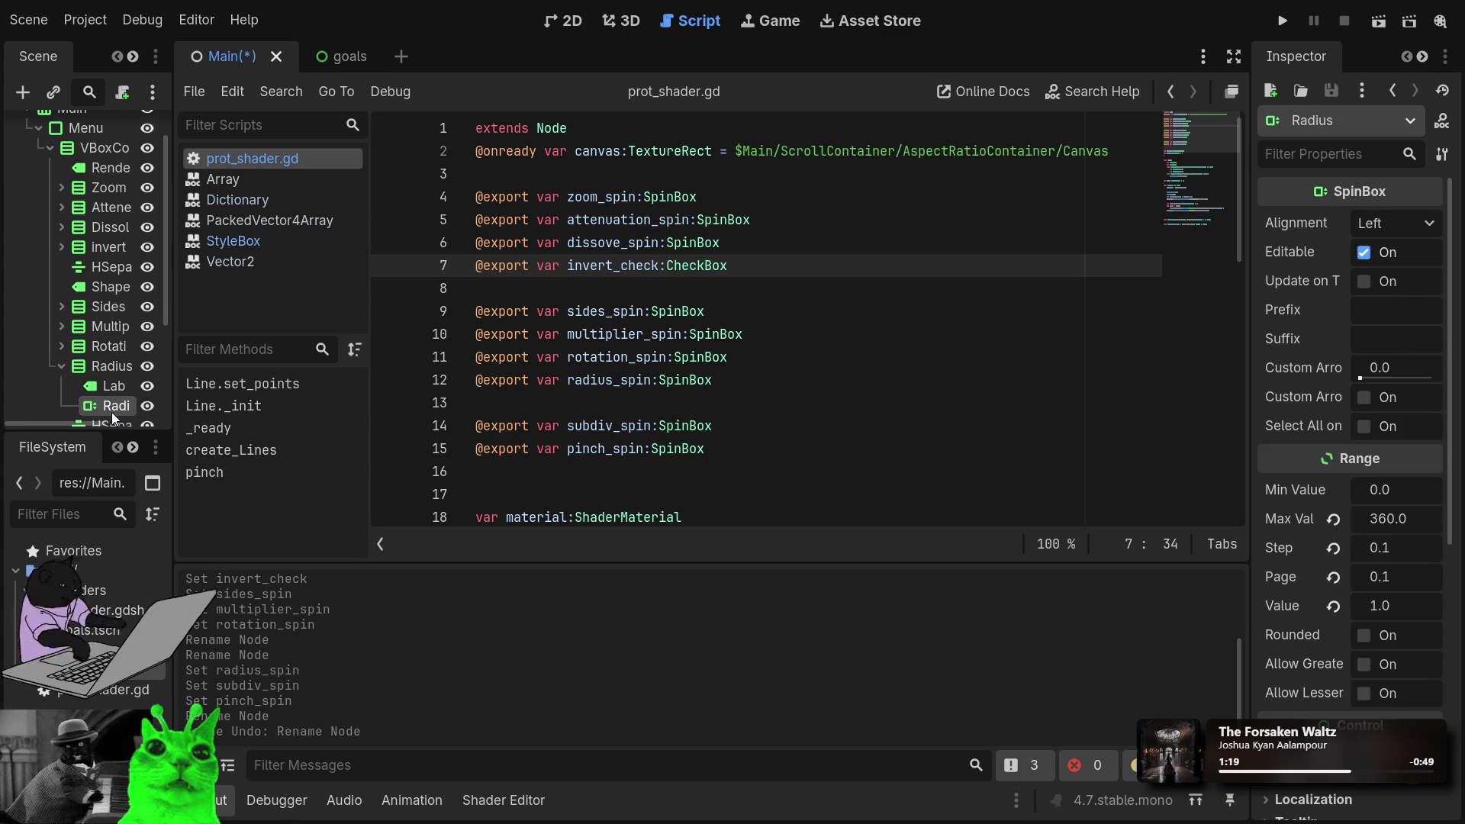
pyautogui.click(63, 365)
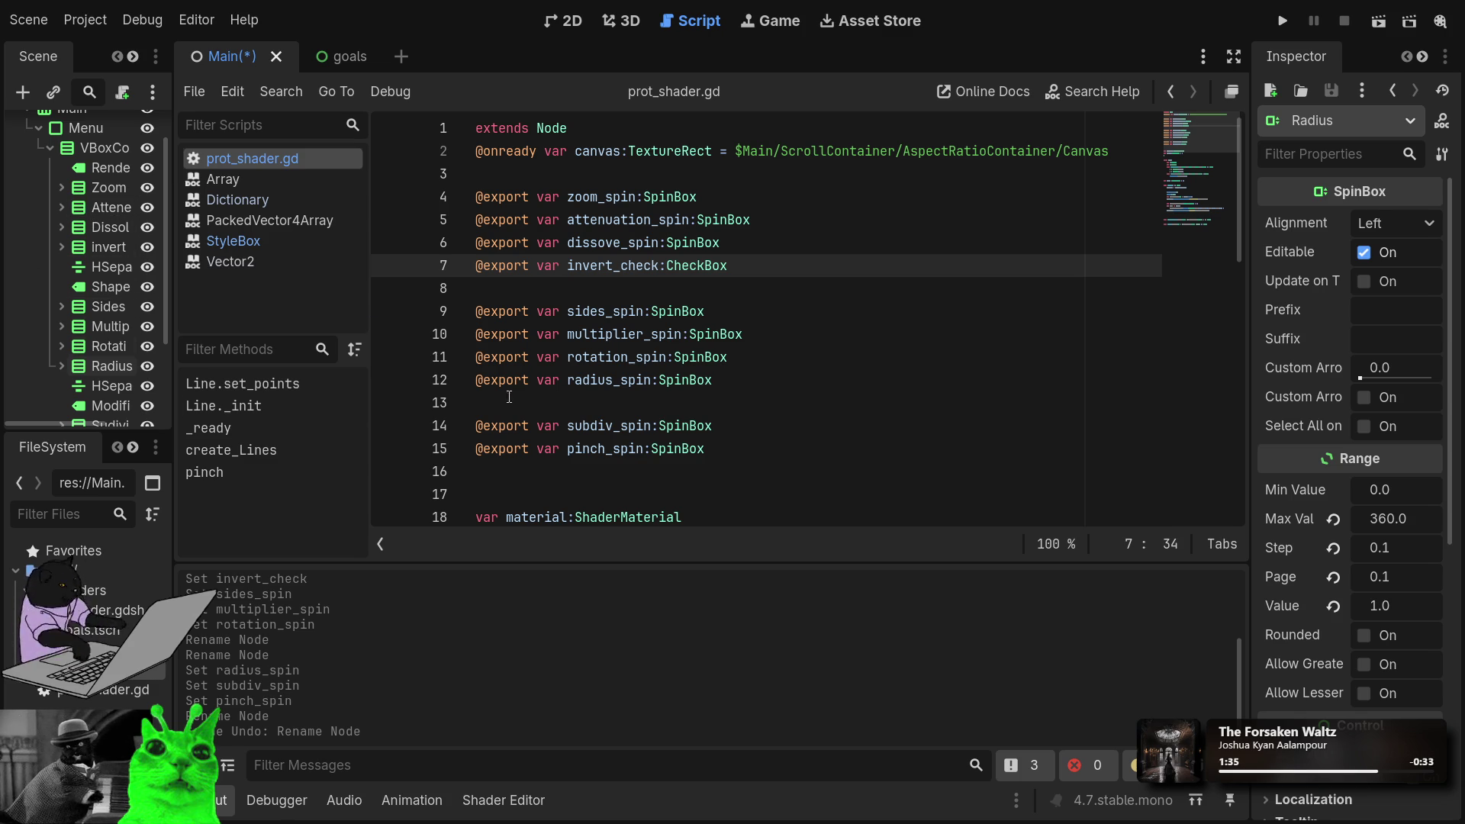
# Fold the Line class, expand the config Dictionary, and put the caret on _ready's blank line.
pyautogui.scroll(-2, 786, 401)
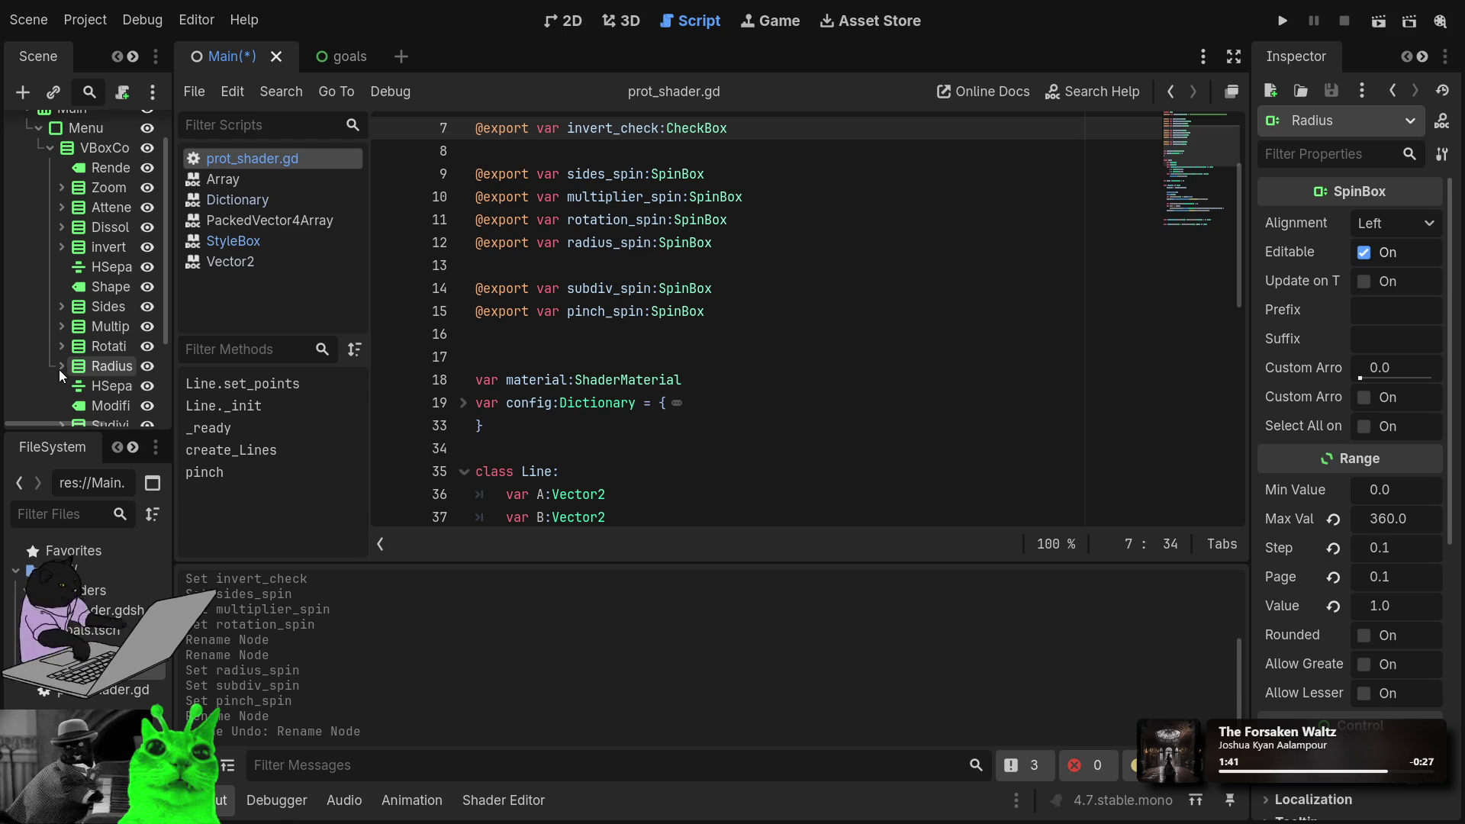
pyautogui.scroll(-4, 693, 298)
pyautogui.scroll(-1, 693, 298)
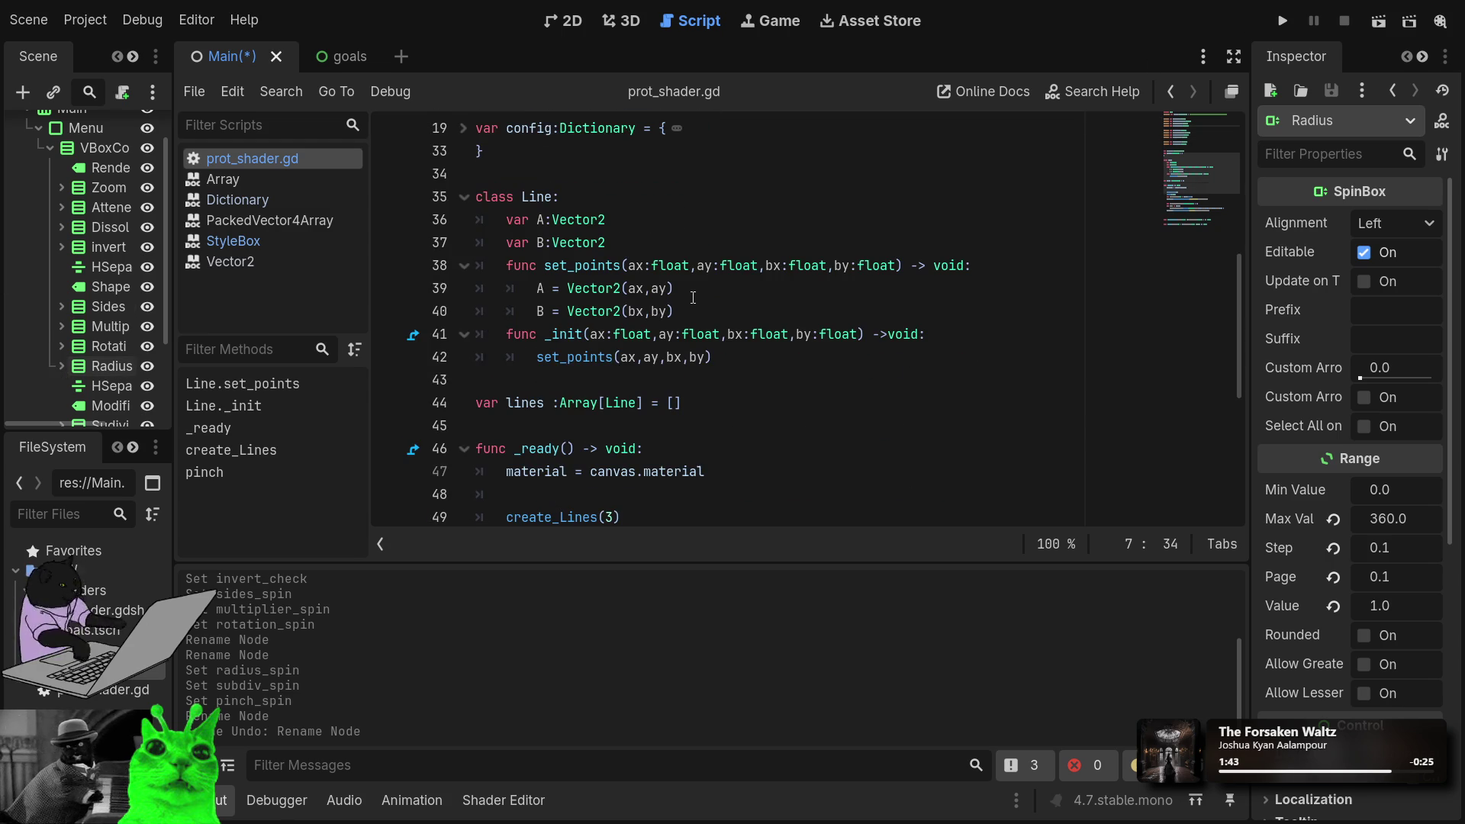
pyautogui.click(465, 197)
pyautogui.scroll(6, 693, 166)
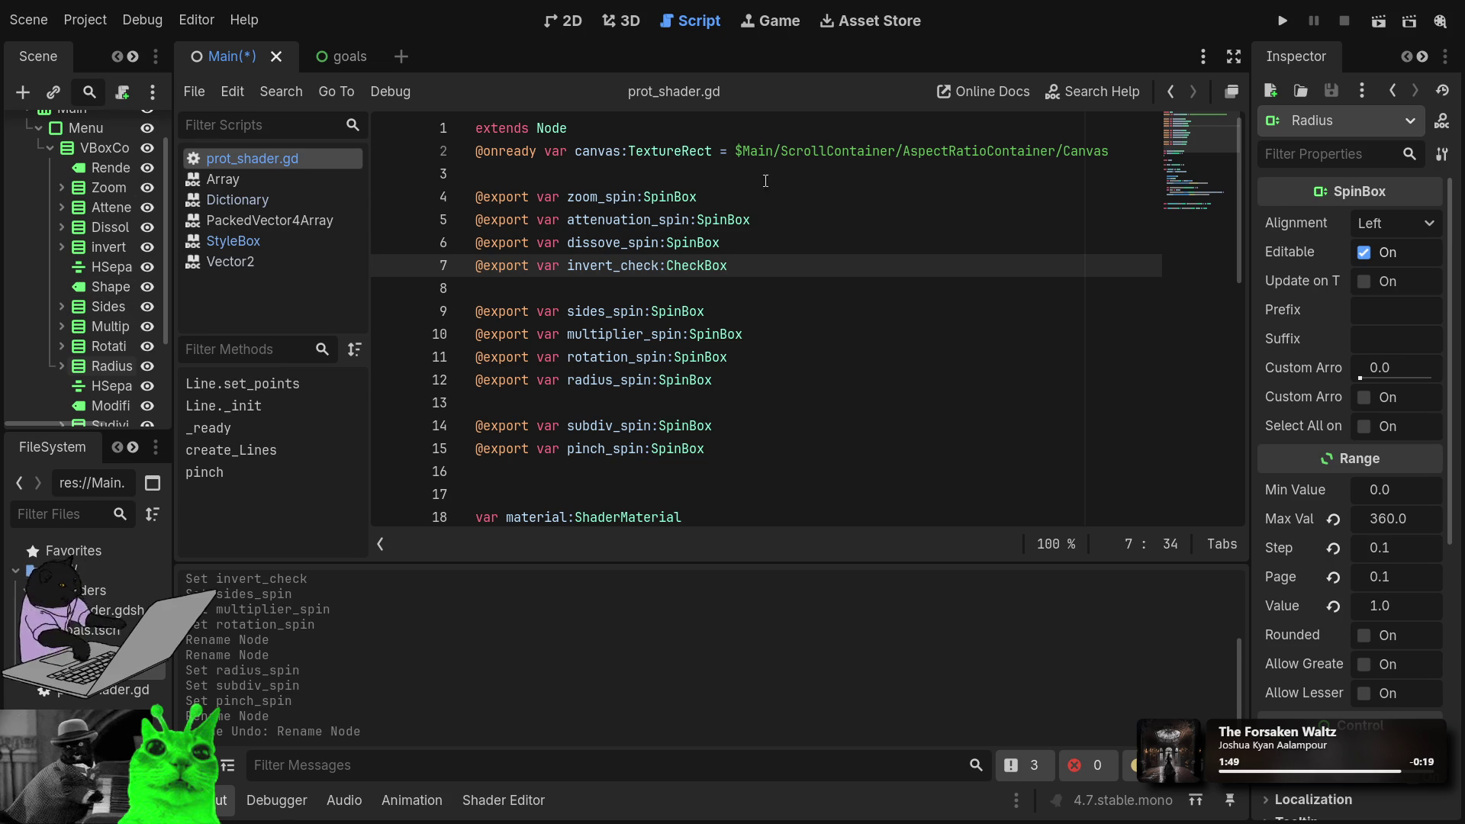
pyautogui.scroll(-5, 723, 331)
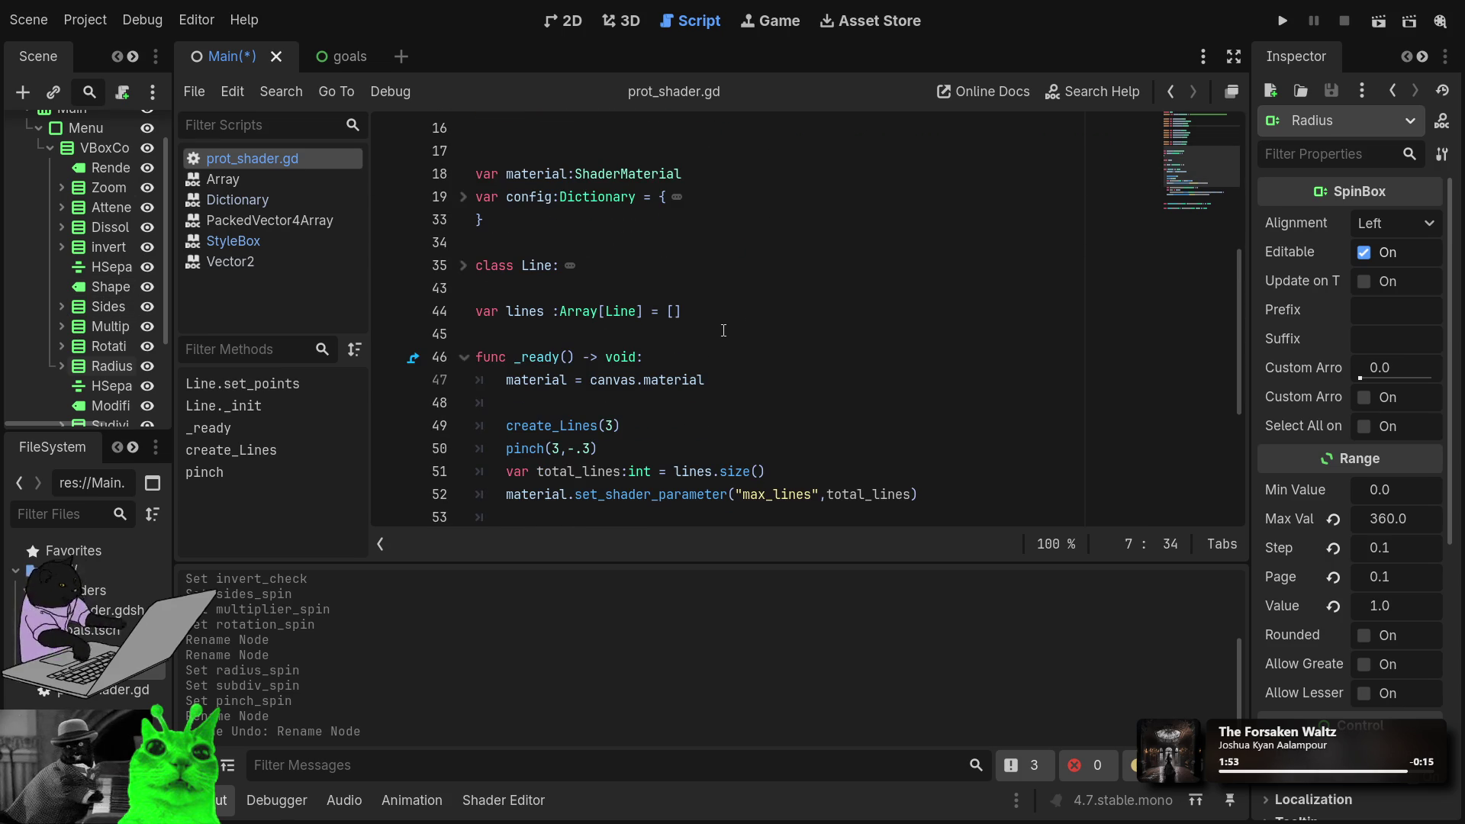
pyautogui.click(463, 204)
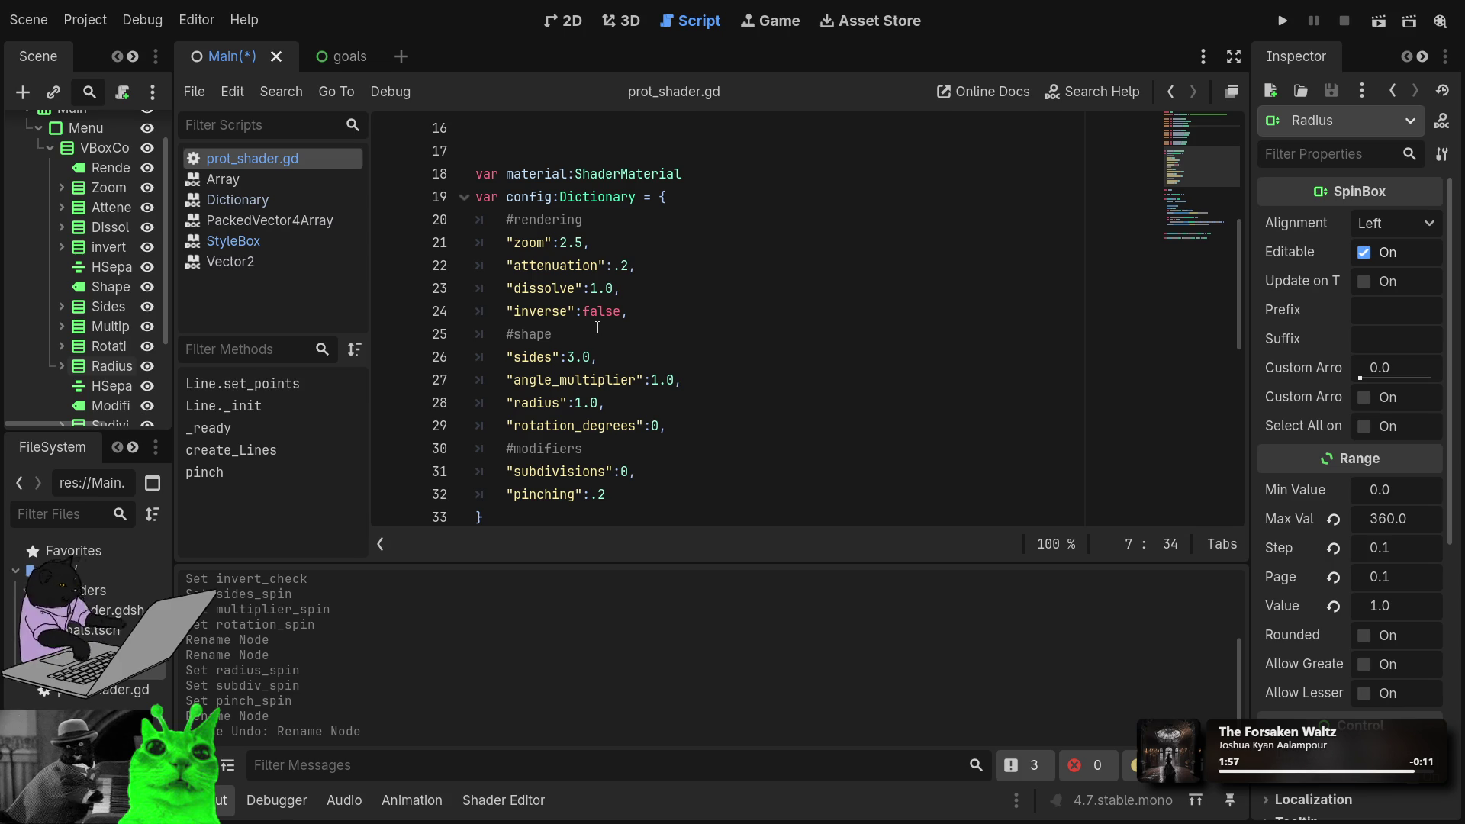
pyautogui.scroll(-3, 598, 328)
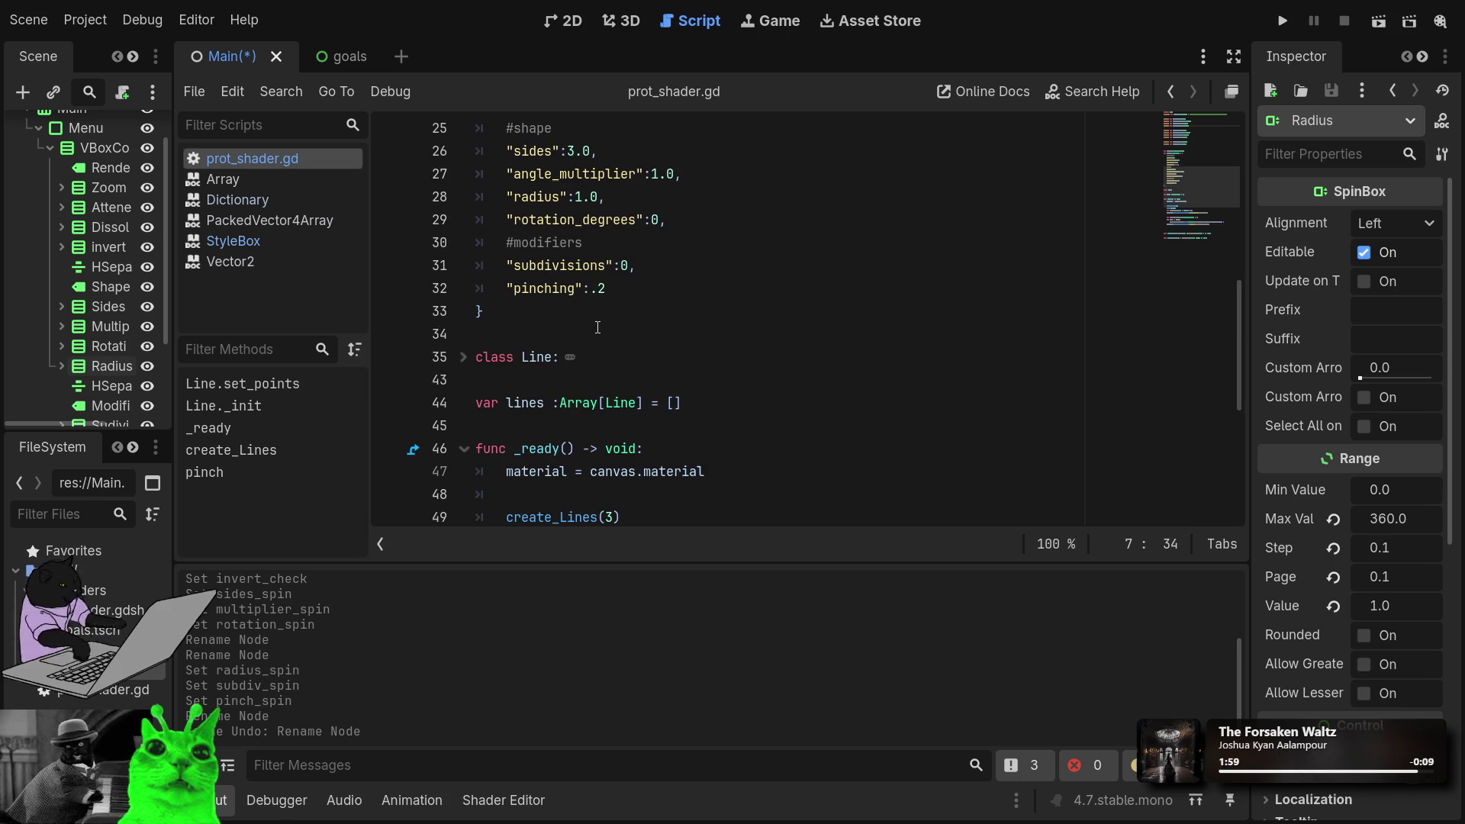
pyautogui.scroll(-1, 598, 329)
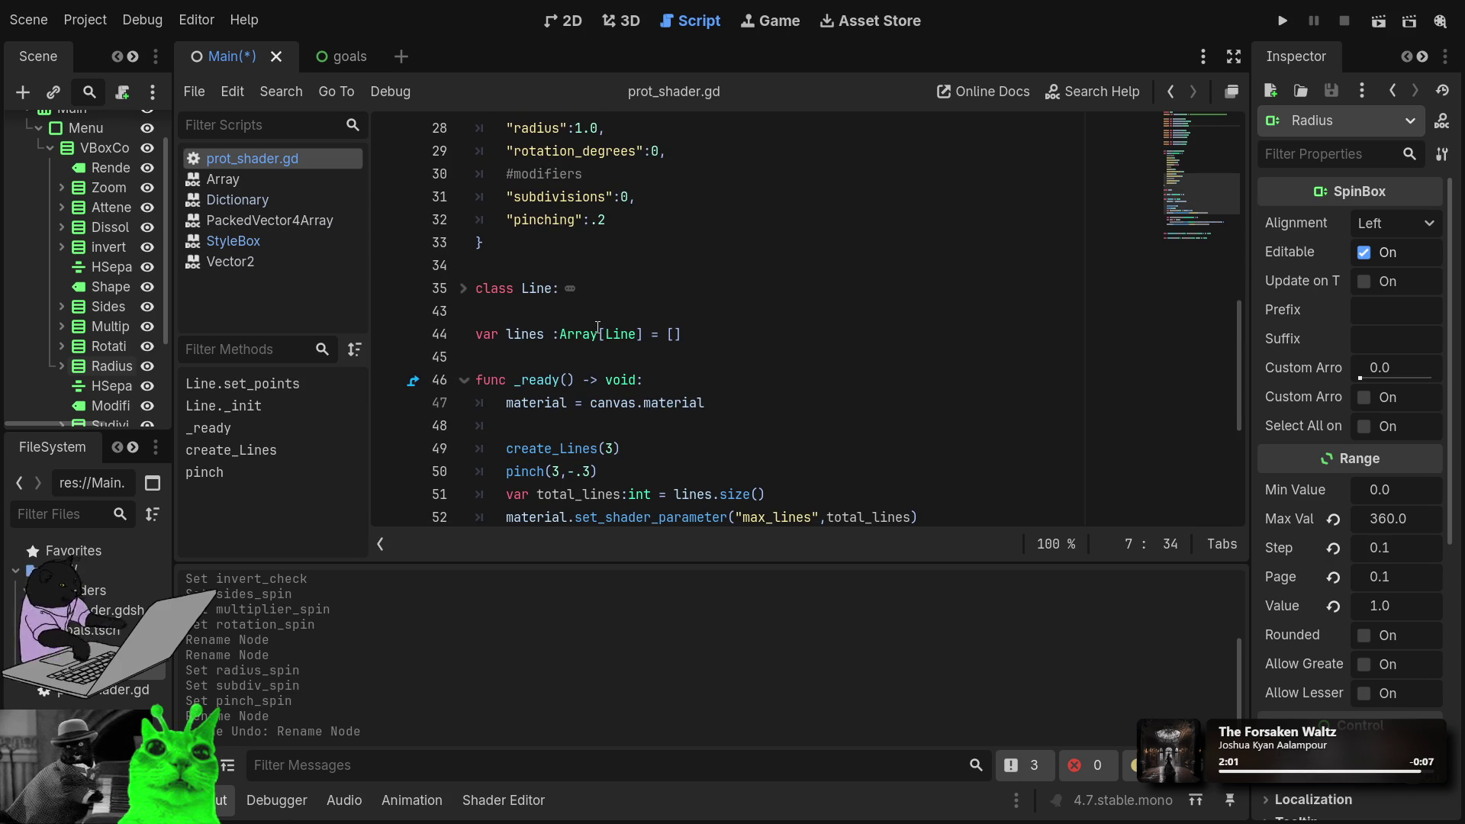
pyautogui.scroll(1, 598, 327)
pyautogui.scroll(-3, 597, 328)
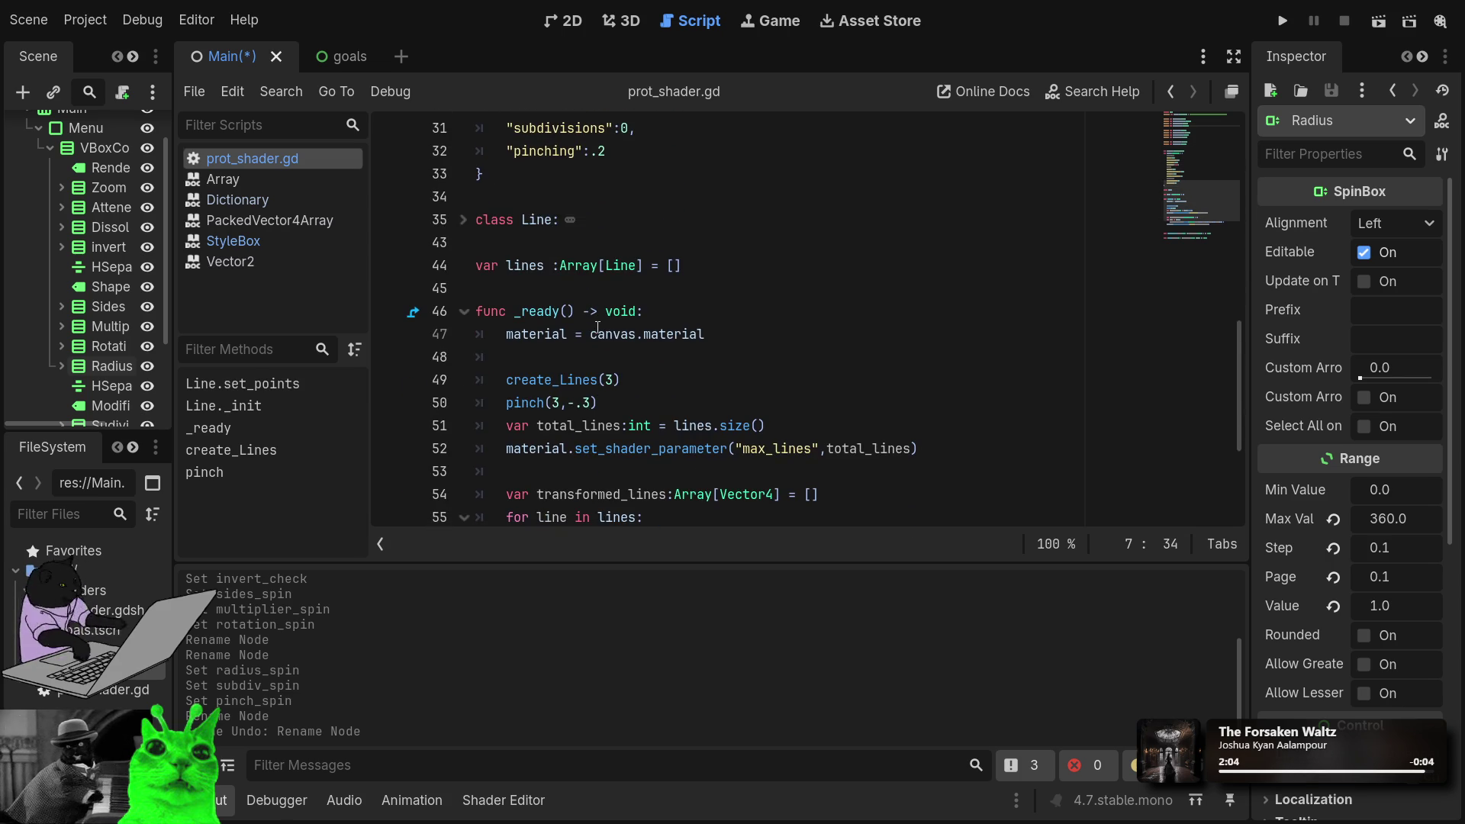
pyautogui.click(667, 293)
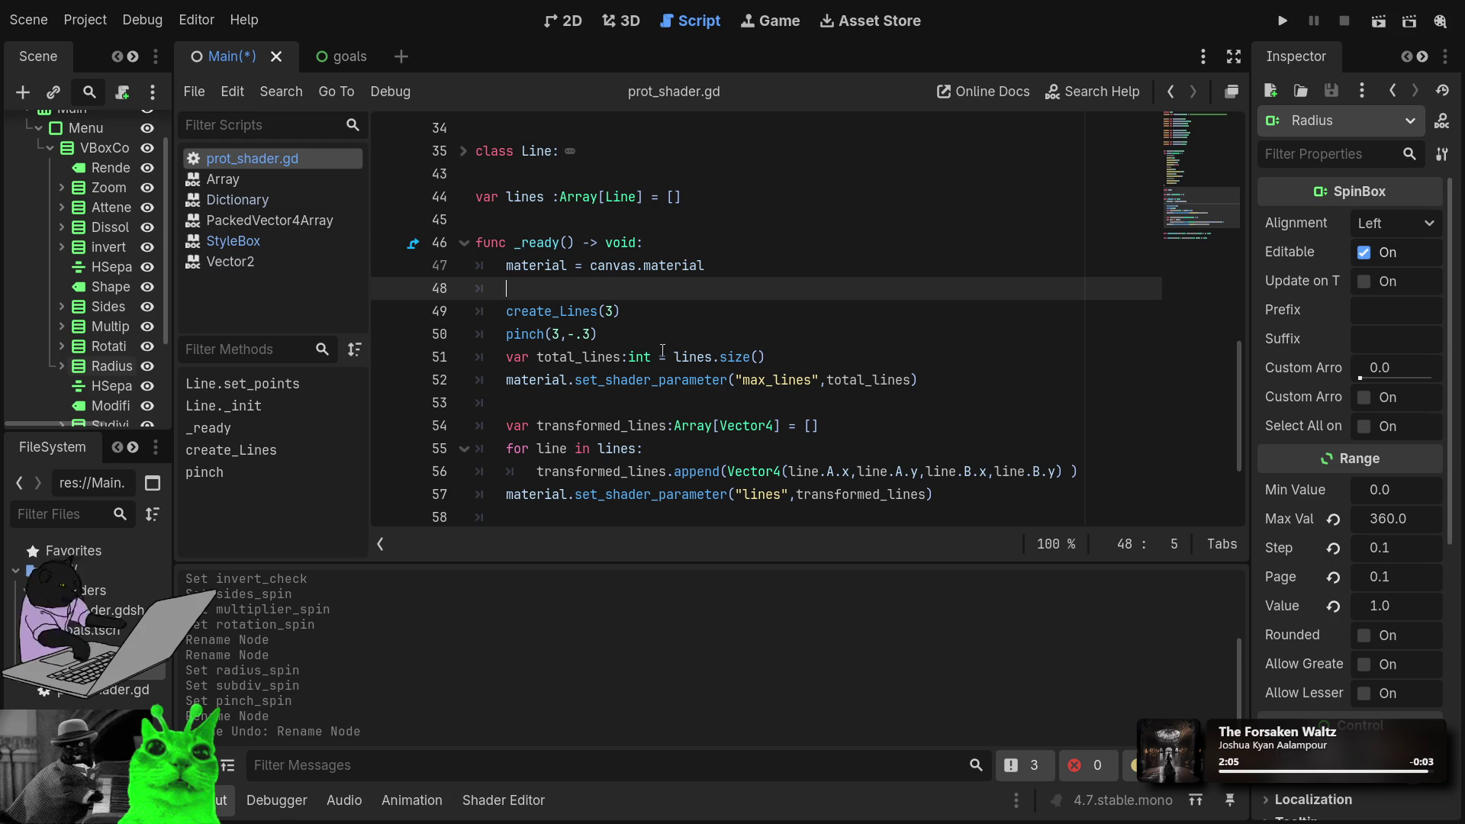
# Write zoom_spin.value = config["zoom"] in _ready using autocomplete.
pyautogui.press('Return')
pyautogui.press('Return')
pyautogui.press('Return')
pyautogui.press('Up')
pyautogui.press('Up')
pyautogui.press('Up')
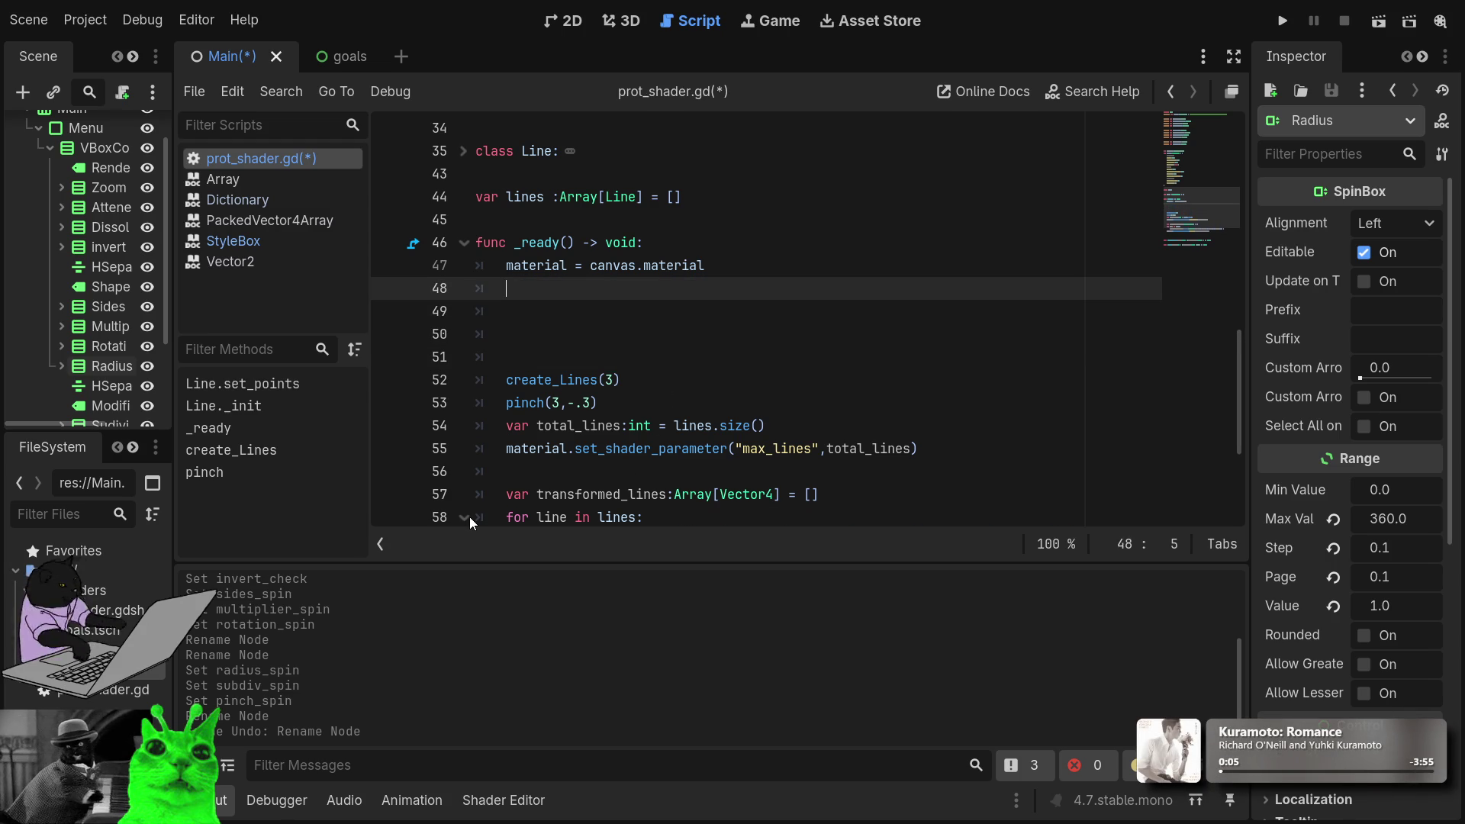
pyautogui.write('zoom')
pyautogui.press('Return')
pyautogui.write('.')
pyautogui.write('v')
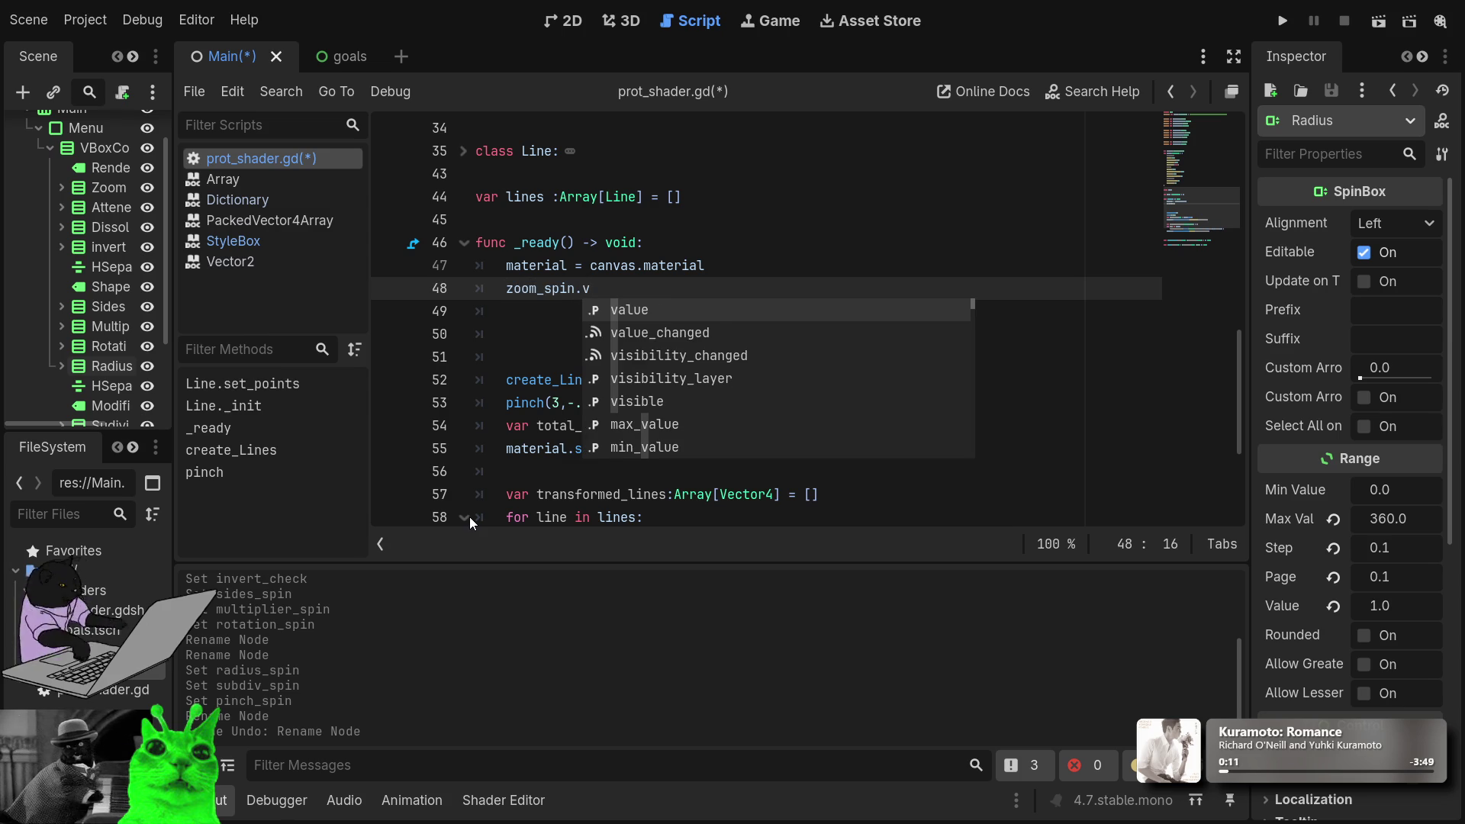
pyautogui.press('Return')
pyautogui.write('= ')
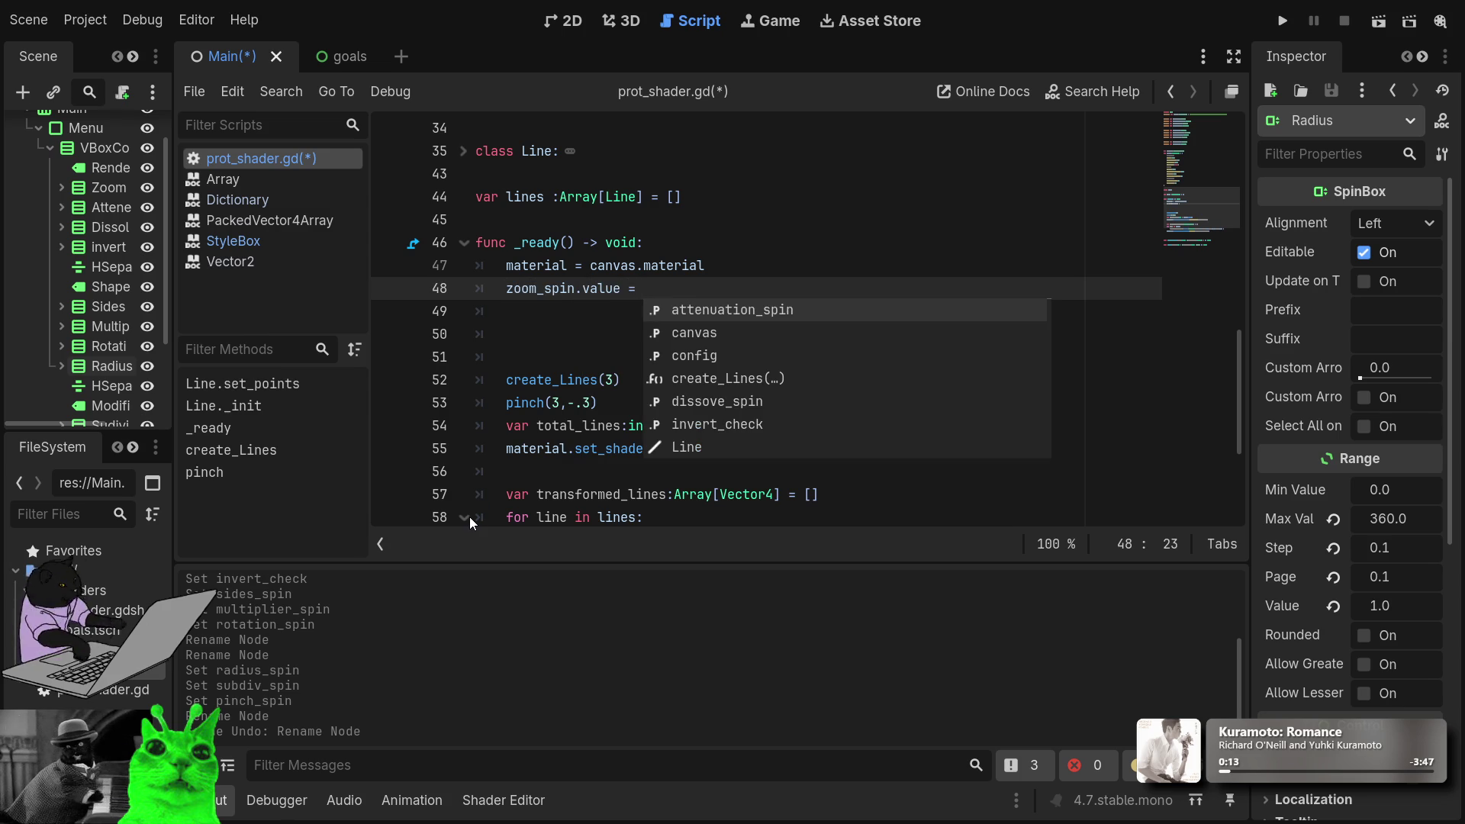
pyautogui.write('conf')
pyautogui.press('Return')
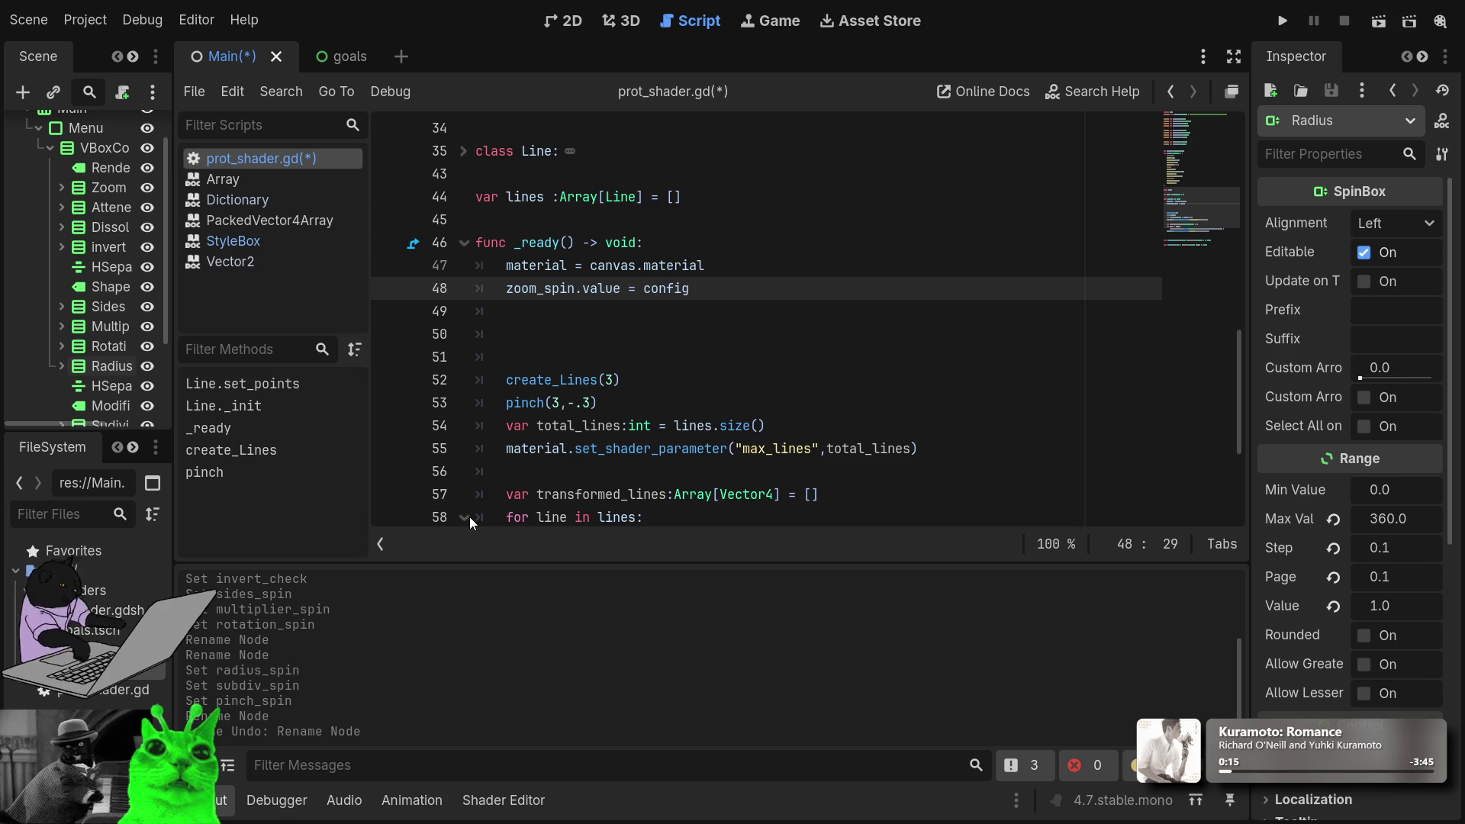
pyautogui.write('["zpp')
pyautogui.press('BackSpace')
pyautogui.press('BackSpace')
pyautogui.write('oom')
# Scroll up to check the config dictionary's zoom entry.
pyautogui.scroll(5, 652, 237)
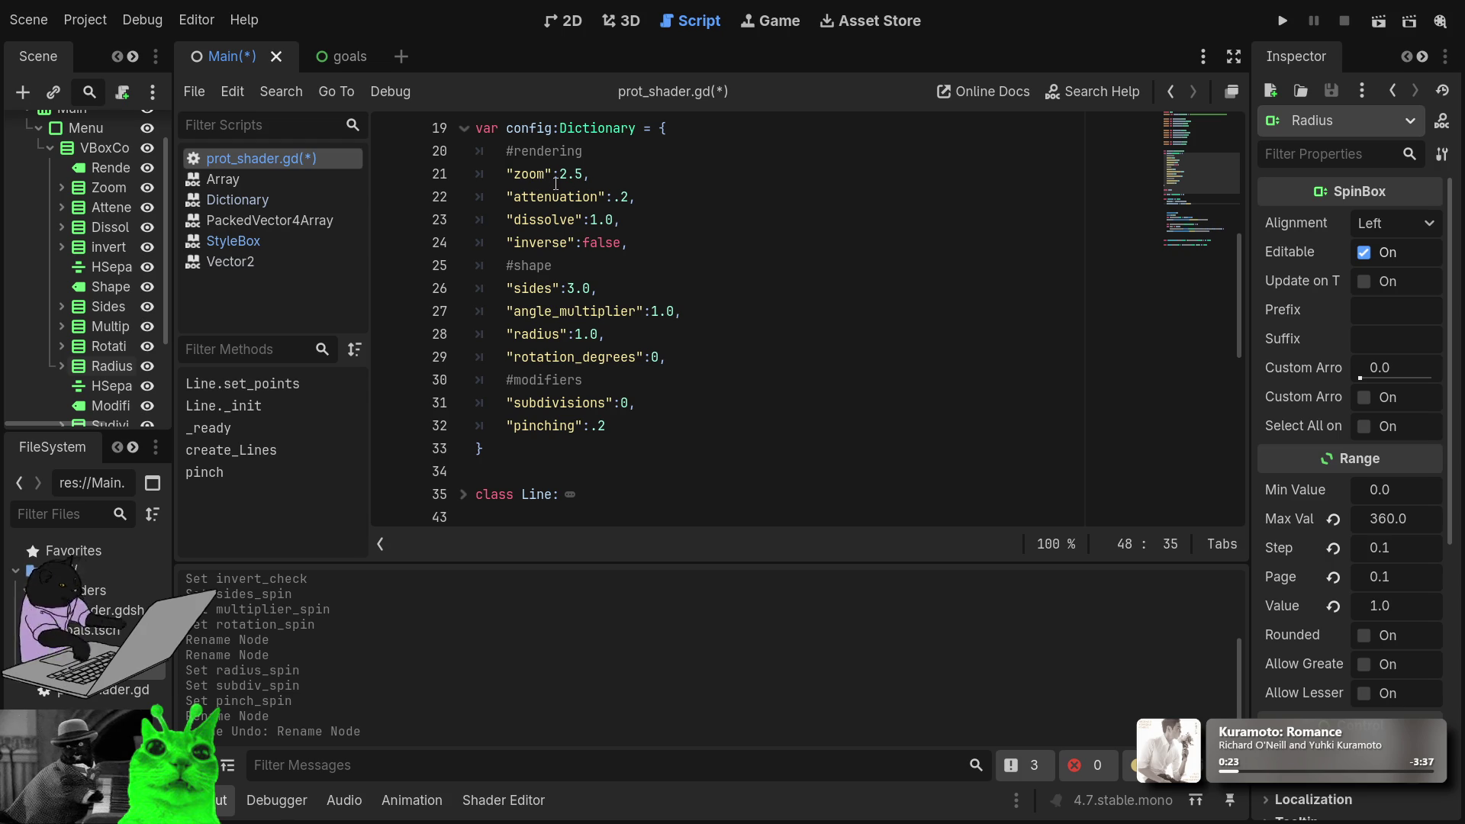
pyautogui.scroll(-4, 736, 321)
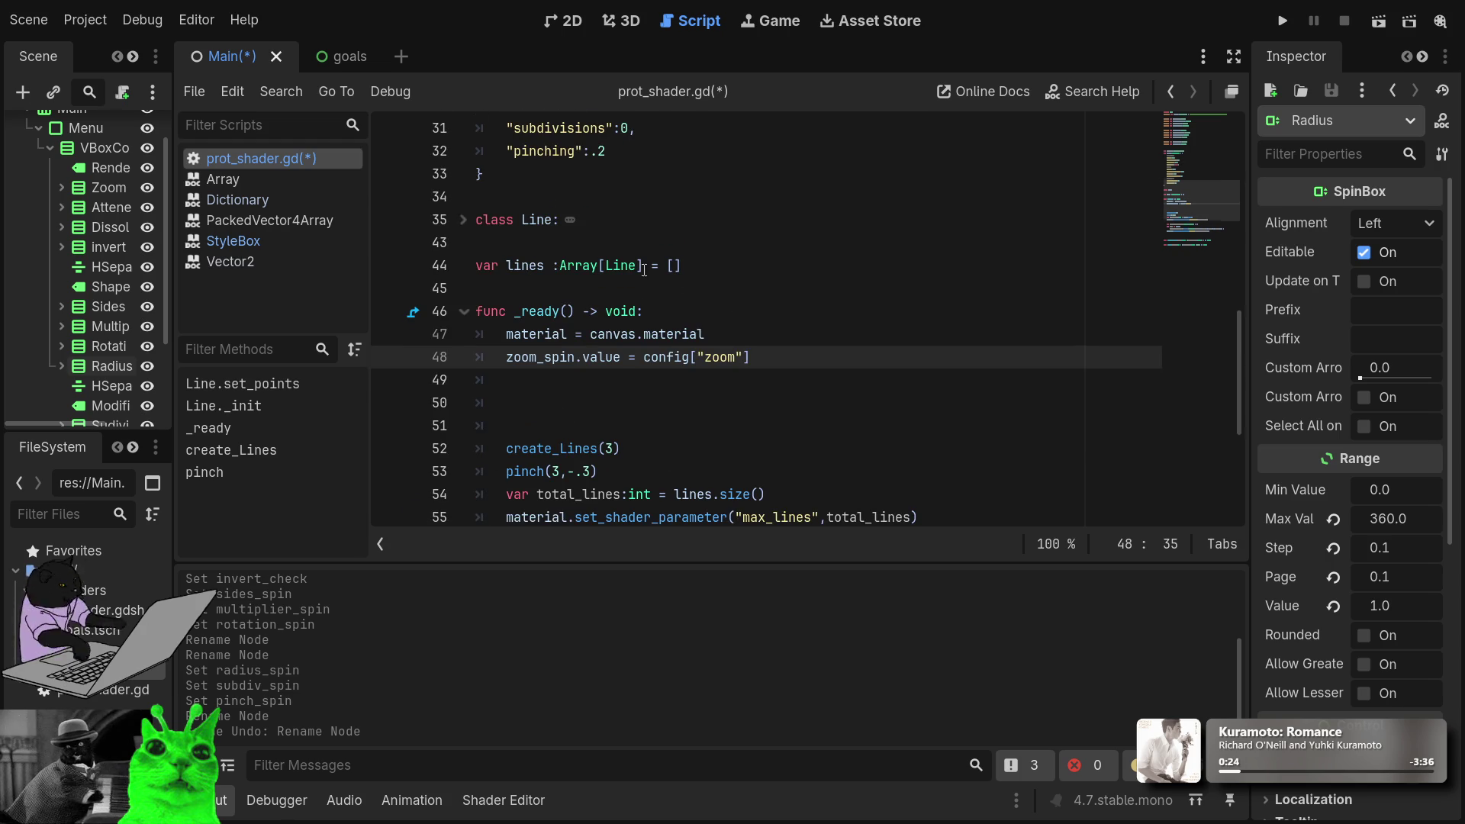
pyautogui.click(718, 427)
pyautogui.scroll(5, 718, 431)
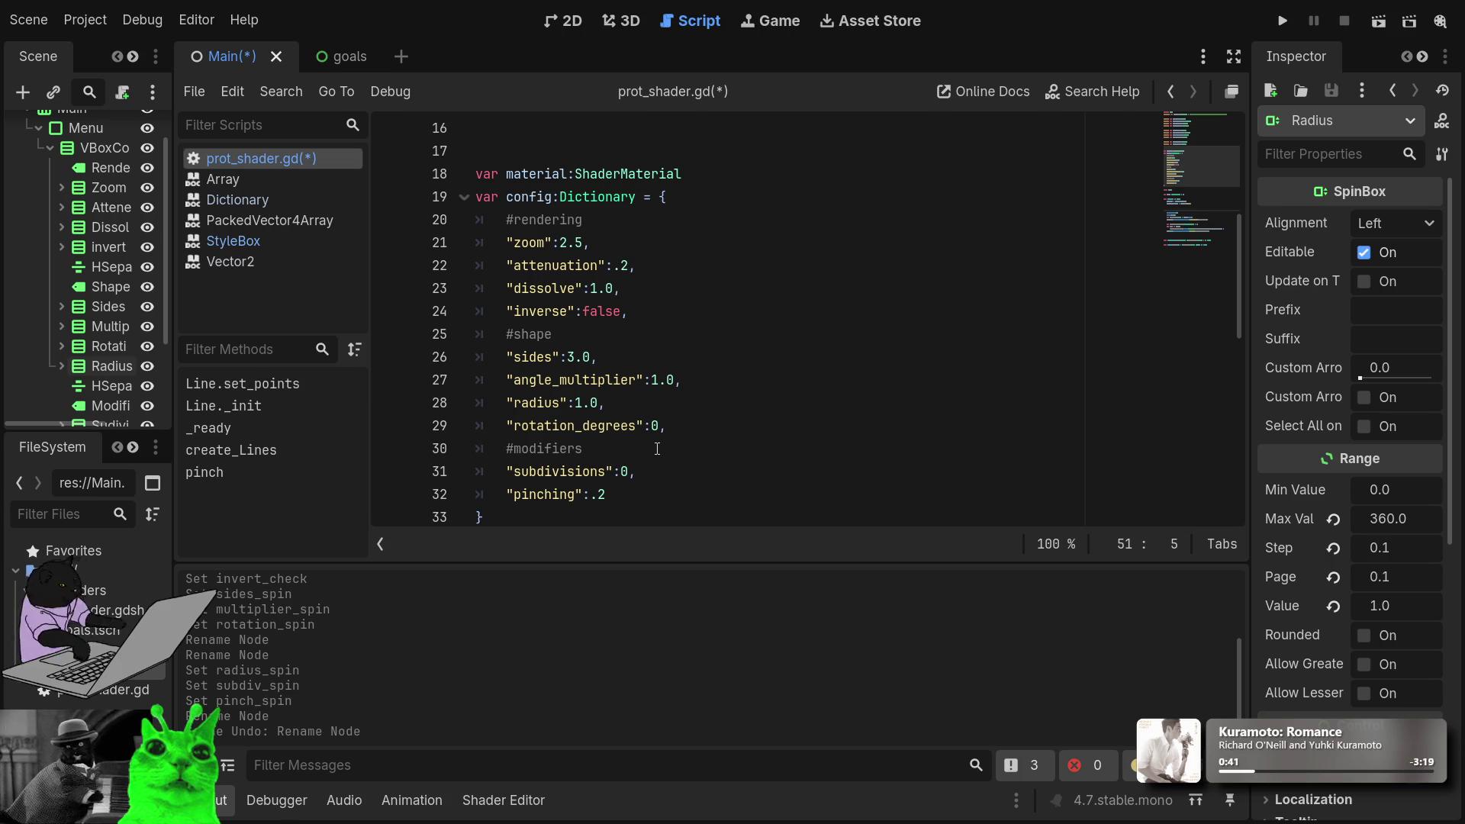
pyautogui.scroll(5, 657, 448)
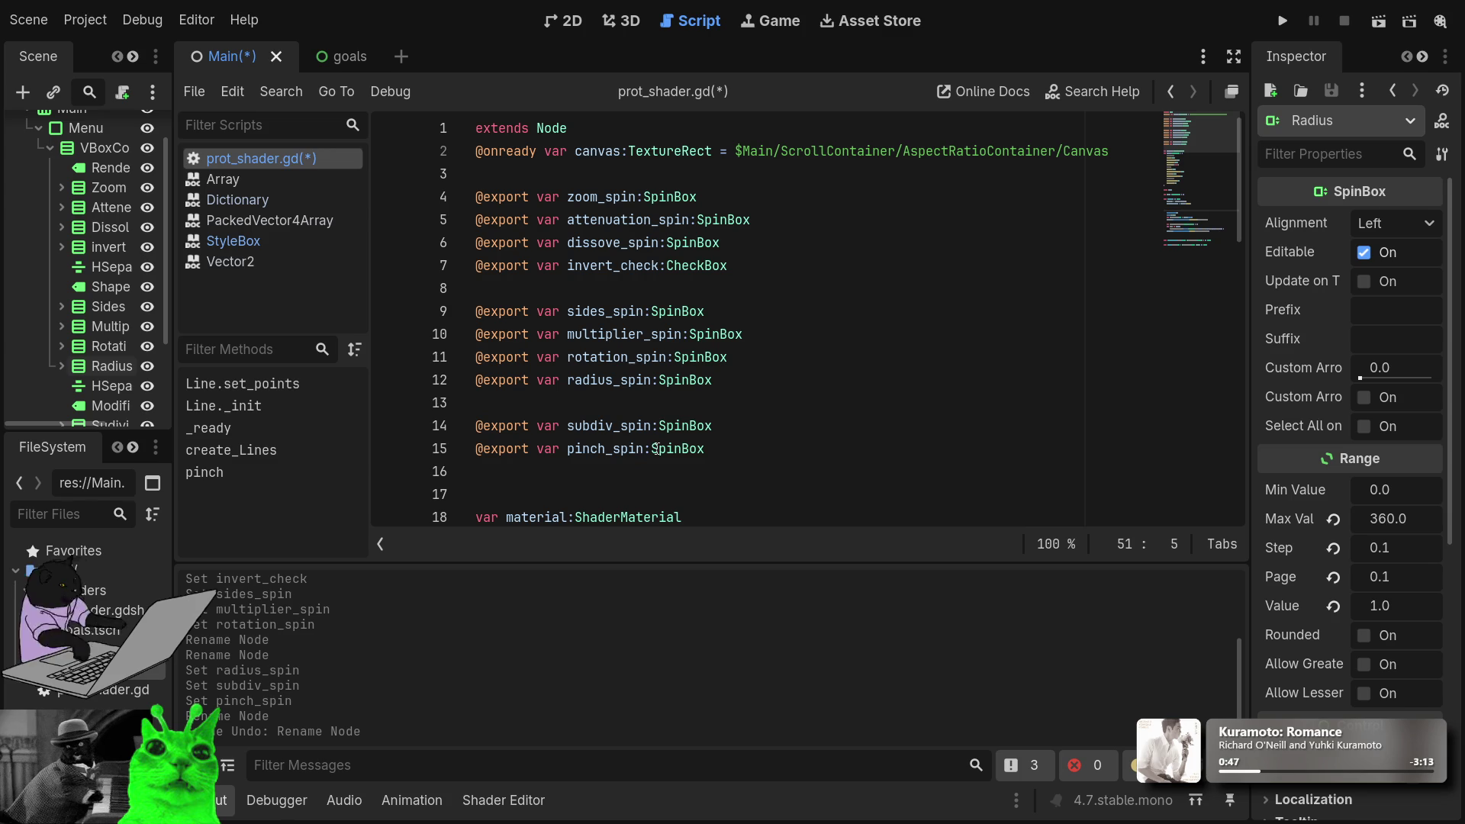
pyautogui.scroll(-9, 657, 449)
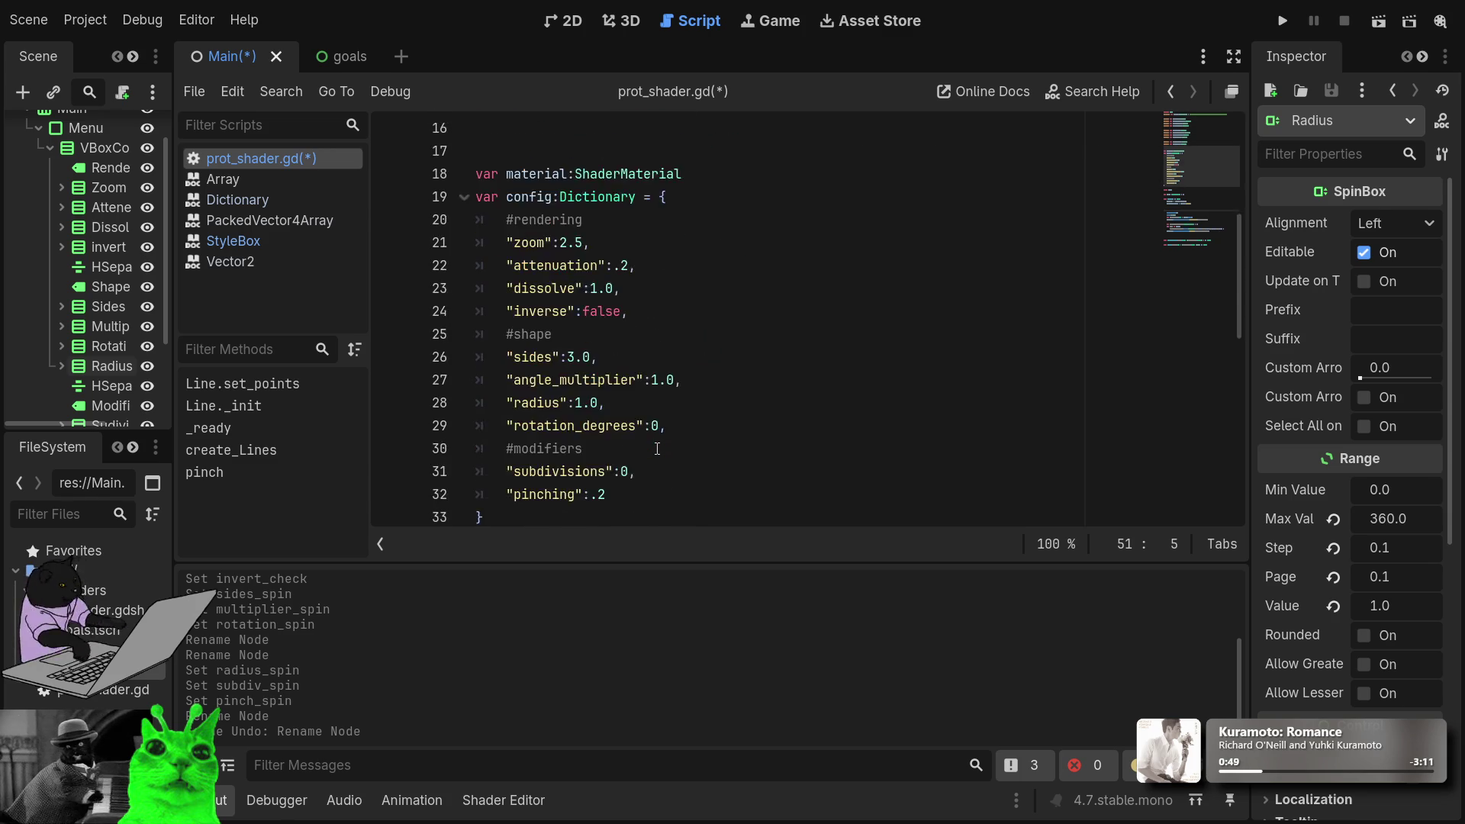
pyautogui.scroll(-3, 657, 449)
pyautogui.scroll(7, 657, 449)
# Fold the config dictionary and declare a new inner class Config: on the line below it.
pyautogui.tripleClick(478, 198)
pyautogui.click(463, 198)
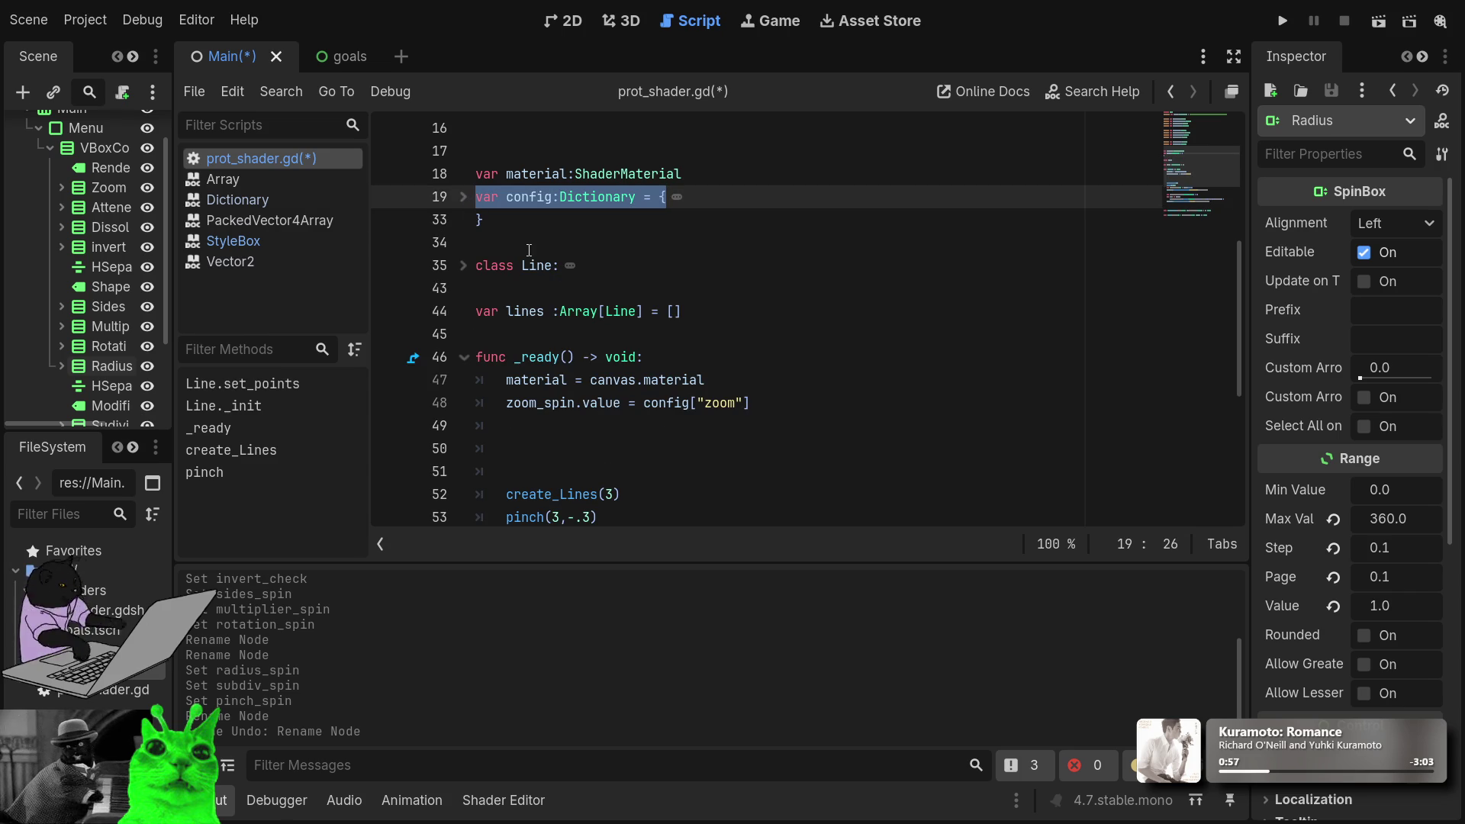
pyautogui.click(512, 298)
pyautogui.press('Up')
pyautogui.press('Up')
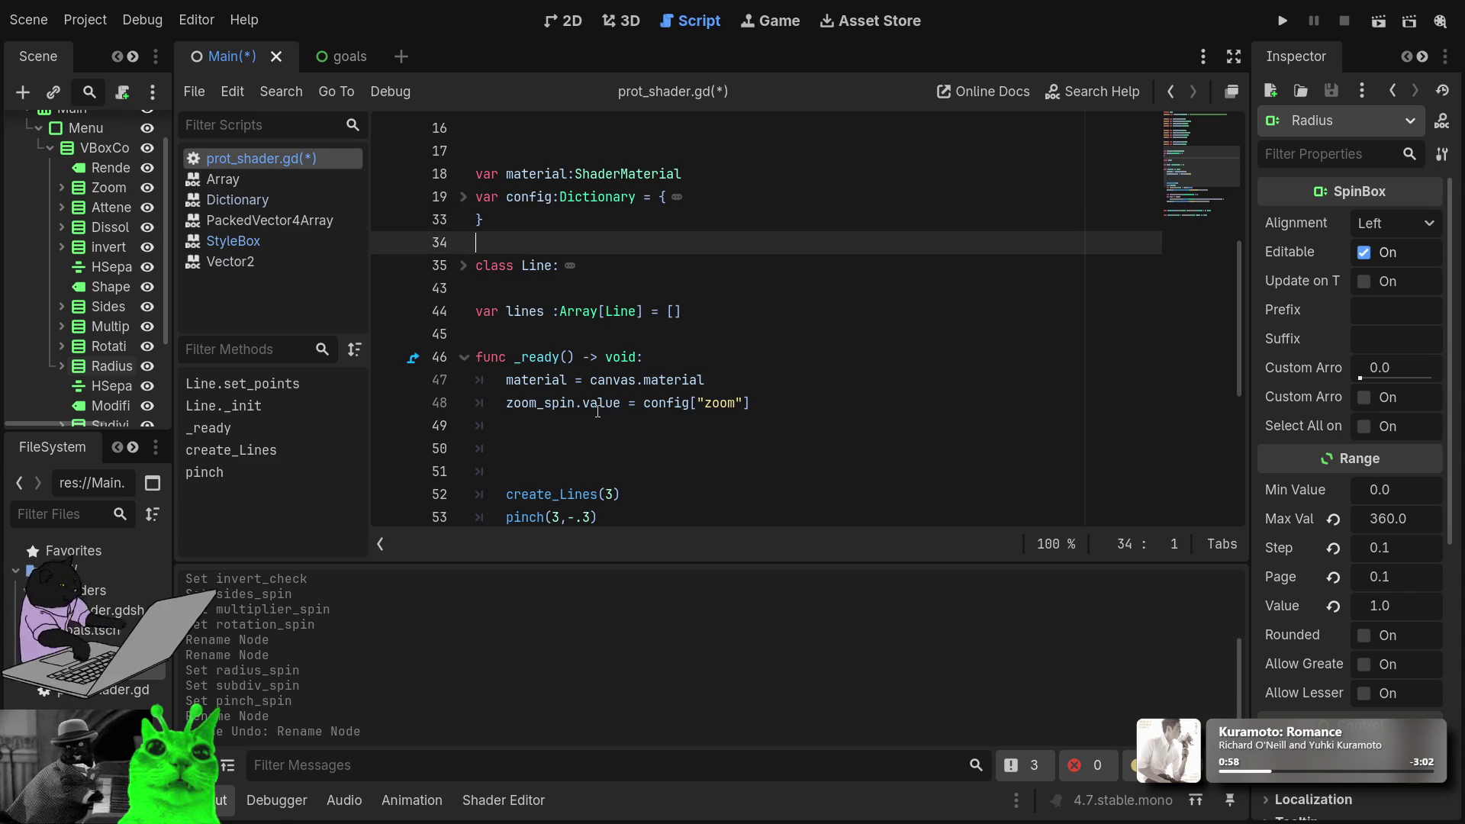
pyautogui.press('Return')
pyautogui.write('cal')
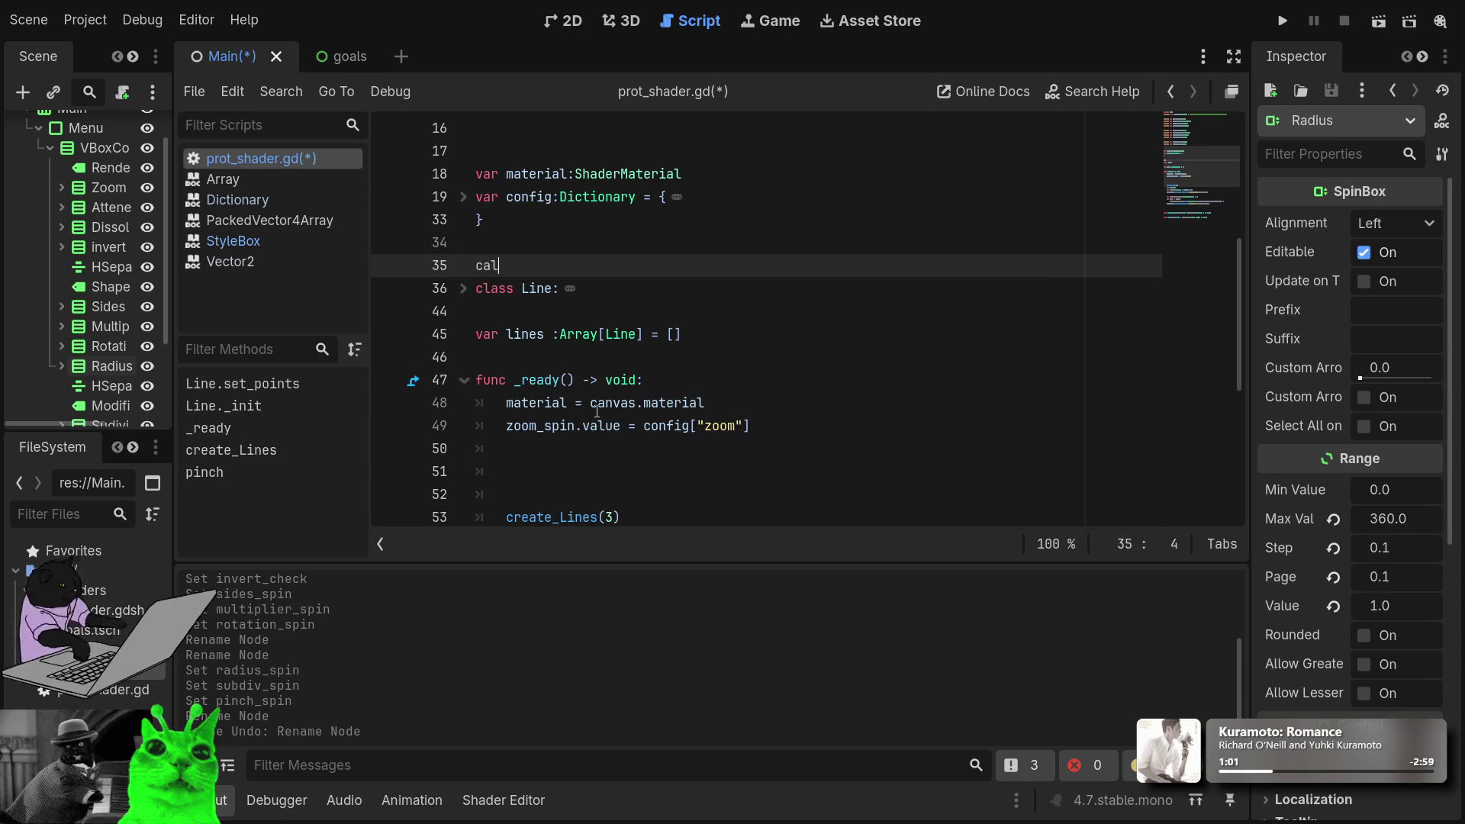
pyautogui.press('BackSpace')
pyautogui.press('BackSpace')
pyautogui.write('lass Confi')
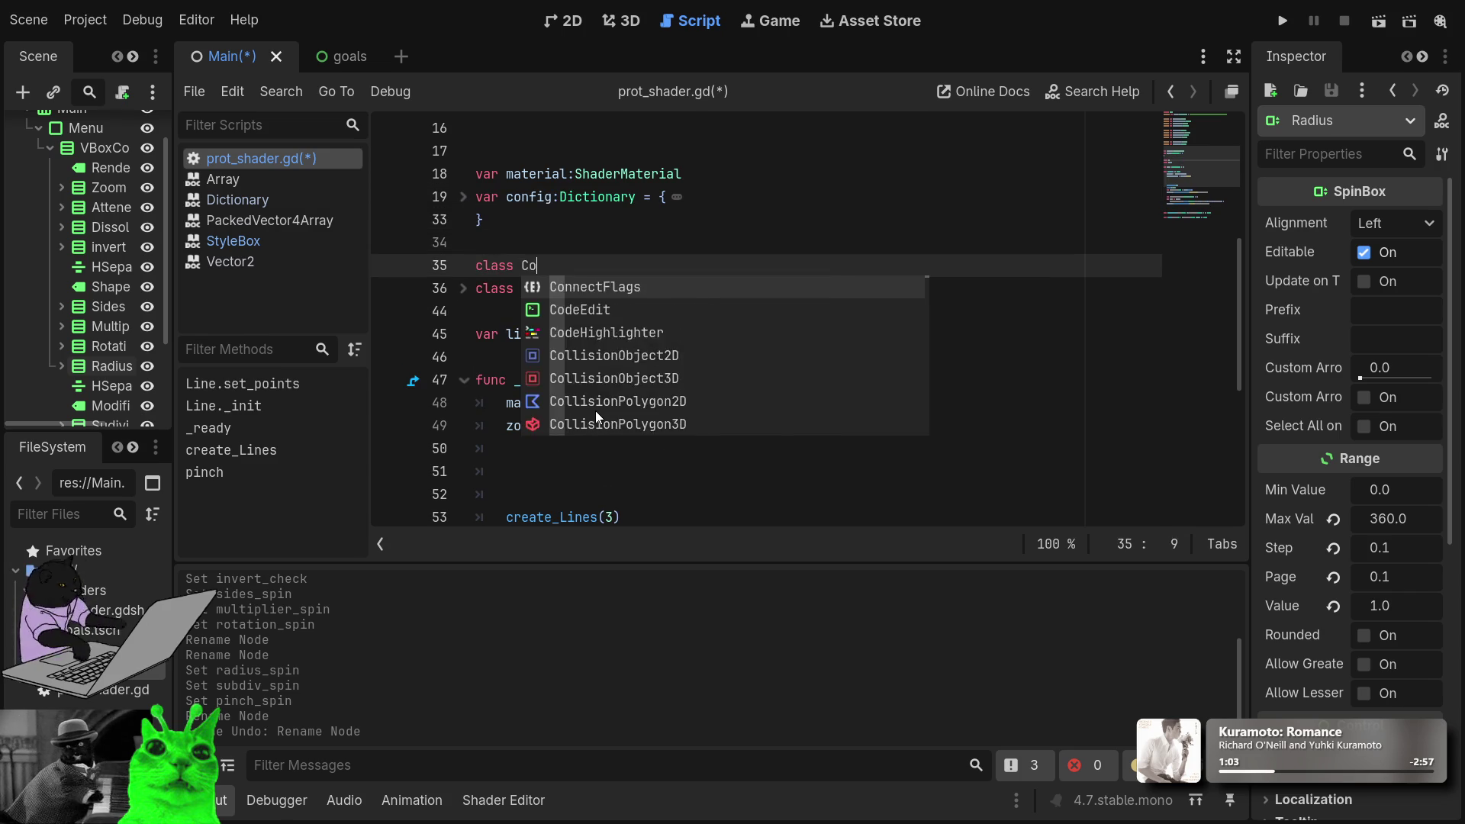
pyautogui.press('Escape')
pyautogui.write('g')
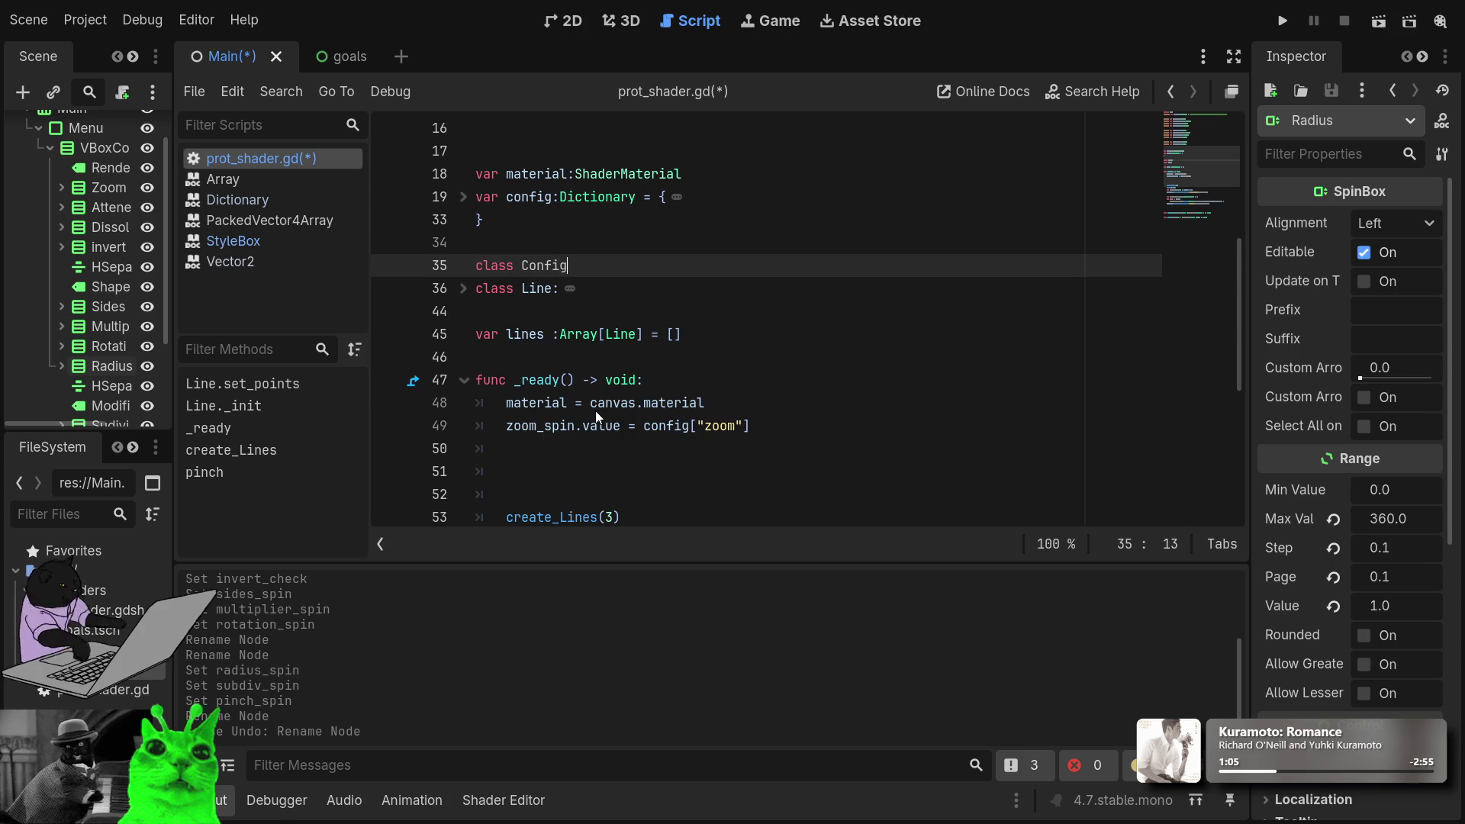
pyautogui.press('BackSpace')
pyautogui.write(':')
pyautogui.press('Return')
# Give Config the member var zoom:float = 1.0 and save the script.
pyautogui.write('zoom')
pyautogui.press('BackSpace')
pyautogui.press('BackSpace')
pyautogui.press('BackSpace')
pyautogui.write('var zoom = ')
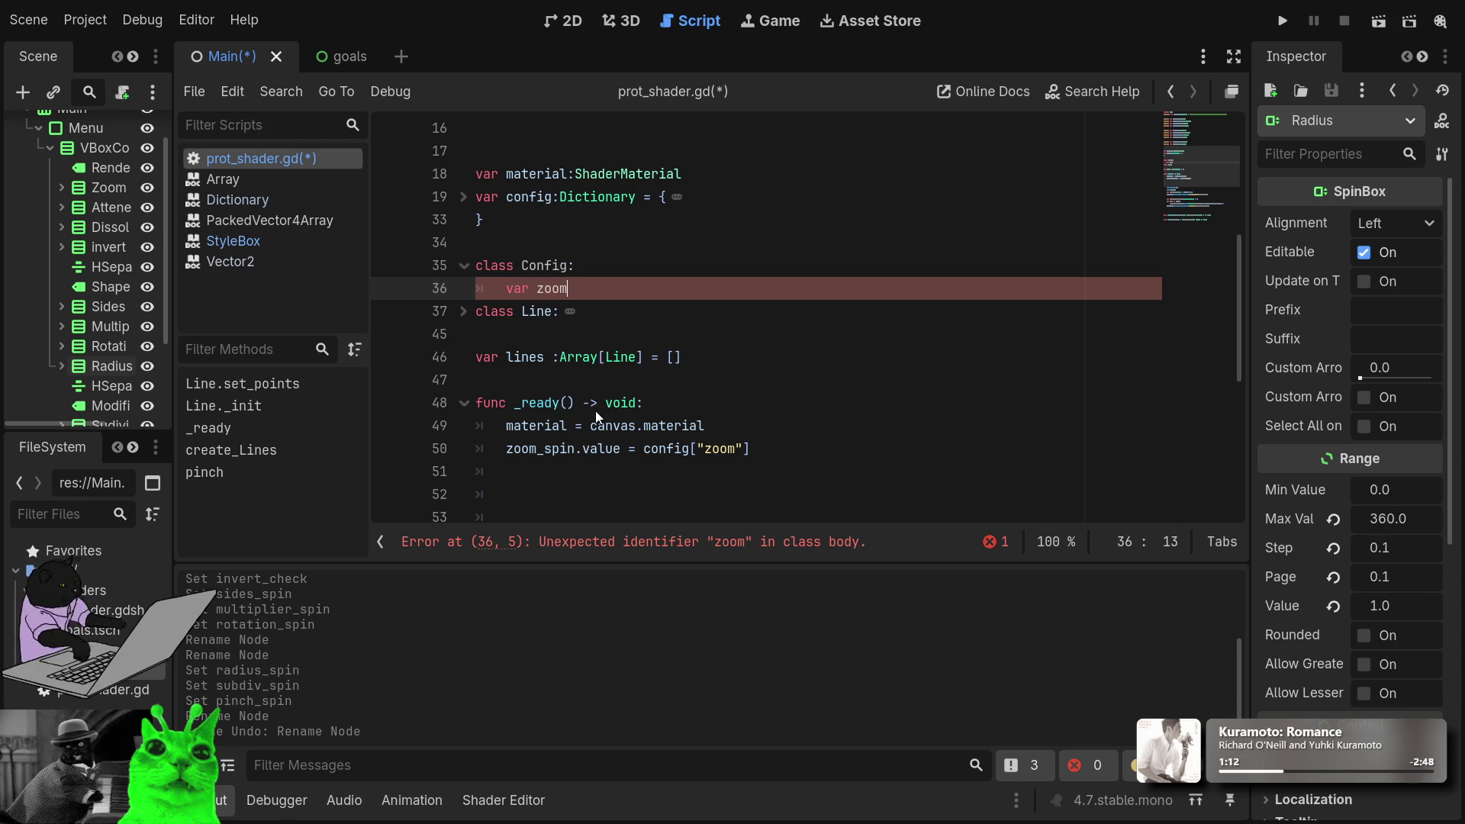
pyautogui.write('1.5')
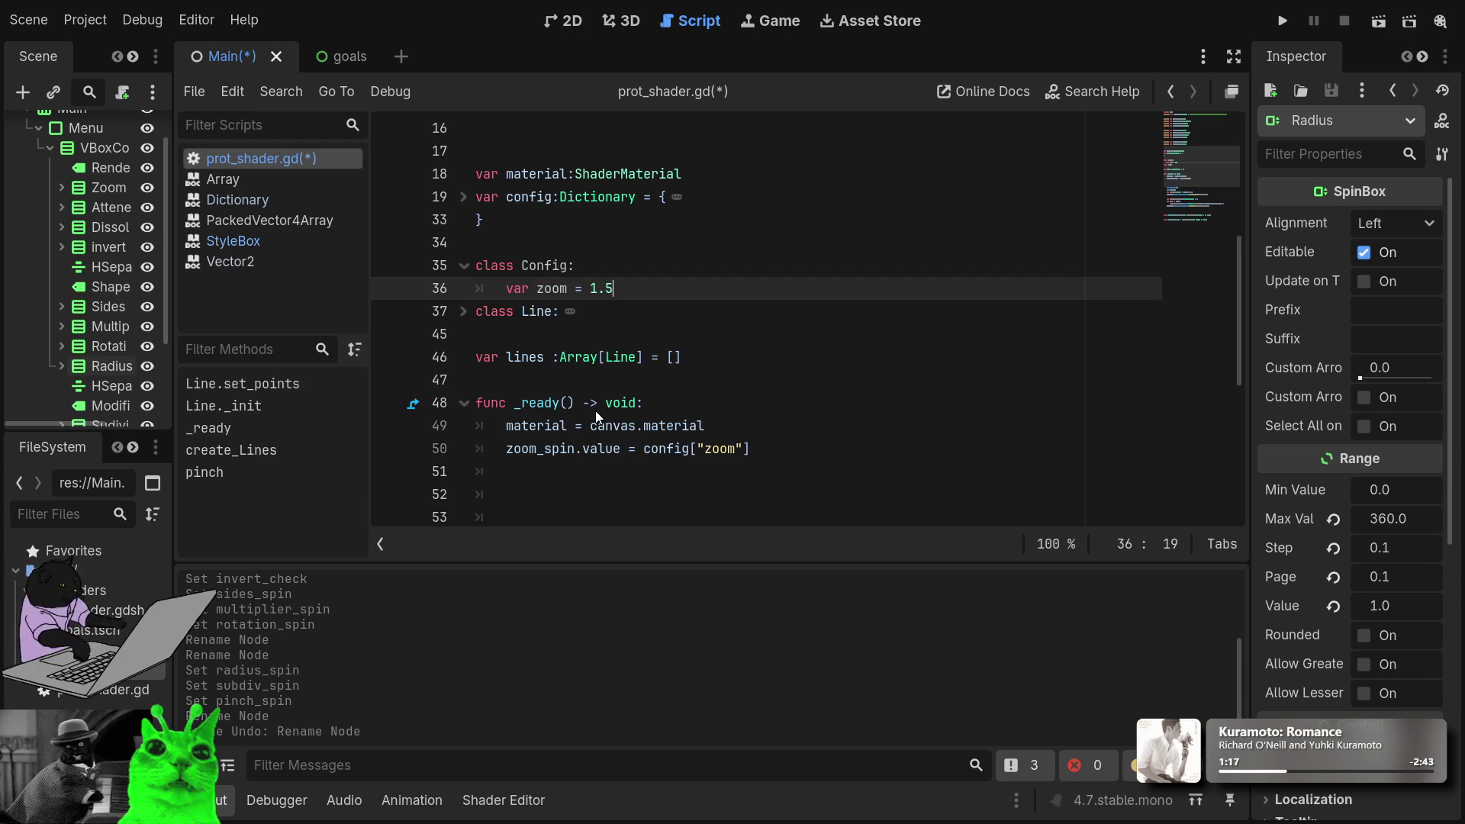
pyautogui.press('BackSpace')
pyautogui.write('0')
pyautogui.click(571, 283)
pyautogui.write(':float')
pyautogui.press('Escape')
pyautogui.hotkey('ctrl', 's')
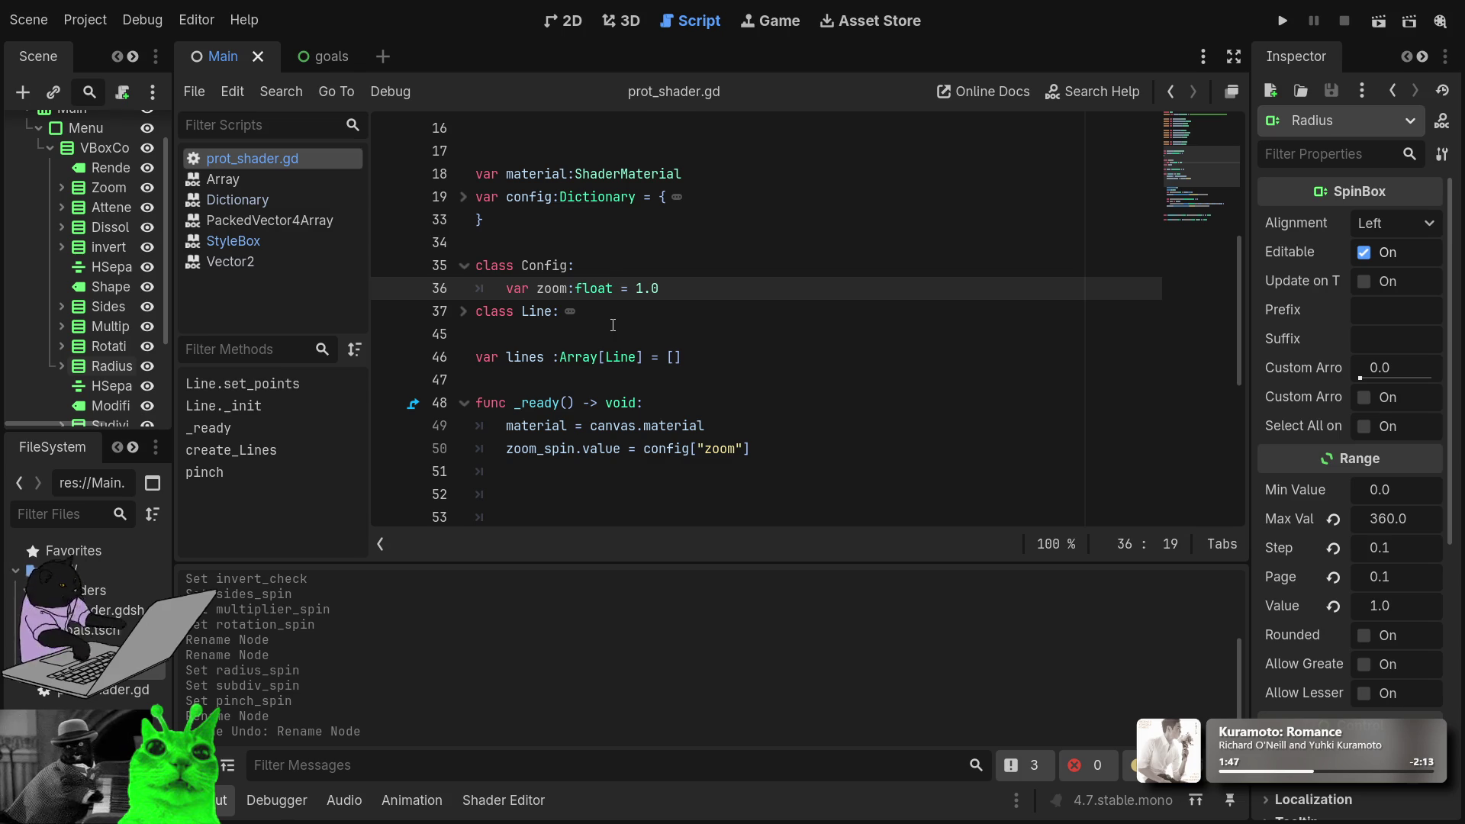
pyautogui.scroll(-2, 577, 337)
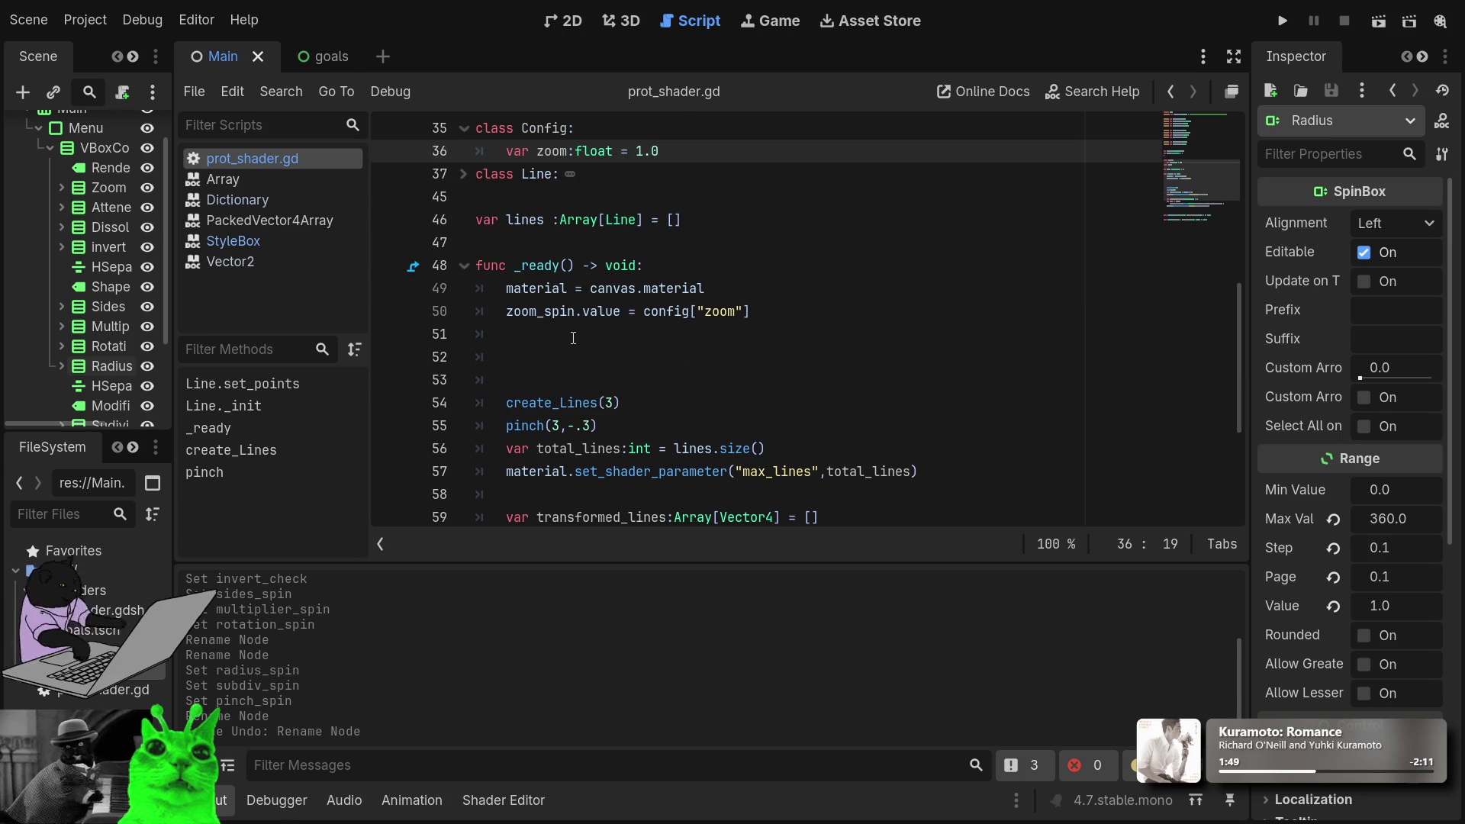
# Add a blank line after the zoom member inside Config and save.
pyautogui.press('End')
pyautogui.press('Return')
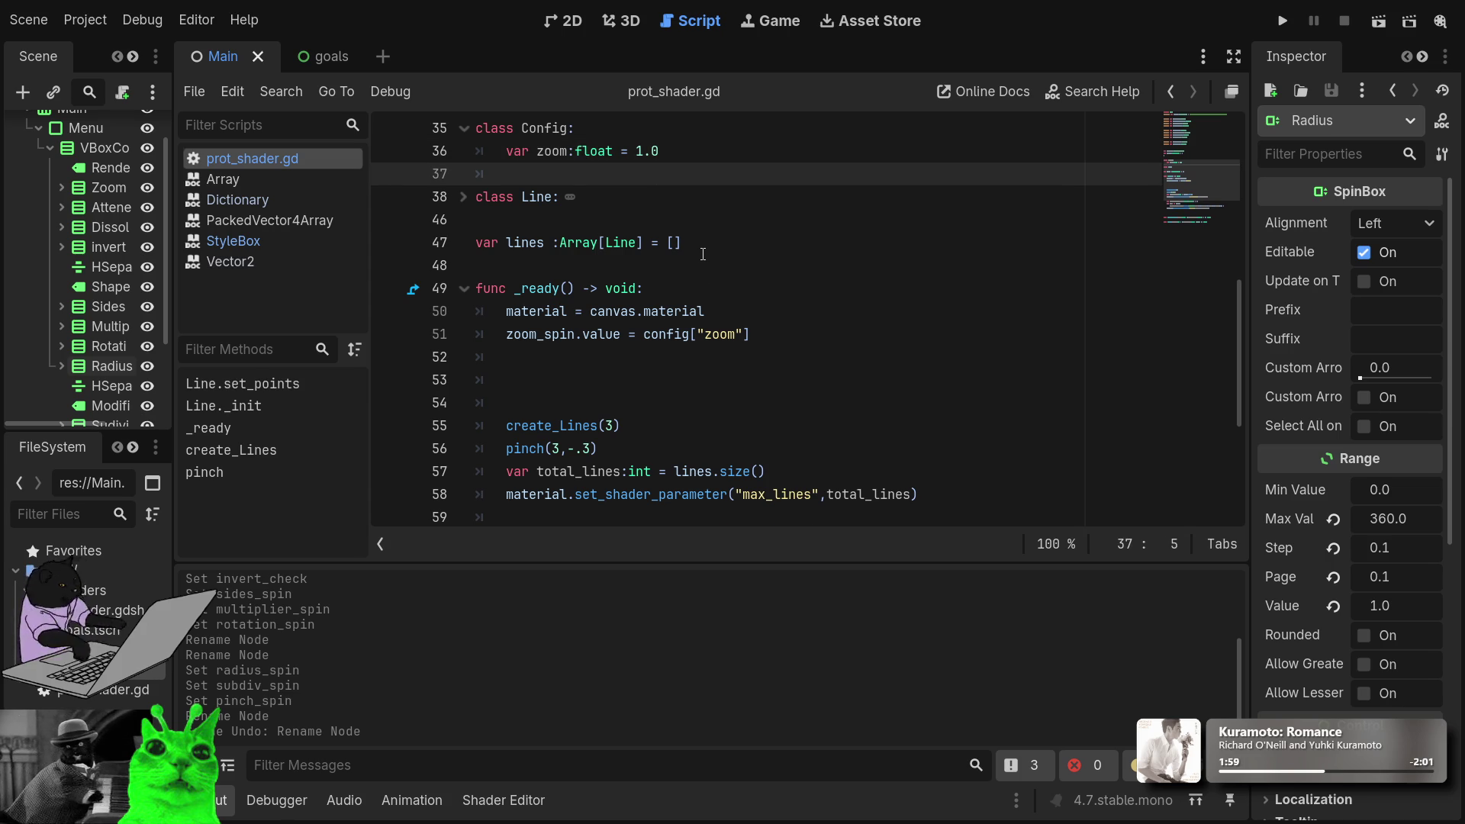
pyautogui.hotkey('ctrl', 's')
# Replace '= config["zoom"]' in the zoom_spin assignment with '= Config.' via autocomplete.
pyautogui.click(811, 332)
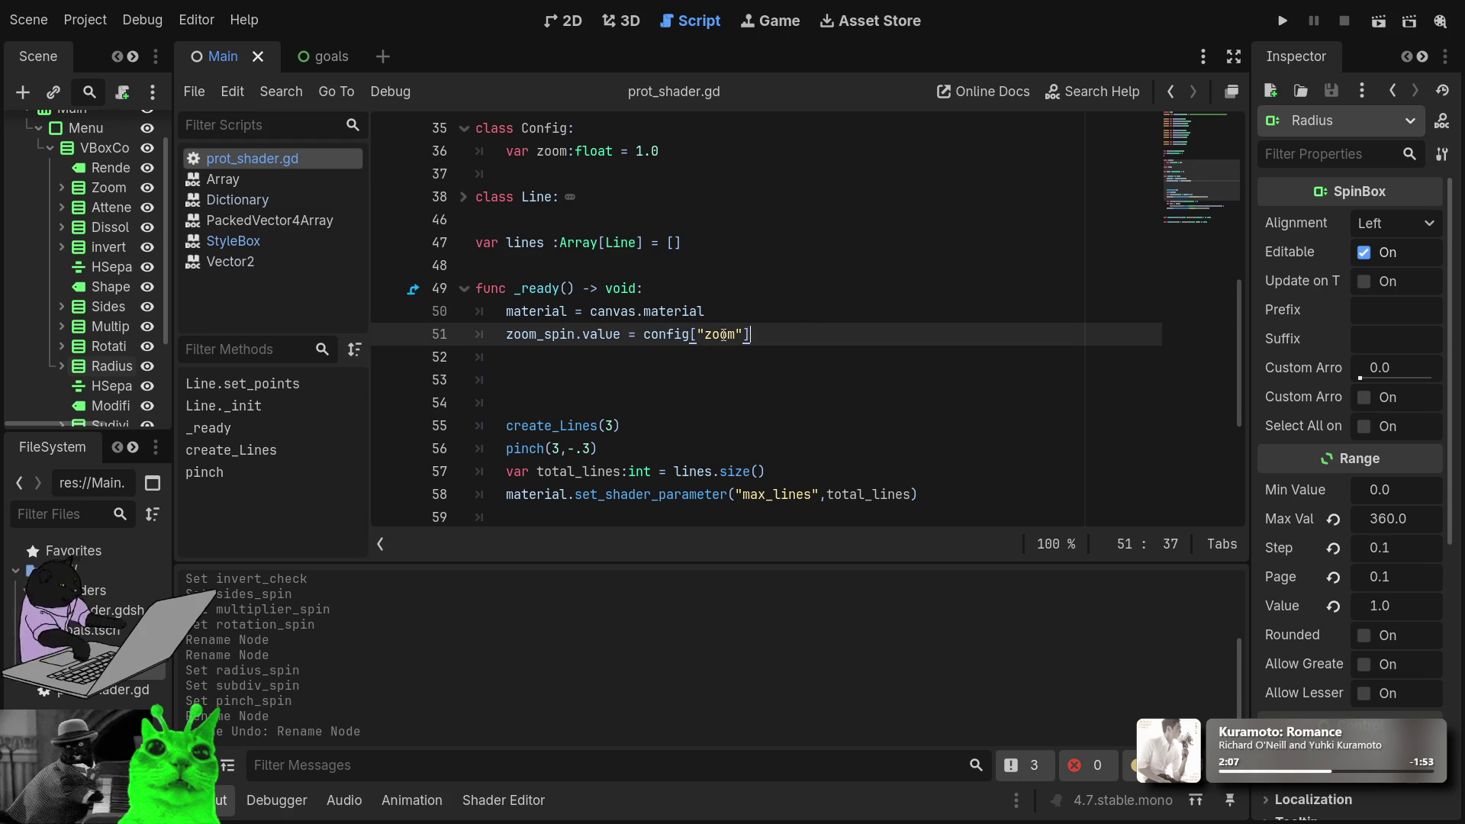
pyautogui.moveTo(748, 334); pyautogui.dragTo(629, 334)
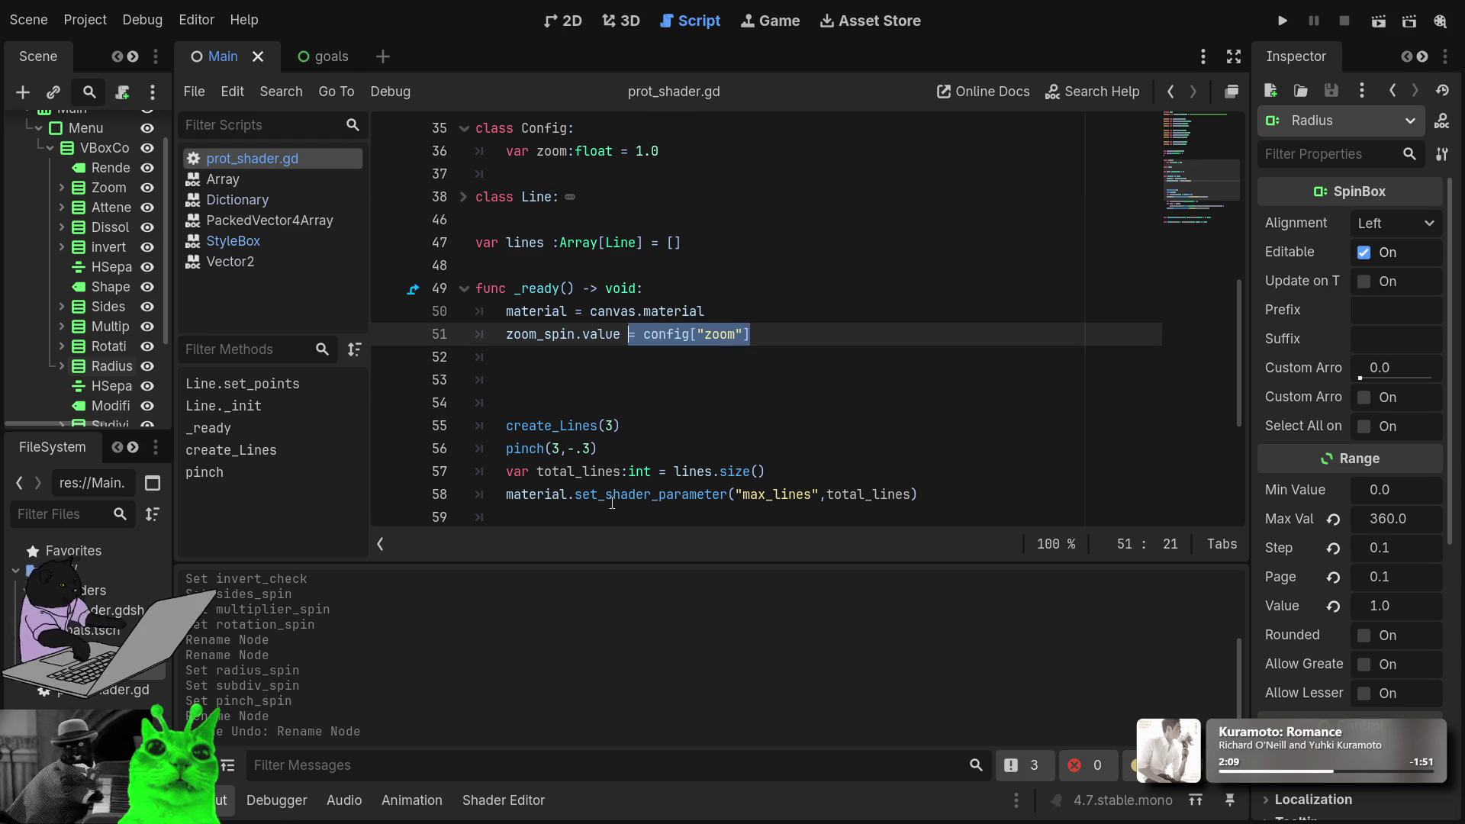
pyautogui.hotkey('shift', 'End')
pyautogui.hotkey('ctrl', 'shift', 'Left')
pyautogui.hotkey('ctrl', 'shift', 'Left')
pyautogui.hotkey('ctrl', 'shift', 'Left')
pyautogui.hotkey('ctrl', 'shift', 'Right')
pyautogui.hotkey('shift', 'Right')
pyautogui.write('= ')
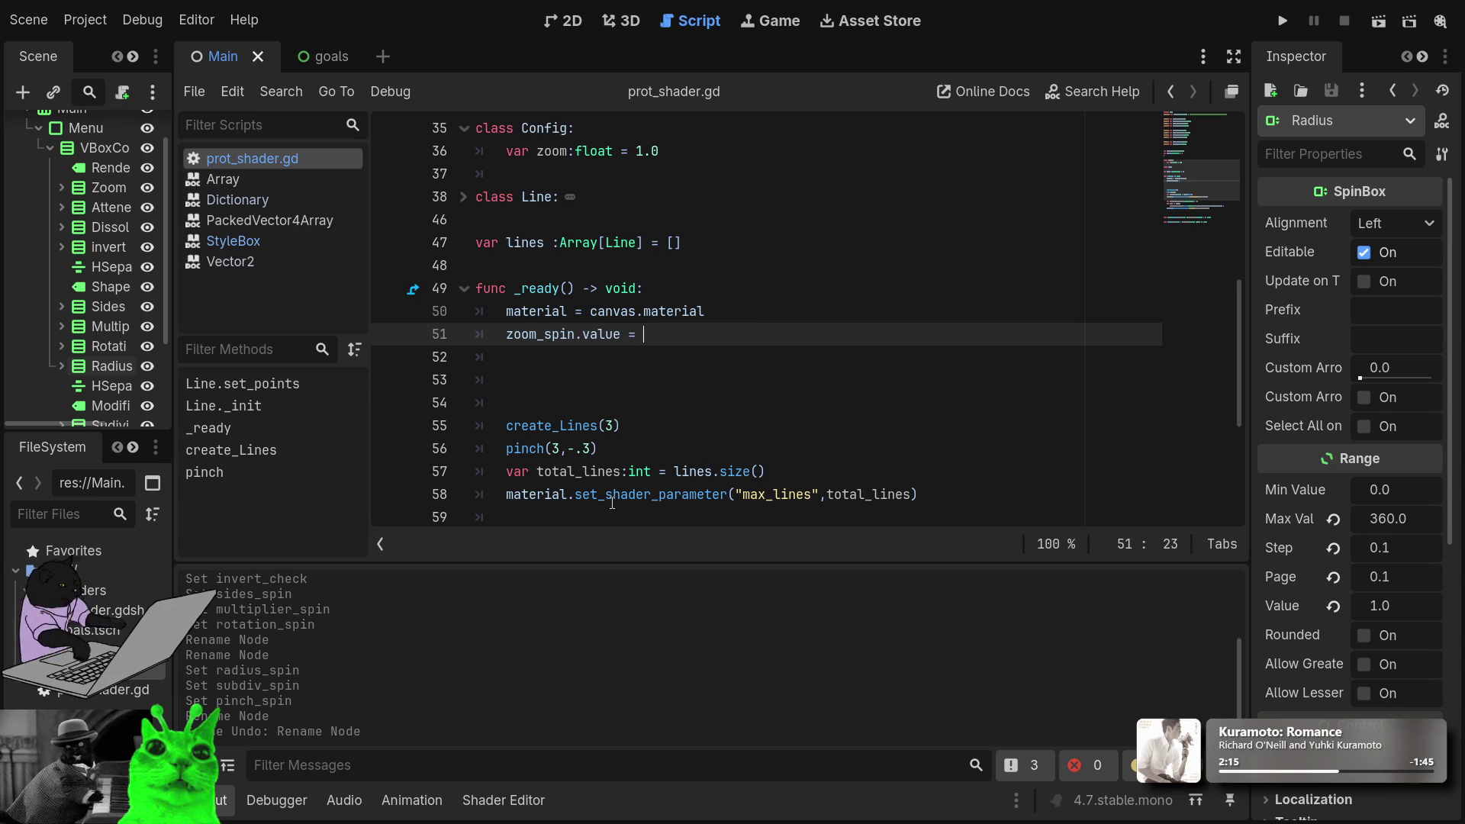
pyautogui.write('Con')
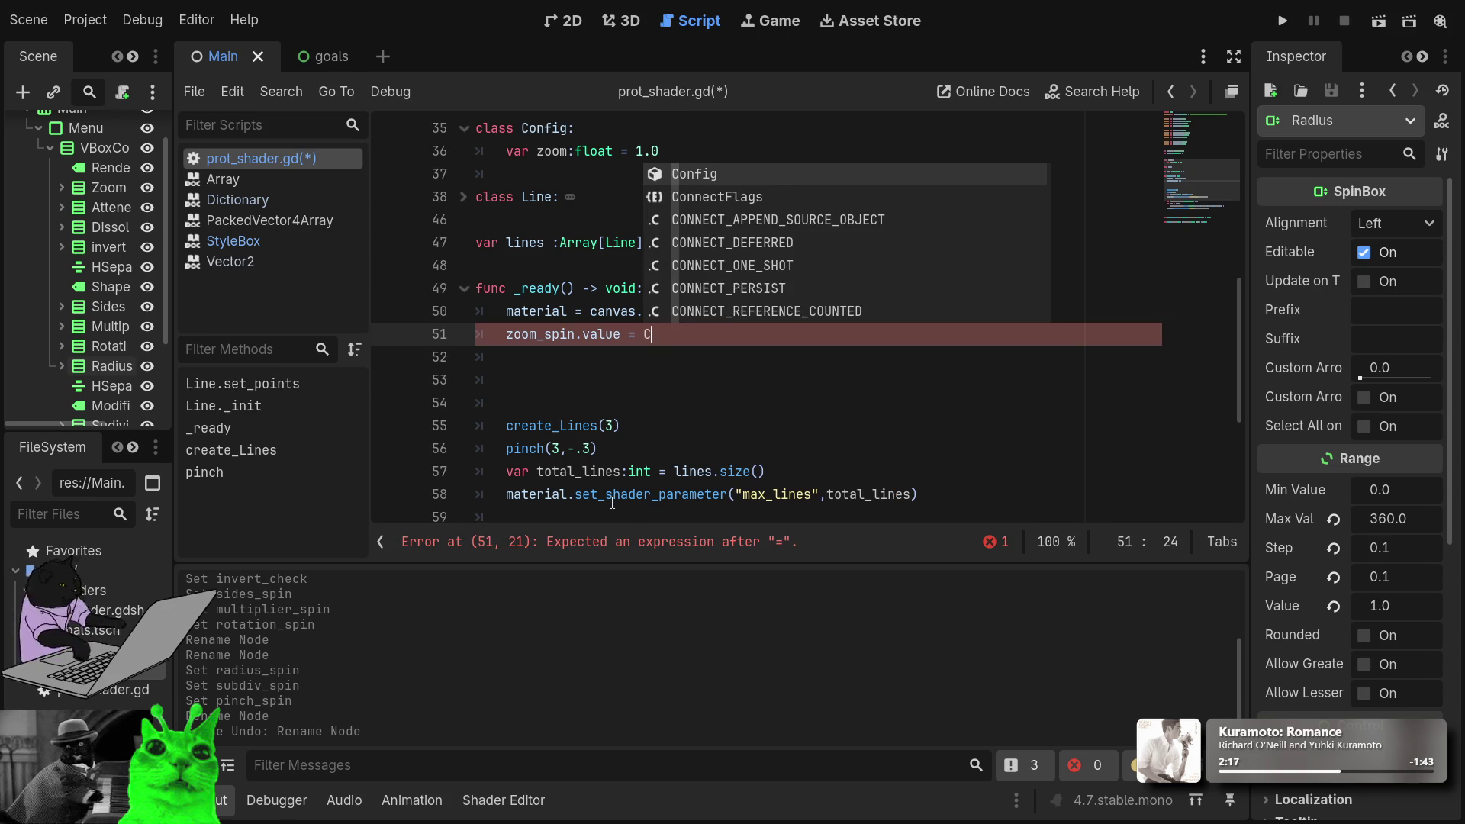
pyautogui.press('Return')
pyautogui.write('.')
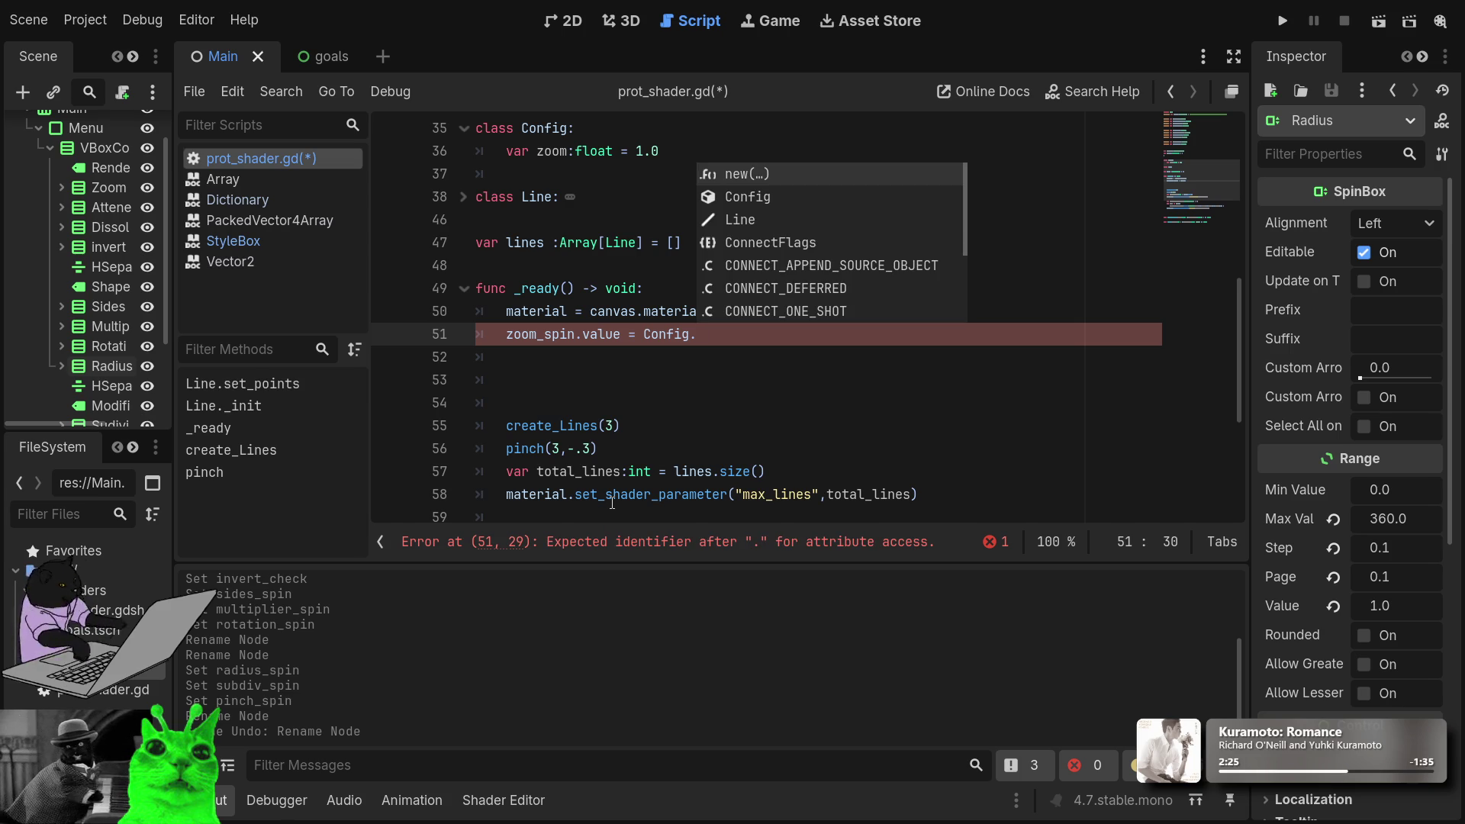
pyautogui.click(555, 366)
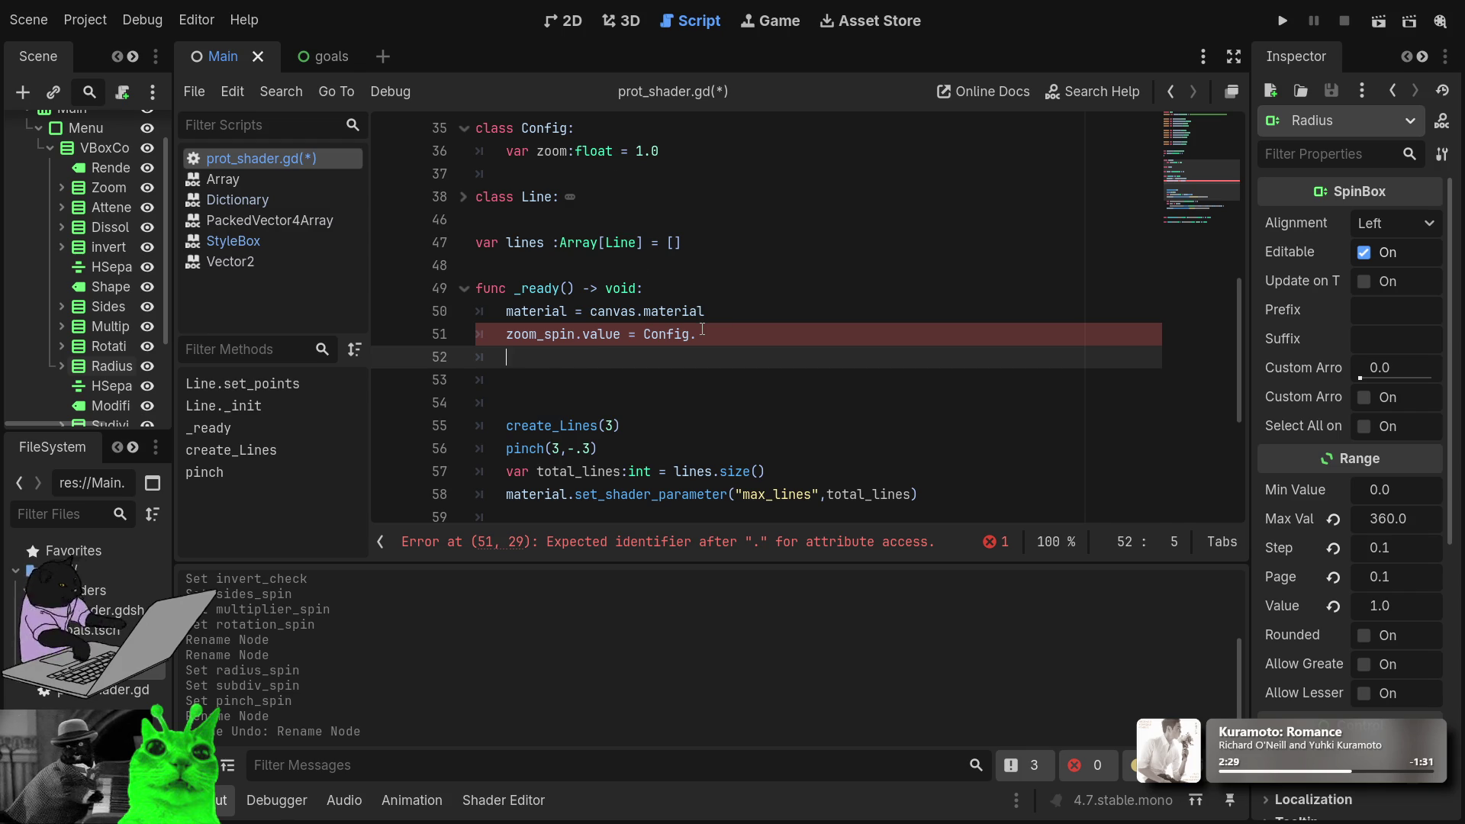
pyautogui.scroll(3, 702, 330)
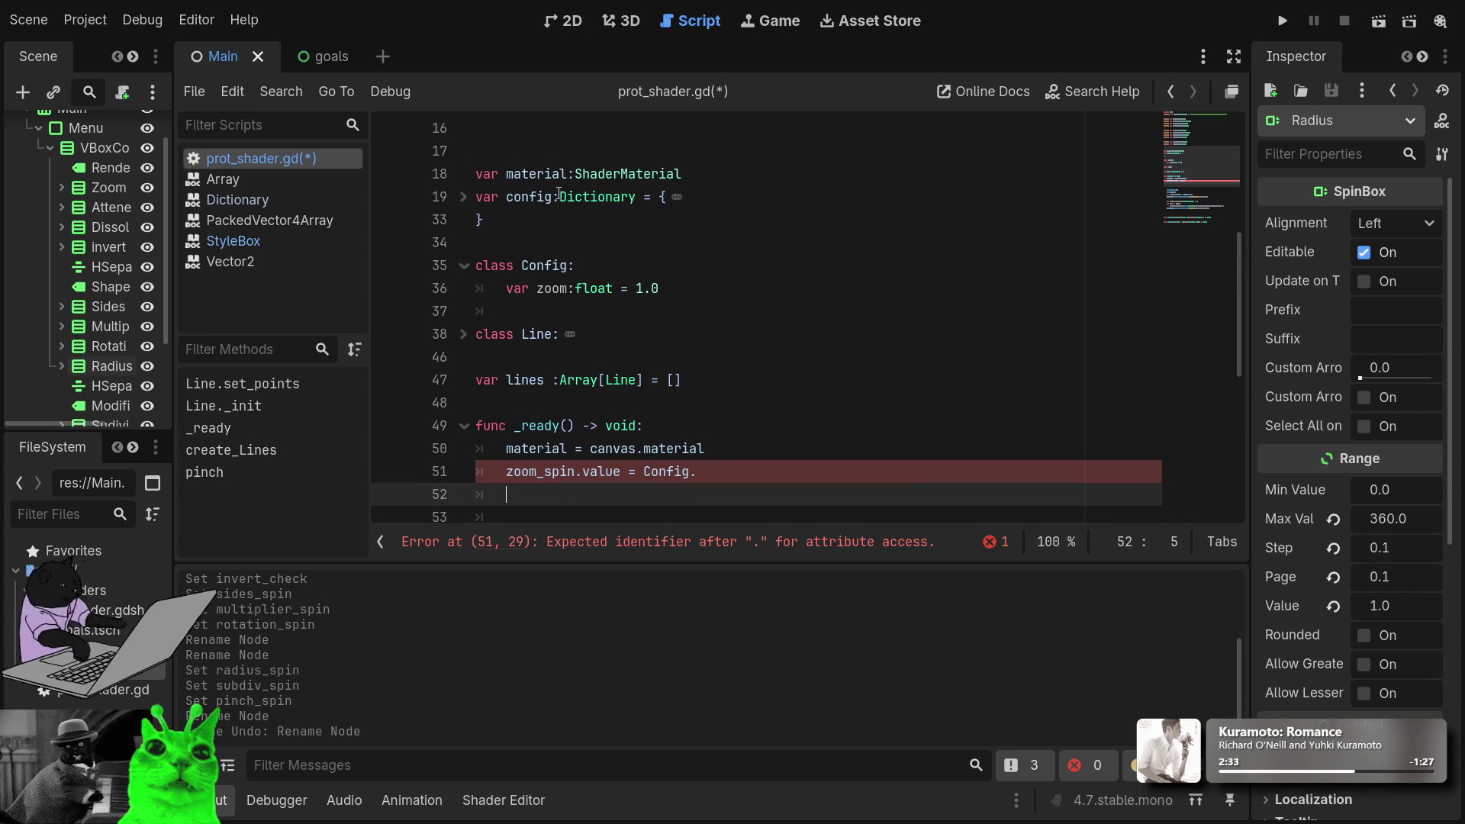
pyautogui.moveTo(554, 196); pyautogui.dragTo(624, 211)
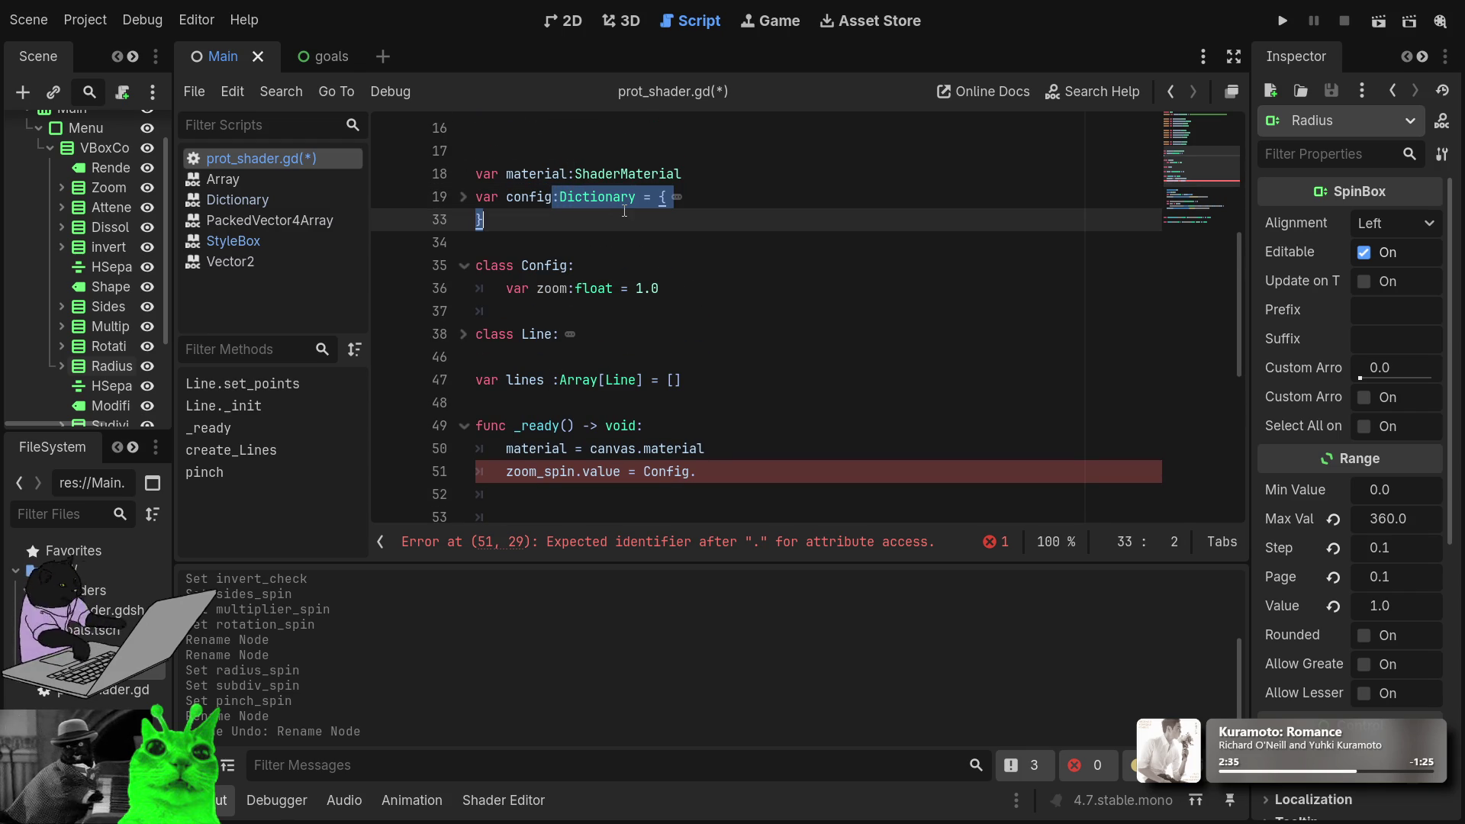
# Replace the config dictionary with var config:Config = Config.new() on line 19.
pyautogui.press('BackSpace')
pyautogui.write('.new')
pyautogui.press('BackSpace')
pyautogui.press('BackSpace')
pyautogui.press('BackSpace')
pyautogui.write(':conf')
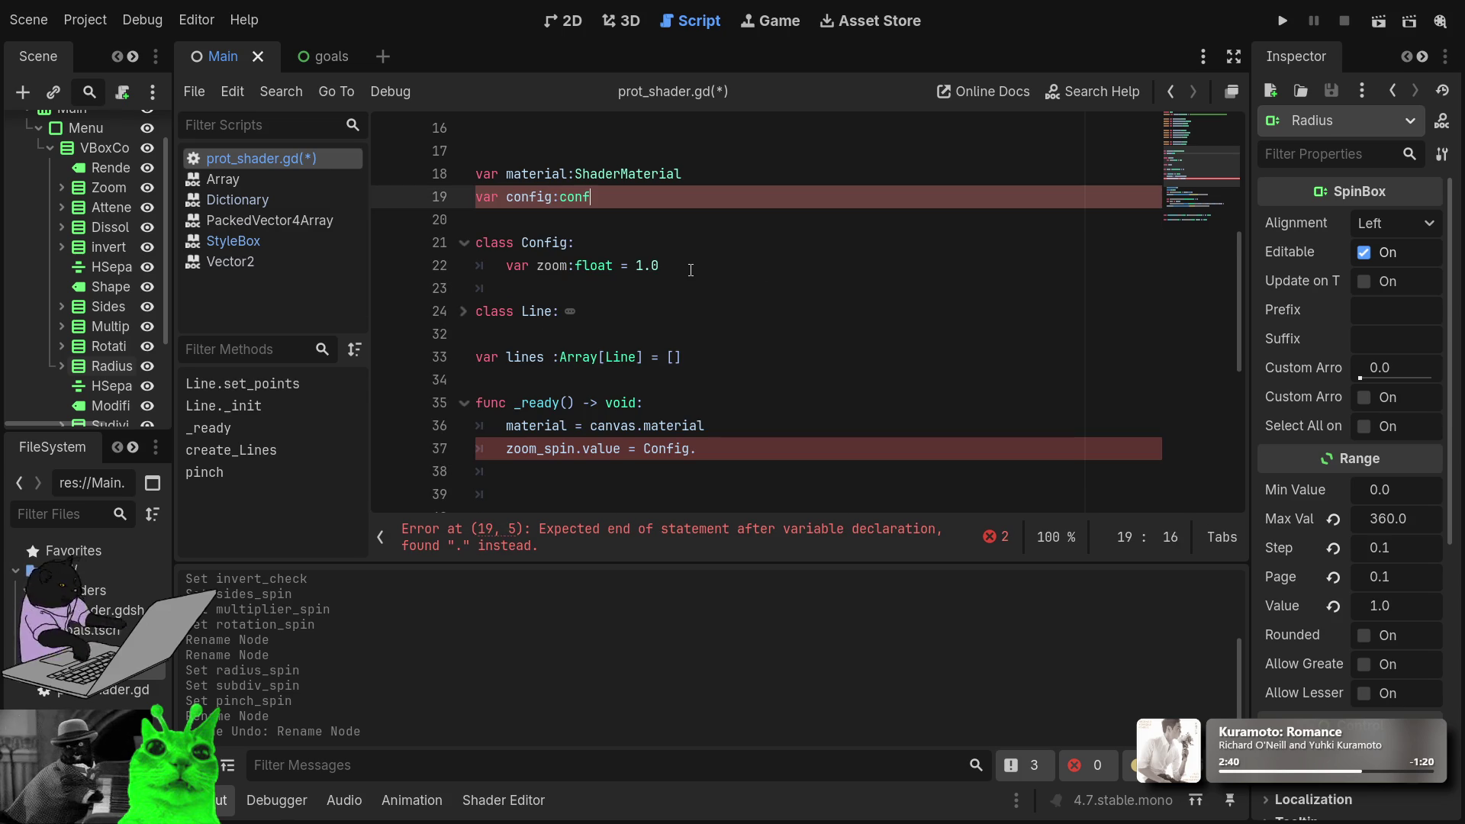
pyautogui.press('BackSpace')
pyautogui.press('BackSpace')
pyautogui.press('BackSpace')
pyautogui.write('Confi')
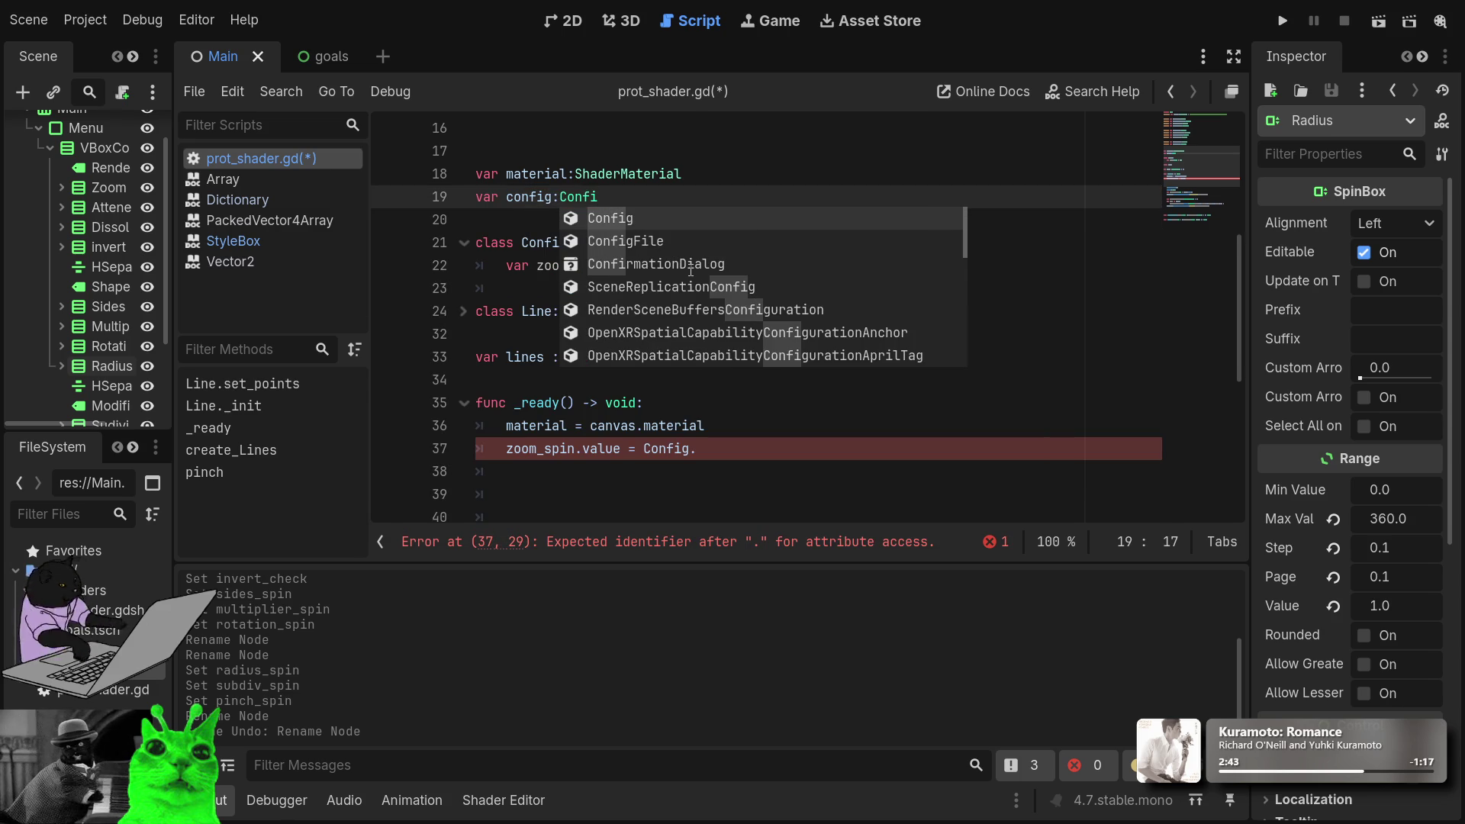
pyautogui.write('g = Conf')
pyautogui.press('Return')
pyautogui.write('.')
pyautogui.press('Return')
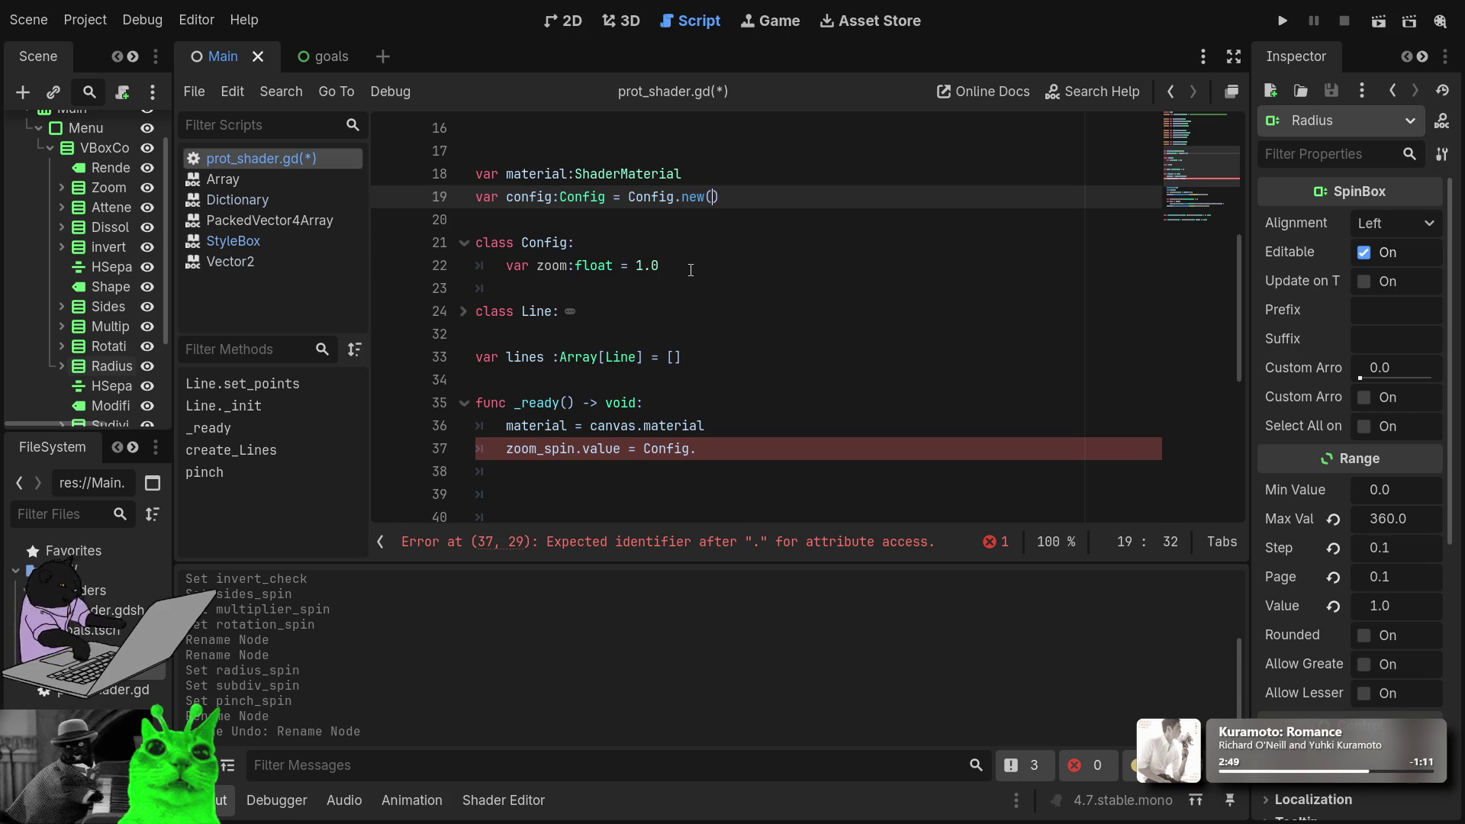
# Change line 37 to zoom_spin.value = config.zoom, then run the project.
pyautogui.click(675, 426)
pyautogui.doubleClick(667, 449)
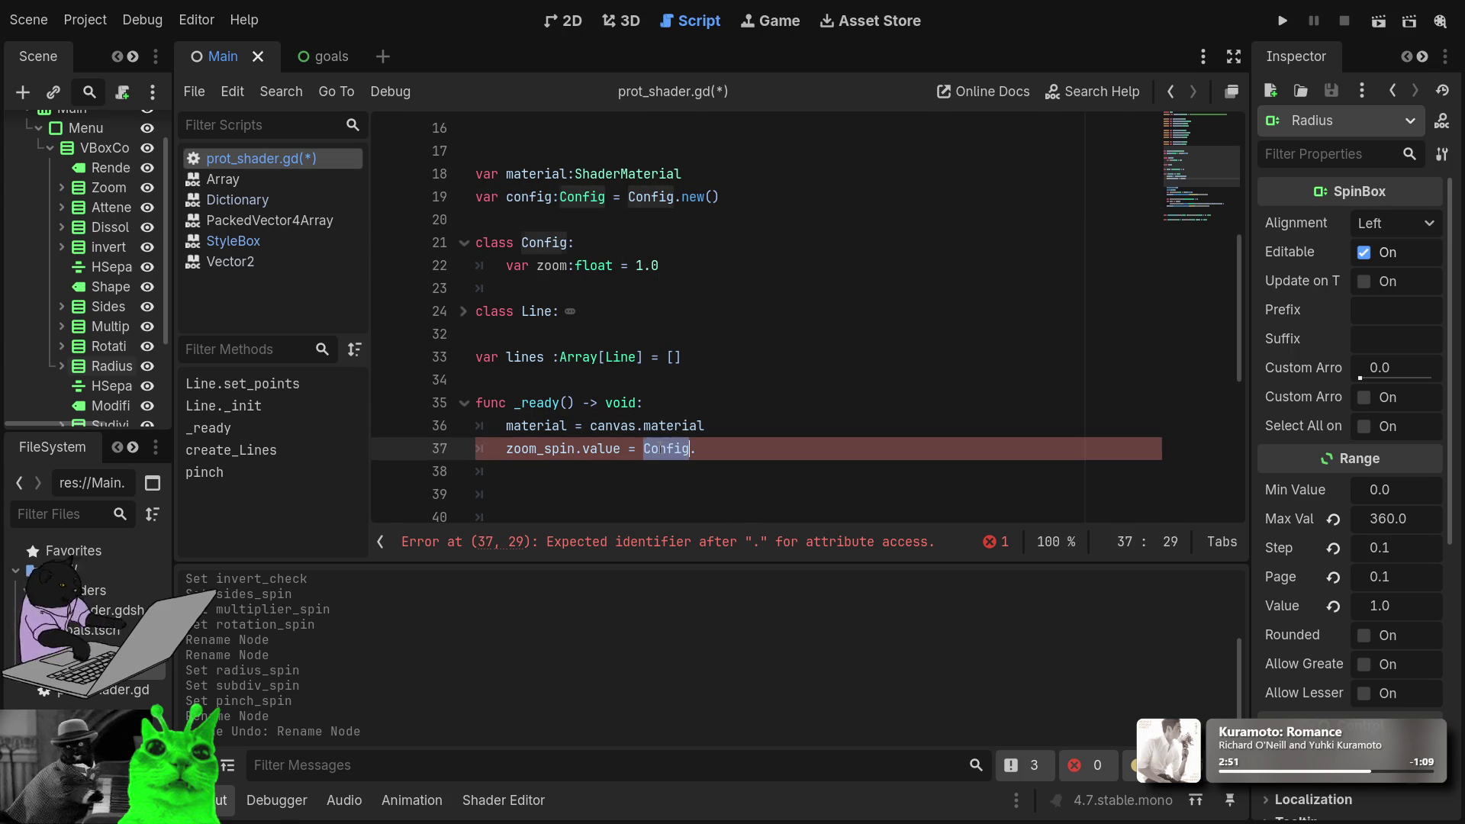
pyautogui.write('conif')
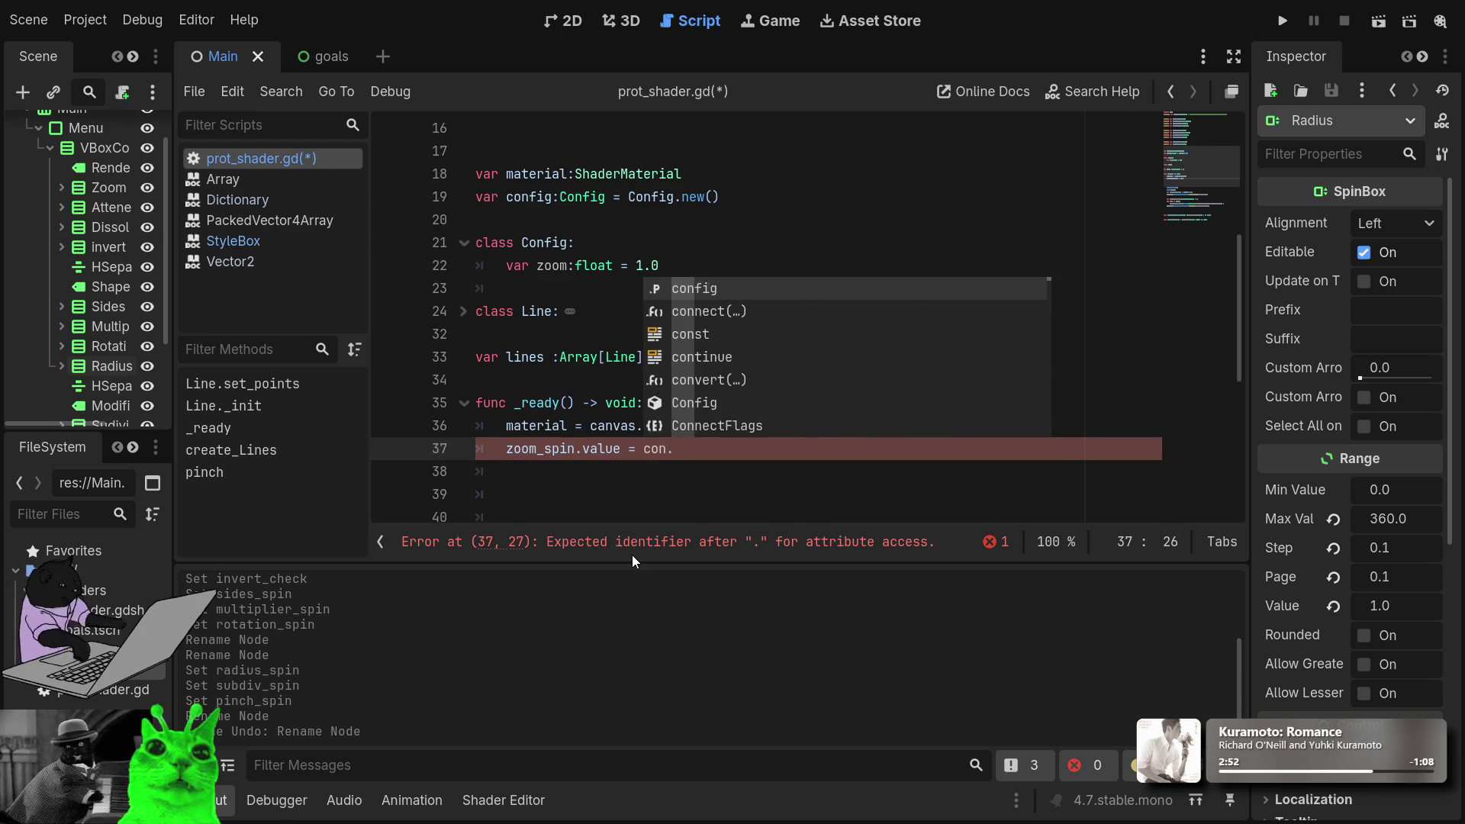
pyautogui.write('g')
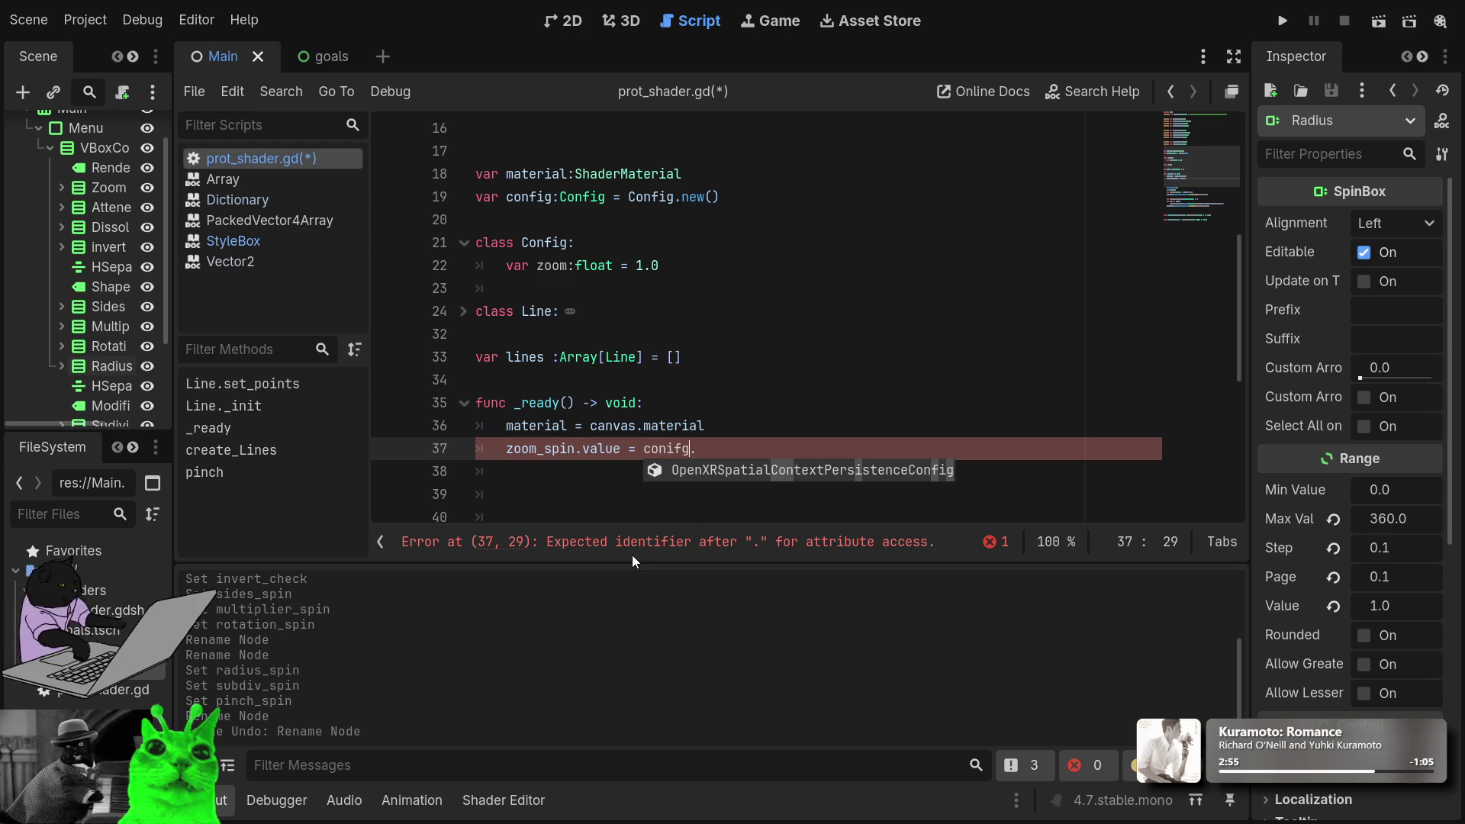
pyautogui.press('BackSpace')
pyautogui.press('BackSpace')
pyautogui.press('BackSpace')
pyautogui.write('fig')
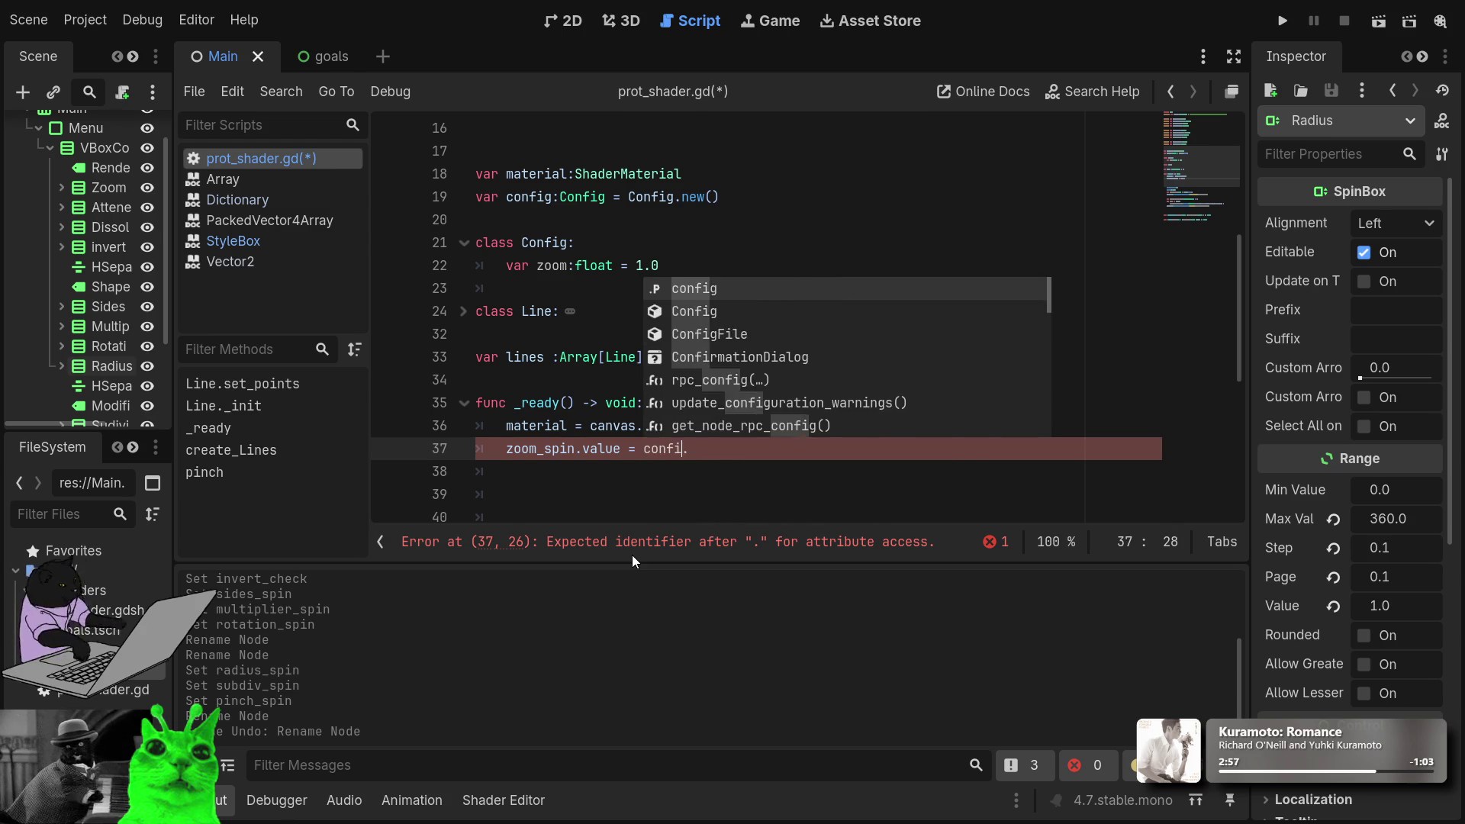
pyautogui.press('Right')
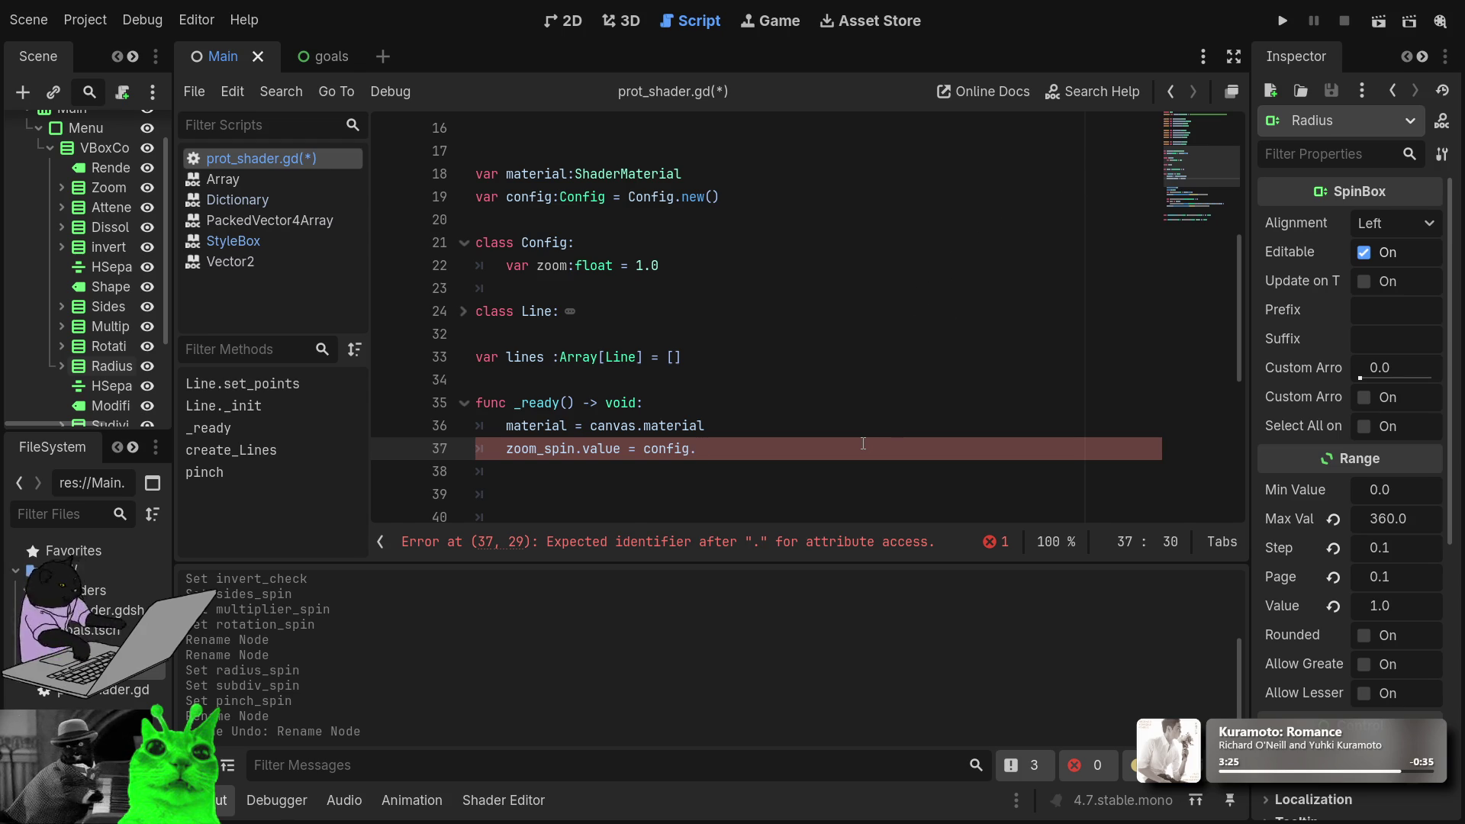
pyautogui.write('zoom')
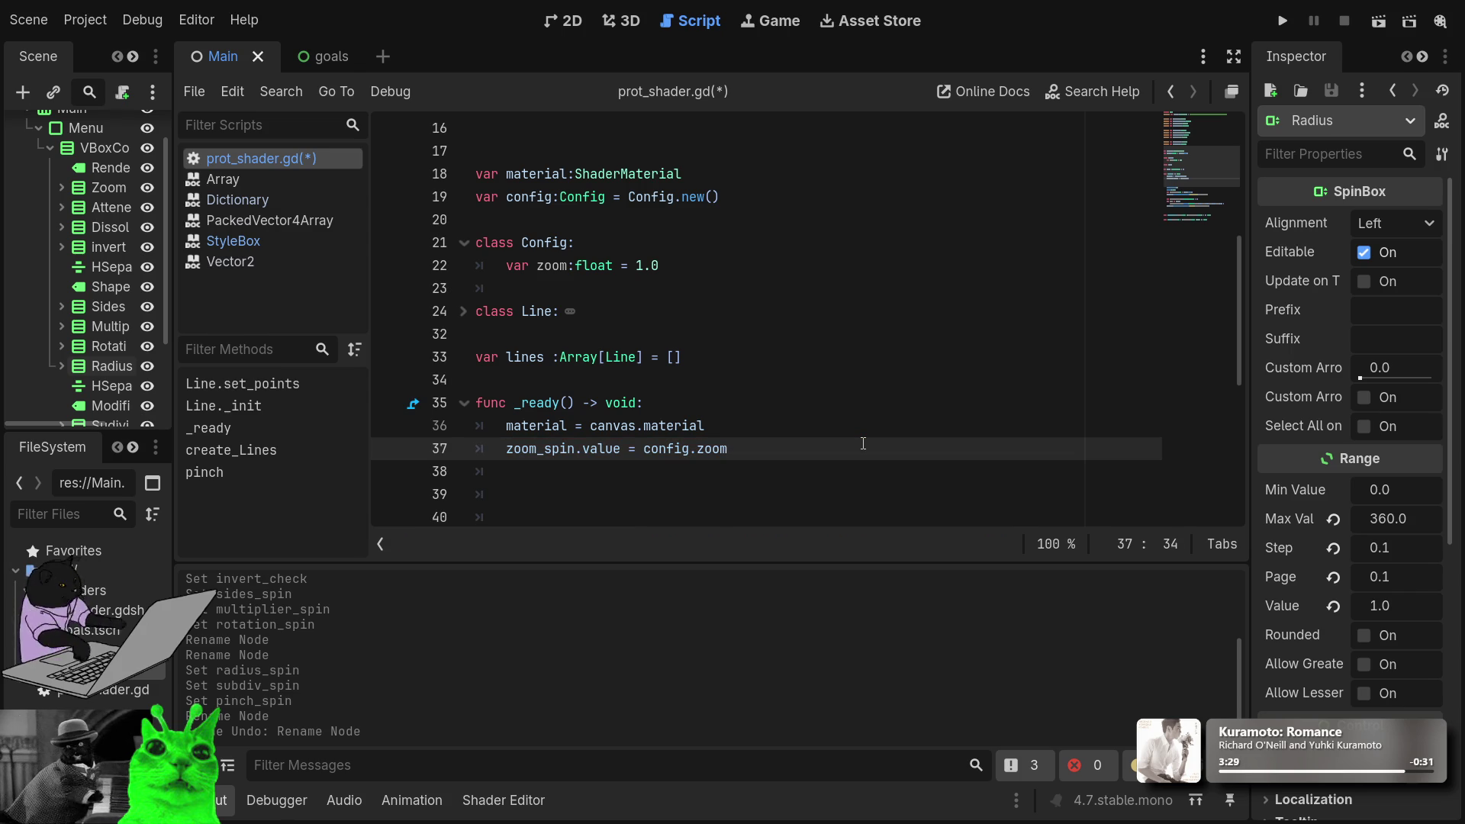
pyautogui.click(813, 485)
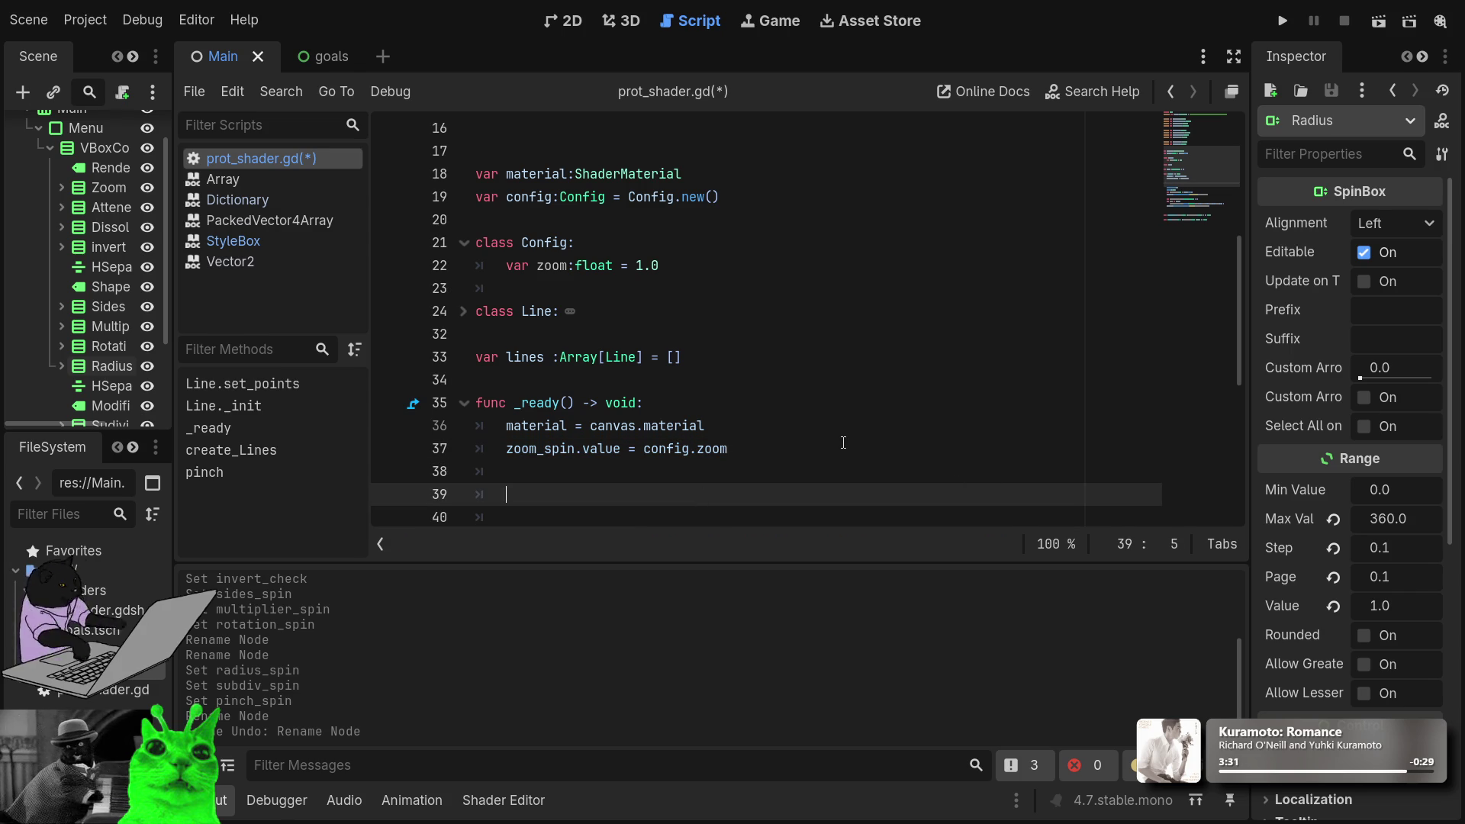
pyautogui.click(1280, 26)
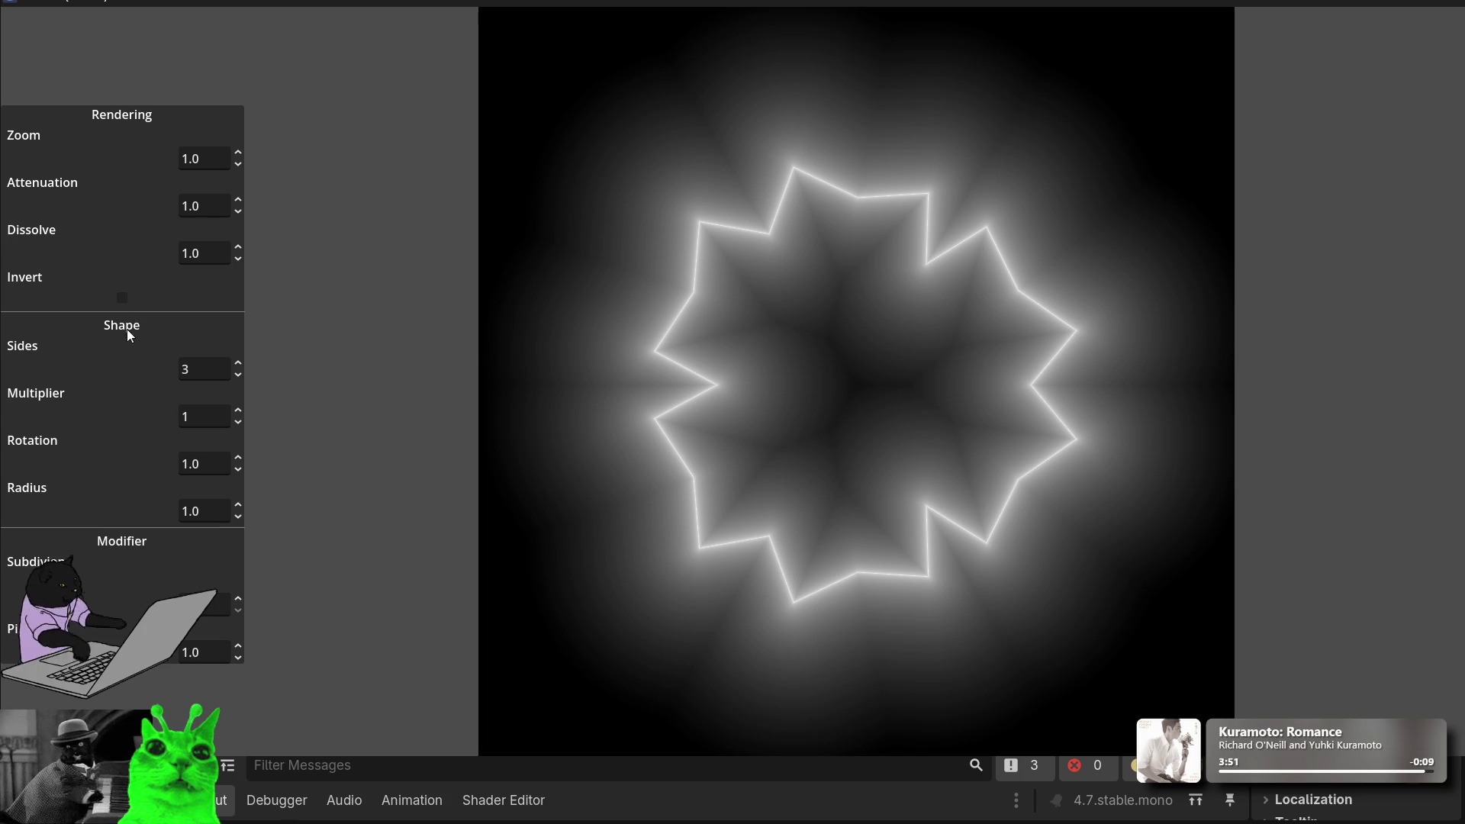
# Step the Zoom spin box up to 1.1, then close the game window.
pyautogui.click(238, 154)
pyautogui.click(1445, 4)
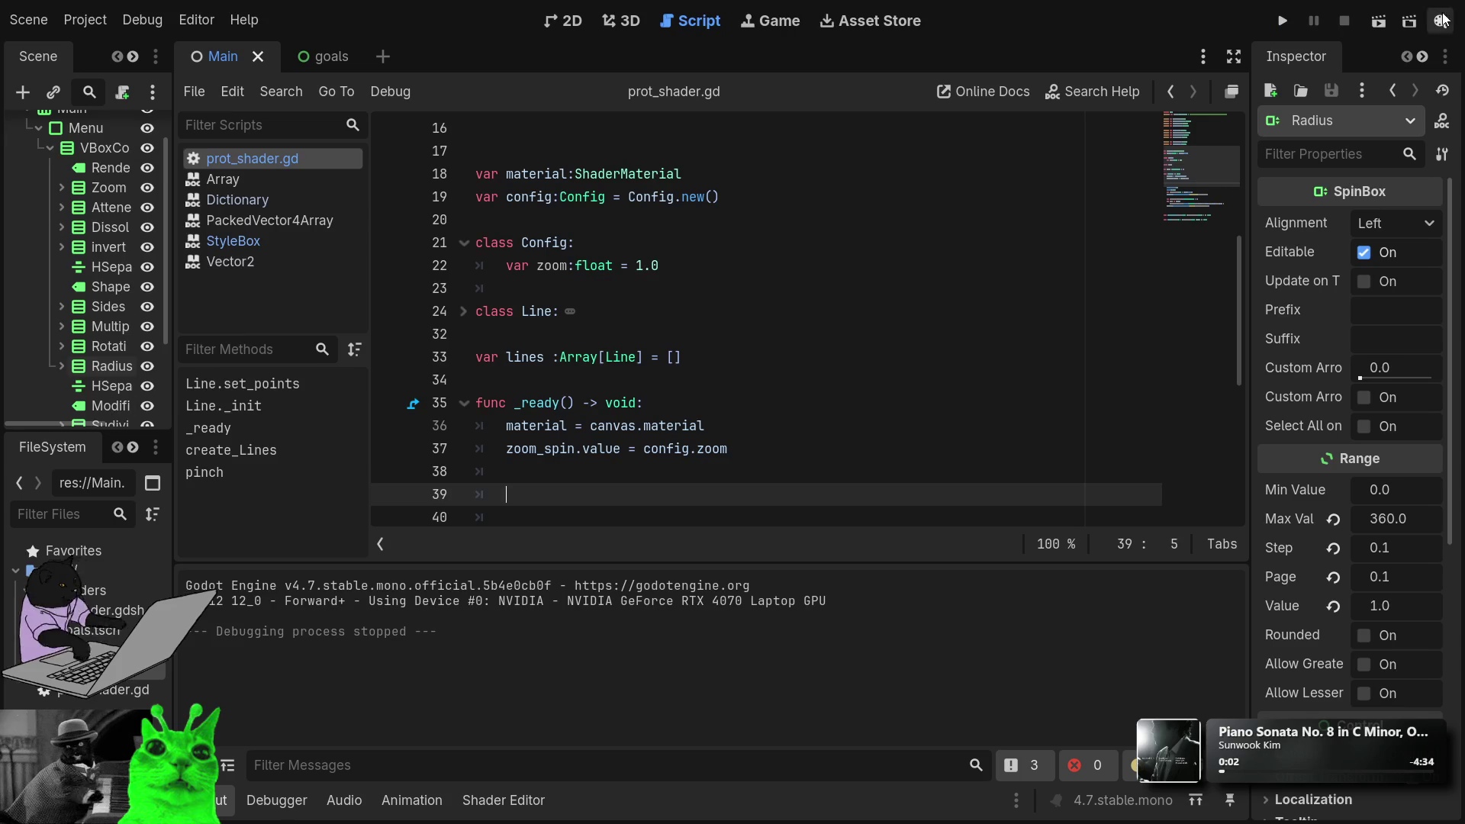
pyautogui.click(573, 471)
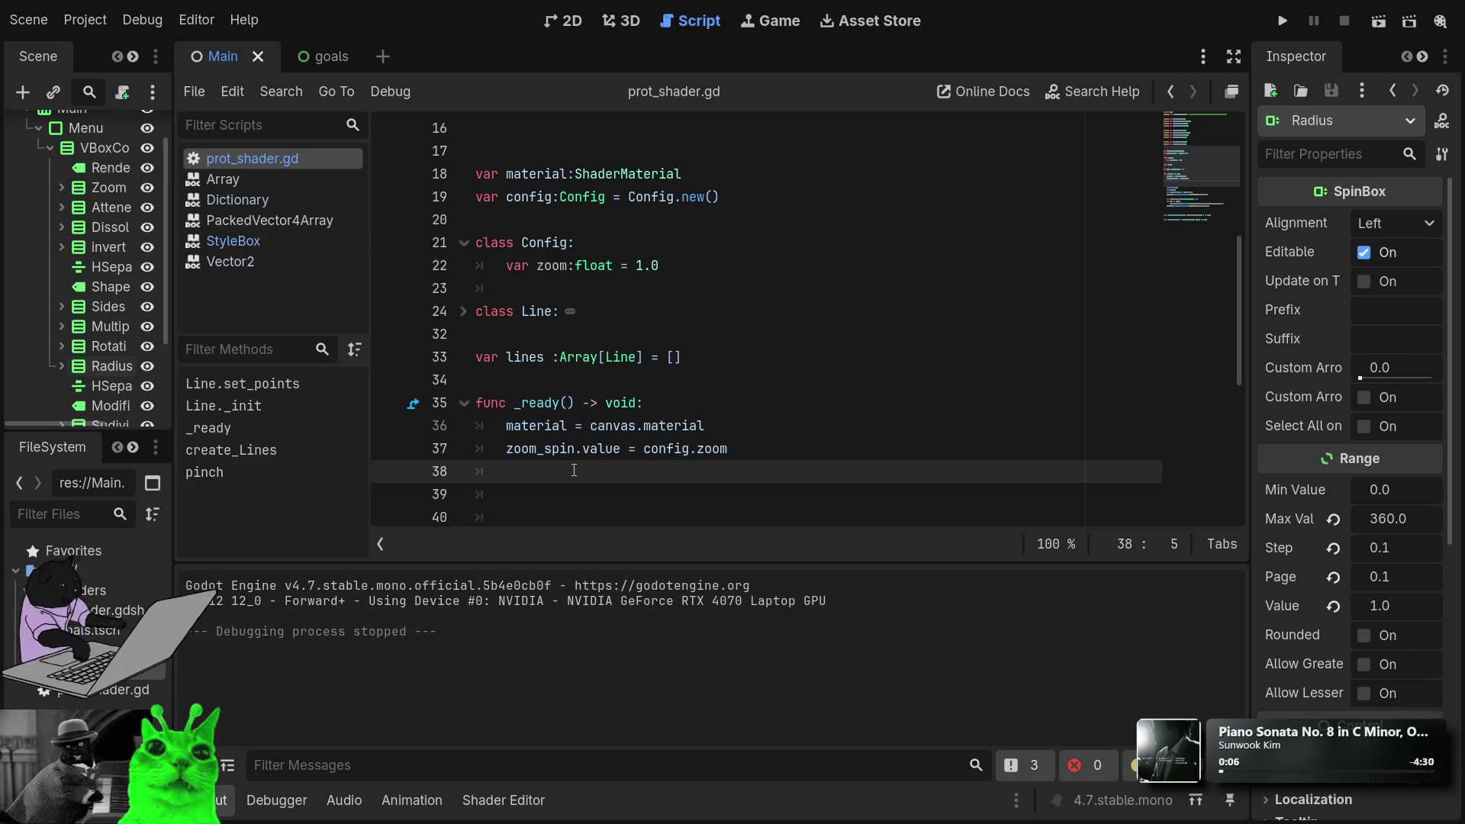
pyautogui.scroll(-1, 800, 313)
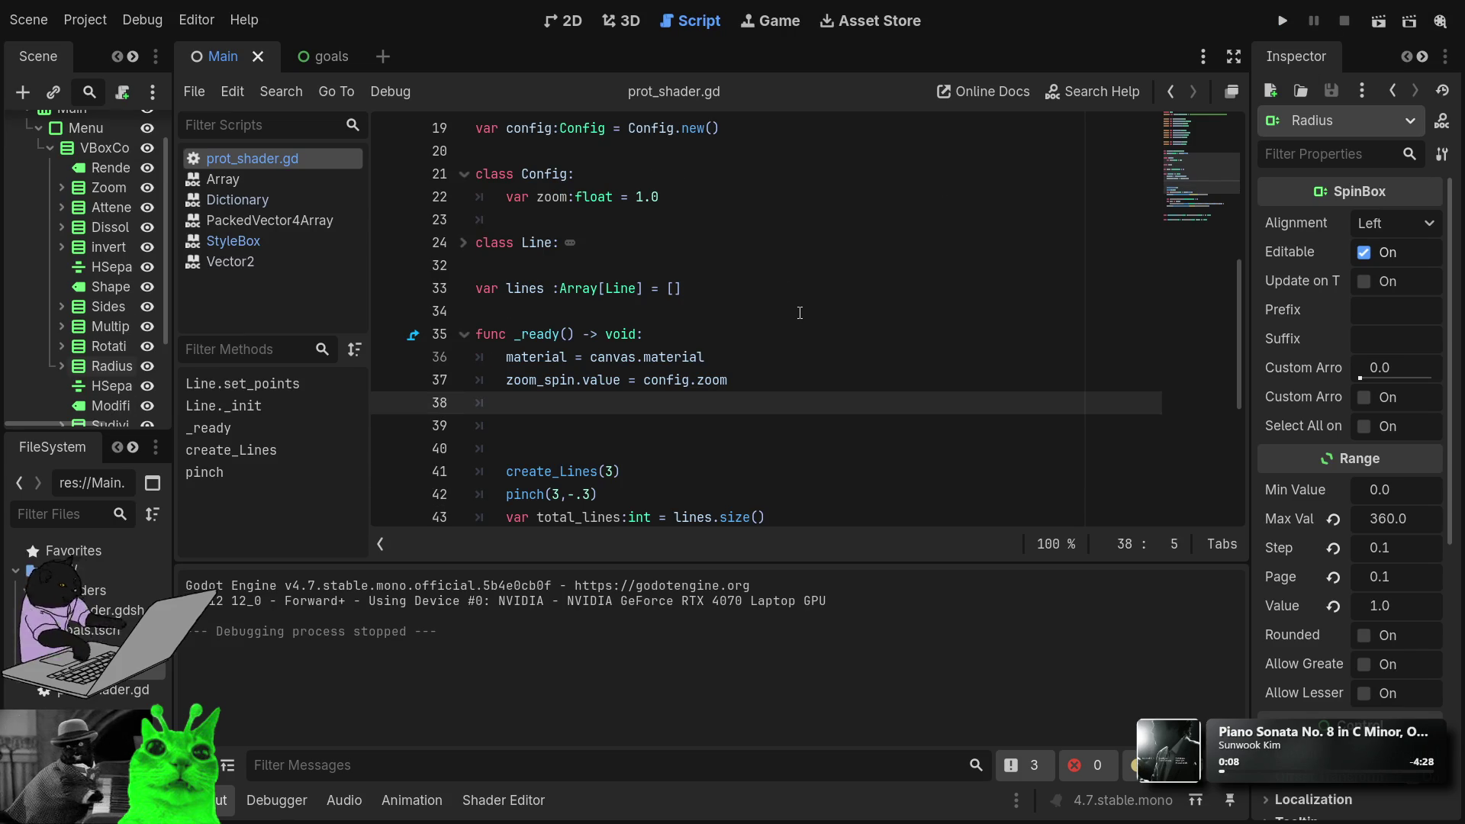
pyautogui.scroll(-1, 855, 283)
pyautogui.write('zoom')
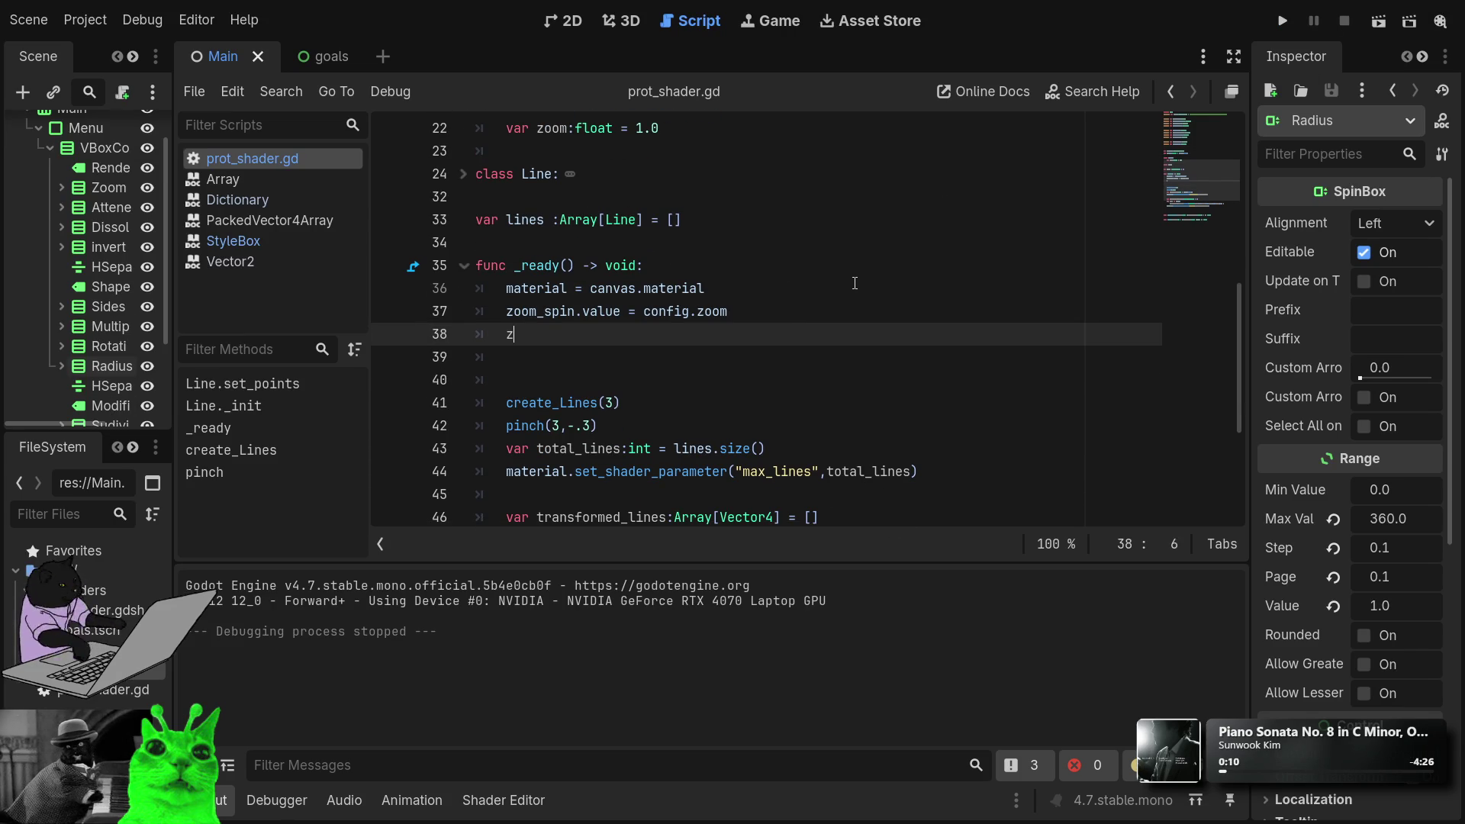
pyautogui.press('Return')
pyautogui.write('.')
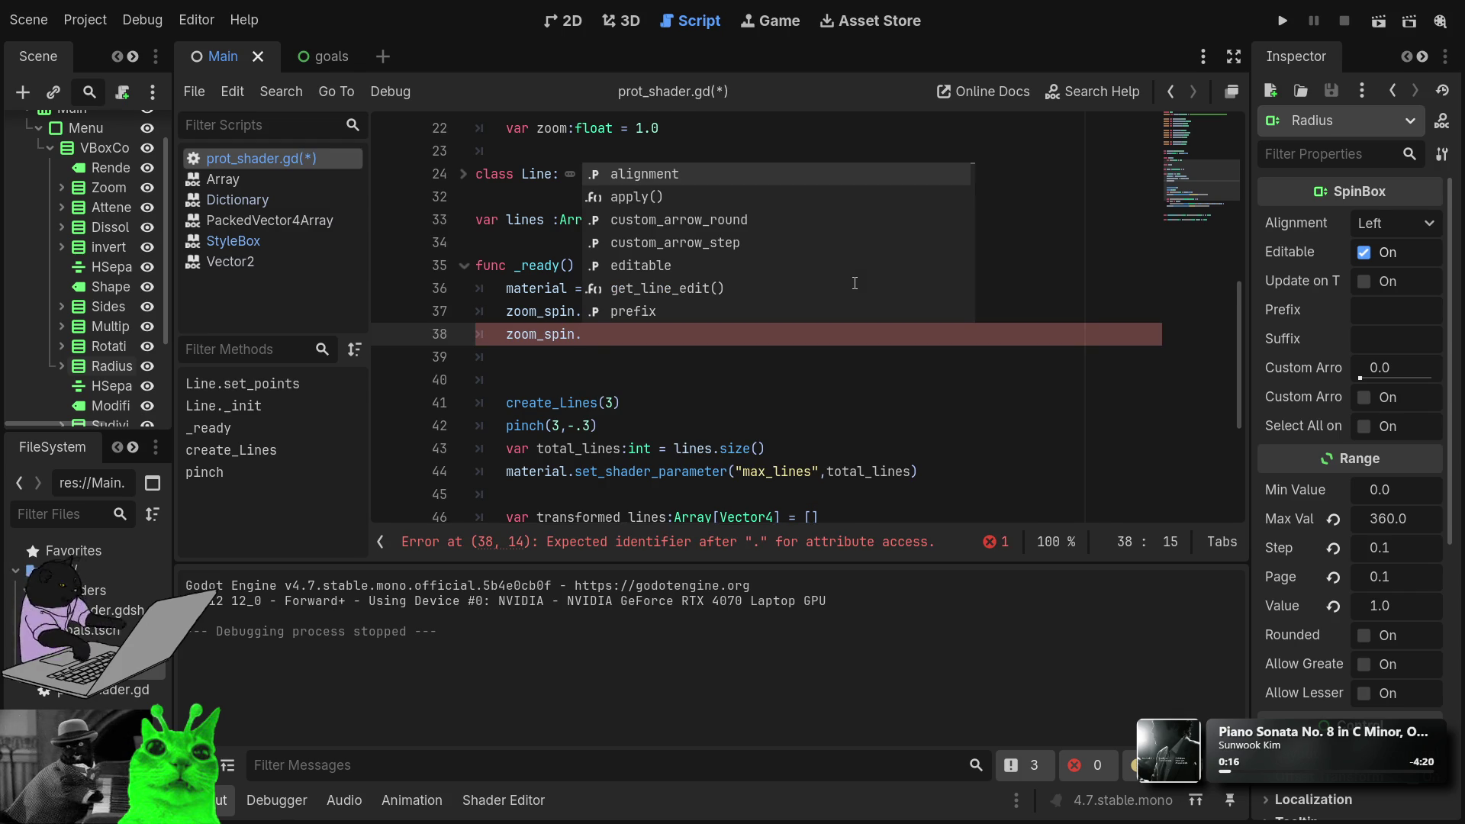
pyautogui.write('sog')
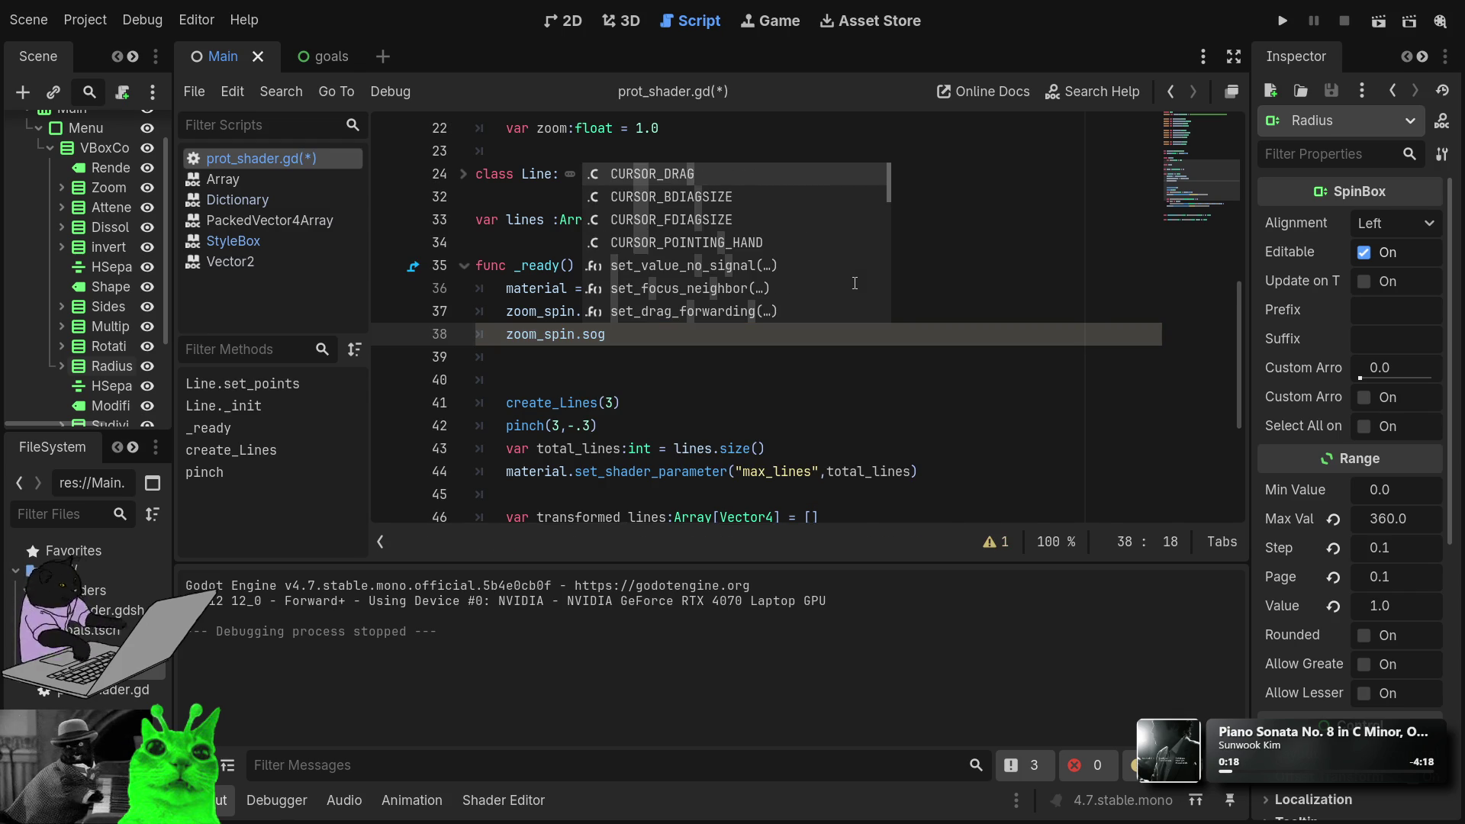
pyautogui.hotkey('ctrl', 'BackSpace')
pyautogui.hotkey('ctrl', 'BackSpace')
pyautogui.hotkey('ctrl', 'BackSpace')
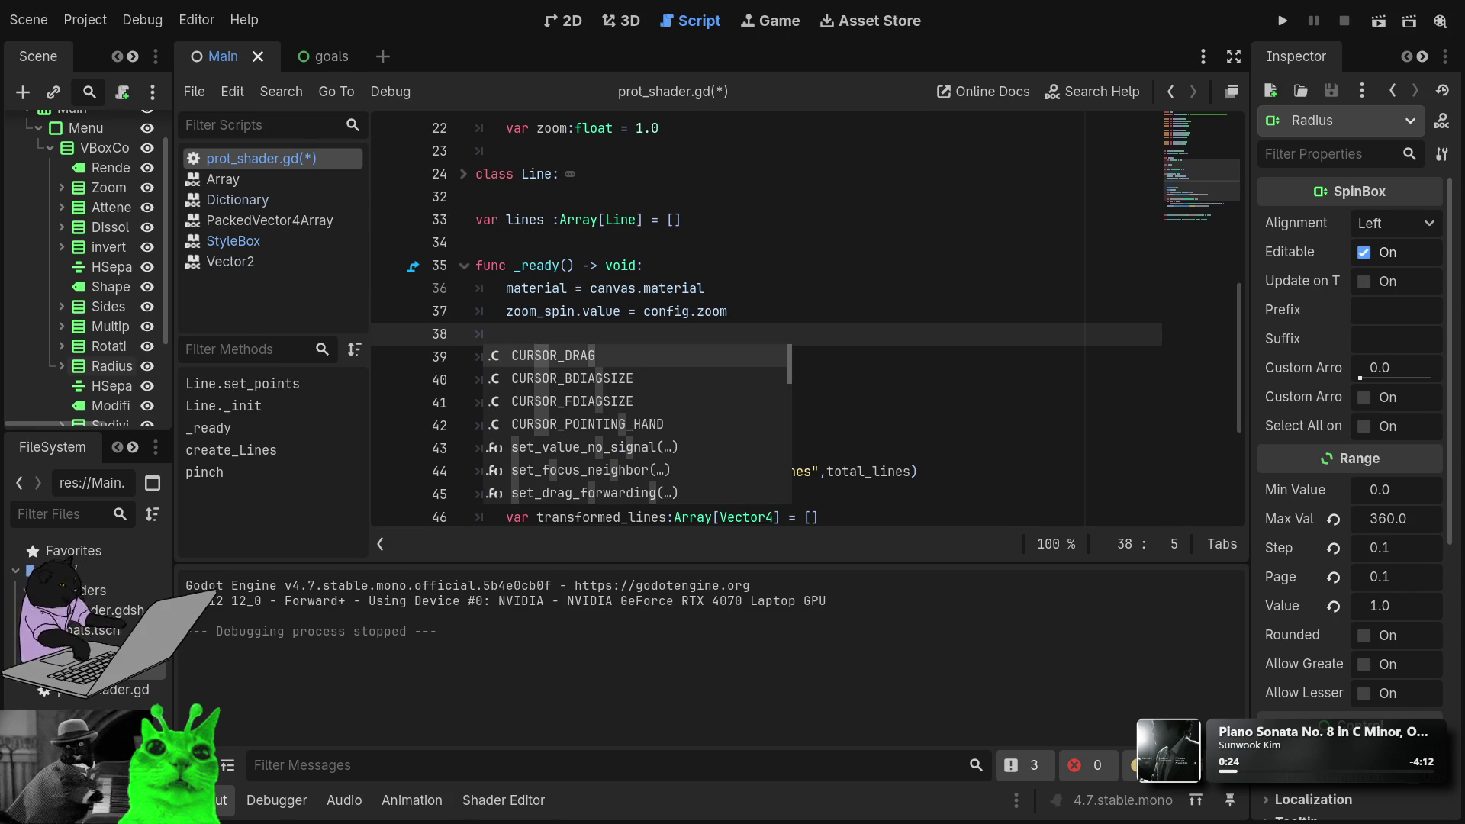
pyautogui.press('Escape')
pyautogui.press('Up')
pyautogui.press('Up')
pyautogui.press('Up')
pyautogui.scroll(7, 709, 347)
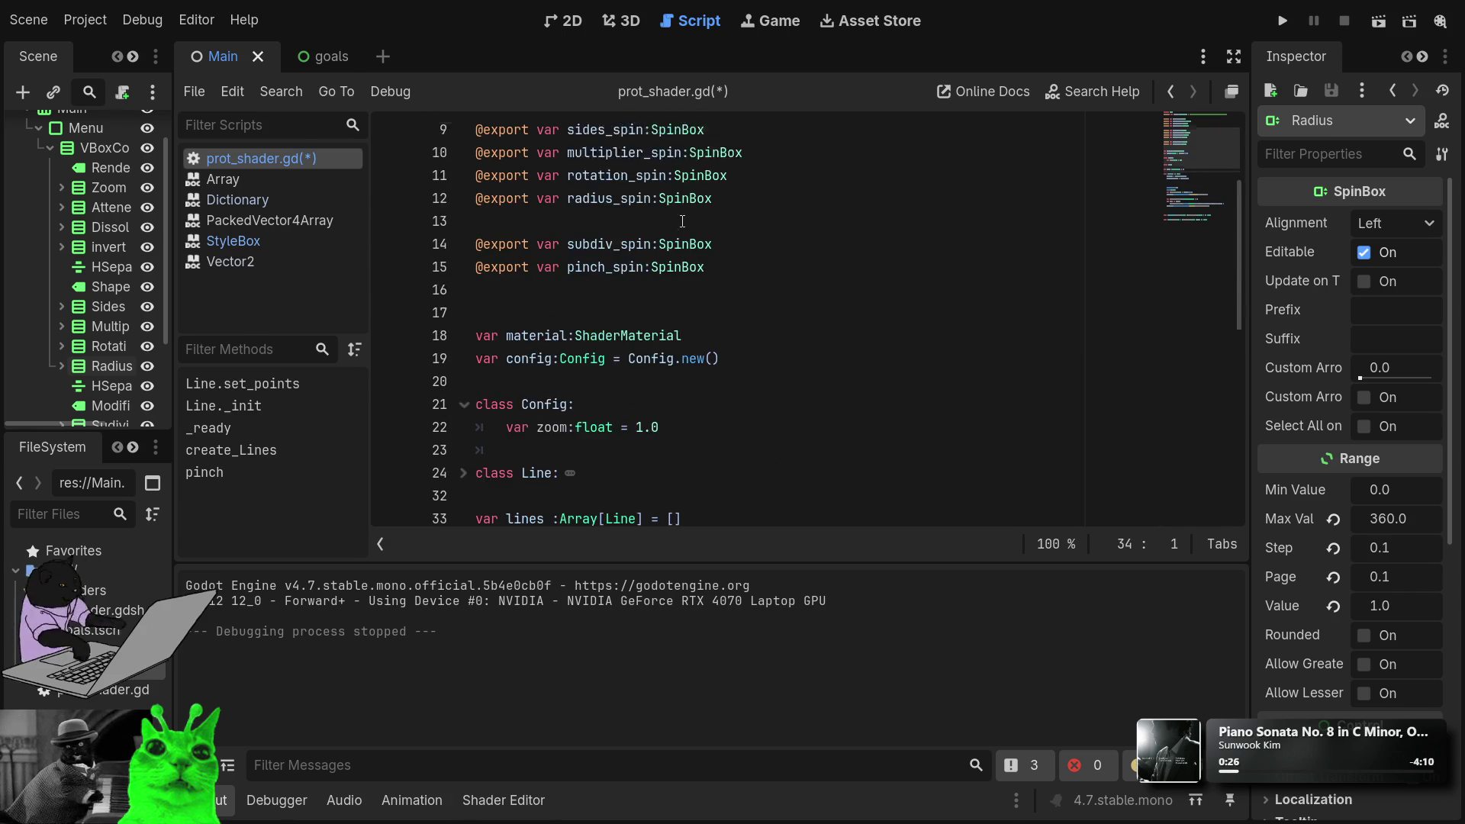
# Browse the SpinBox class reference's properties and methods, jumping to the apply() description.
pyautogui.keyDown('ctrl'); pyautogui.click(707, 343); pyautogui.keyUp('ctrl')
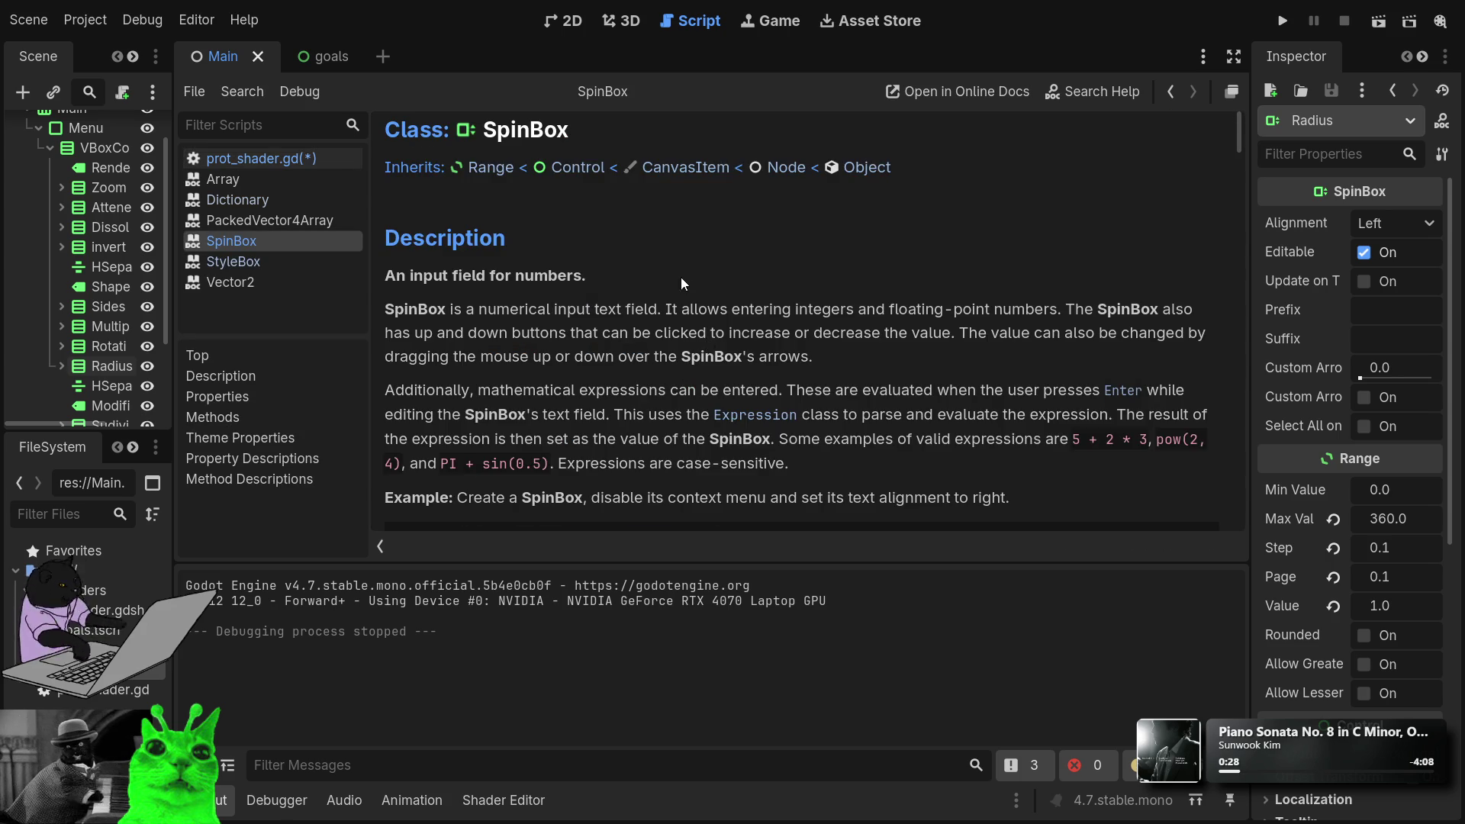
pyautogui.scroll(-5, 682, 273)
pyautogui.scroll(-5, 684, 268)
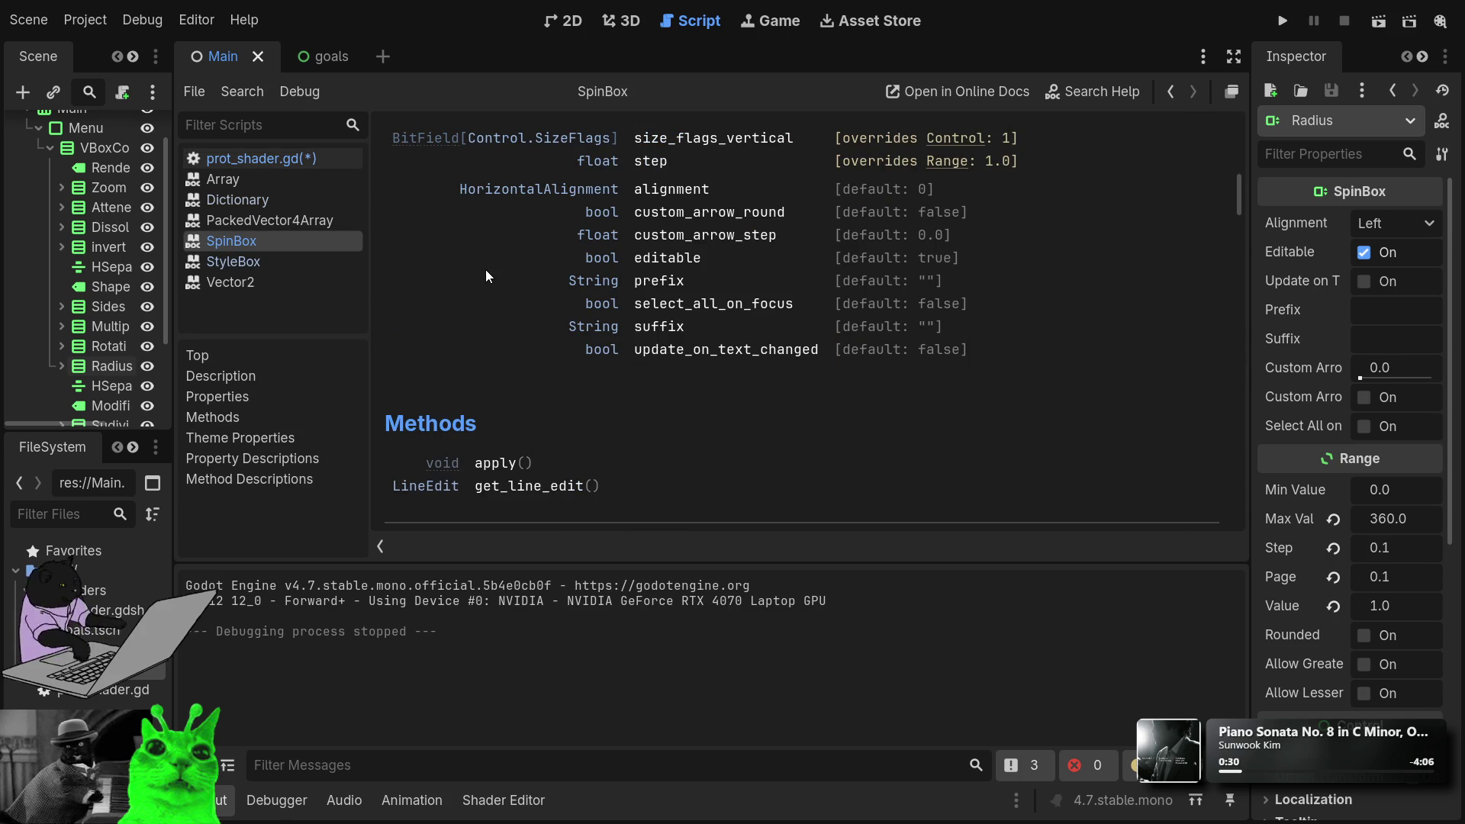
pyautogui.scroll(-5, 489, 273)
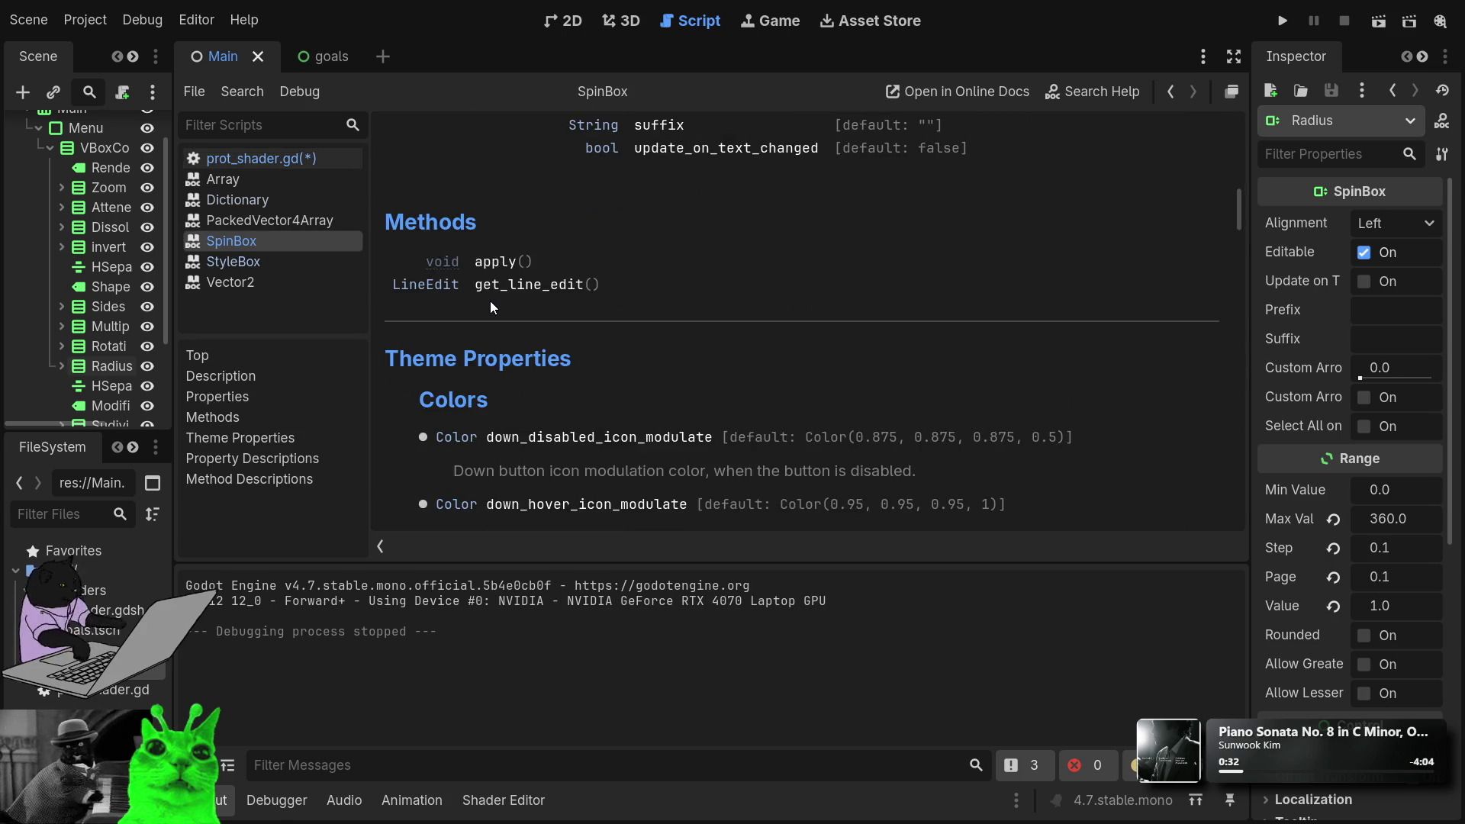
pyautogui.scroll(5, 490, 301)
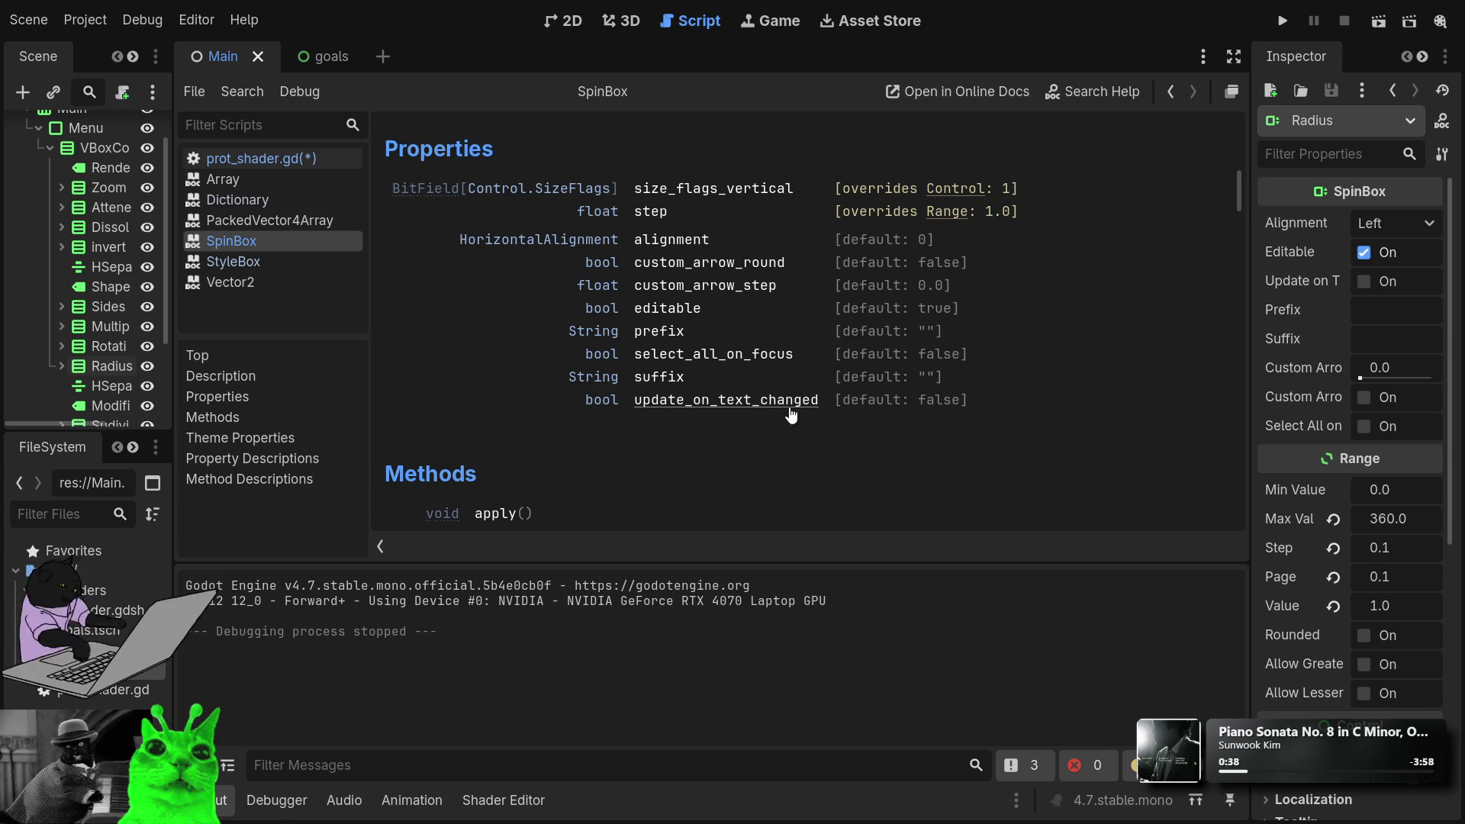
pyautogui.scroll(-3, 553, 418)
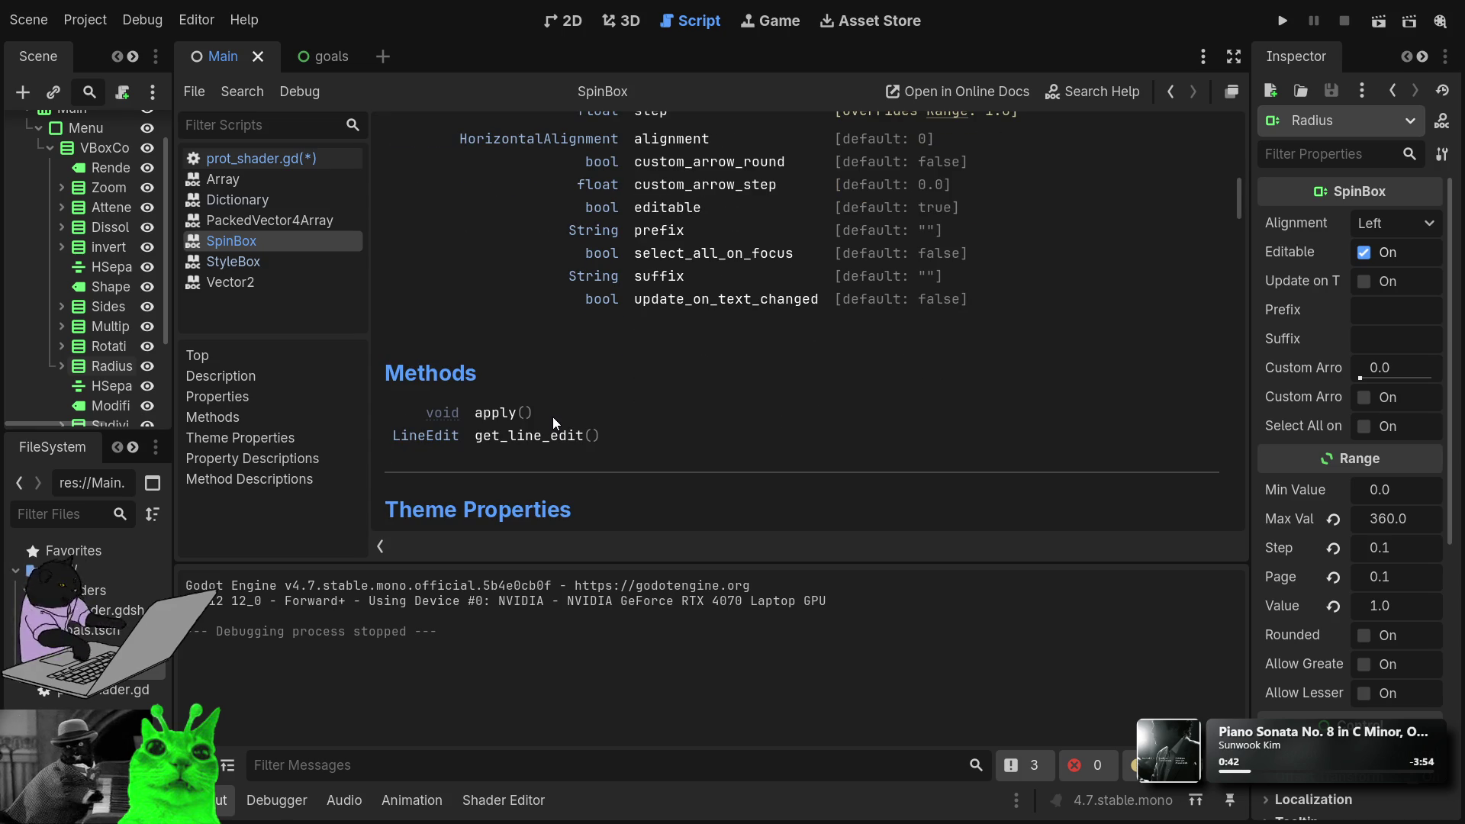
pyautogui.scroll(-6, 473, 420)
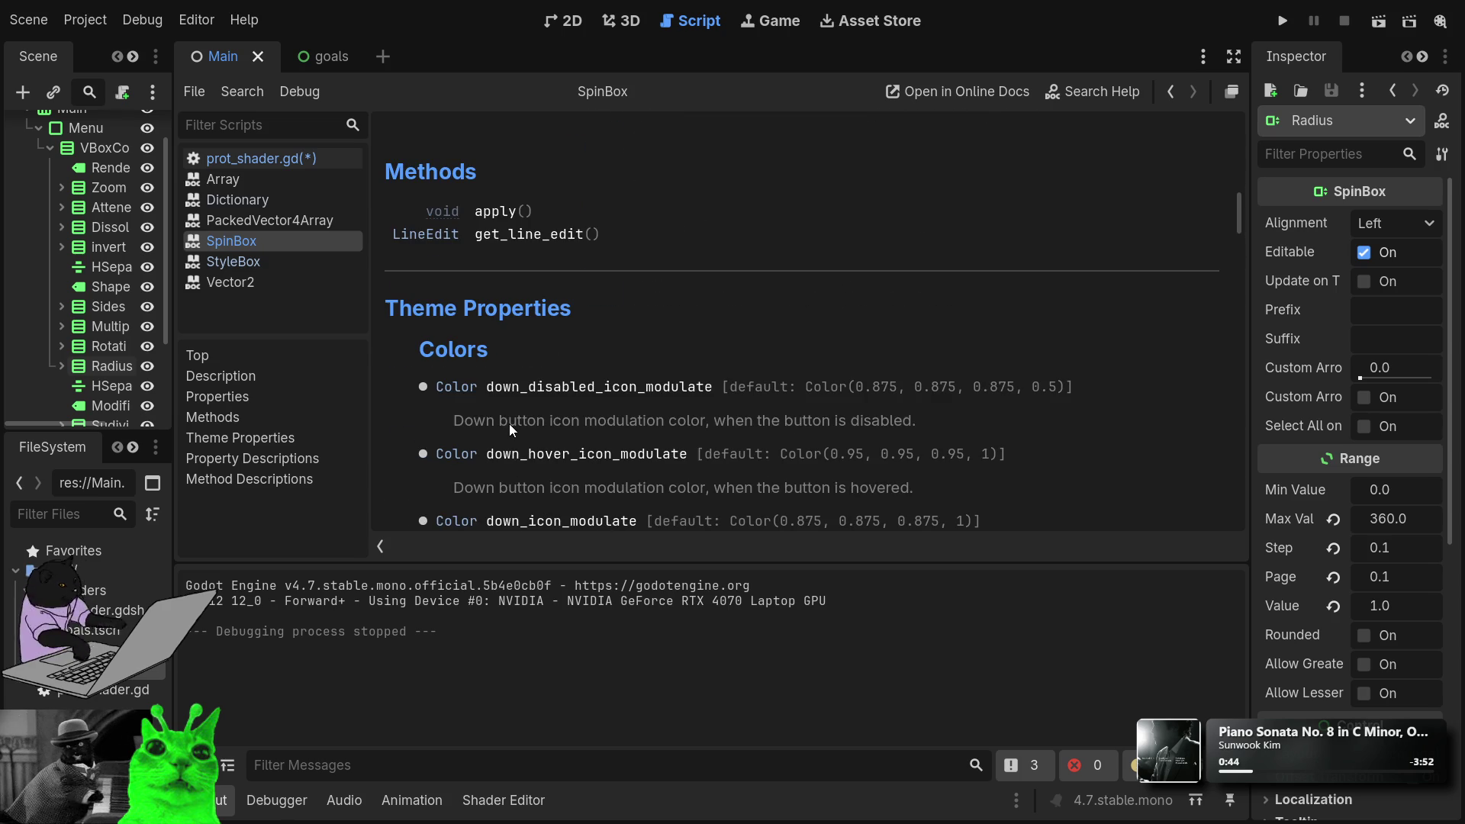
pyautogui.click(496, 212)
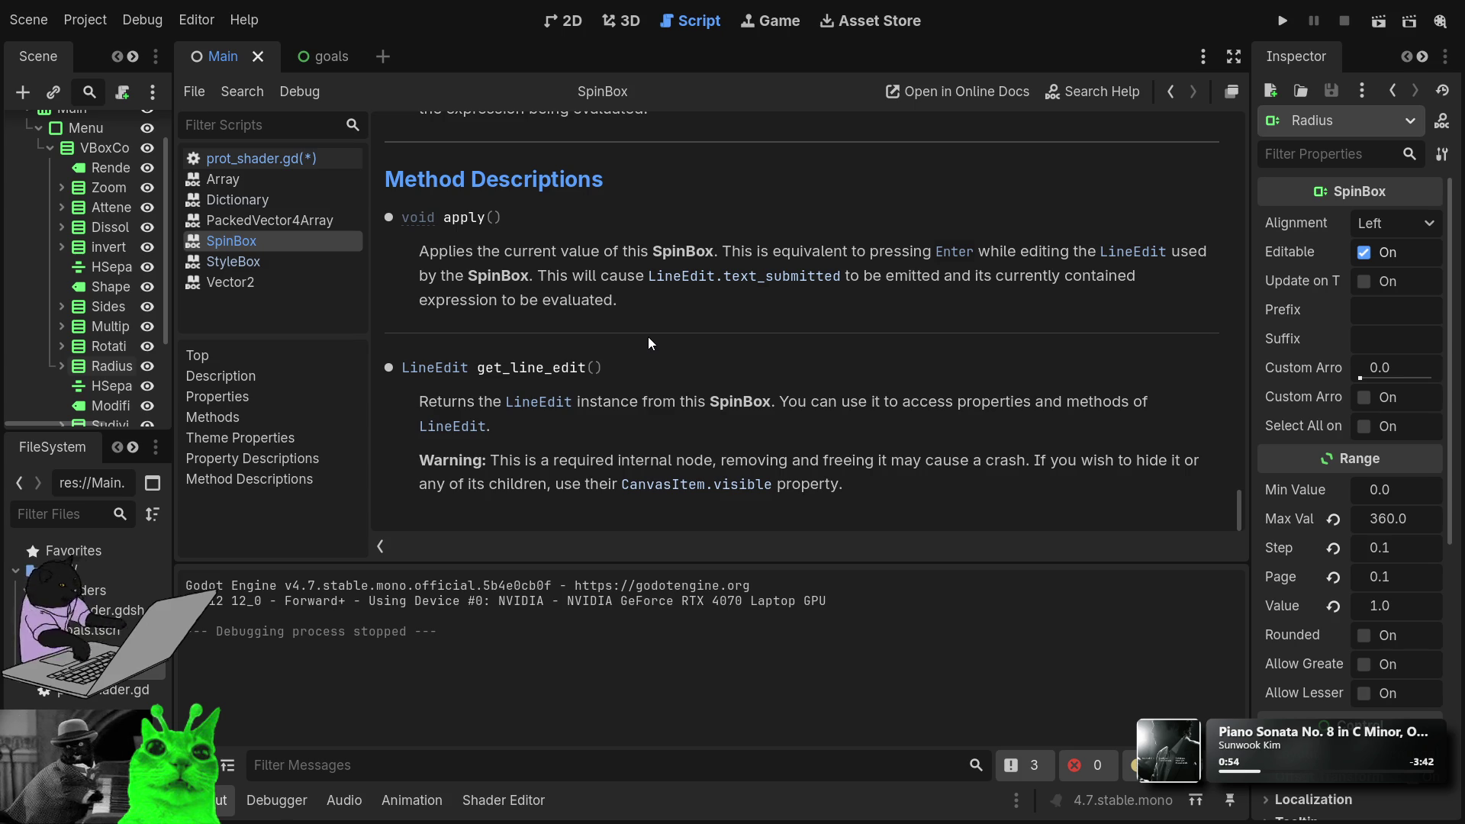
pyautogui.scroll(10, 649, 338)
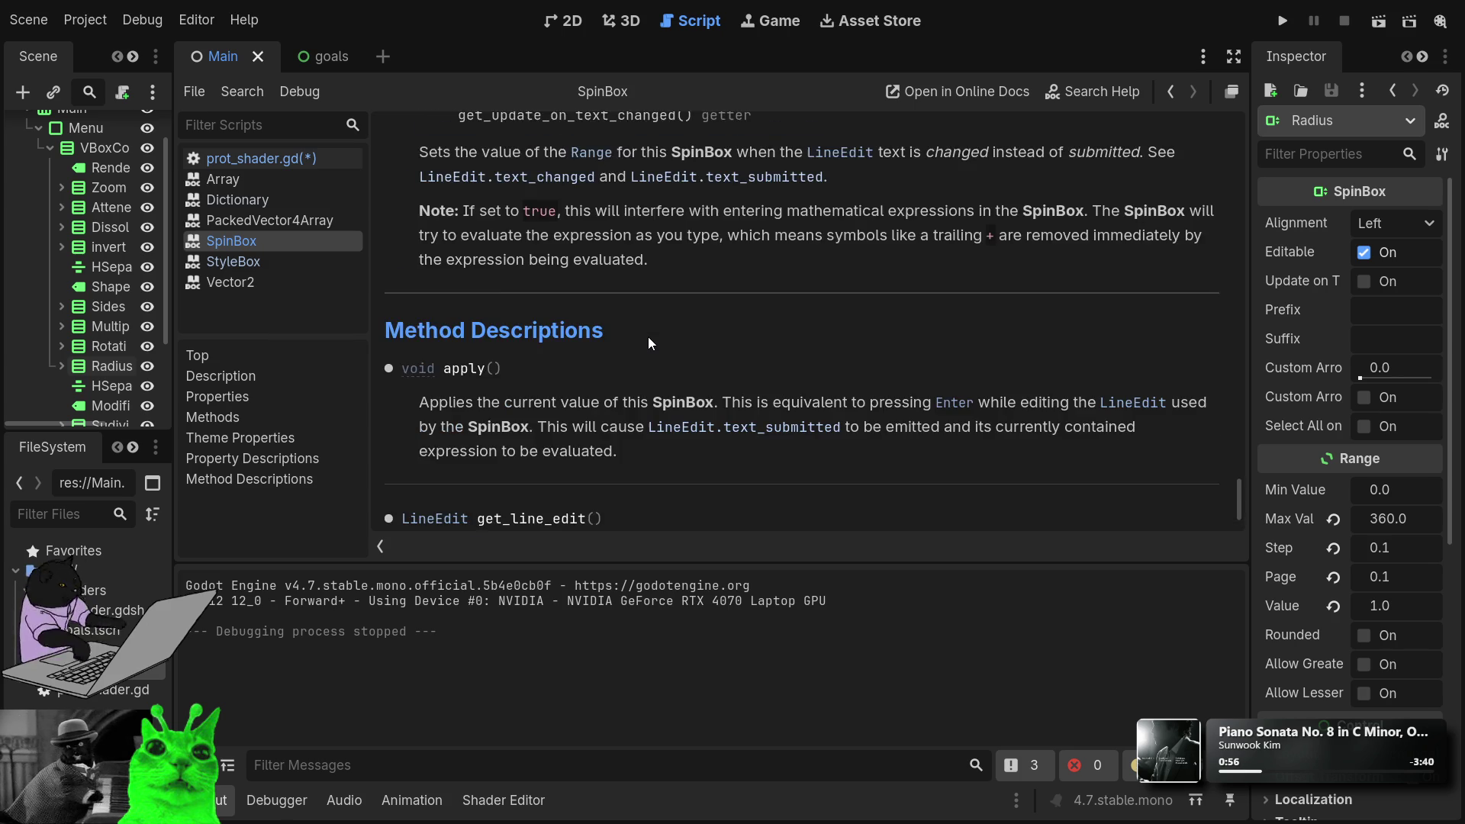
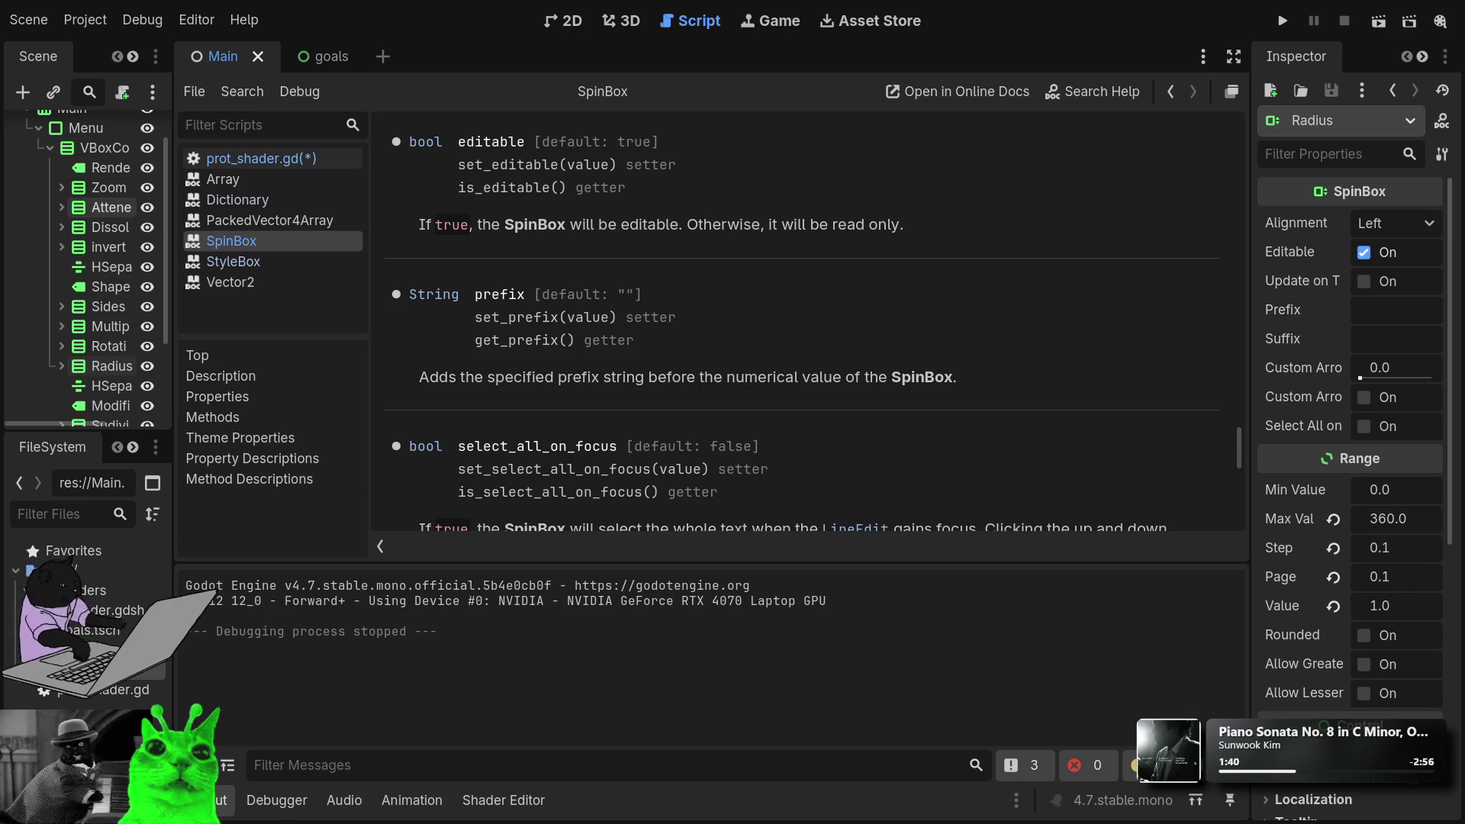
# Select ZoomSpin under Zoom, look through its Layout and Input properties, then show its signals.
pyautogui.click(62, 188)
pyautogui.click(93, 226)
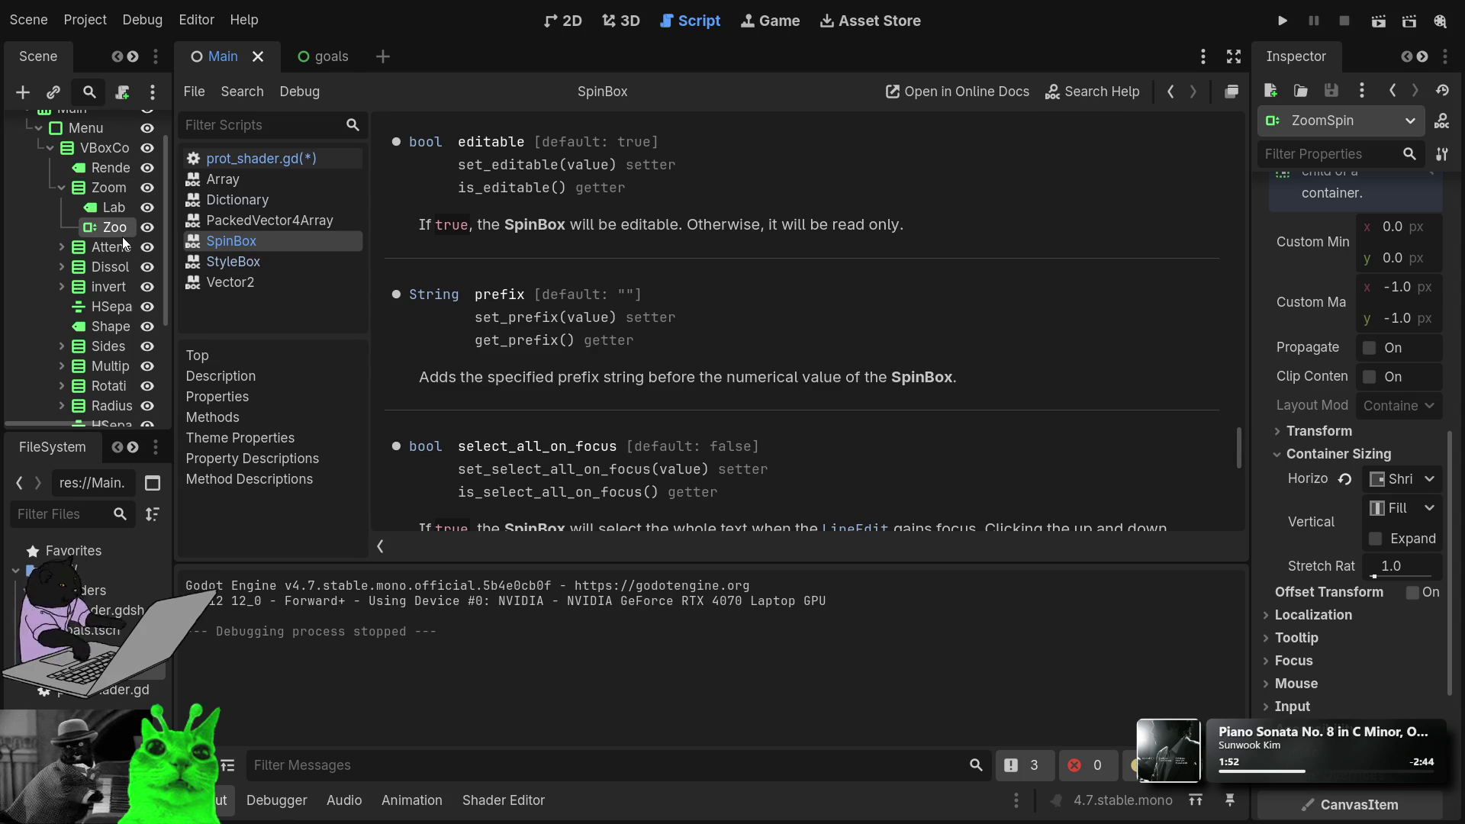
pyautogui.scroll(5, 1300, 306)
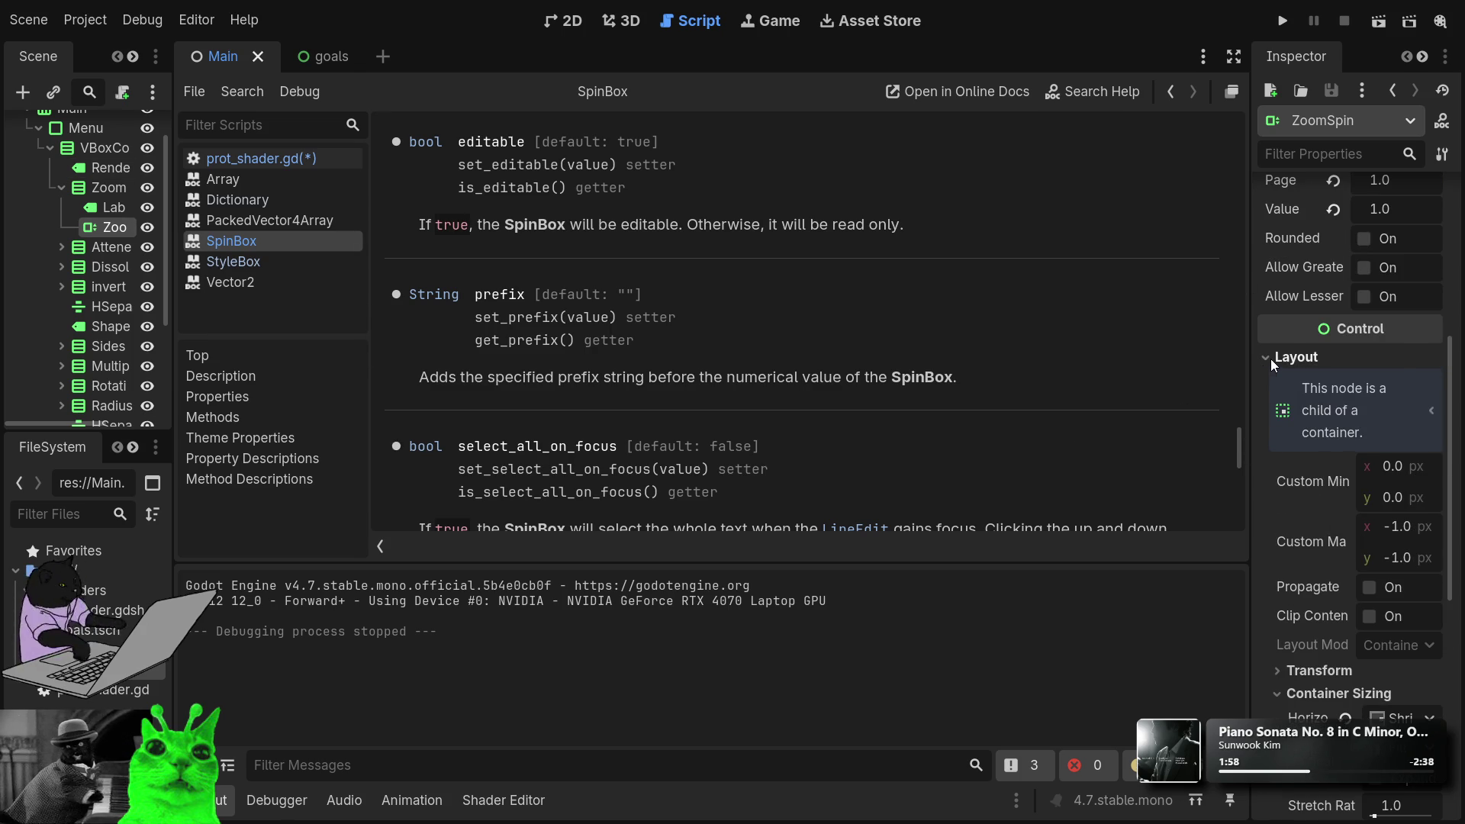
pyautogui.click(1271, 359)
pyautogui.scroll(-2, 1316, 492)
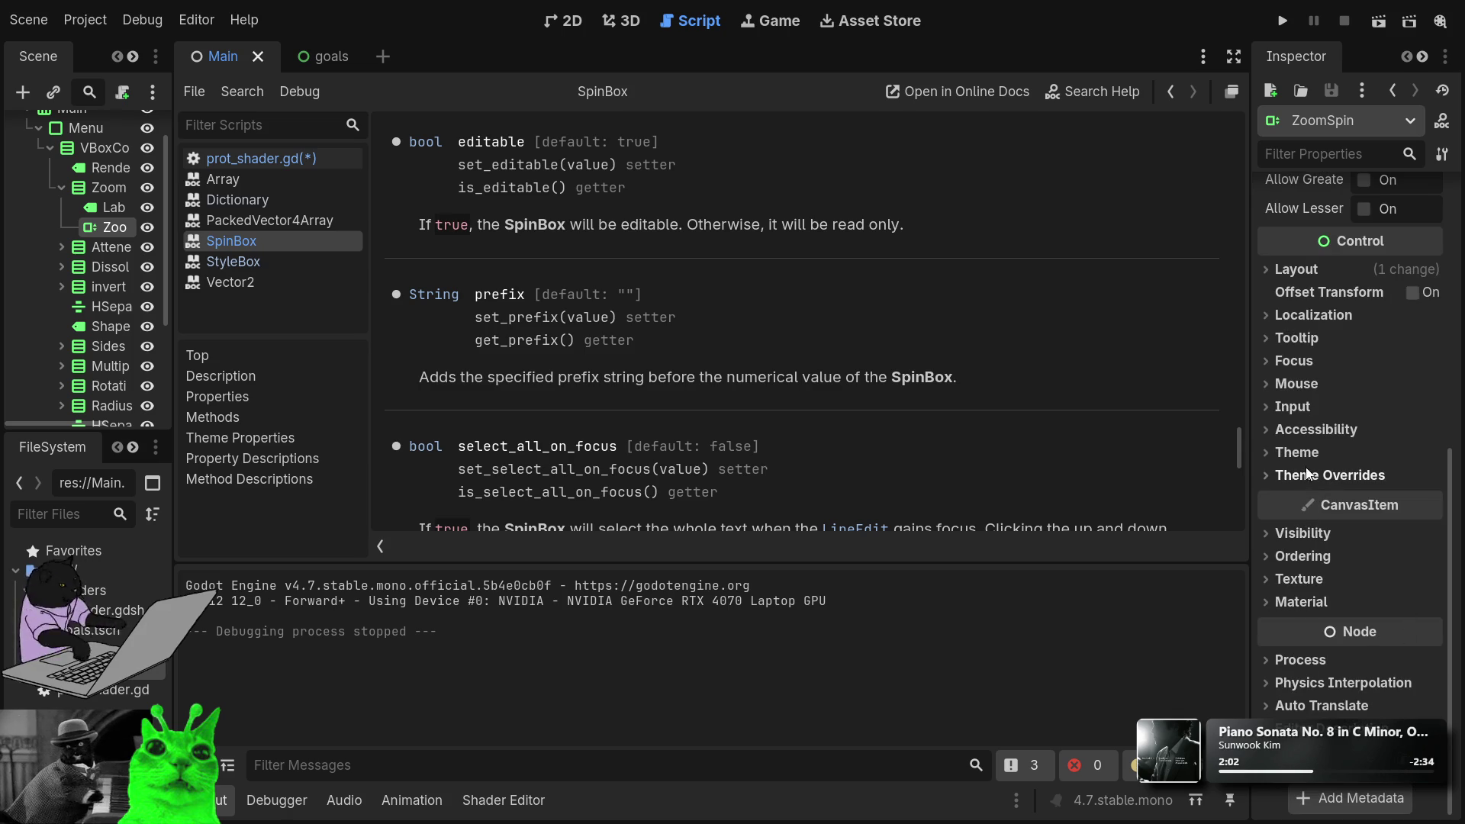
pyautogui.click(1282, 406)
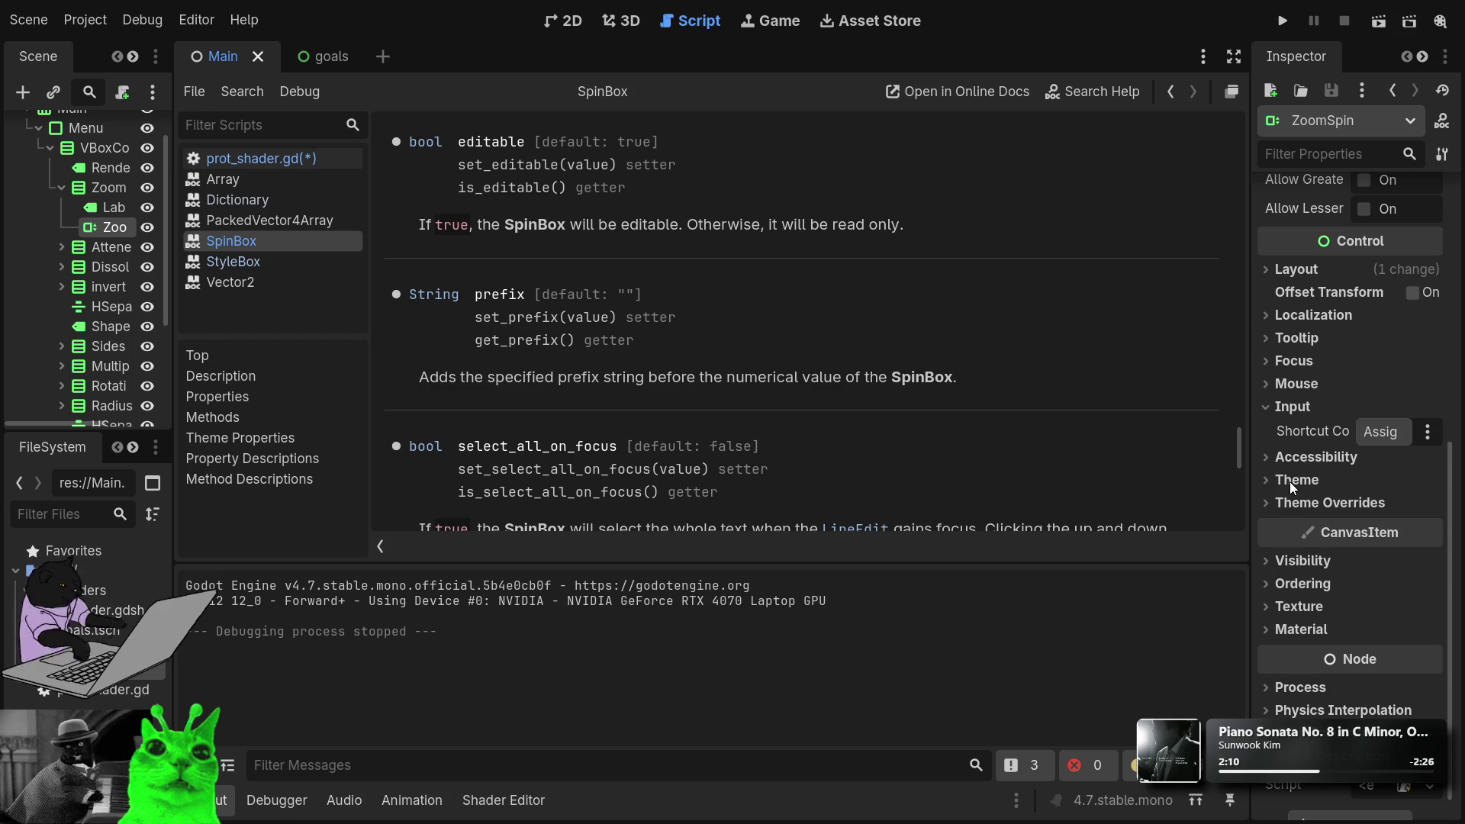
pyautogui.click(1299, 407)
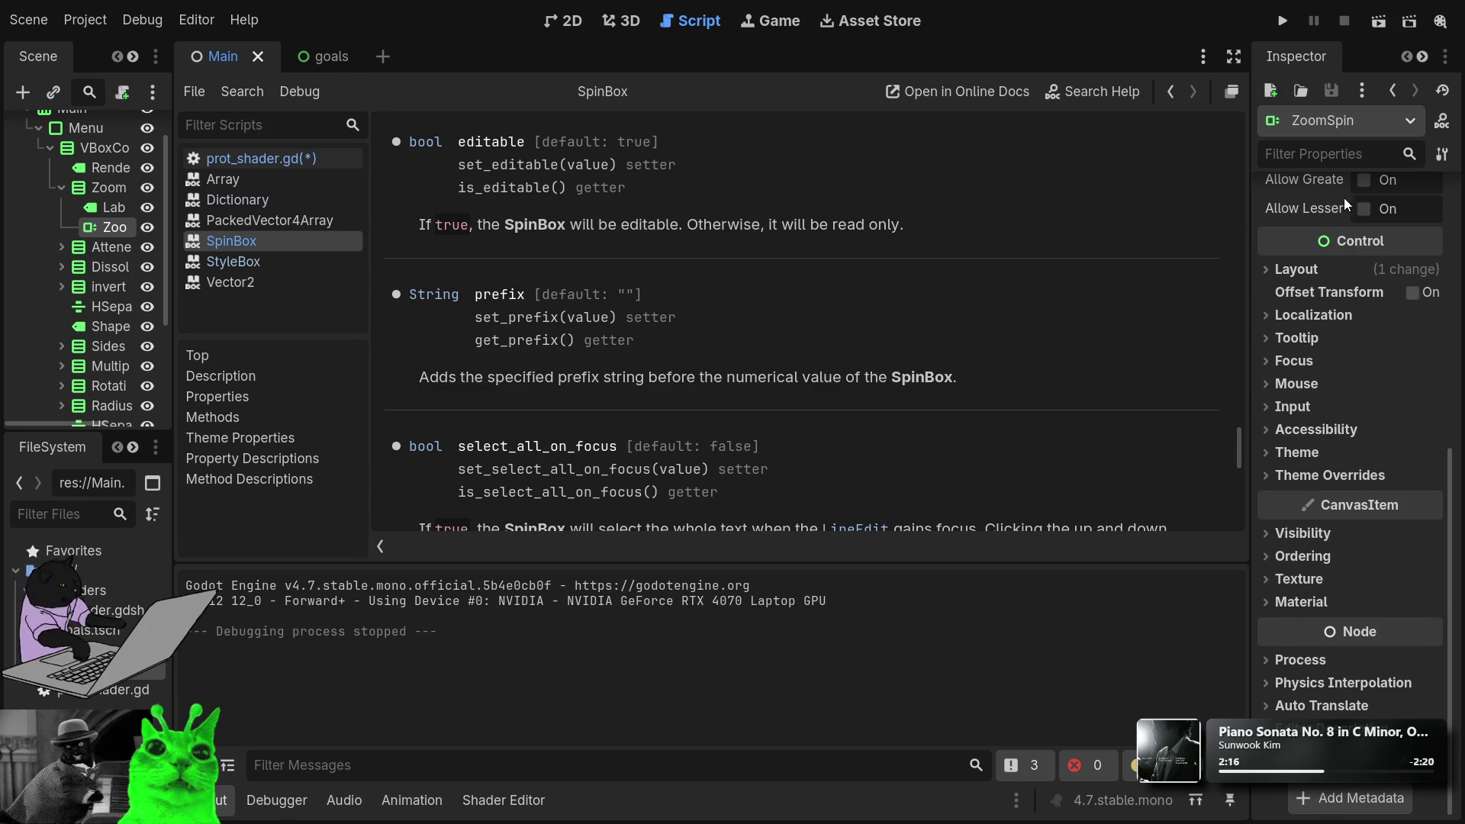
pyautogui.scroll(2, 1343, 213)
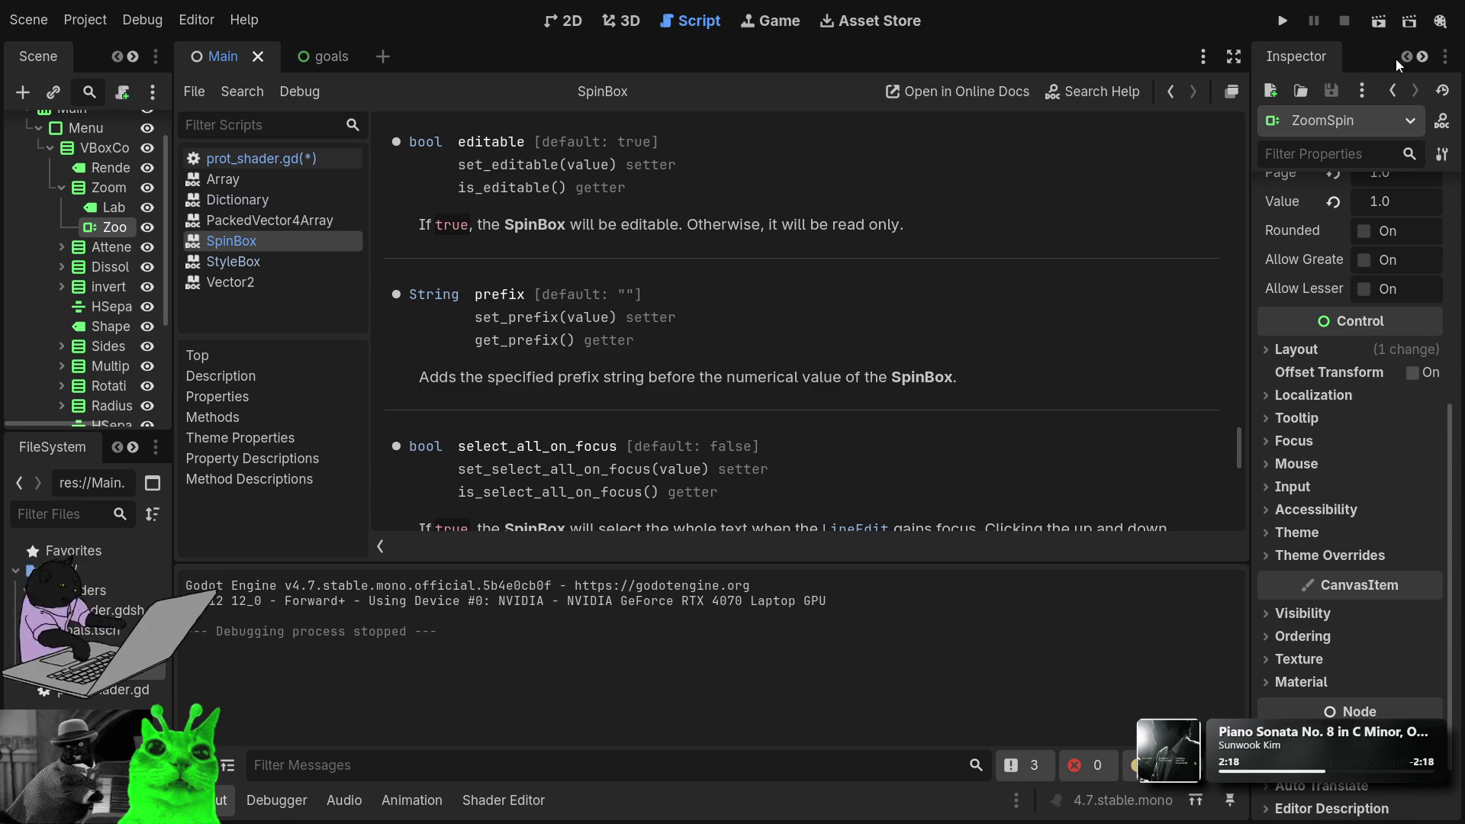
pyautogui.click(1423, 57)
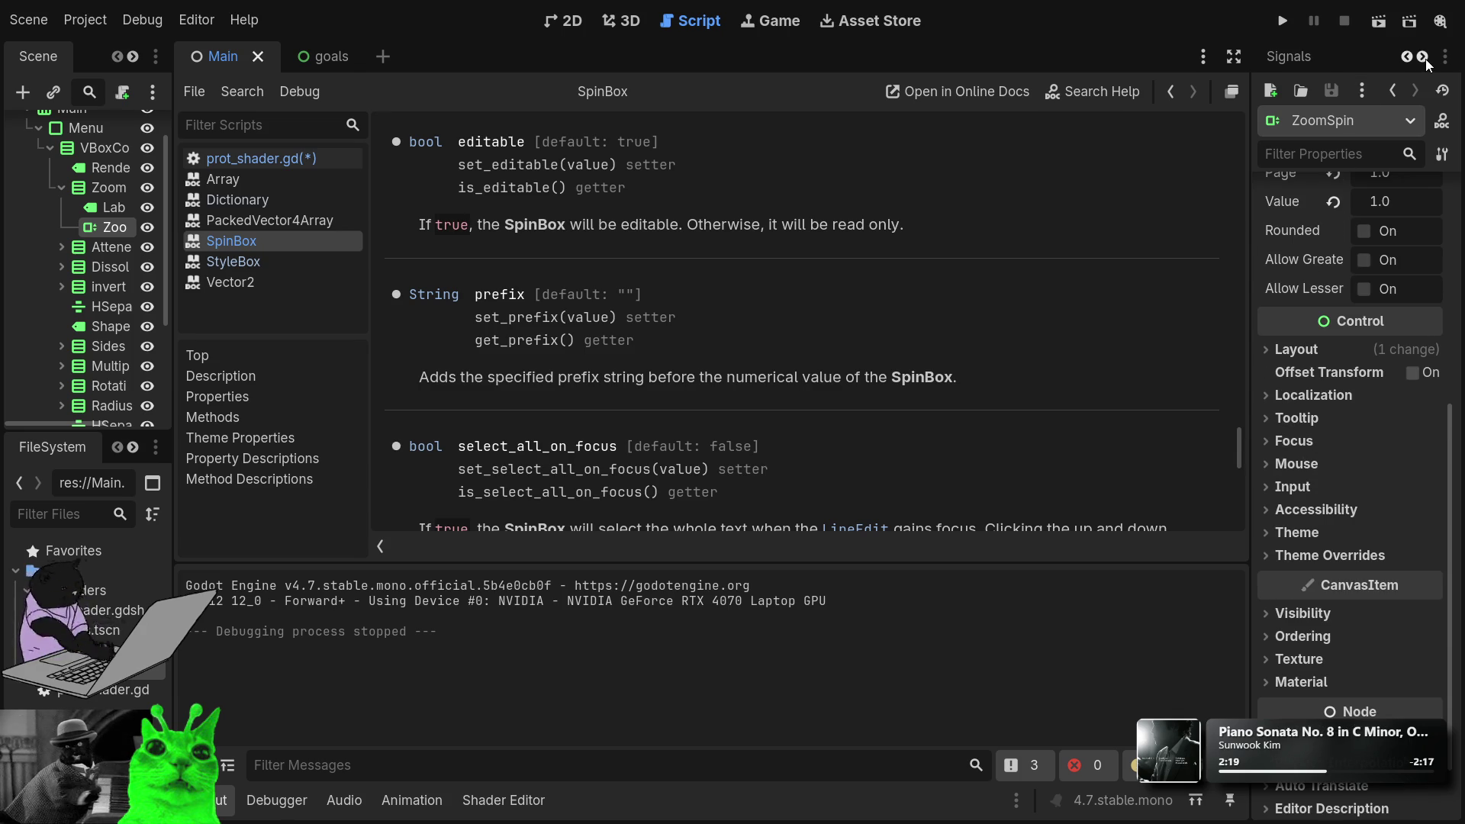
# Connect ZoomSpin's value_changed signal to a new _on_zoom_spin_value_changed method in prot_shader.gd.
pyautogui.click(1271, 61)
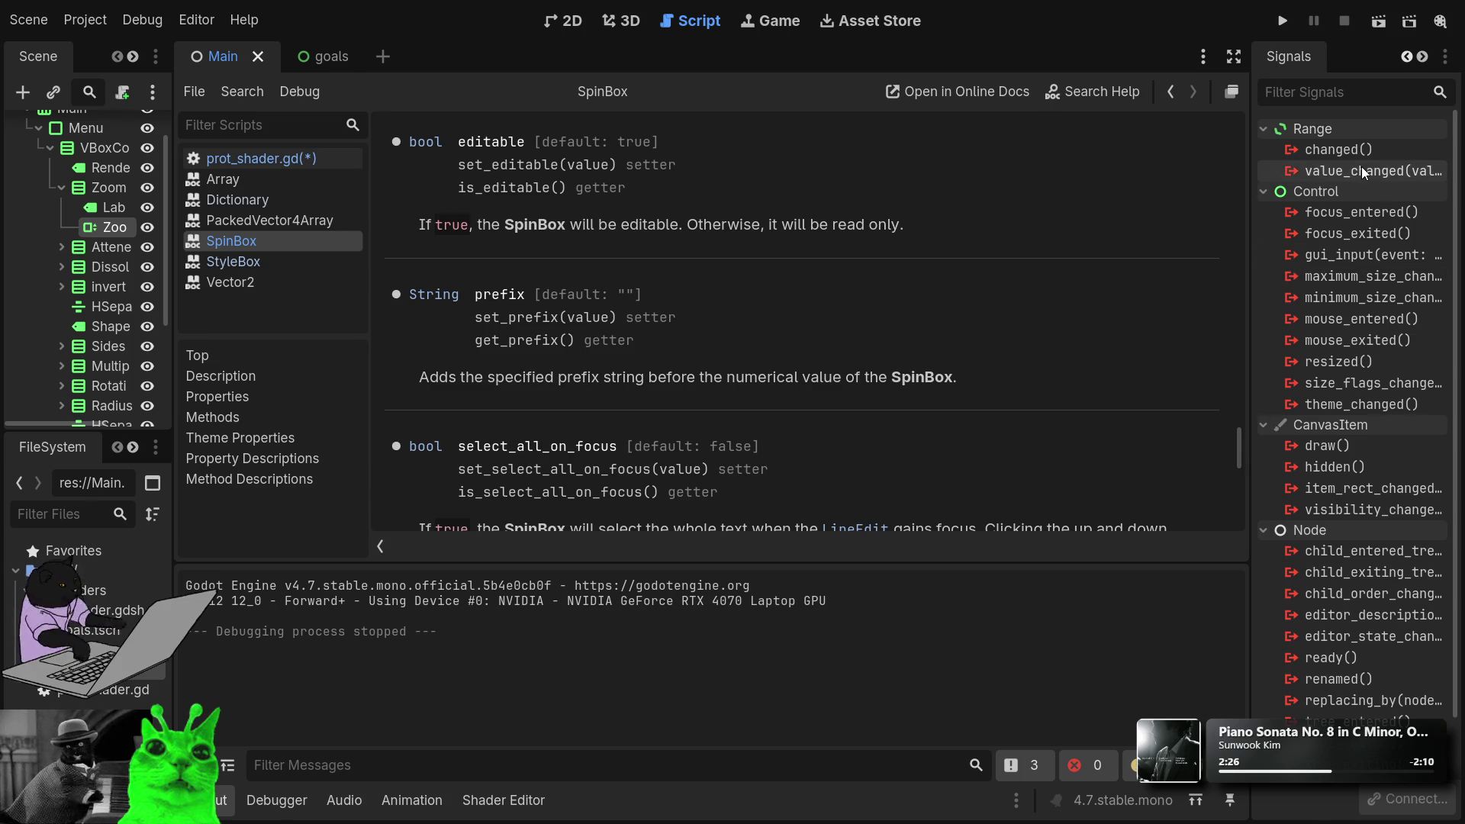
pyautogui.click(1412, 149)
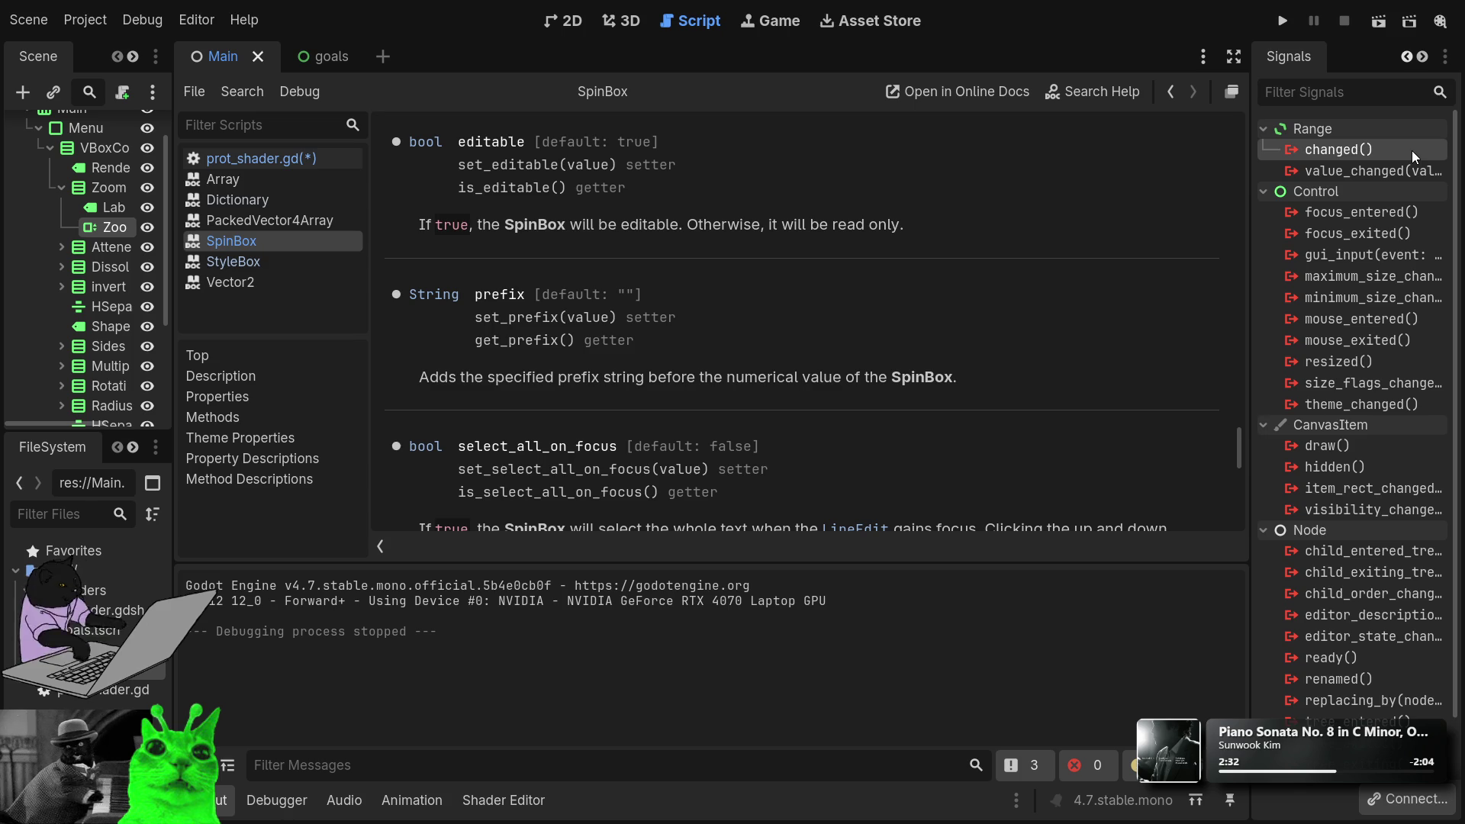
pyautogui.doubleClick(1412, 150)
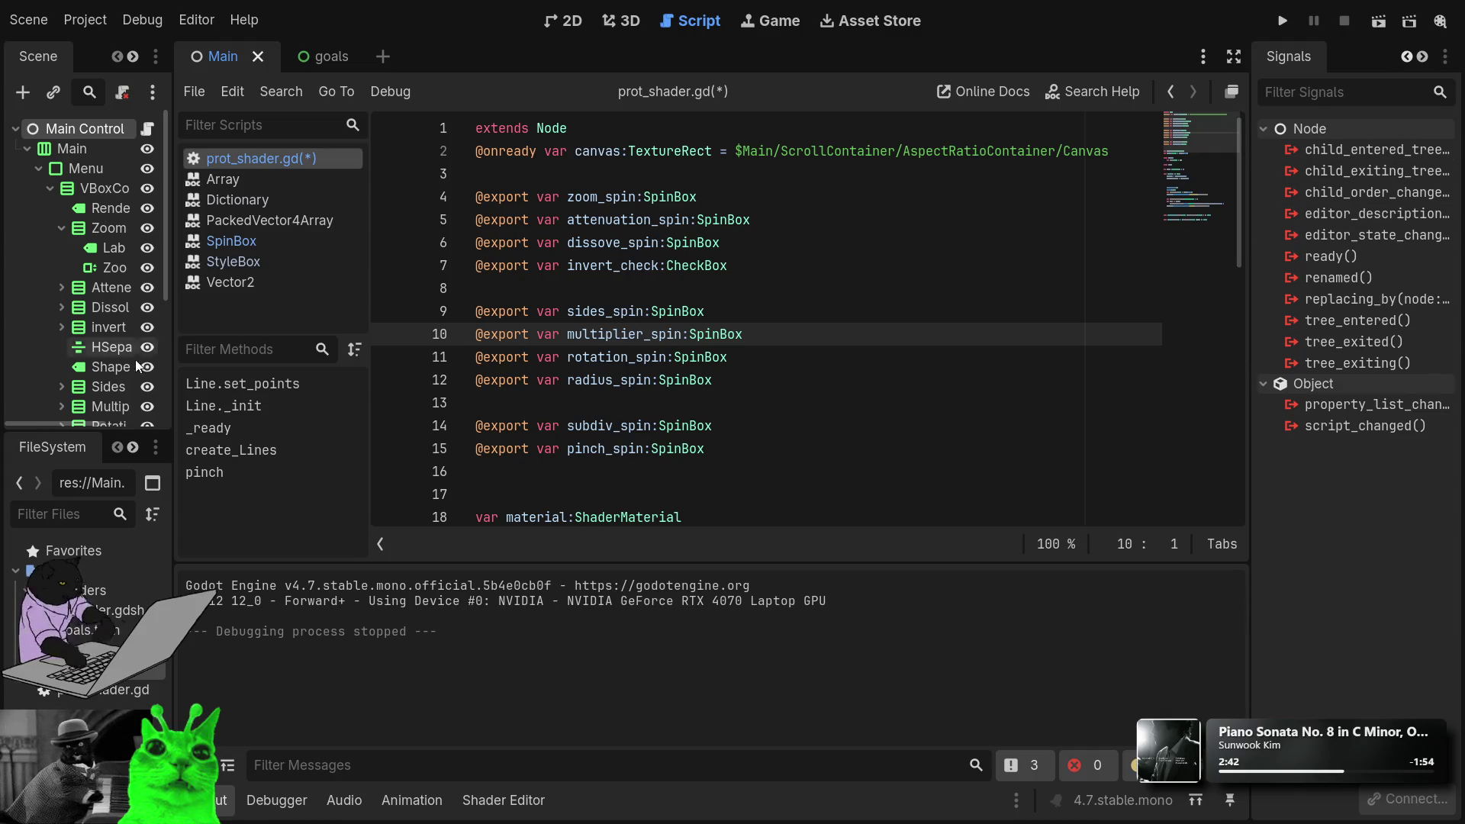
pyautogui.click(120, 267)
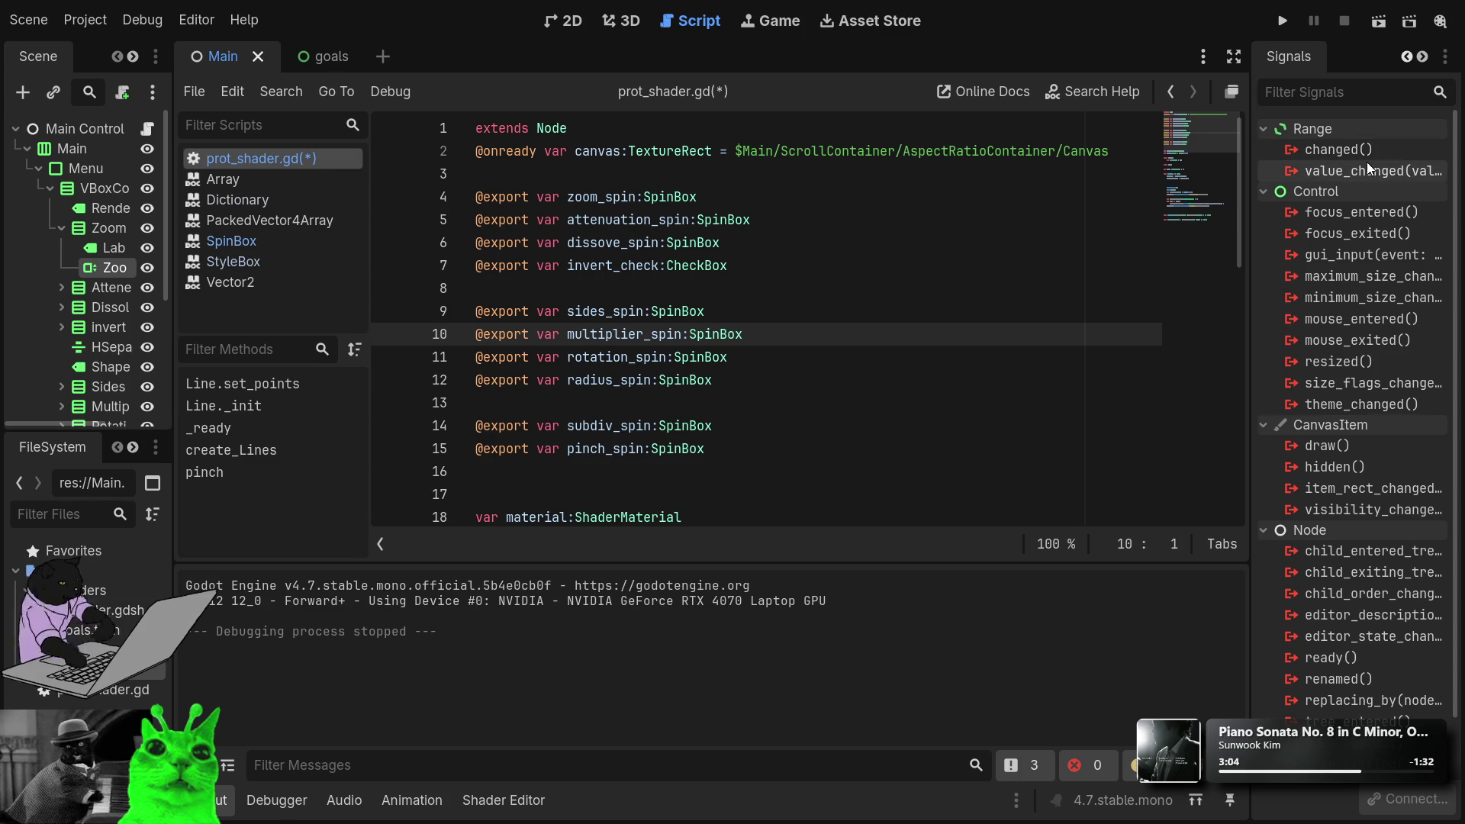
pyautogui.click(1353, 174)
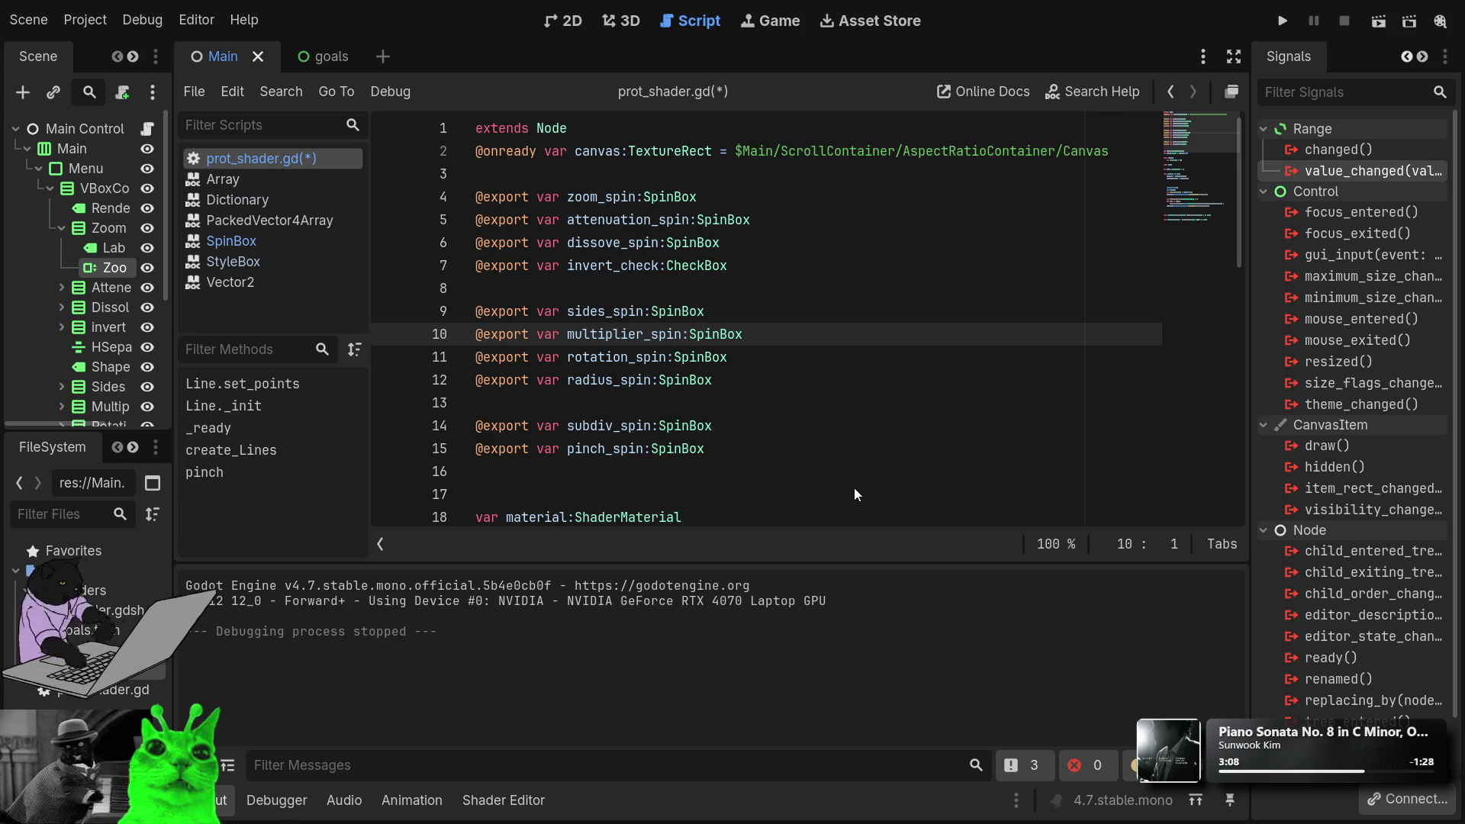
pyautogui.click(674, 629)
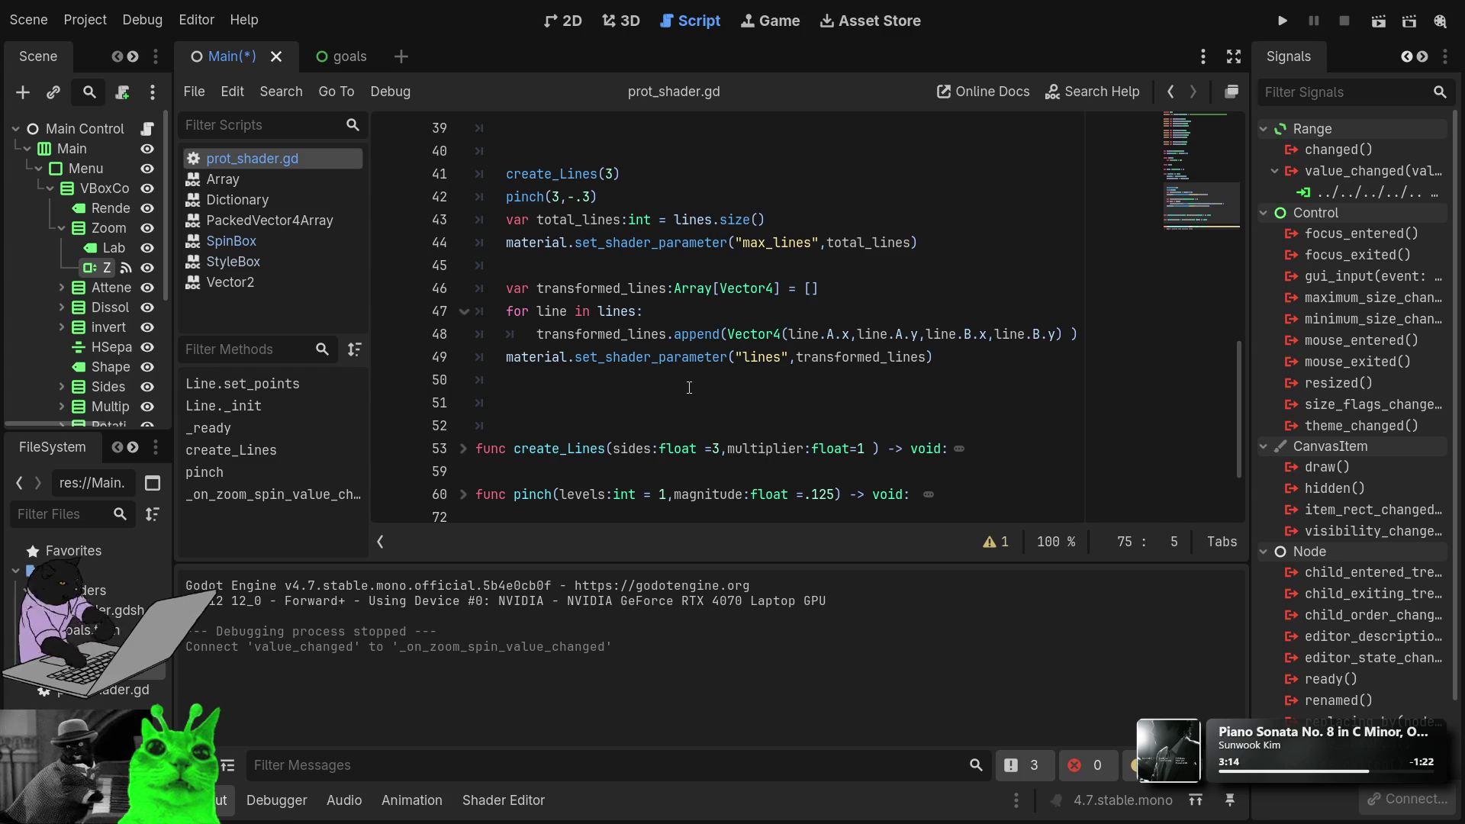
# Replace pass in the zoom handler with material.set_shader_parameter("zoom", value).
pyautogui.scroll(-2, 689, 388)
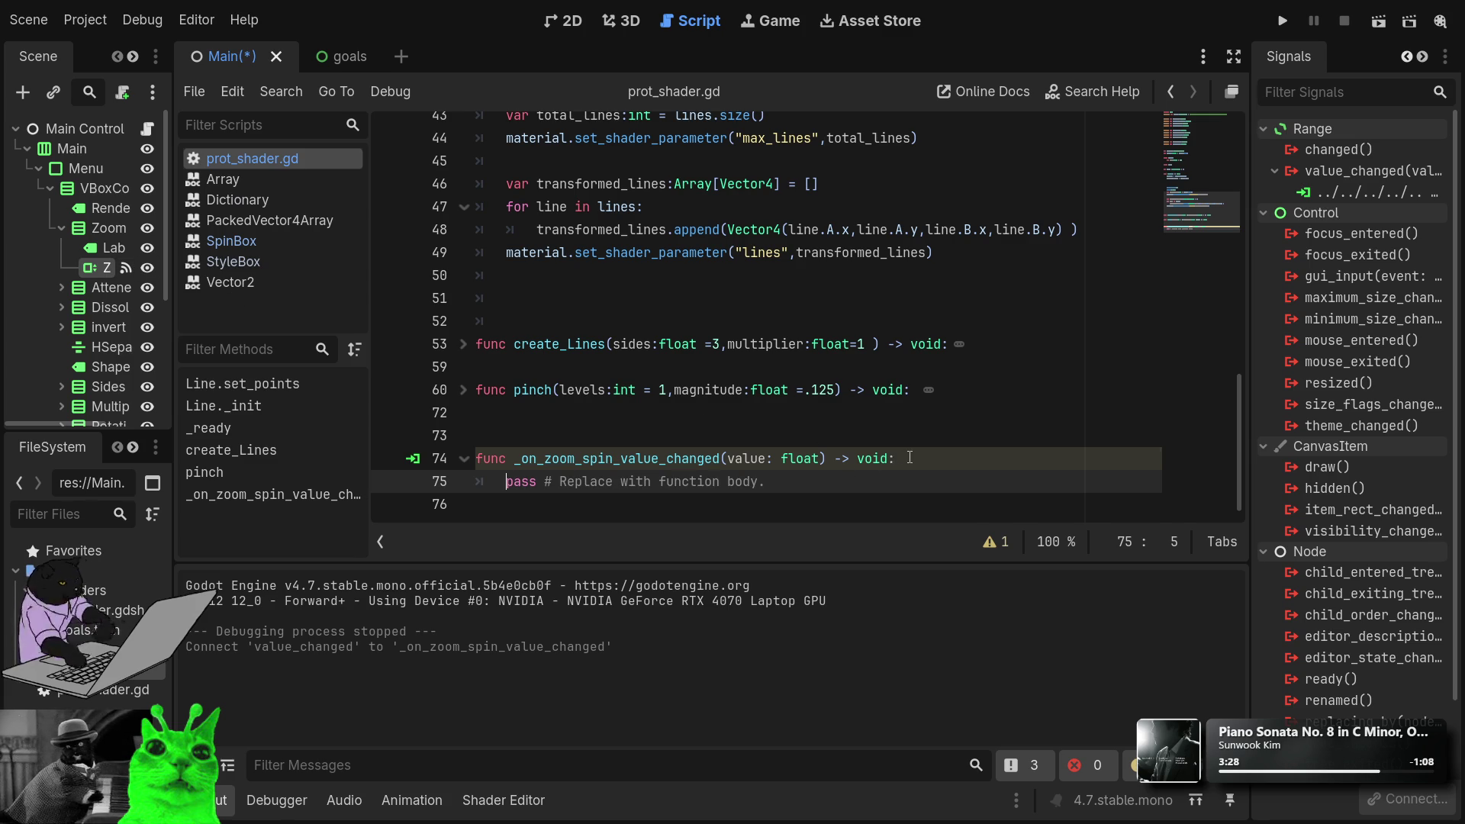
pyautogui.click(909, 458)
pyautogui.press('Down')
pyautogui.press('BackSpace')
pyautogui.press('BackSpace')
pyautogui.press('BackSpace')
pyautogui.write('material')
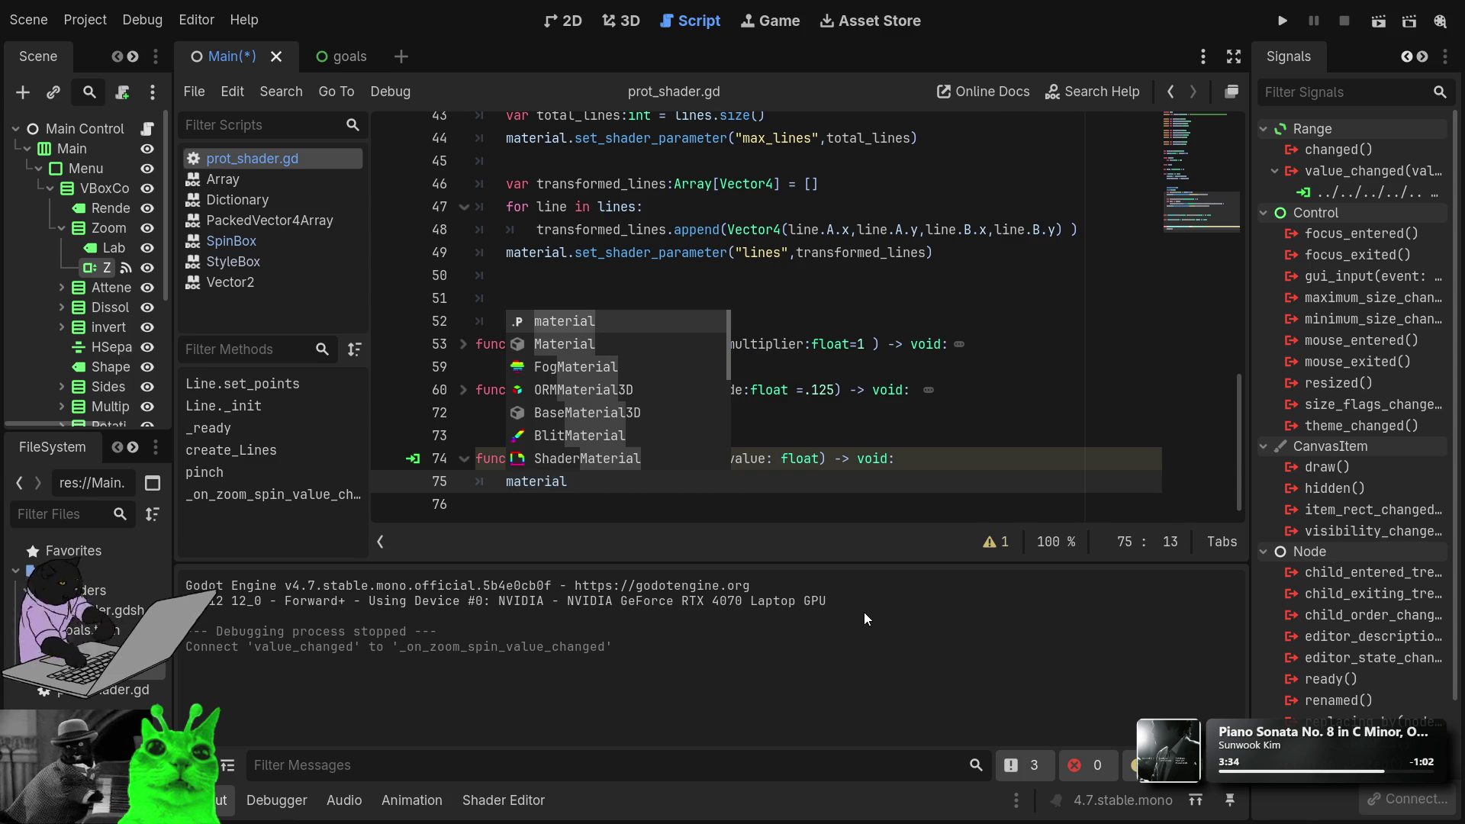
pyautogui.write('.set_sha')
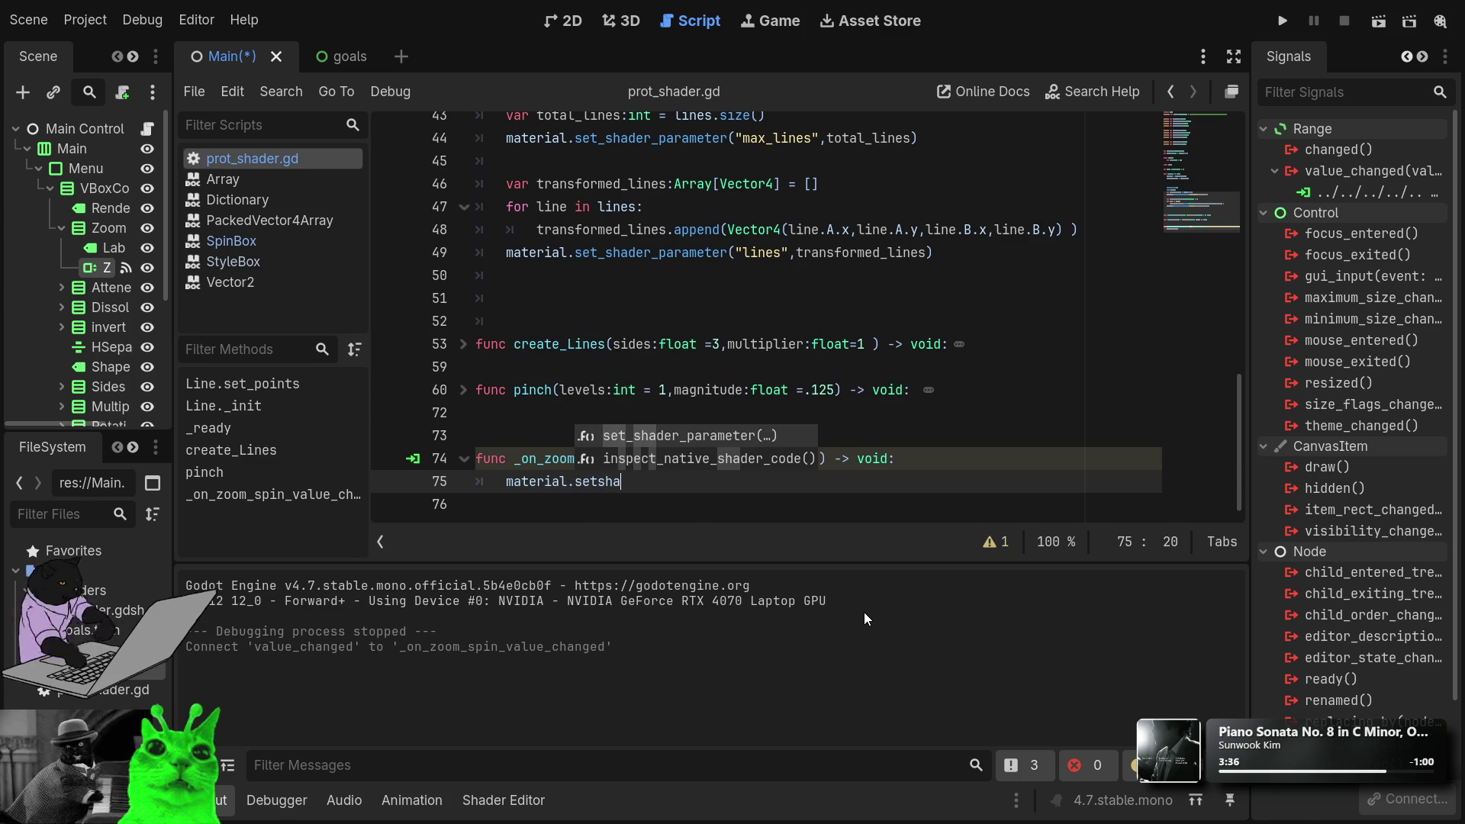
pyautogui.press('Return')
pyautogui.write('"zoom')
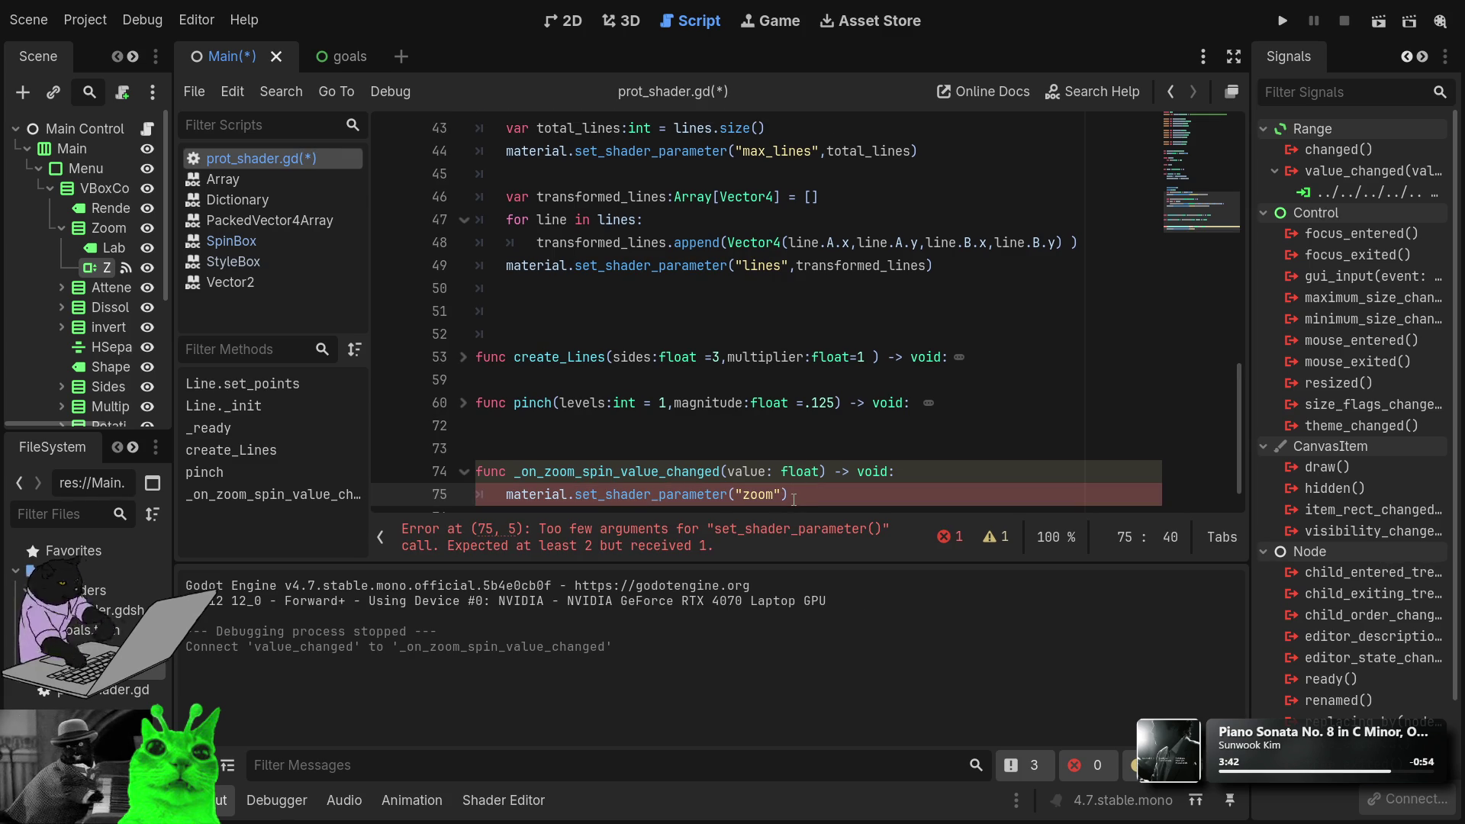
pyautogui.press('Return')
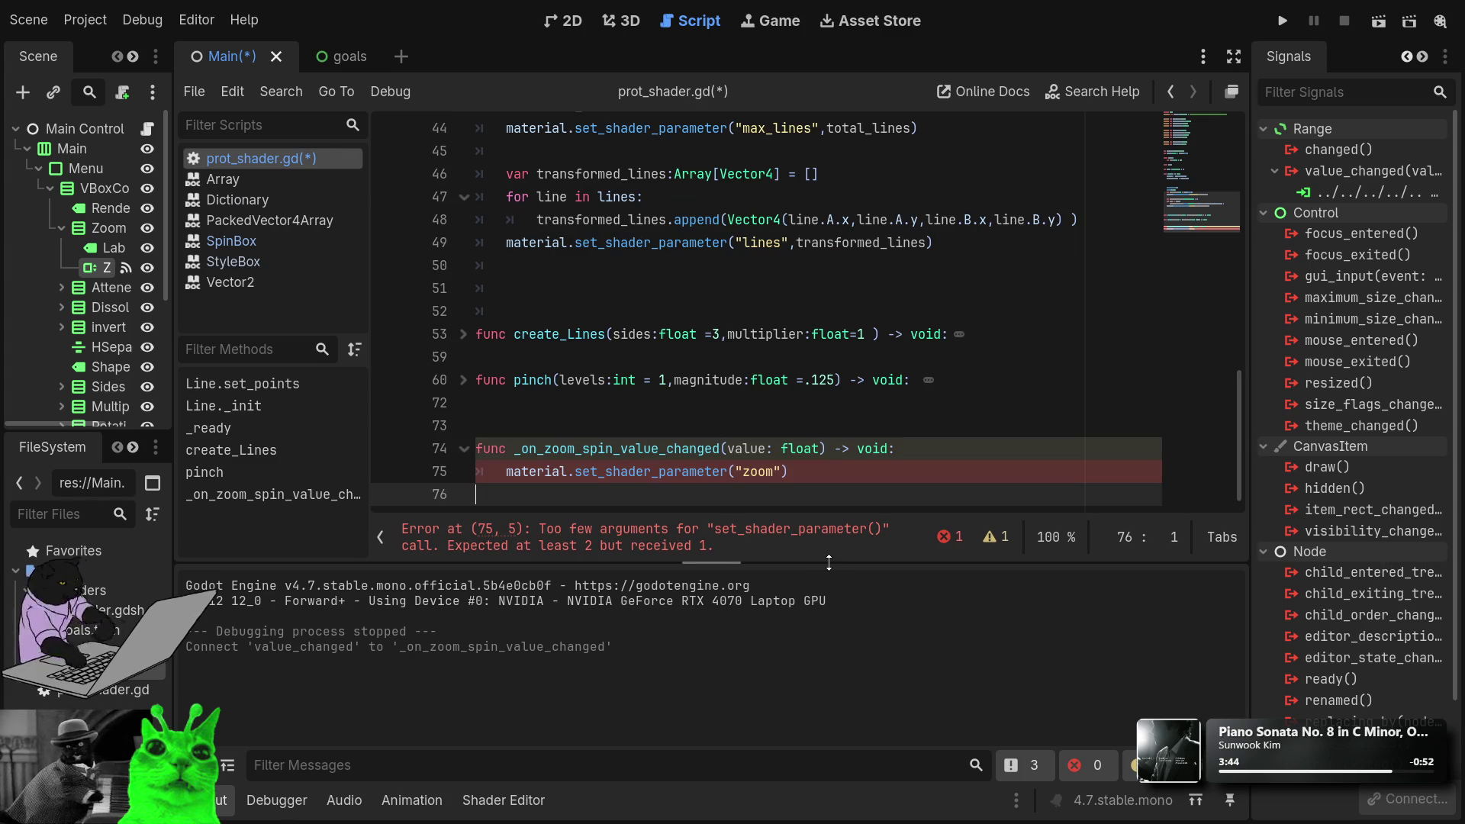
pyautogui.press('Left')
pyautogui.press('Left')
pyautogui.write(',value')
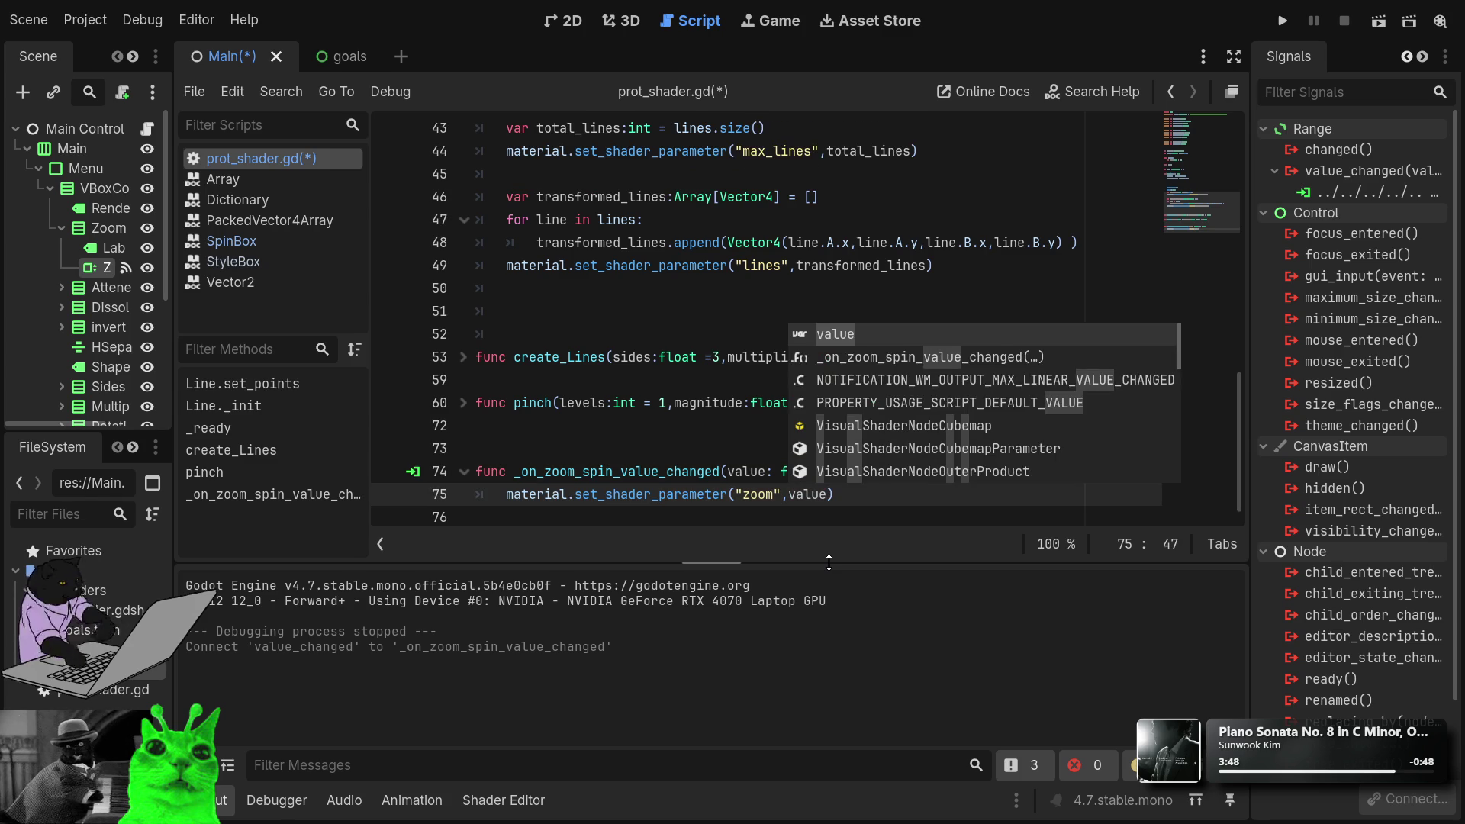
pyautogui.scroll(12, 728, 219)
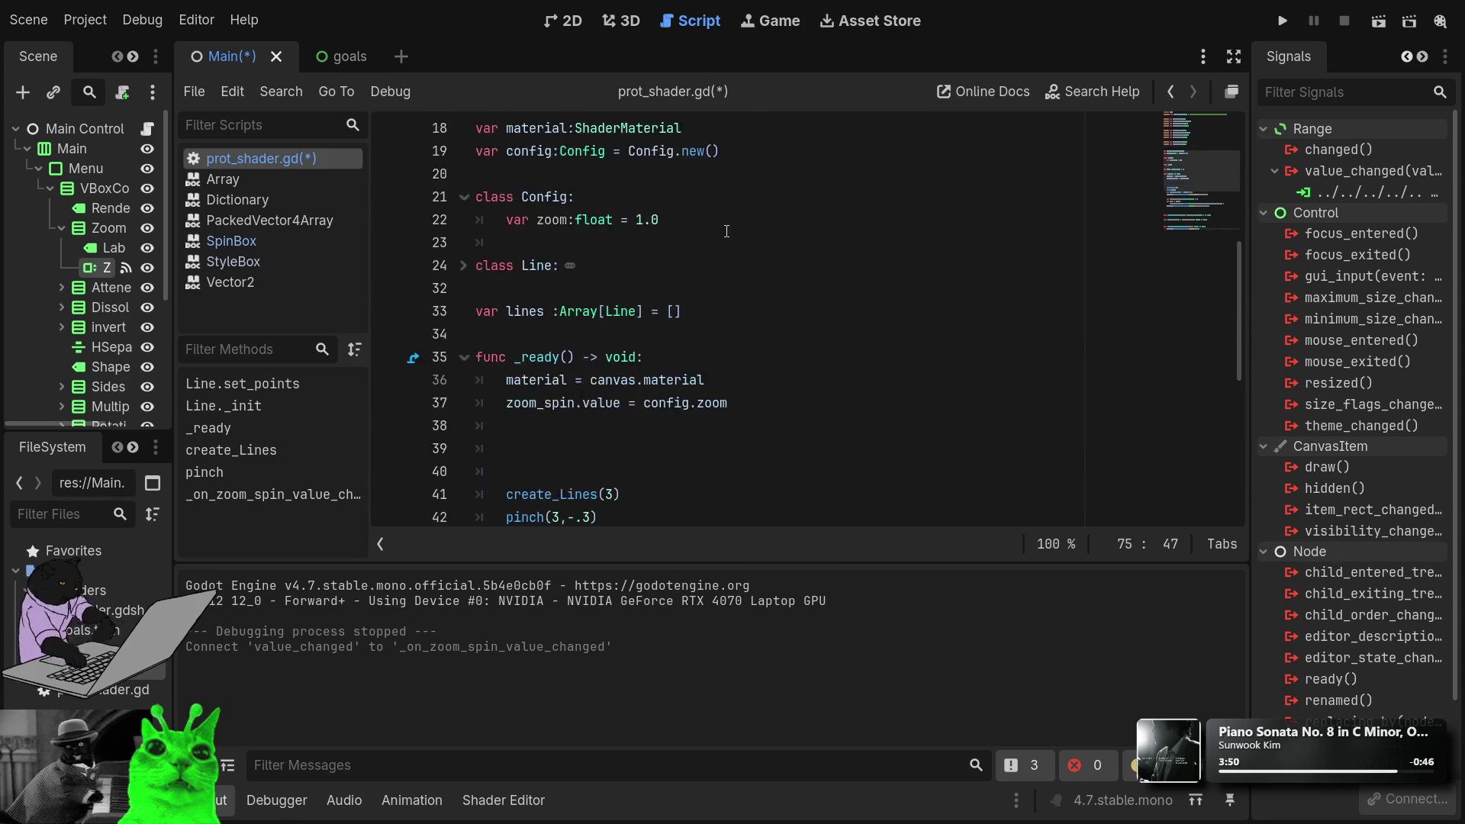
pyautogui.scroll(-3, 727, 219)
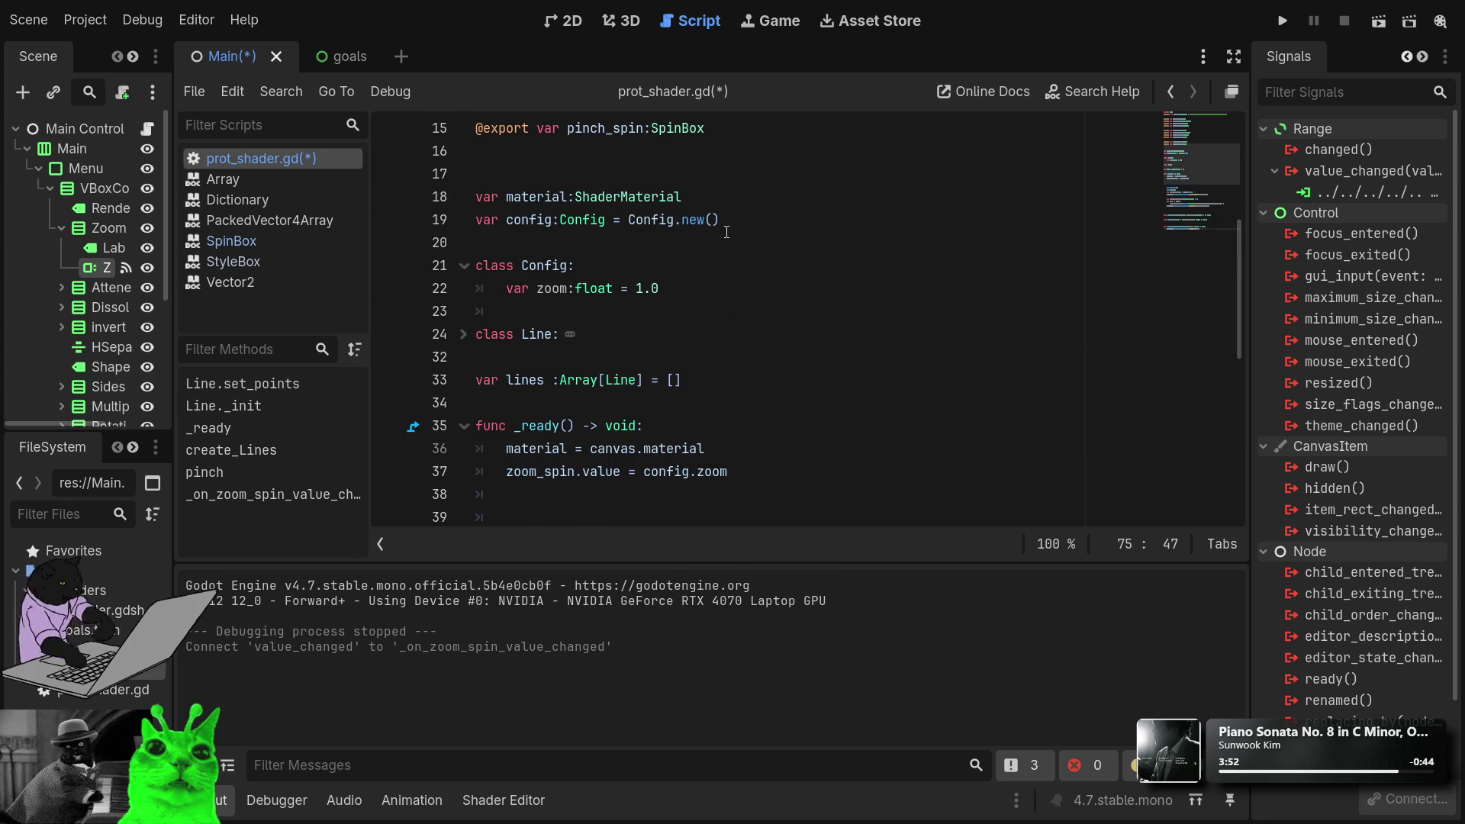
# Run the scene maximized and step Zoom between 0.9 and 5.3 with its arrows.
pyautogui.click(1282, 23)
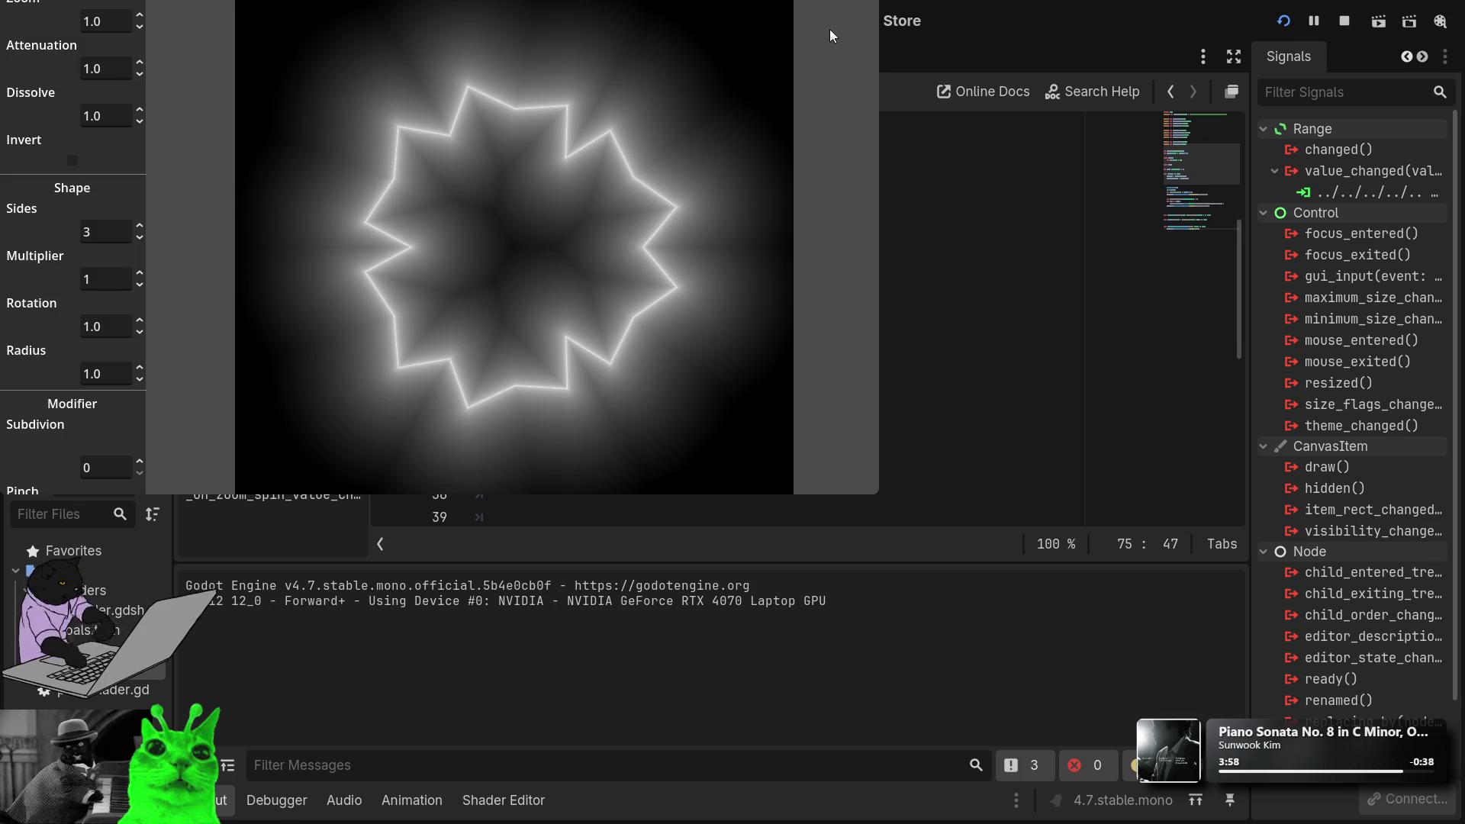
pyautogui.press('super+Up')
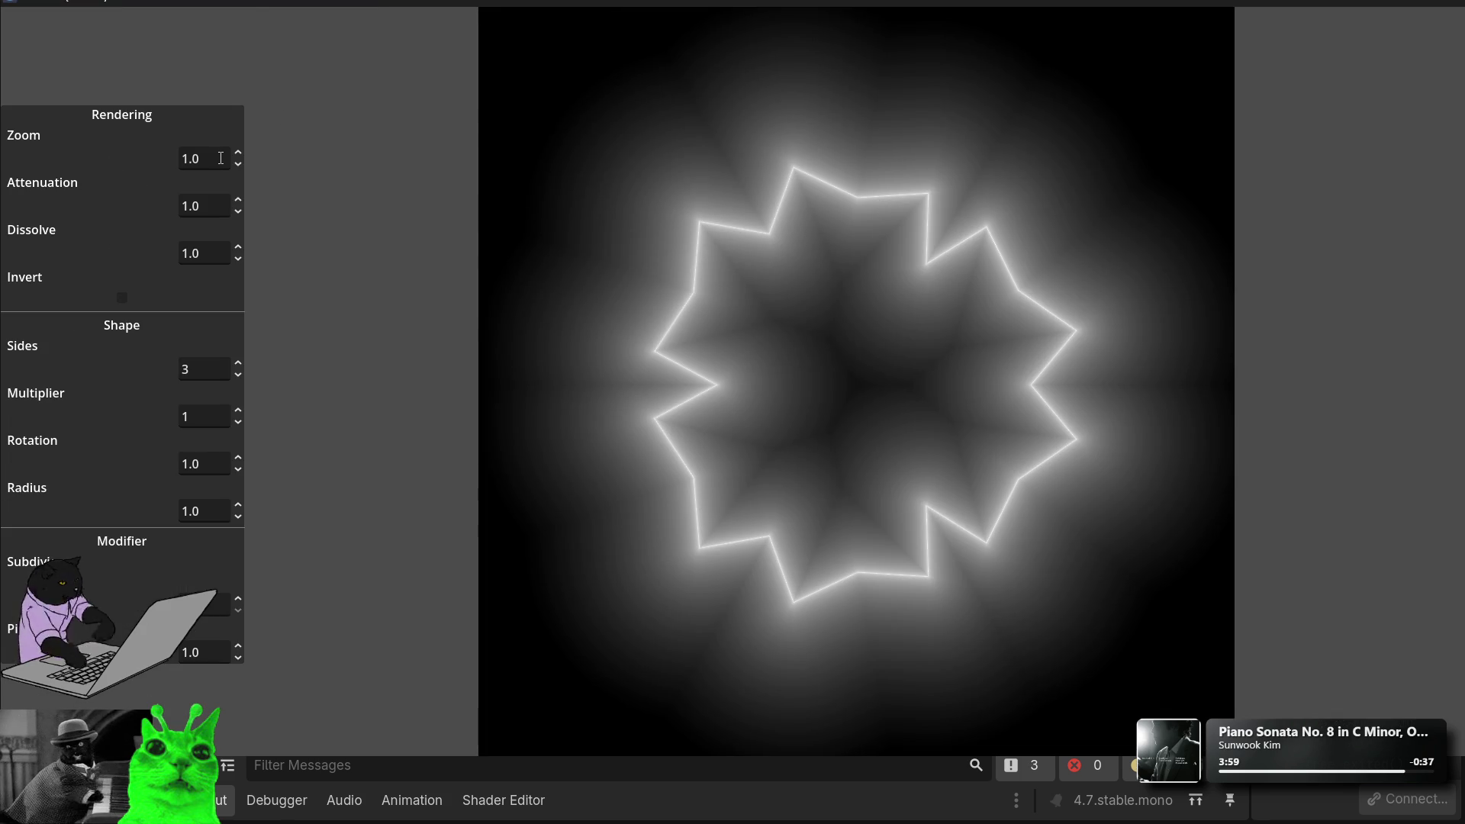
pyautogui.click(237, 152)
pyautogui.click(237, 153)
pyautogui.click(238, 153)
pyautogui.click(237, 152)
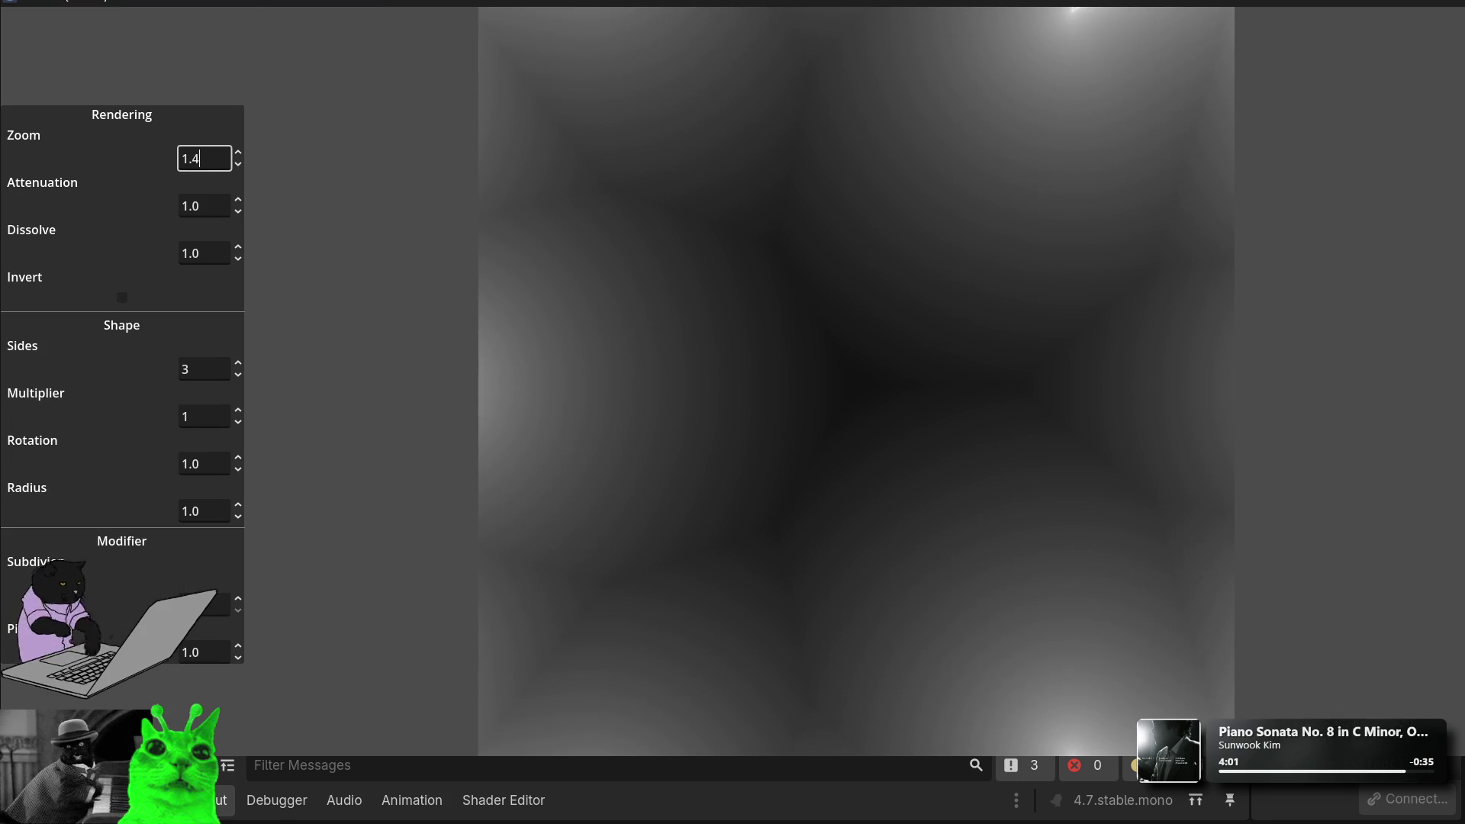
pyautogui.click(240, 163)
pyautogui.click(240, 163)
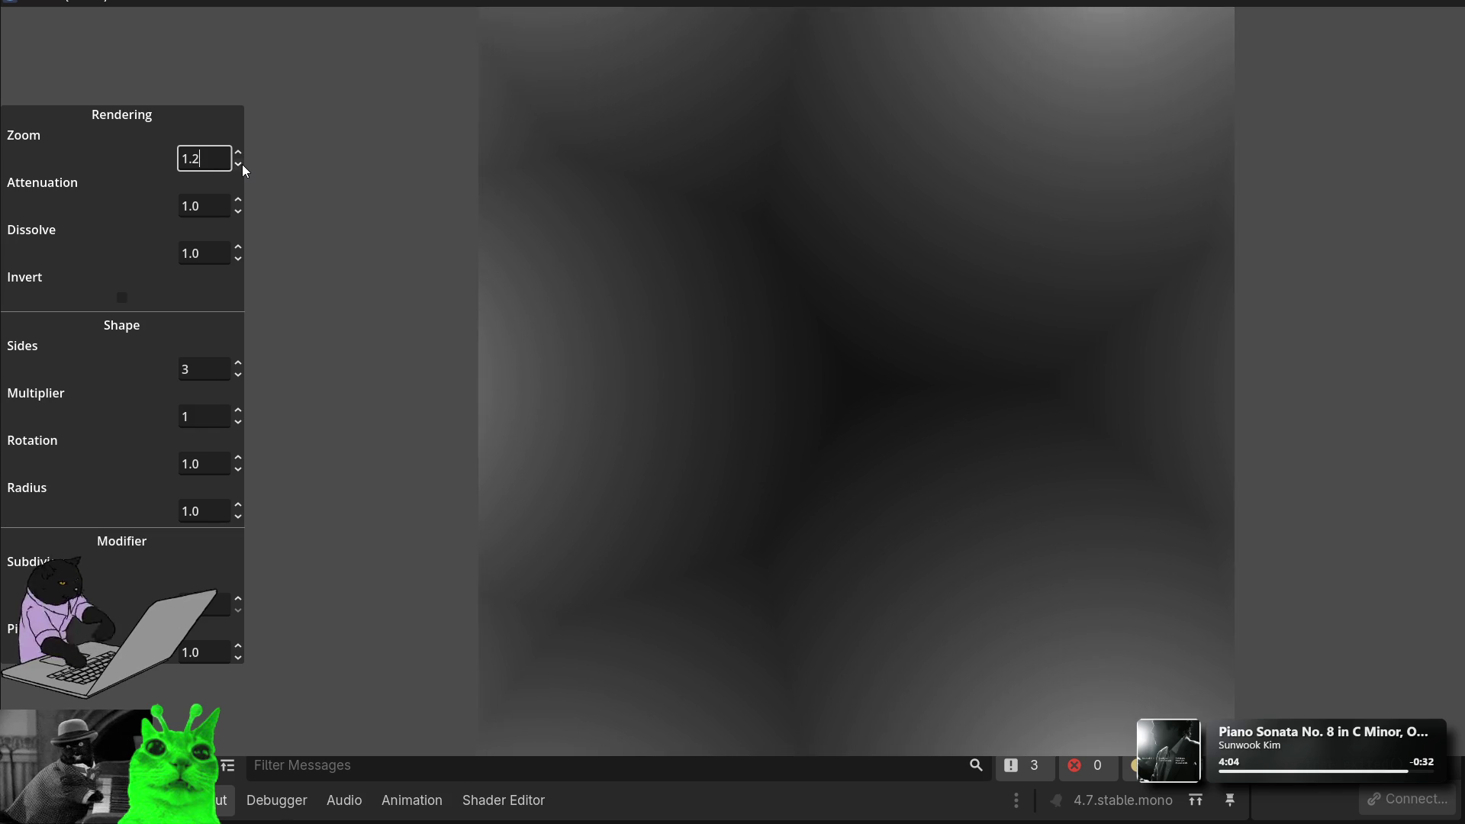
pyautogui.click(240, 163)
pyautogui.click(239, 163)
pyautogui.click(240, 164)
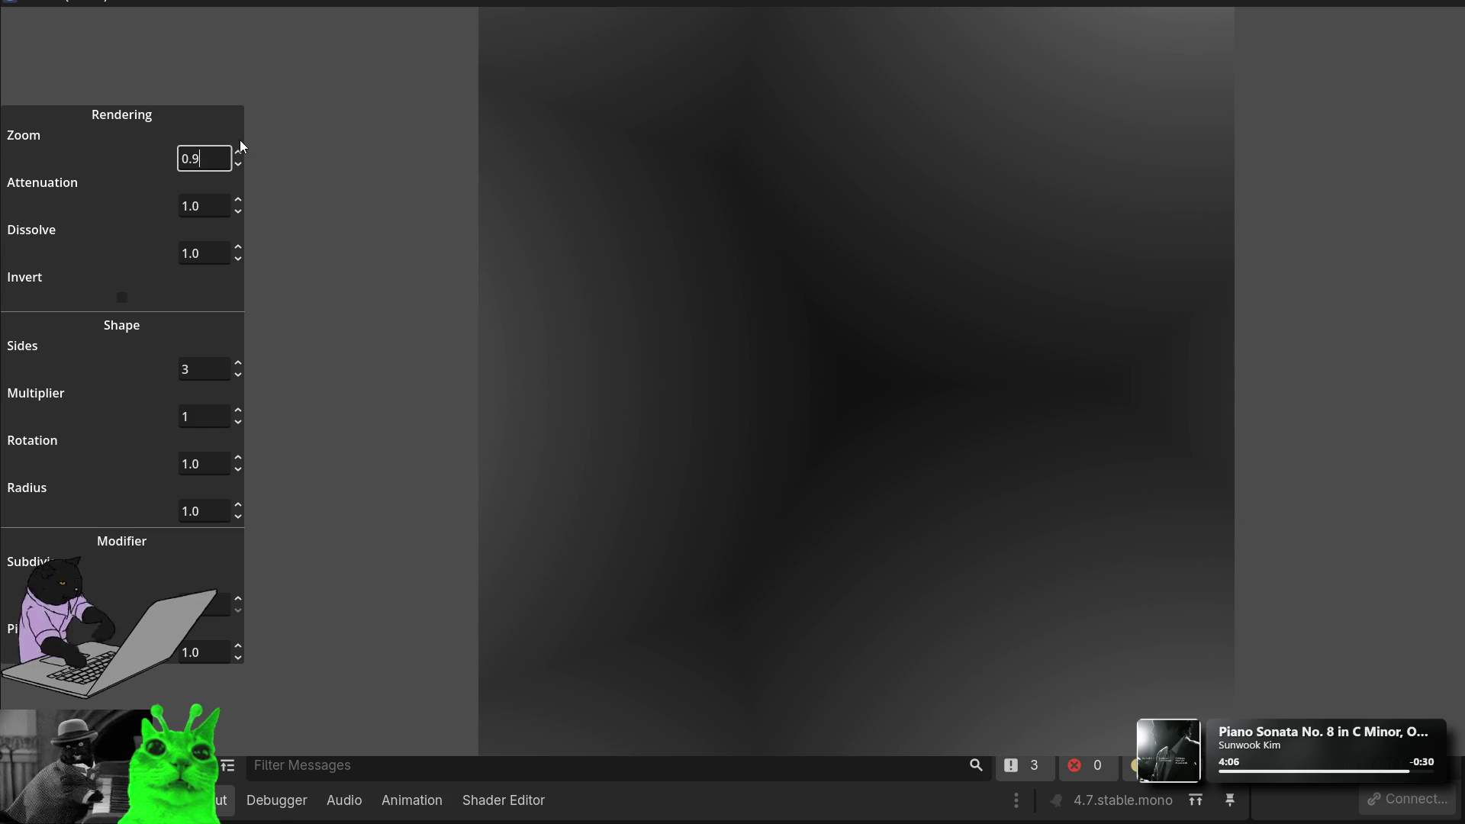
pyautogui.click(239, 153)
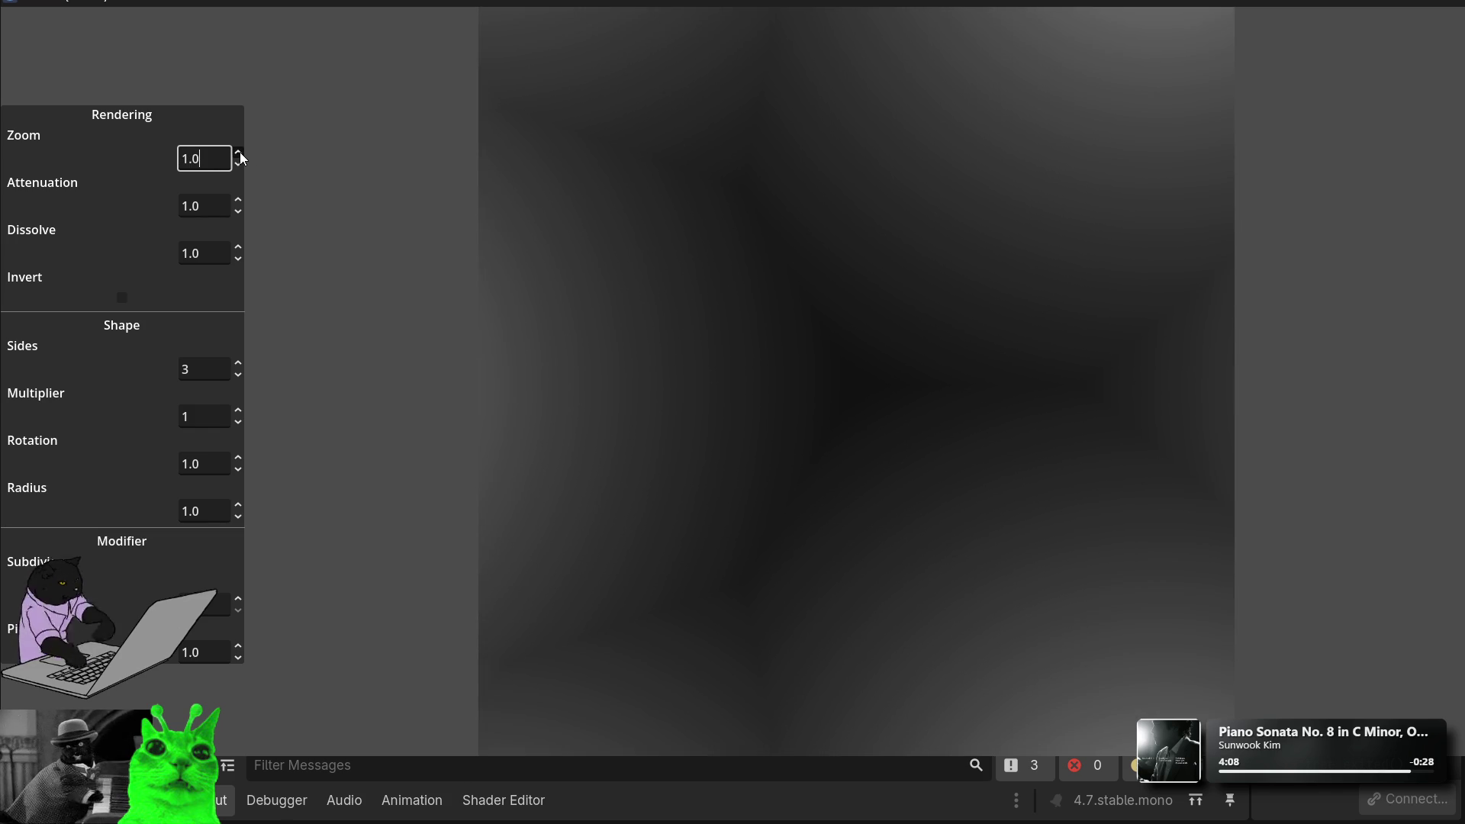
pyautogui.click(239, 153)
pyautogui.click(239, 153)
pyautogui.click(239, 153)
pyautogui.click(239, 152)
pyautogui.click(239, 152)
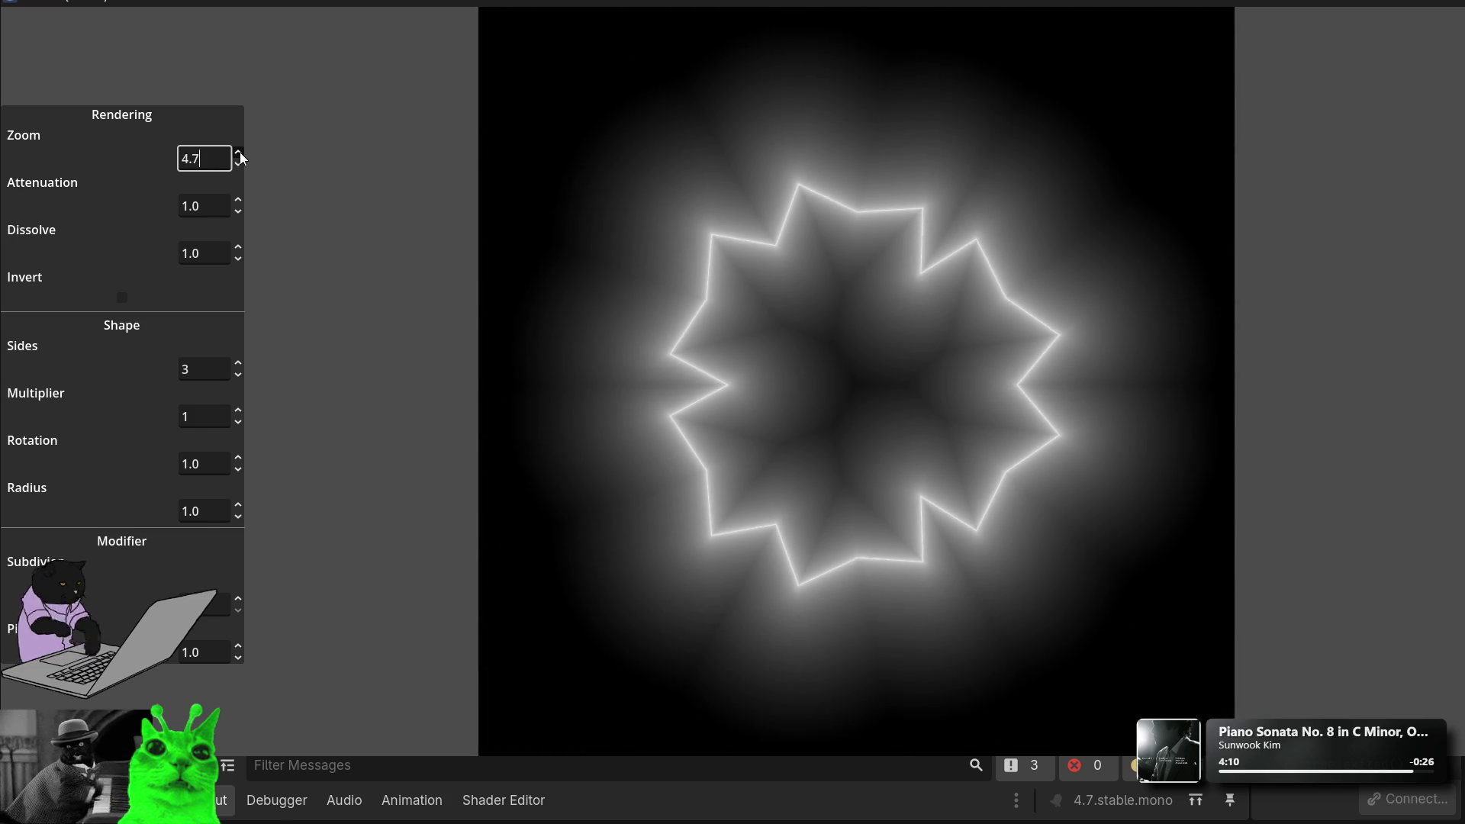
pyautogui.click(240, 152)
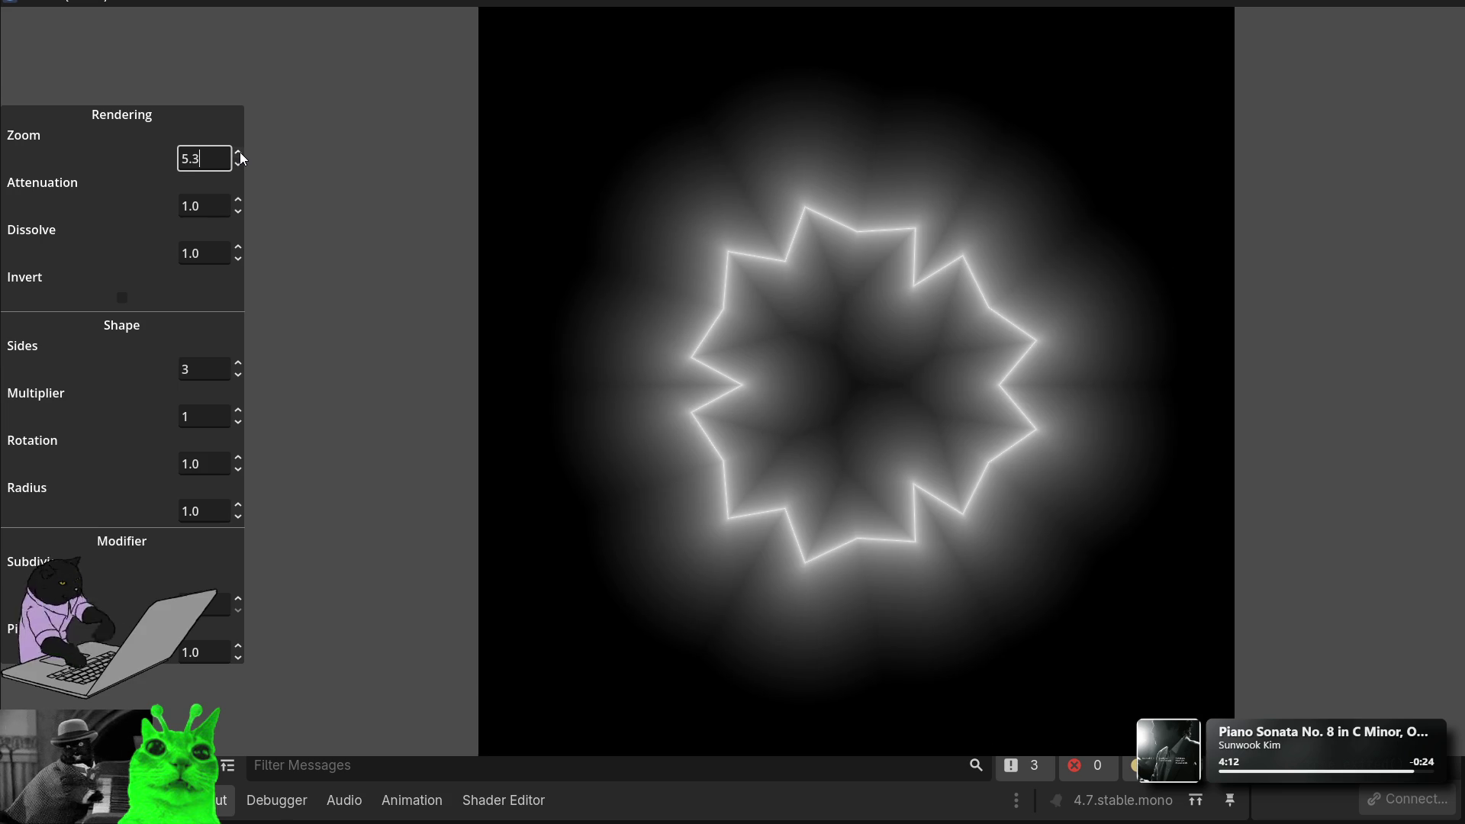
# Scroll the Zoom value between about 3.2 and 6.6, ending at 5.7.
pyautogui.scroll(8, 188, 157)
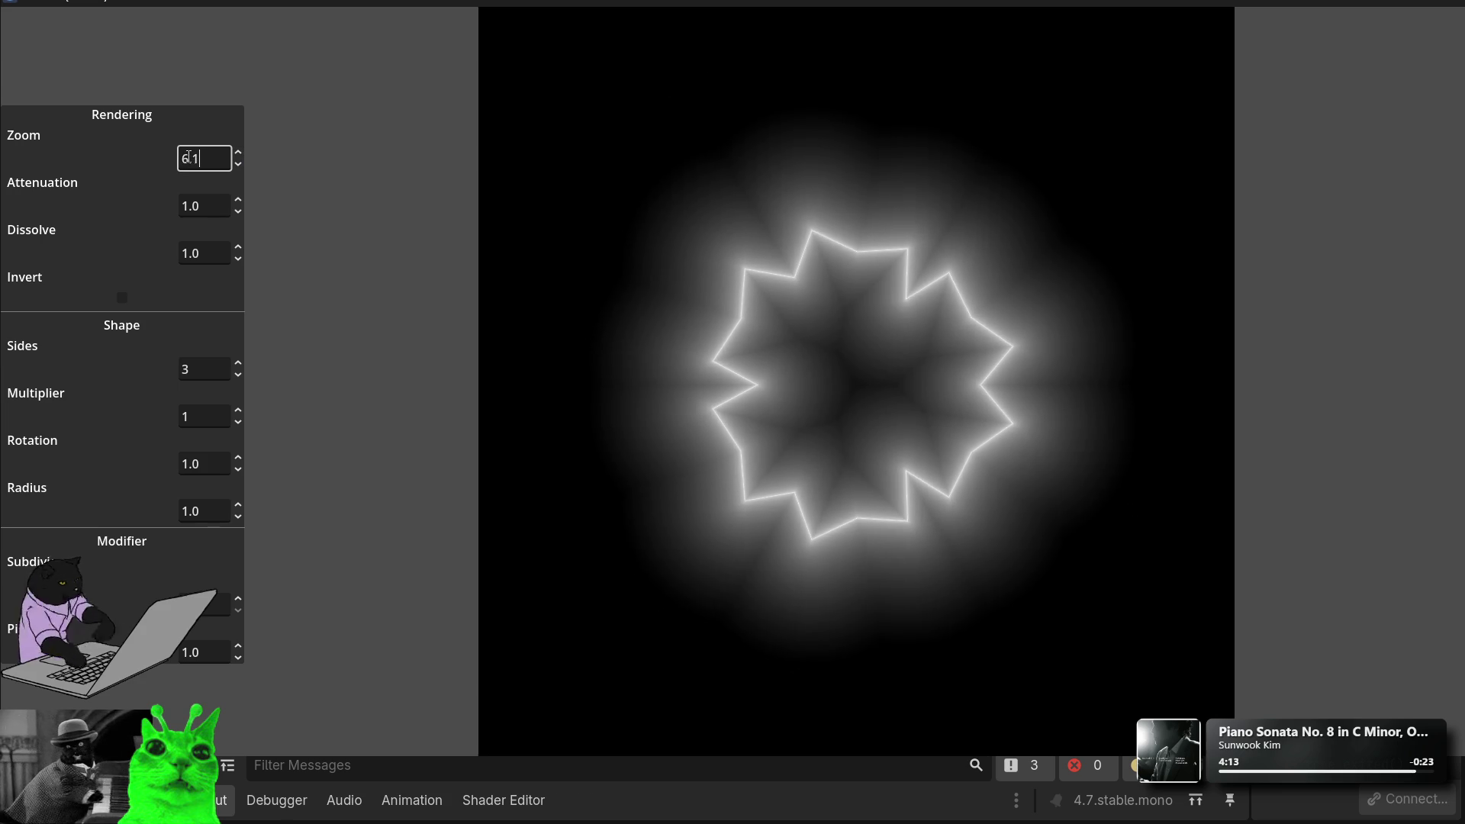
pyautogui.scroll(-14, 188, 157)
pyautogui.scroll(-6, 188, 157)
pyautogui.scroll(7, 188, 157)
pyautogui.scroll(18, 188, 156)
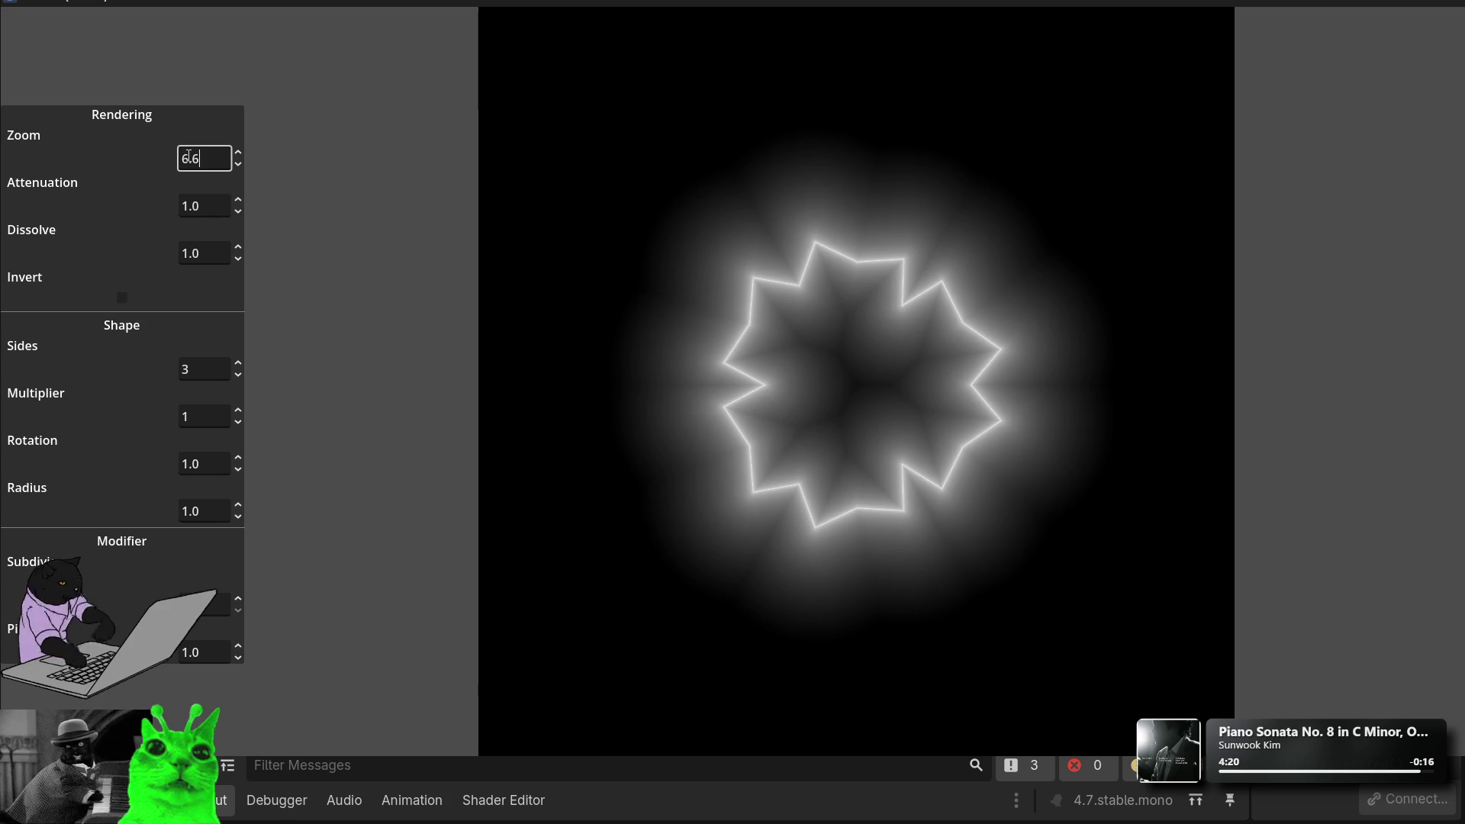
pyautogui.scroll(-20, 188, 156)
pyautogui.scroll(15, 189, 156)
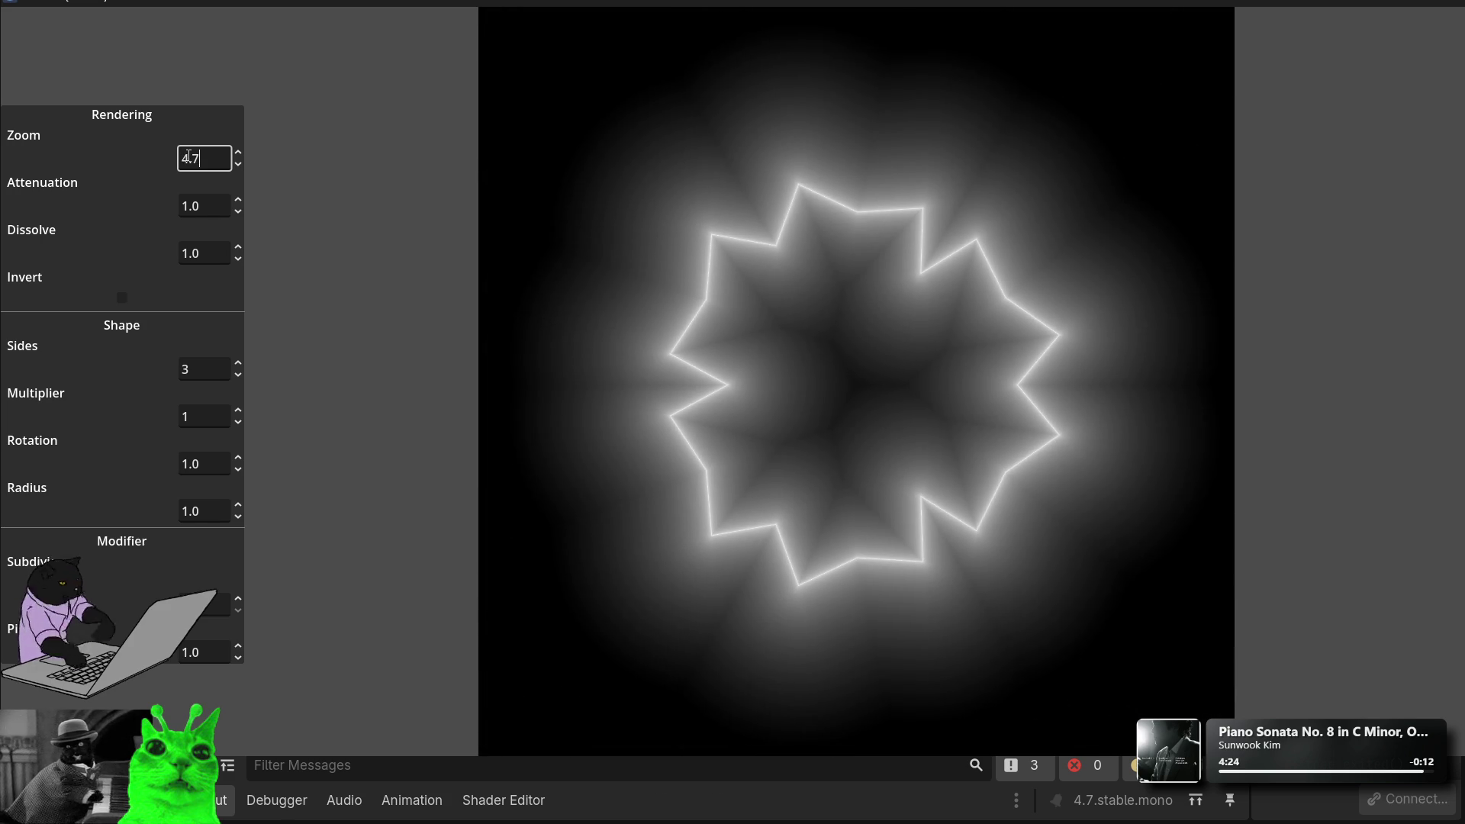
pyautogui.scroll(2, 189, 156)
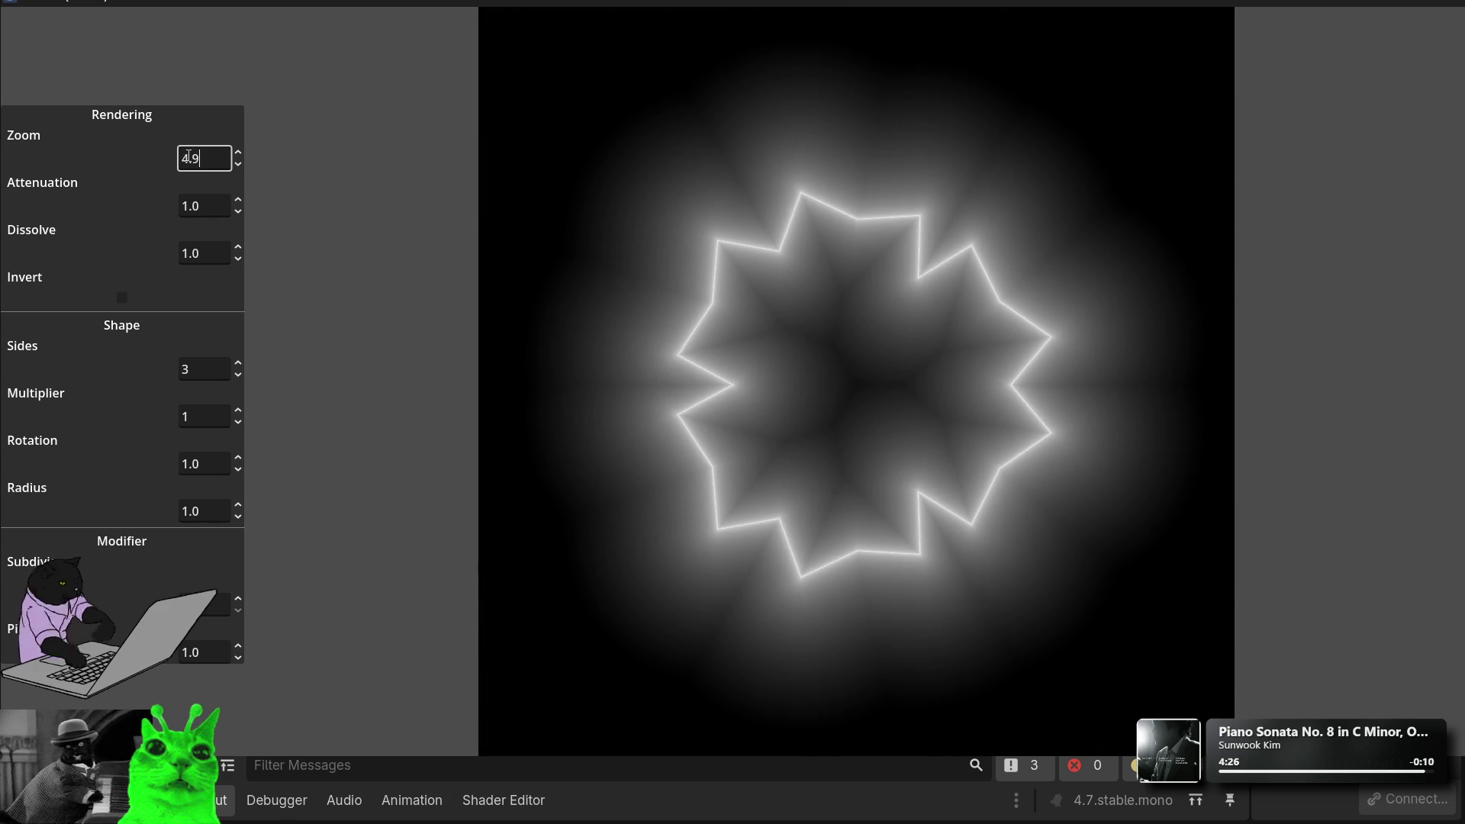
pyautogui.scroll(6, 188, 156)
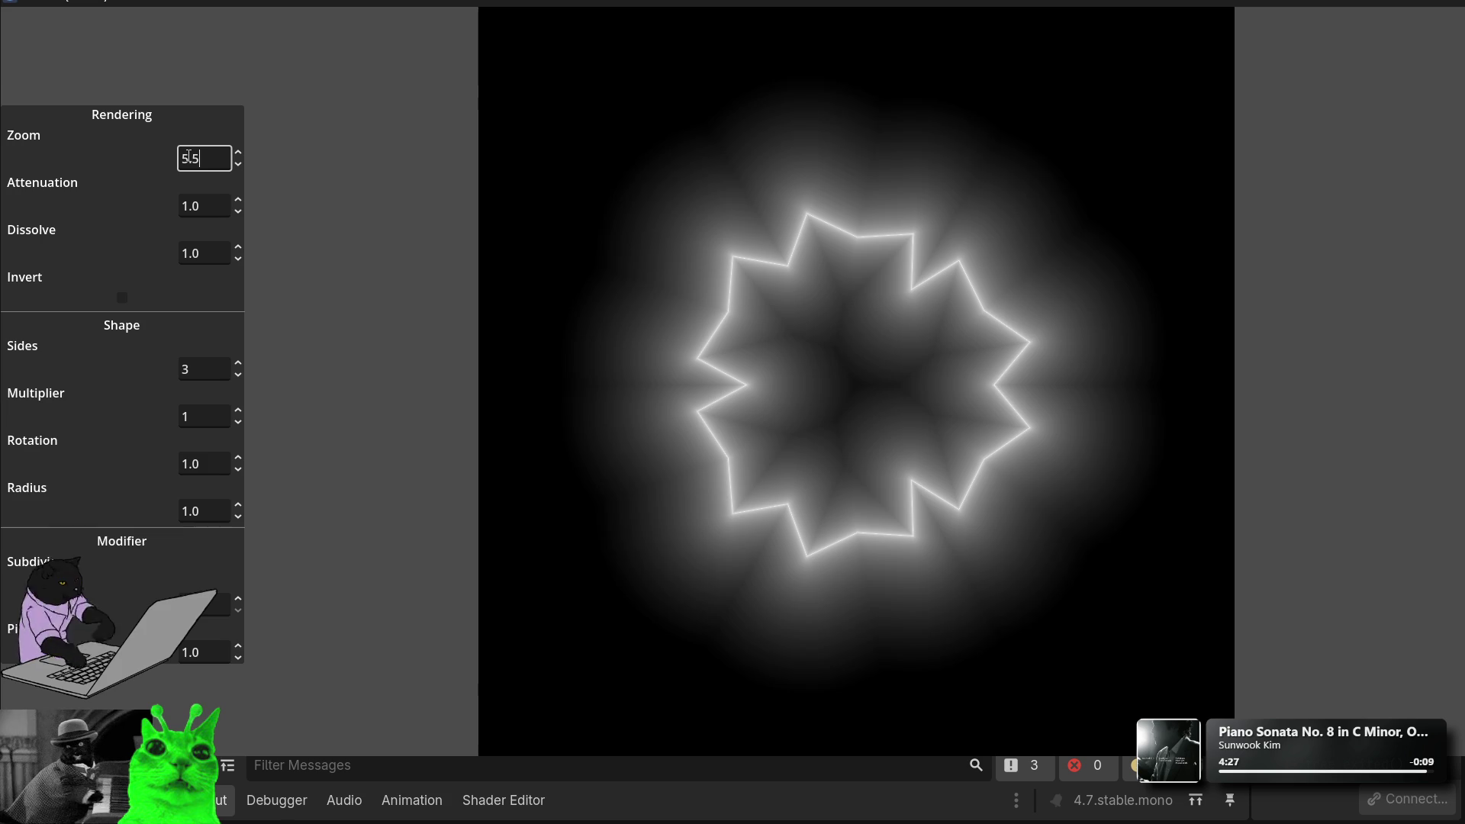
pyautogui.scroll(2, 188, 157)
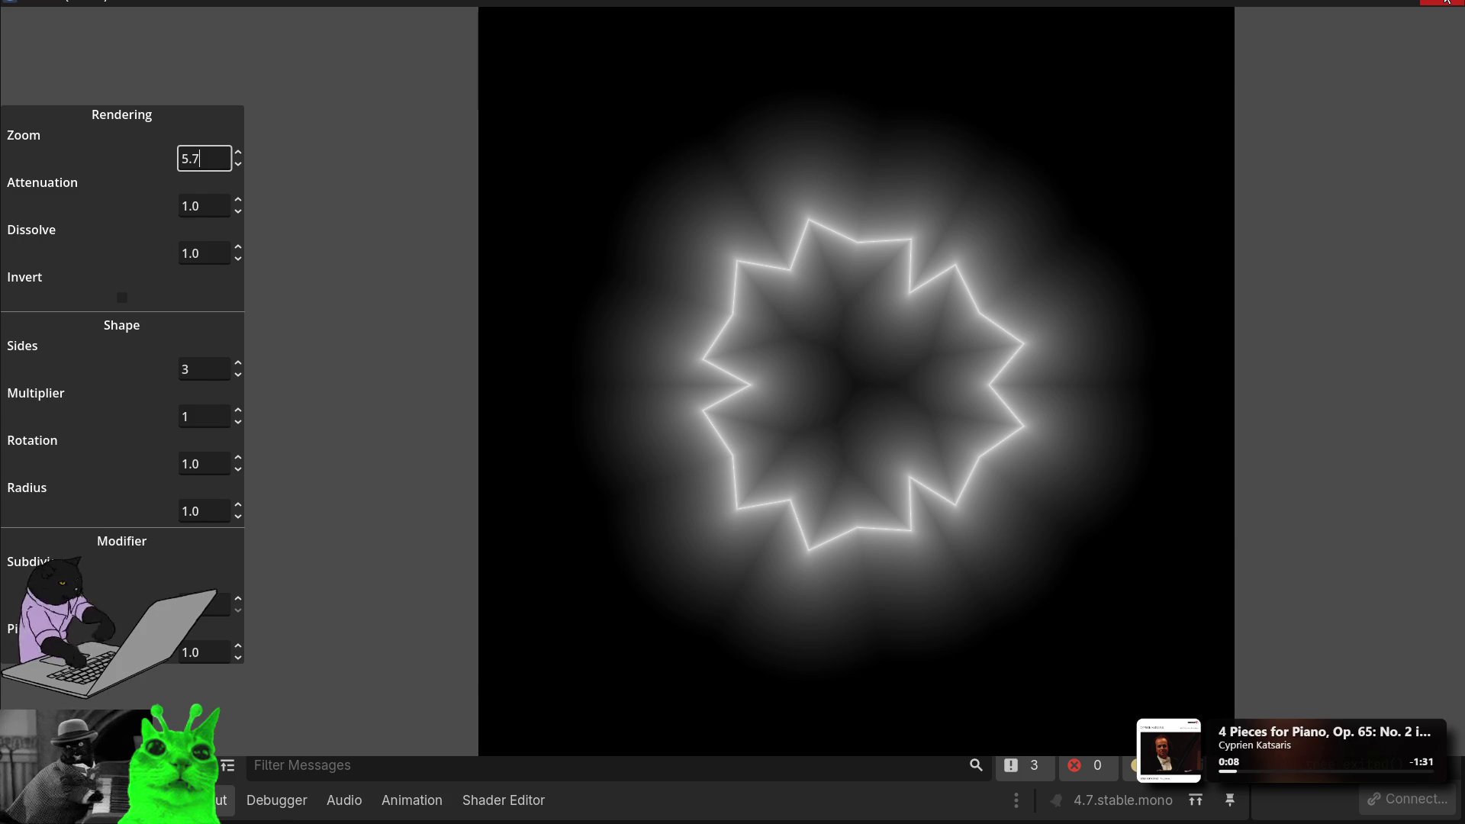
# Stop the game, change line 22 to var zoom:float = 2.5, and relaunch the scene.
pyautogui.click(1446, 1)
pyautogui.click(728, 291)
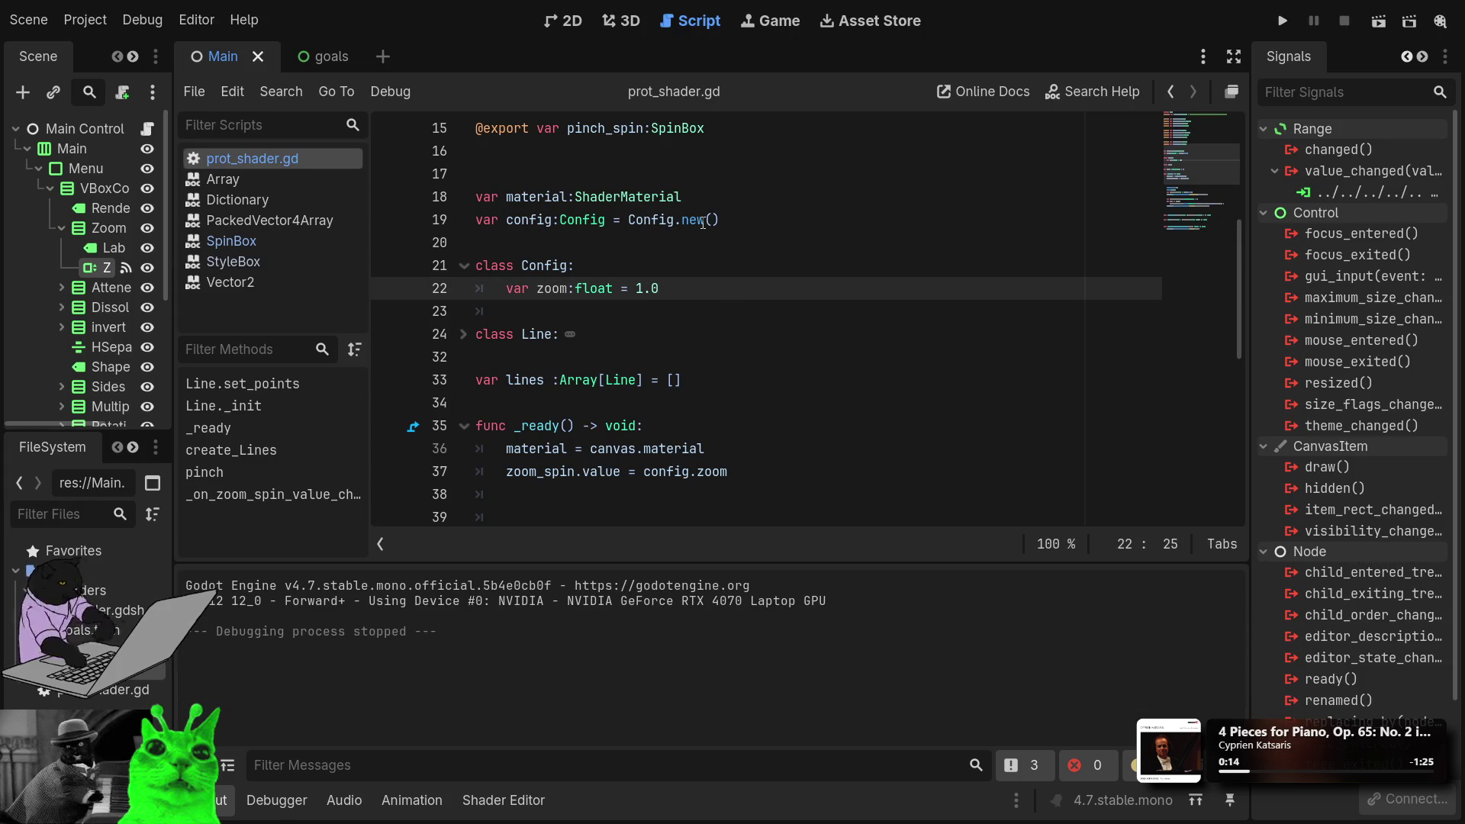
pyautogui.click(703, 223)
pyautogui.click(674, 284)
pyautogui.click(532, 197)
pyautogui.click(695, 284)
pyautogui.press('BackSpace')
pyautogui.press('BackSpace')
pyautogui.press('BackSpace')
pyautogui.write('2.5')
pyautogui.click(1285, 25)
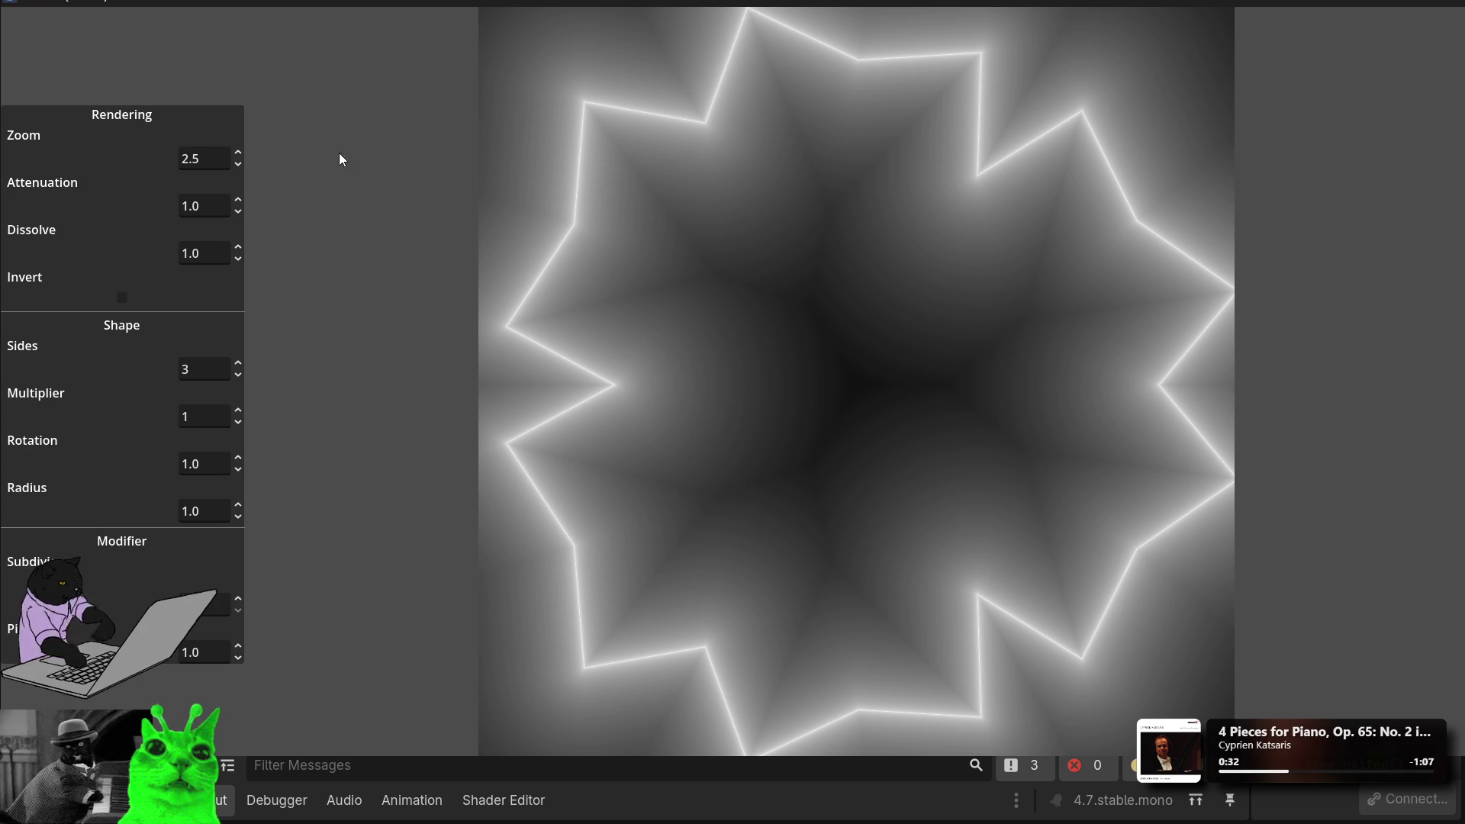
# Try zoom values 7.5, 4.1 and 7.0 in the running scene's Zoom field.
pyautogui.click(206, 158)
pyautogui.scroll(10, 238, 158)
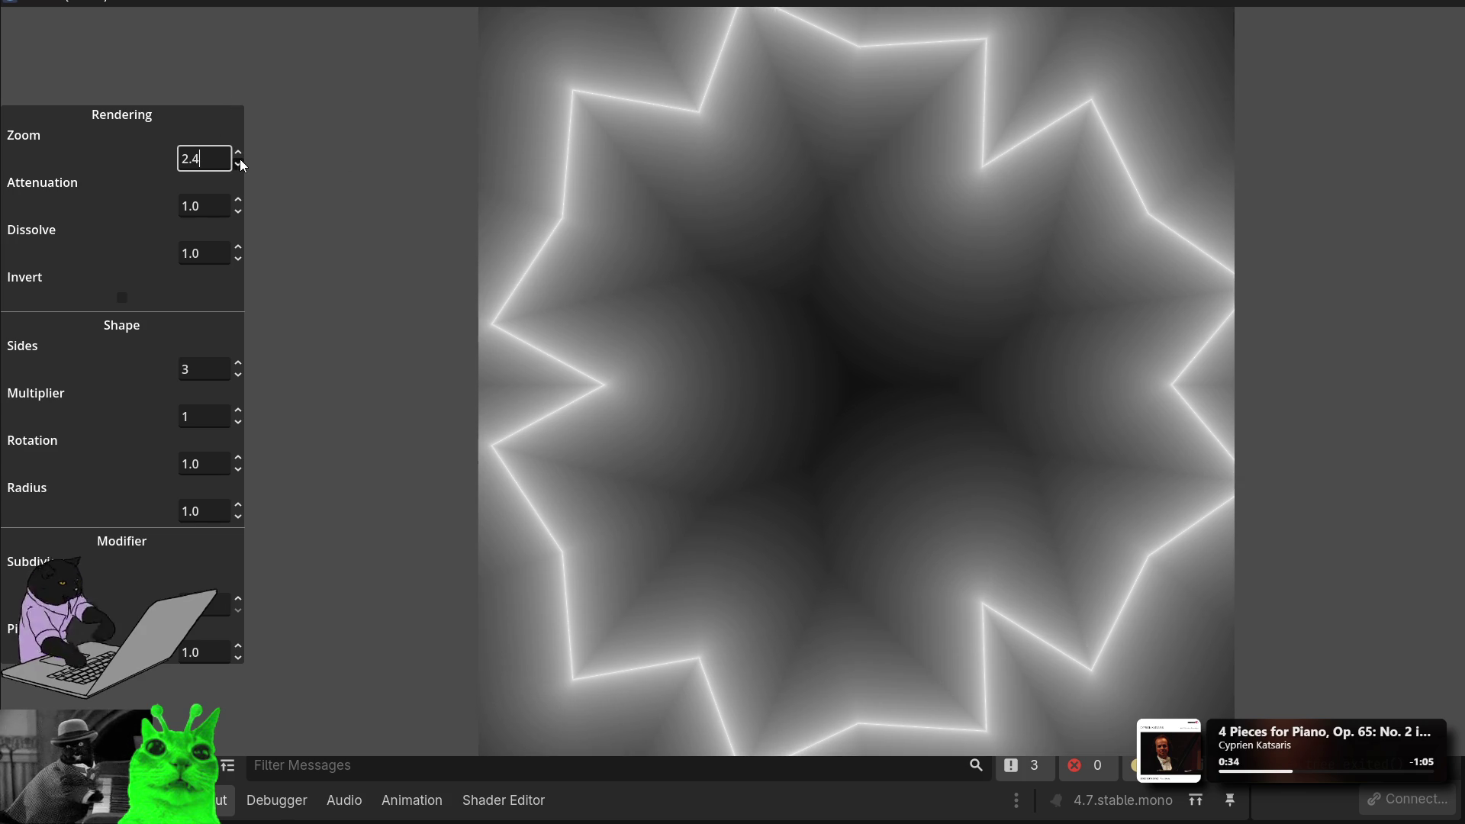
pyautogui.scroll(-9, 238, 158)
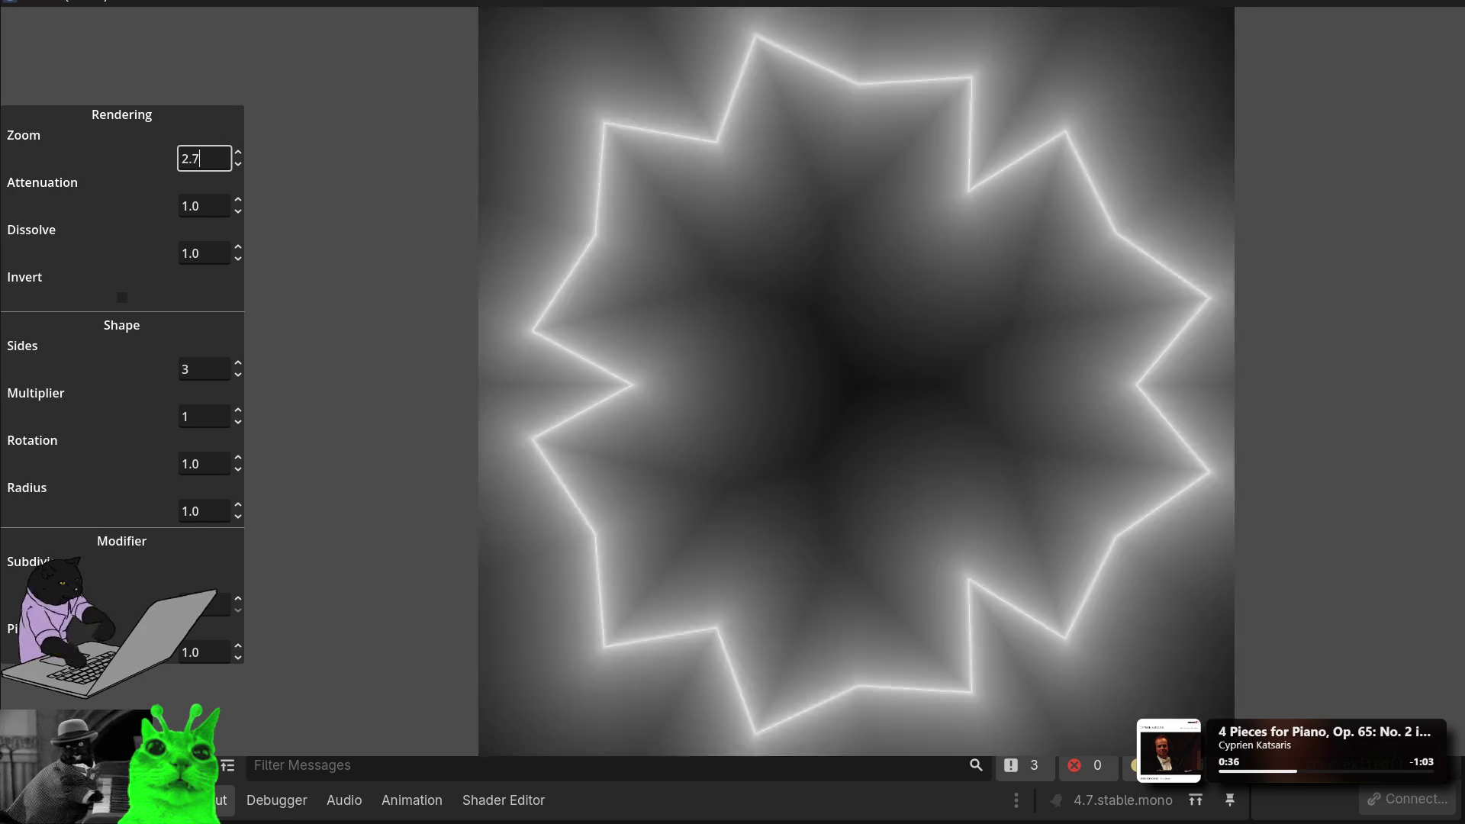
pyautogui.press('Up')
pyautogui.press('Up')
pyautogui.press('Up')
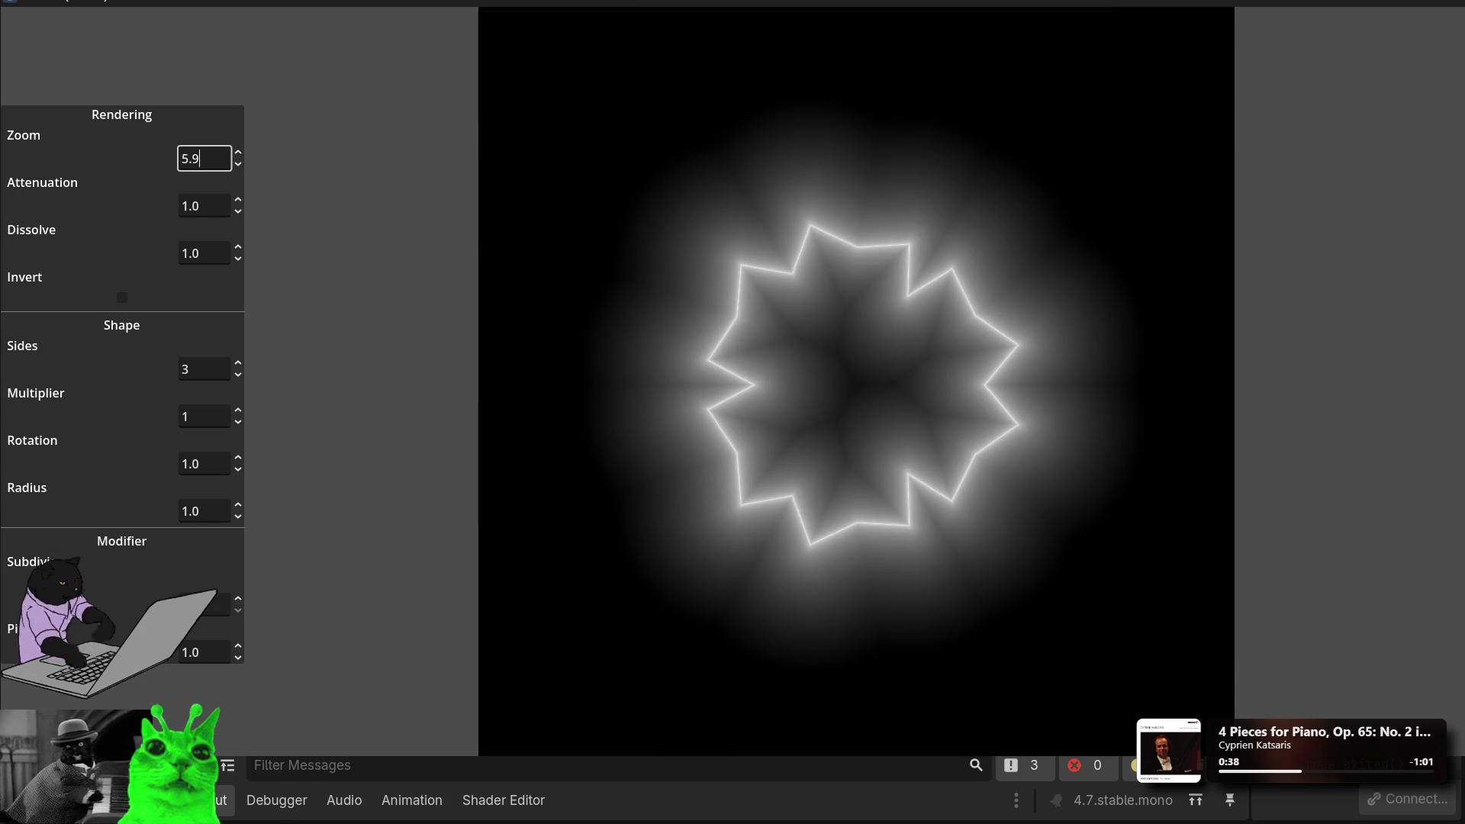
pyautogui.write('4.1')
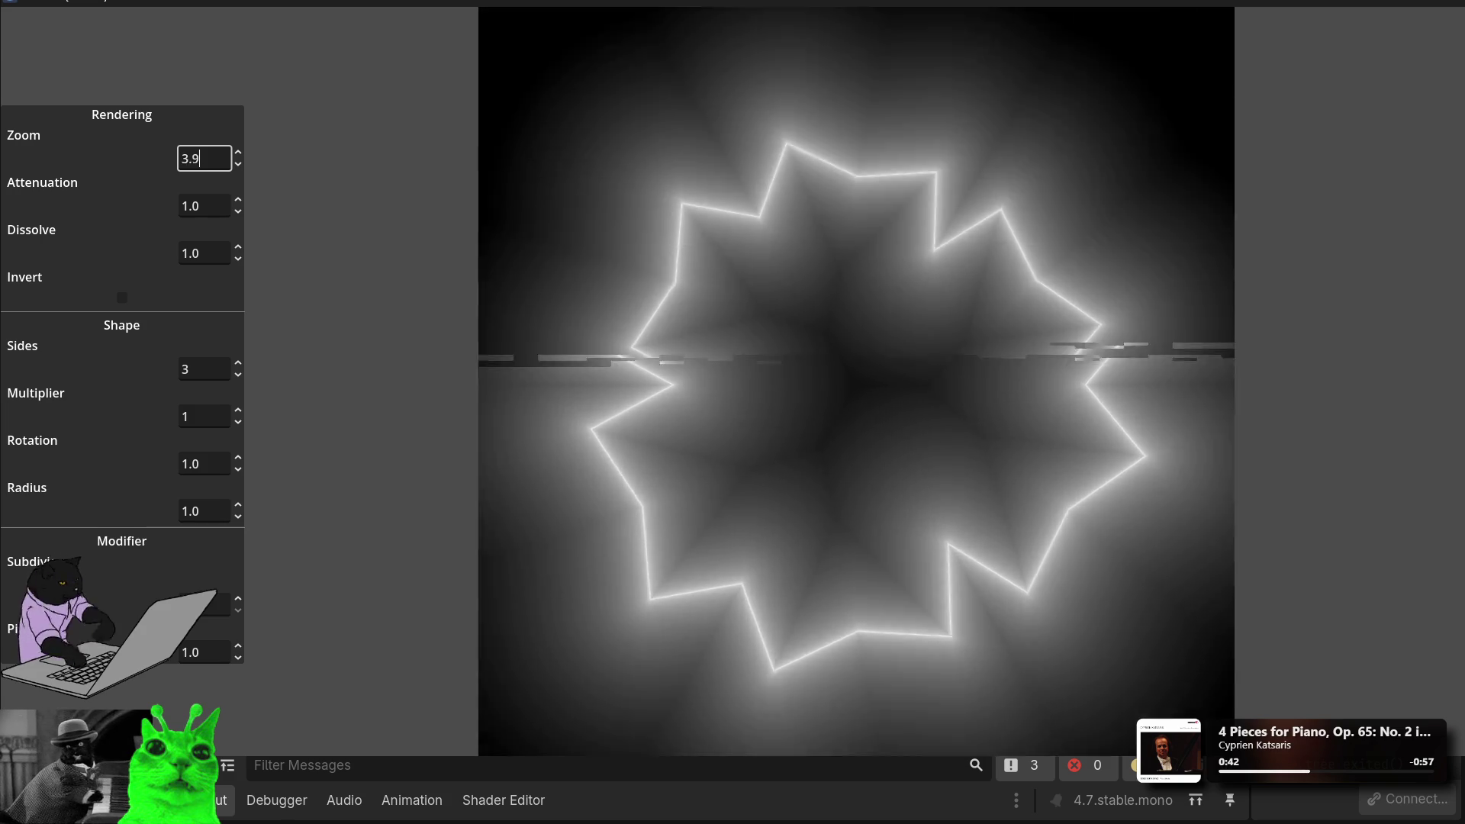
pyautogui.press('BackSpace')
pyautogui.press('BackSpace')
pyautogui.press('BackSpace')
pyautogui.write('7.0')
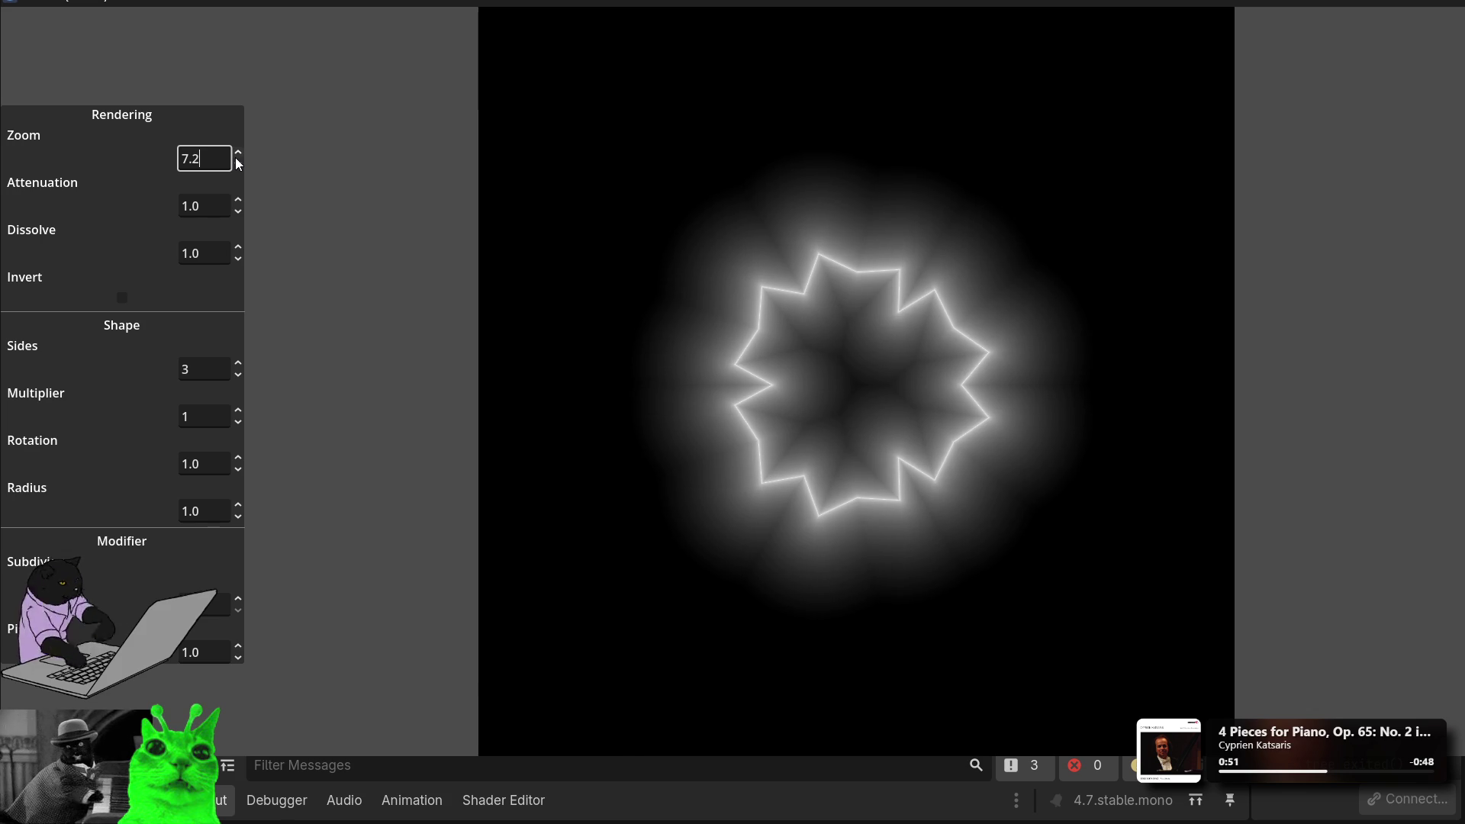
# Scroll through a few more zoom values, then close the game and open shader.gdshader.
pyautogui.scroll(-7, 235, 157)
pyautogui.scroll(-20, 235, 157)
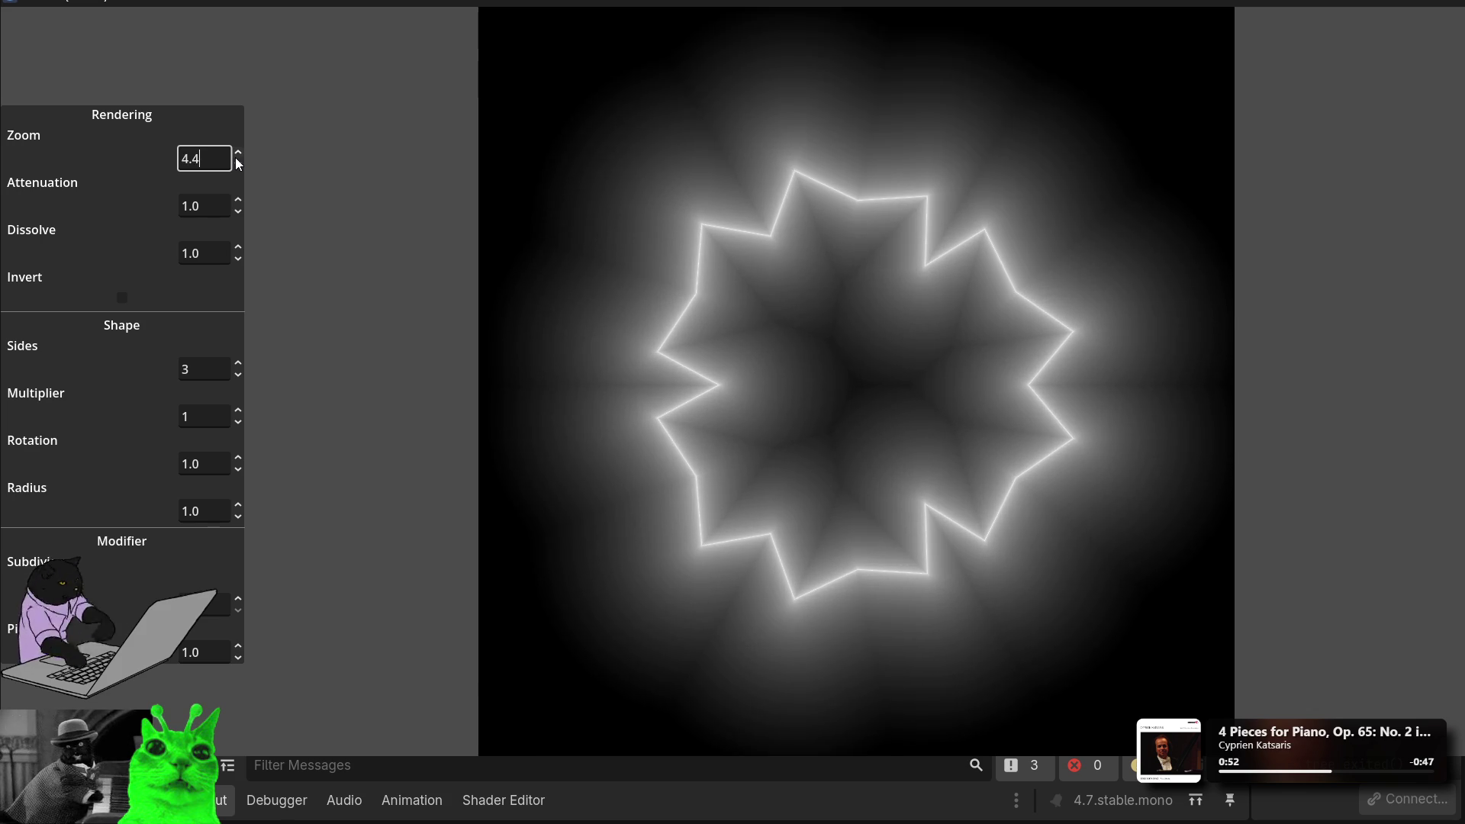
pyautogui.scroll(4, 235, 157)
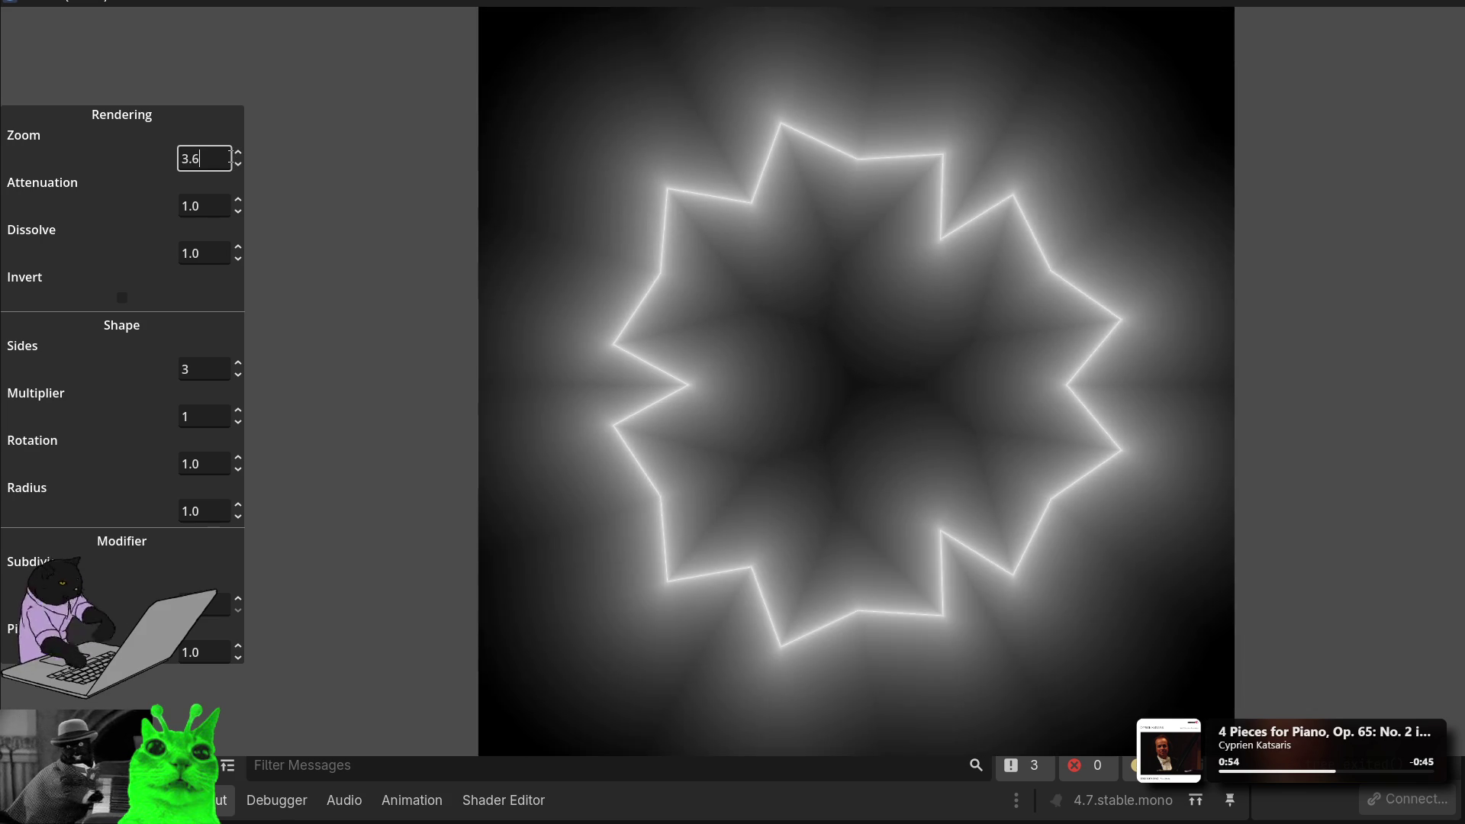
pyautogui.scroll(5, 234, 157)
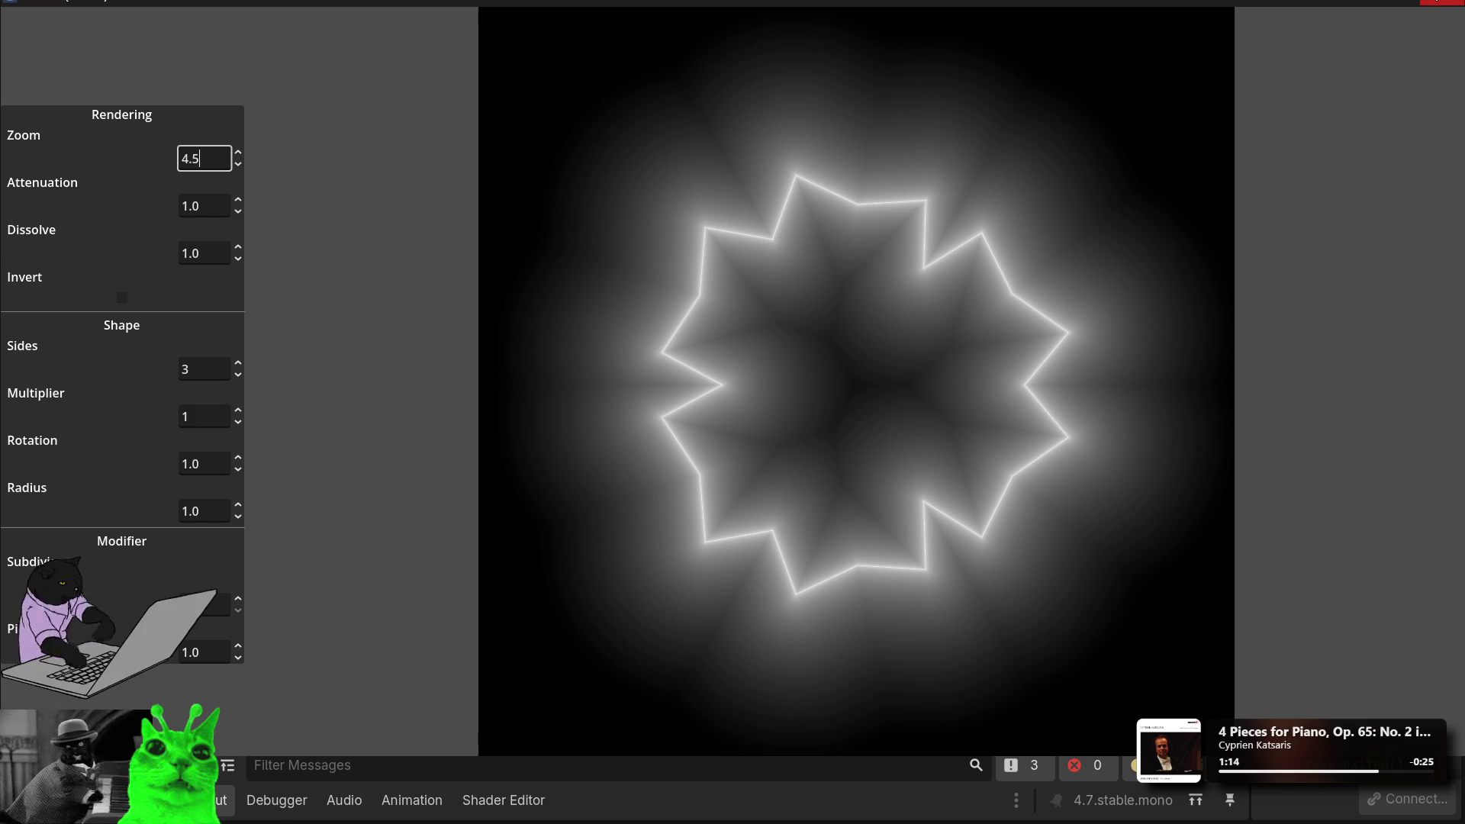
pyautogui.hotkey('alt', 'F4')
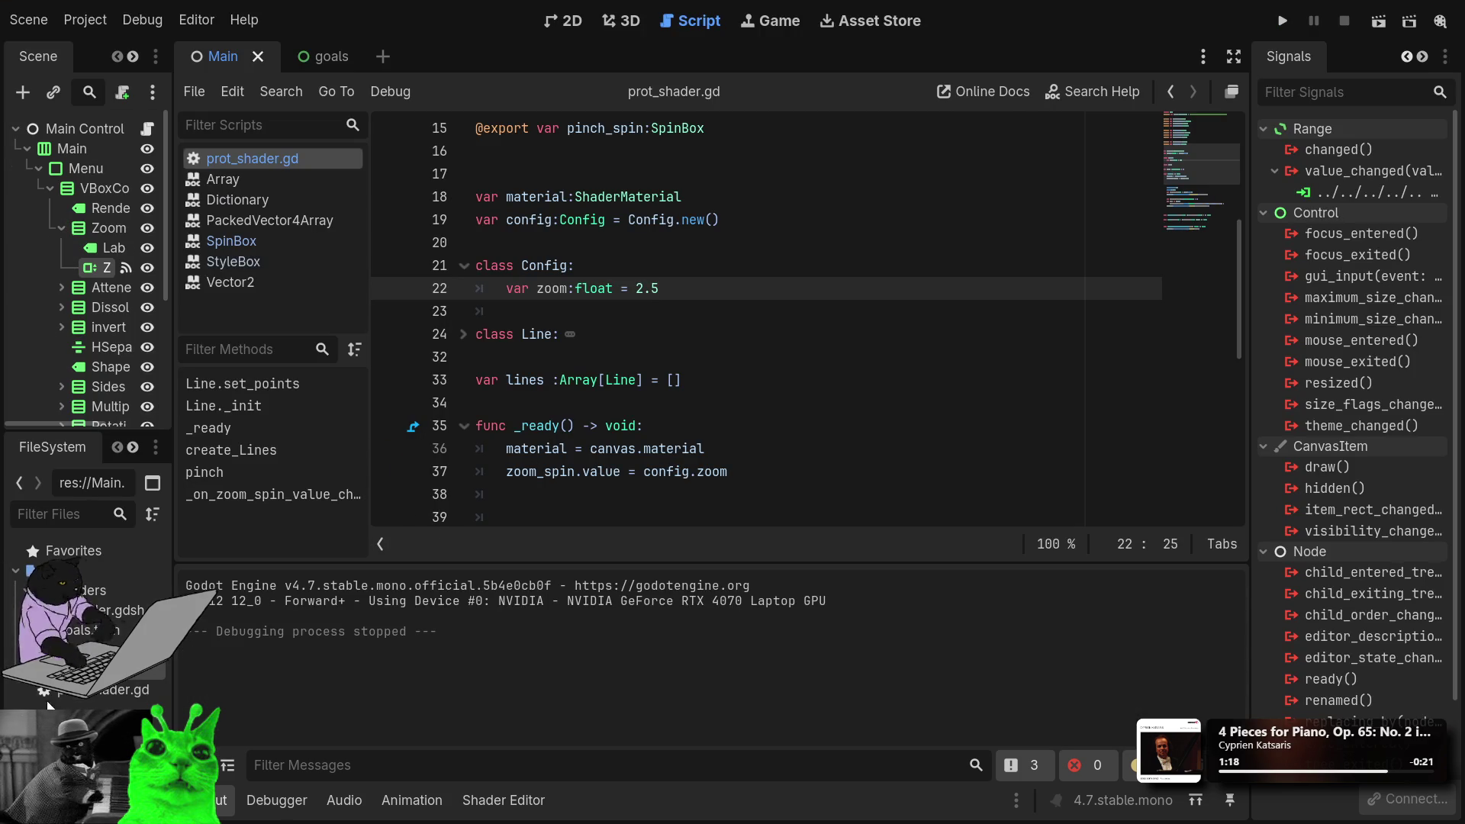
pyautogui.doubleClick(97, 613)
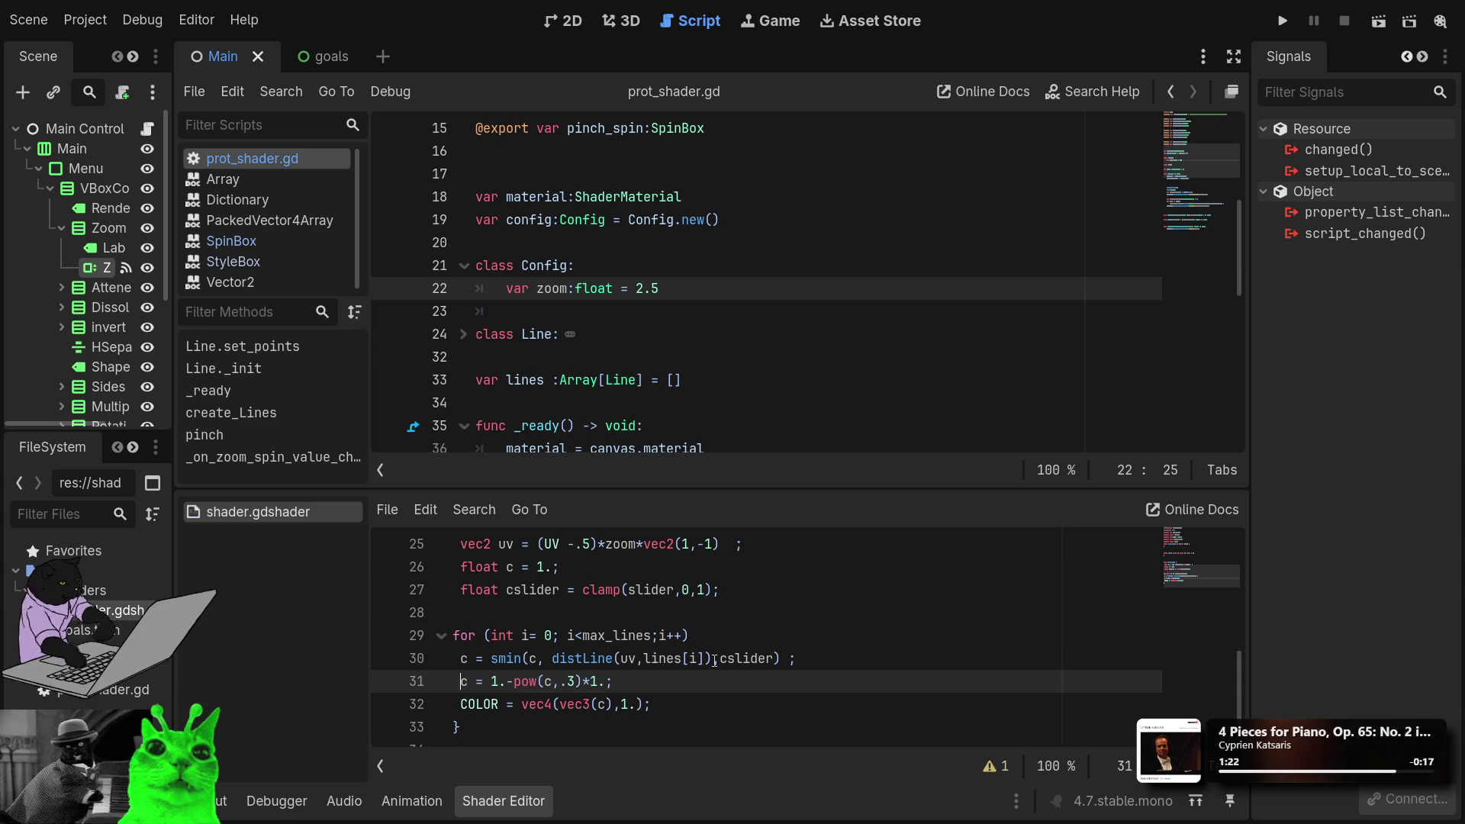
# Duplicate the zoom uniform and rename the copy to declare uniform float attenuation.
pyautogui.scroll(3, 830, 638)
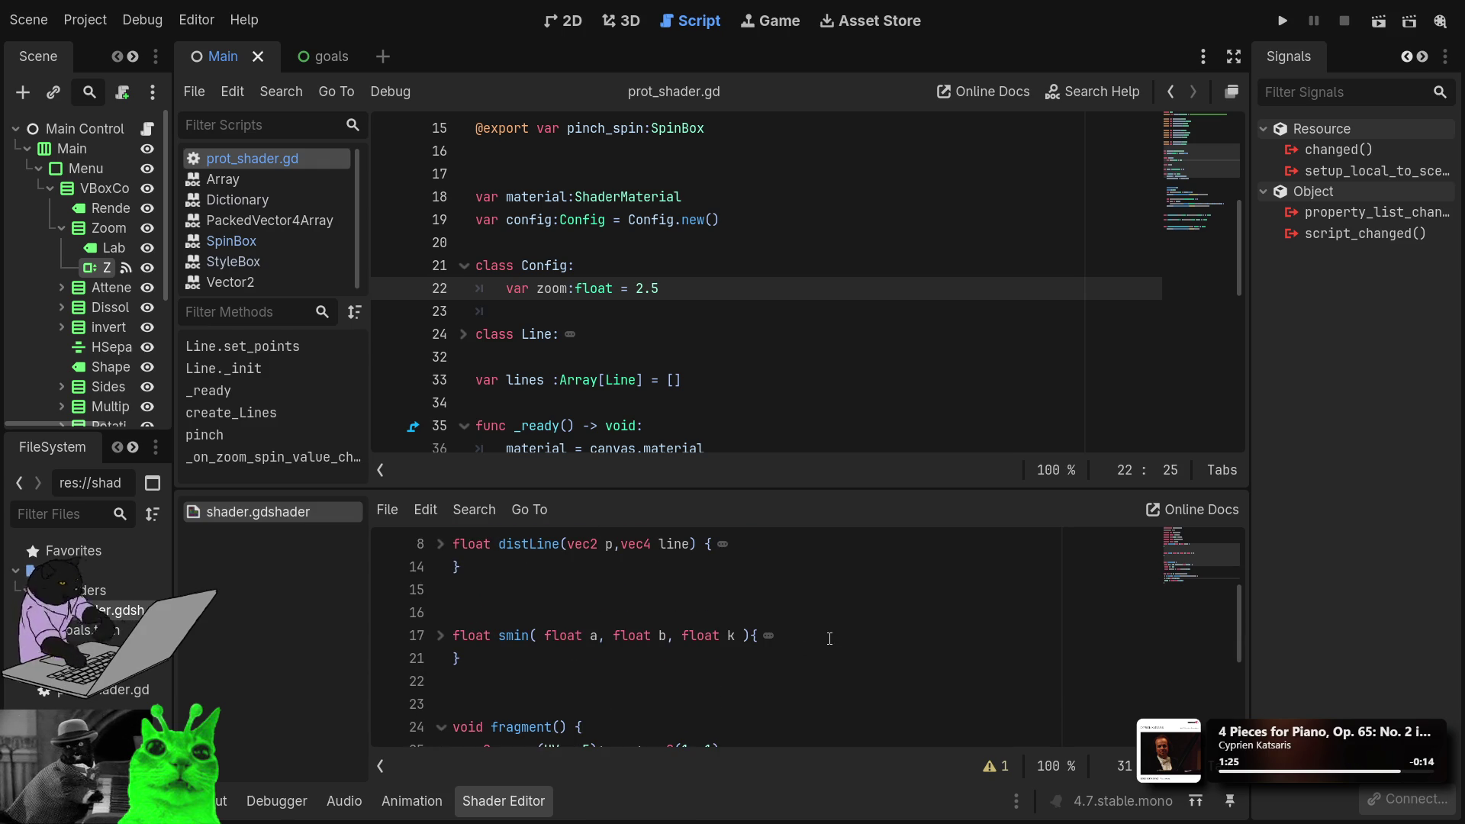
pyautogui.scroll(3, 829, 638)
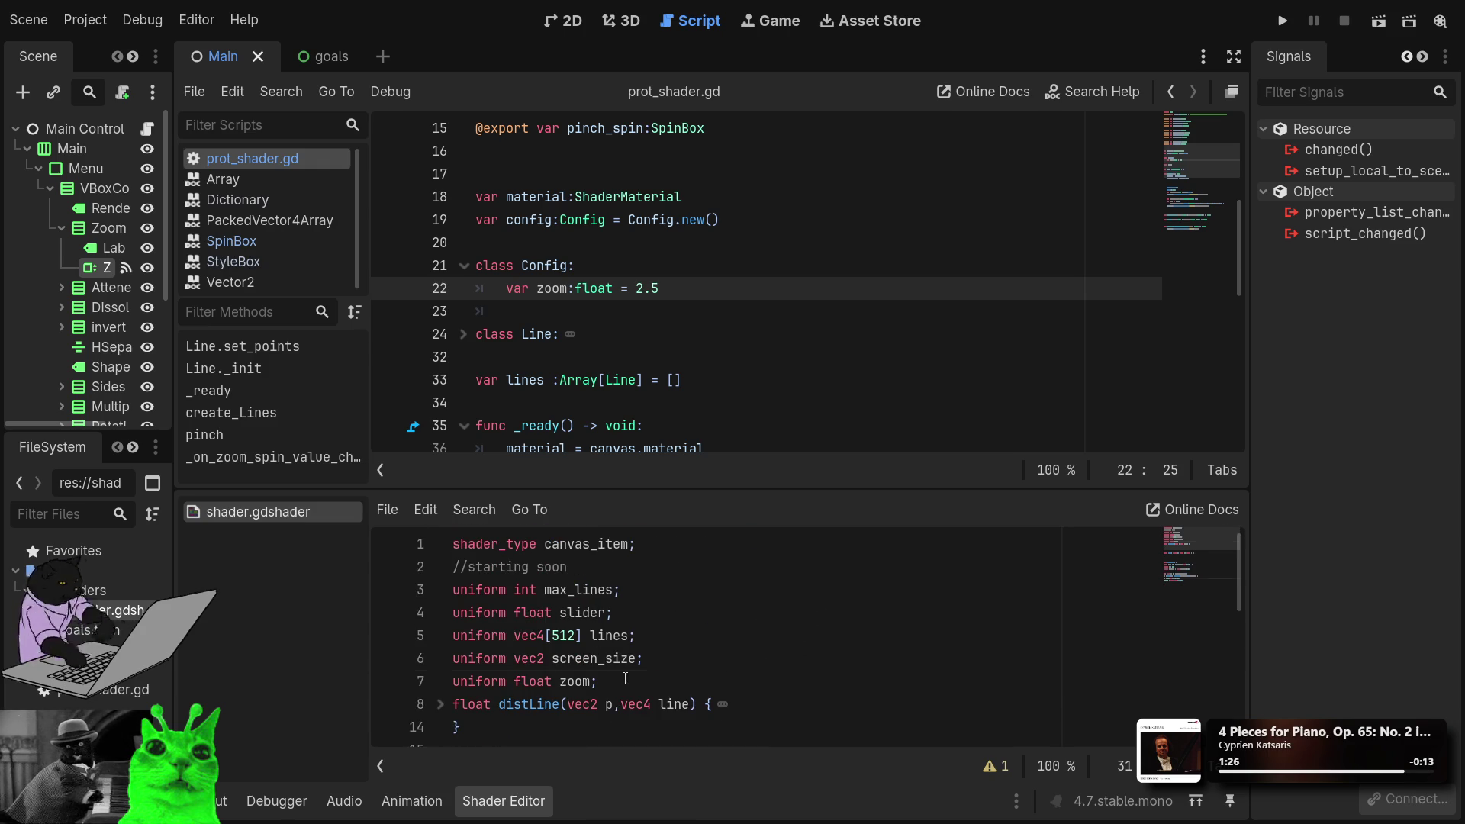
pyautogui.click(626, 678)
pyautogui.scroll(-2, 948, 606)
pyautogui.scroll(1, 949, 607)
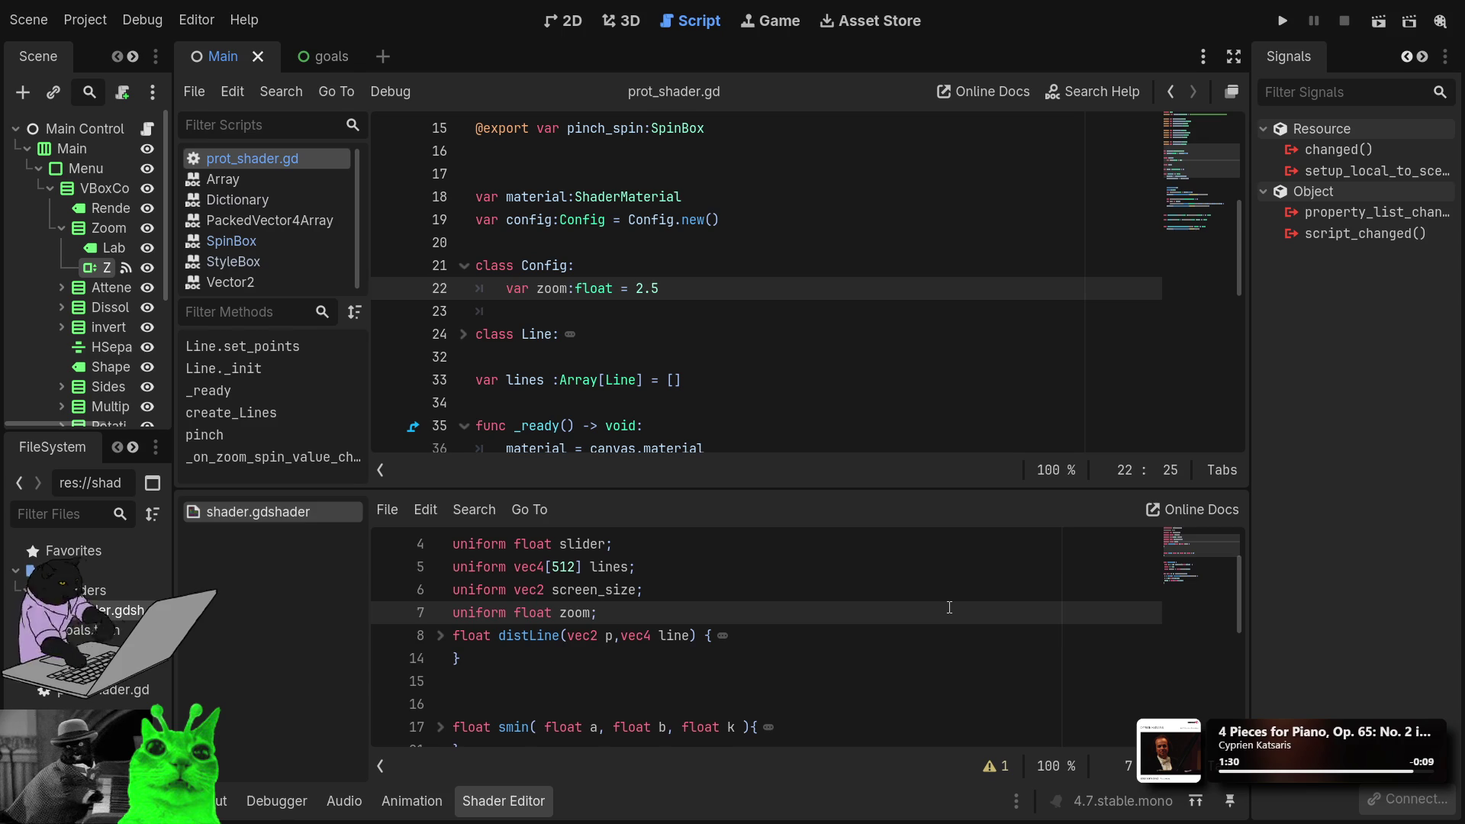
pyautogui.press('Return')
pyautogui.write('un')
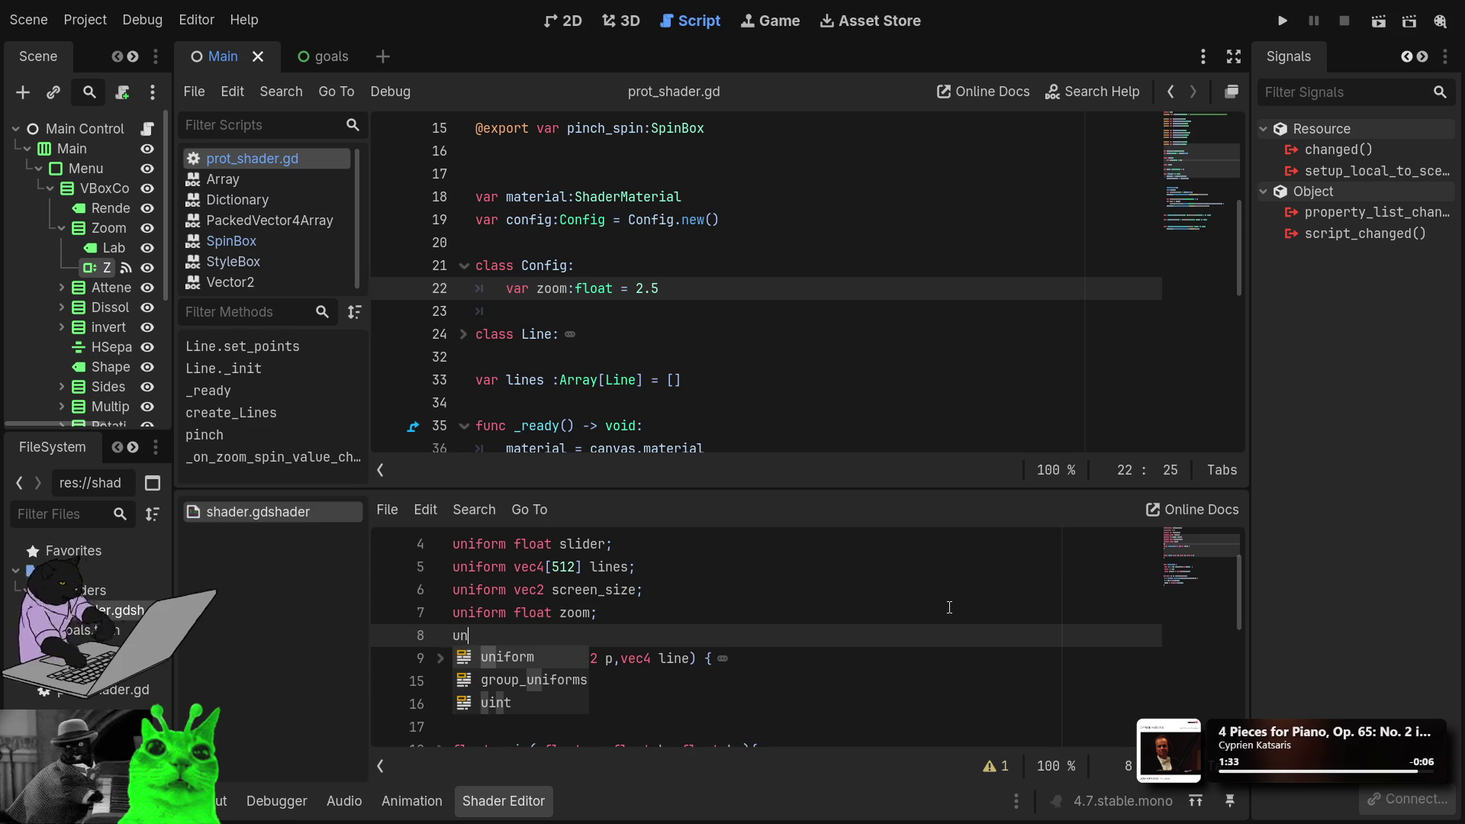
pyautogui.press('BackSpace')
pyautogui.press('BackSpace')
pyautogui.press('Up')
pyautogui.hotkey('ctrl', 'shift', 'd')
pyautogui.press('Down')
pyautogui.press('Up')
pyautogui.press('Left')
pyautogui.hotkey('ctrl', 'shift', 'Left')
pyautogui.write('atte')
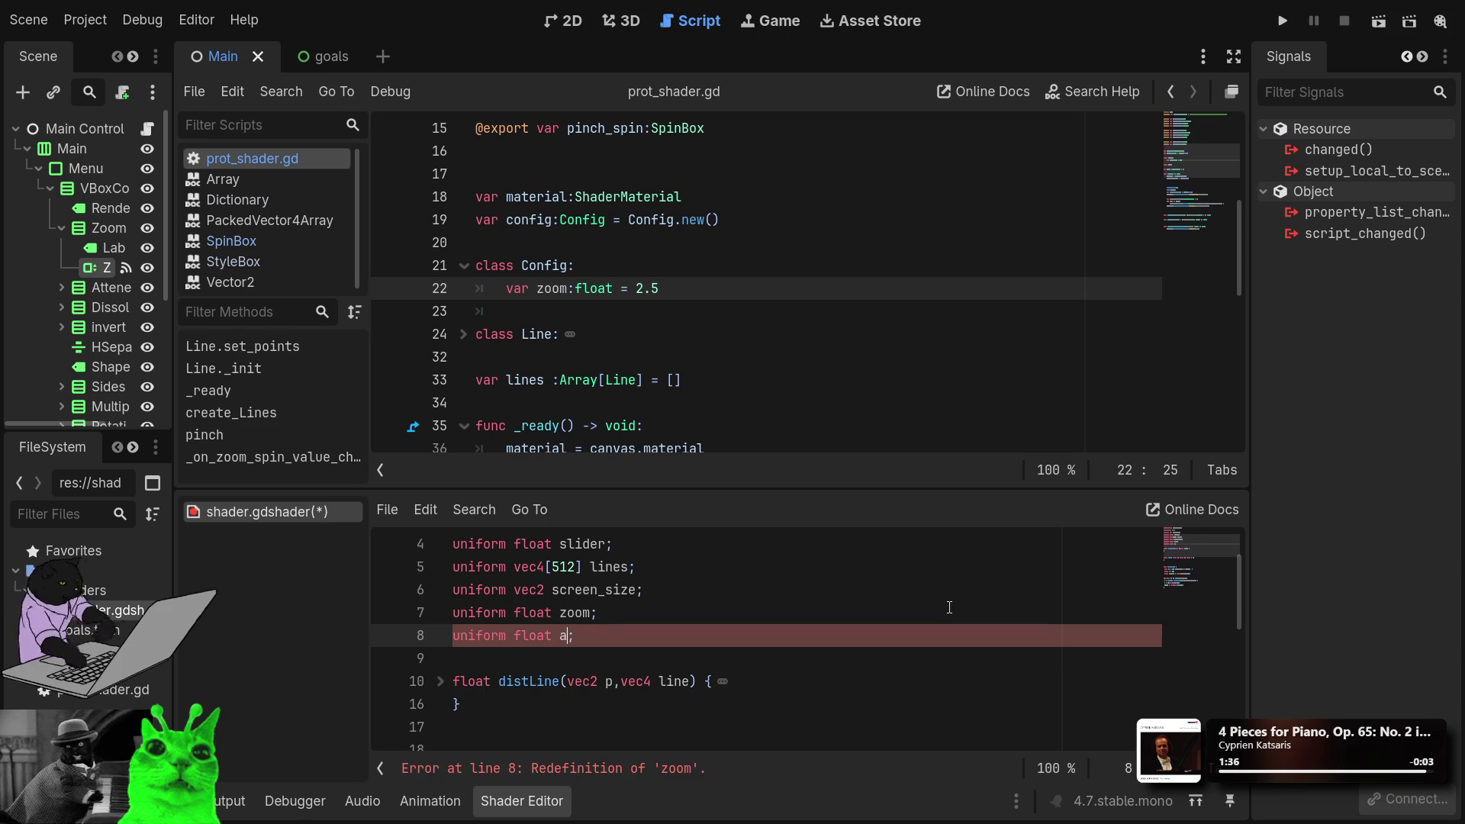
pyautogui.write('nuation')
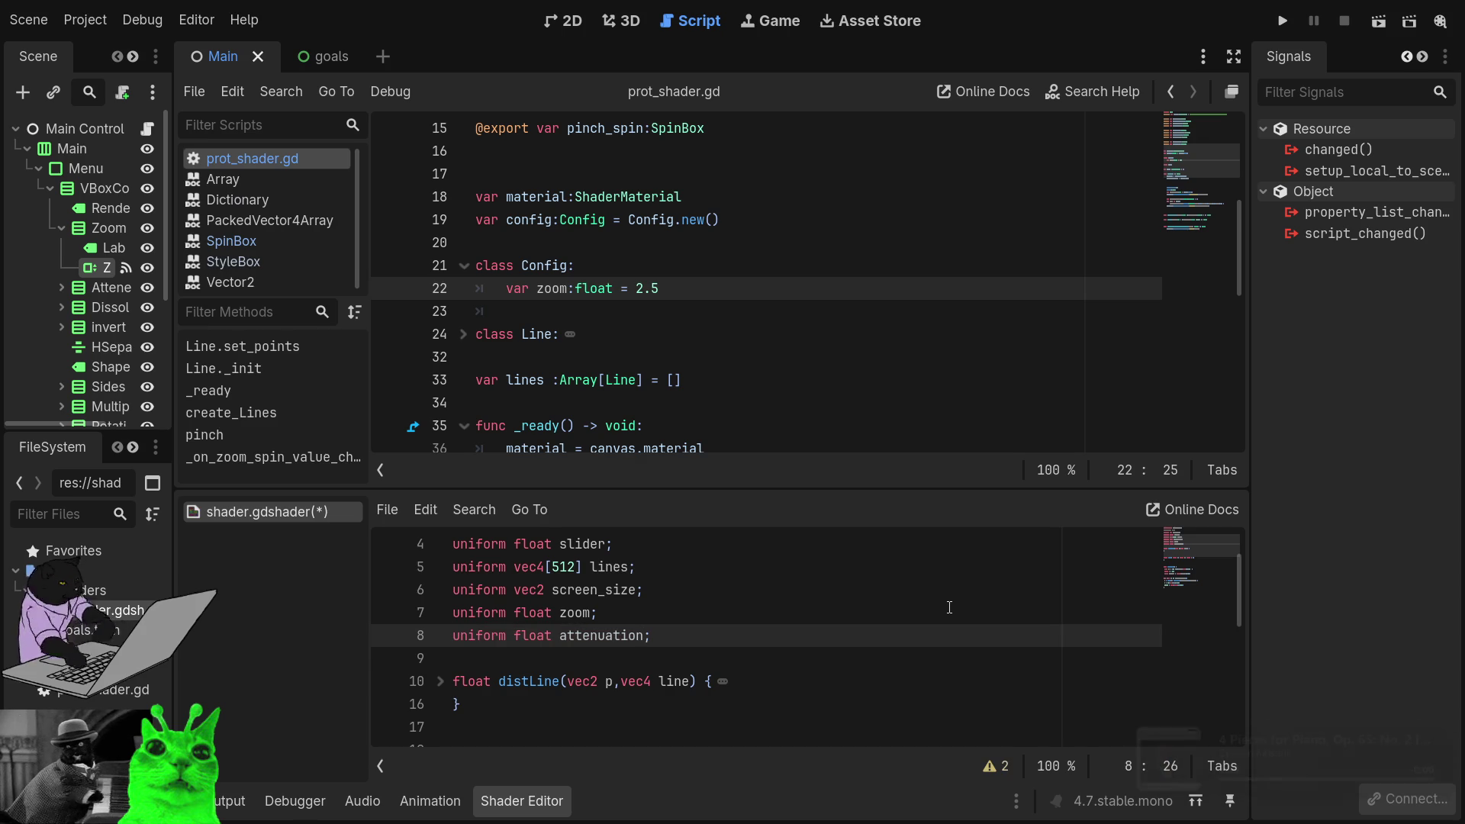
pyautogui.scroll(-6, 776, 652)
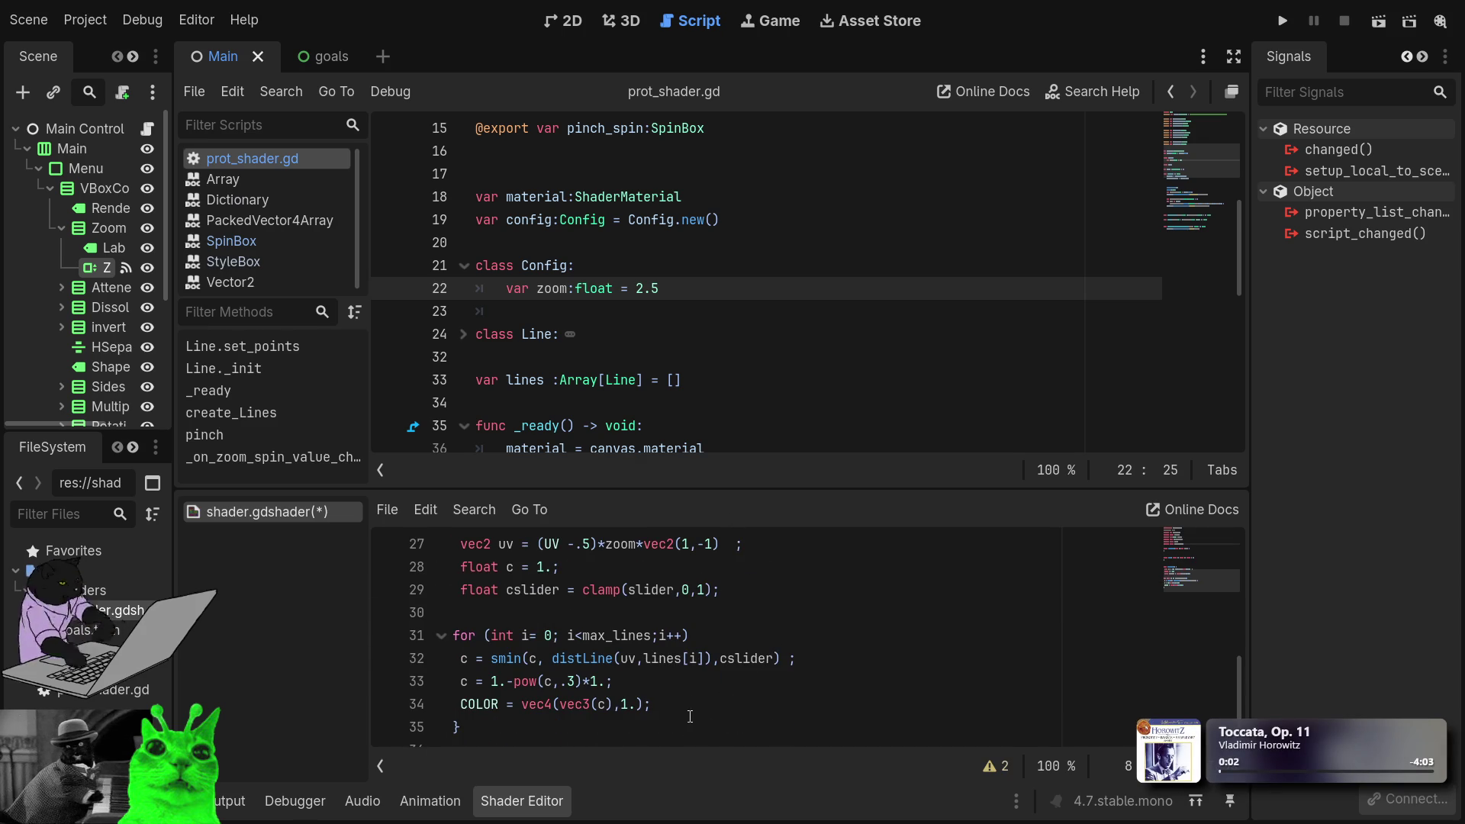
# Replace the .3 exponent in pow(c,.3) with attenuation.
pyautogui.click(570, 681)
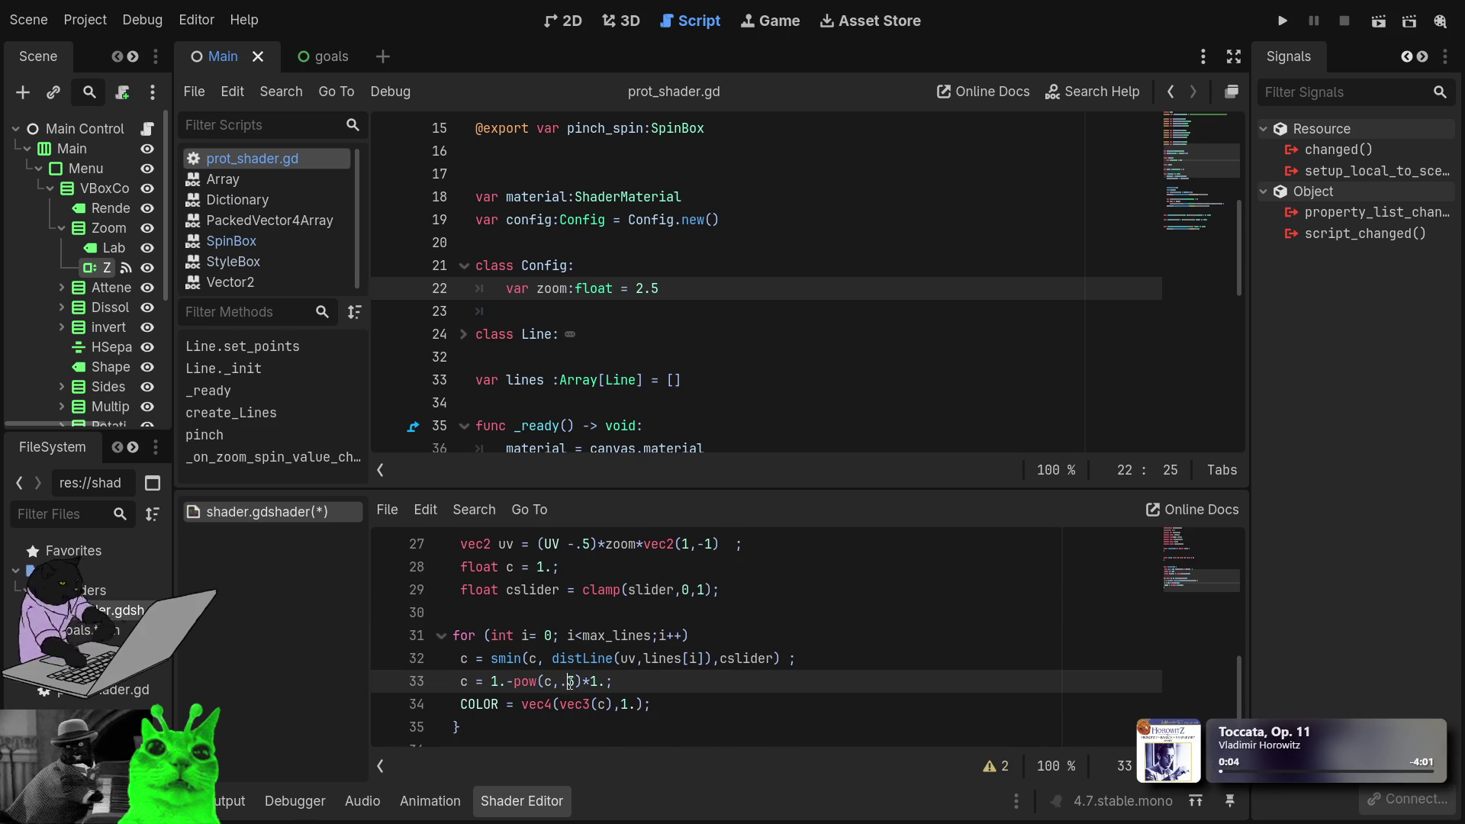
pyautogui.press('Delete')
pyautogui.press('BackSpace')
pyautogui.write('attenuation')
pyautogui.scroll(4, 771, 627)
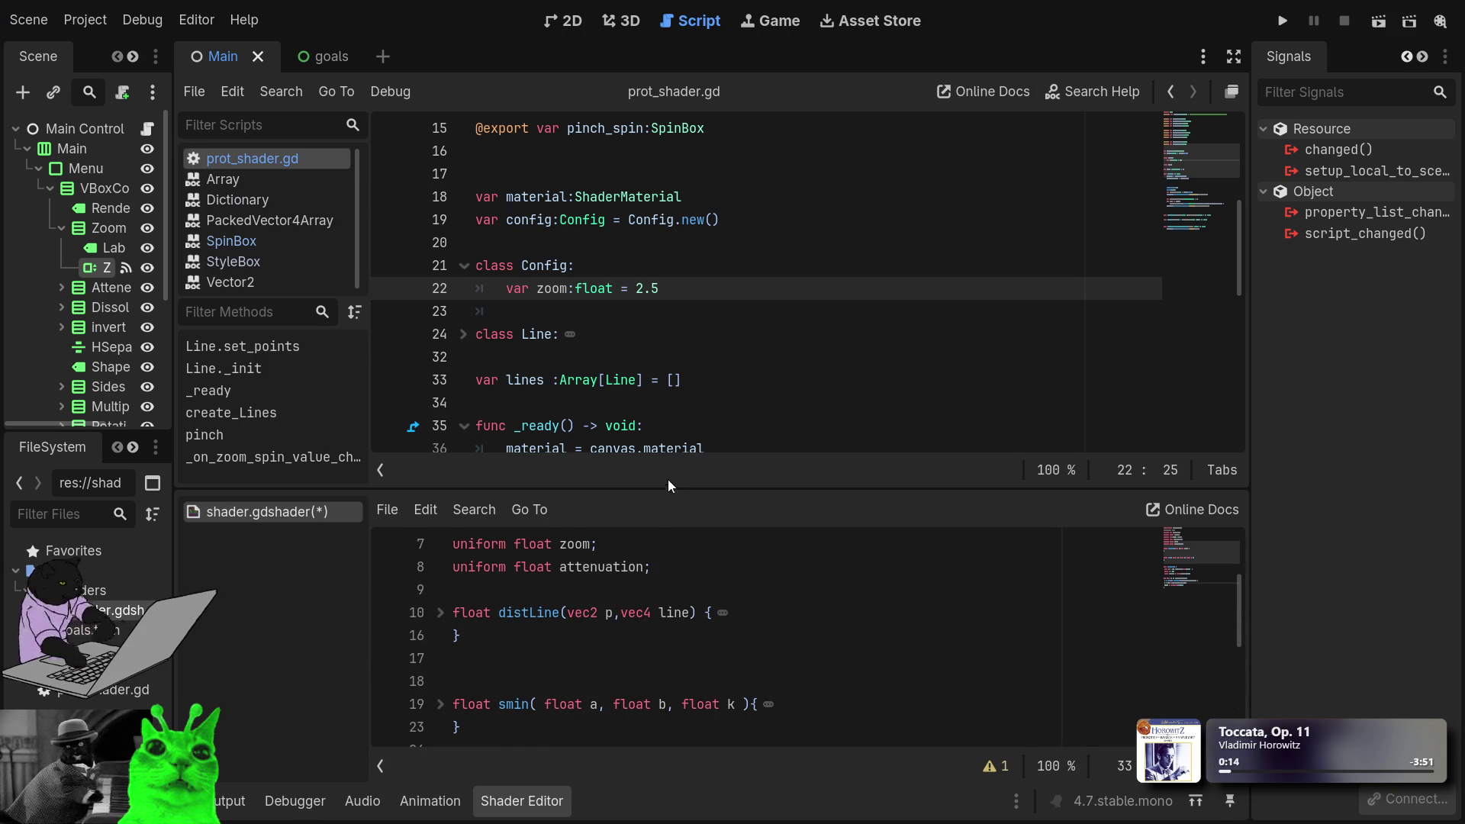
# Enlarge the shader code area and delete the extra blank lines between functions.
pyautogui.moveTo(709, 492); pyautogui.dragTo(738, 260)
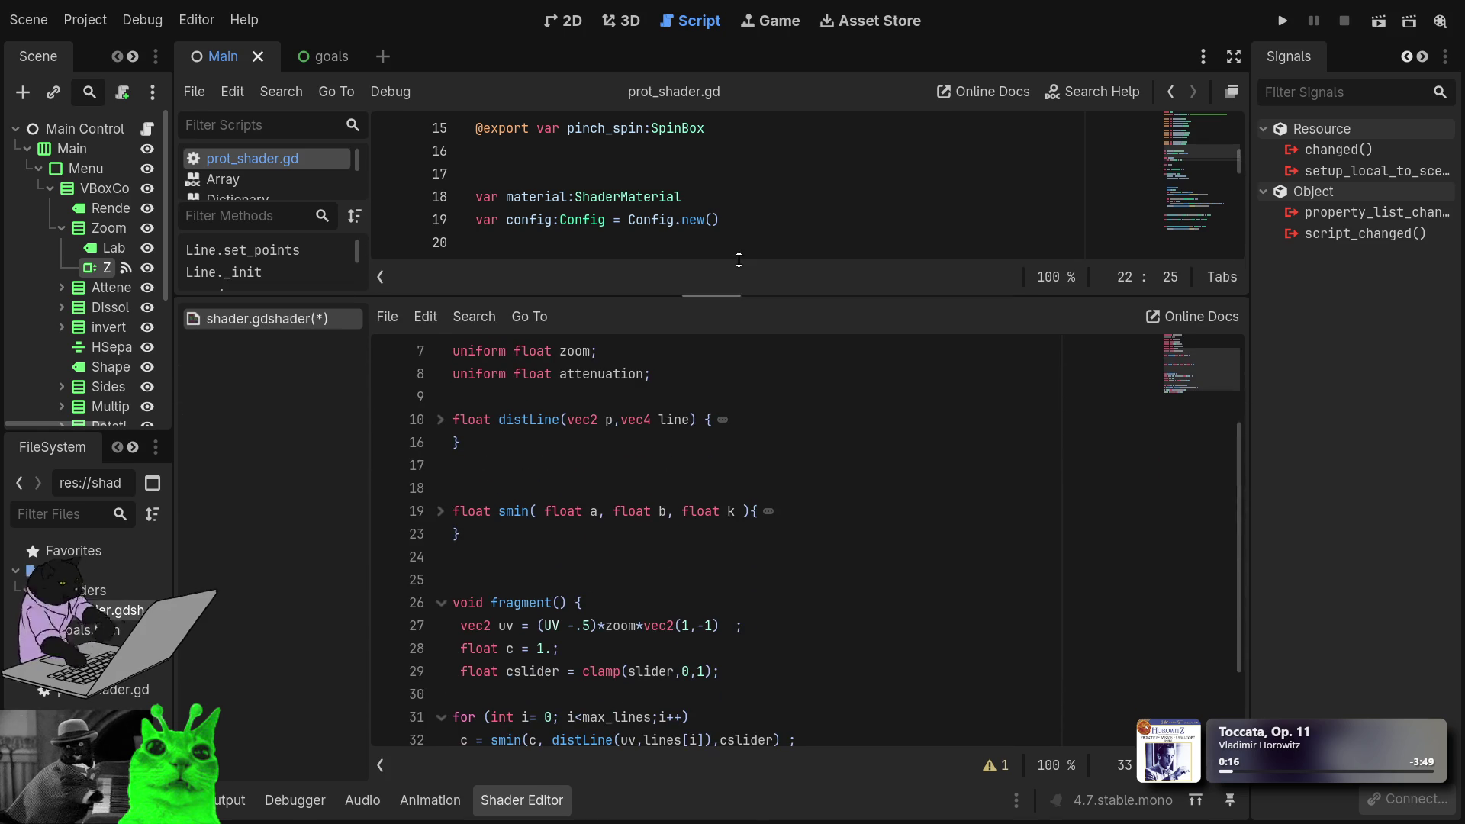
pyautogui.scroll(2, 645, 432)
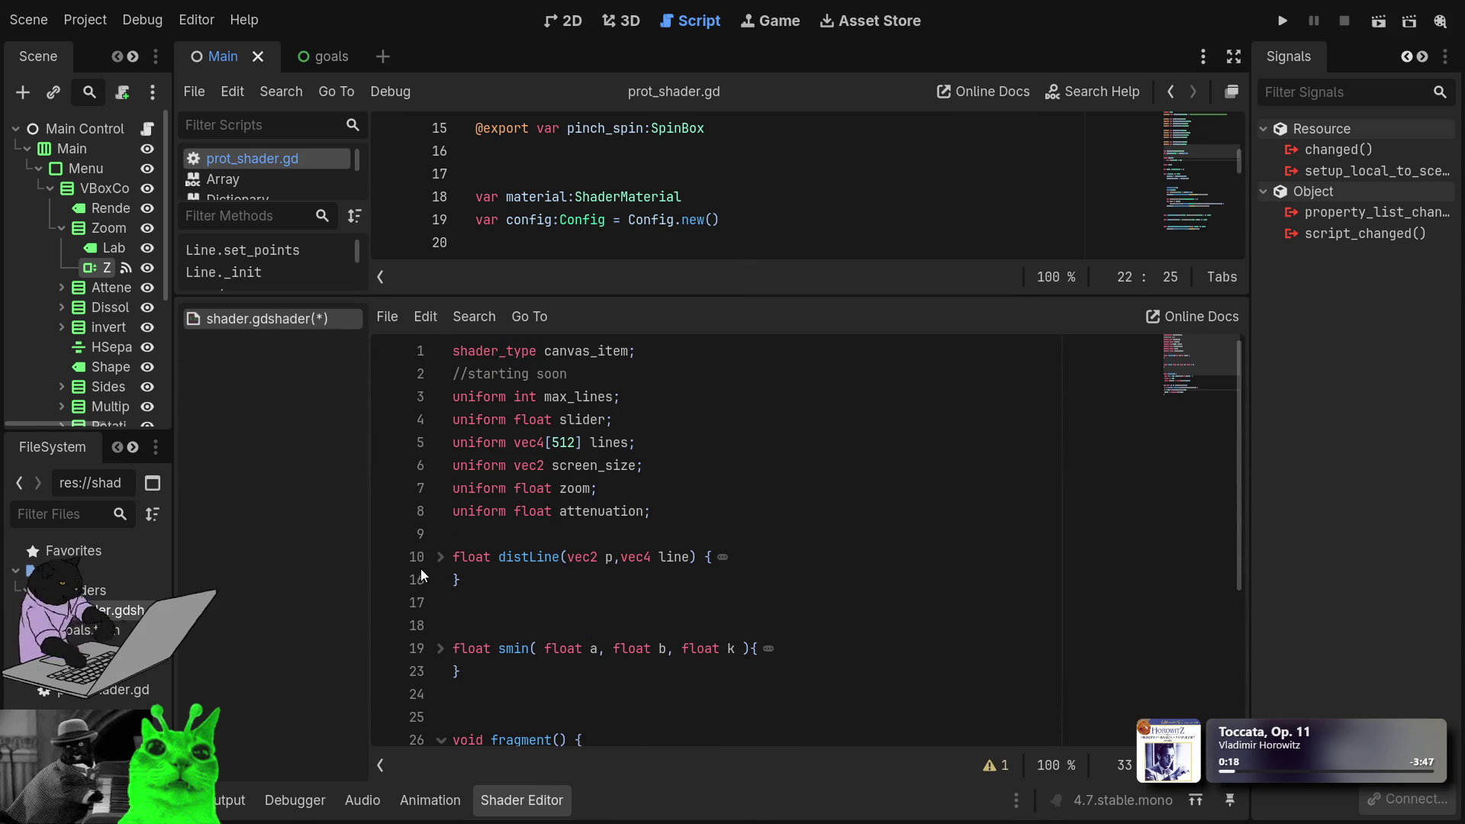
pyautogui.click(480, 622)
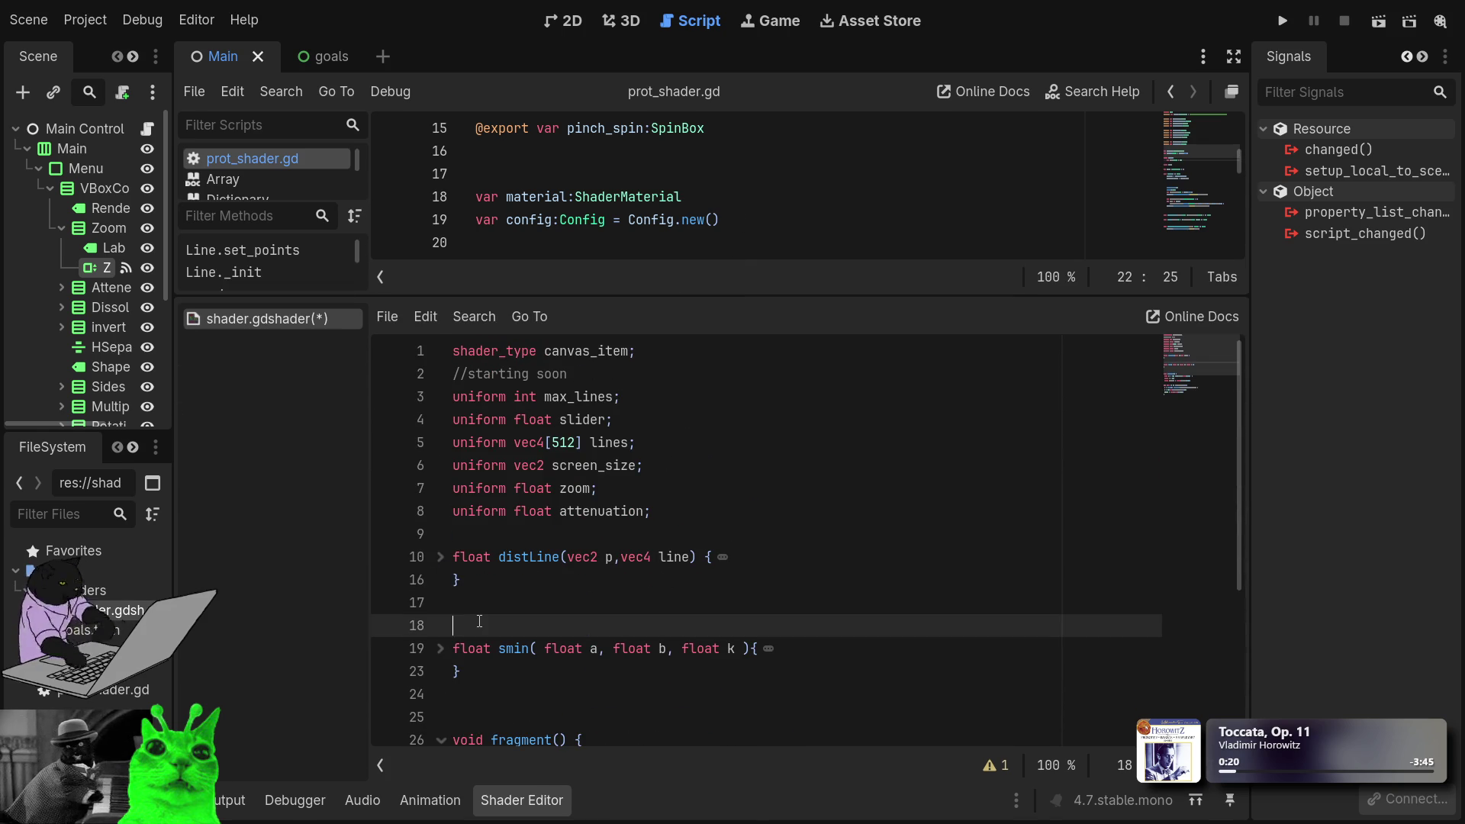
pyautogui.press('BackSpace')
pyautogui.press('BackSpace')
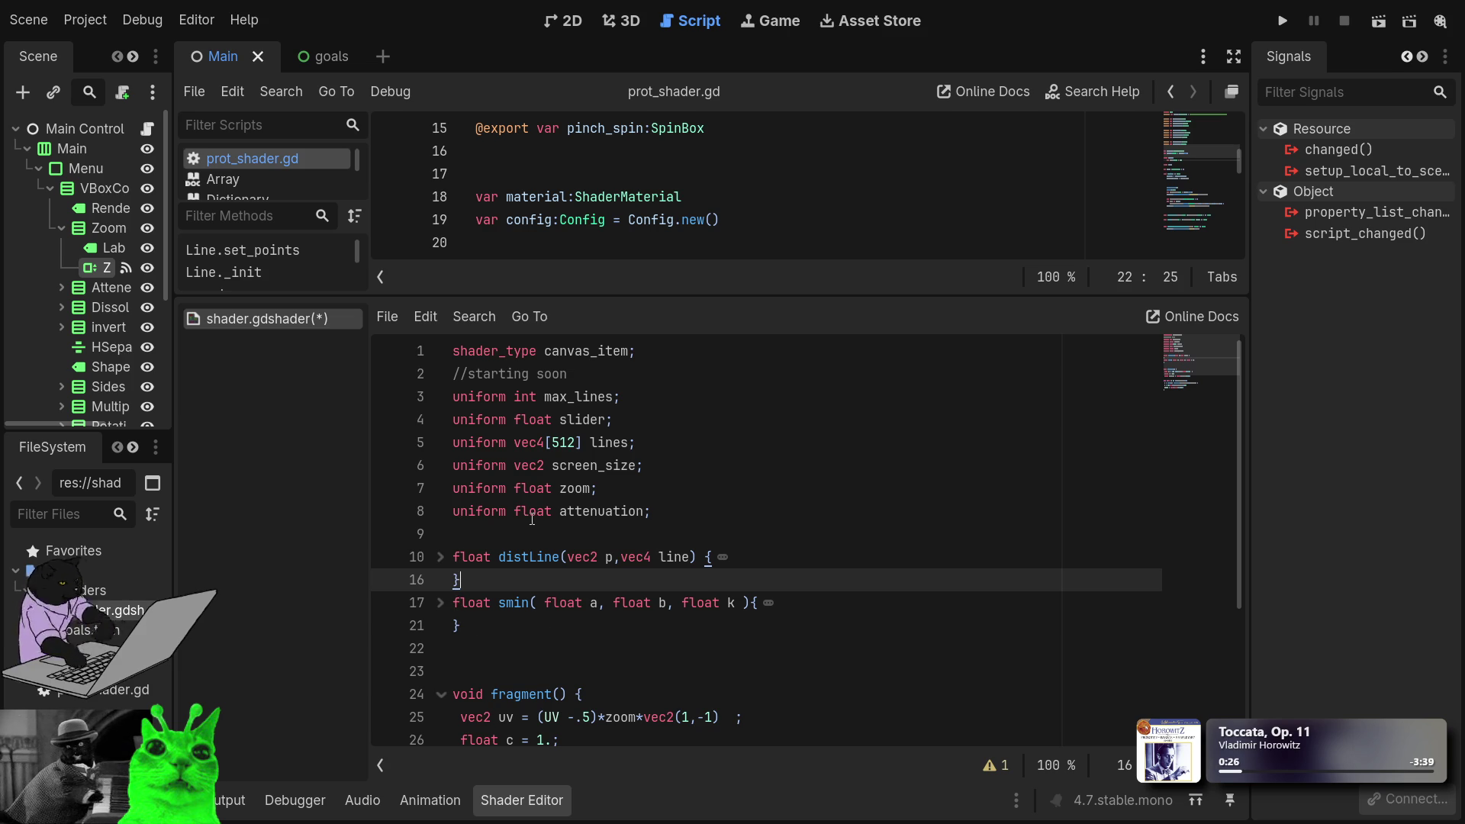
# Duplicate the attenuation uniform and rename the copy to dissolve.
pyautogui.click(691, 512)
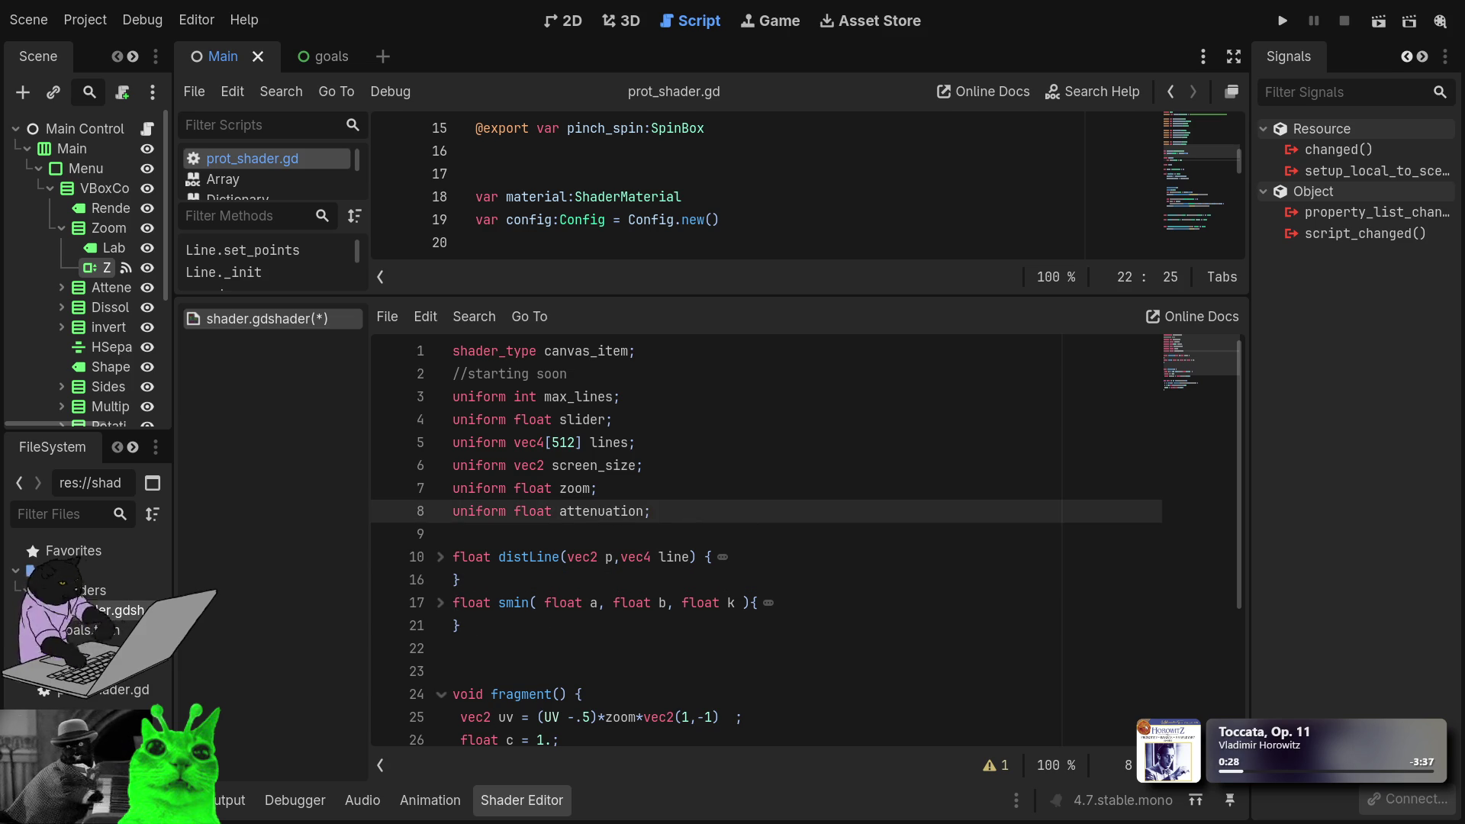
pyautogui.press('Return')
pyautogui.write('uniform float attenuation;')
pyautogui.press('Up')
pyautogui.press('End')
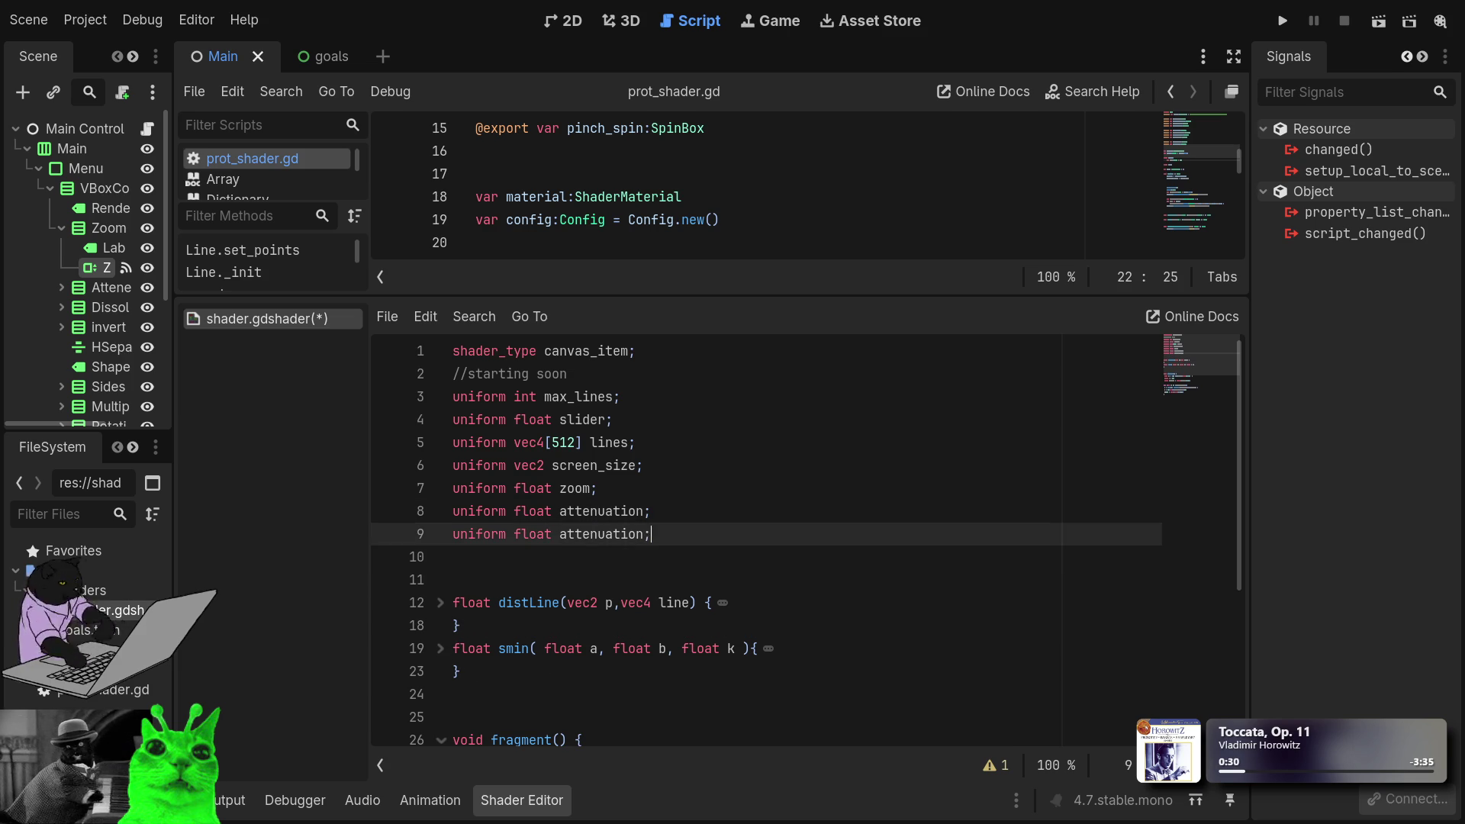
pyautogui.doubleClick(561, 533)
pyautogui.write('dissolve')
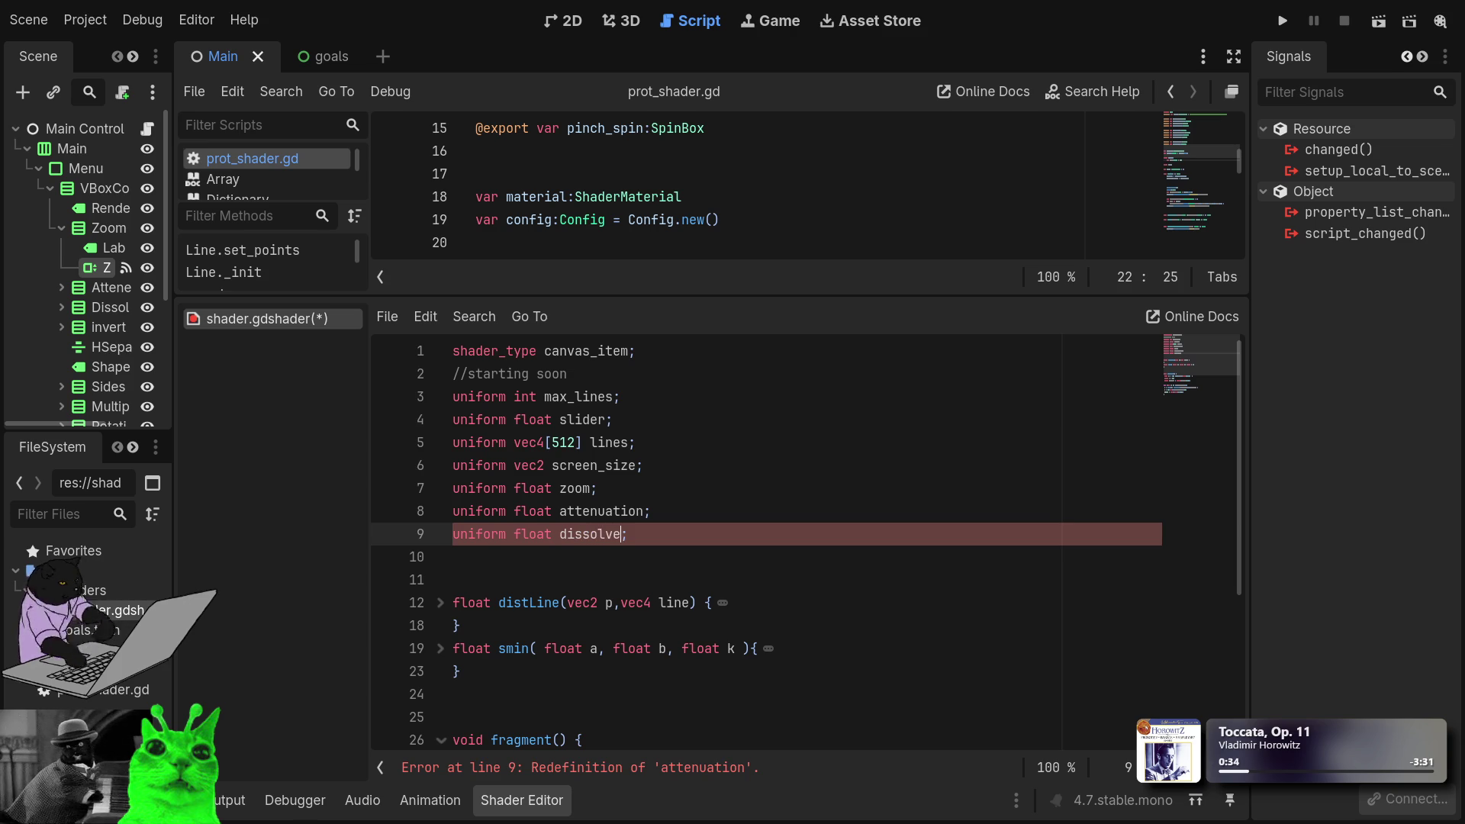
# Replace the 1. alpha in the COLOR line with dissolve.
pyautogui.scroll(-3, 676, 522)
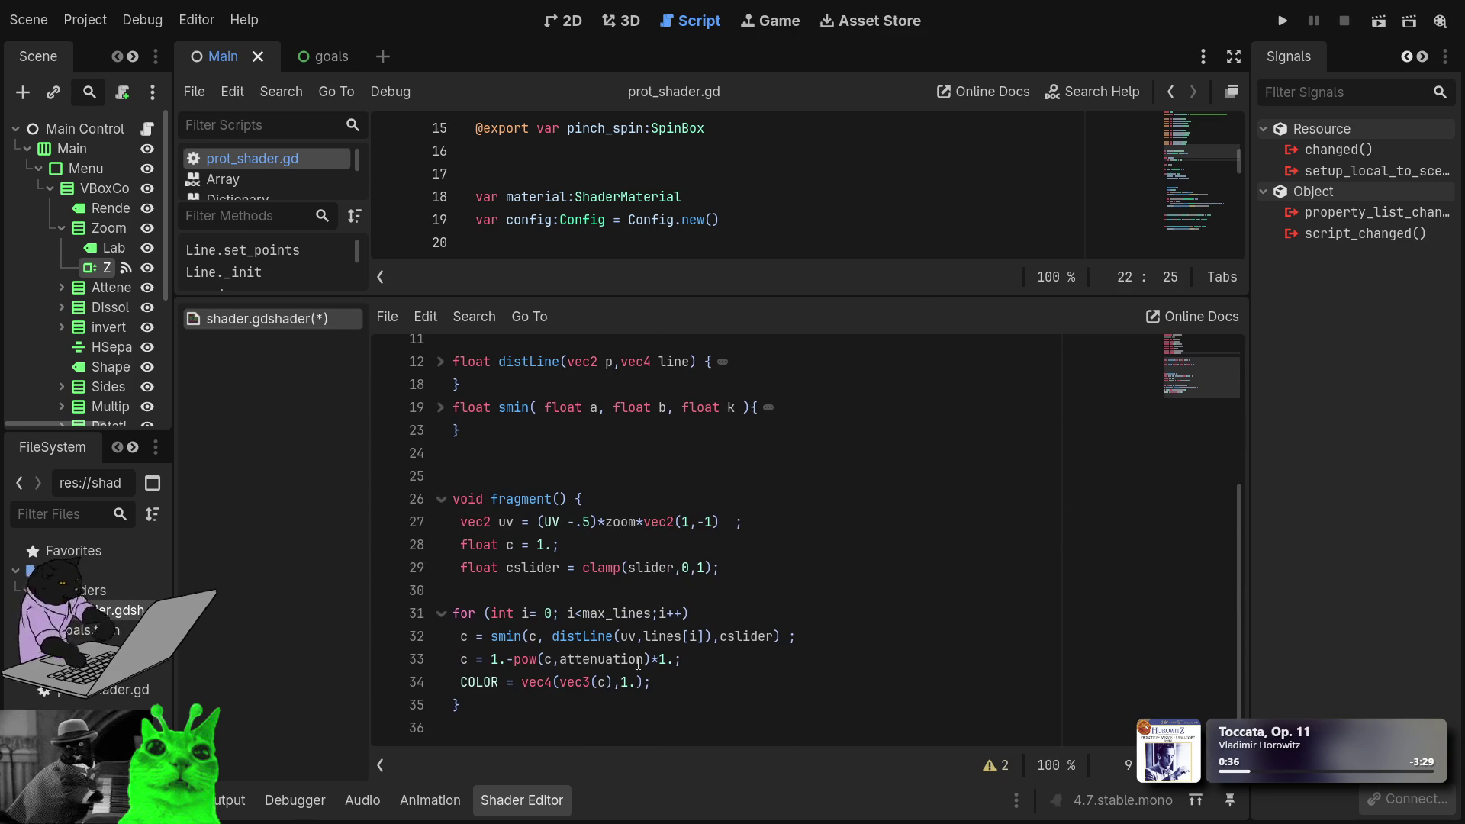
pyautogui.click(636, 682)
pyautogui.press('BackSpace')
pyautogui.press('BackSpace')
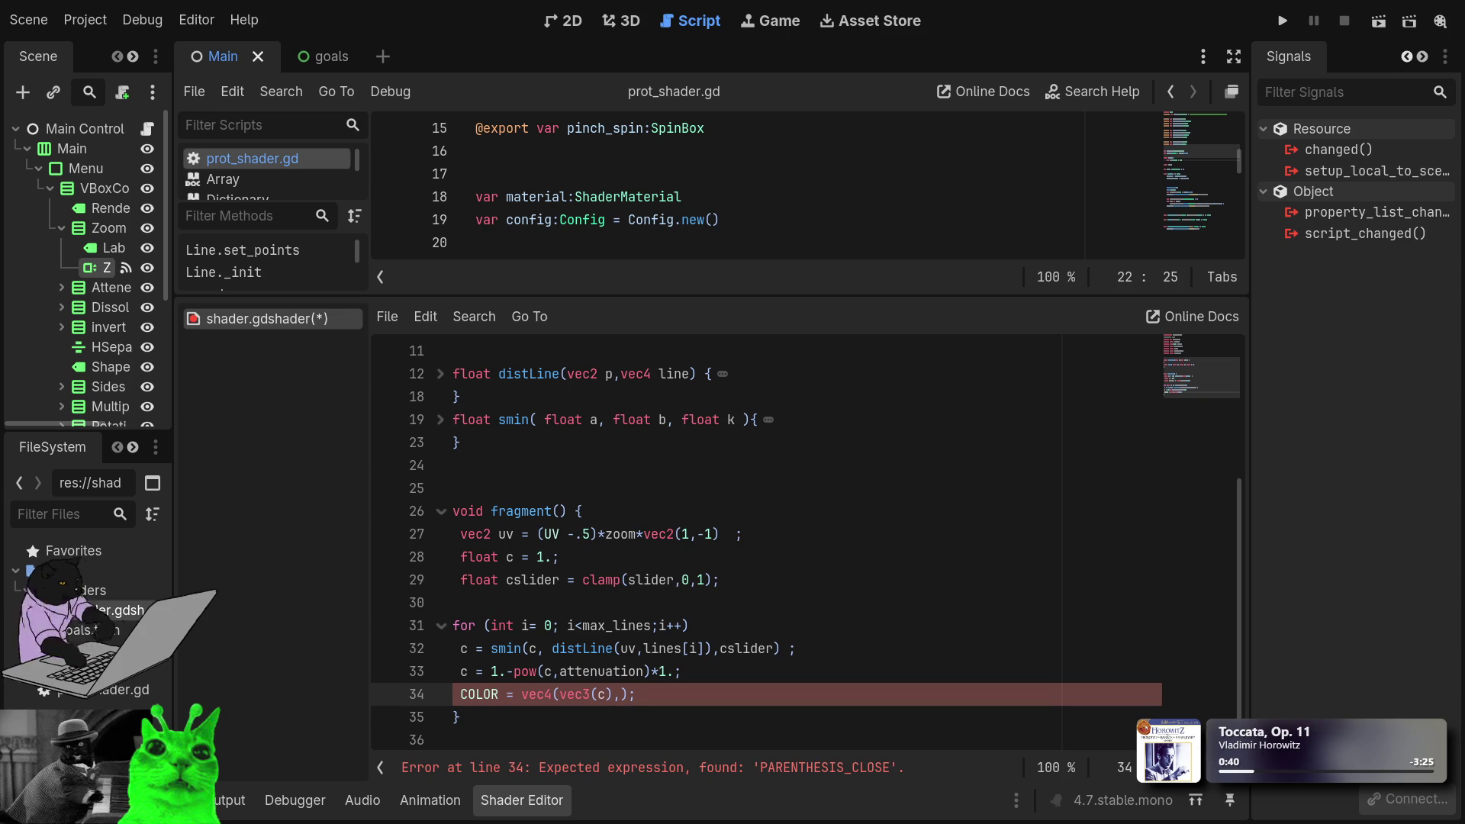
pyautogui.write('dissolve')
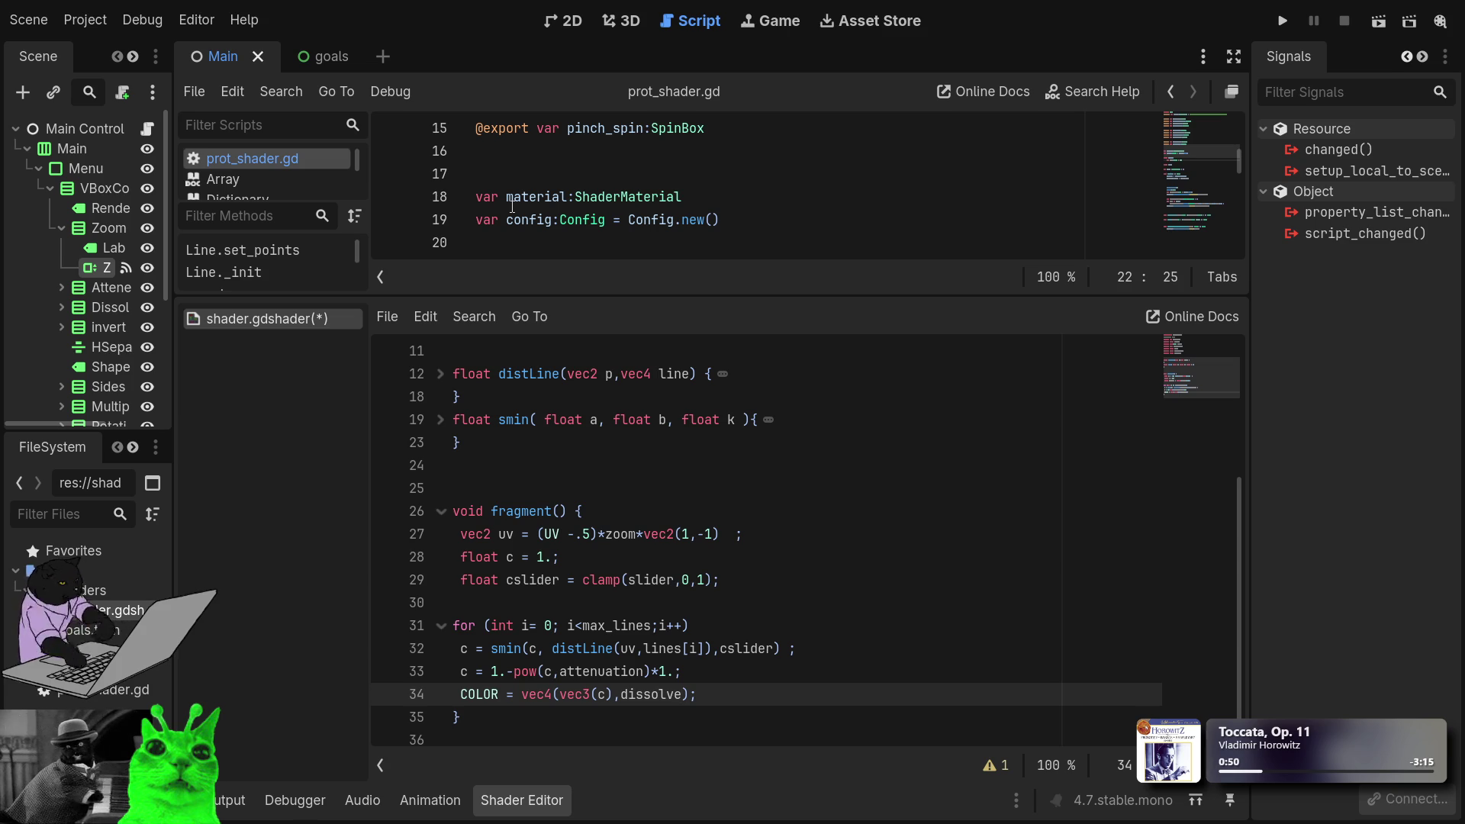
# On line 38 of _ready, type zoom_spin.connect("chage") and check ZoomSpin's signal names.
pyautogui.moveTo(685, 294); pyautogui.dragTo(686, 489)
pyautogui.scroll(-6, 691, 353)
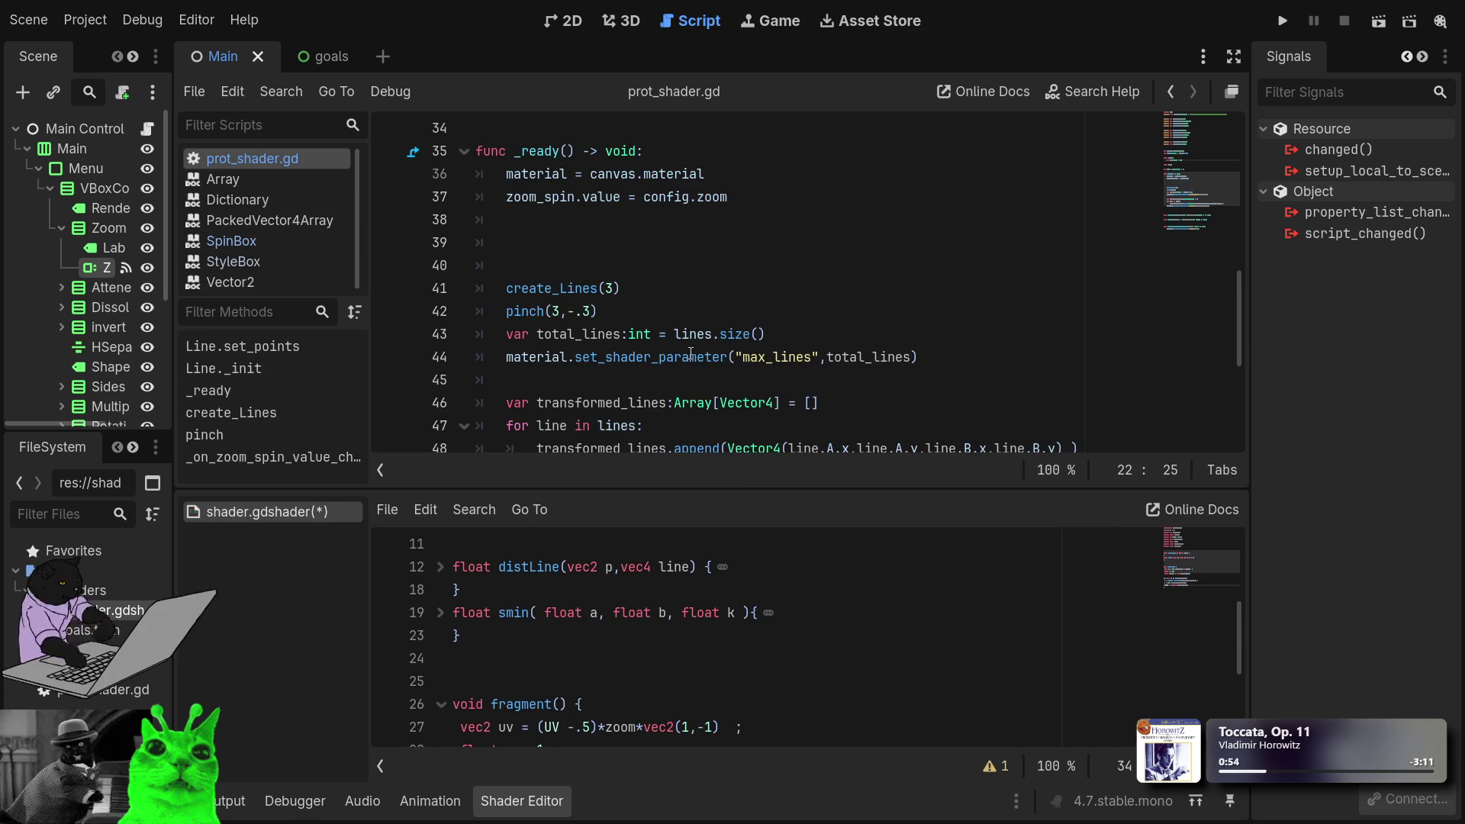
pyautogui.click(631, 238)
pyautogui.click(669, 220)
pyautogui.write('zoom')
pyautogui.press('Return')
pyautogui.write('.co')
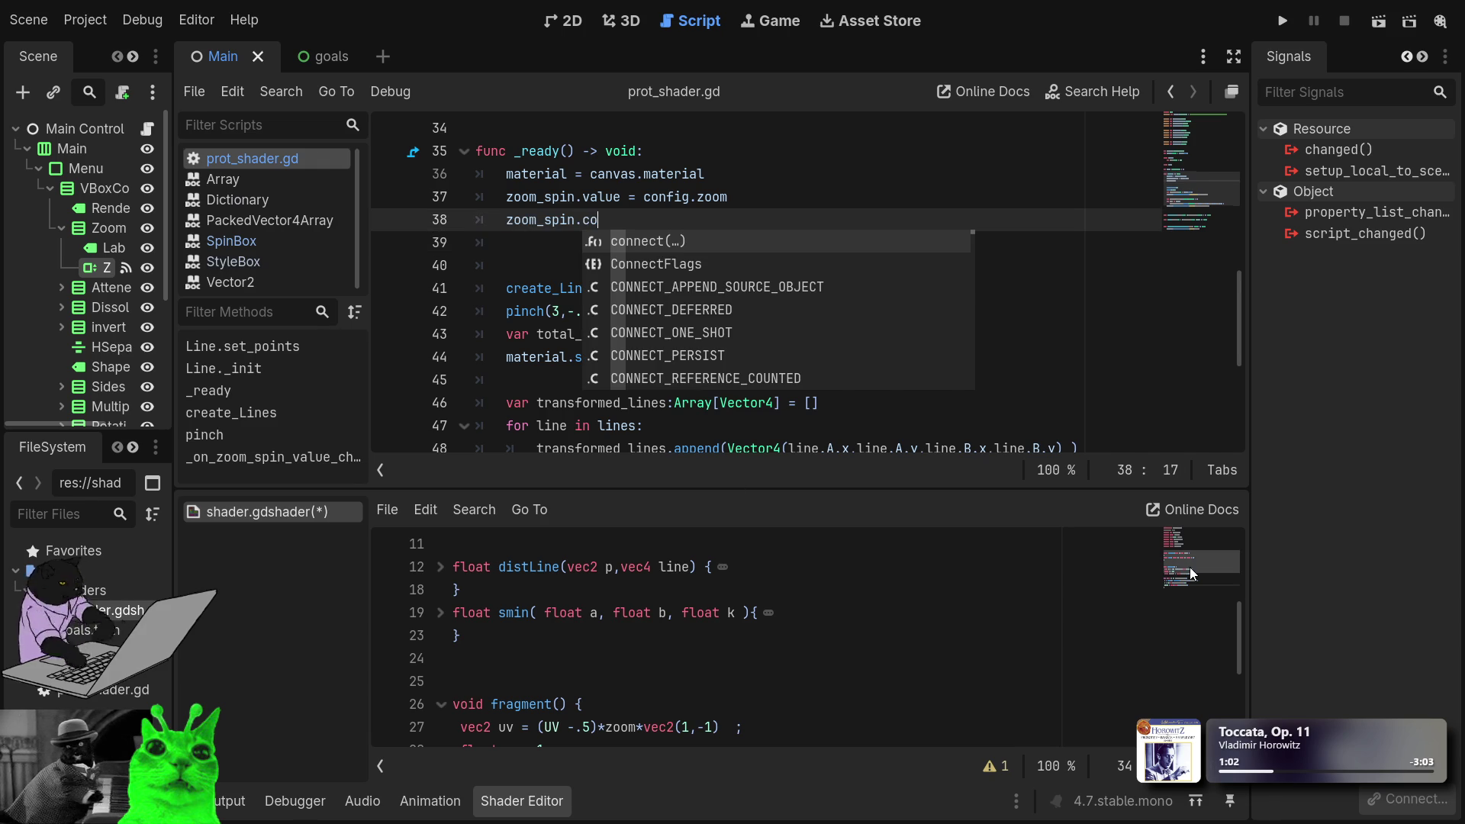
pyautogui.press('Return')
pyautogui.write('"')
pyautogui.write('cha')
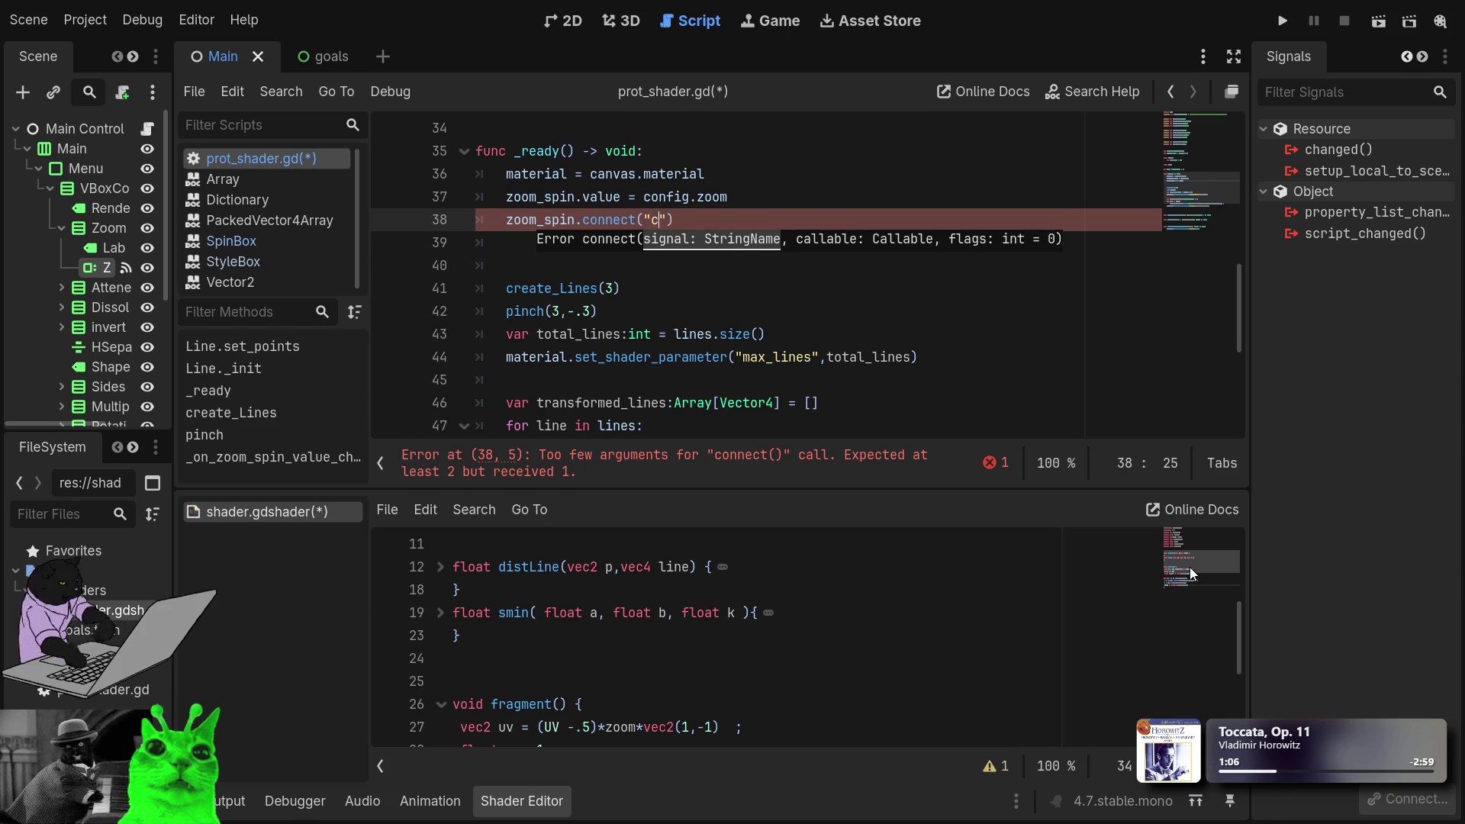
pyautogui.write('ge')
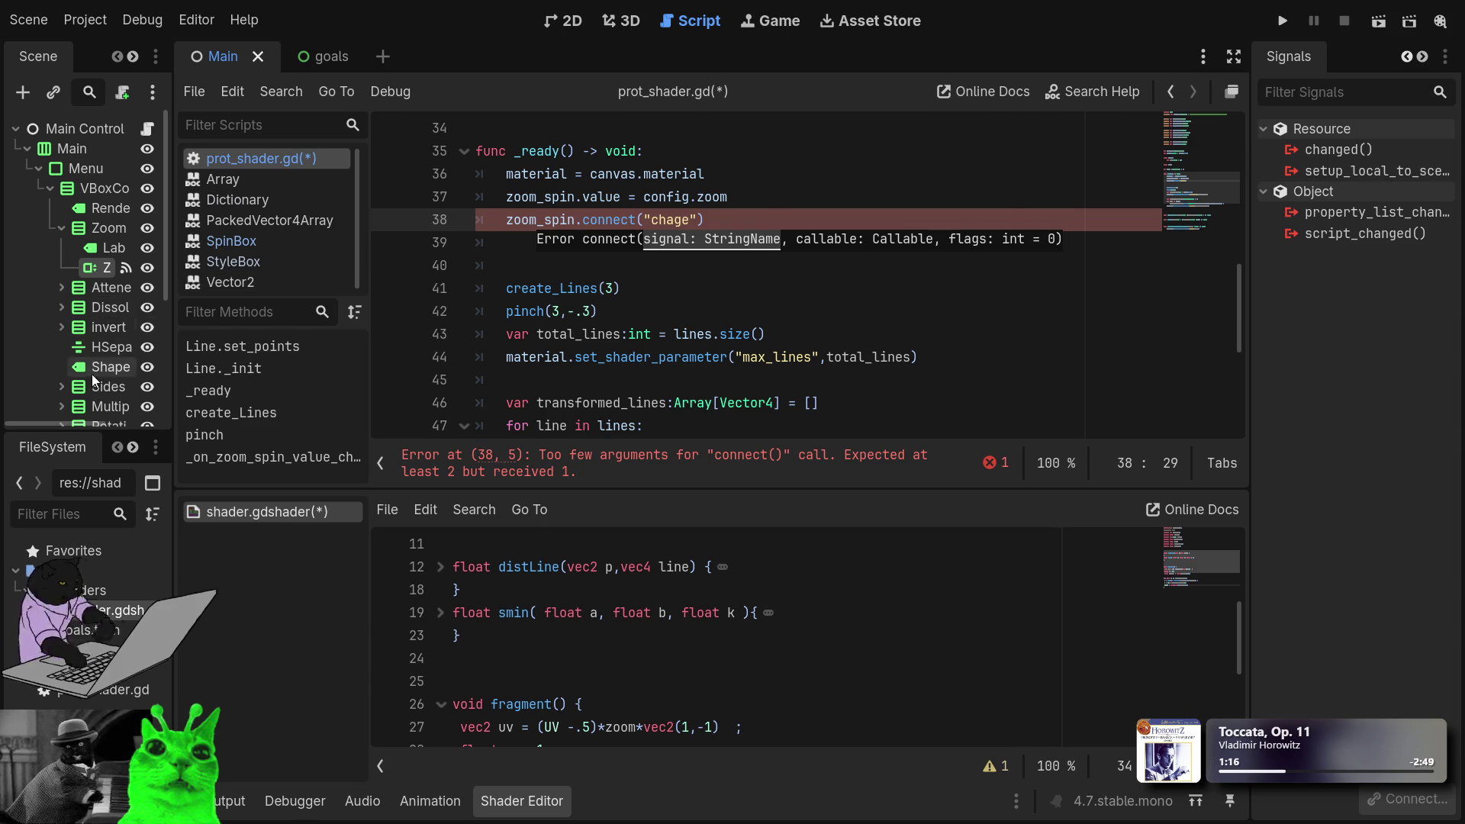
pyautogui.click(91, 273)
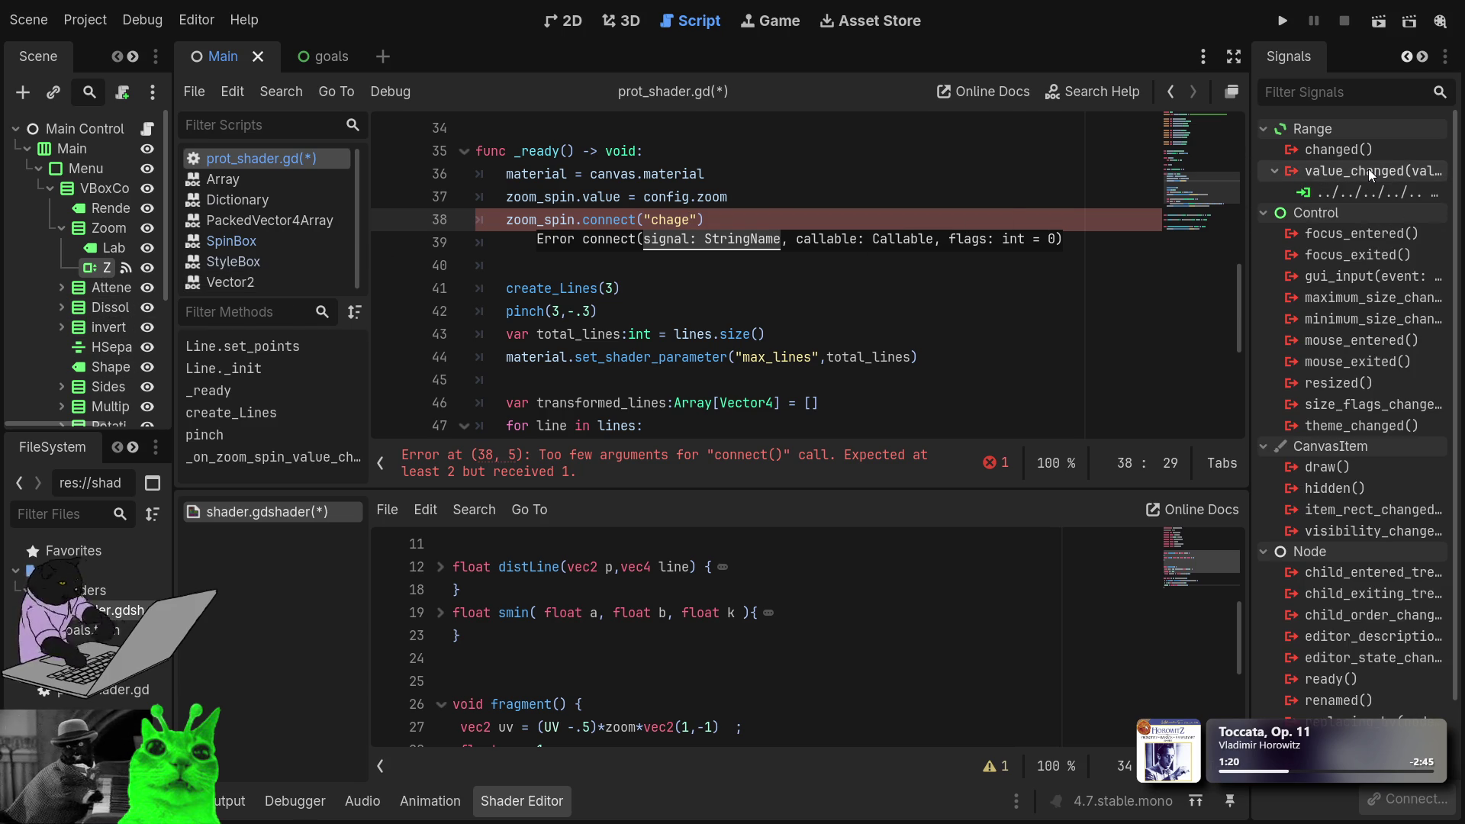
pyautogui.doubleClick(676, 219)
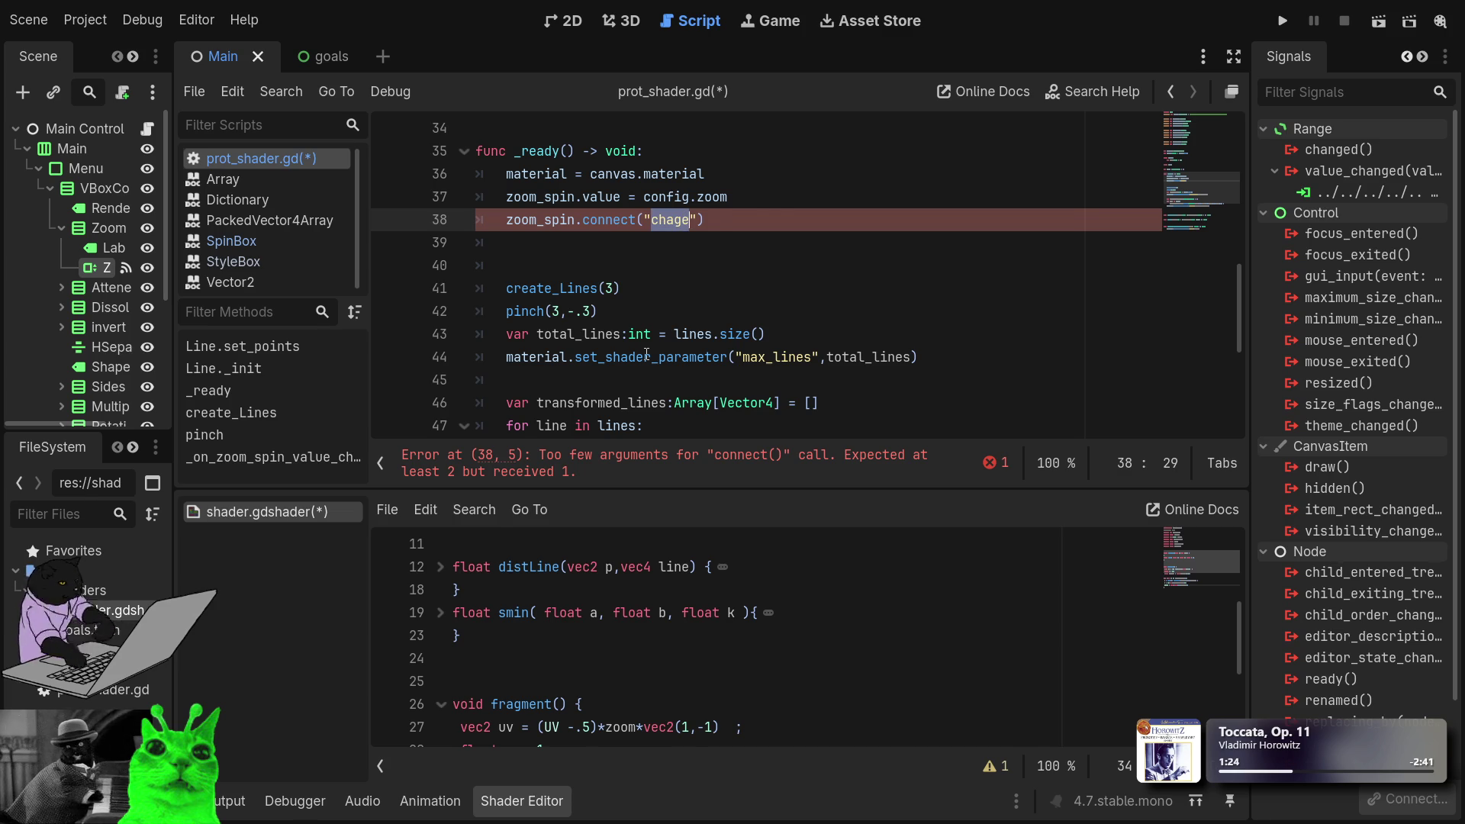
# Fix the signal name to value_changed and add a lambda calling material.set_shader_parameter.
pyautogui.write('"')
pyautogui.press('BackSpace')
pyautogui.press('BackSpace')
pyautogui.press('BackSpace')
pyautogui.press('BackSpace')
pyautogui.write('value_changed"')
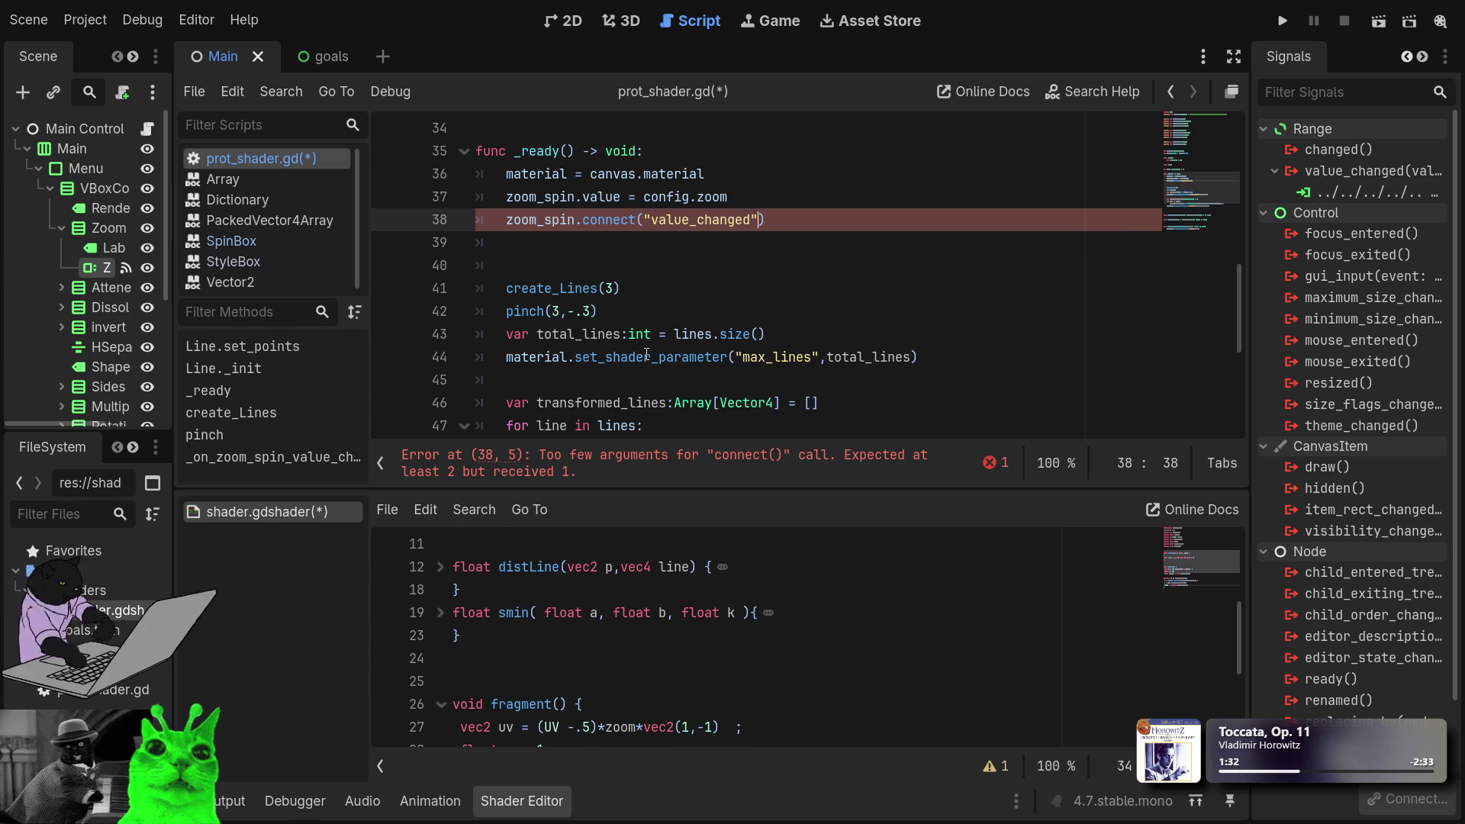
pyautogui.write(',')
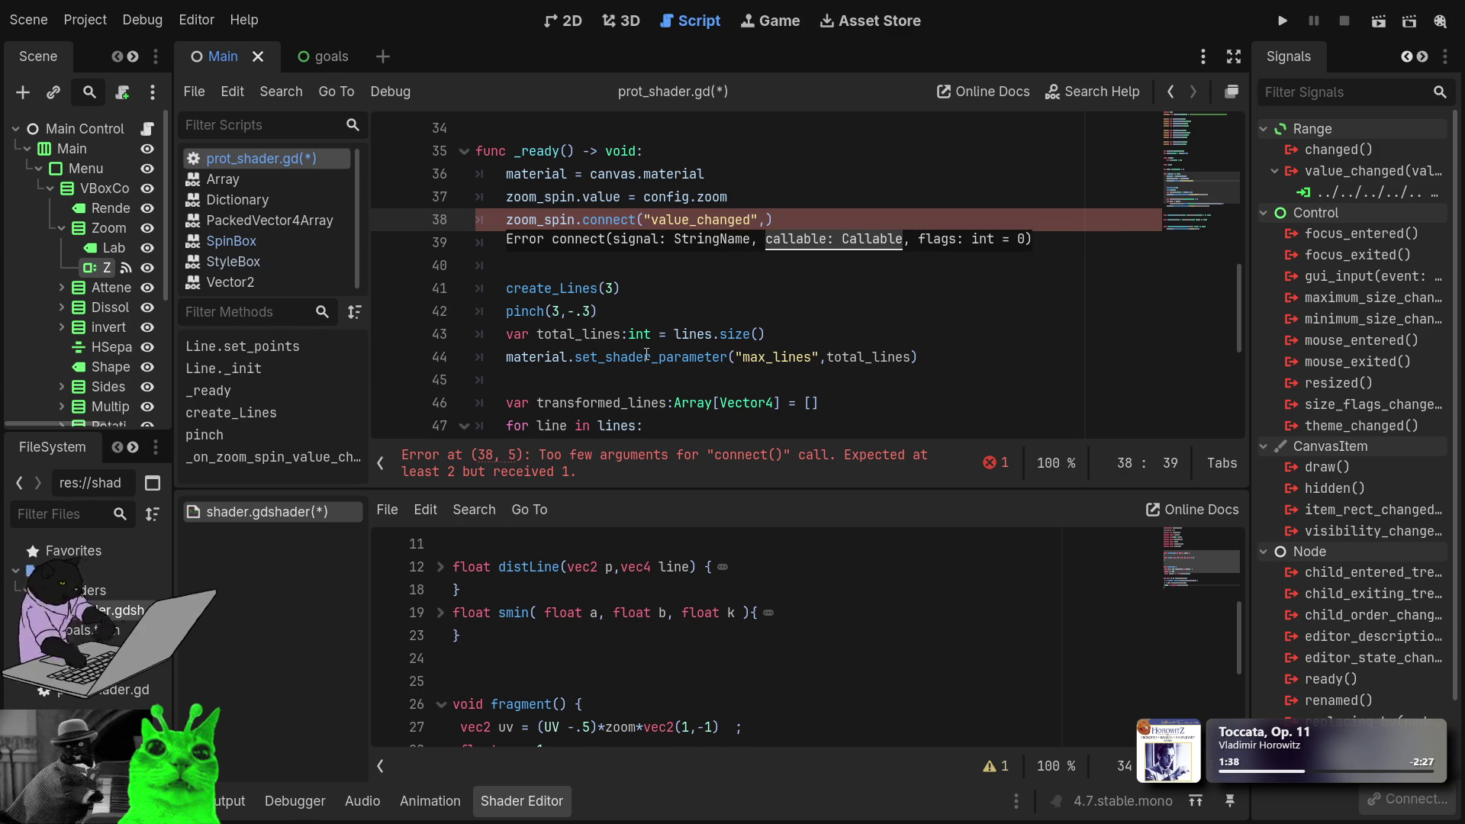
pyautogui.write('func ')
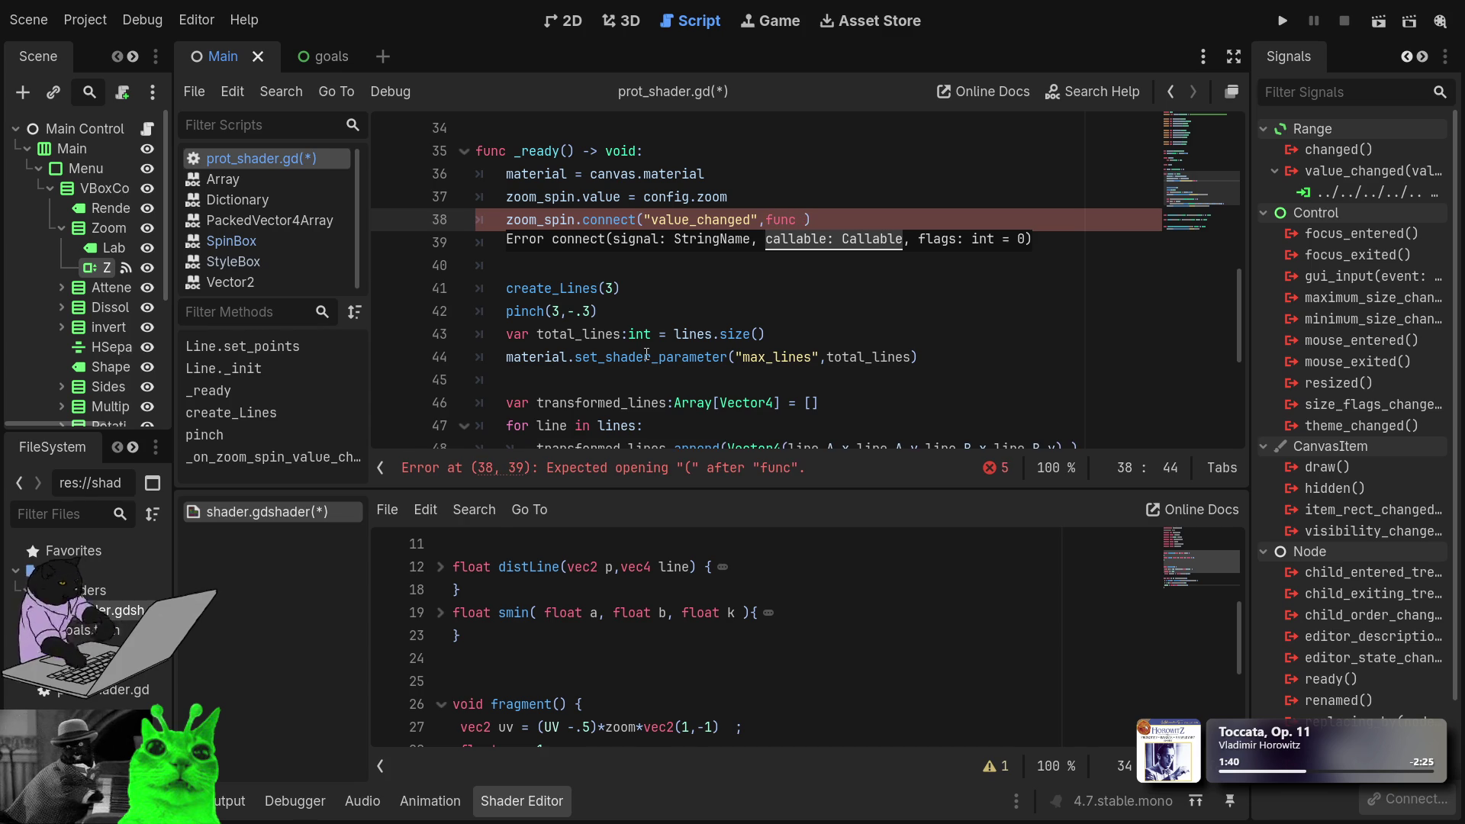
pyautogui.write('(value')
pyautogui.write('): ')
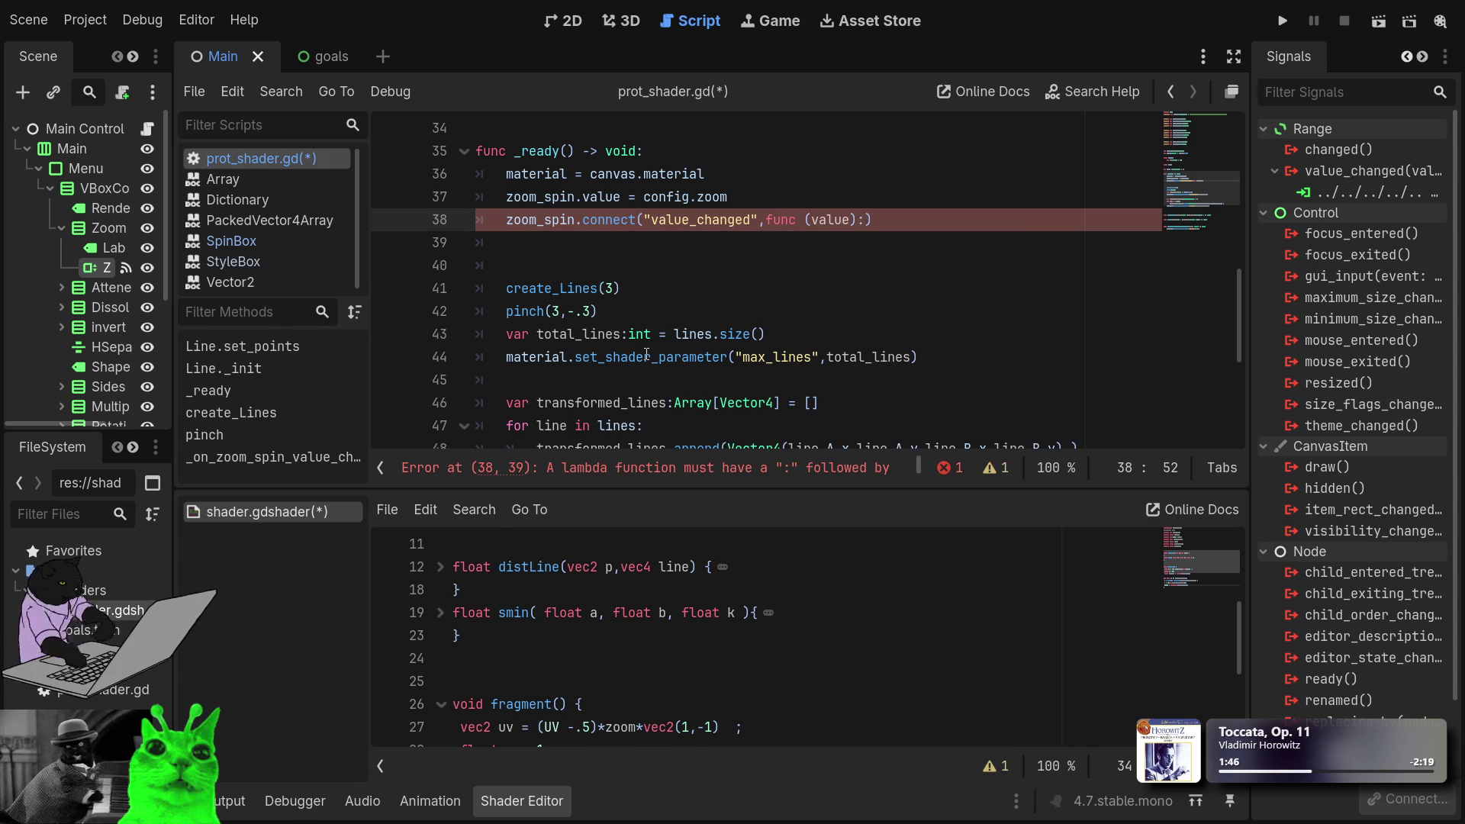
pyautogui.write('set')
pyautogui.press('BackSpace')
pyautogui.press('BackSpace')
pyautogui.press('BackSpace')
pyautogui.write('material')
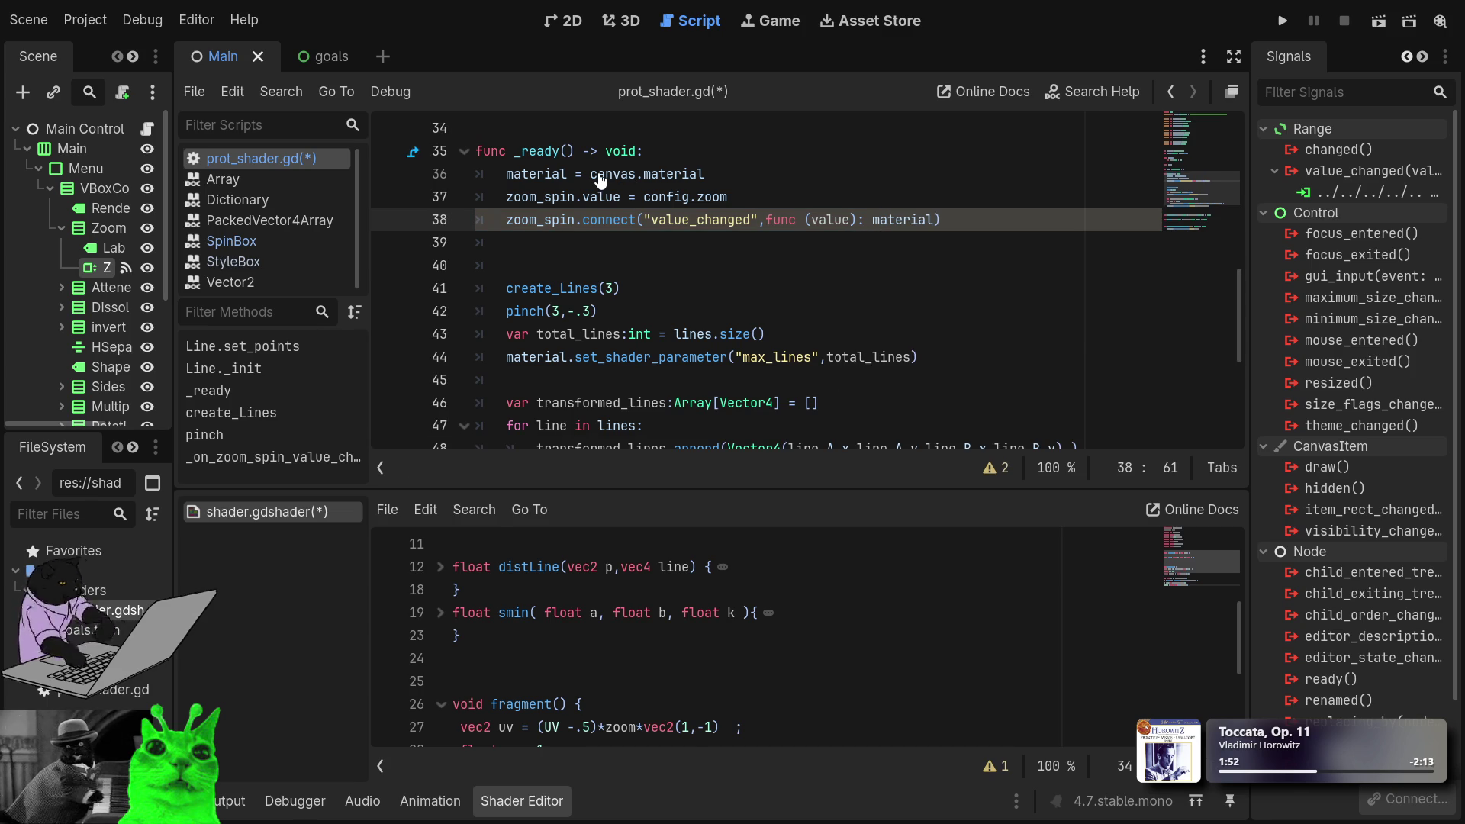
pyautogui.write('.se')
pyautogui.write('tc')
pyautogui.press('BackSpace')
pyautogui.write('sh')
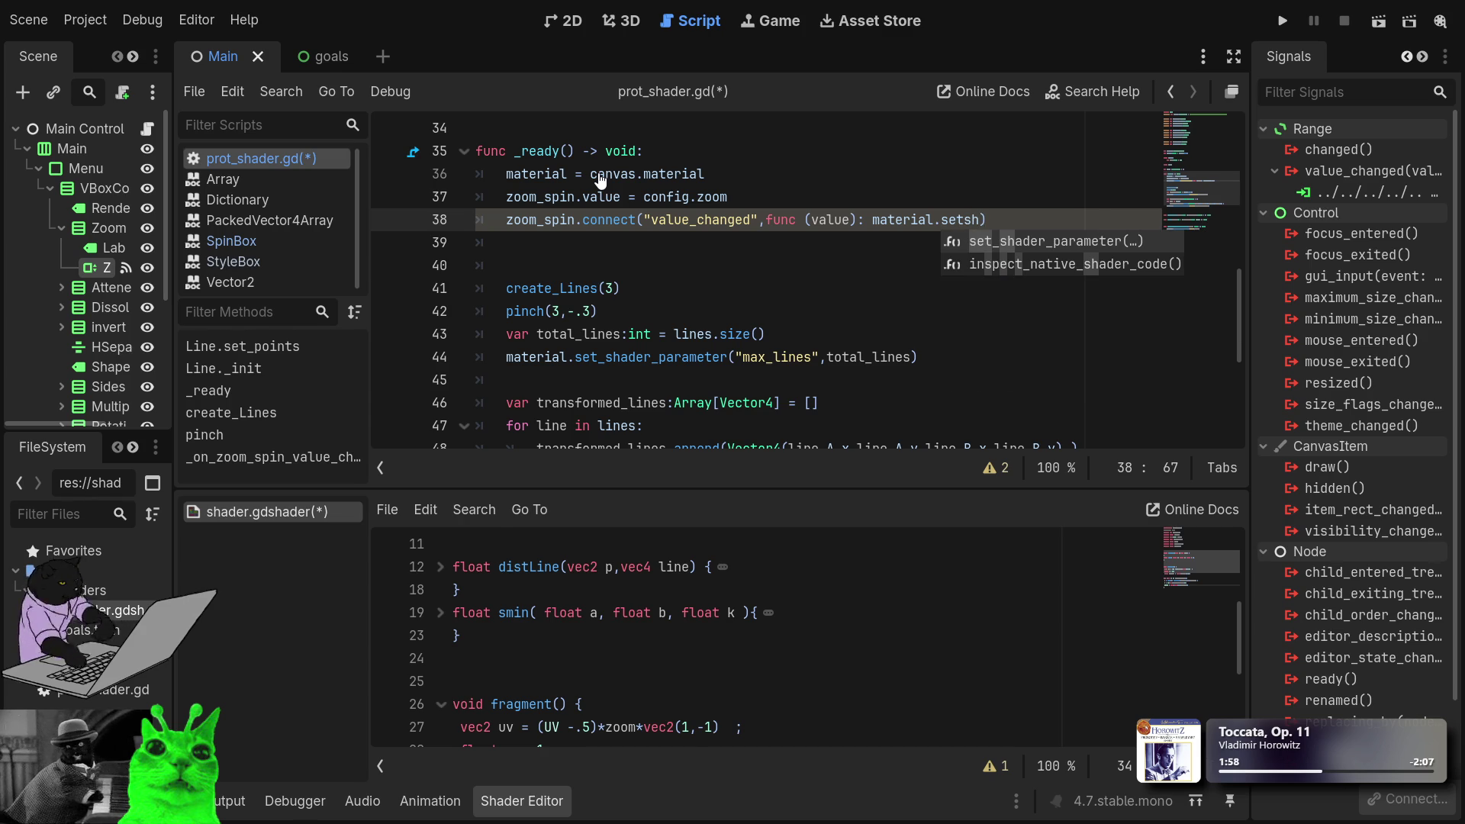
pyautogui.press('Return')
# Pass "zoom" and value to the call, then delete the editor-made value_changed connection.
pyautogui.write('"zoom')
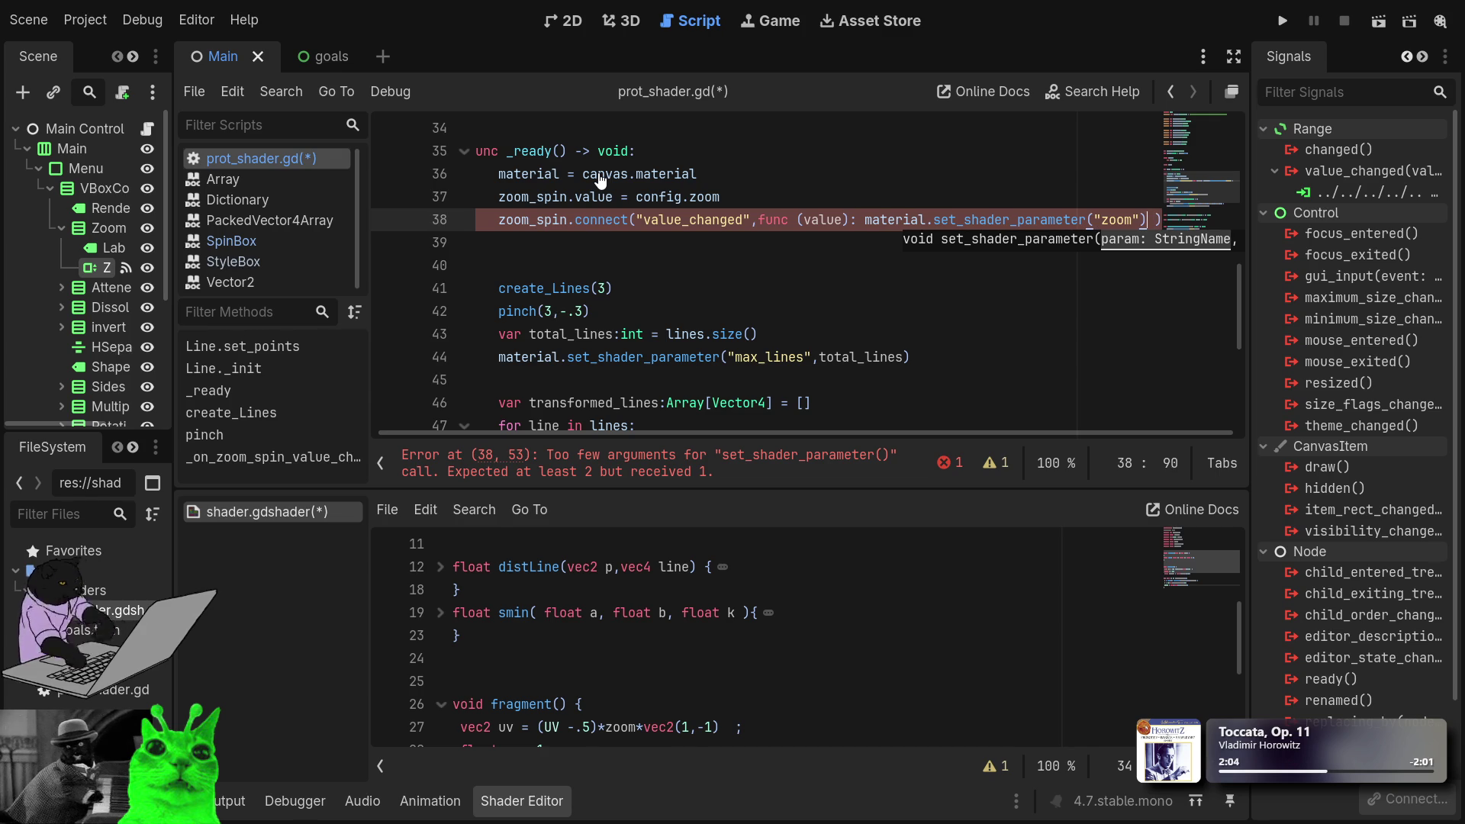
pyautogui.write(',value')
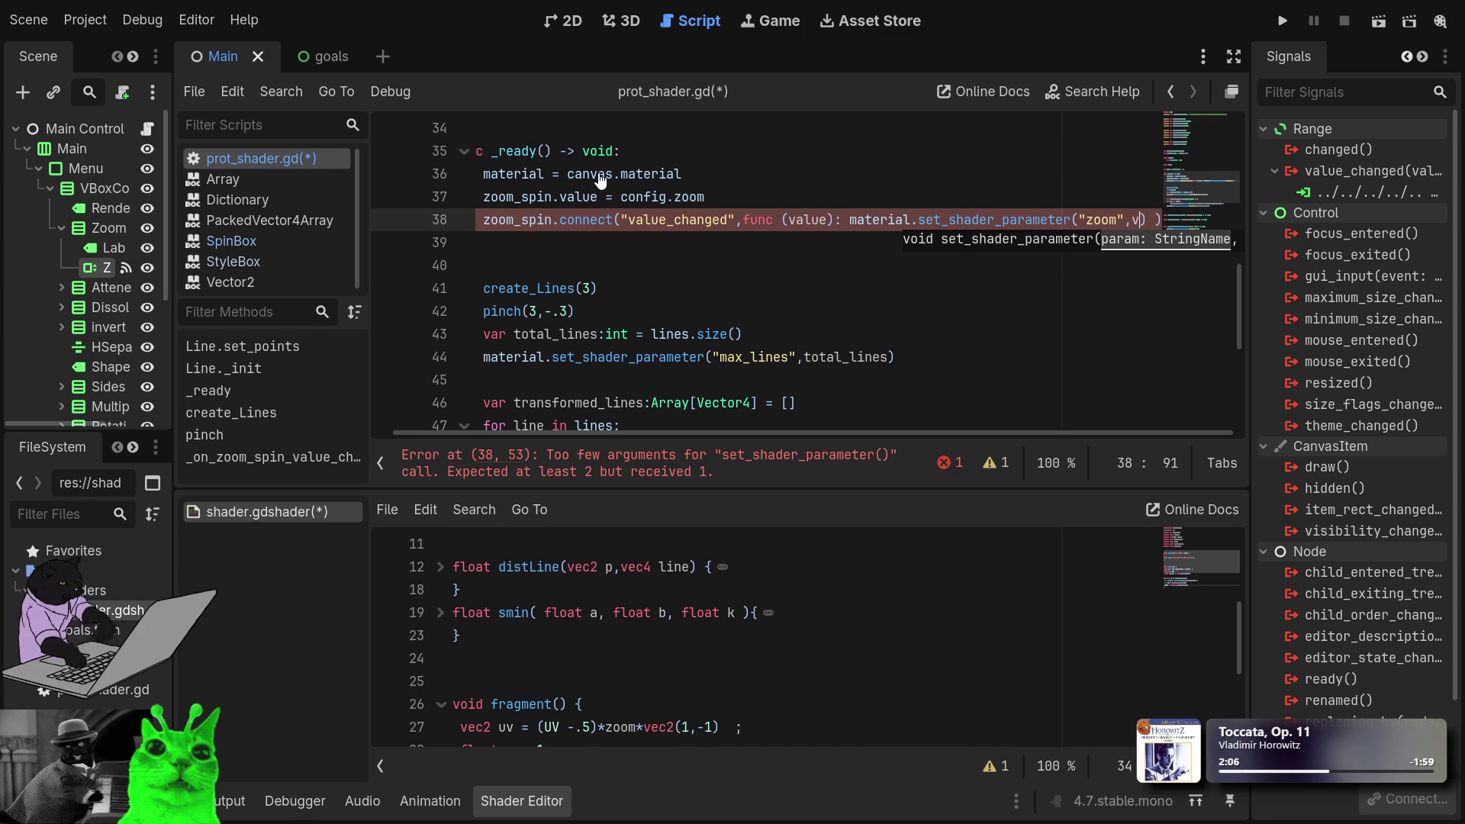
pyautogui.press('Escape')
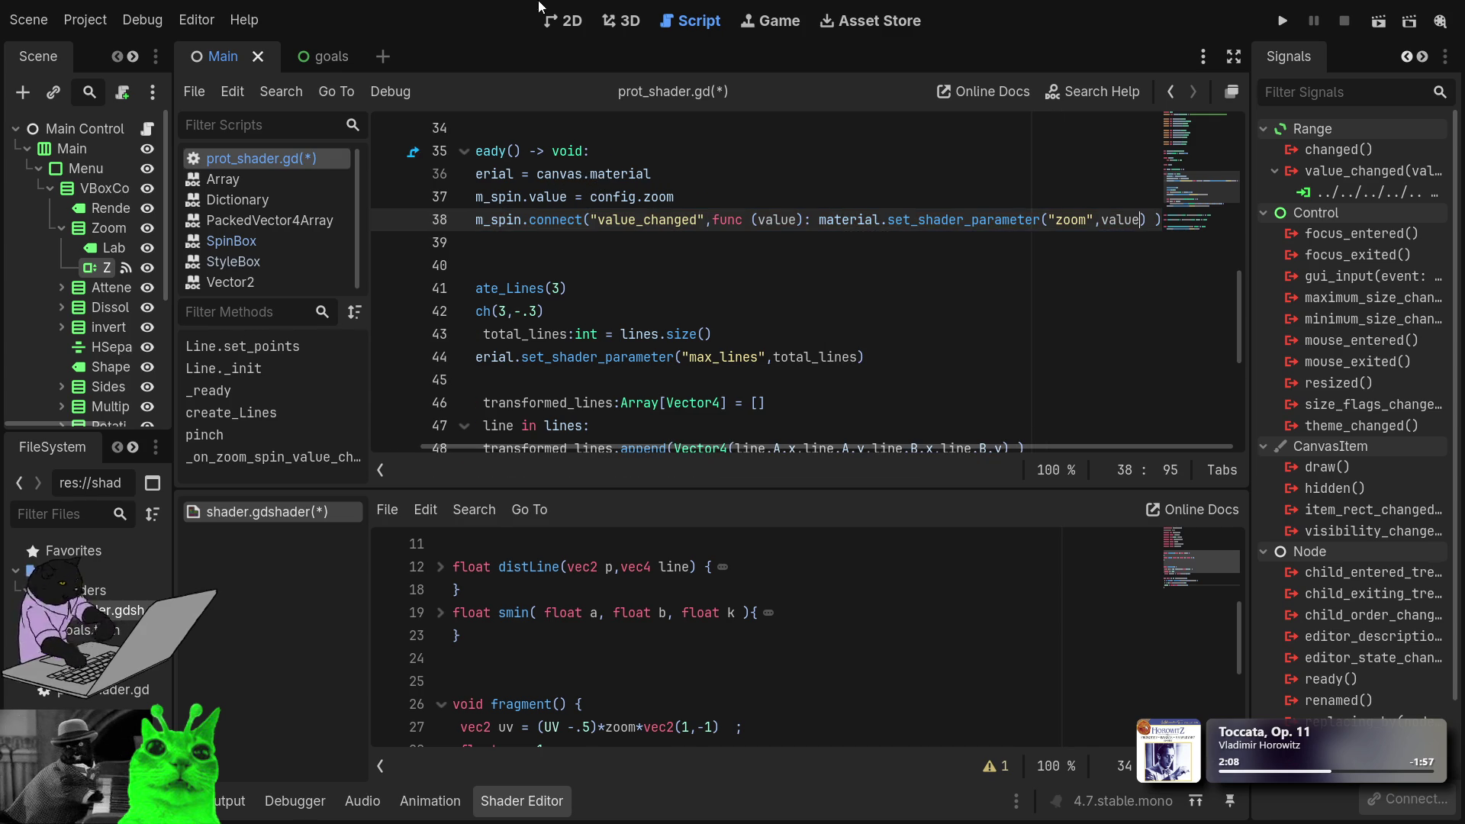
pyautogui.click(1382, 196)
pyautogui.press('Delete')
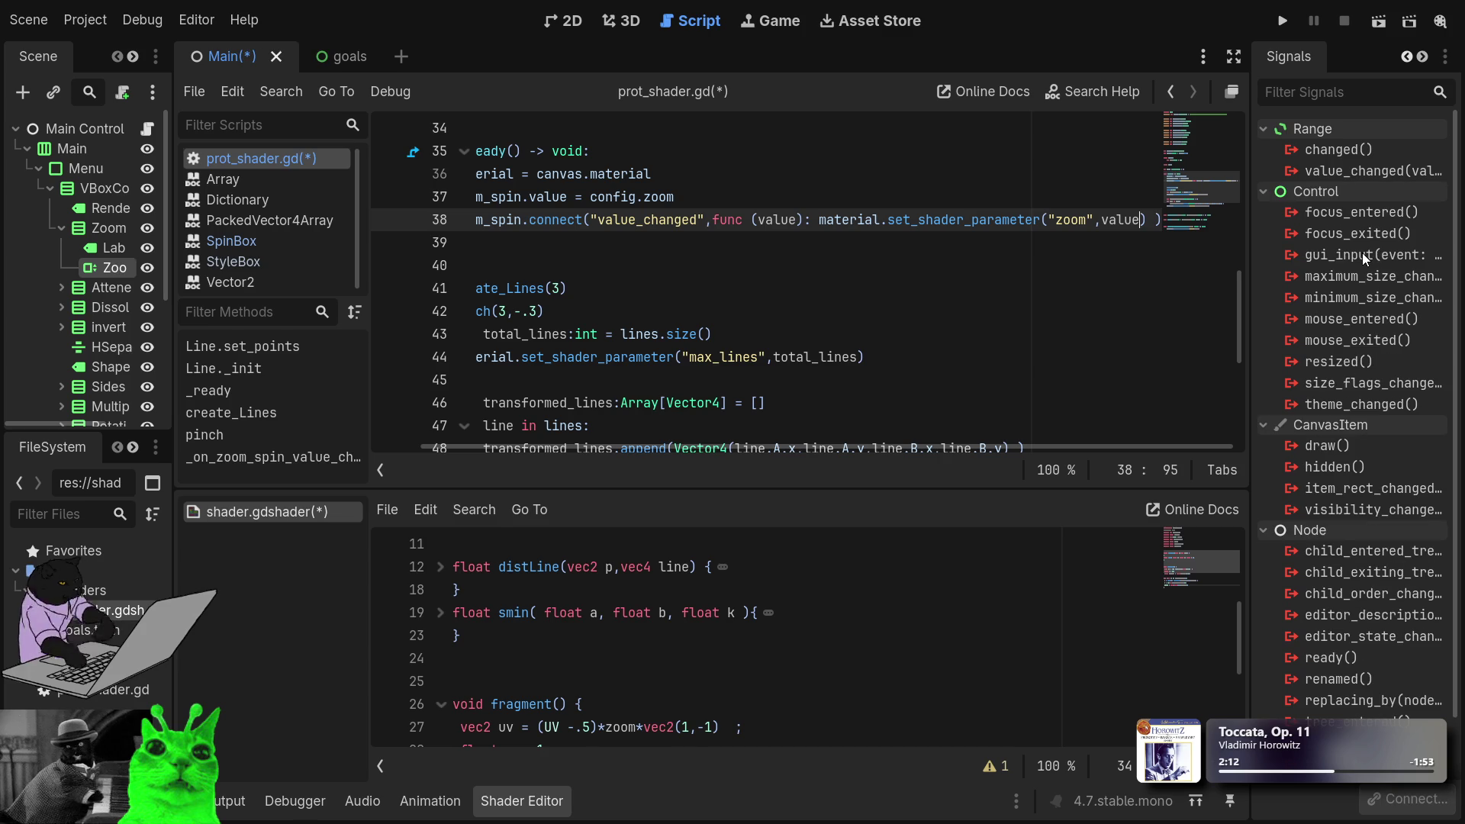
# Run the project to check the zoom control, stop it, and return to the end of prot_shader.gd.
pyautogui.click(1281, 29)
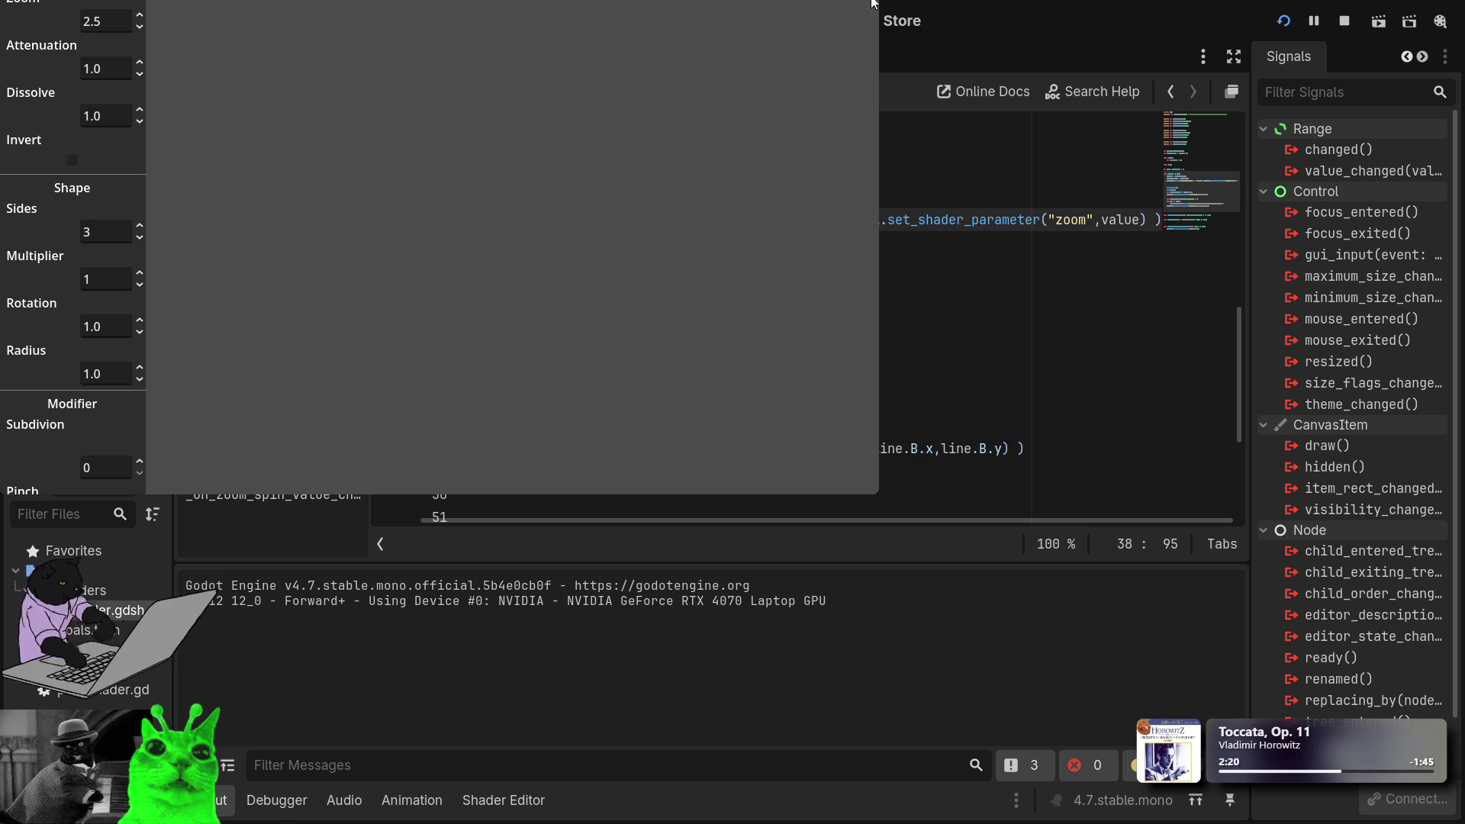
pyautogui.press('F8')
pyautogui.scroll(-3, 647, 472)
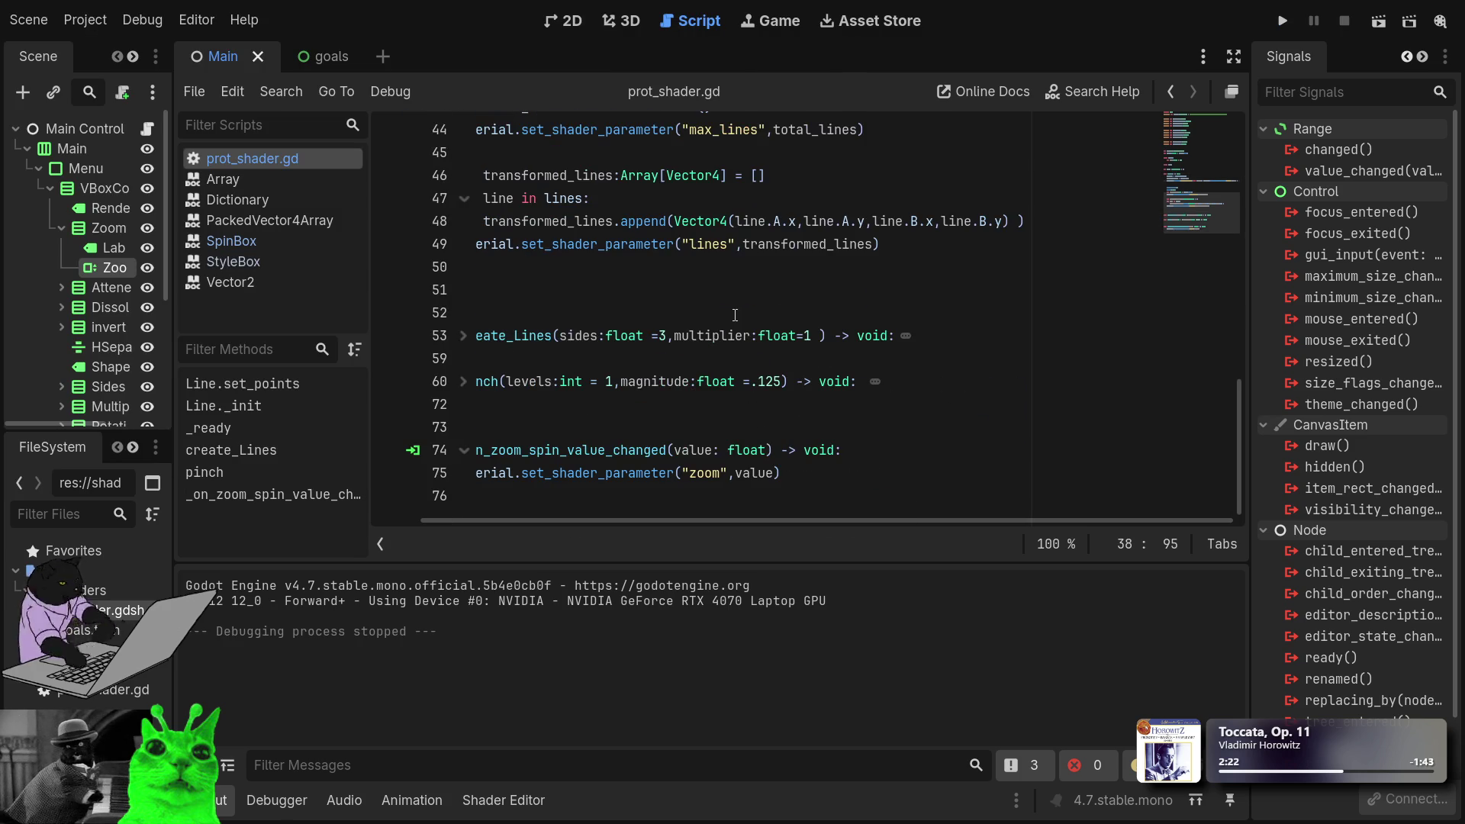
pyautogui.click(579, 487)
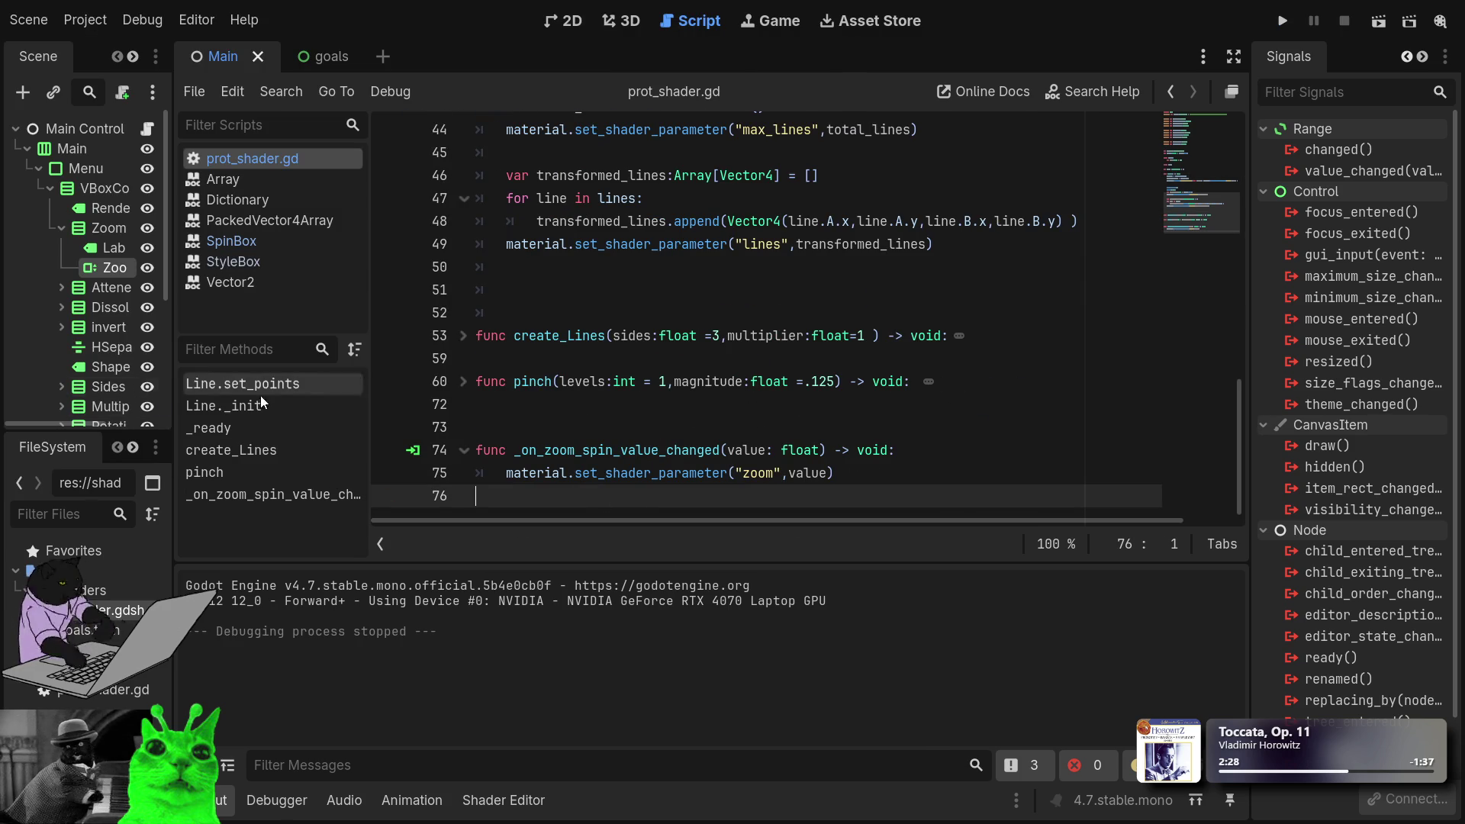
pyautogui.scroll(8, 599, 348)
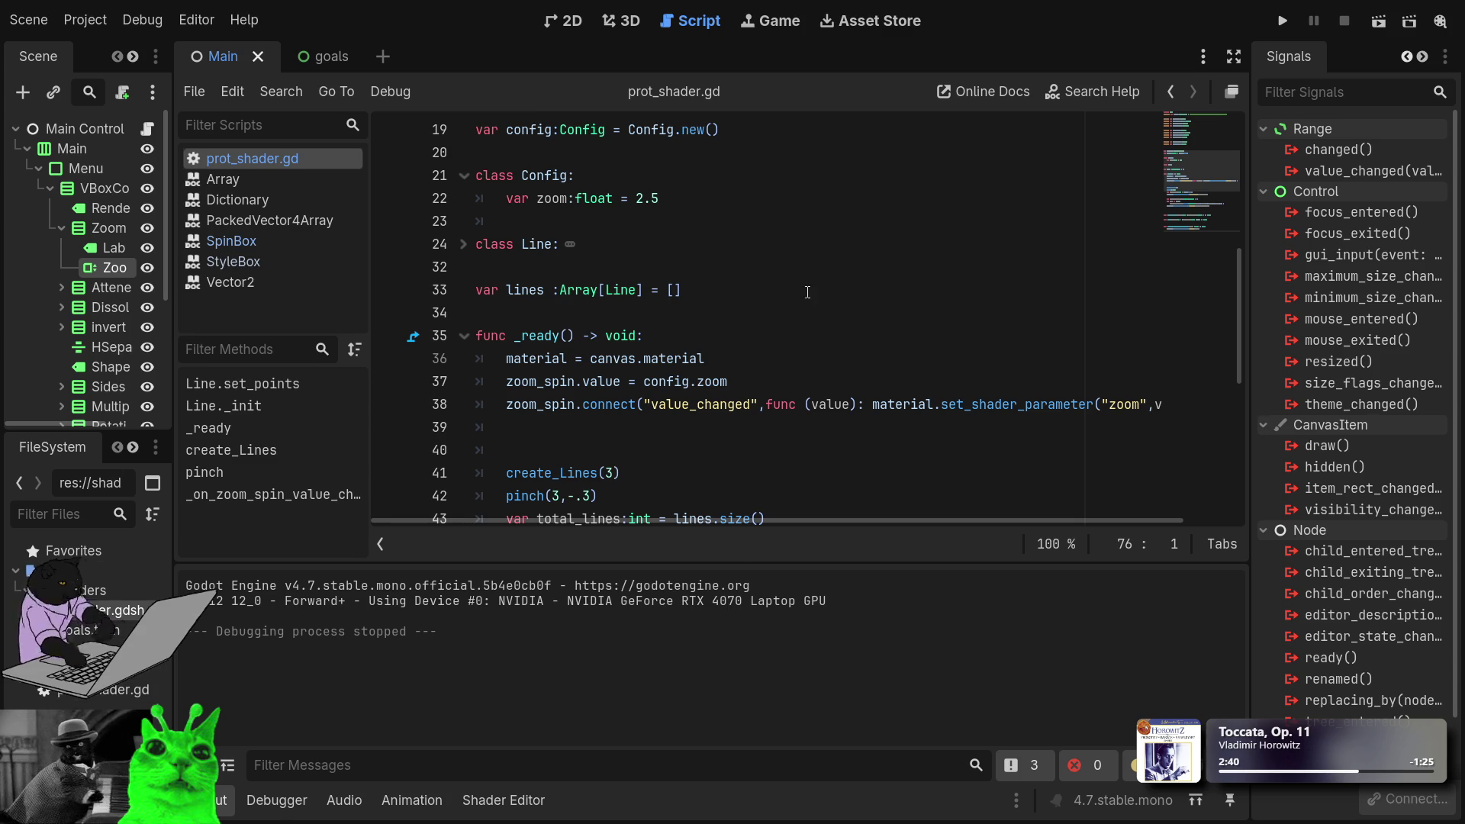
# Duplicate the Config zoom line (zoom: float = 2.5) twice.
pyautogui.click(705, 208)
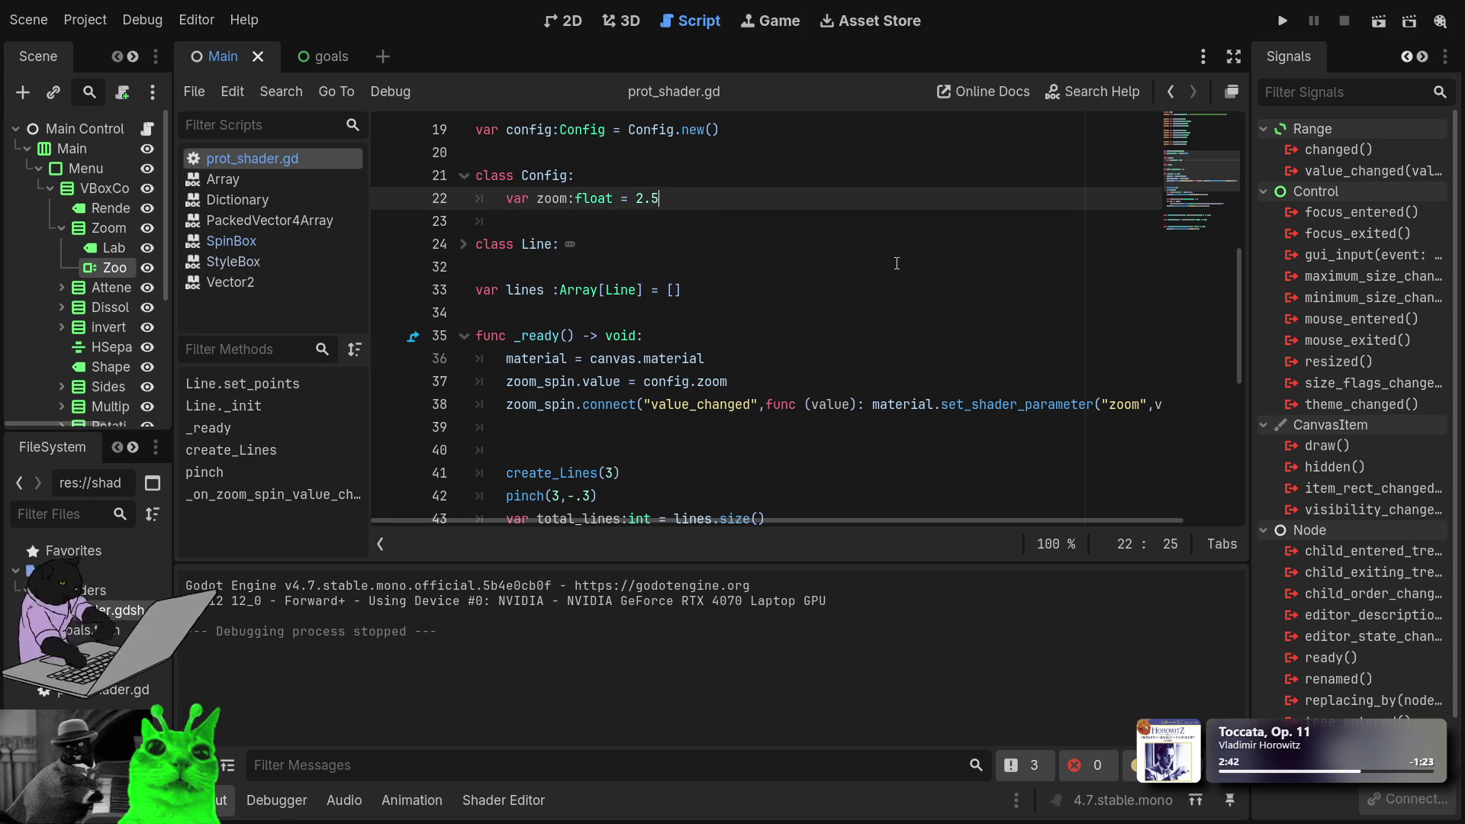
pyautogui.press('Return')
pyautogui.write('uniform float attenuation;')
pyautogui.hotkey('ctrl', 'z')
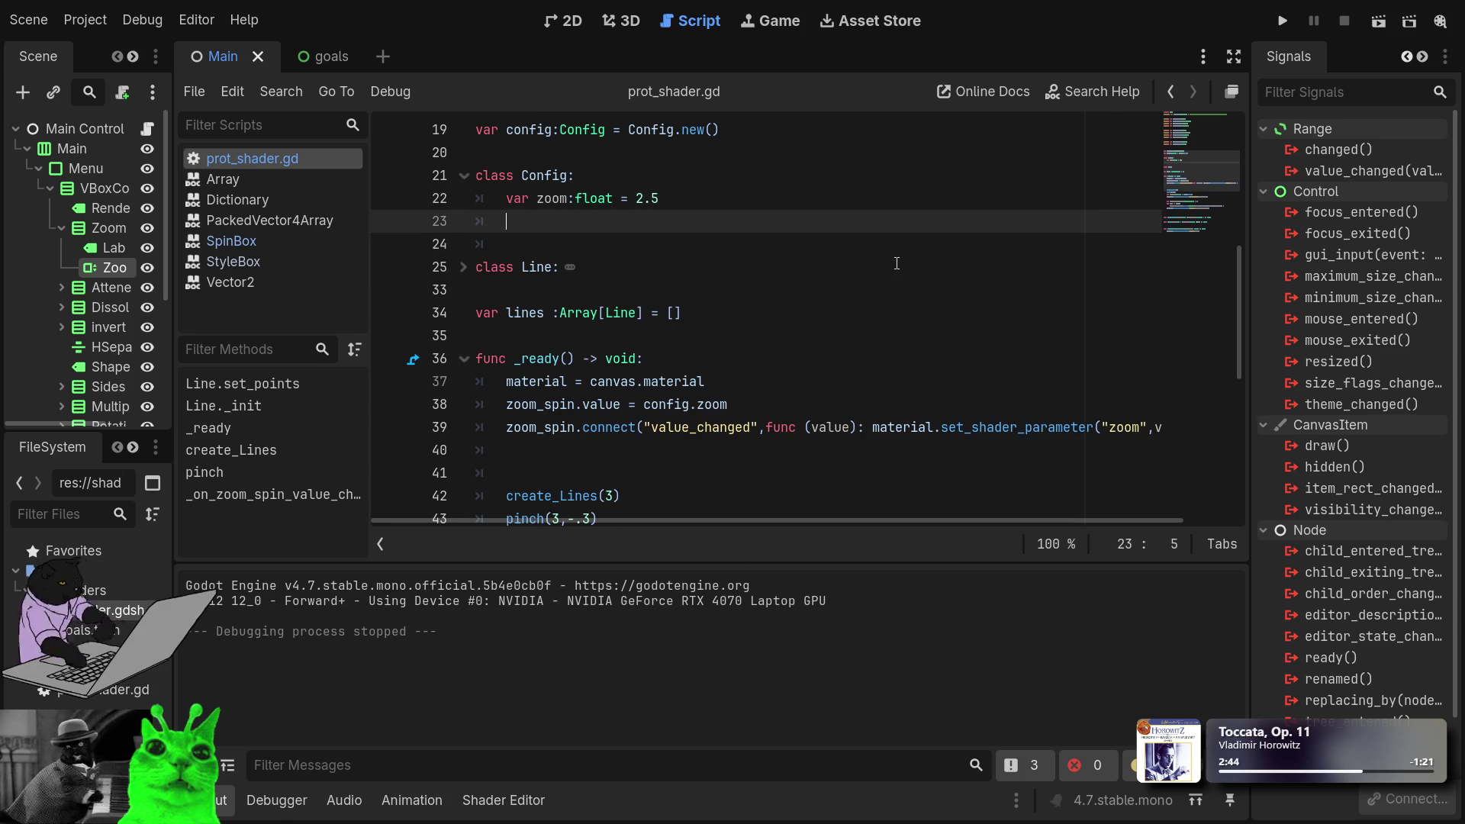
pyautogui.press('Up')
pyautogui.hotkey('ctrl', 'c')
pyautogui.press('Down')
pyautogui.hotkey('ctrl', 'v')
pyautogui.hotkey('ctrl', 'v')
pyautogui.press('Up')
pyautogui.press('Up')
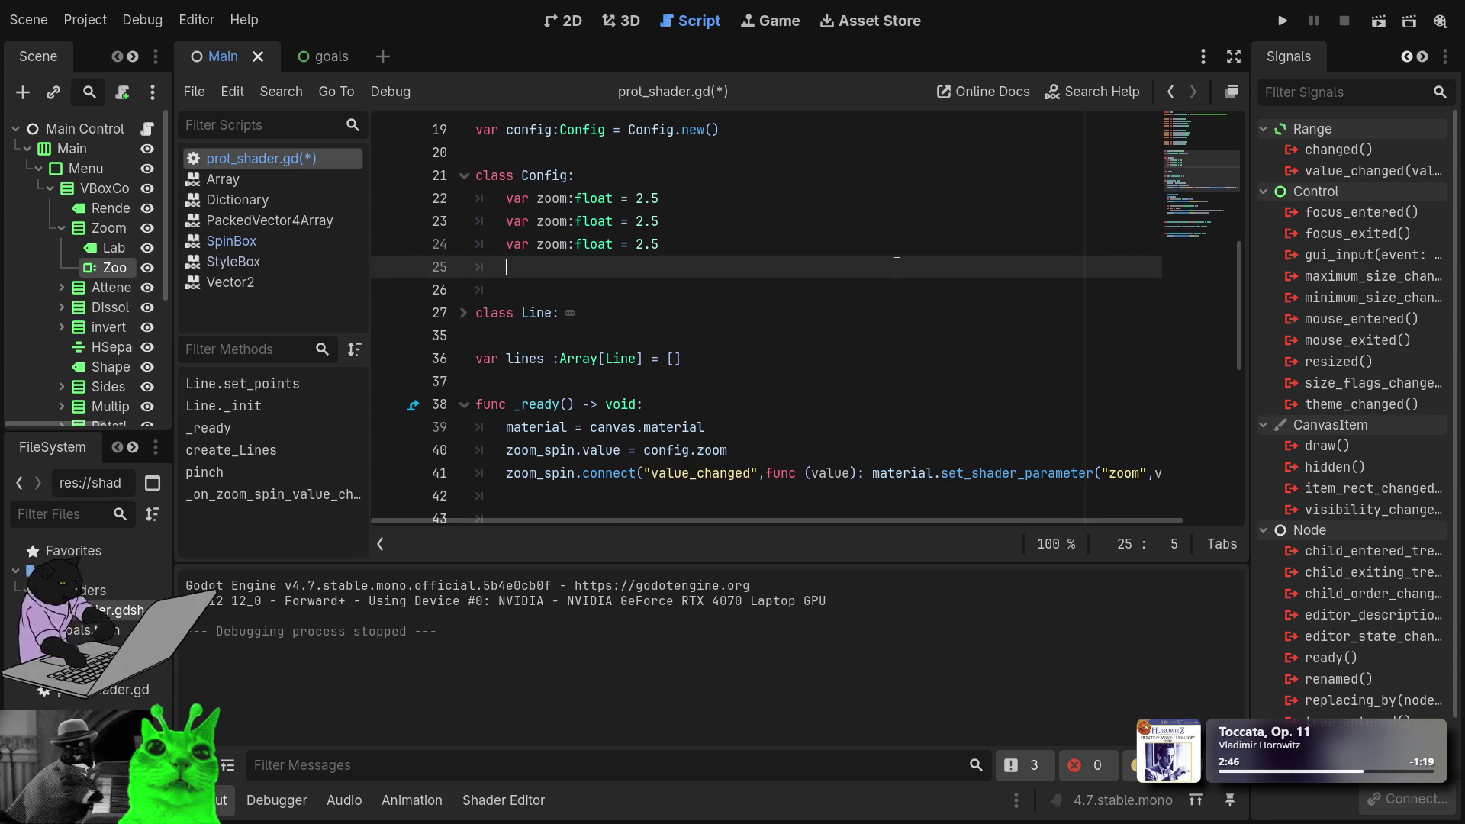
pyautogui.press('Right')
pyautogui.press('Right')
pyautogui.press('Right')
# Rename the first copy to attenuation and set its value to .3.
pyautogui.hotkey('ctrl', 'Right')
pyautogui.write('attena')
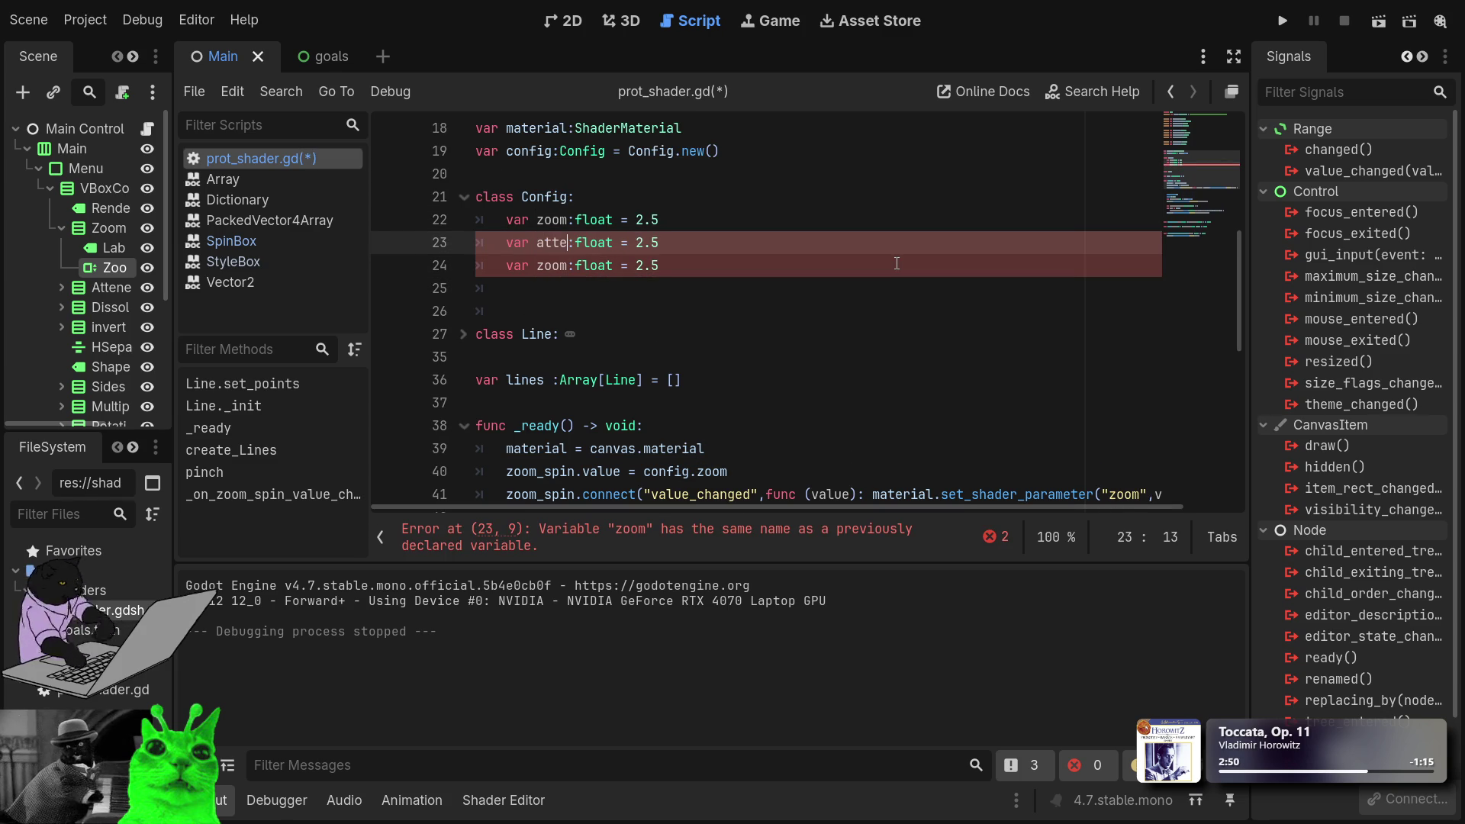
pyautogui.press('BackSpace')
pyautogui.write('uation')
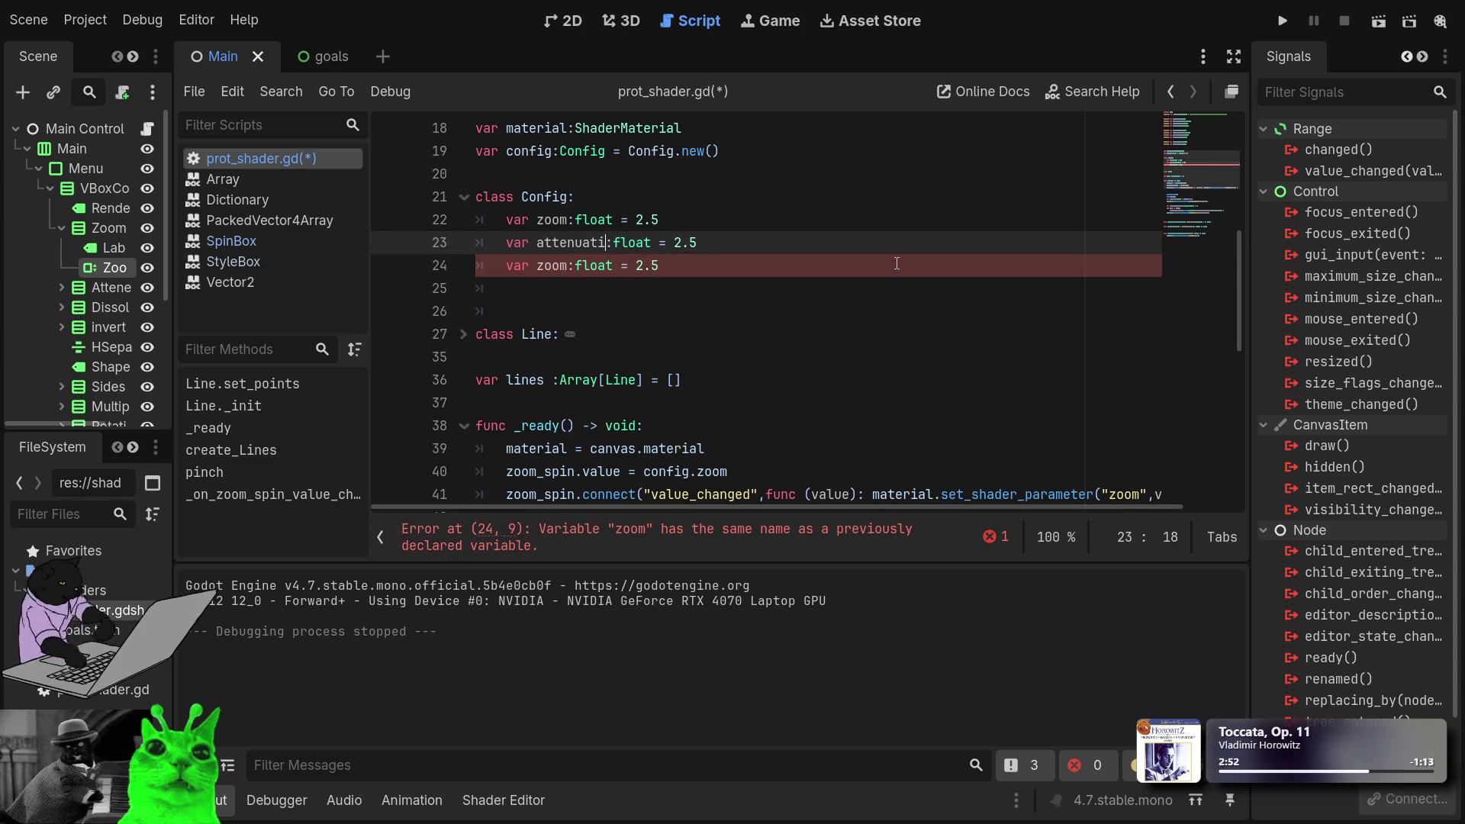
pyautogui.press('Down')
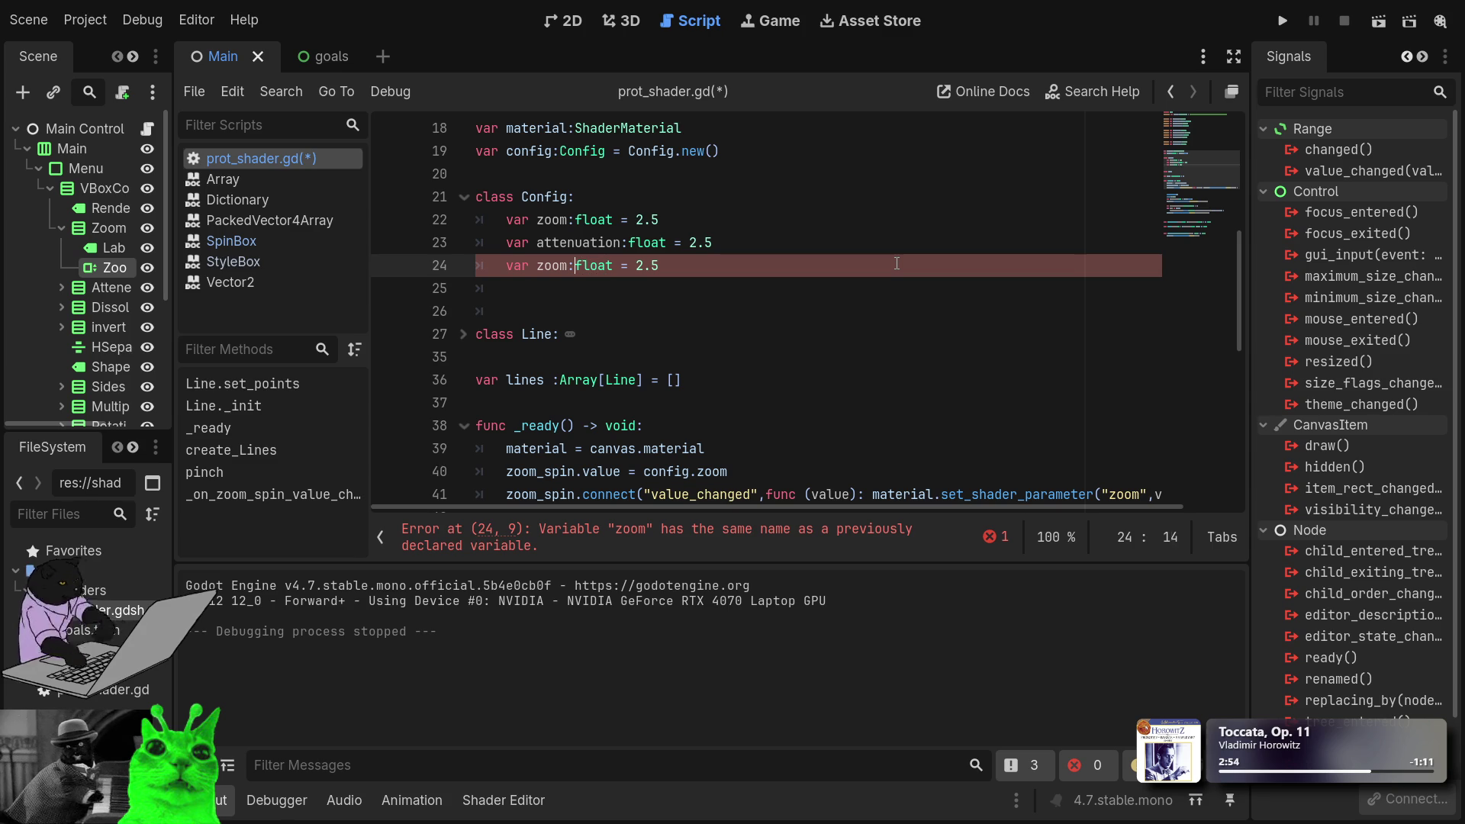
pyautogui.press('Up')
pyautogui.press('End')
pyautogui.press('Left')
pyautogui.press('Delete')
pyautogui.press('BackSpace')
pyautogui.press('BackSpace')
pyautogui.write('.3')
# Rename the second copy to dissolve, keeping its 2.5 value.
pyautogui.press('Down')
pyautogui.press('Left')
pyautogui.press('Left')
pyautogui.press('Left')
pyautogui.hotkey('shift', 'Right')
pyautogui.hotkey('shift', 'Right')
pyautogui.hotkey('shift', 'Right')
pyautogui.hotkey('shift', 'Right')
pyautogui.write('disso')
pyautogui.write('lve')
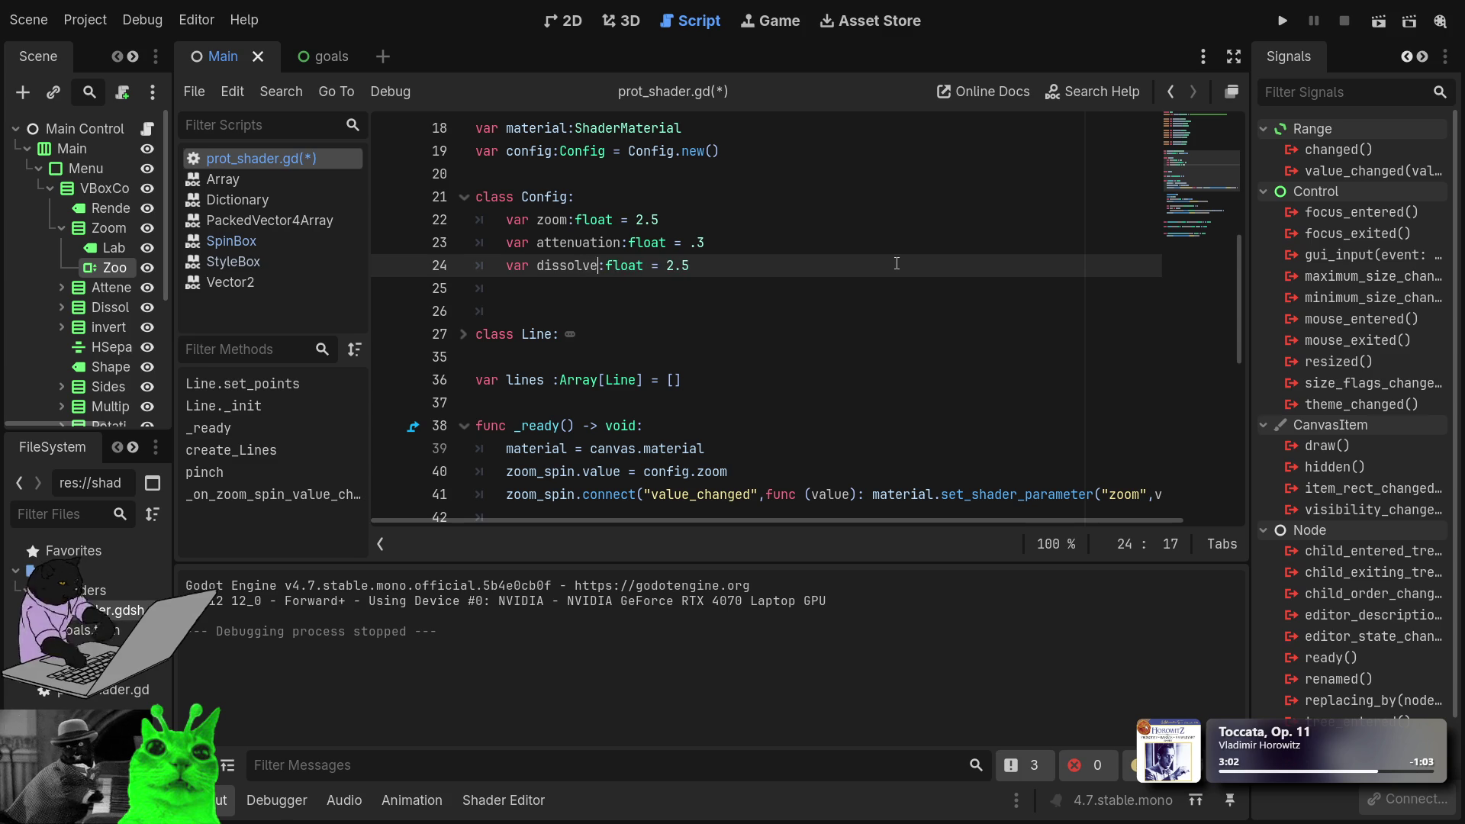
pyautogui.press('Right')
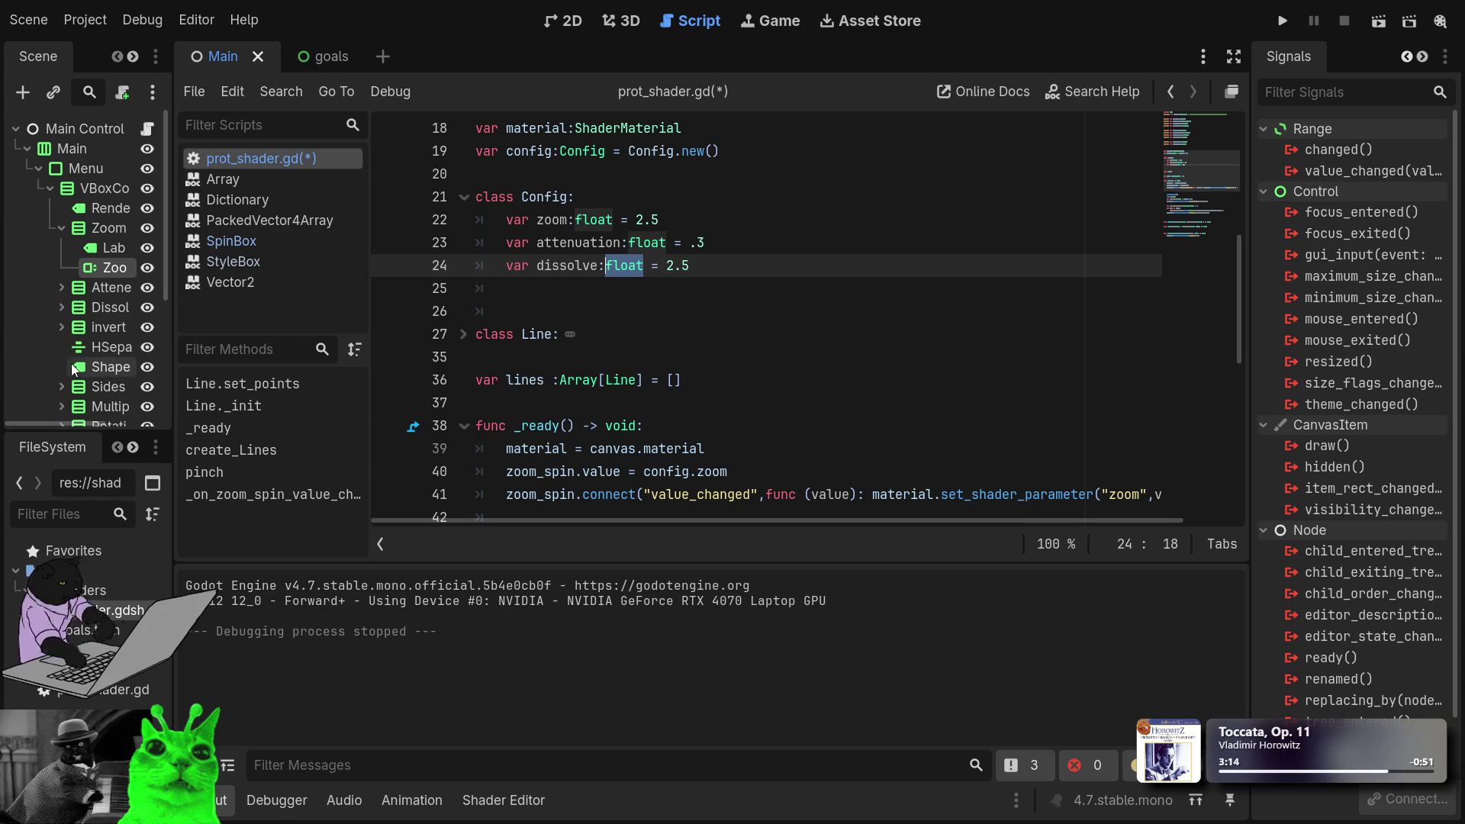
# Scroll through prot_shader.gd to review the _ready() function.
pyautogui.scroll(-7, 602, 406)
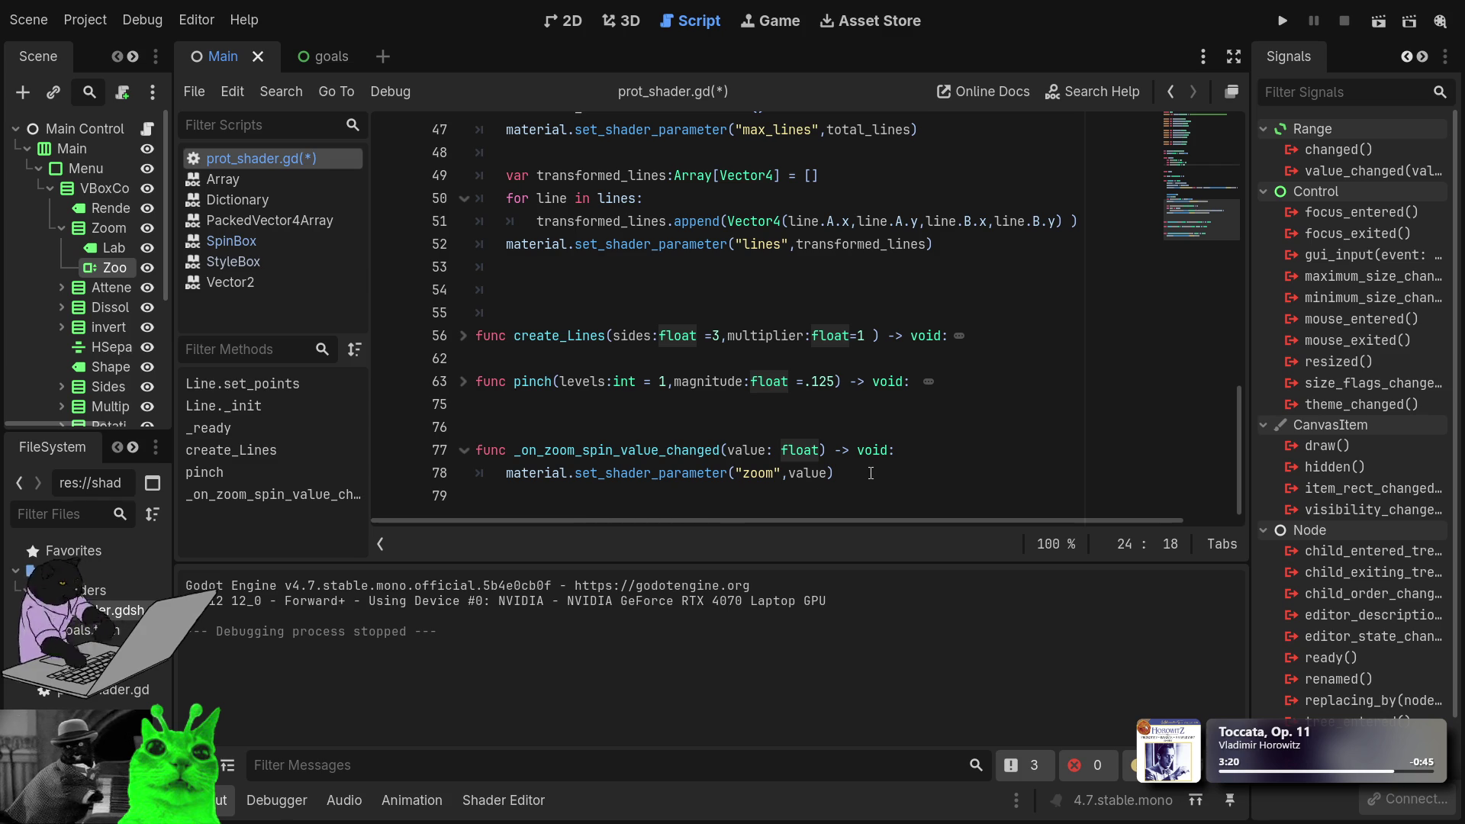
pyautogui.scroll(6, 871, 473)
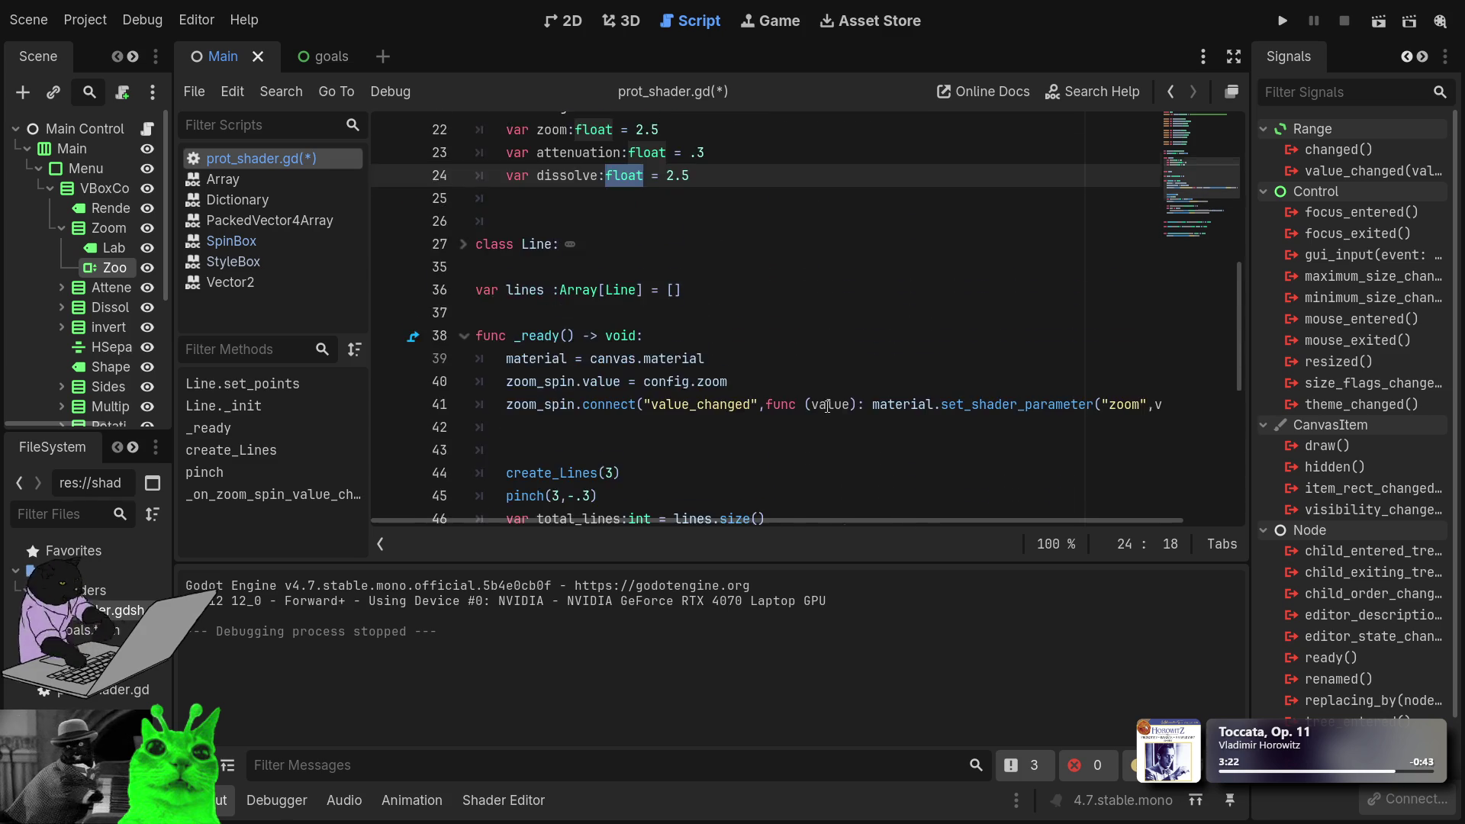
pyautogui.scroll(-6, 859, 469)
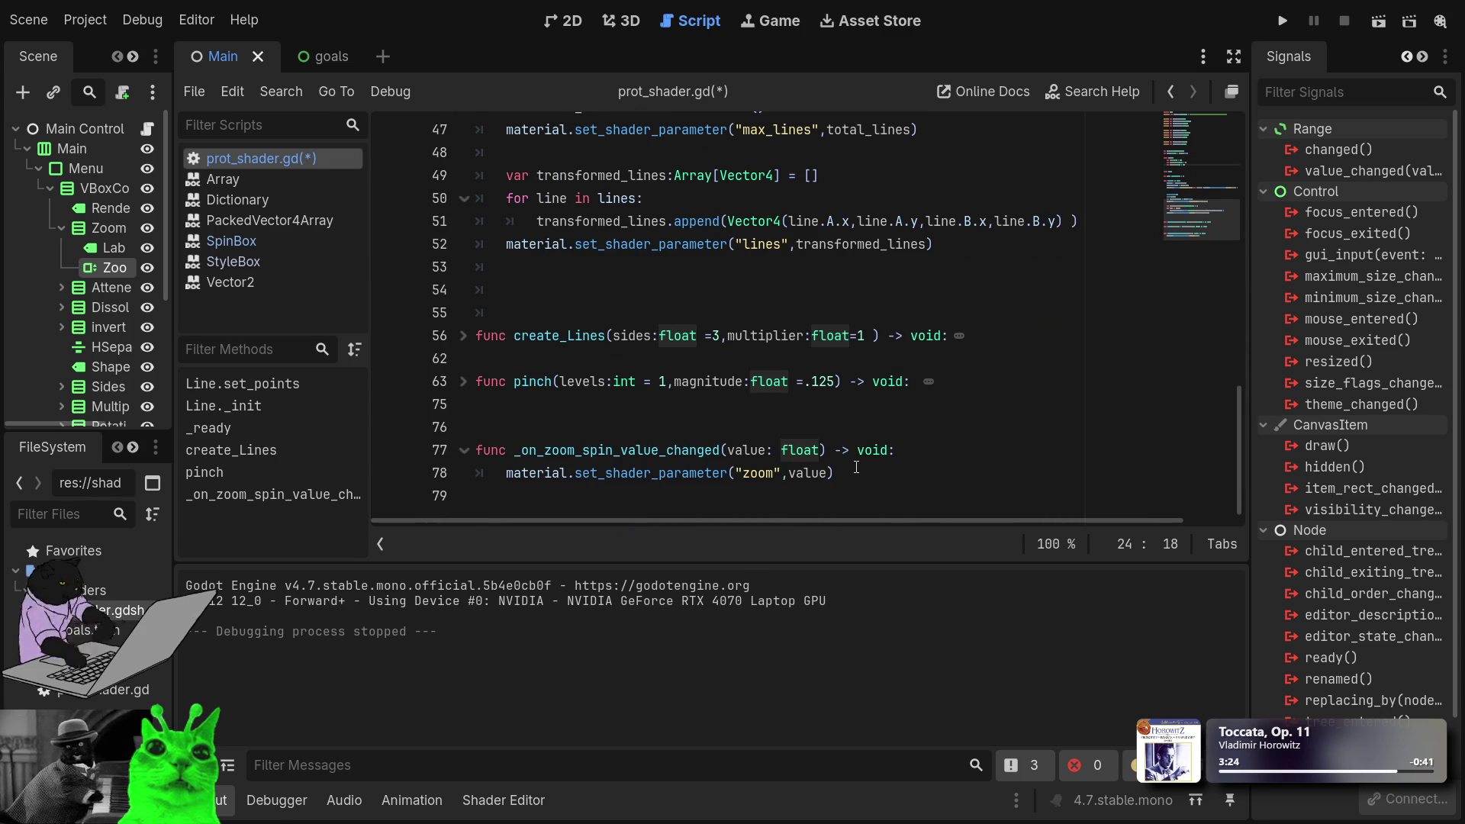
pyautogui.scroll(3, 856, 467)
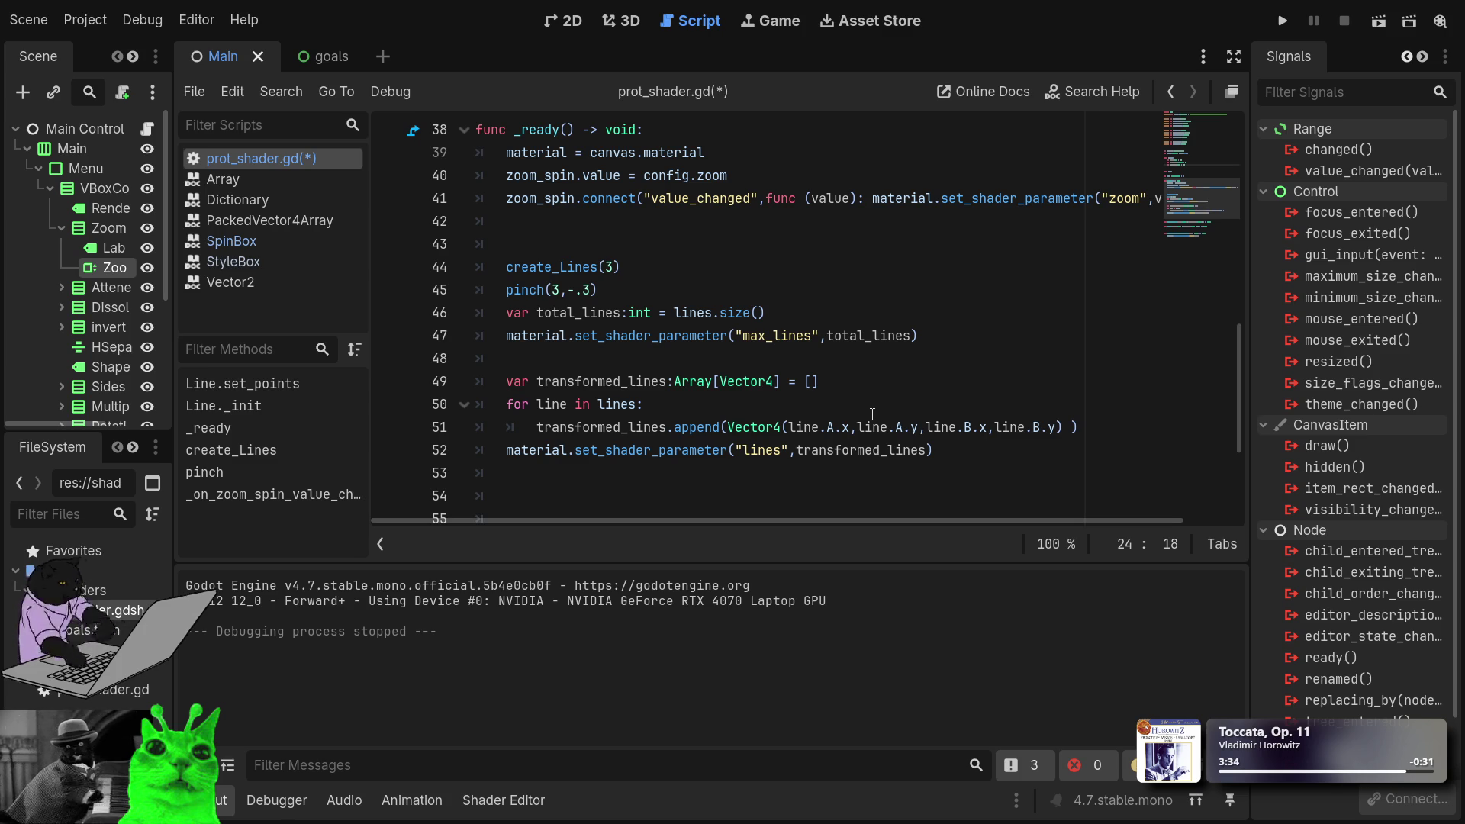
pyautogui.scroll(2, 872, 414)
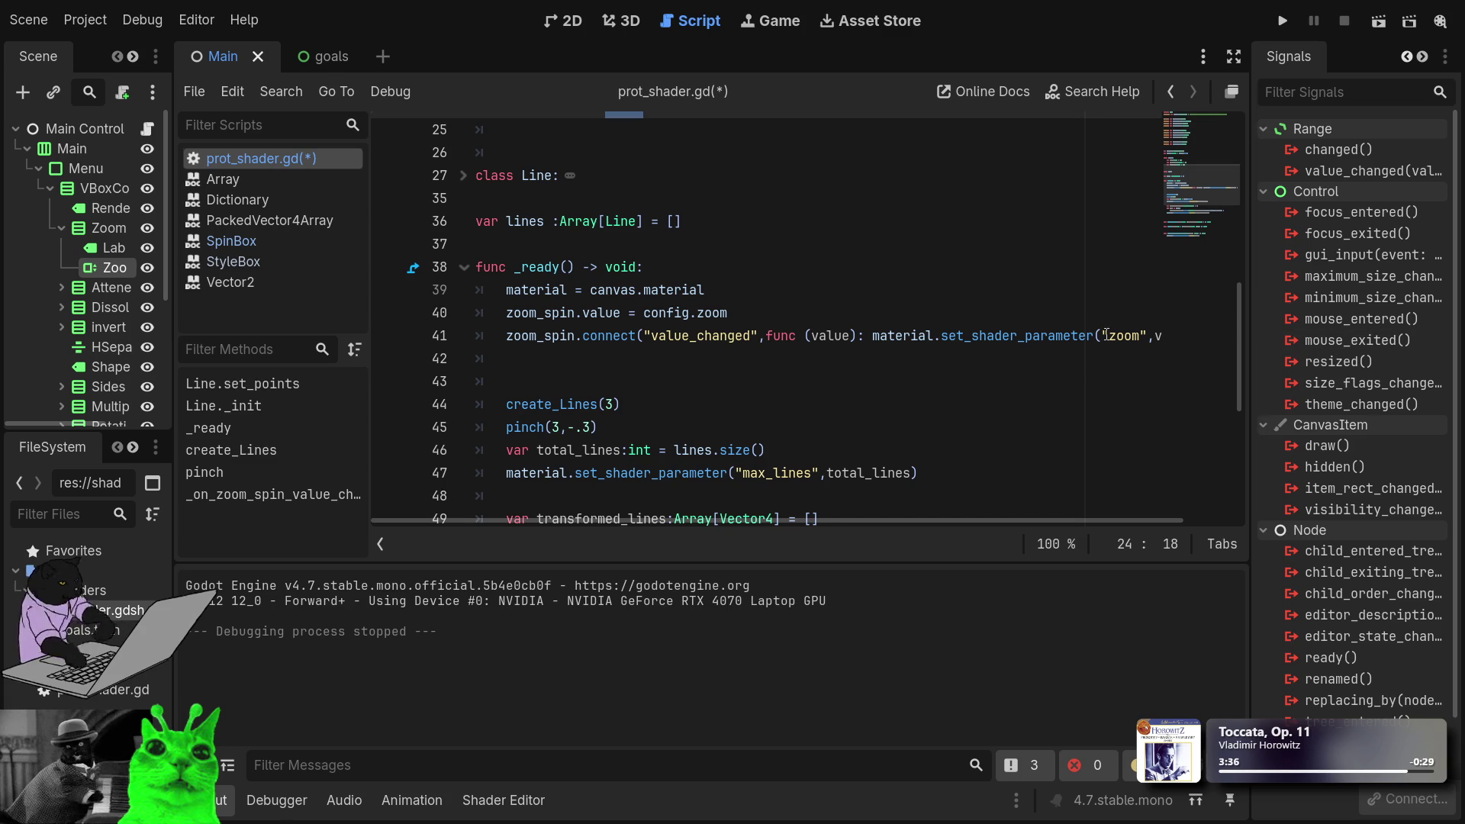
pyautogui.moveTo(807, 525); pyautogui.dragTo(908, 512)
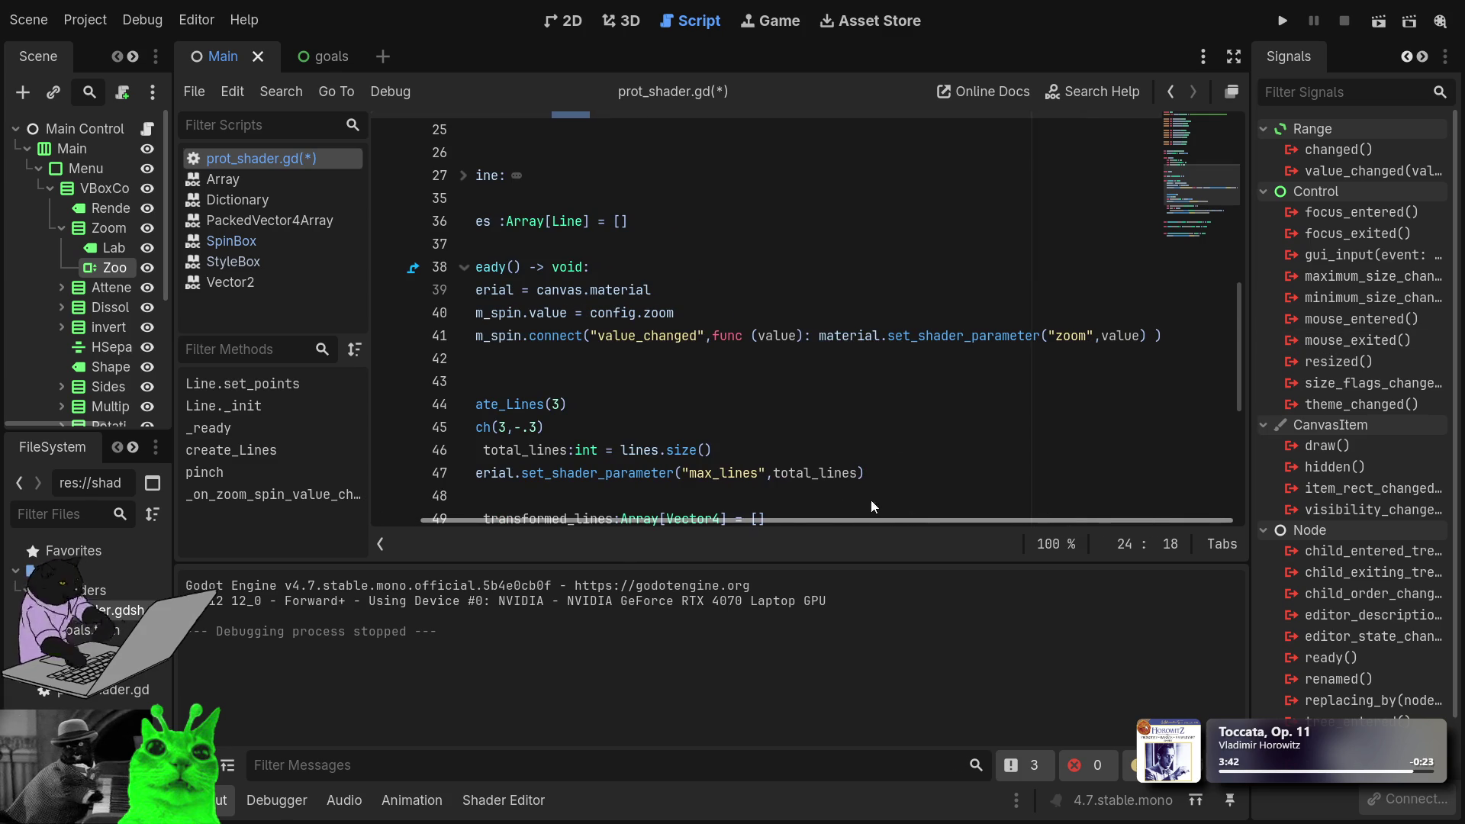
pyautogui.moveTo(641, 518); pyautogui.dragTo(593, 517)
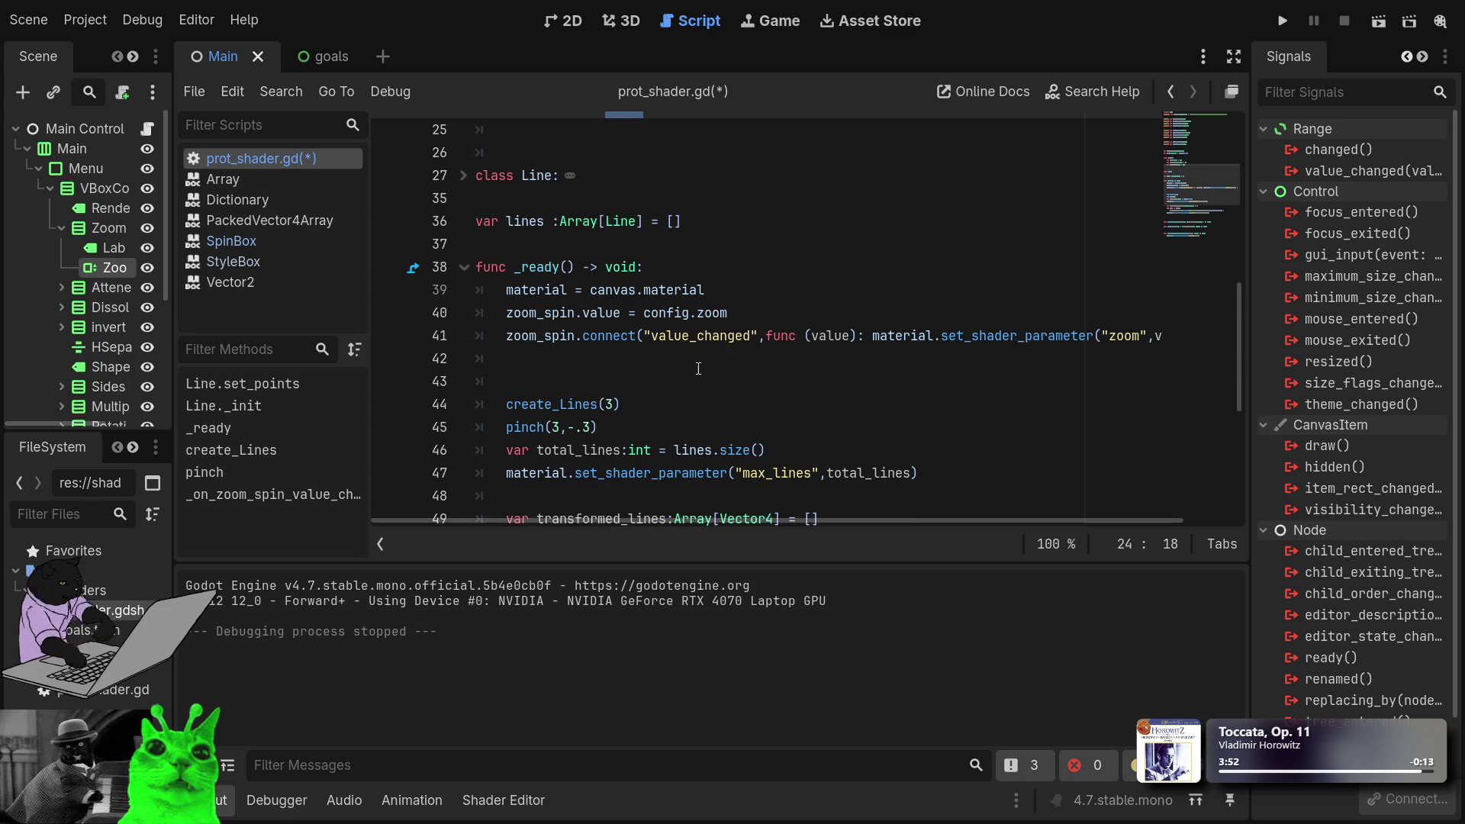
pyautogui.scroll(3, 652, 189)
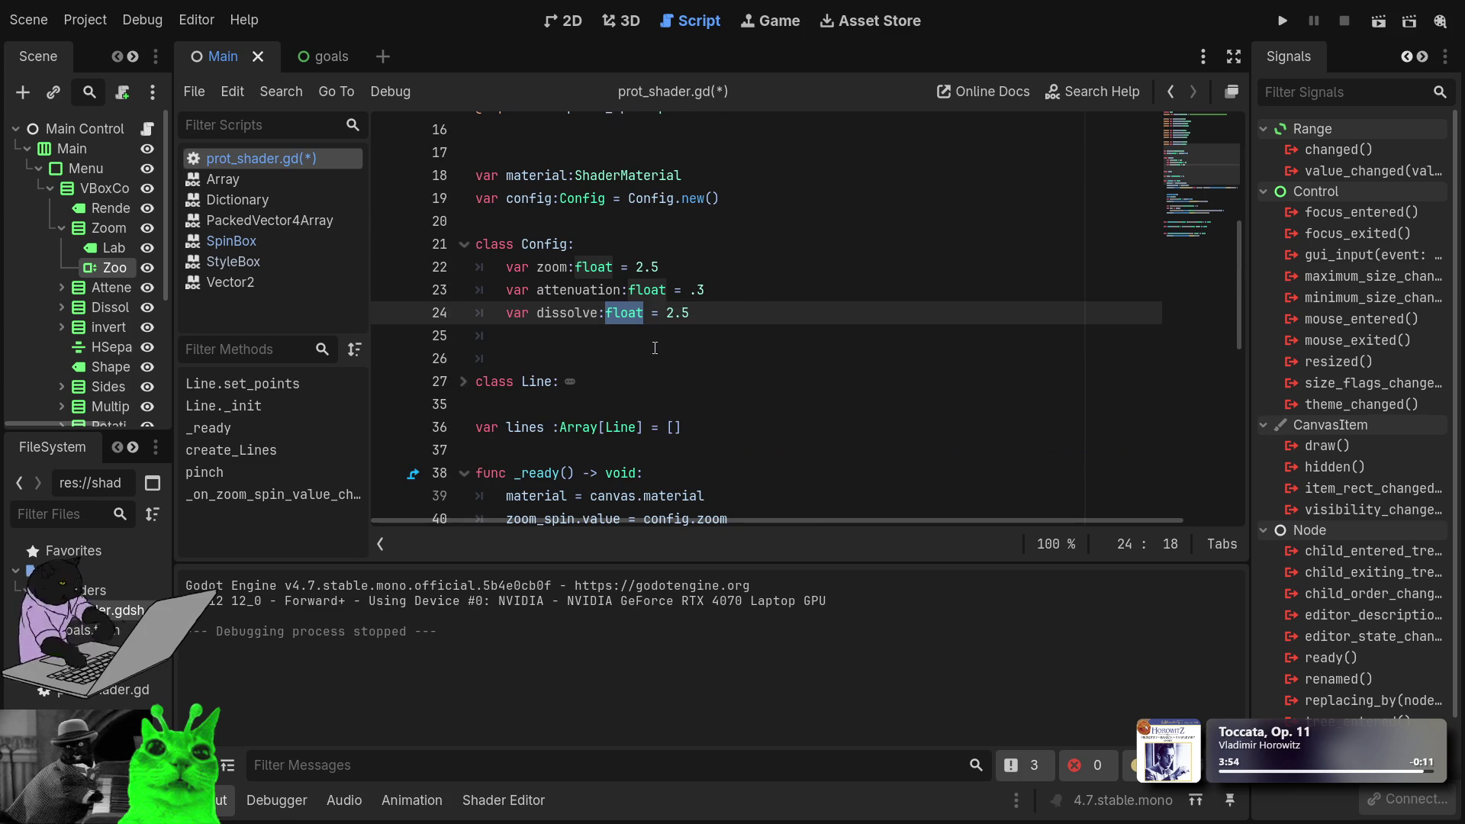
# Replace the dissolve default of 2.5 with 1. on line 24.
pyautogui.click(696, 308)
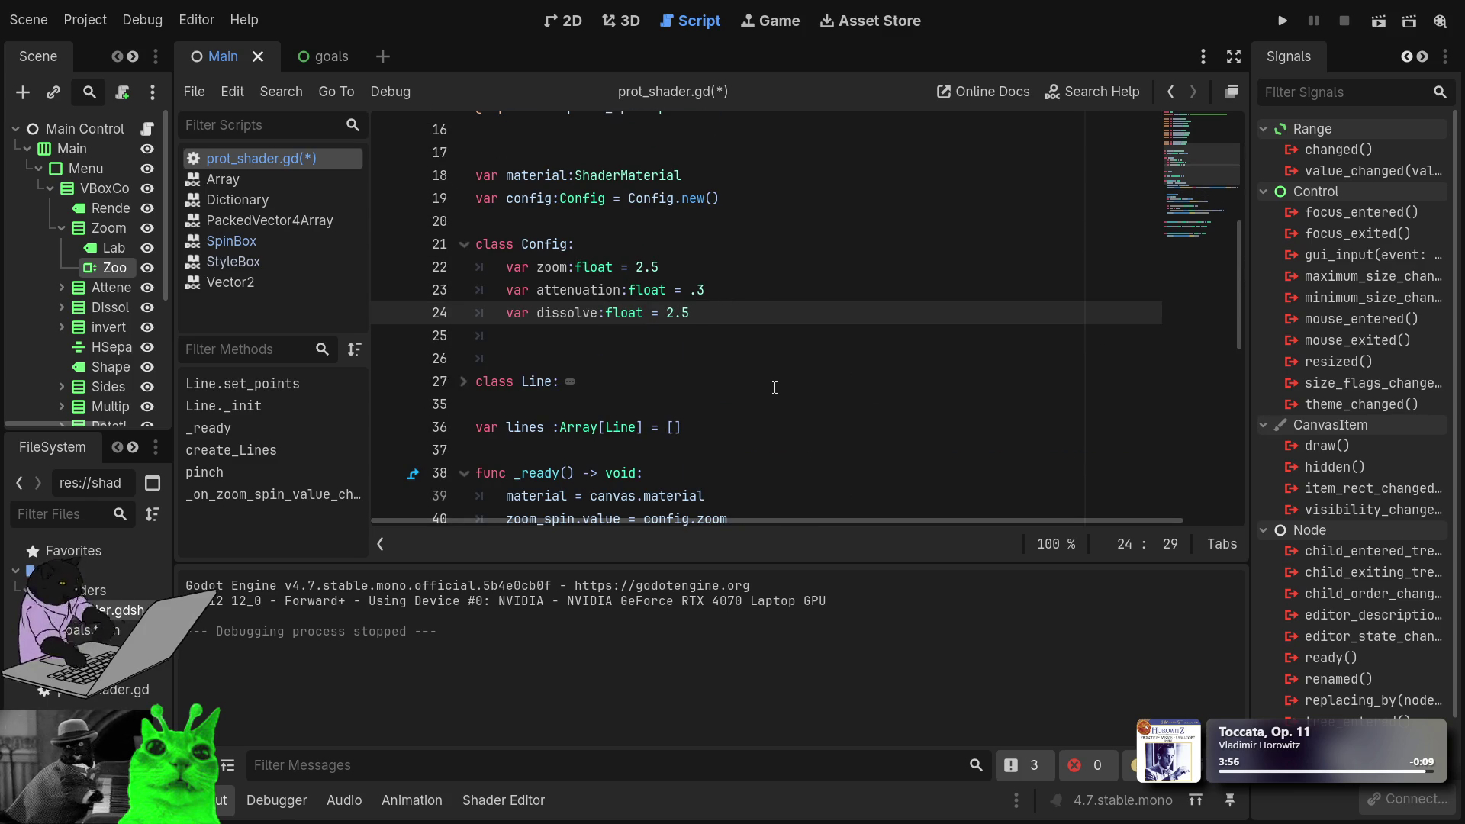
pyautogui.press('BackSpace')
pyautogui.press('BackSpace')
pyautogui.press('BackSpace')
pyautogui.write('1.')
pyautogui.scroll(-4, 713, 334)
pyautogui.scroll(-4, 713, 334)
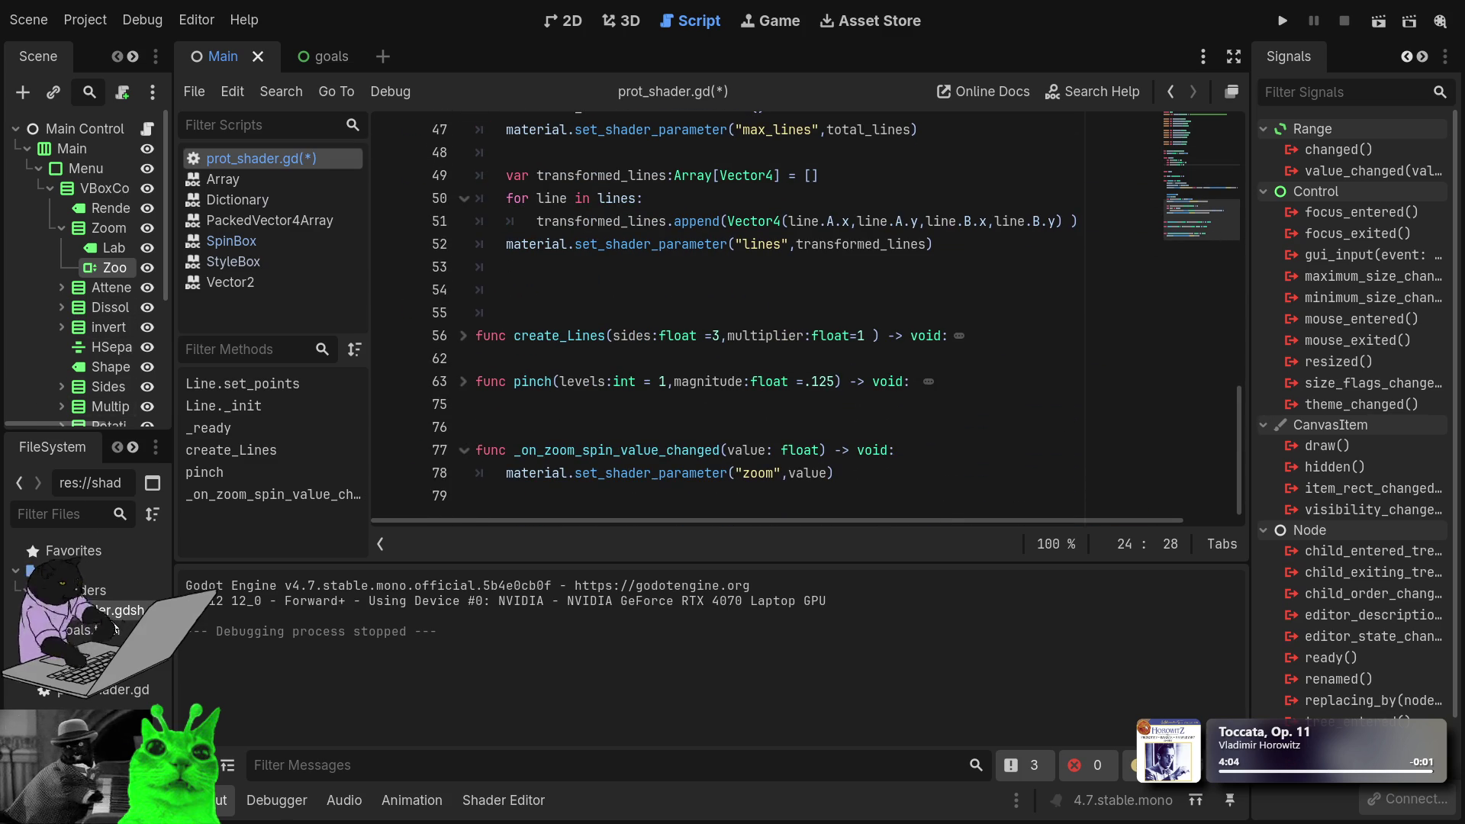
# Show shader.gdshader in the bottom Shader Editor and select its attenuation uniform name.
pyautogui.click(508, 800)
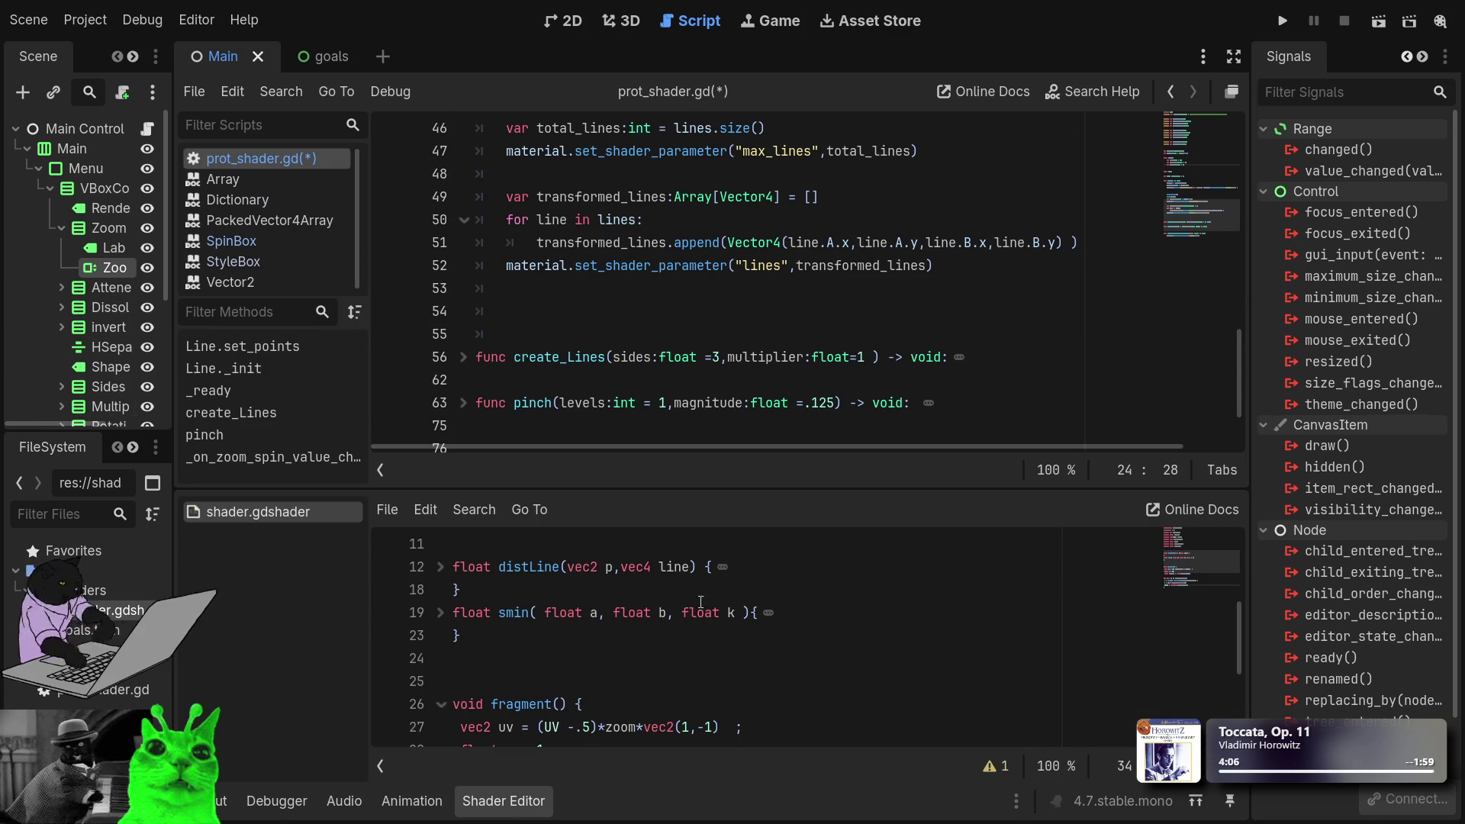
pyautogui.scroll(3, 701, 605)
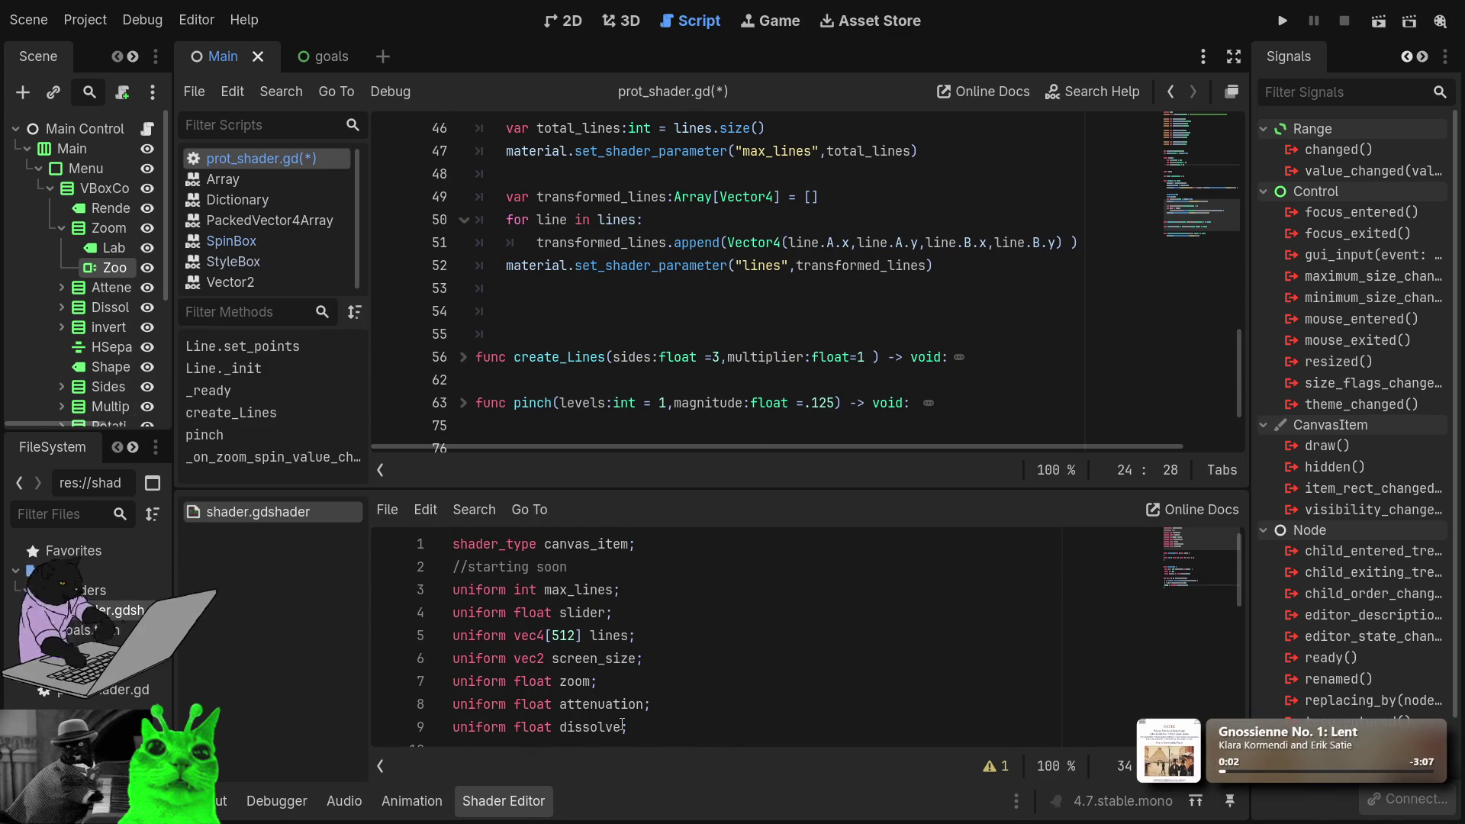
pyautogui.doubleClick(596, 712)
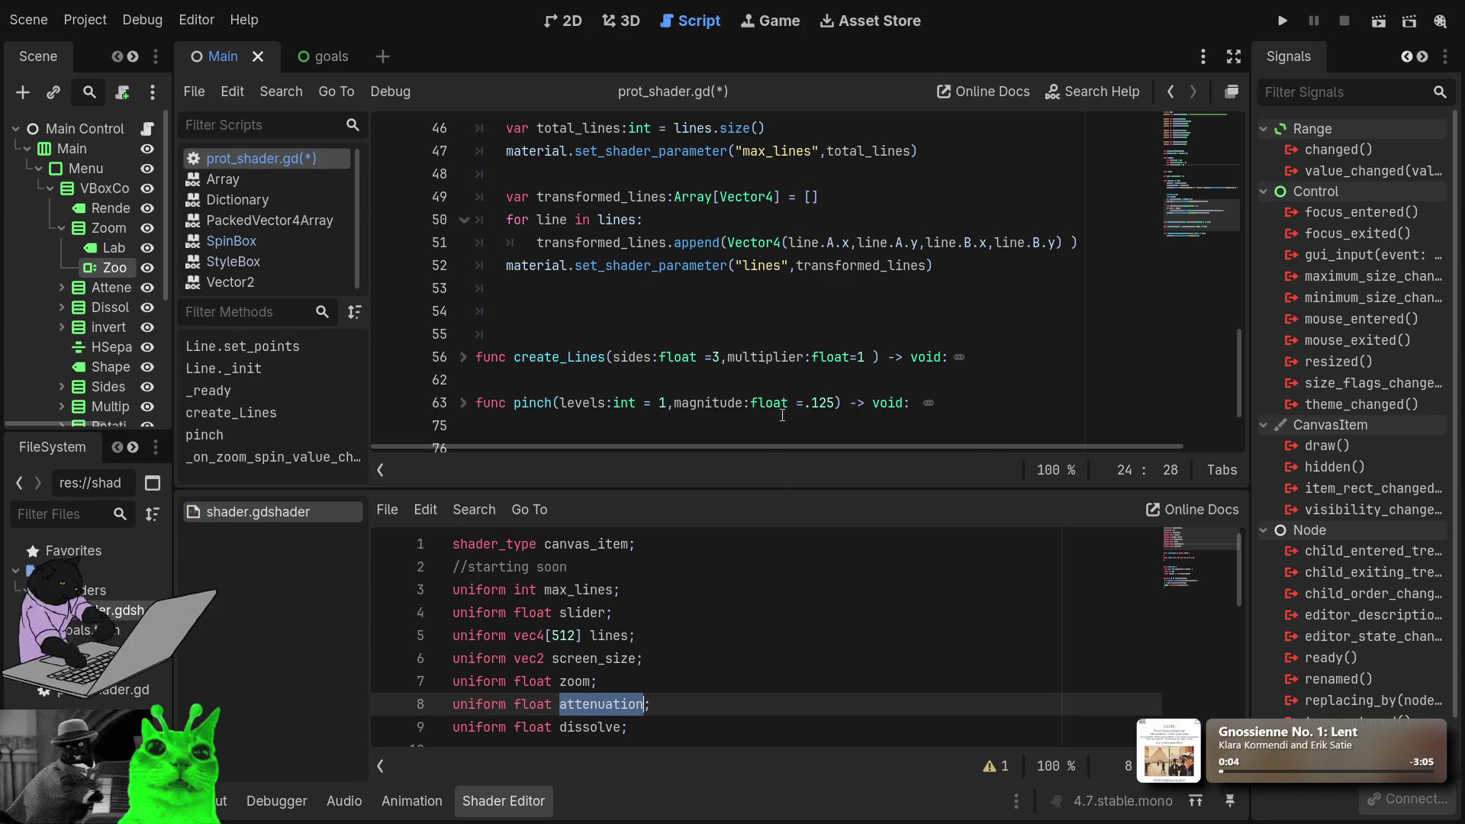
pyautogui.scroll(-2, 770, 297)
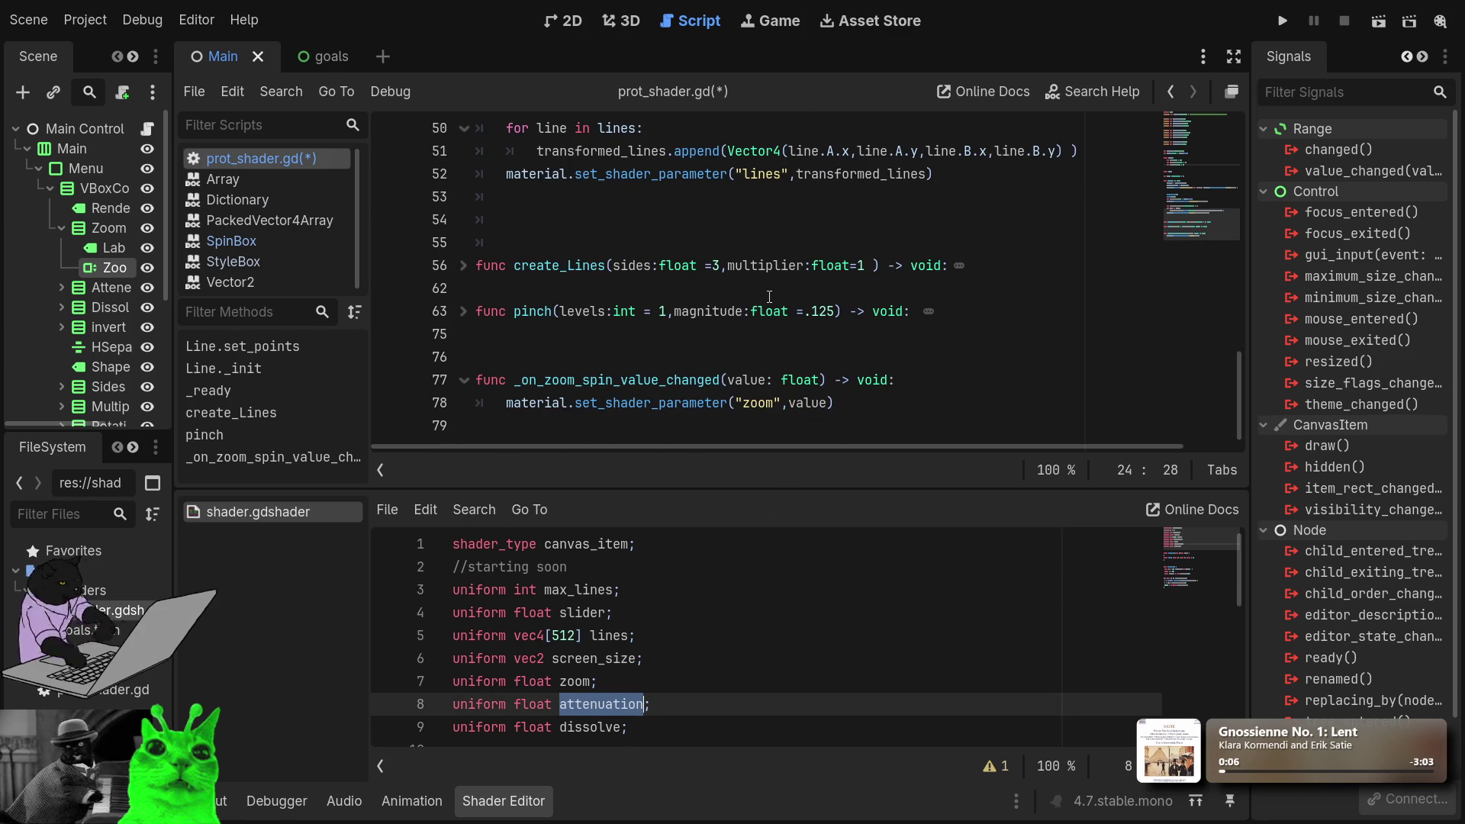
pyautogui.scroll(3, 730, 349)
pyautogui.scroll(4, 730, 349)
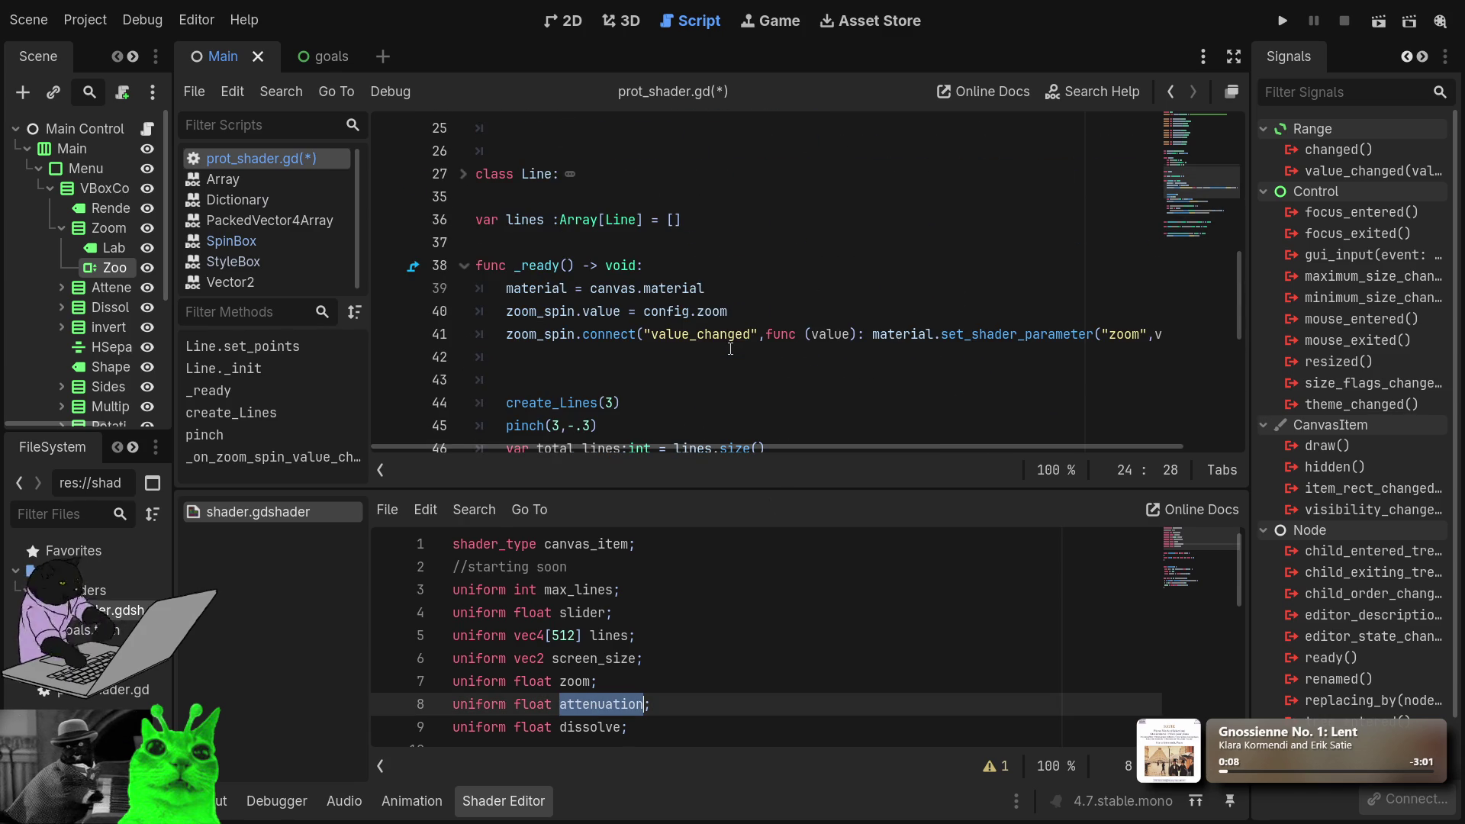
pyautogui.click(730, 348)
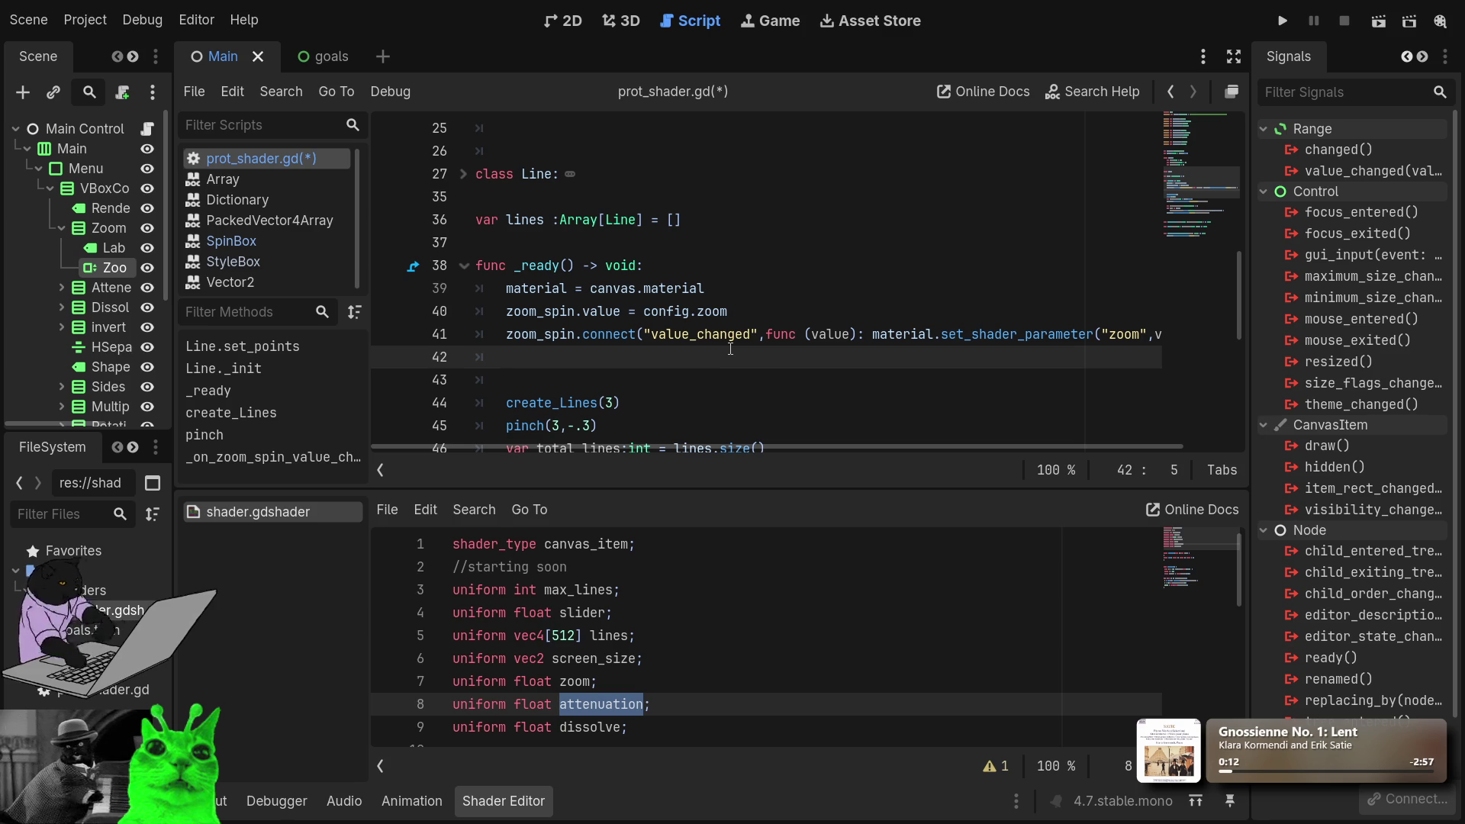
# On line 42 of _ready, write attenuation_spin.value = config.attenuation.
pyautogui.write('atte')
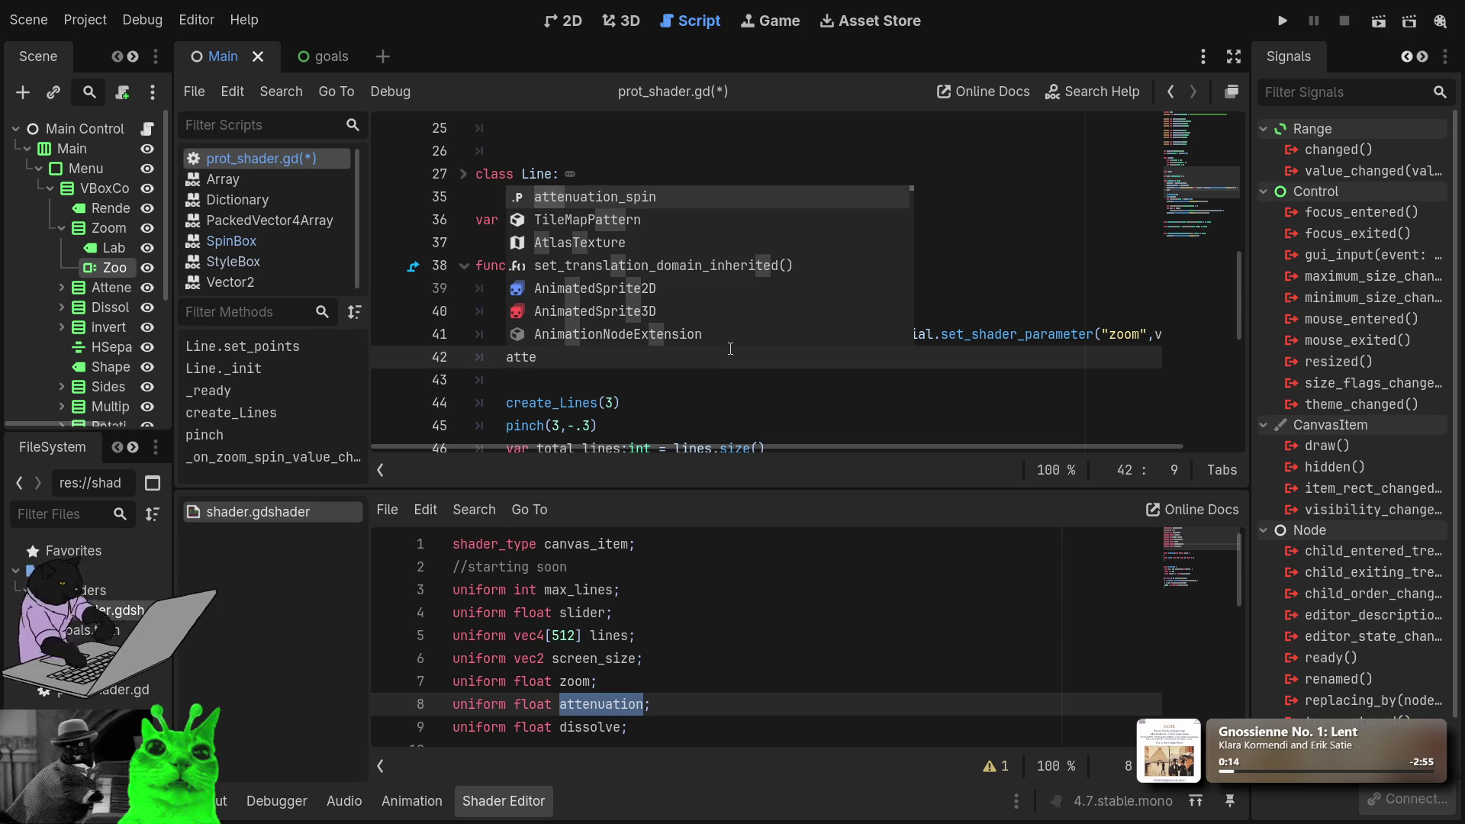
pyautogui.press('Return')
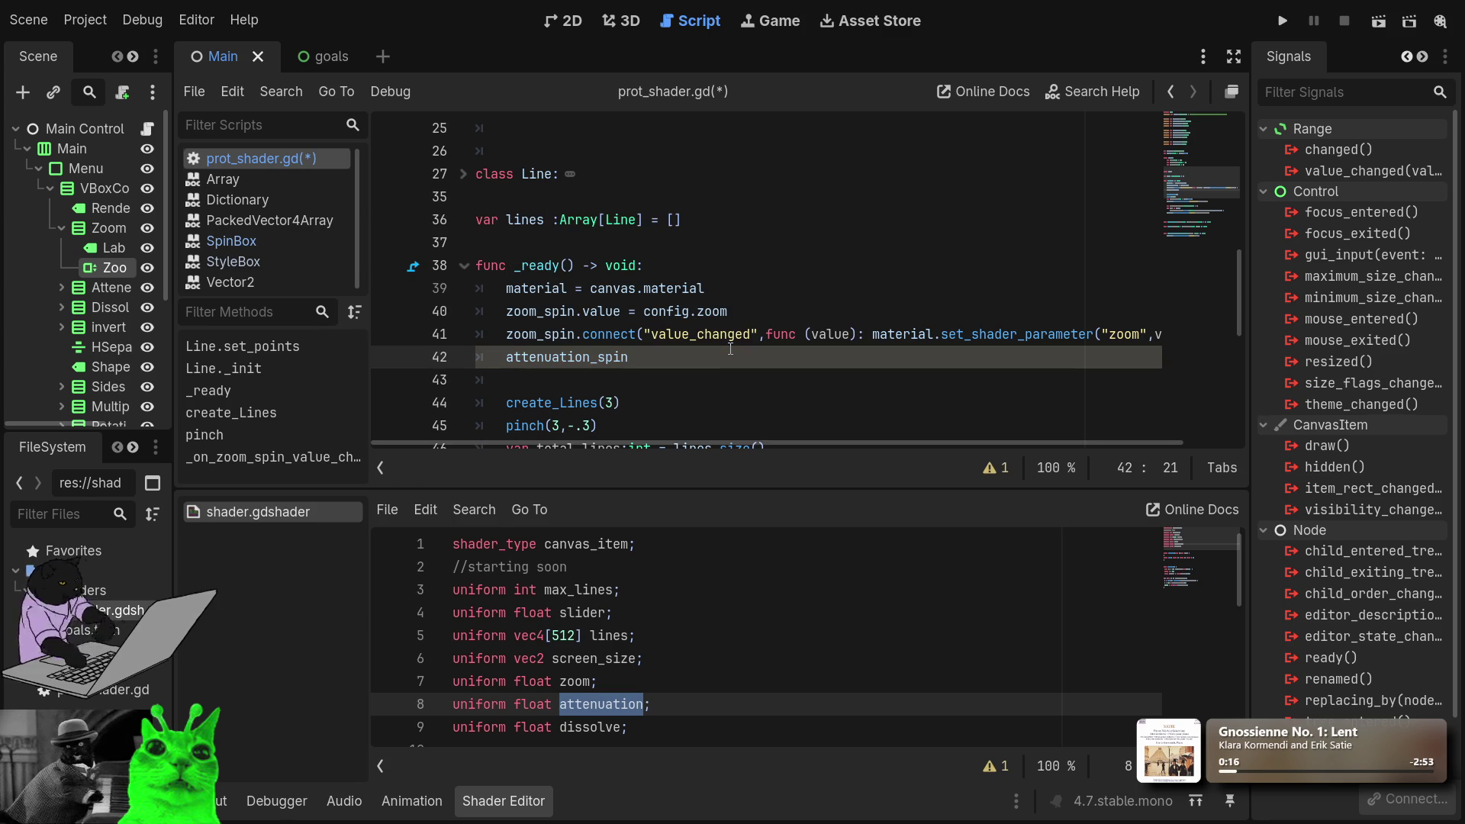
pyautogui.write('.vla')
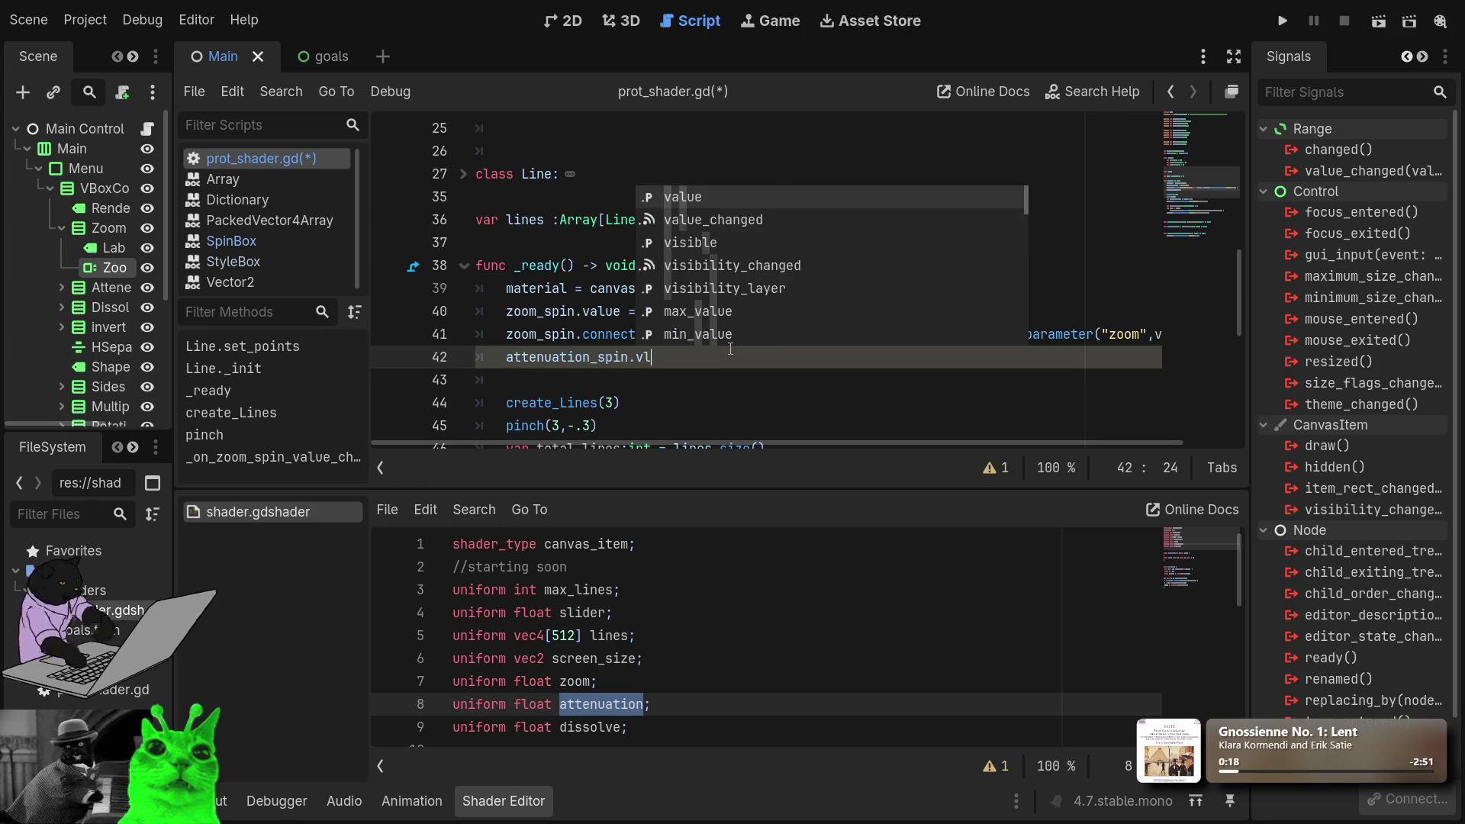
pyautogui.press('BackSpace')
pyautogui.press('BackSpace')
pyautogui.write('a')
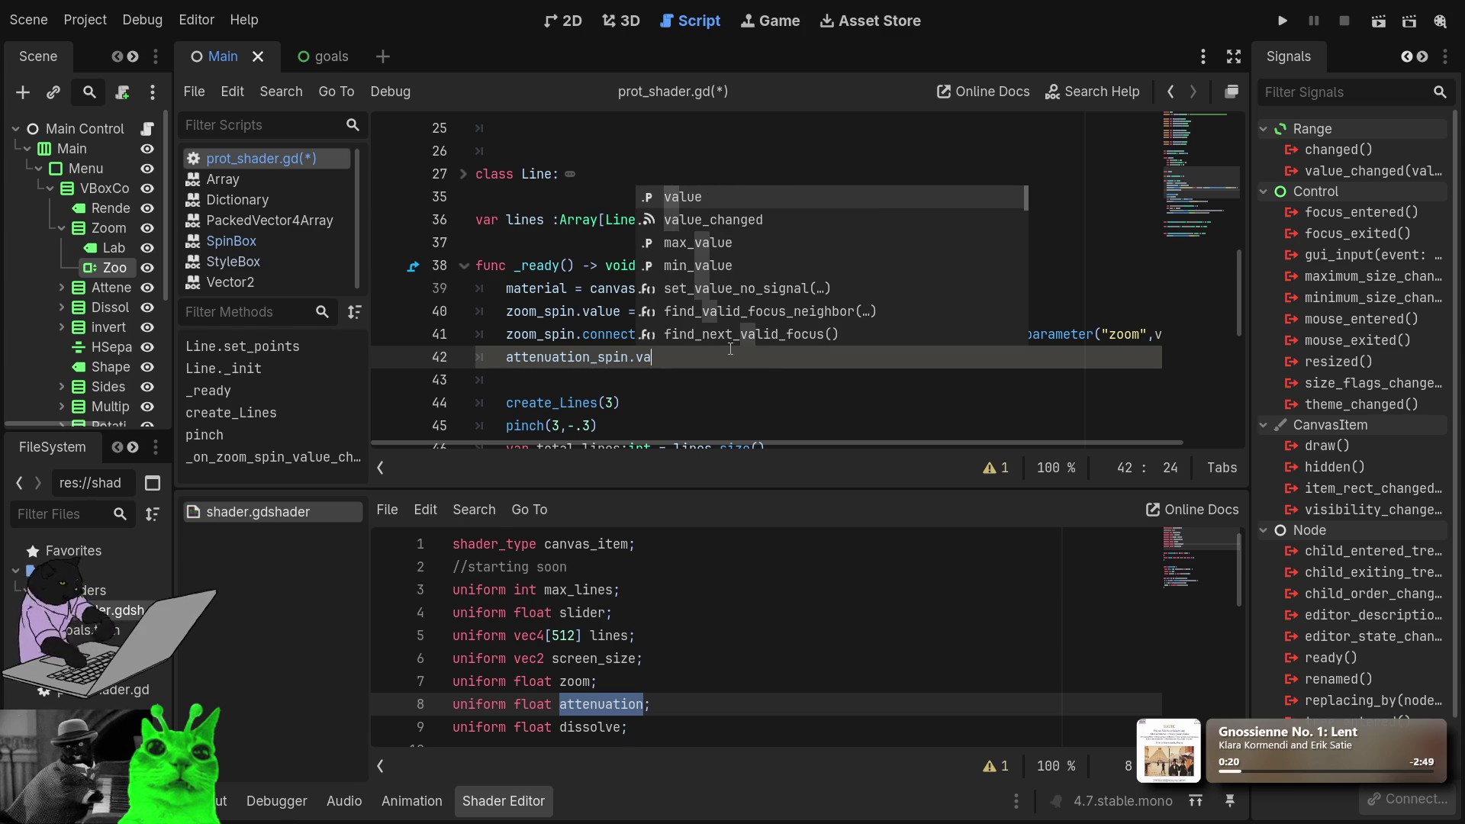
pyautogui.press('Return')
pyautogui.write('=')
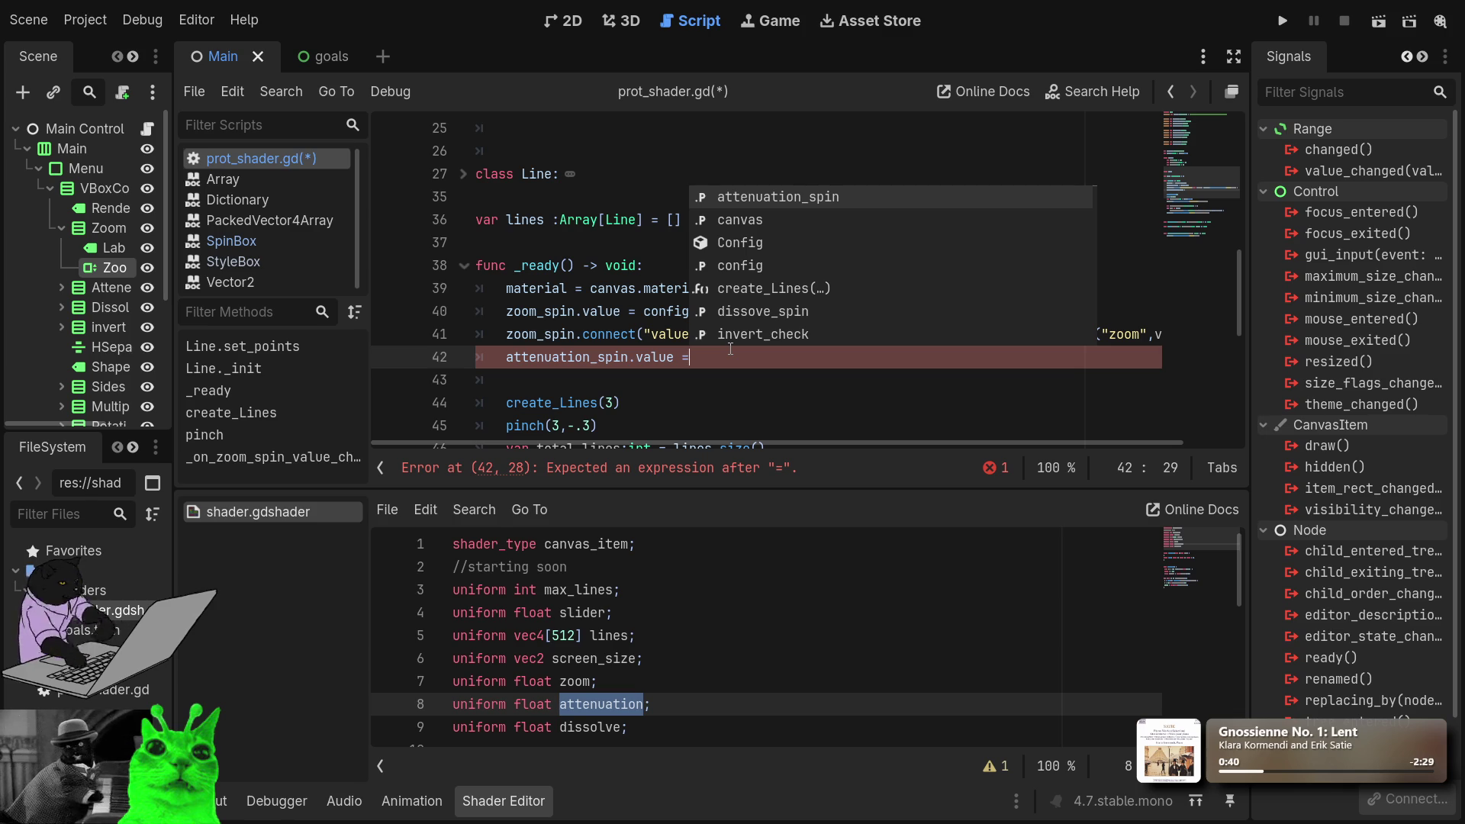
pyautogui.write('config.a')
pyautogui.press('Return')
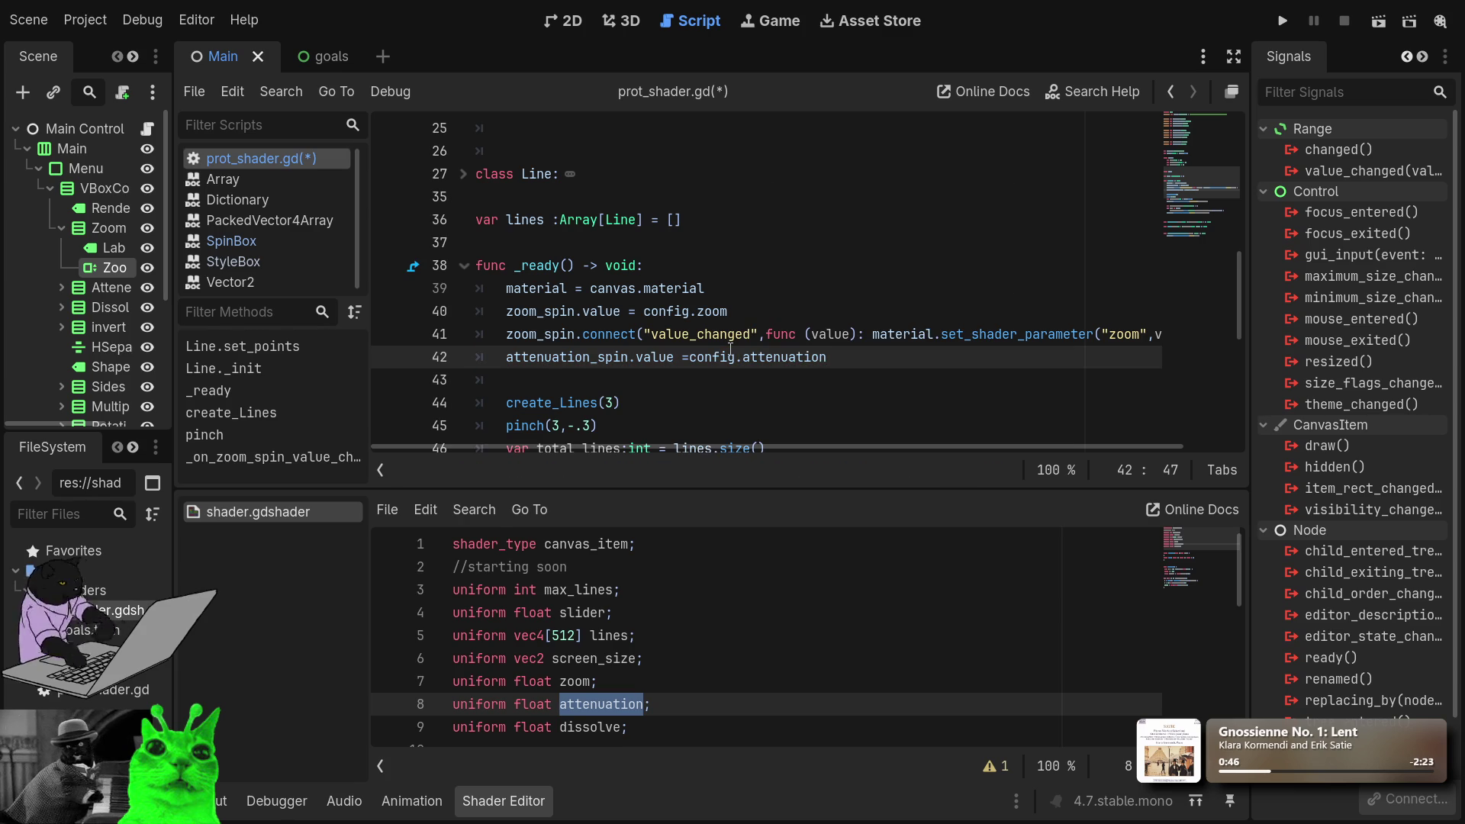
# Insert a blank line below the attenuation_spin value assignment.
pyautogui.press('Down')
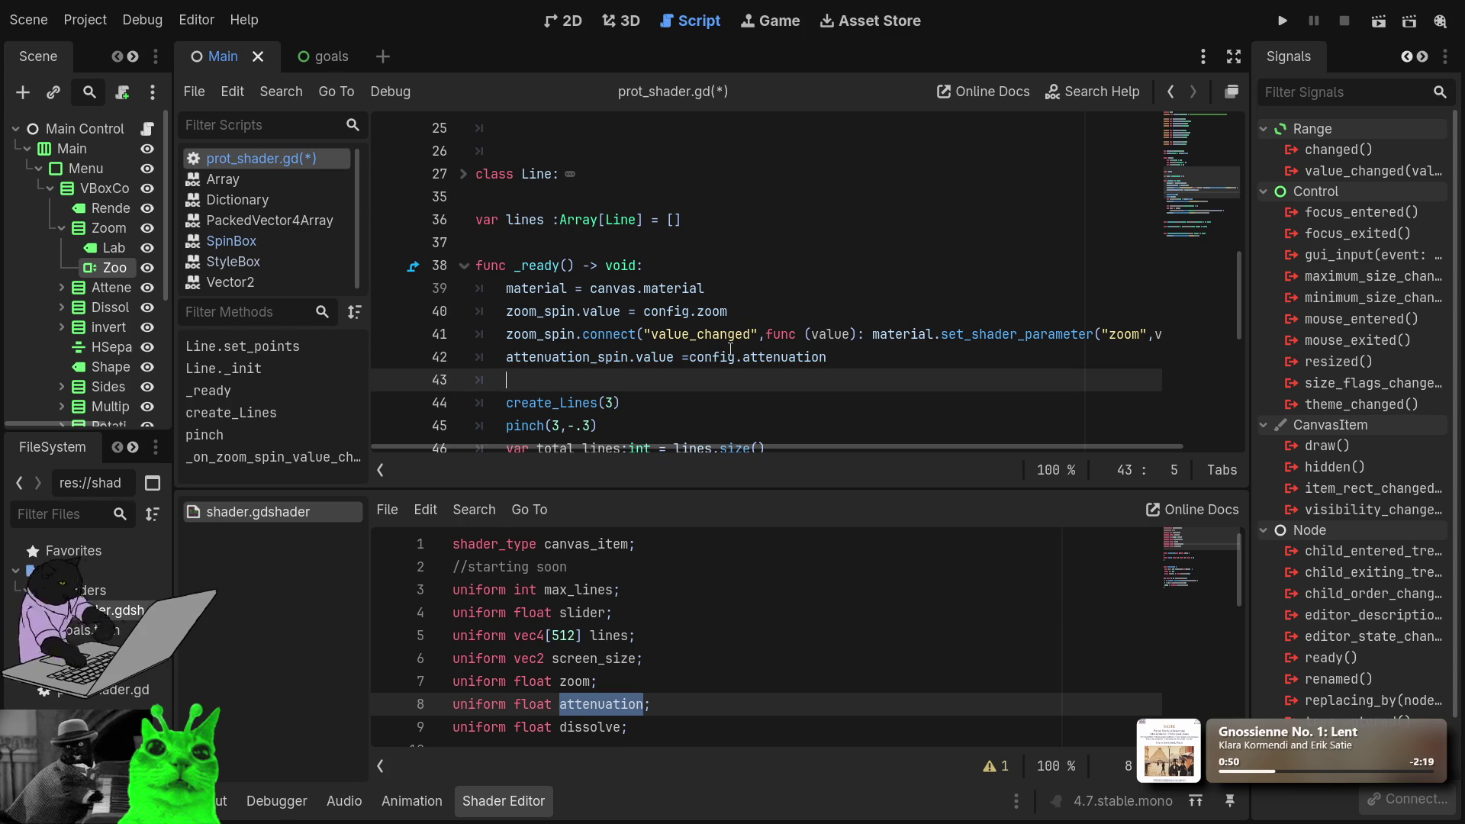
pyautogui.press('Return')
pyautogui.press('Up')
pyautogui.press('Up')
pyautogui.hotkey('shift', 'Down')
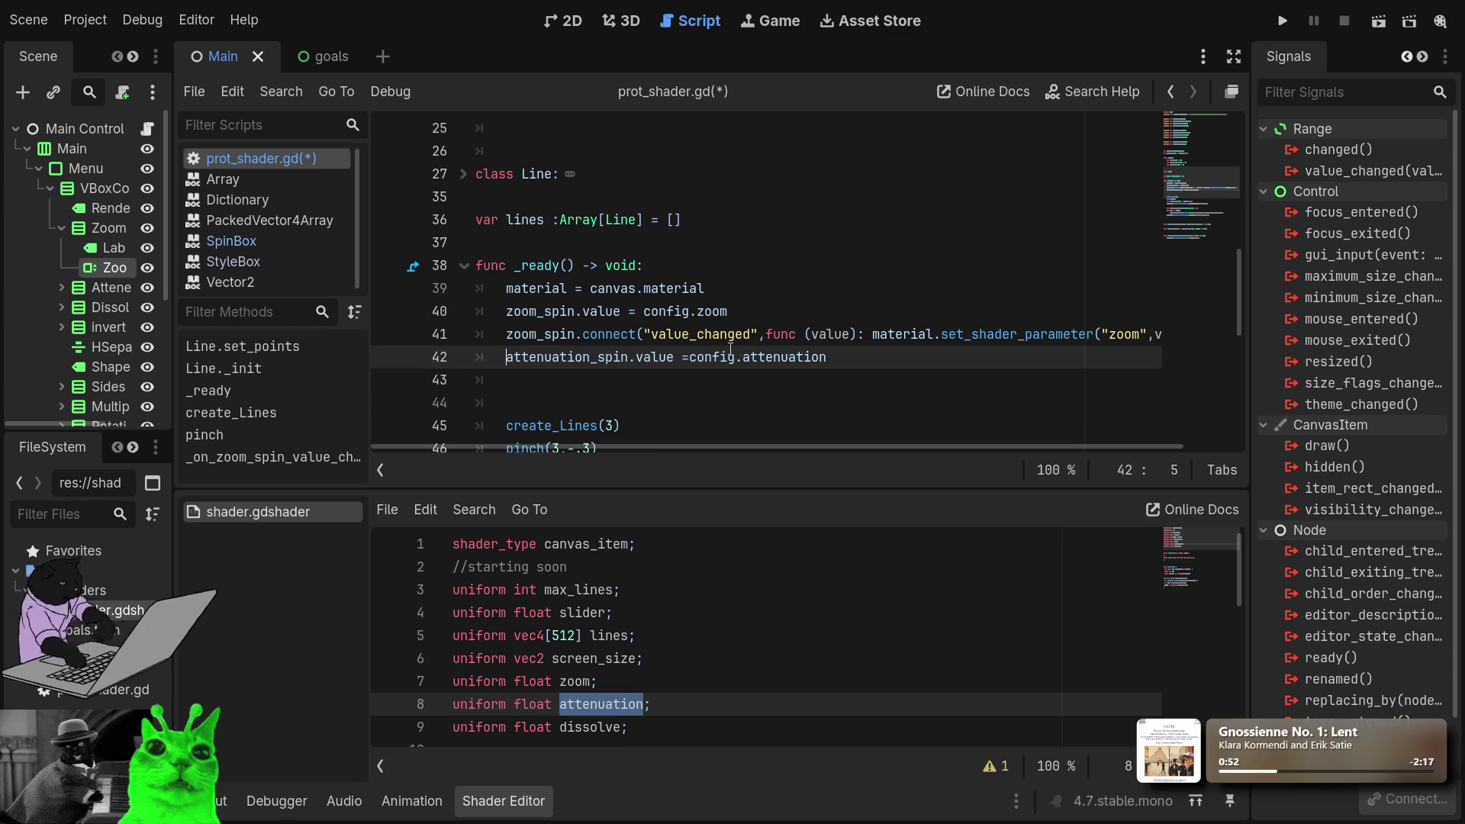
pyautogui.hotkey('shift', 'Up')
pyautogui.hotkey('shift', 'Down')
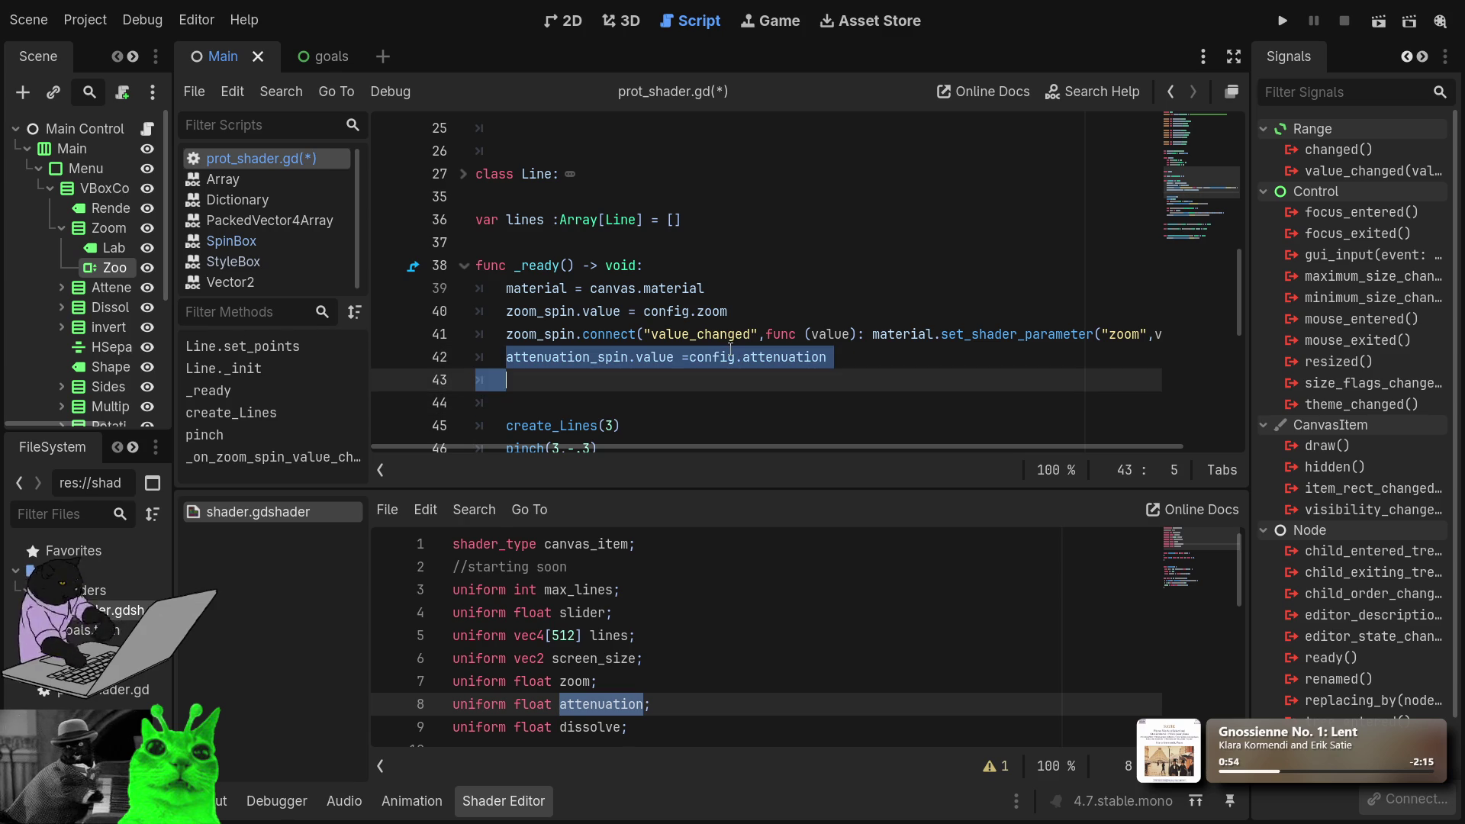
pyautogui.press('Down')
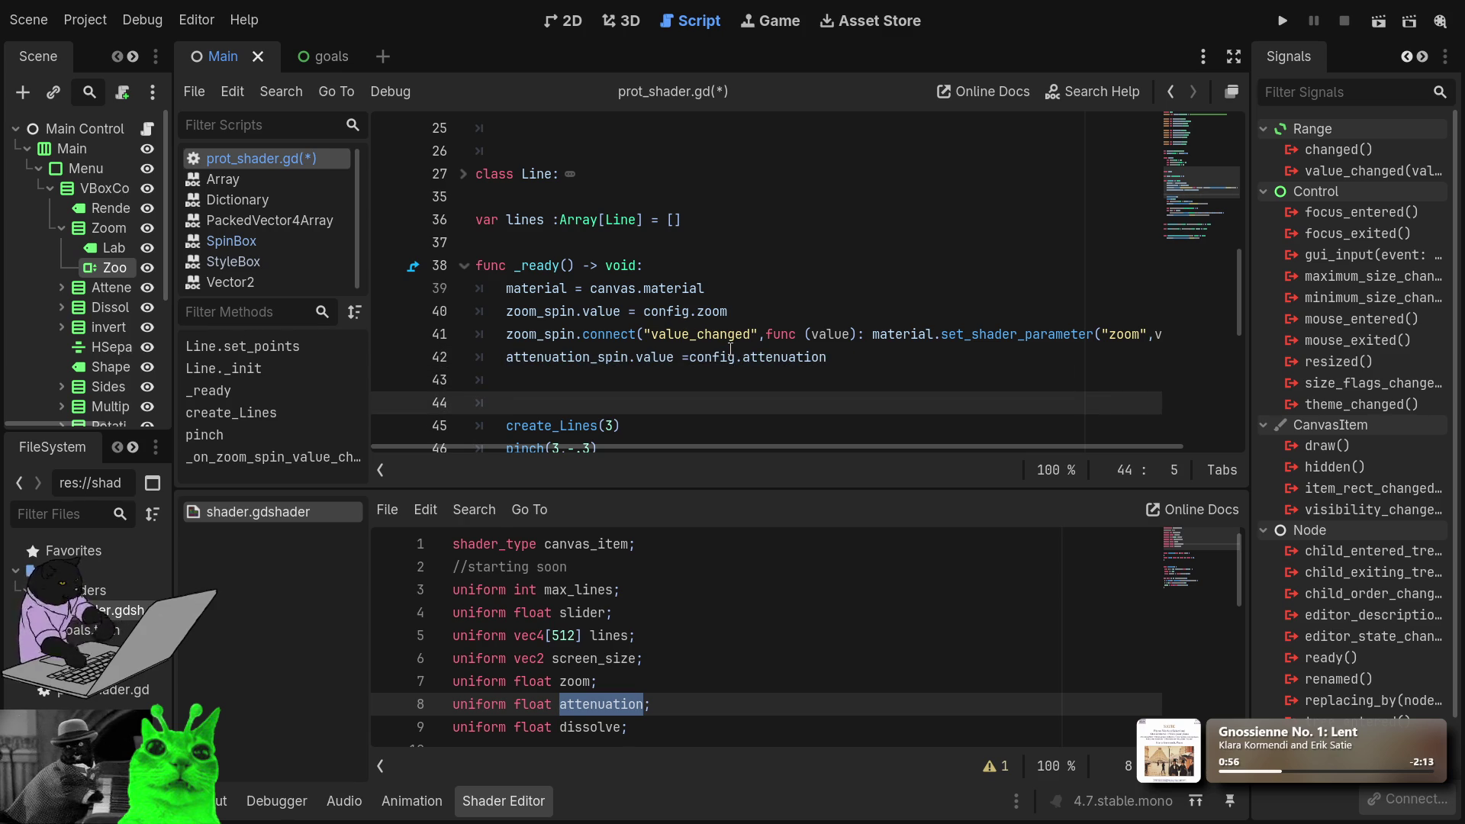
pyautogui.press('Up')
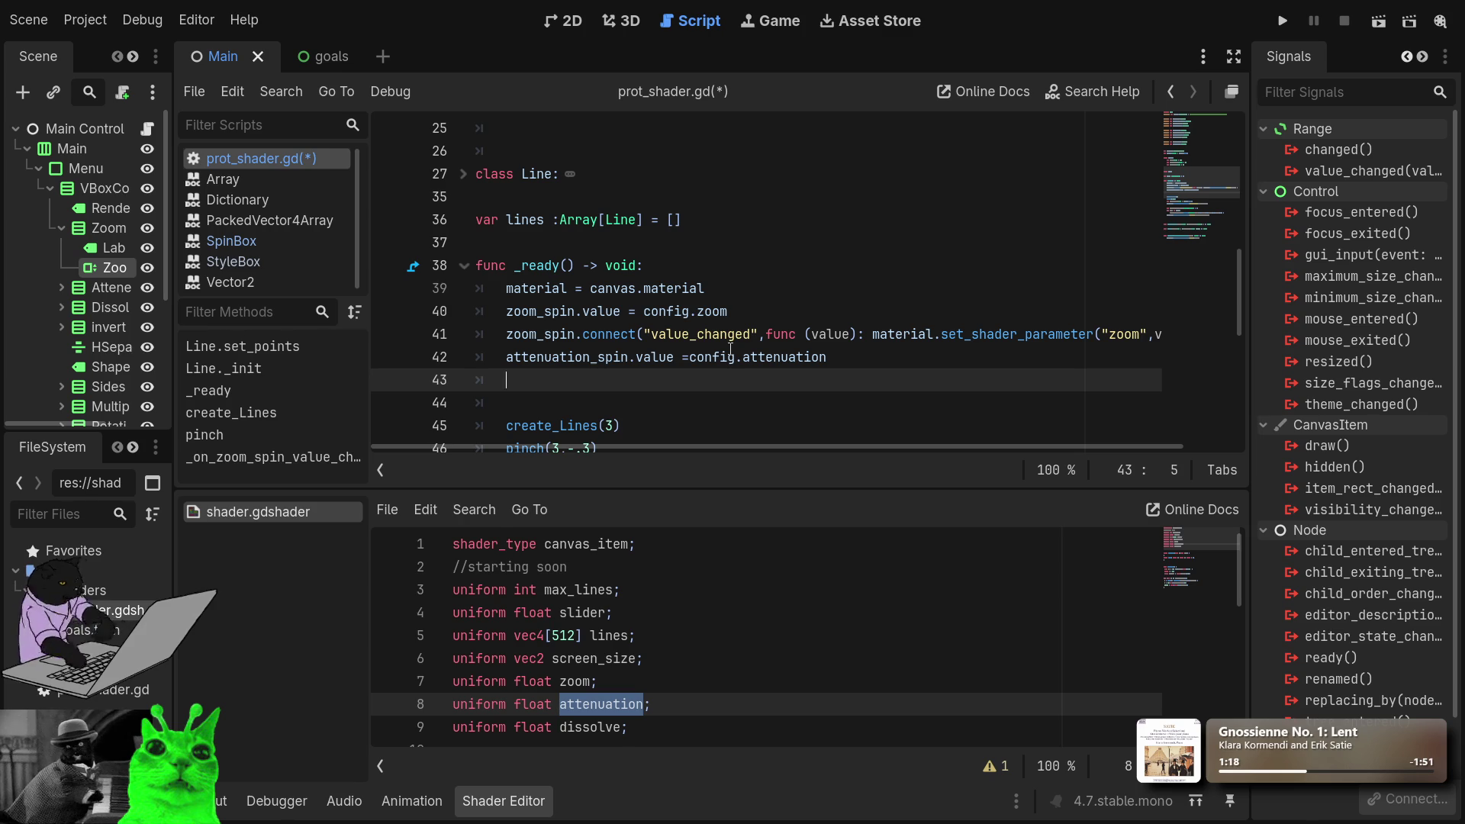
# On line 43, begin writing attenuation_spin.connect("value_changed",func).
pyautogui.press('Down')
pyautogui.press('Up')
pyautogui.press('Up')
pyautogui.press('Up')
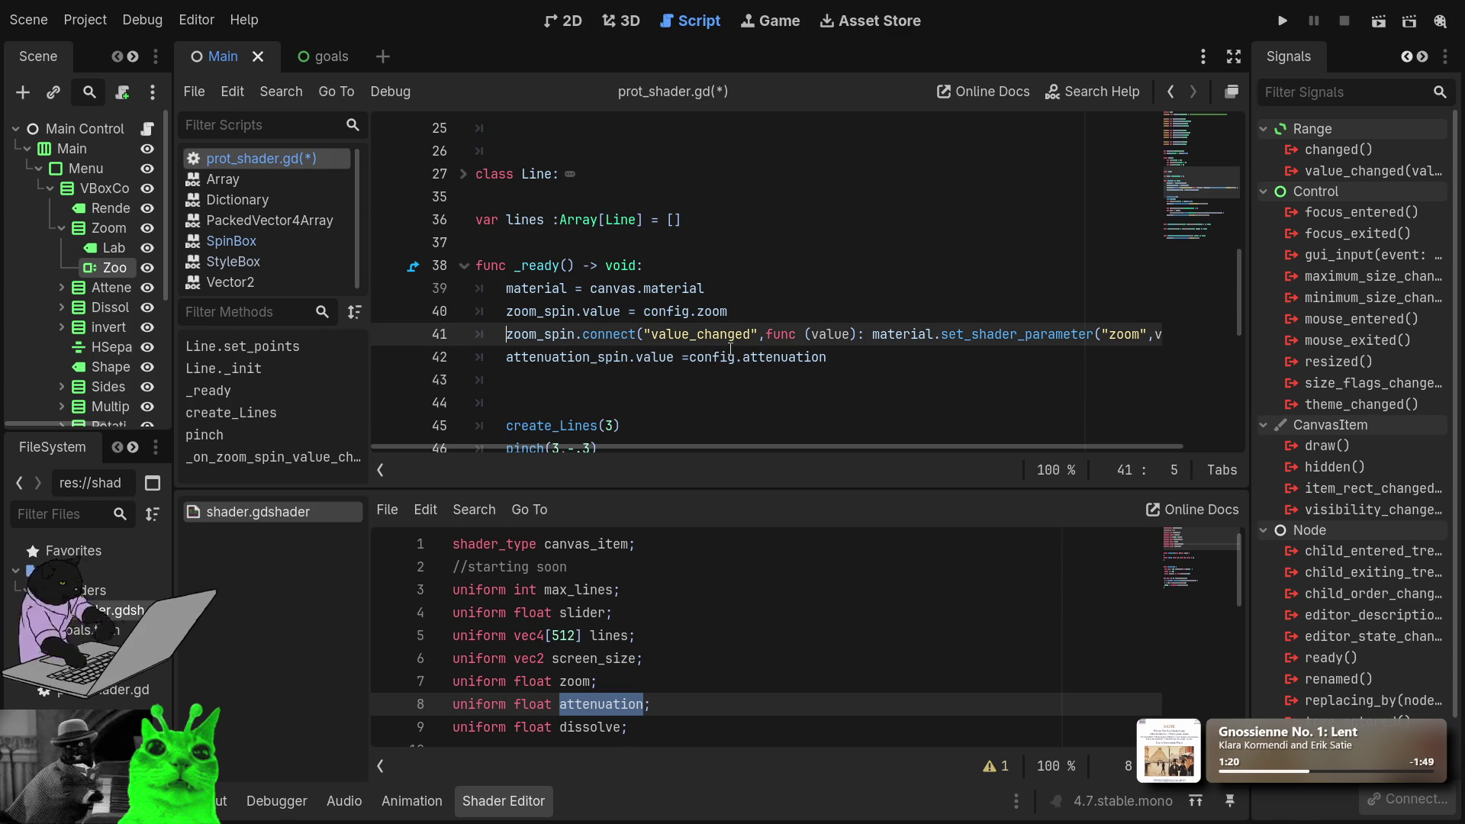
pyautogui.press('Down')
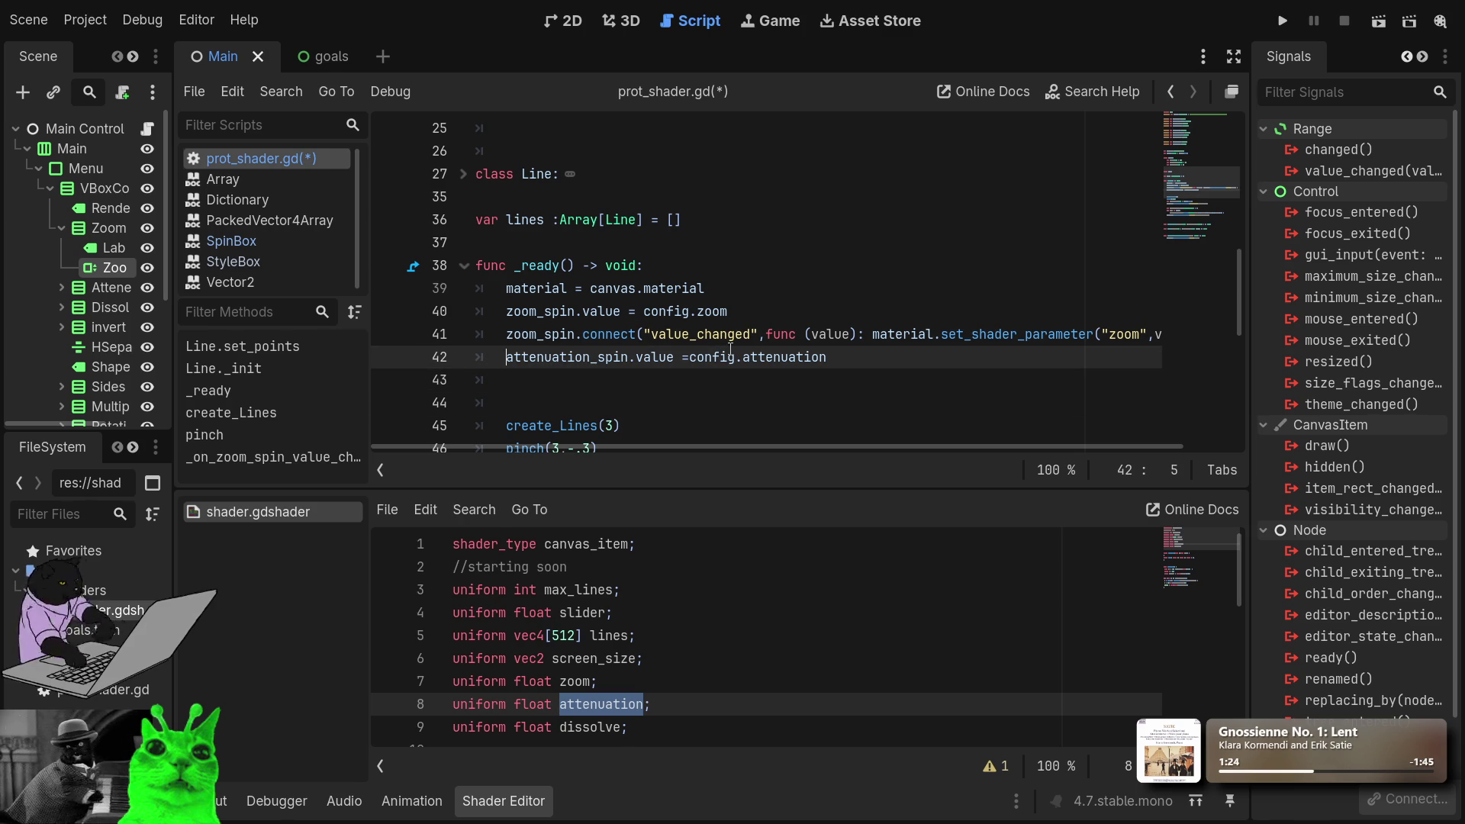
pyautogui.press('Down')
pyautogui.write('atten')
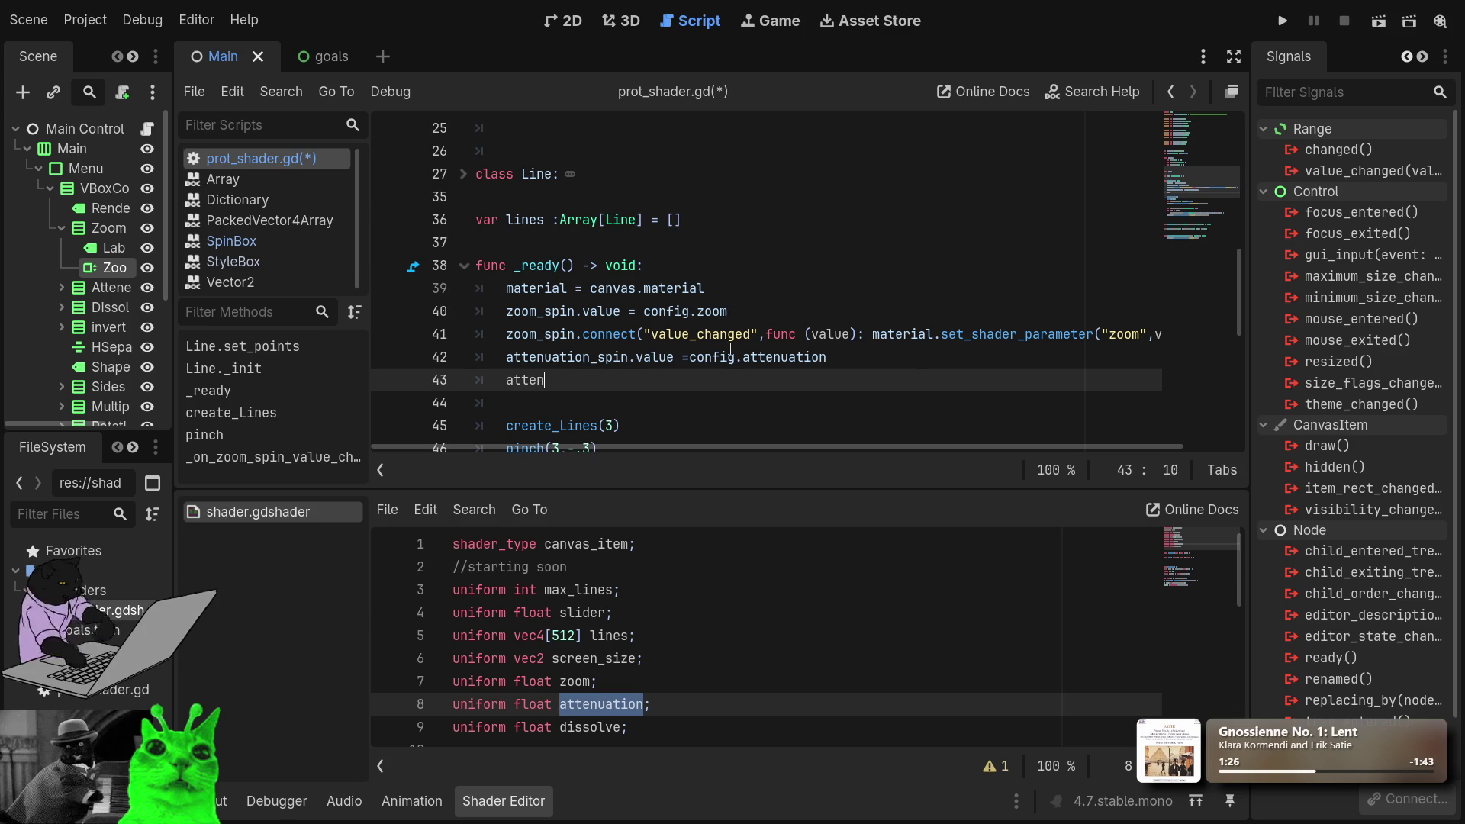
pyautogui.press('Return')
pyautogui.write('.con')
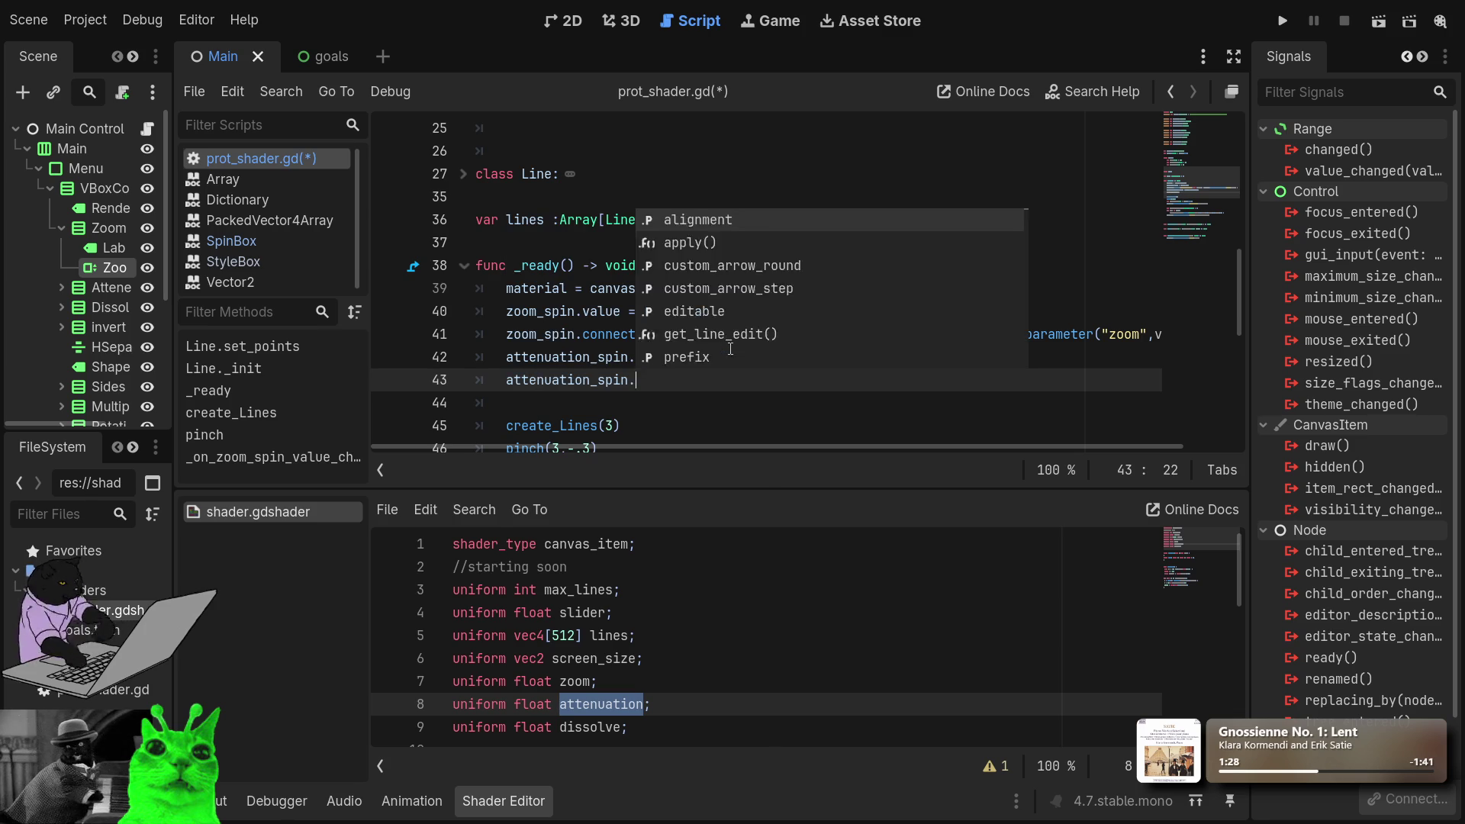
pyautogui.press('Return')
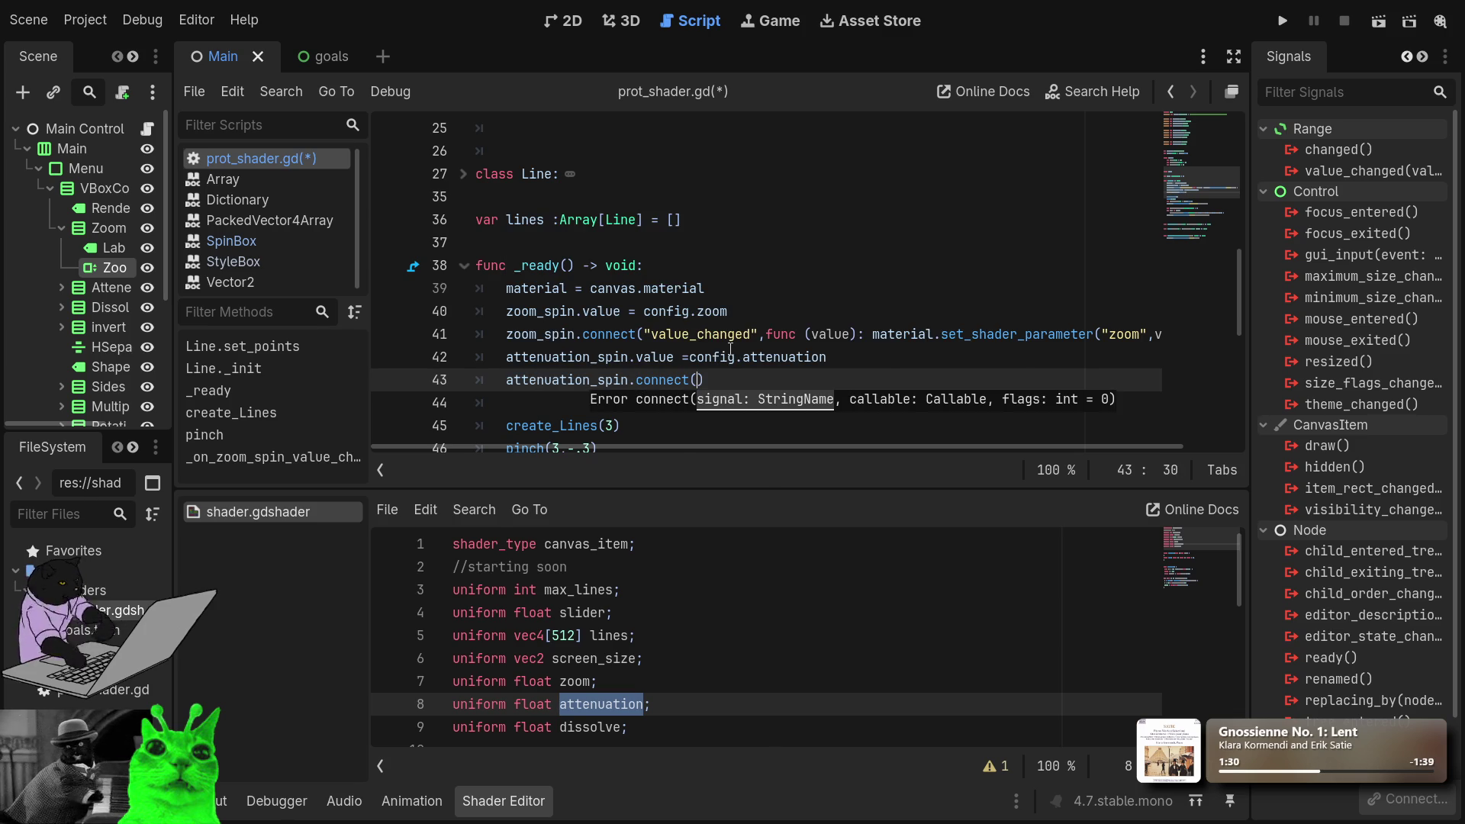
pyautogui.write('"')
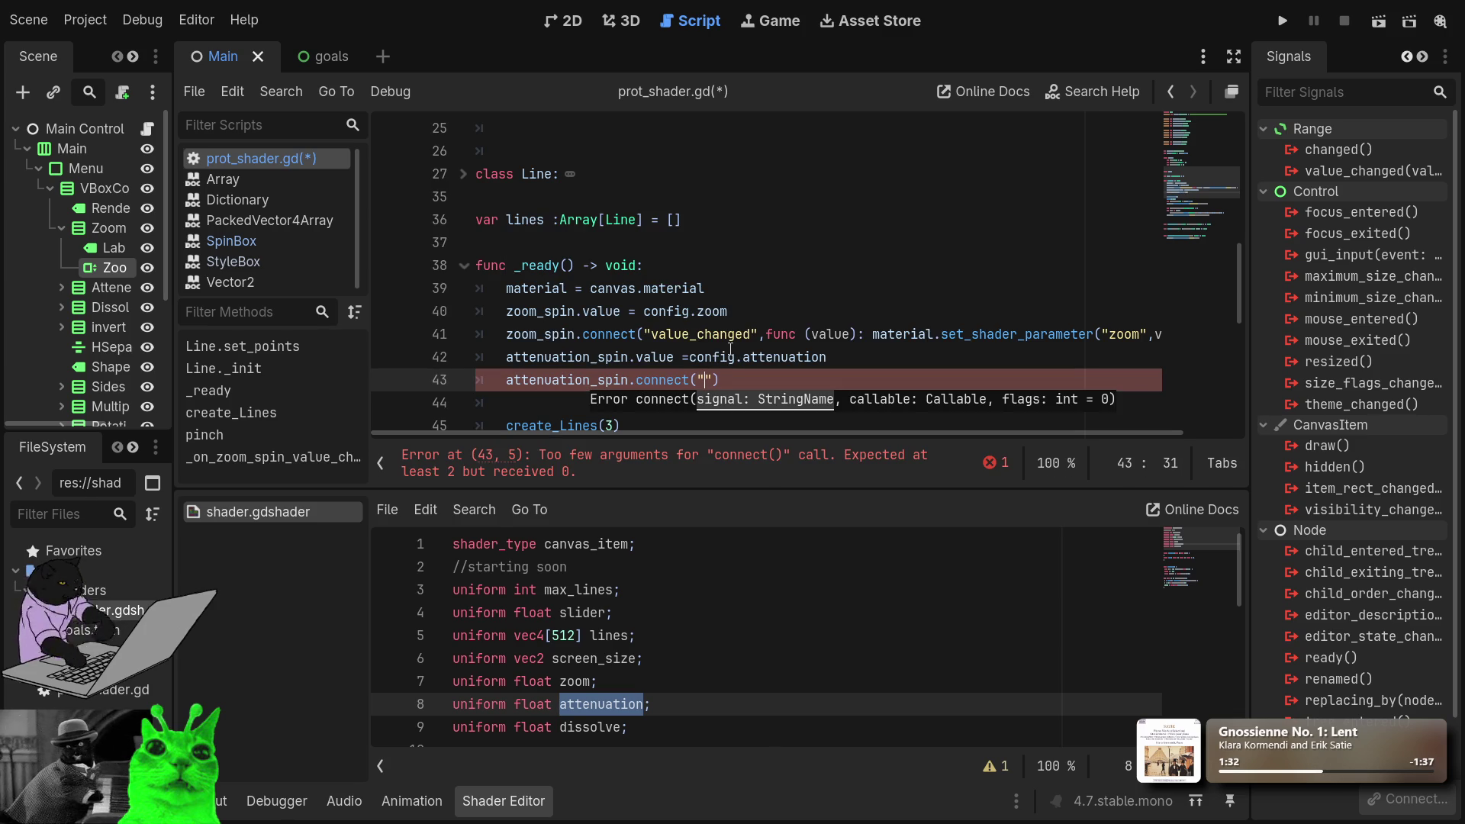
pyautogui.write('va')
pyautogui.write('lue')
pyautogui.write('_changed"')
pyautogui.write(',')
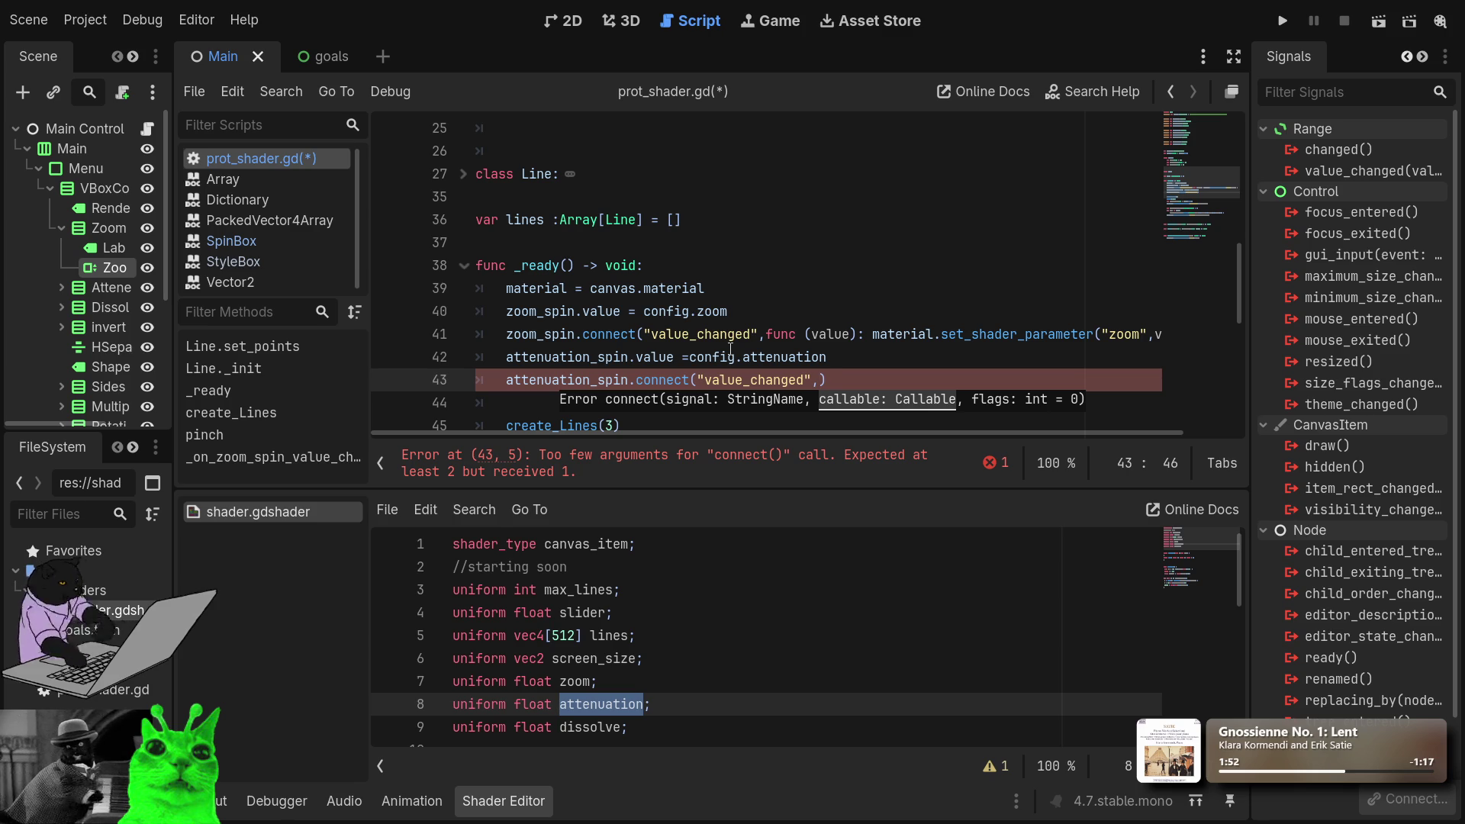
pyautogui.write('func')
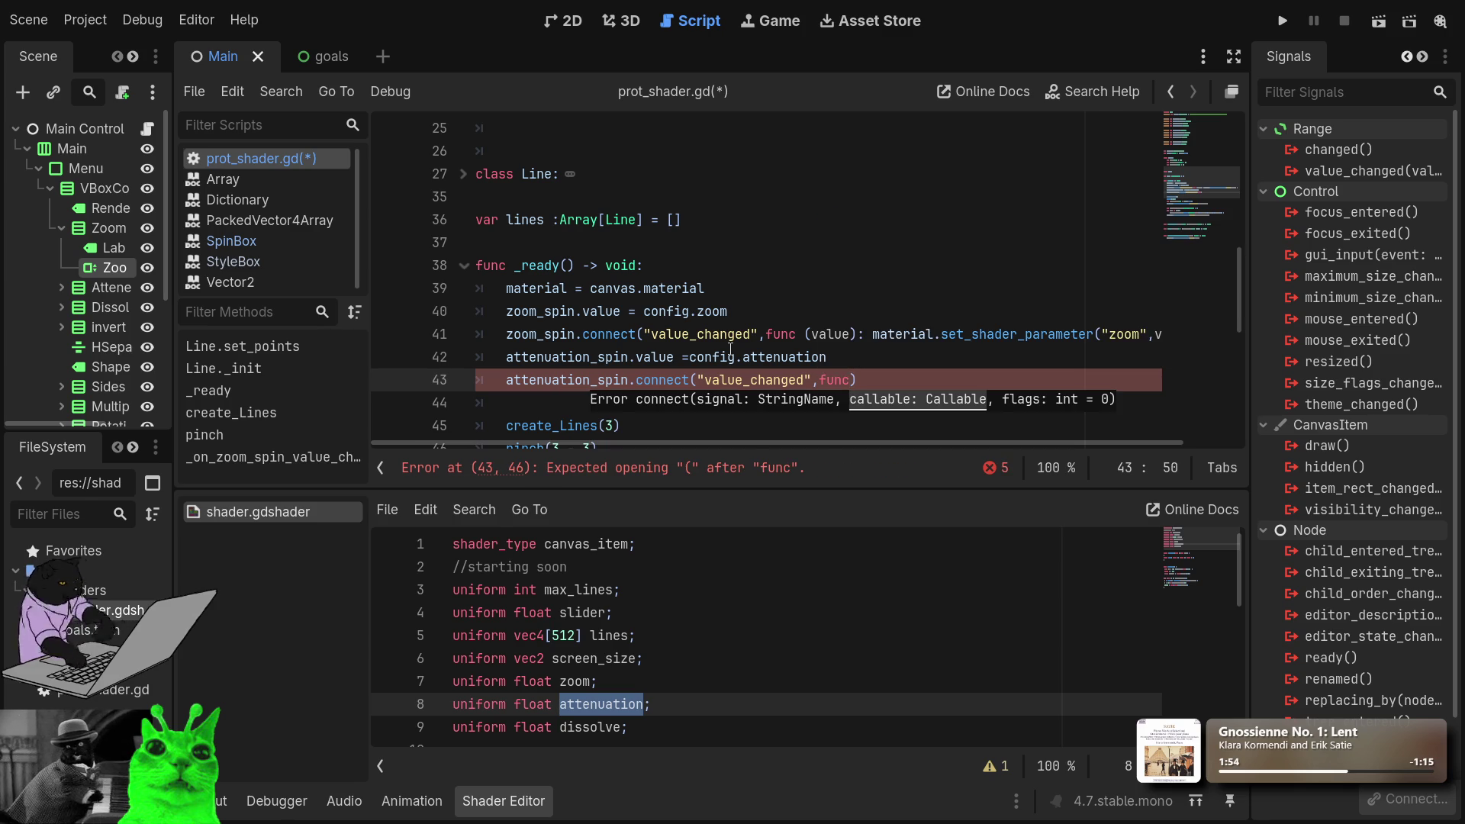
pyautogui.scroll(-6, 663, 377)
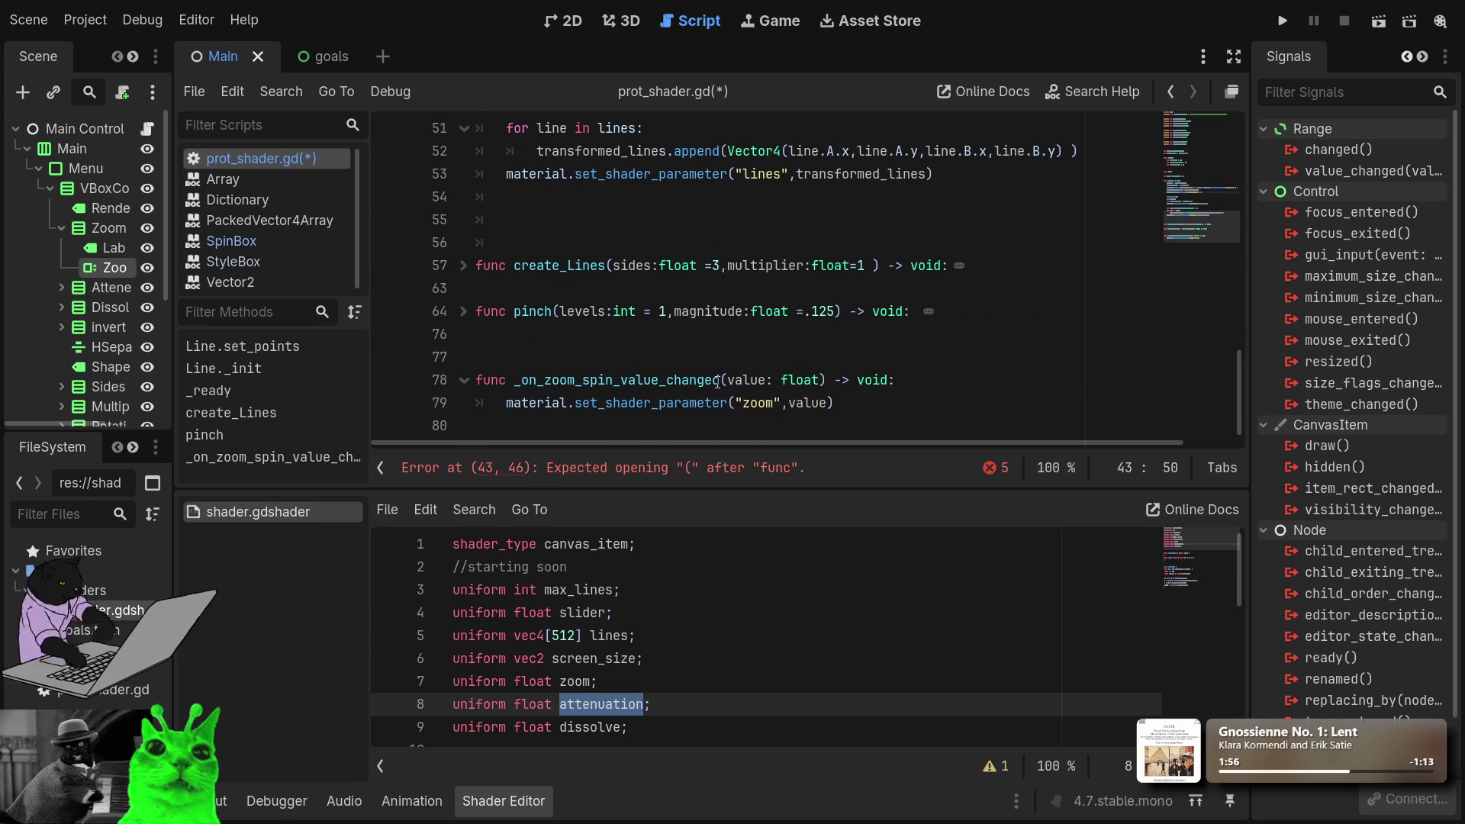
# Shorten the _on_zoom_spin_value_changed handler name on line 78 to _on.
pyautogui.doubleClick(513, 371)
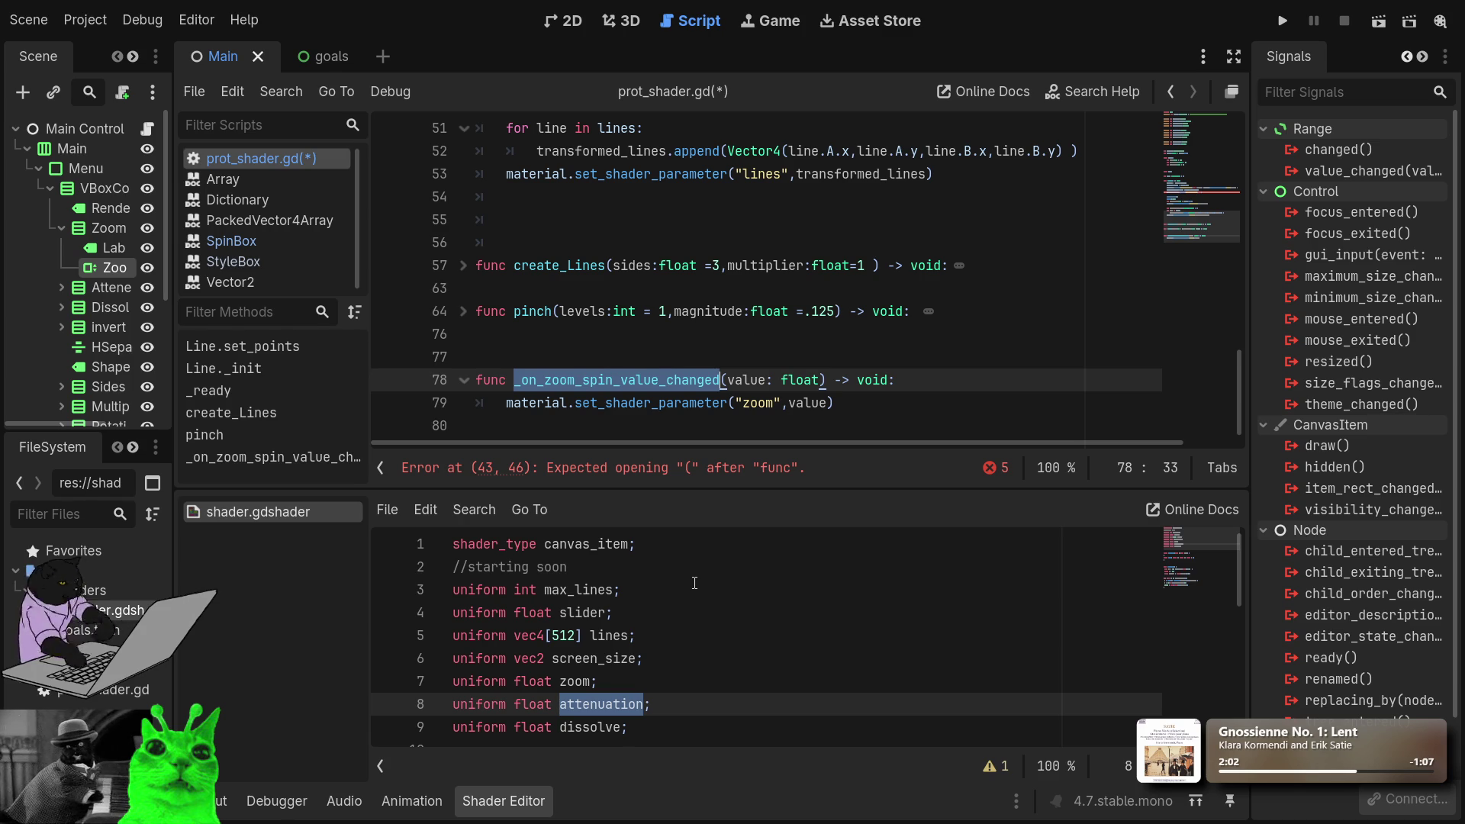
pyautogui.write('_onve')
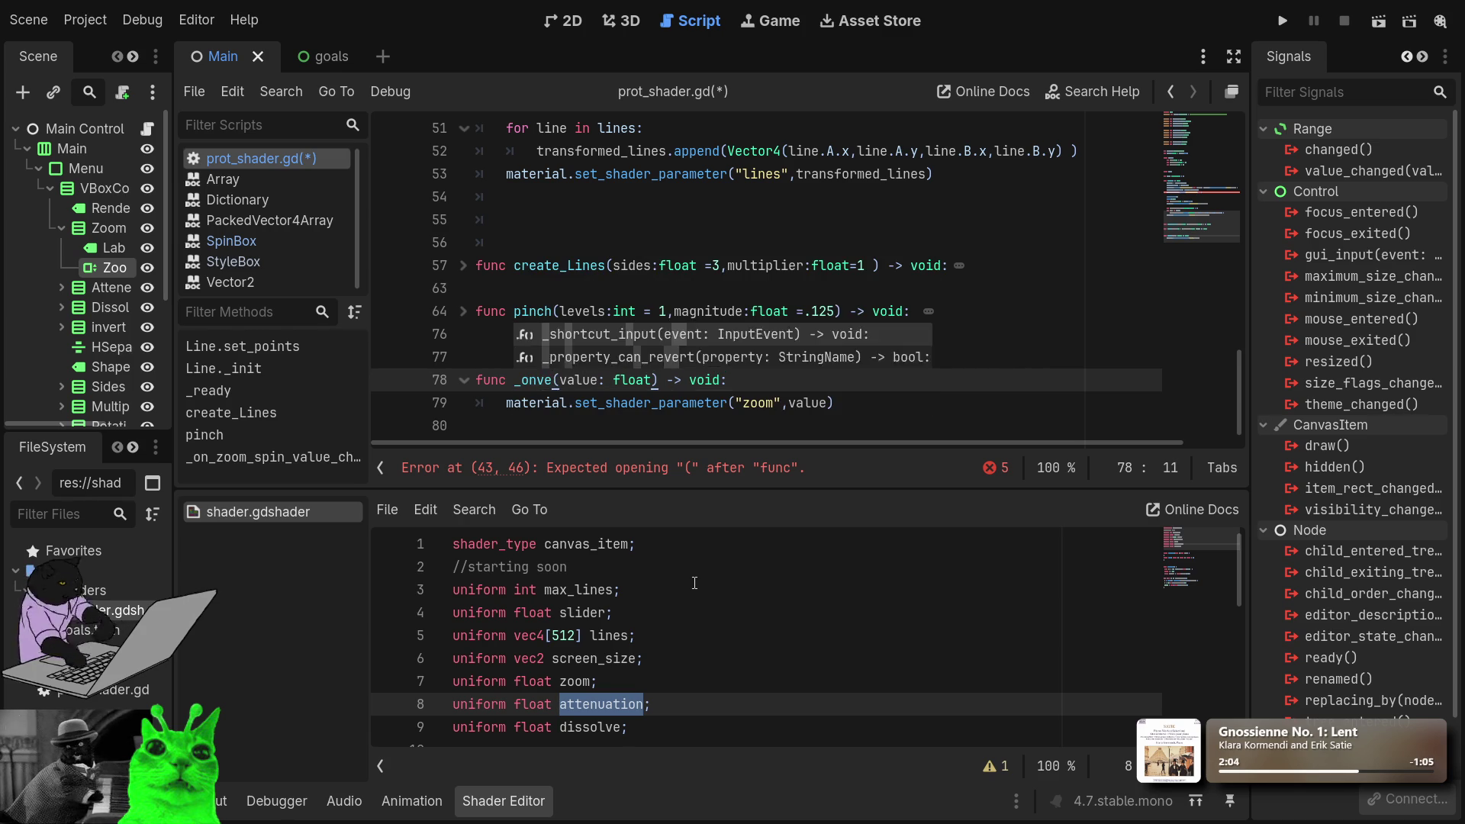
pyautogui.press('BackSpace')
pyautogui.press('BackSpace')
pyautogui.write('a')
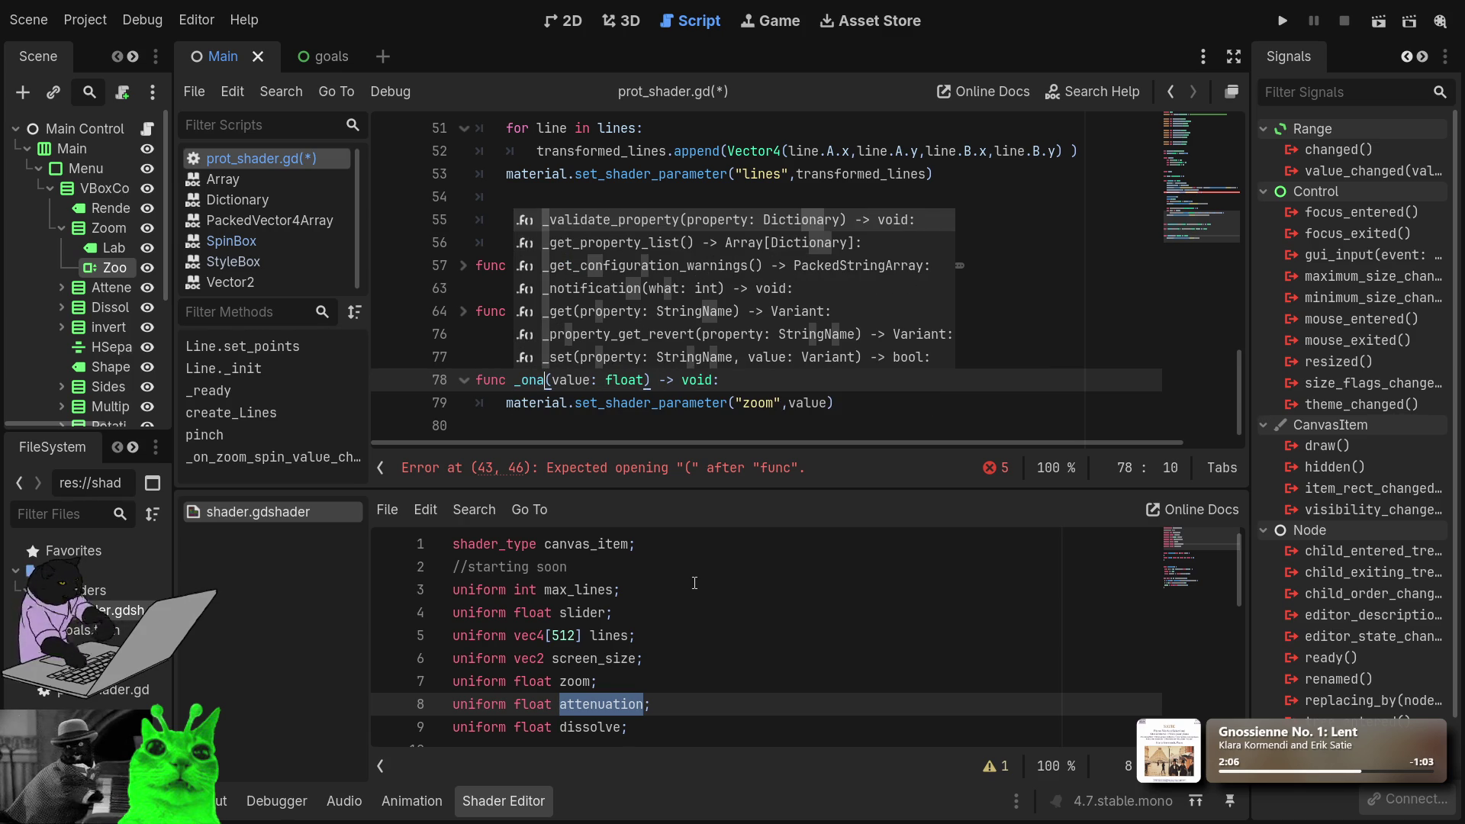
pyautogui.press('BackSpace')
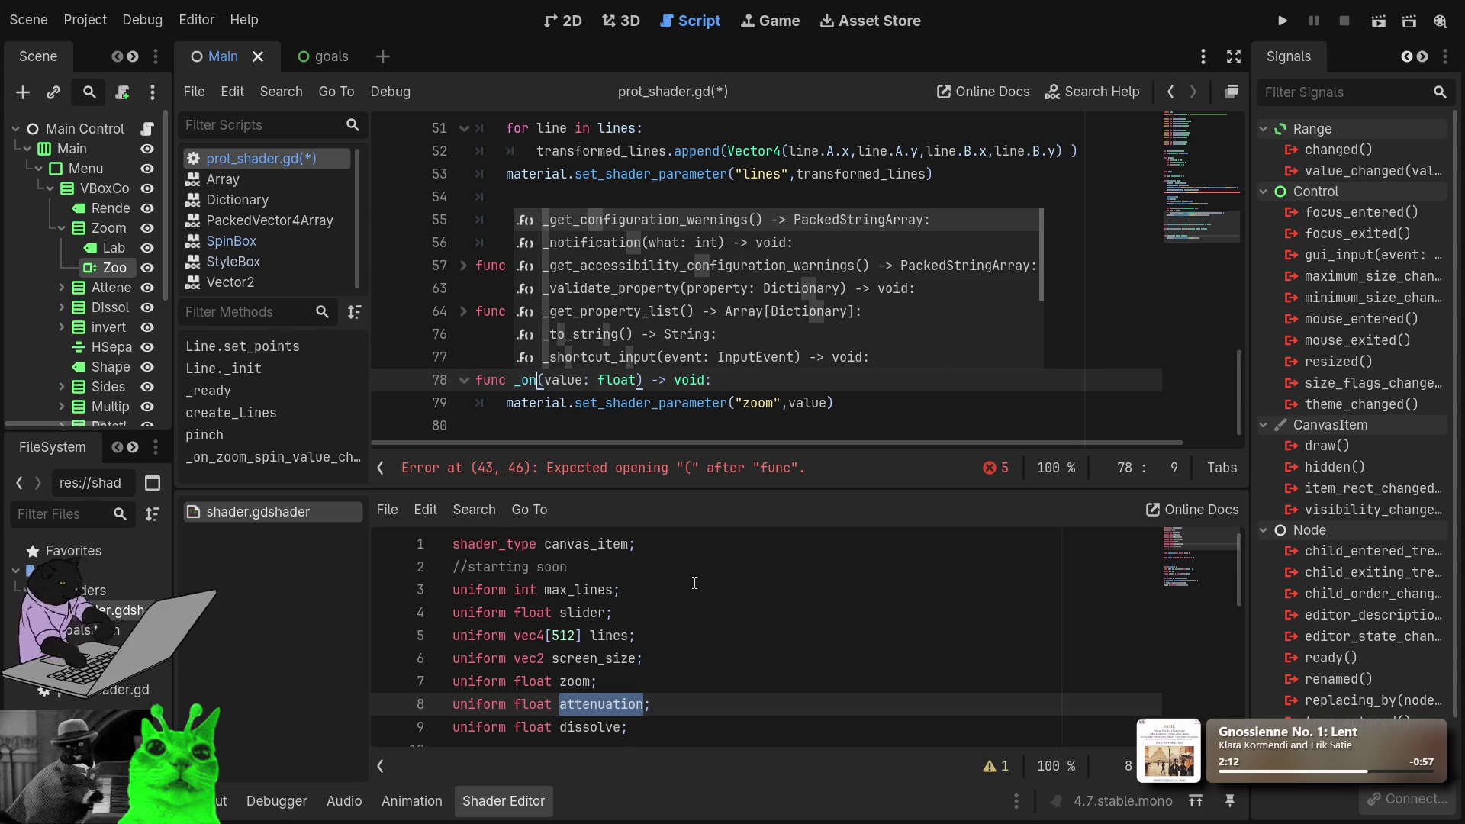
pyautogui.press('Escape')
# Return to the end of the unfinished attenuation connect line 43.
pyautogui.scroll(5, 671, 327)
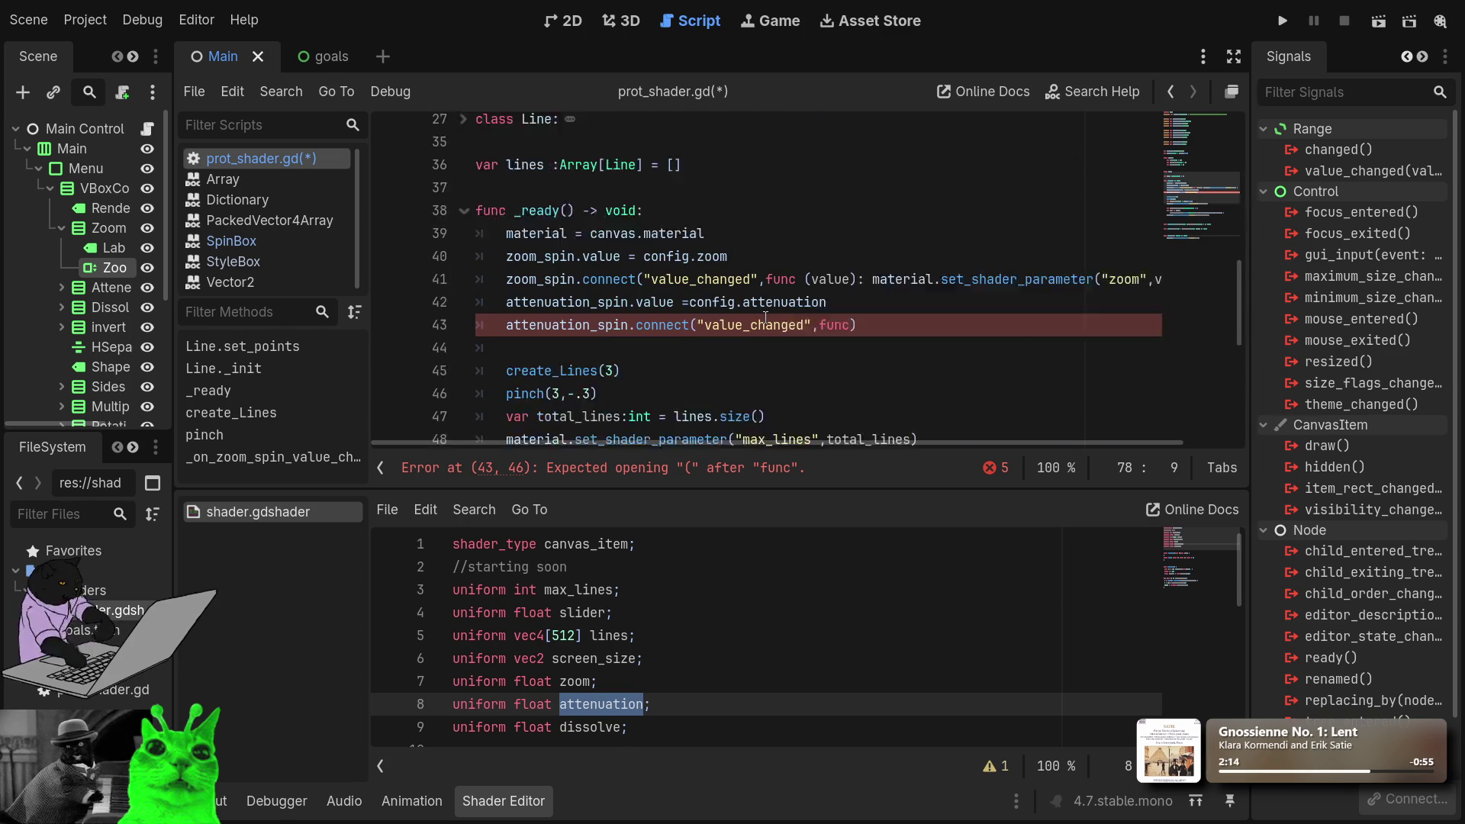
pyautogui.scroll(-2, 672, 326)
pyautogui.moveTo(638, 438); pyautogui.dragTo(767, 436)
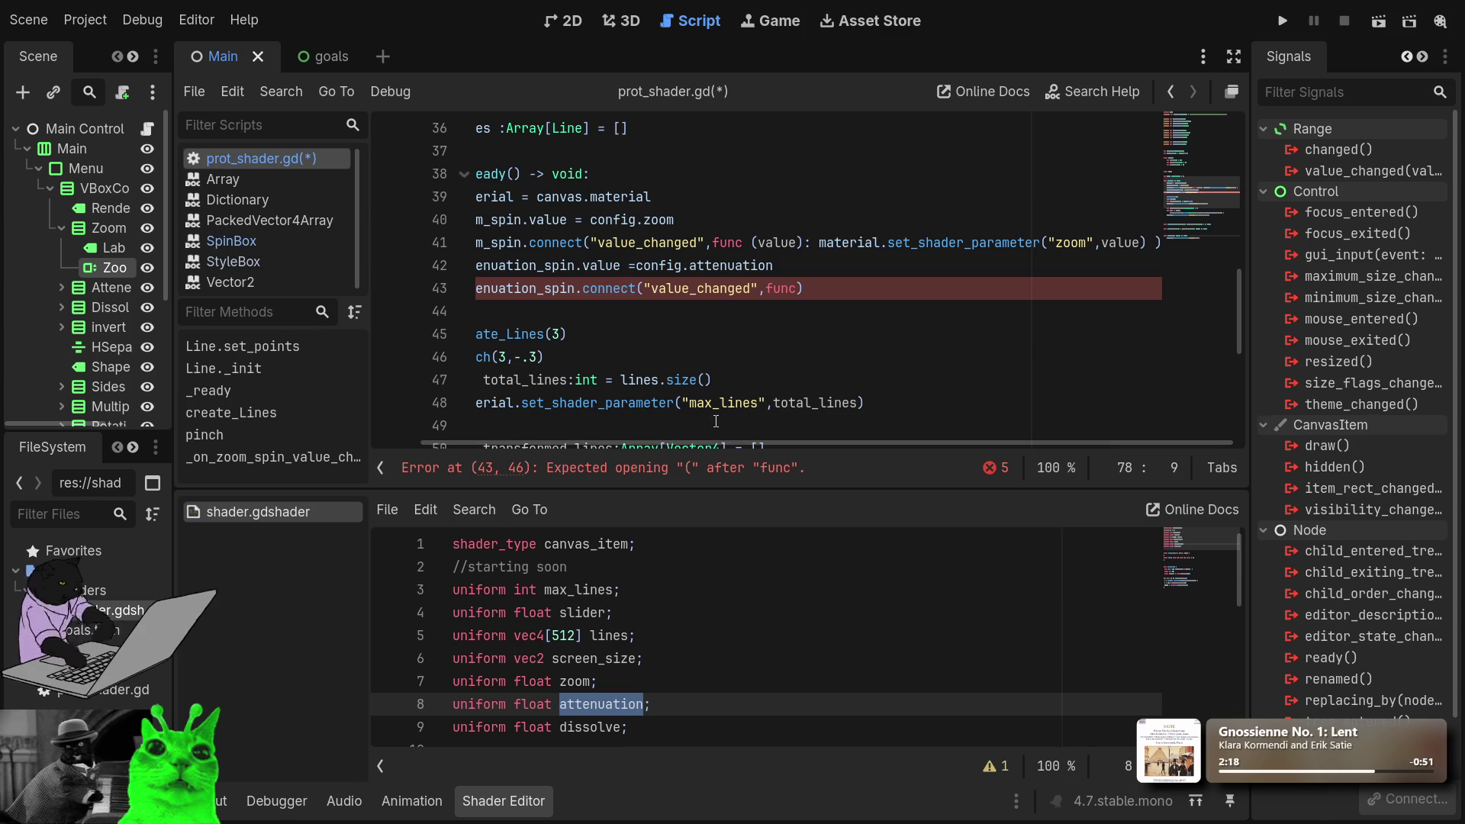
pyautogui.click(795, 273)
pyautogui.click(807, 293)
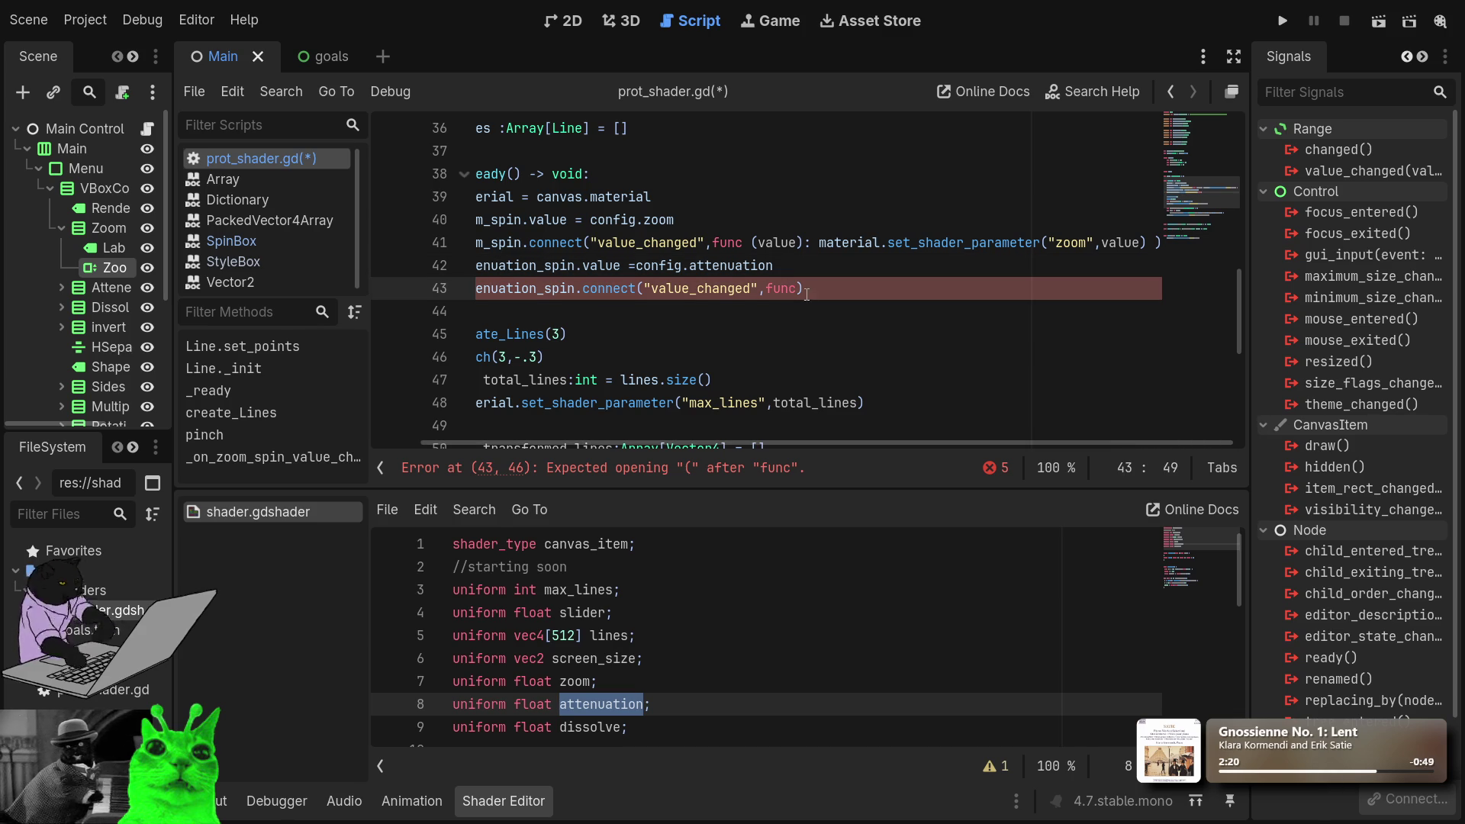
# Give the func a (value): material.set_shader_parameter(...) body on line 43.
pyautogui.write('(')
pyautogui.write('value')
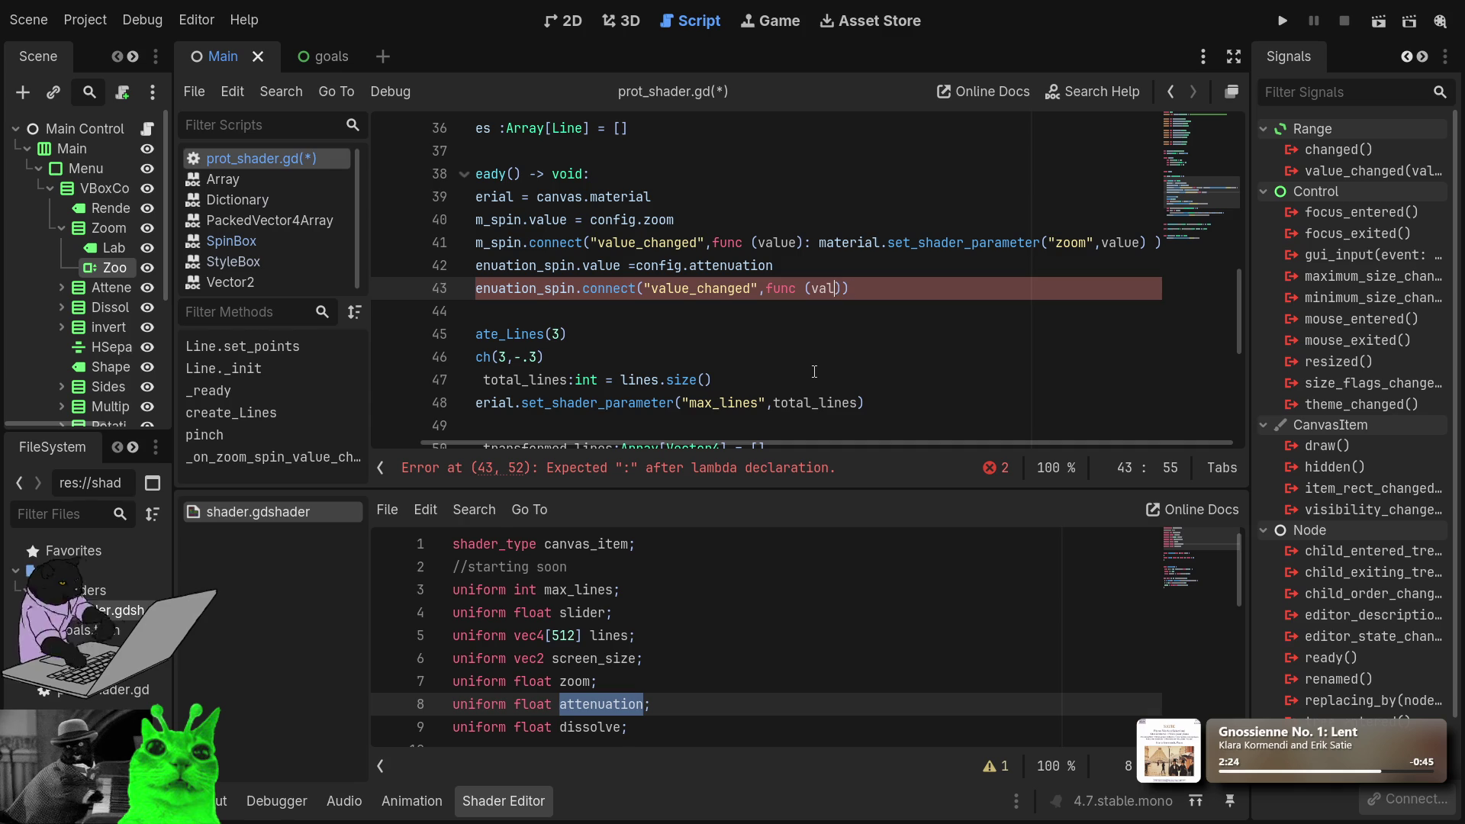
pyautogui.write(')')
pyautogui.write(': material')
pyautogui.write('.setshader_parameter("')
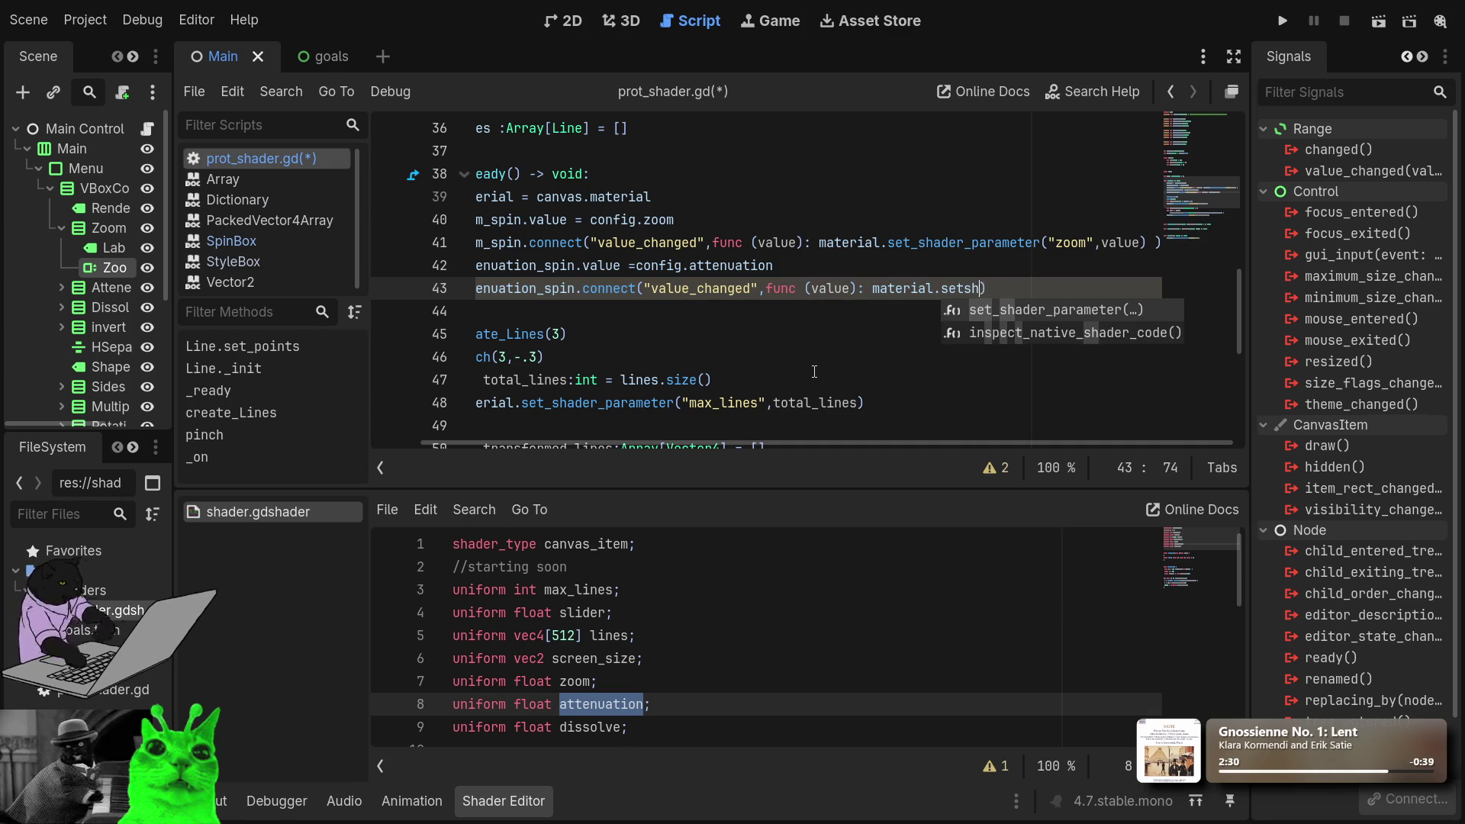
pyautogui.press('Return')
pyautogui.write('"atte')
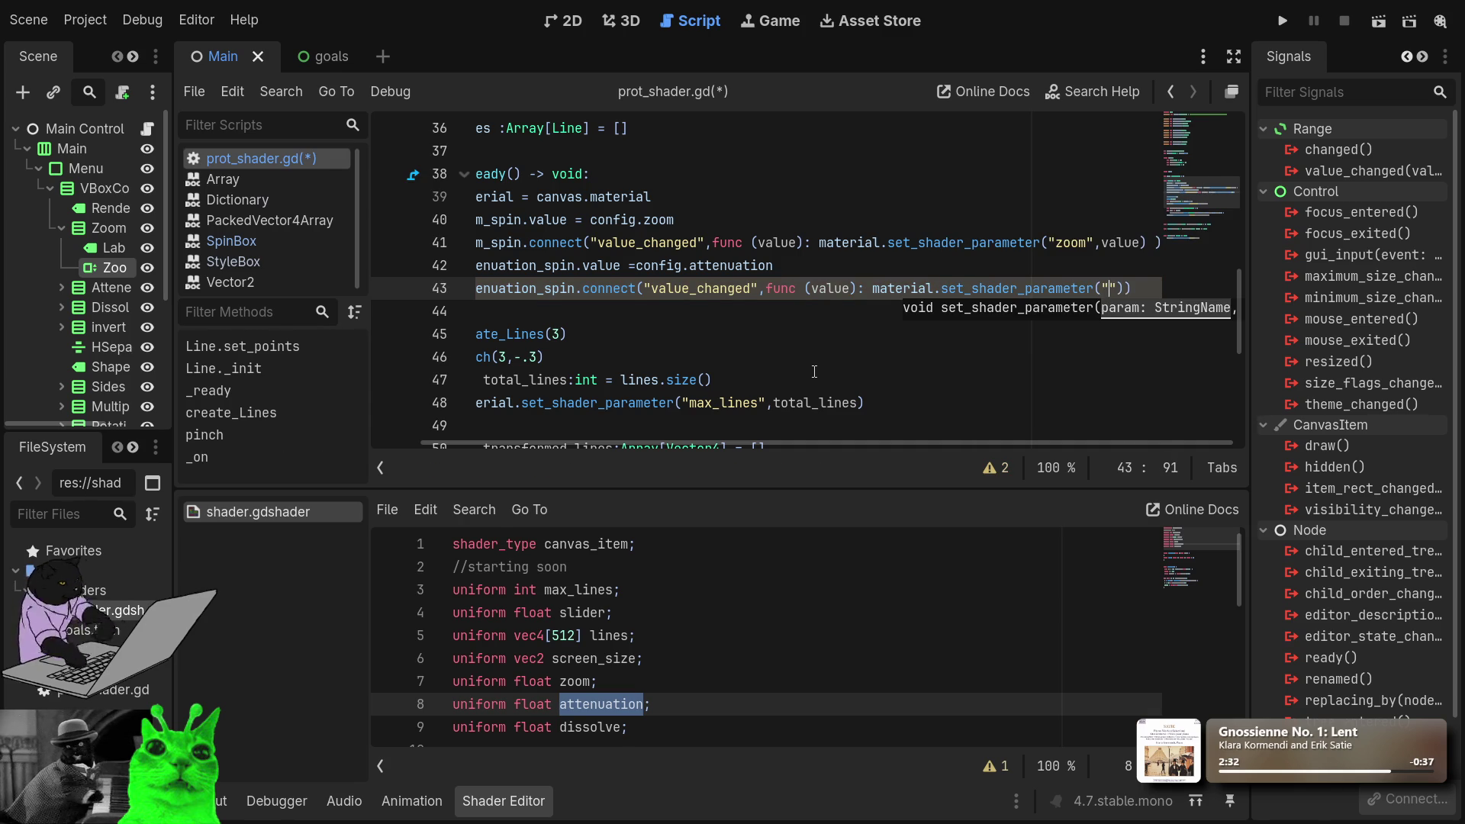
pyautogui.press('Return')
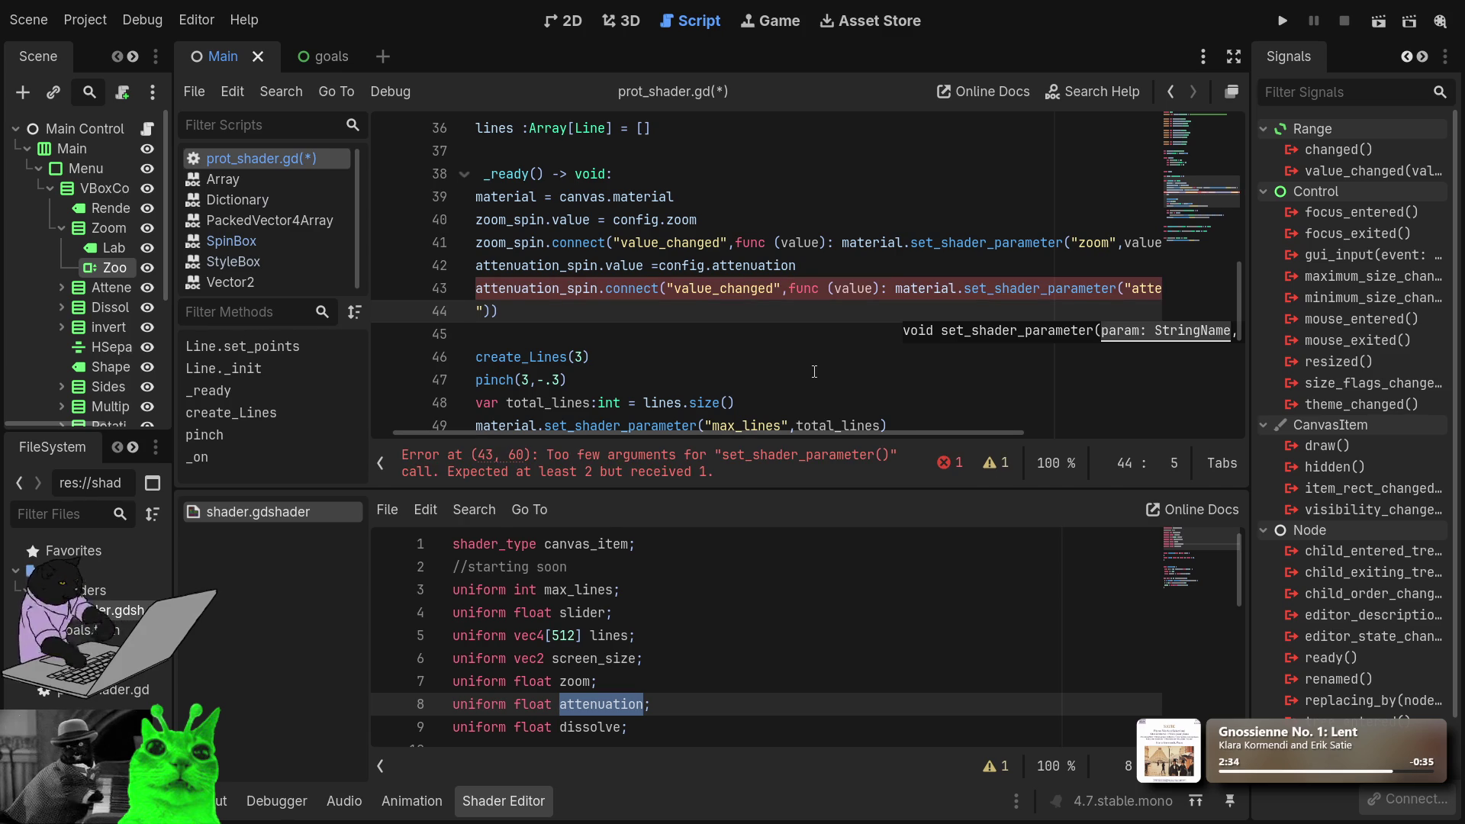
pyautogui.press('BackSpace')
pyautogui.write('nuation_spin.value =config.attenuation')
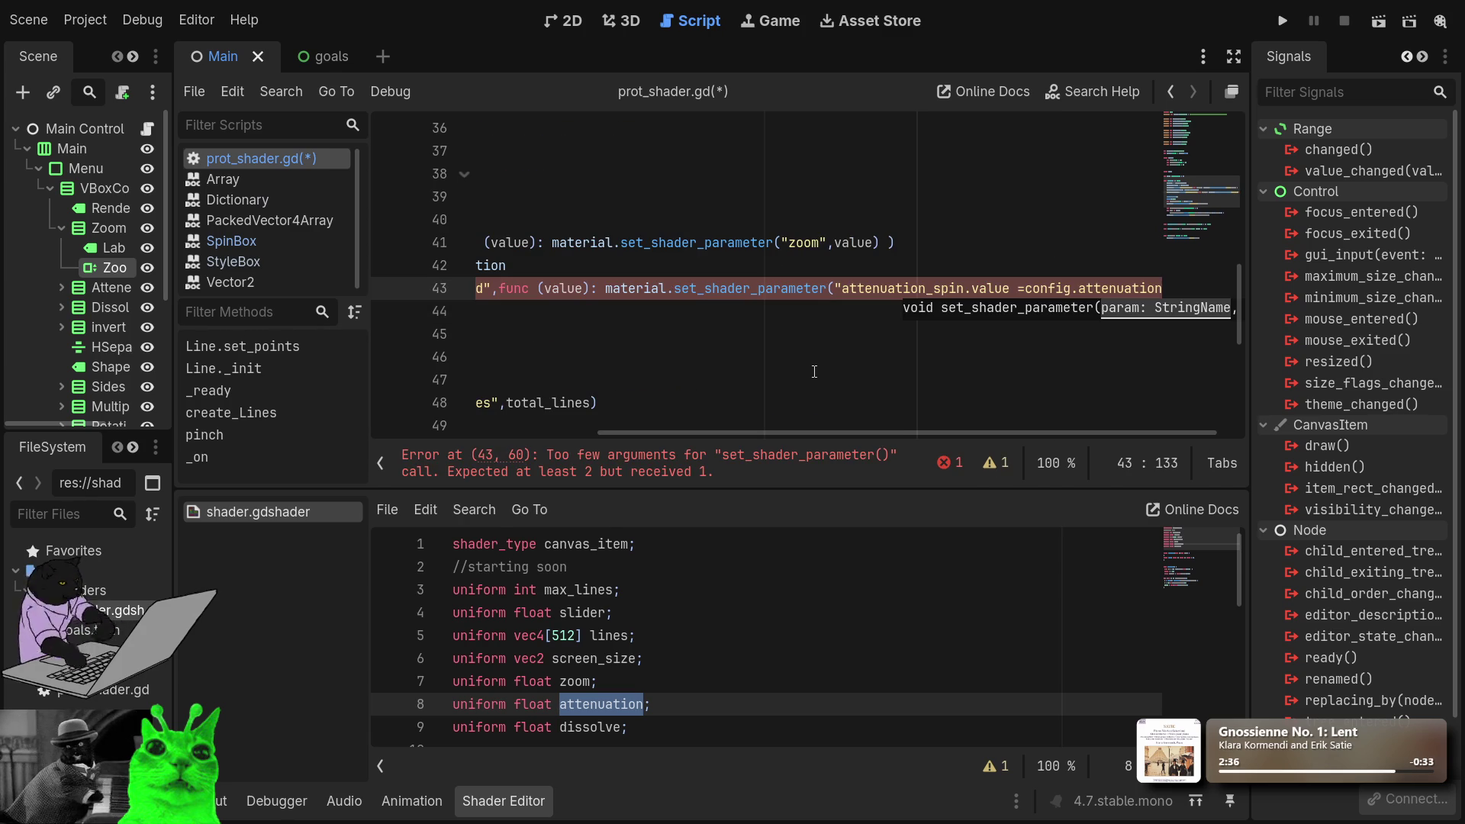
pyautogui.press('Down')
pyautogui.press('Home')
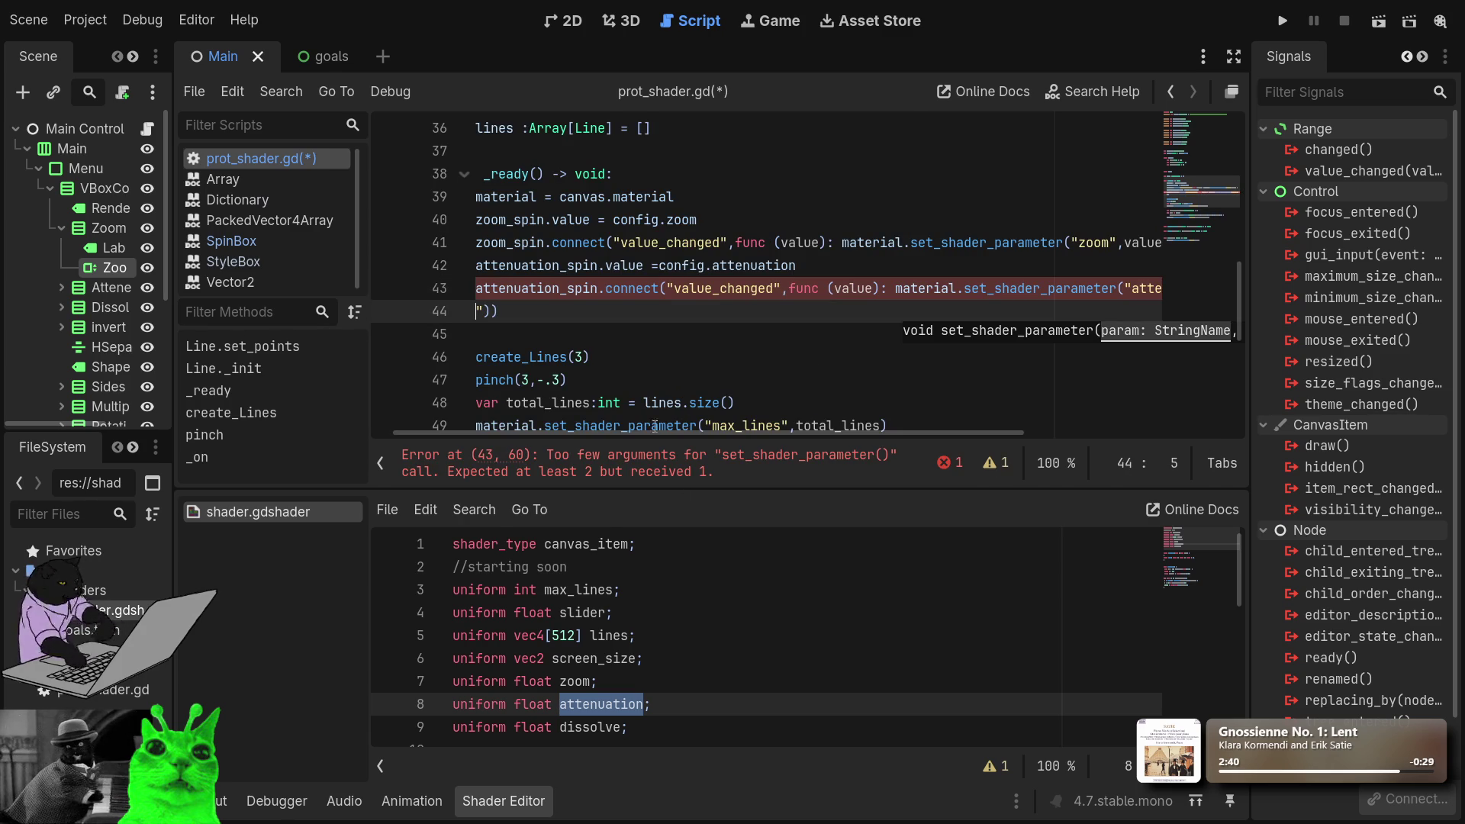
# Set the arguments to "attenuation", value and add a blank line above the attenuation lines.
pyautogui.moveTo(635, 432); pyautogui.dragTo(904, 445)
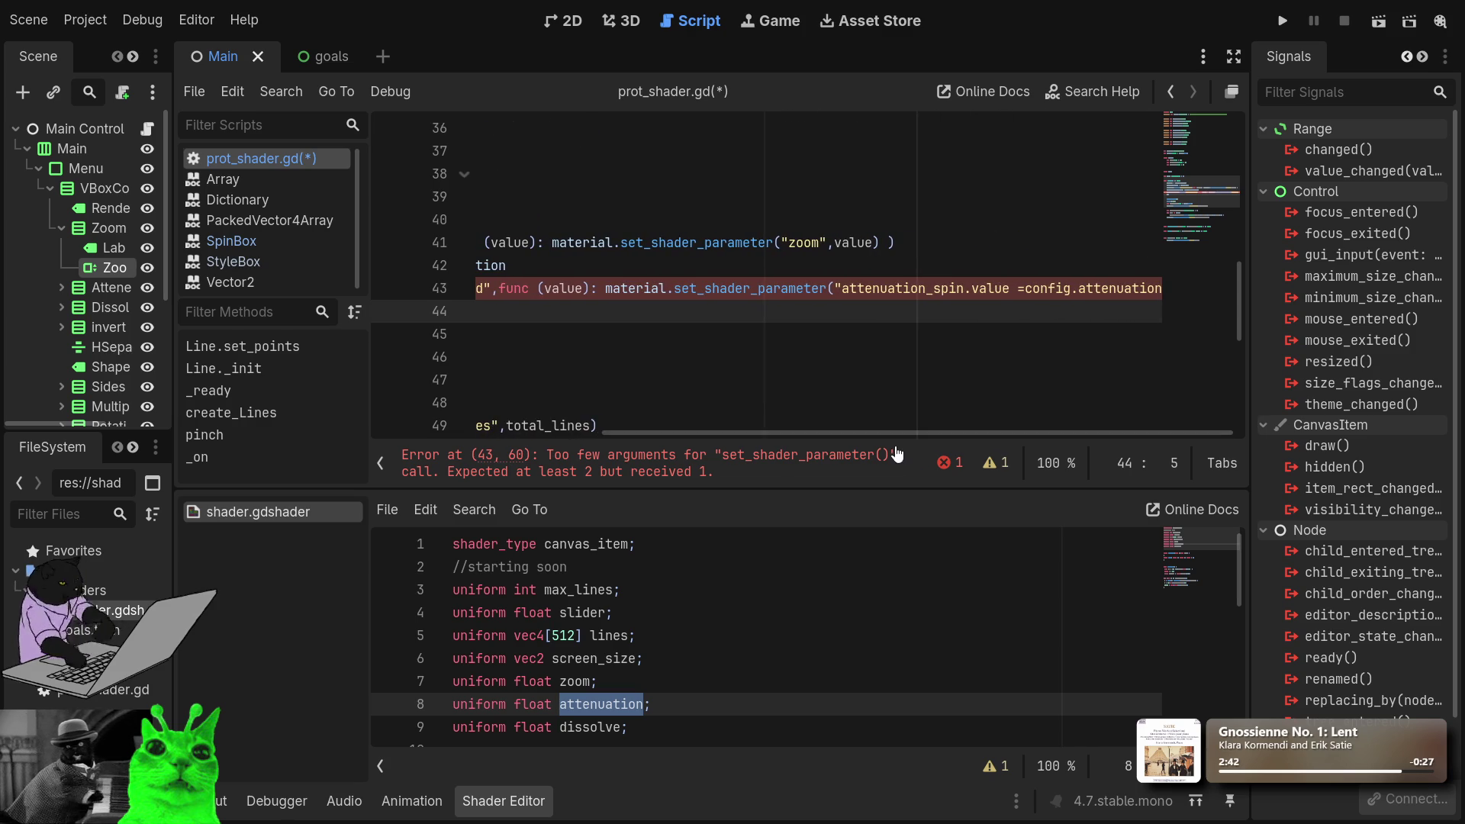
pyautogui.hotkey('ctrl', 'z')
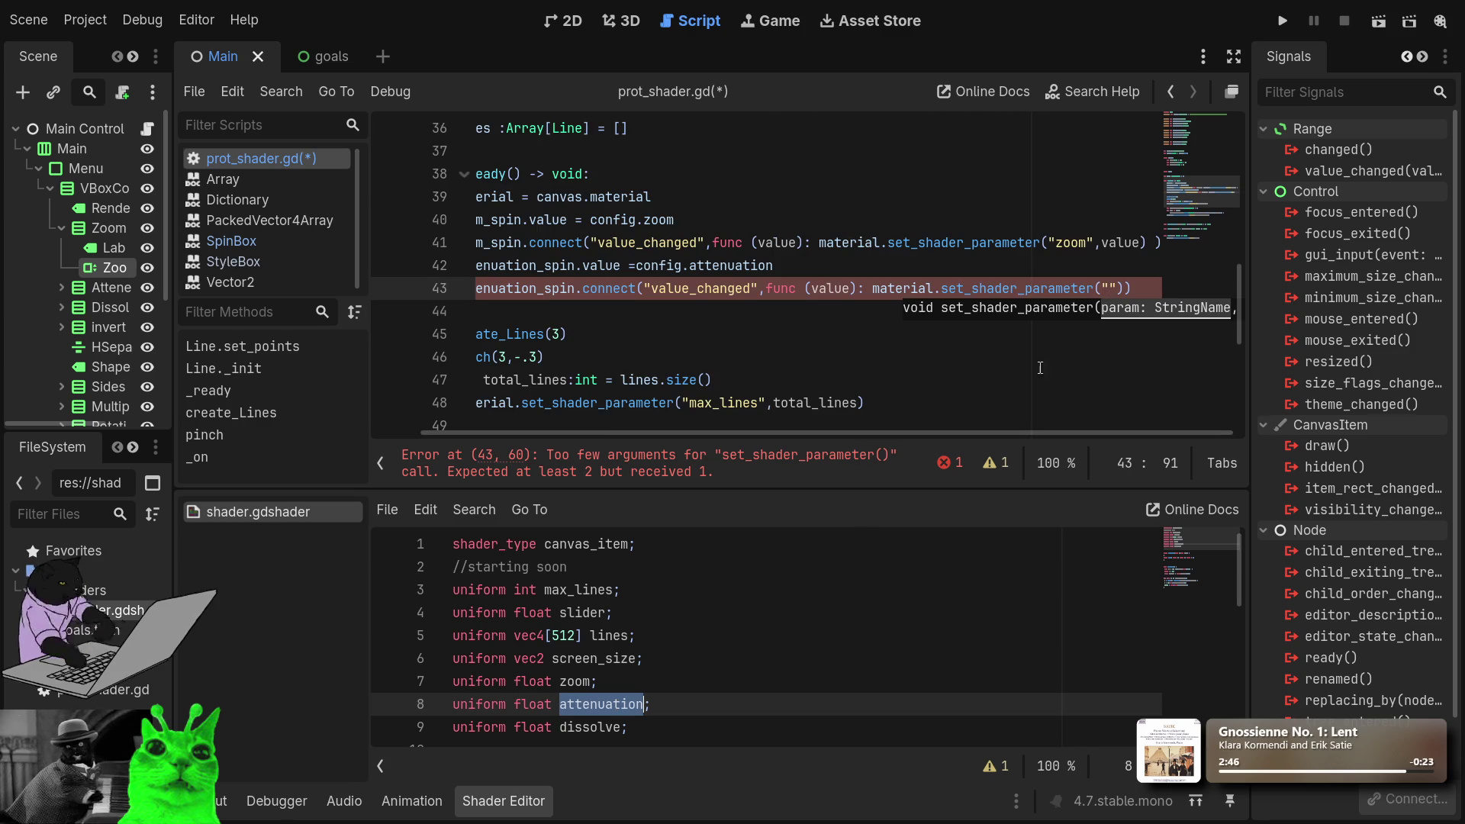
pyautogui.write('attenuation')
pyautogui.press('Right')
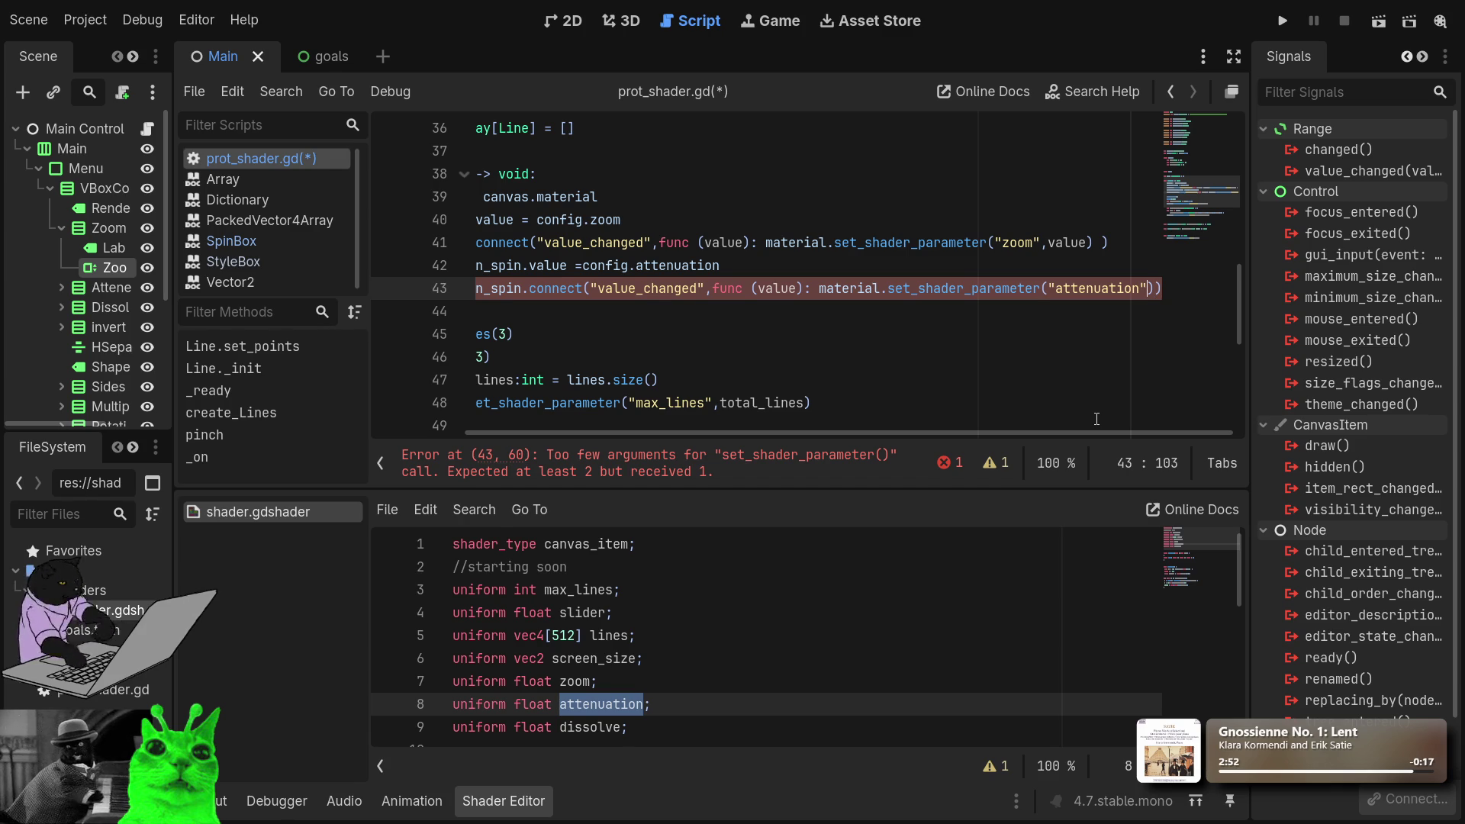
pyautogui.write(',')
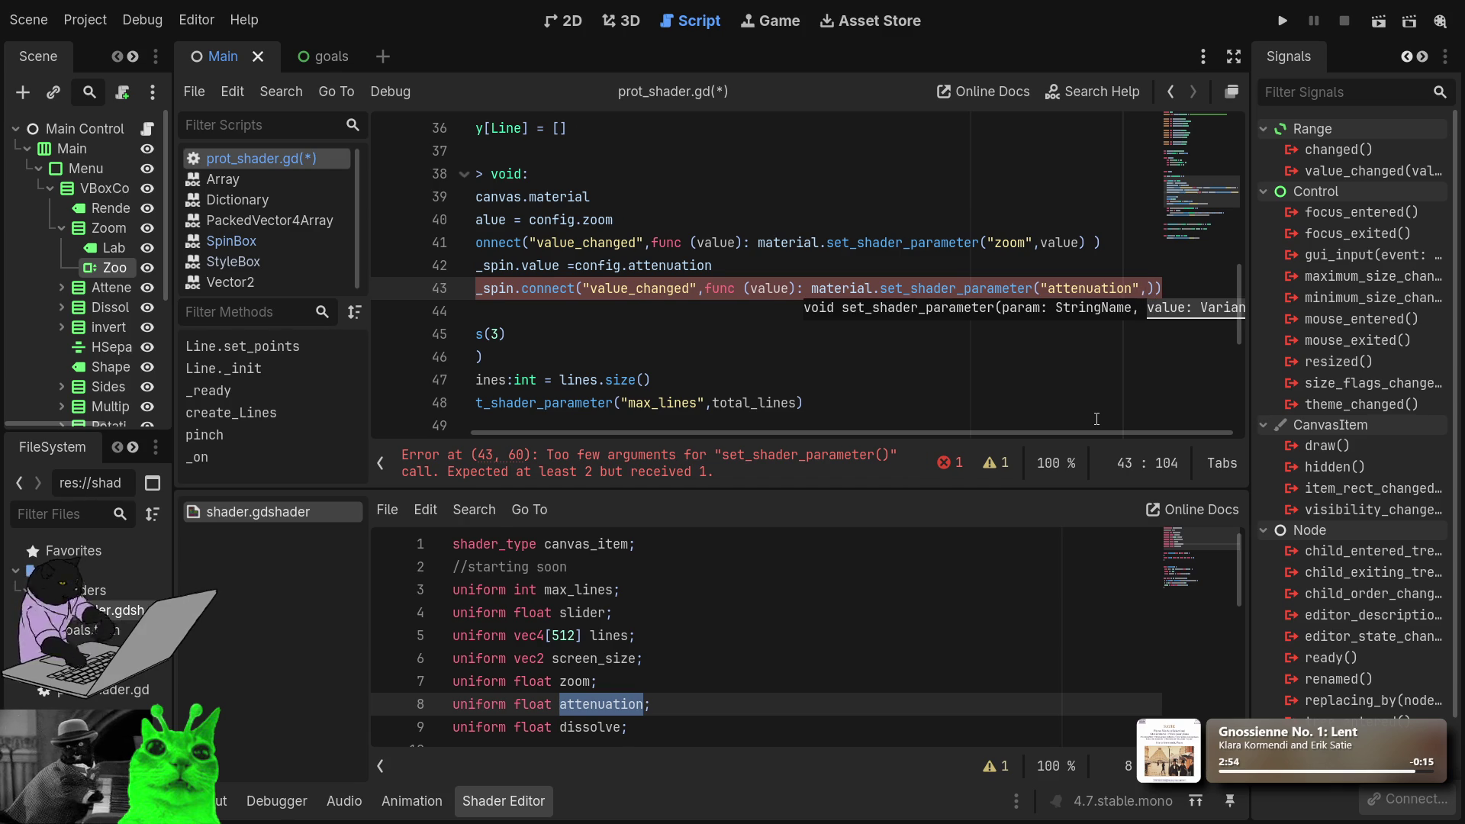
pyautogui.write('val')
pyautogui.press('Return')
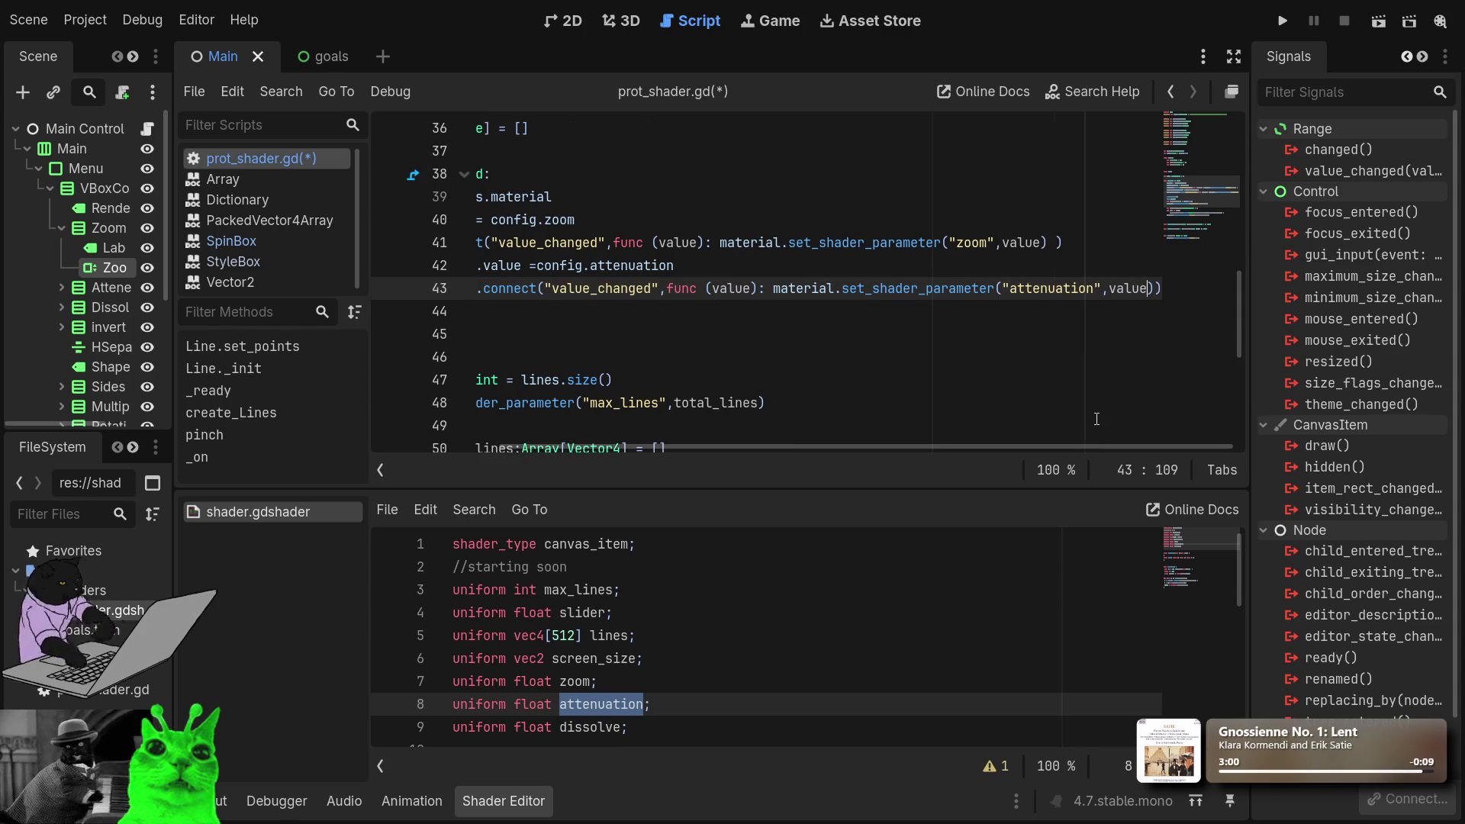
pyautogui.press('Home')
pyautogui.press('Up')
pyautogui.press('Return')
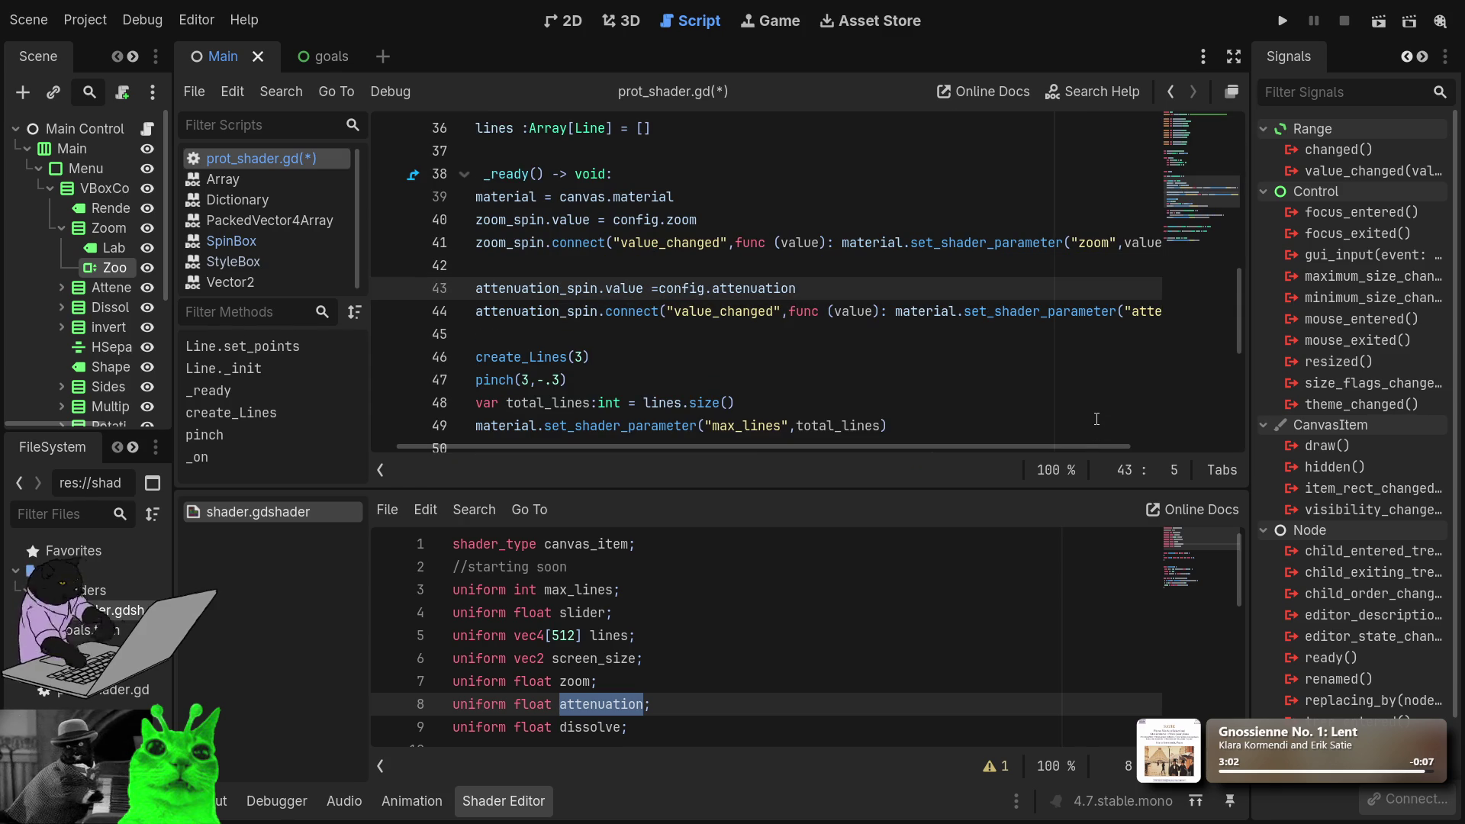
# Copy the two attenuation lines and paste them as a new block on lines 47–48.
pyautogui.press('Up')
pyautogui.press('Up')
pyautogui.press('Up')
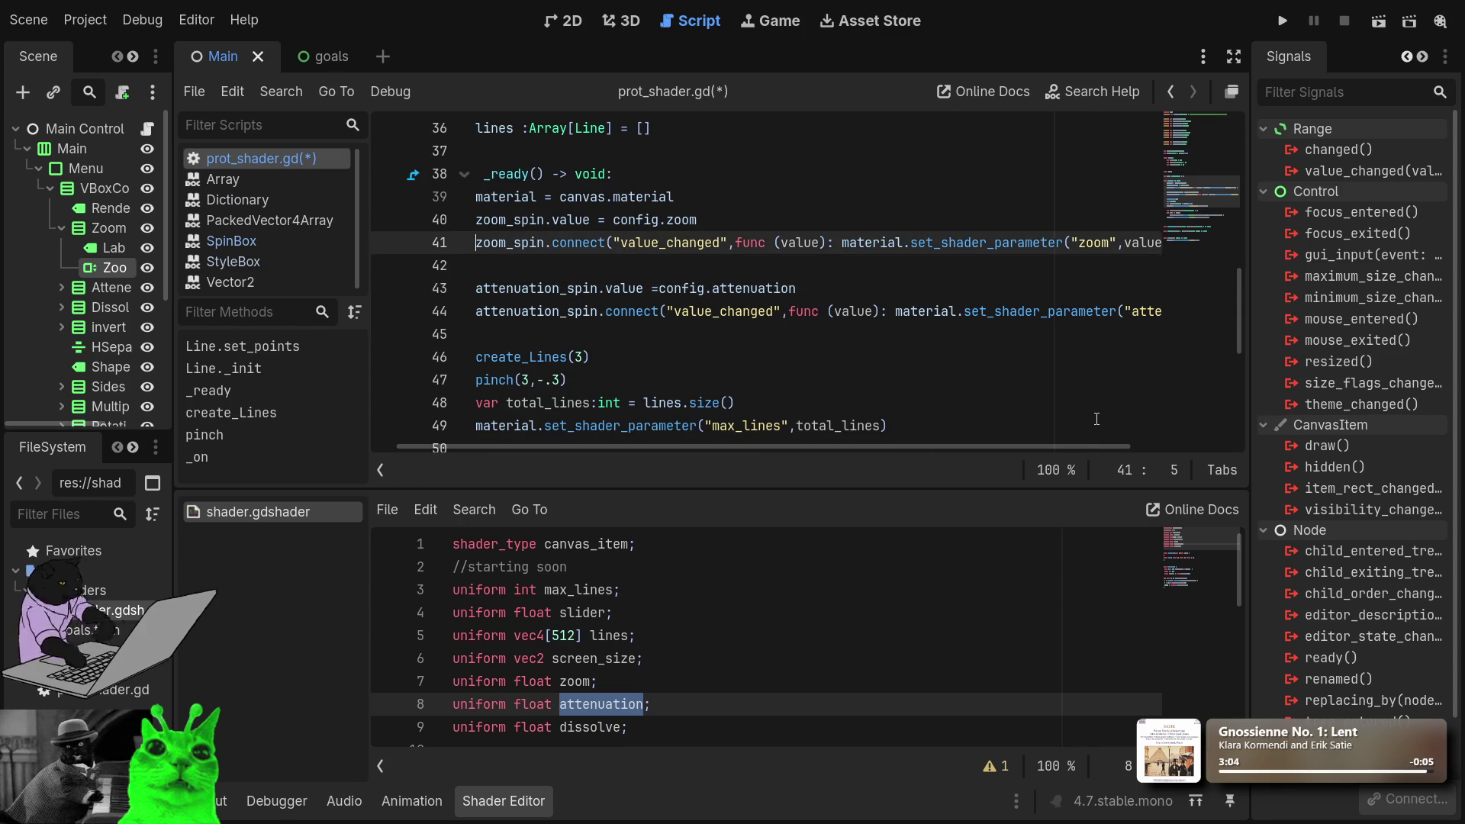
pyautogui.press('Return')
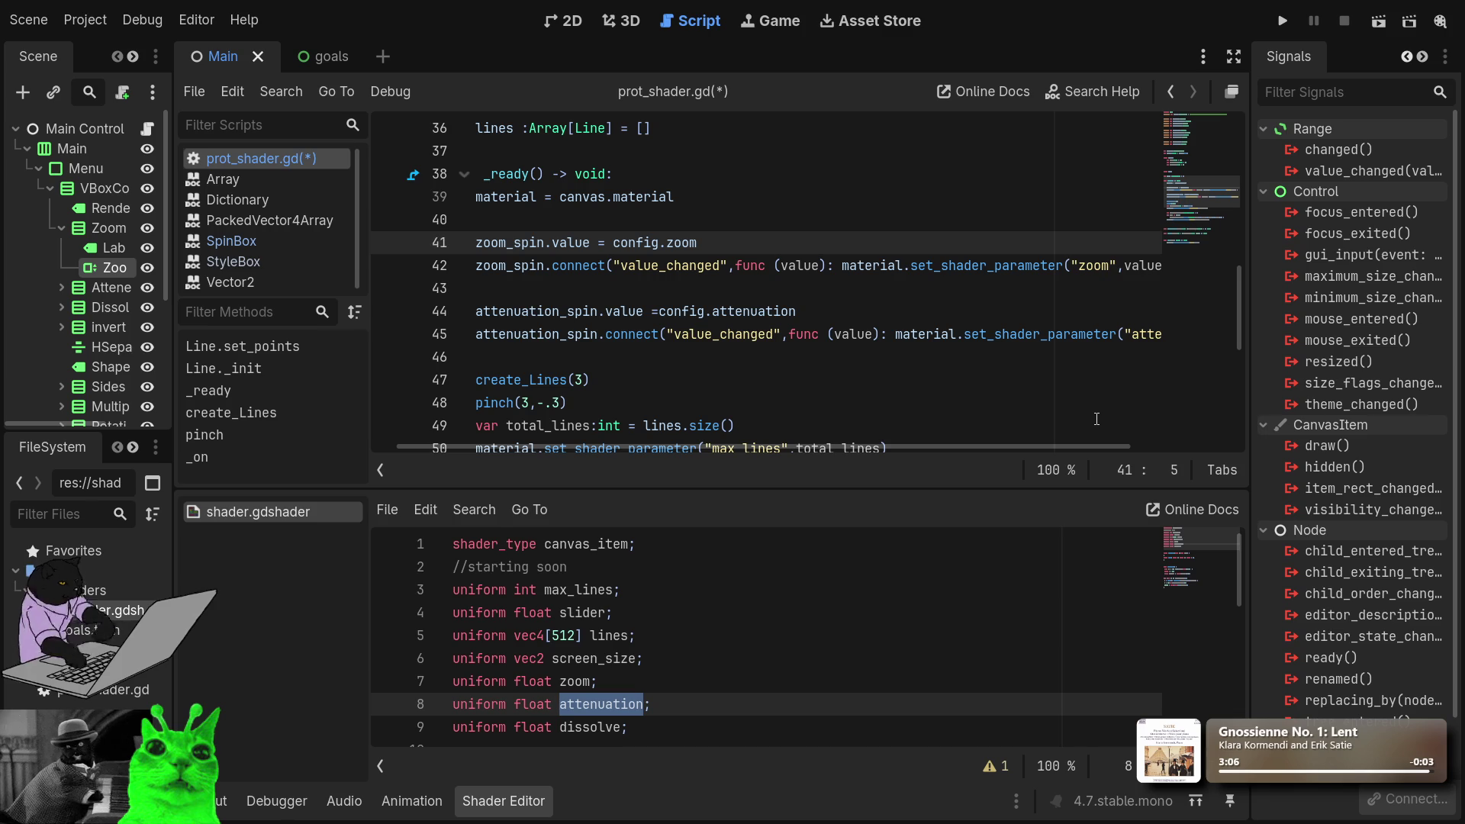
pyautogui.press('Down')
pyautogui.press('Down')
pyautogui.press('Down')
pyautogui.hotkey('shift', 'Down')
pyautogui.hotkey('shift', 'Down')
pyautogui.hotkey('ctrl', 'c')
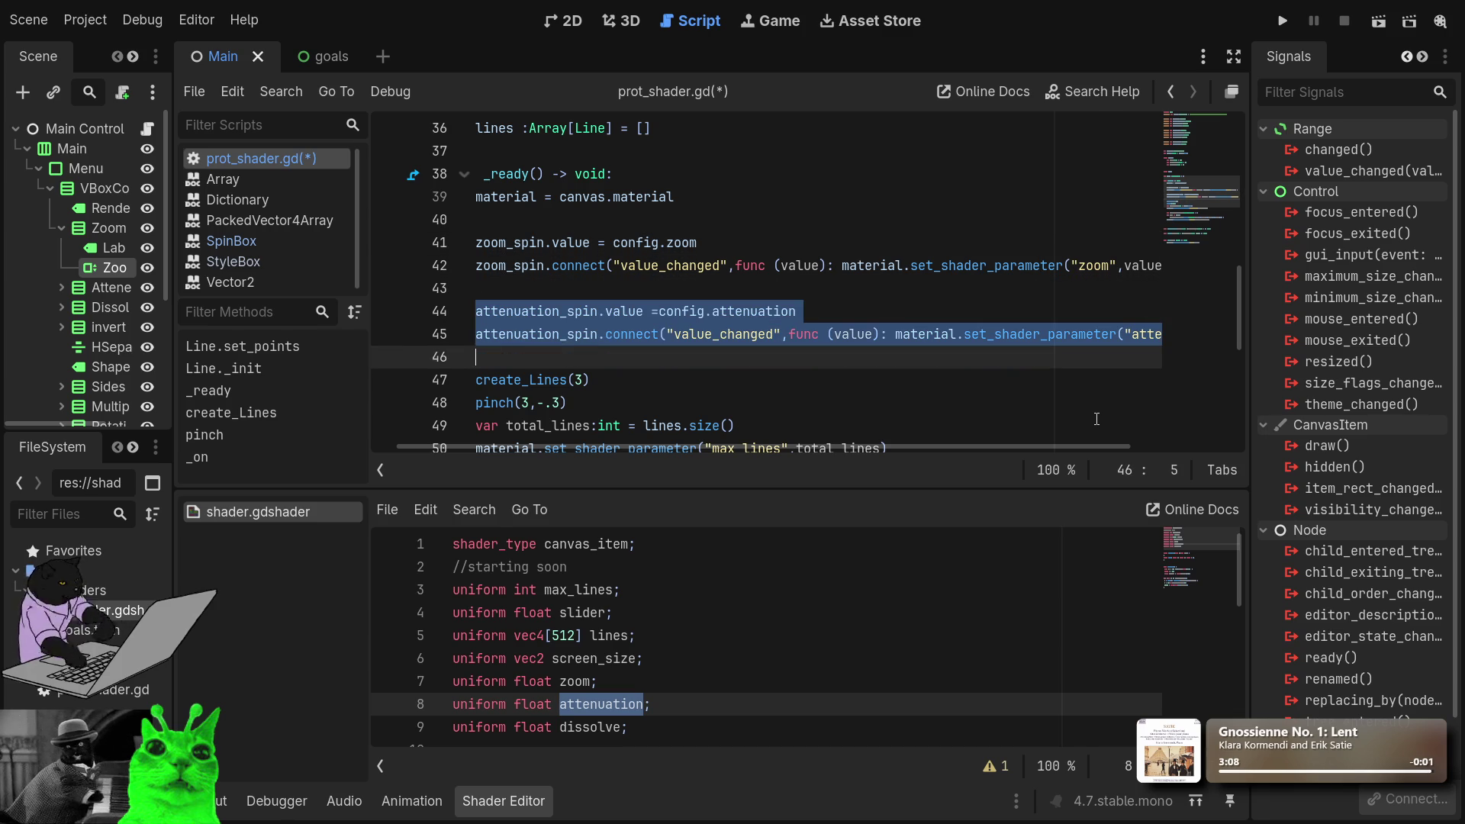
pyautogui.press('Down')
pyautogui.press('Return')
pyautogui.press('Return')
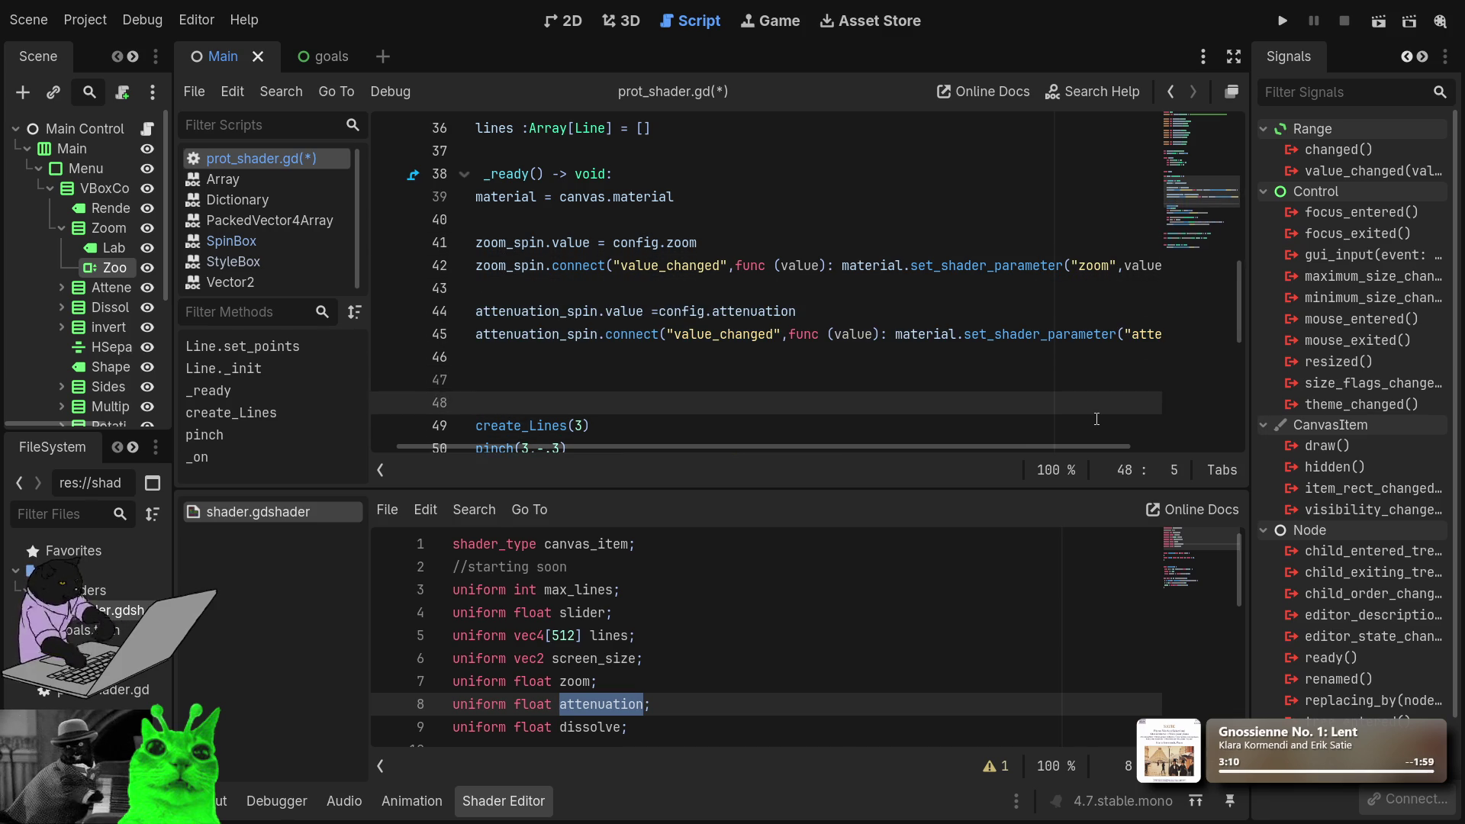
pyautogui.press('Up')
pyautogui.hotkey('ctrl', 'v')
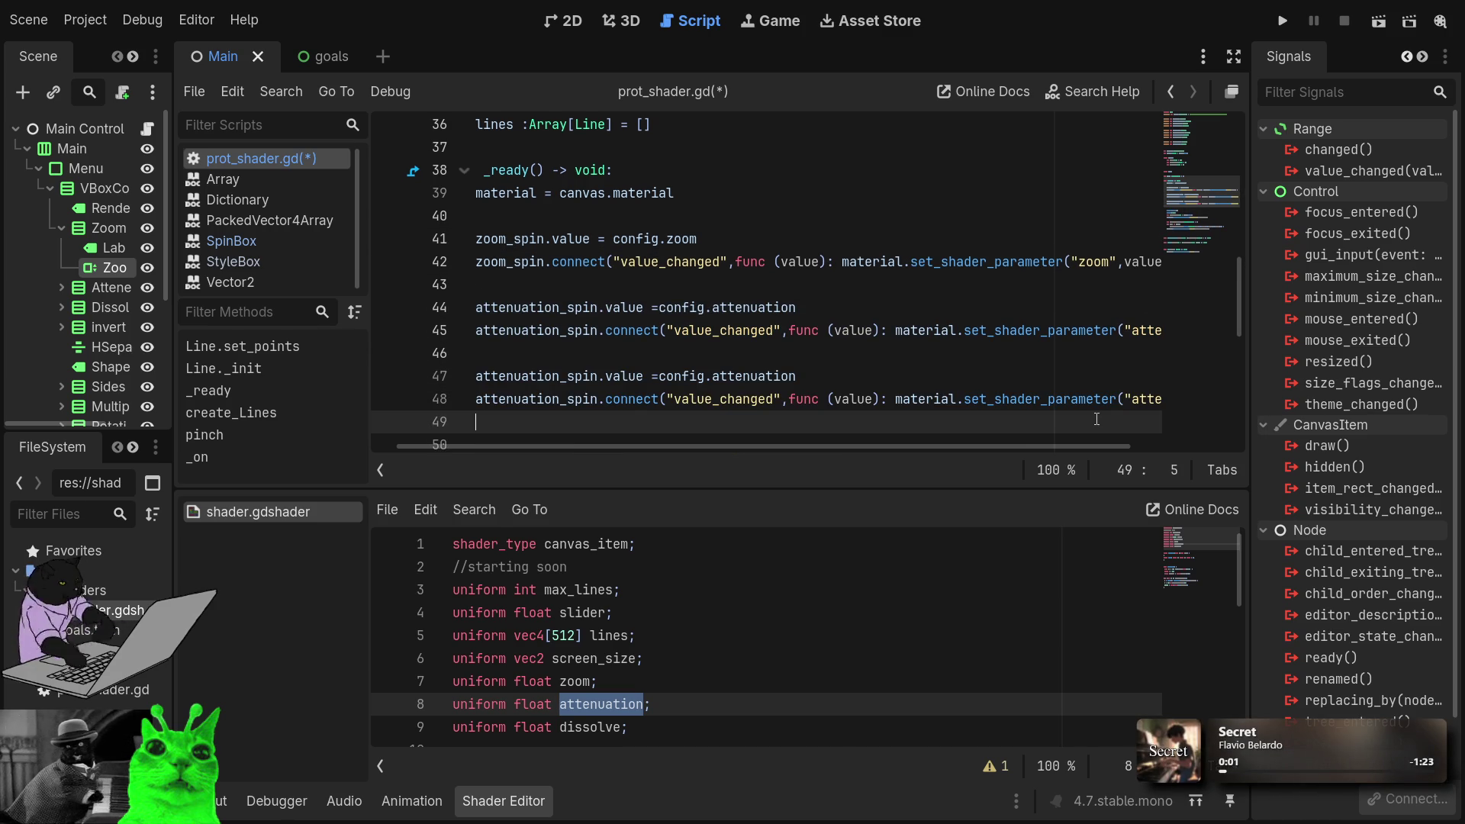
# Change line 48's shader parameter from "attenuation" to "dissolve", copied from the shader.
pyautogui.doubleClick(732, 397)
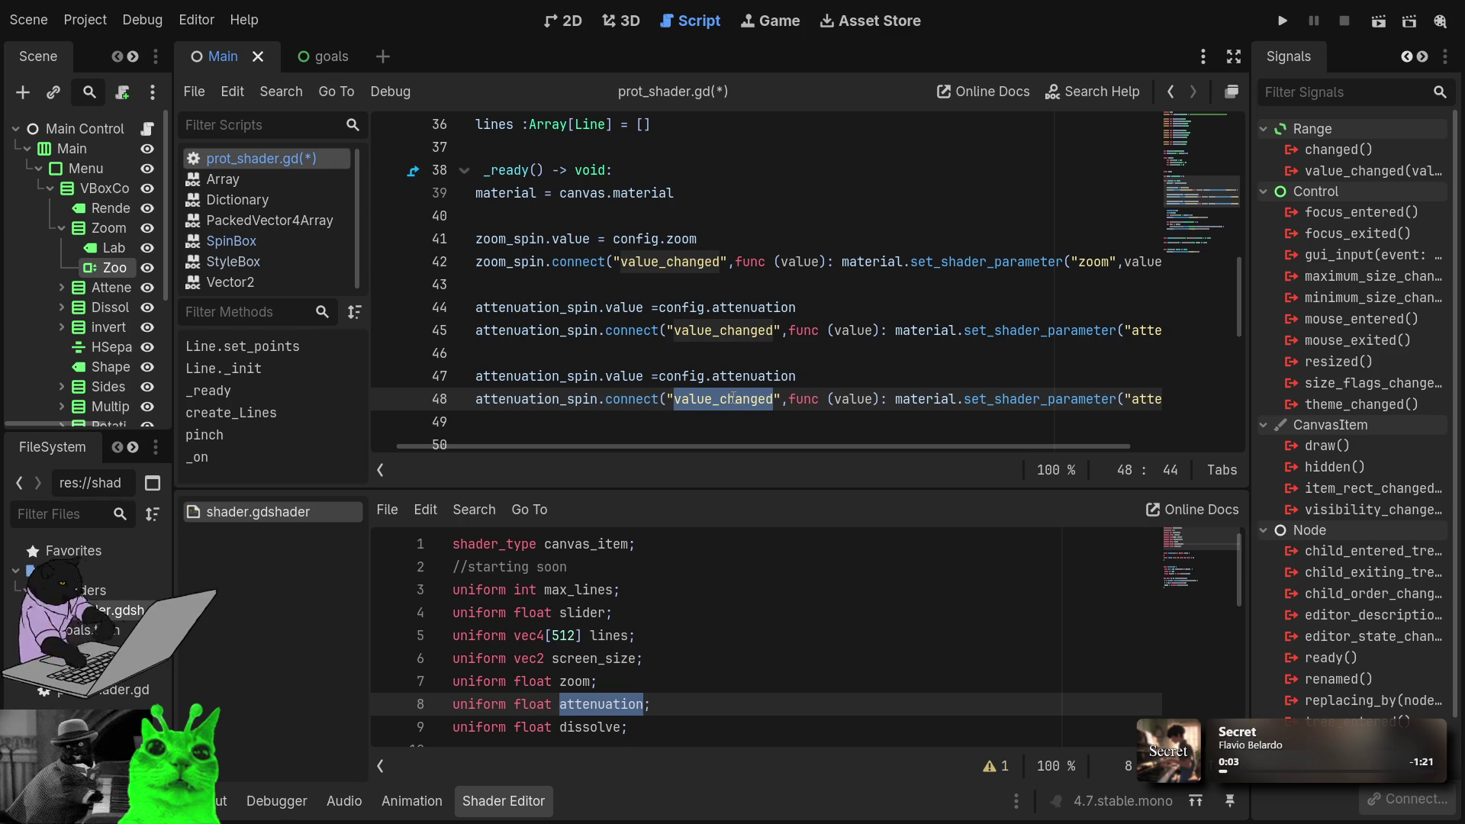
pyautogui.doubleClick(1139, 398)
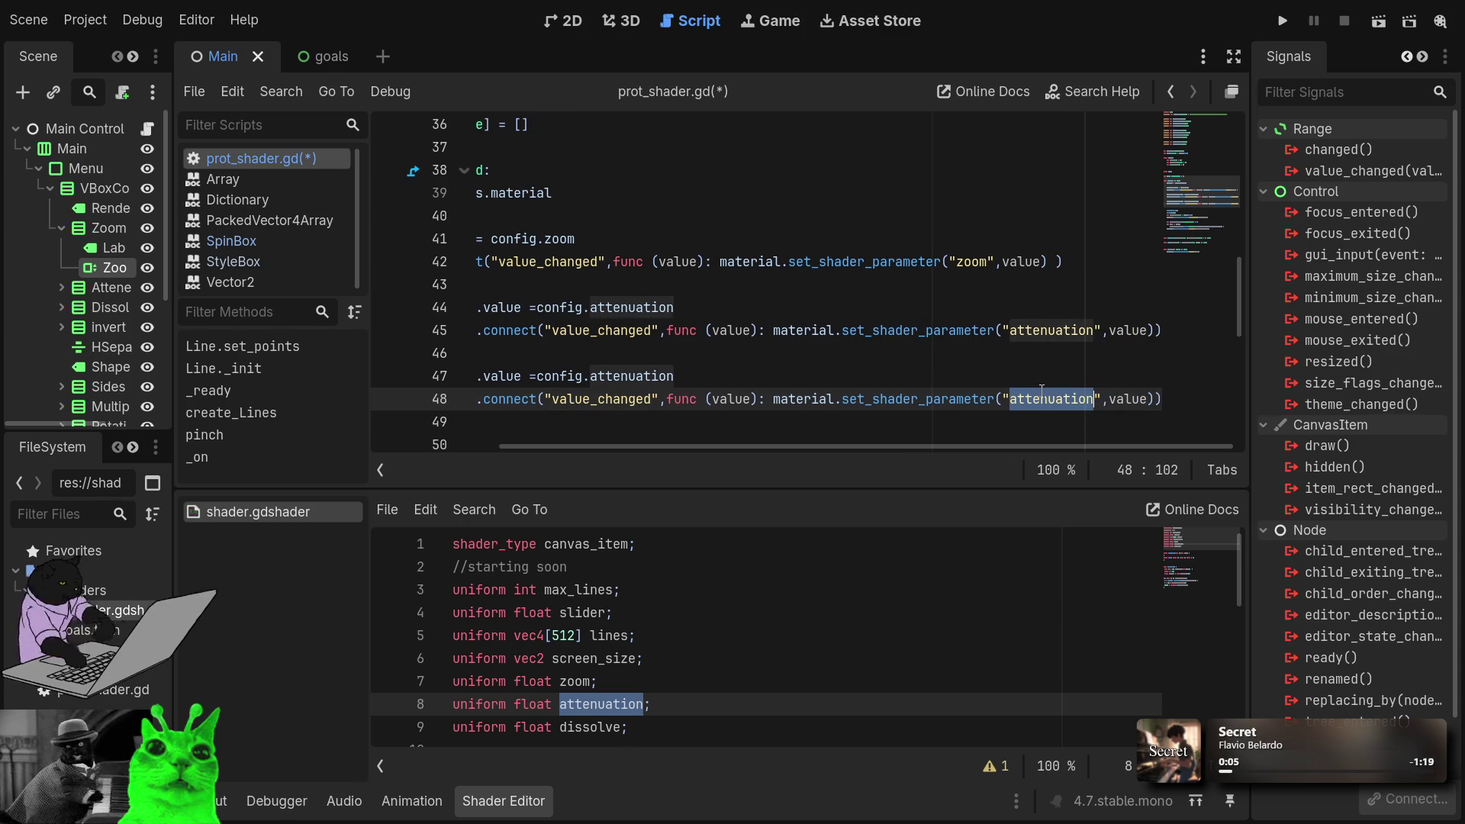
pyautogui.doubleClick(594, 729)
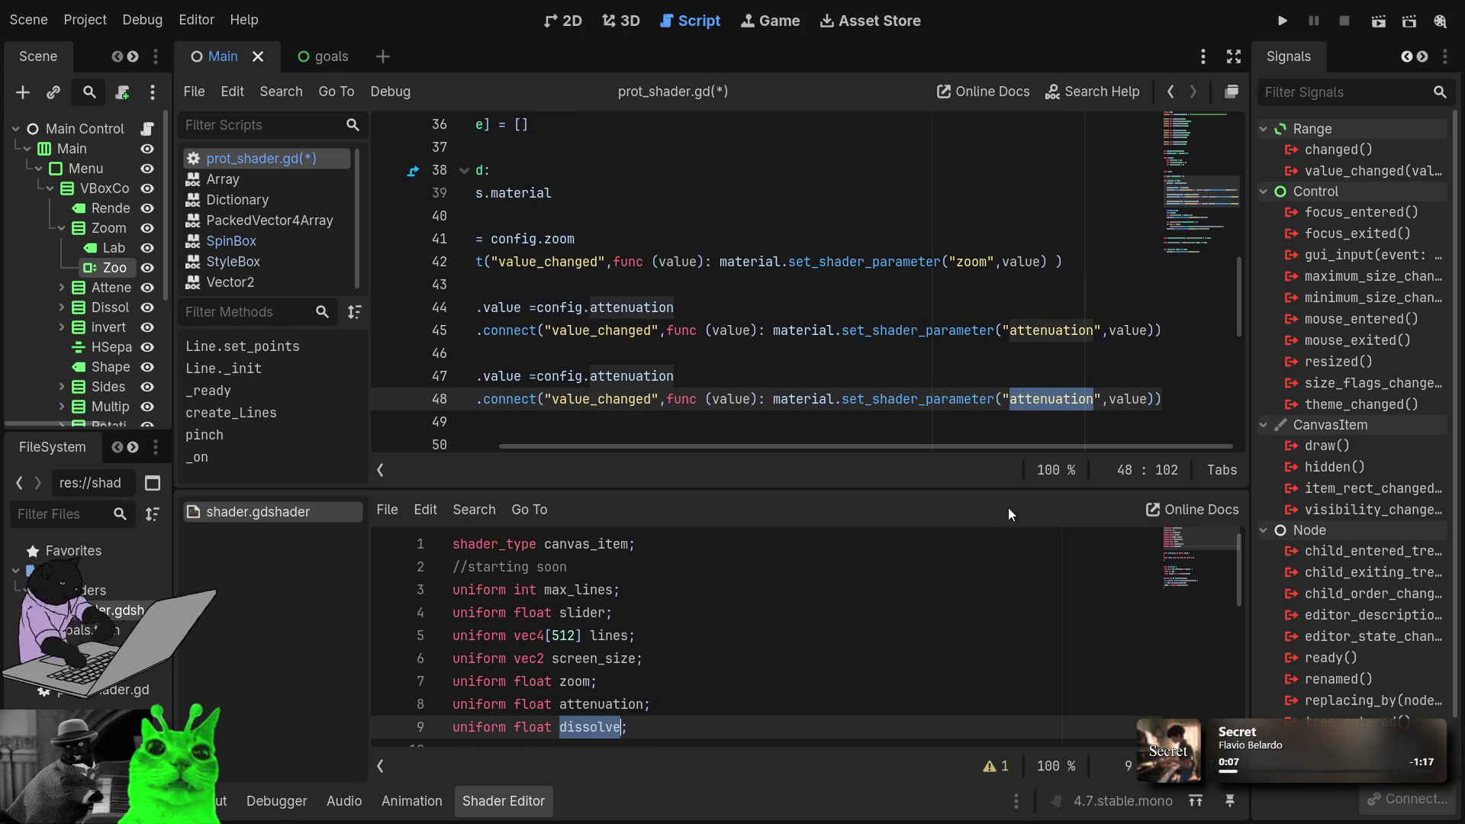
pyautogui.write('dissolve')
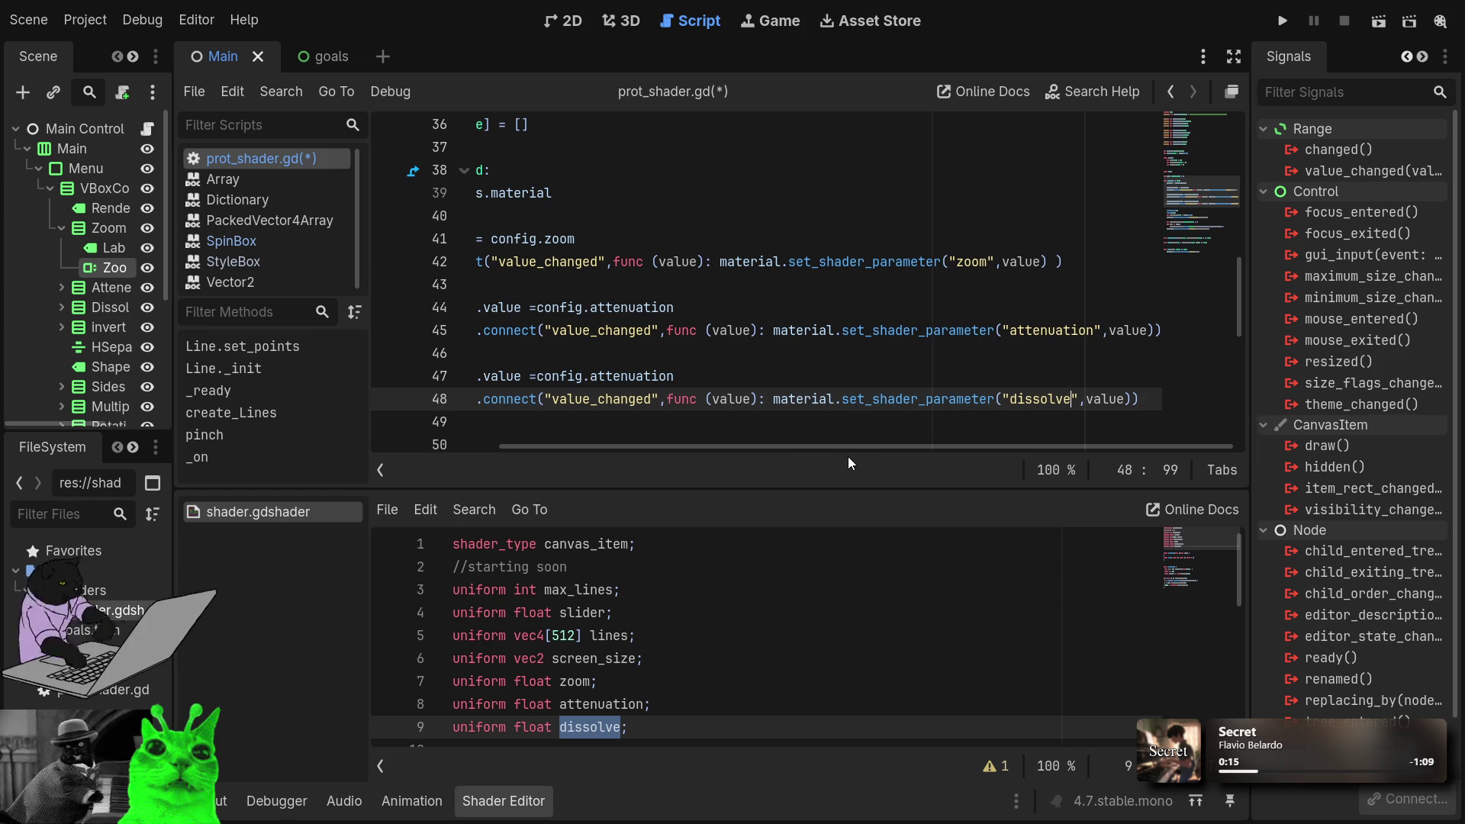
pyautogui.moveTo(821, 447)
pyautogui.mouseDown()
pyautogui.moveTo(752, 443)
pyautogui.moveTo(651, 369)
pyautogui.mouseUp()
# Make line 47 set dissove_spin.value from config.dissolve.
pyautogui.scroll(3, 651, 368)
pyautogui.scroll(-3, 618, 397)
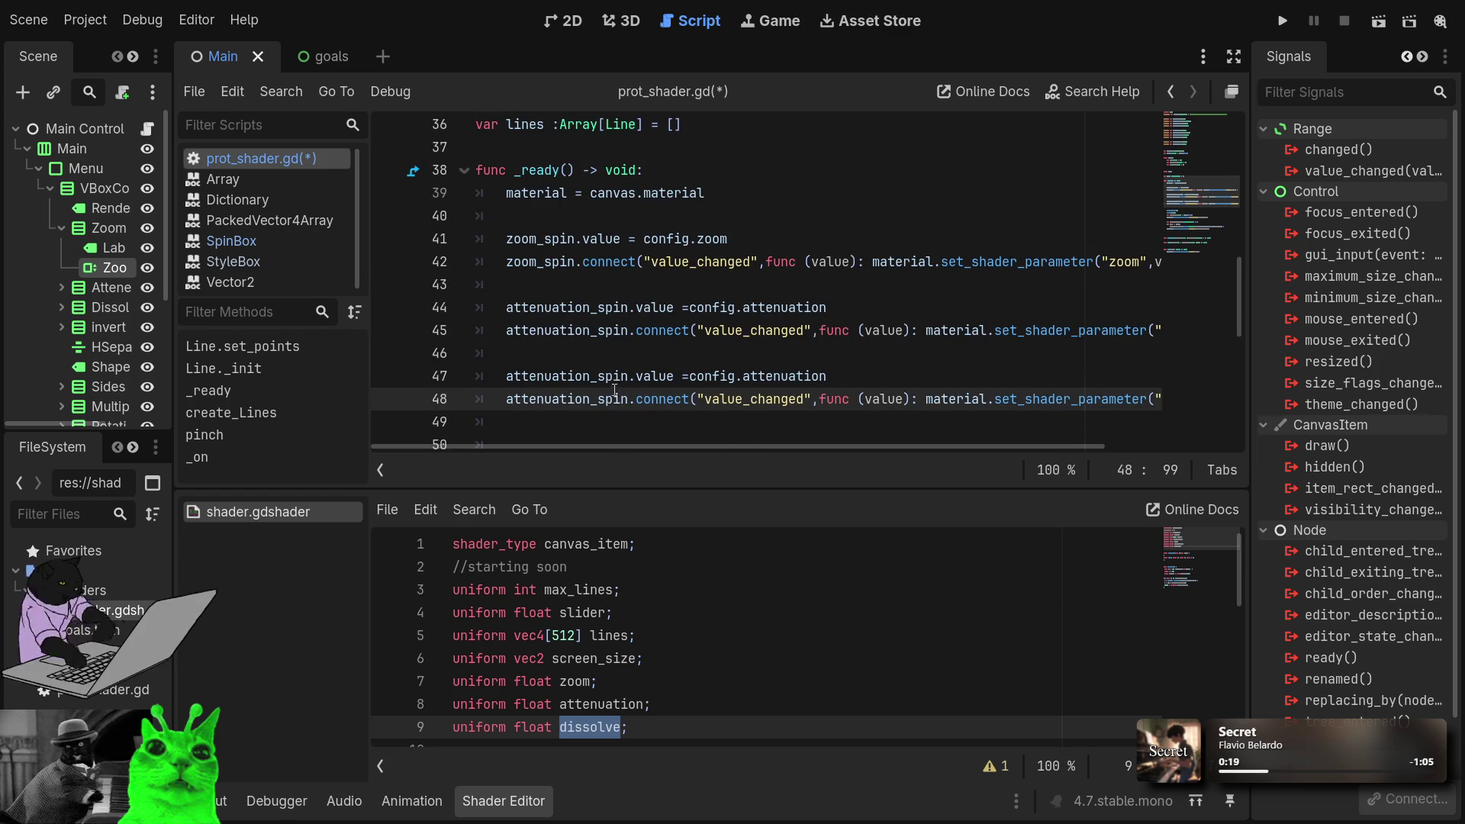
pyautogui.doubleClick(764, 377)
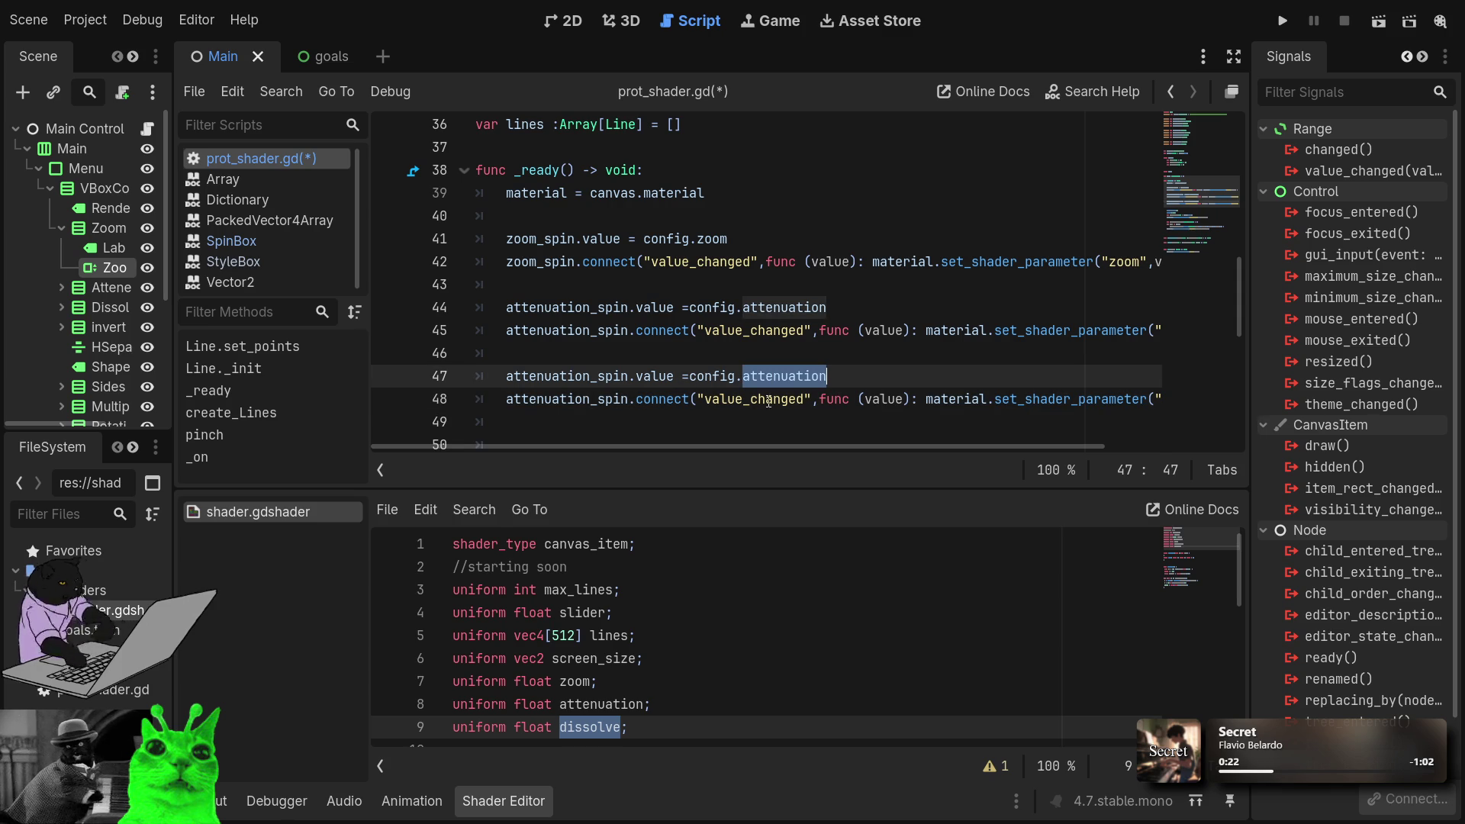
pyautogui.write('dissolve')
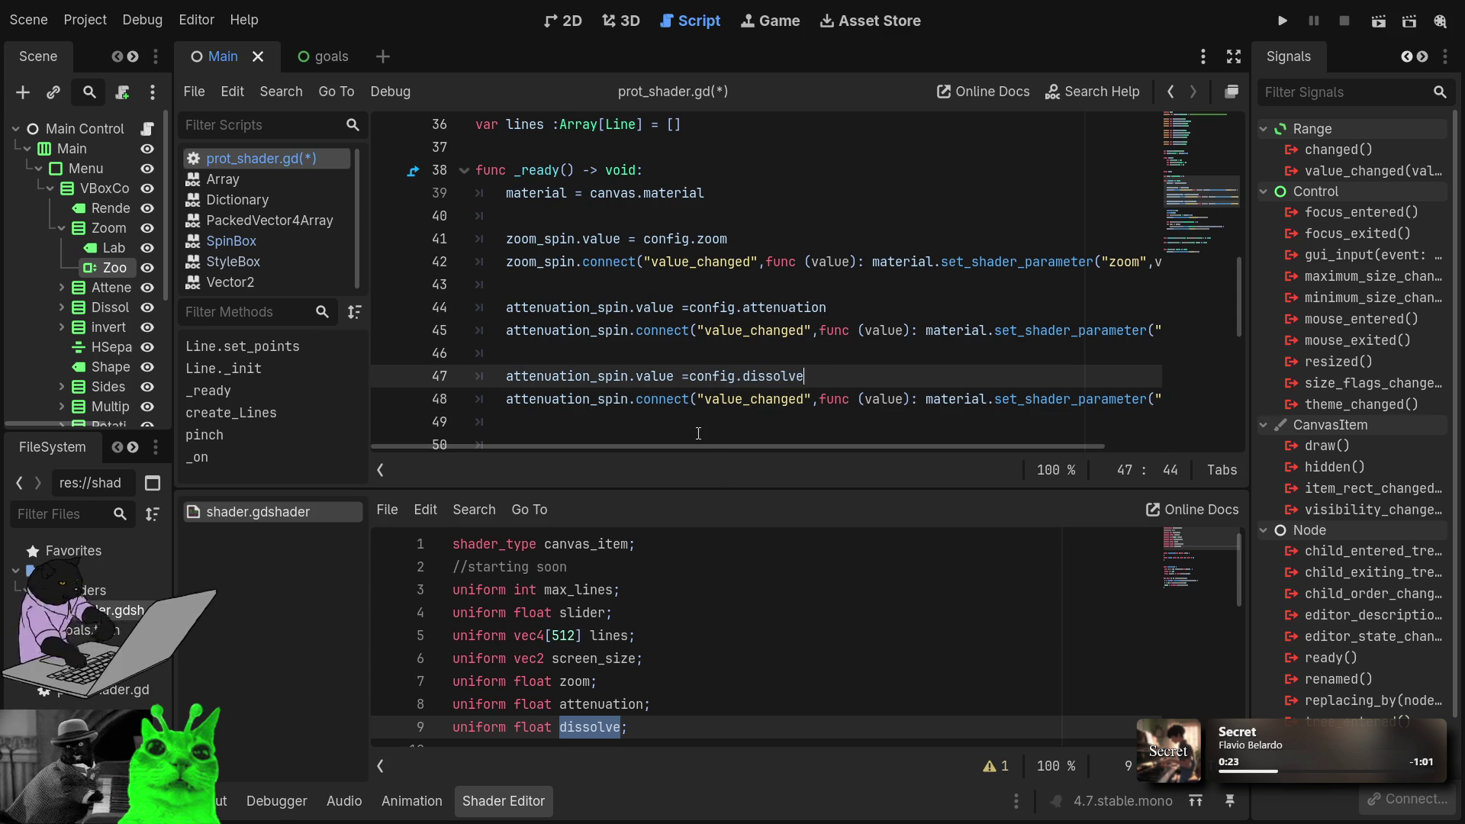
pyautogui.doubleClick(560, 372)
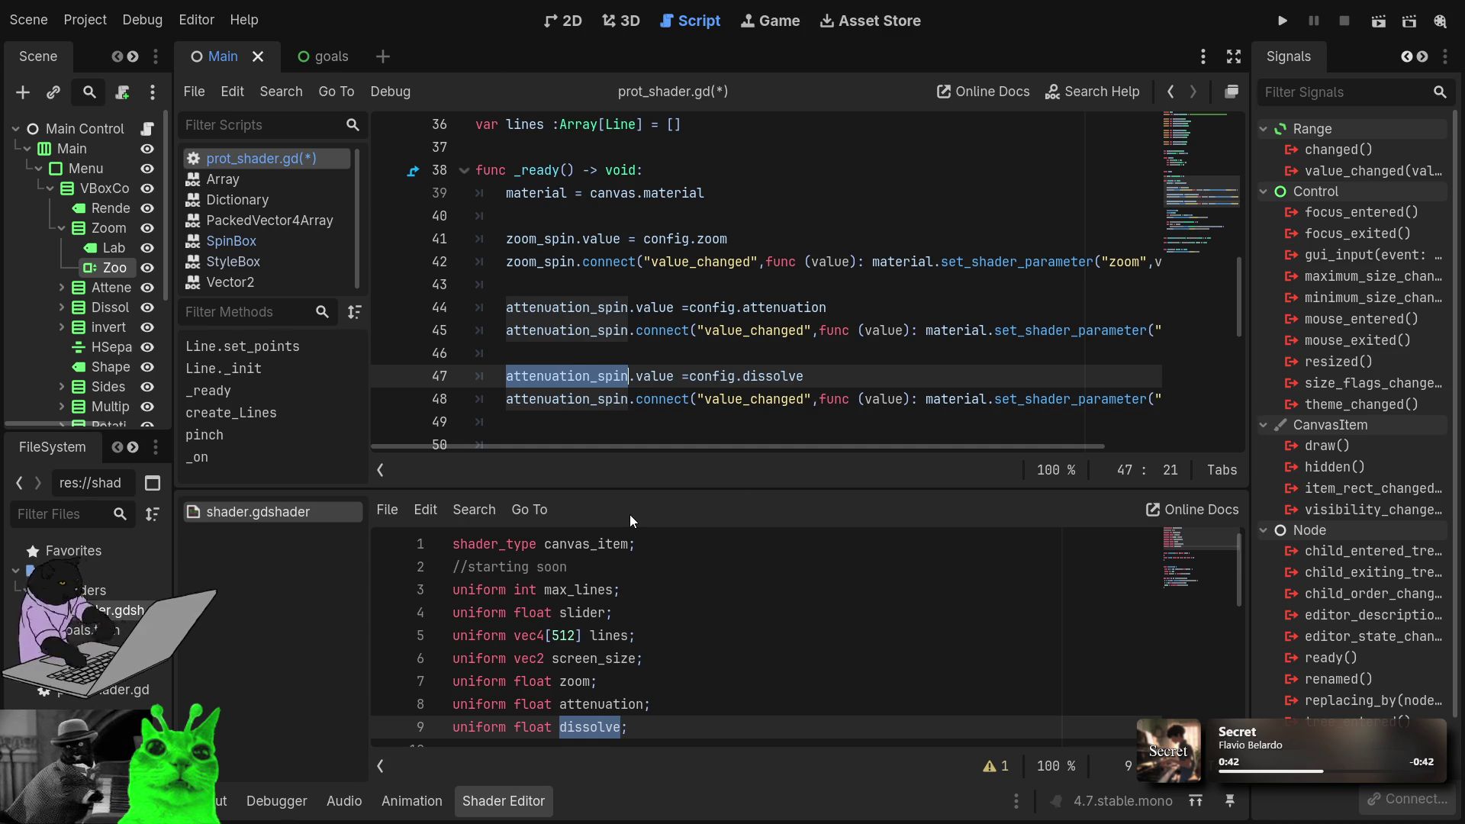
pyautogui.write('dis')
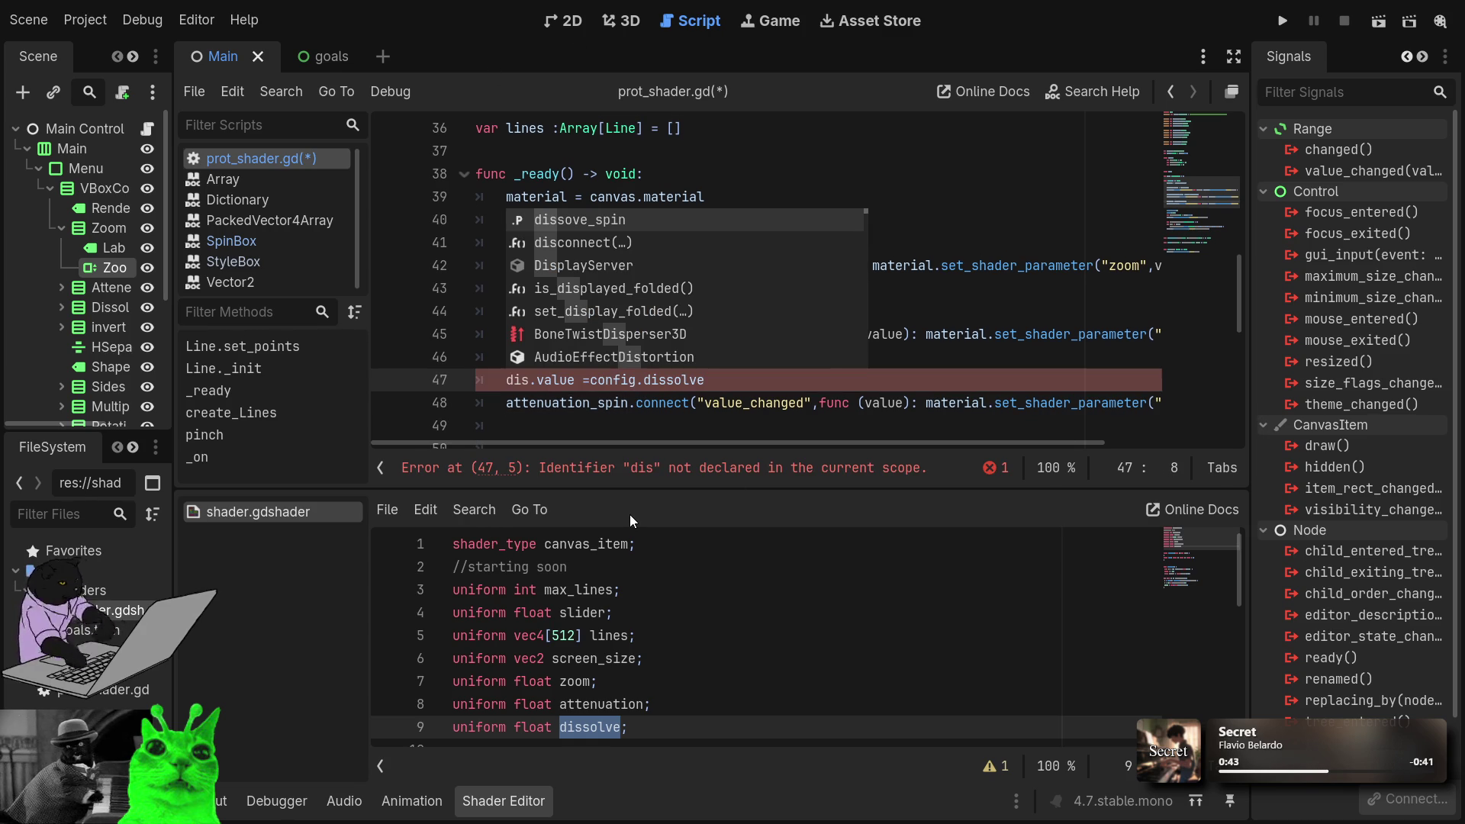
pyautogui.press('Return')
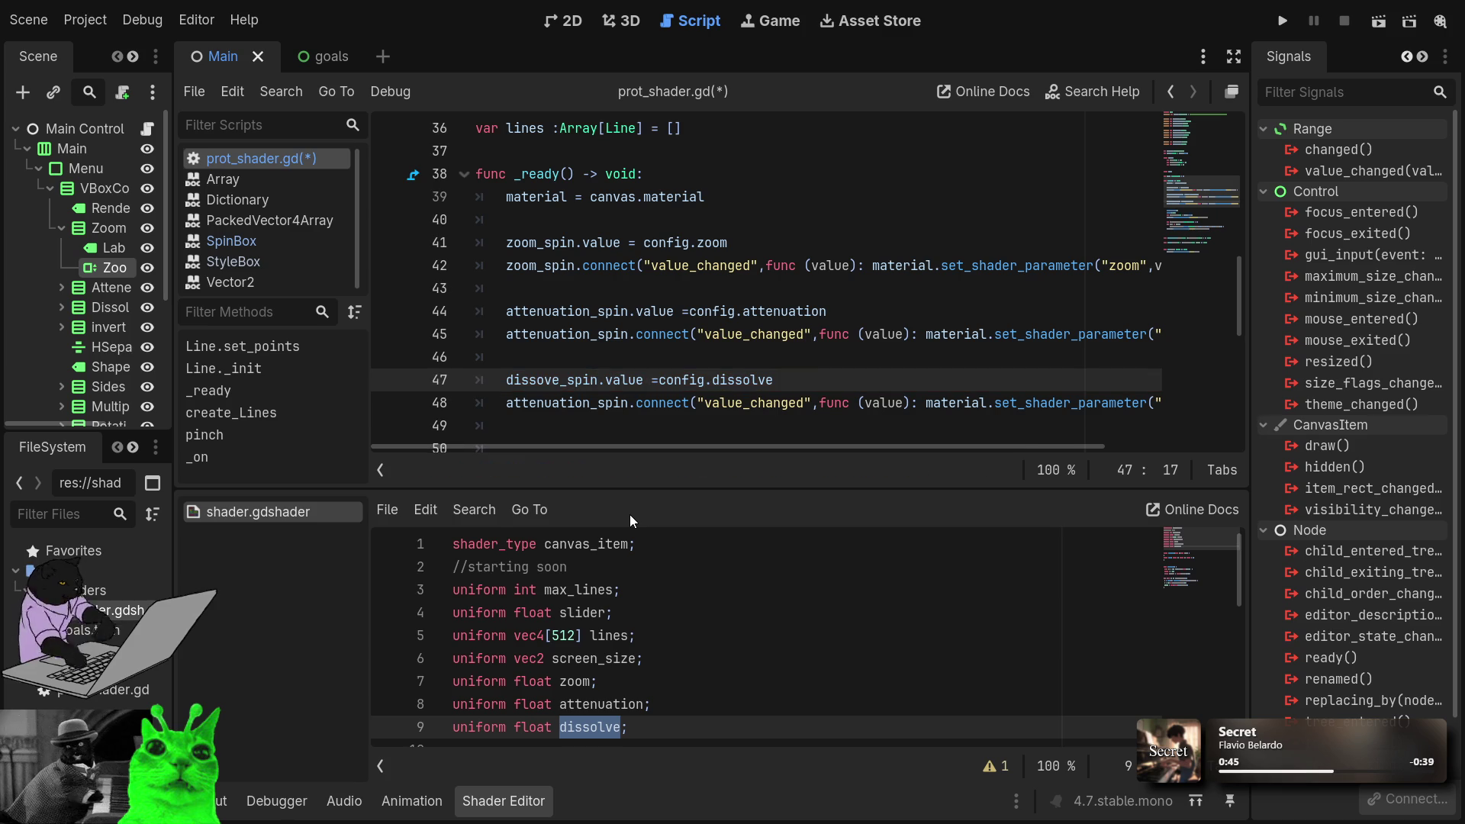
# Rename attenuation_spin to dissove_spin on the line 48 connect call.
pyautogui.press('Down')
pyautogui.hotkey('shift', 'Home')
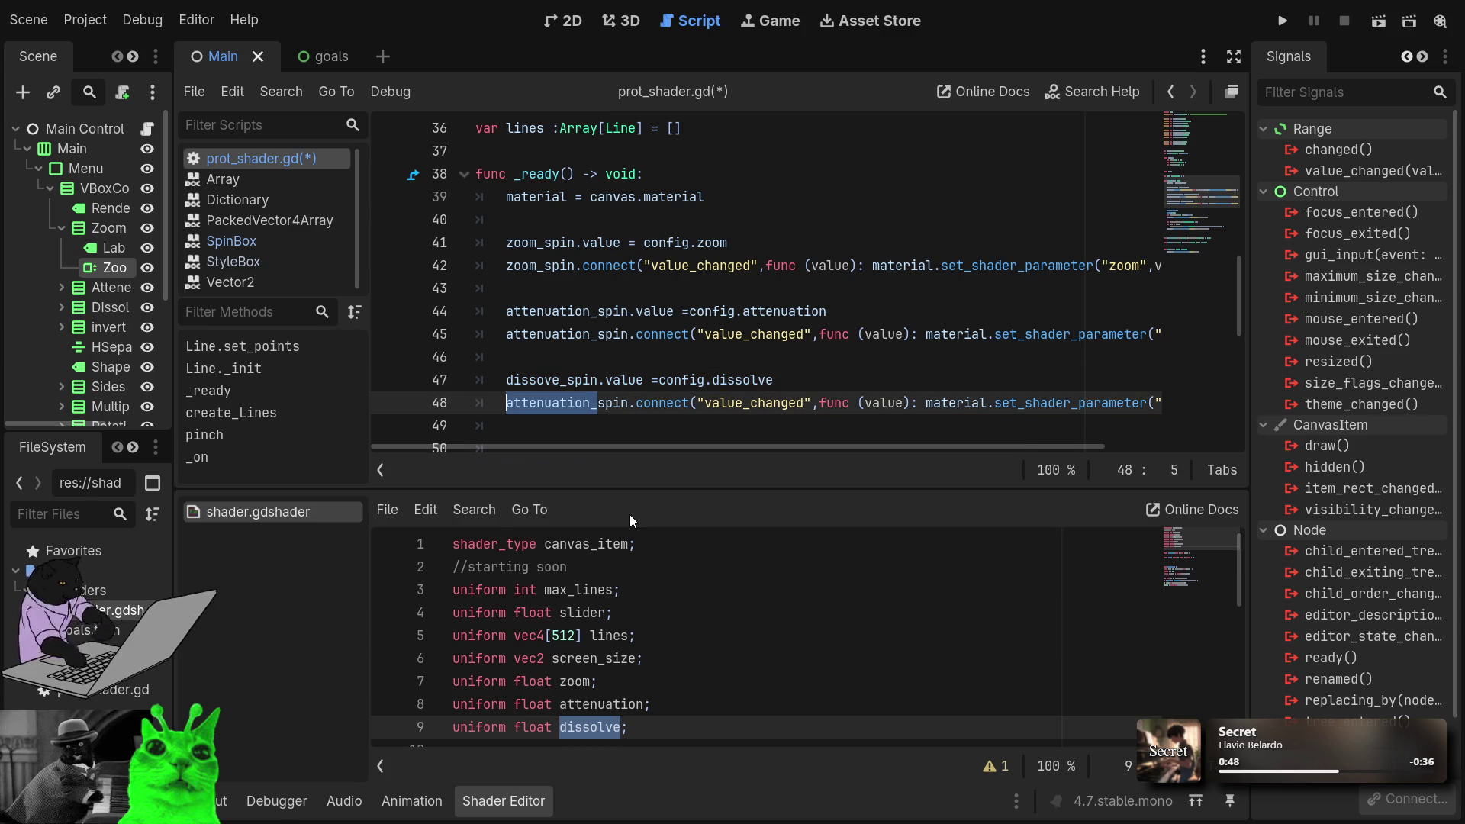
pyautogui.press('Home')
pyautogui.hotkey('ctrl', 'shift', 'Right')
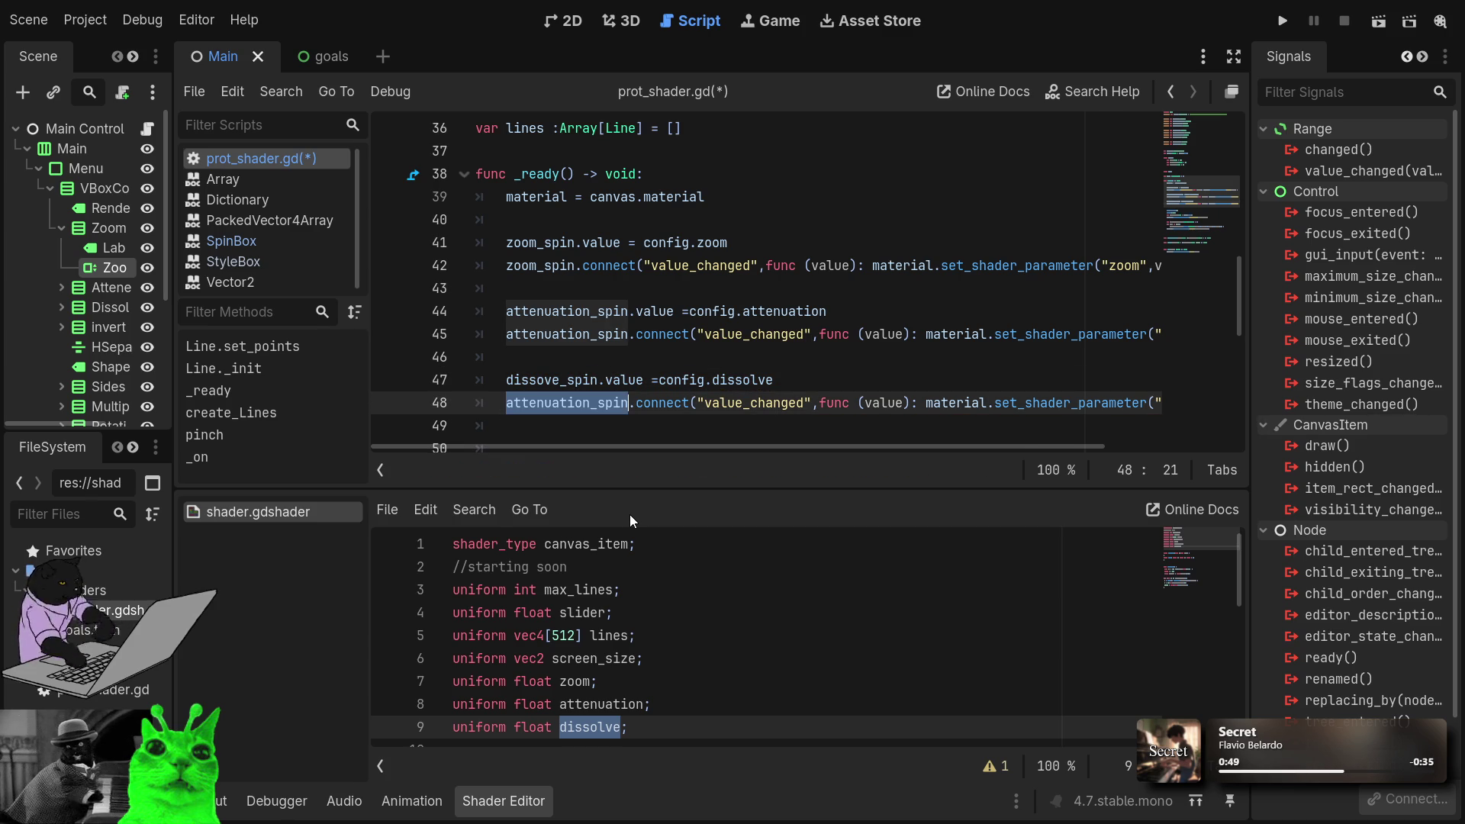
pyautogui.write('diss')
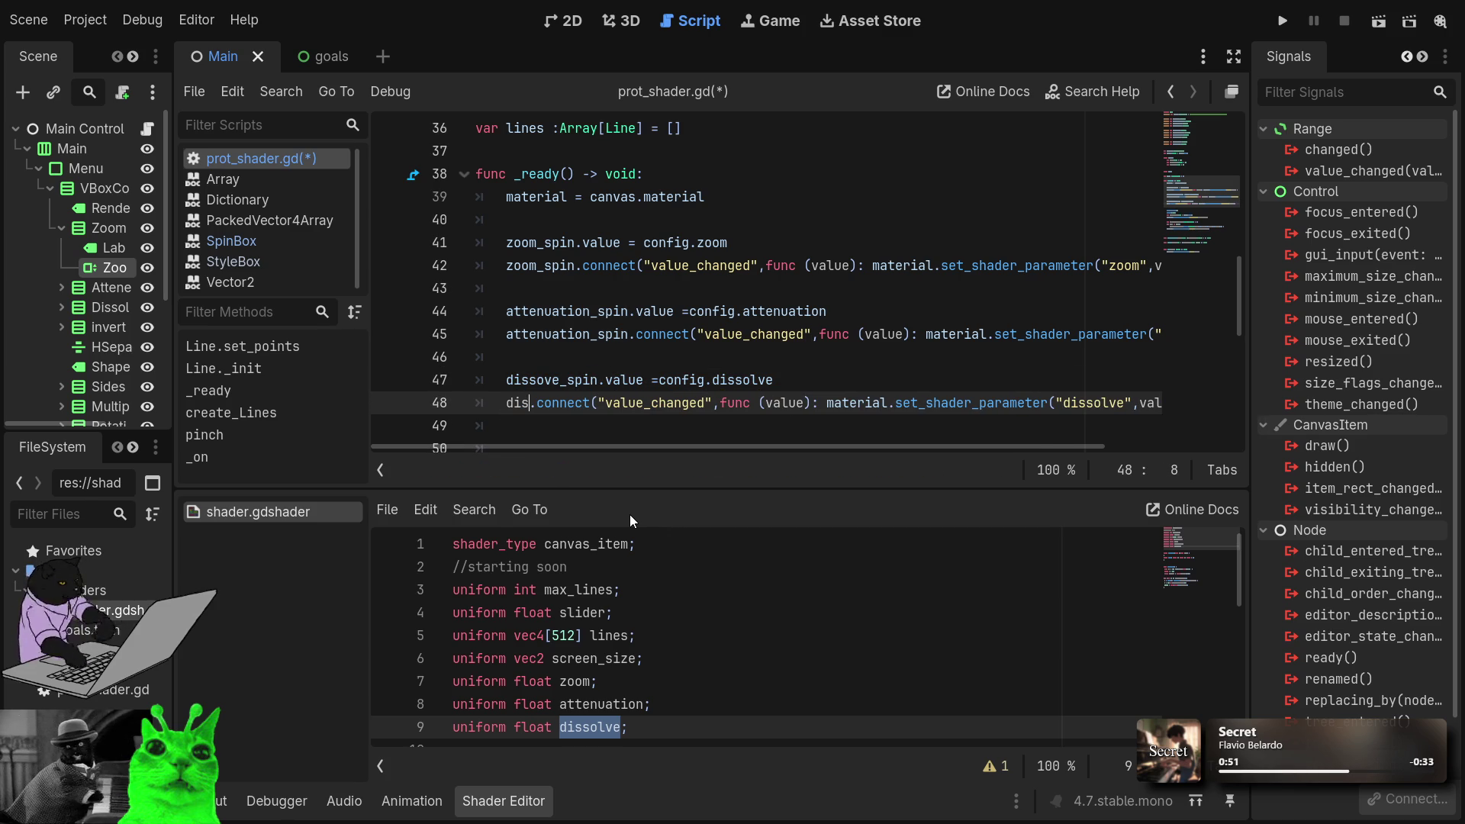
pyautogui.press('Return')
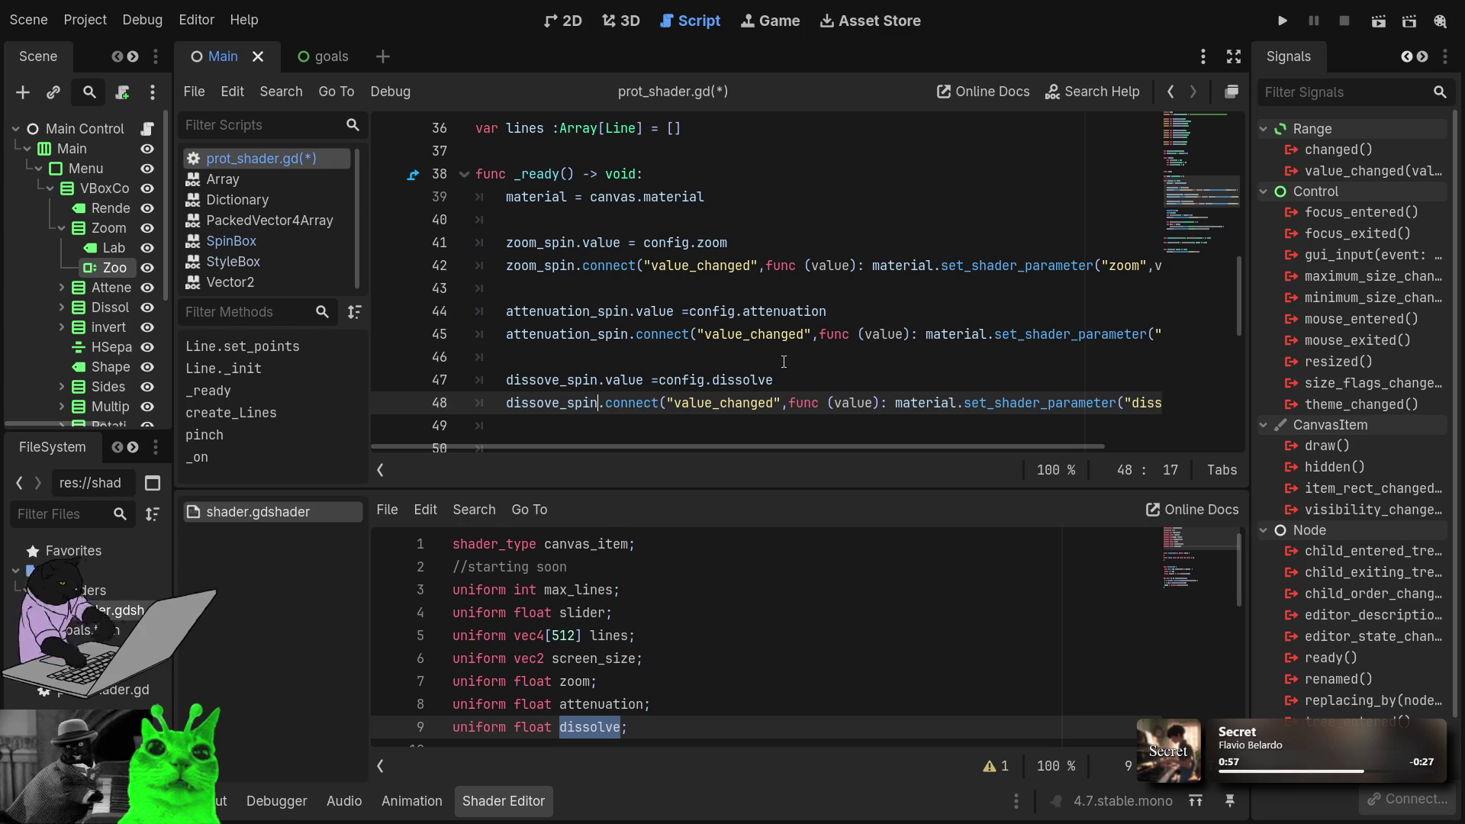
pyautogui.scroll(-2, 784, 362)
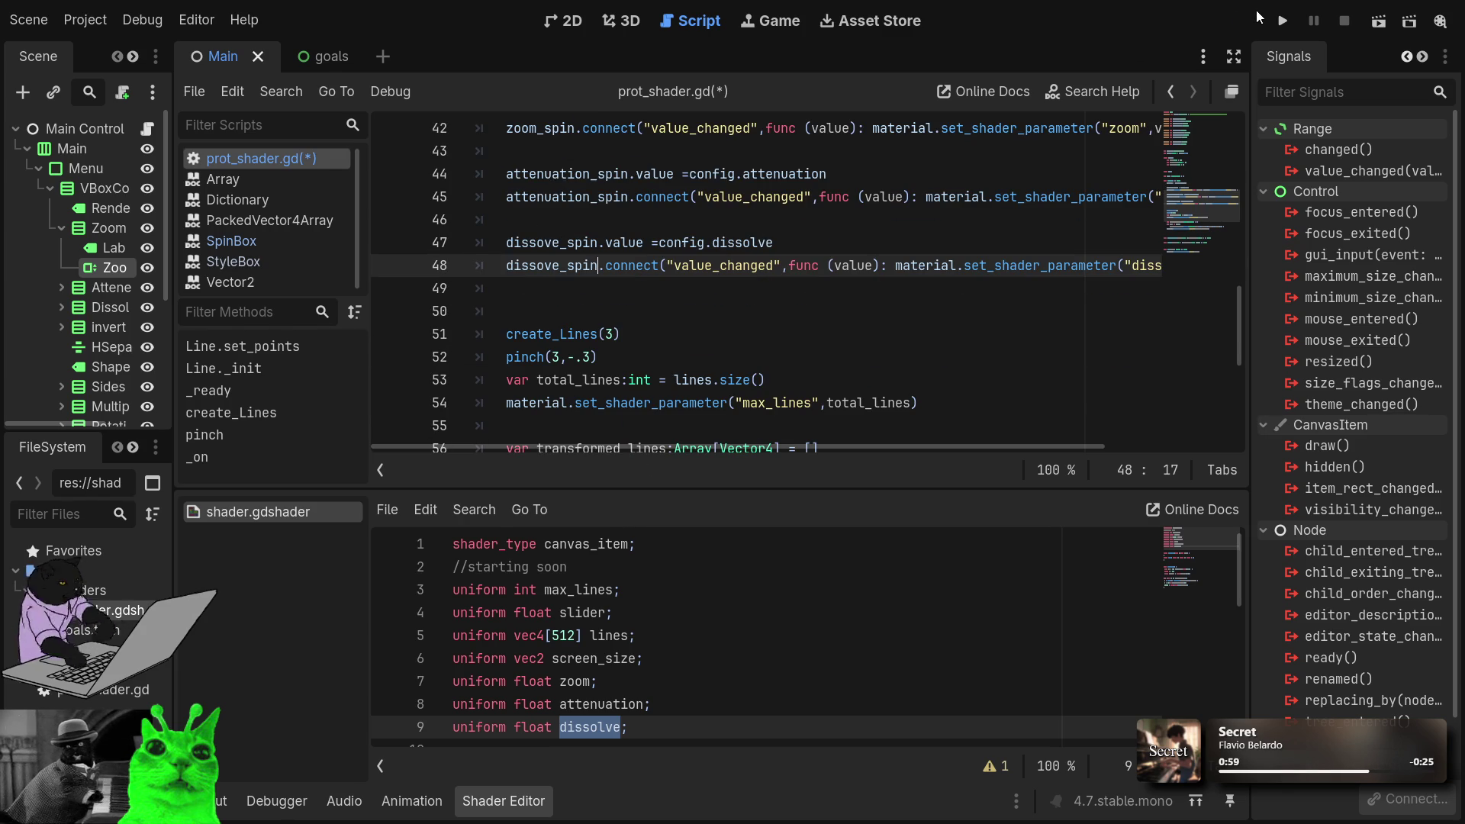
# Run and stop the game, then move the dissolve spin.value assignment below its connect() line.
pyautogui.click(1284, 22)
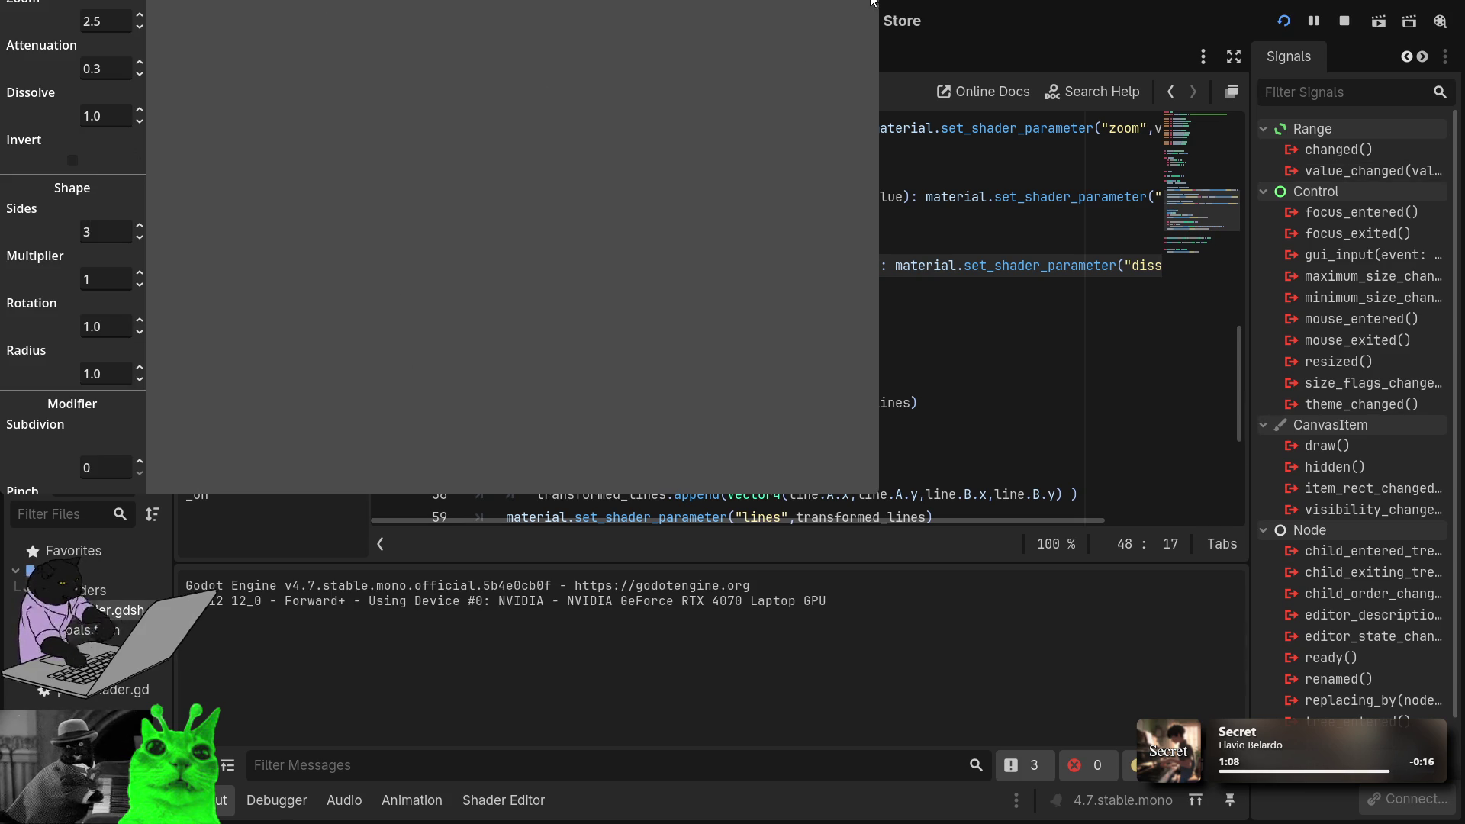
pyautogui.press('F8')
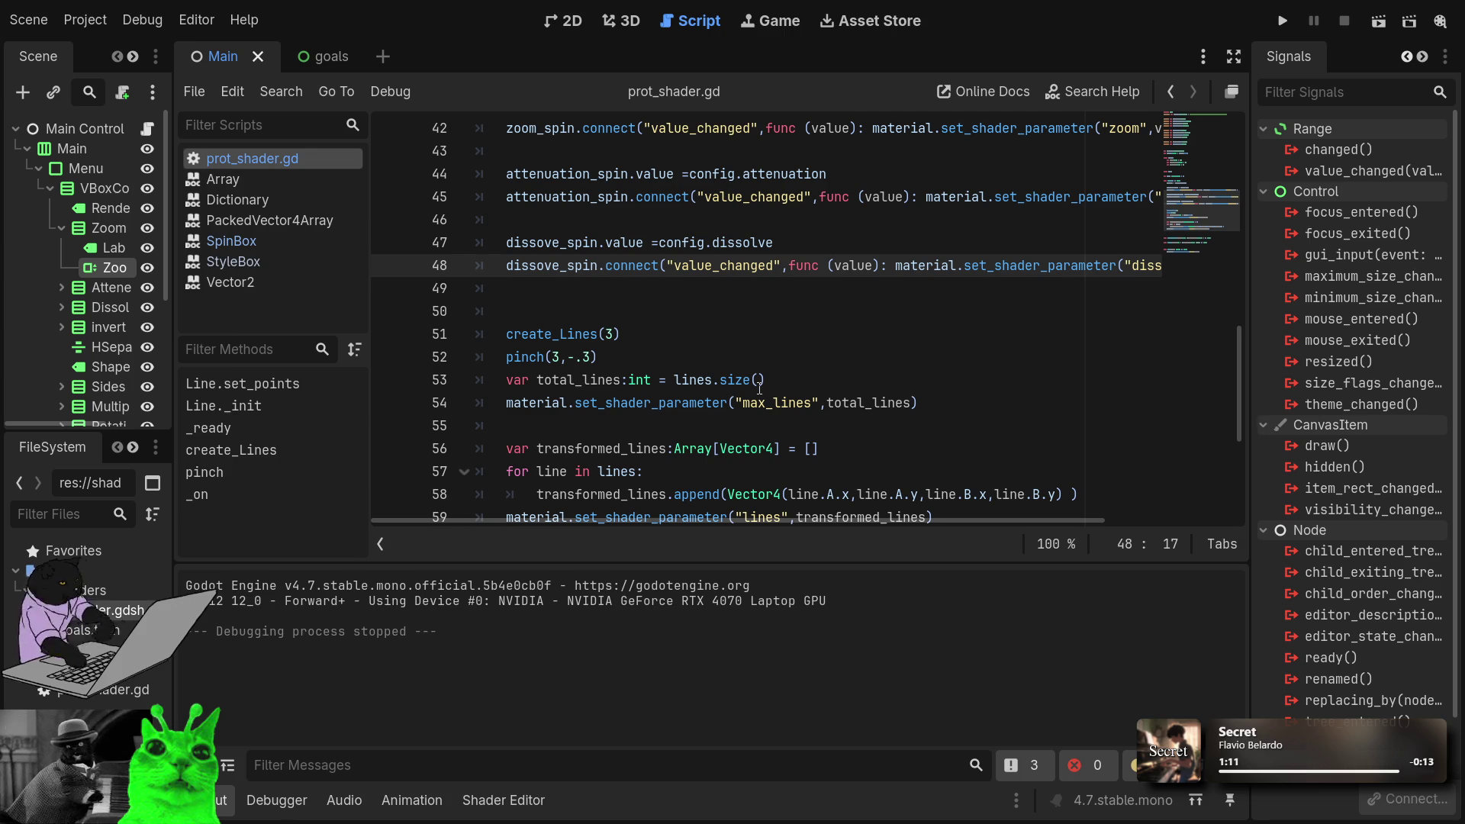
pyautogui.scroll(2, 759, 389)
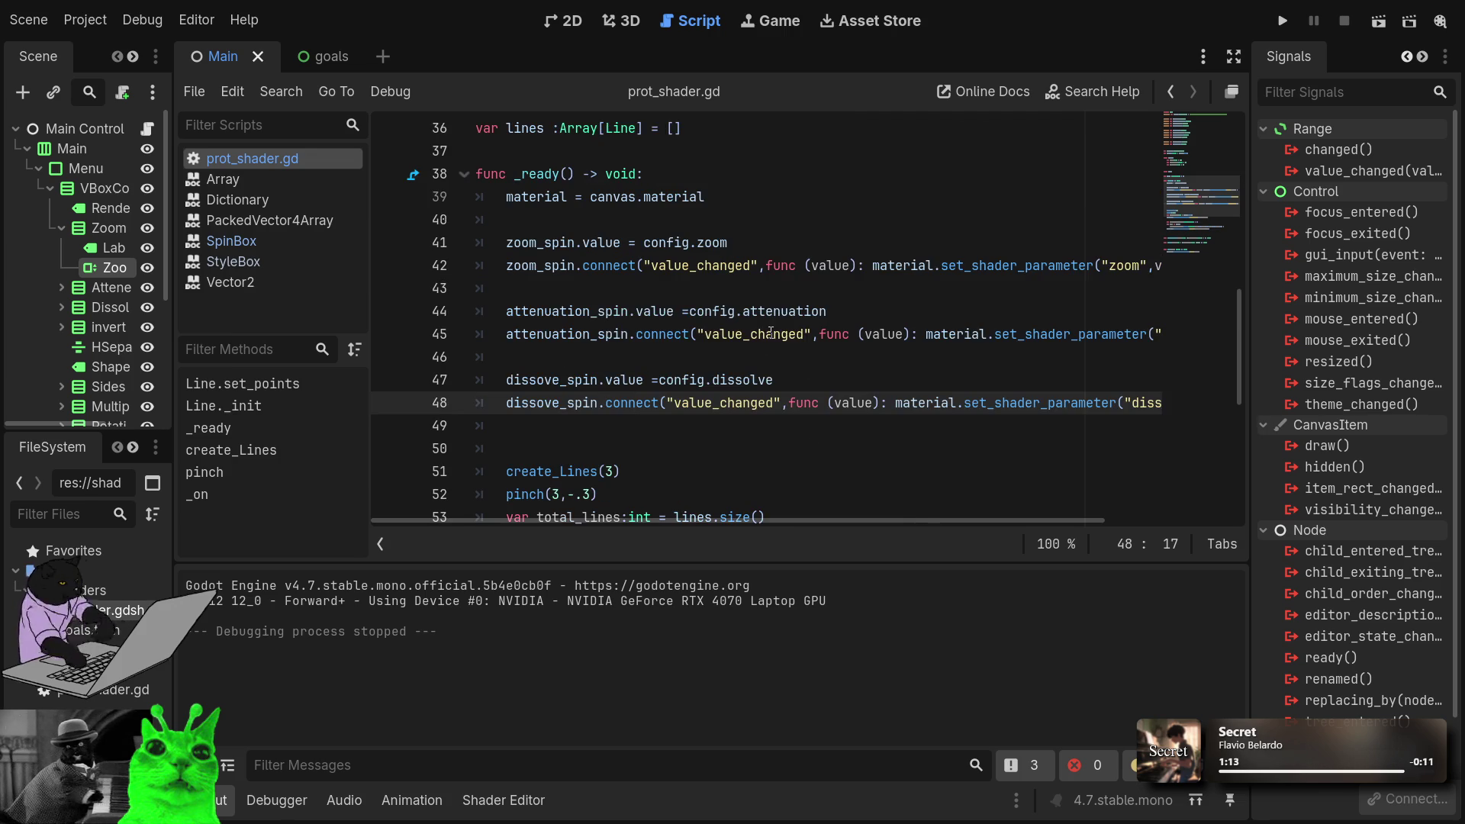
pyautogui.click(811, 379)
pyautogui.moveTo(810, 379); pyautogui.dragTo(421, 384)
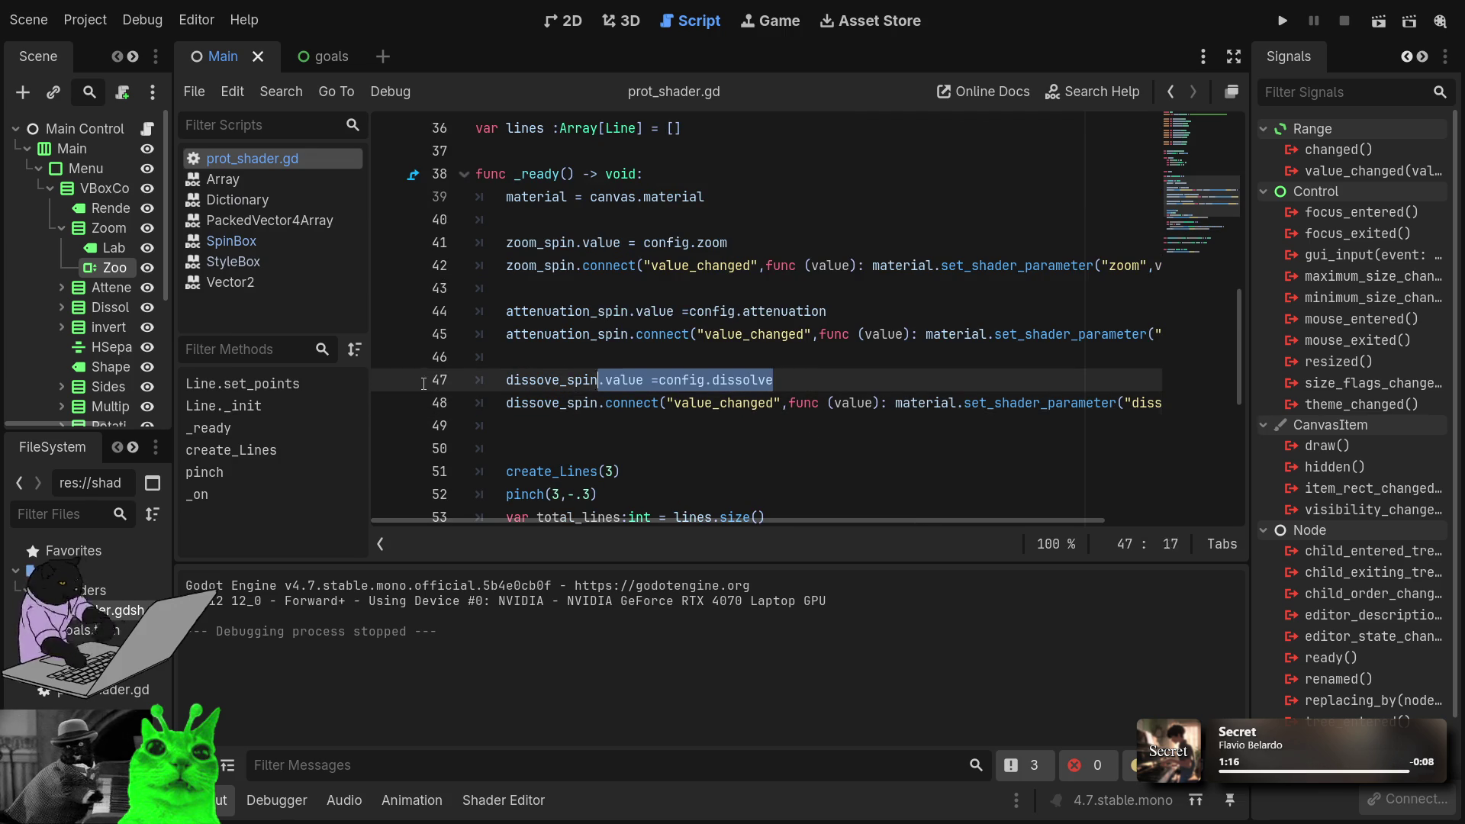
pyautogui.hotkey('ctrl', 'x')
pyautogui.press('Down')
pyautogui.press('End')
pyautogui.press('Return')
pyautogui.hotkey('ctrl', 'v')
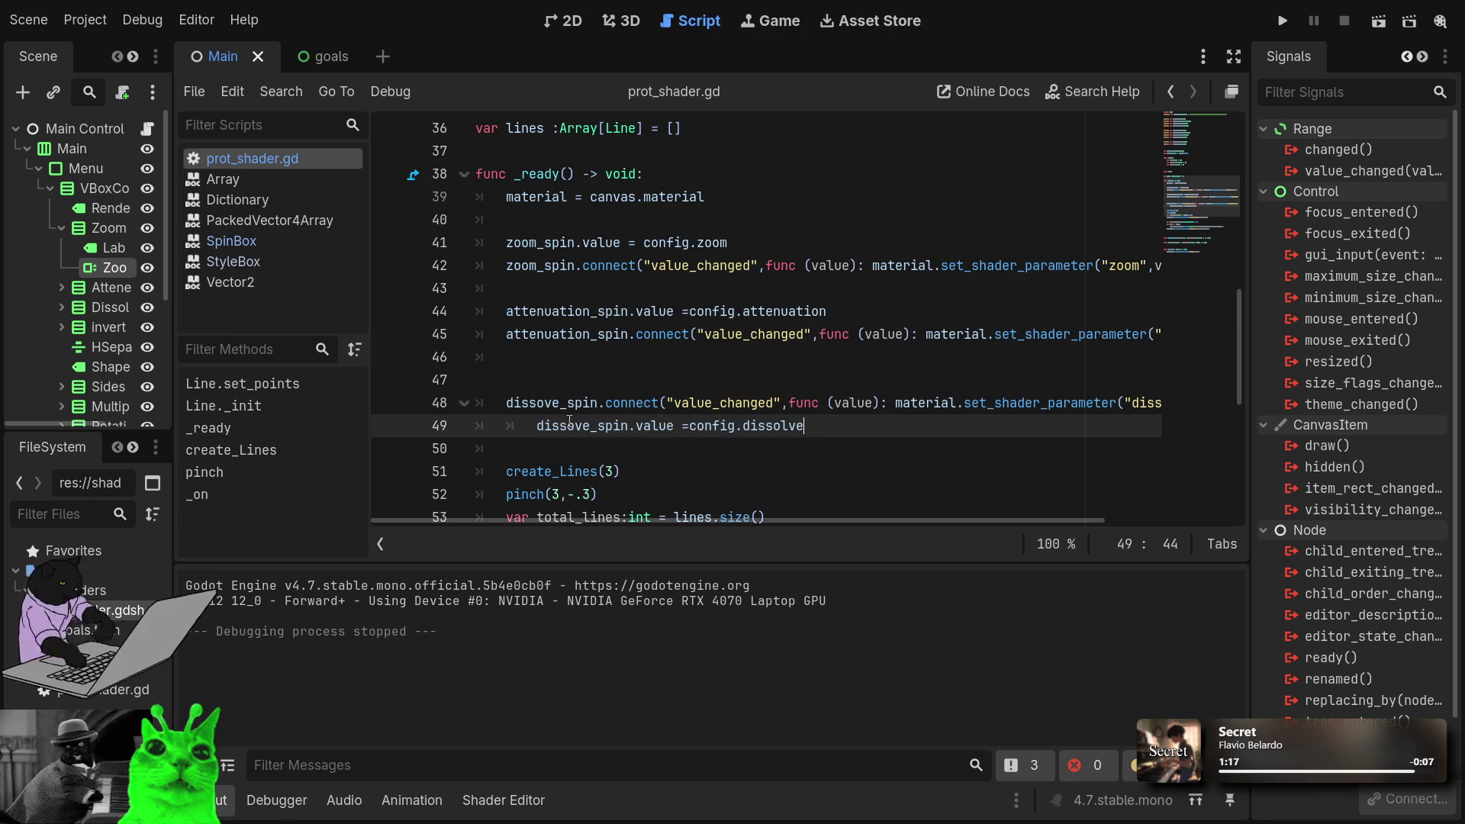
pyautogui.press('Home')
pyautogui.press('BackSpace')
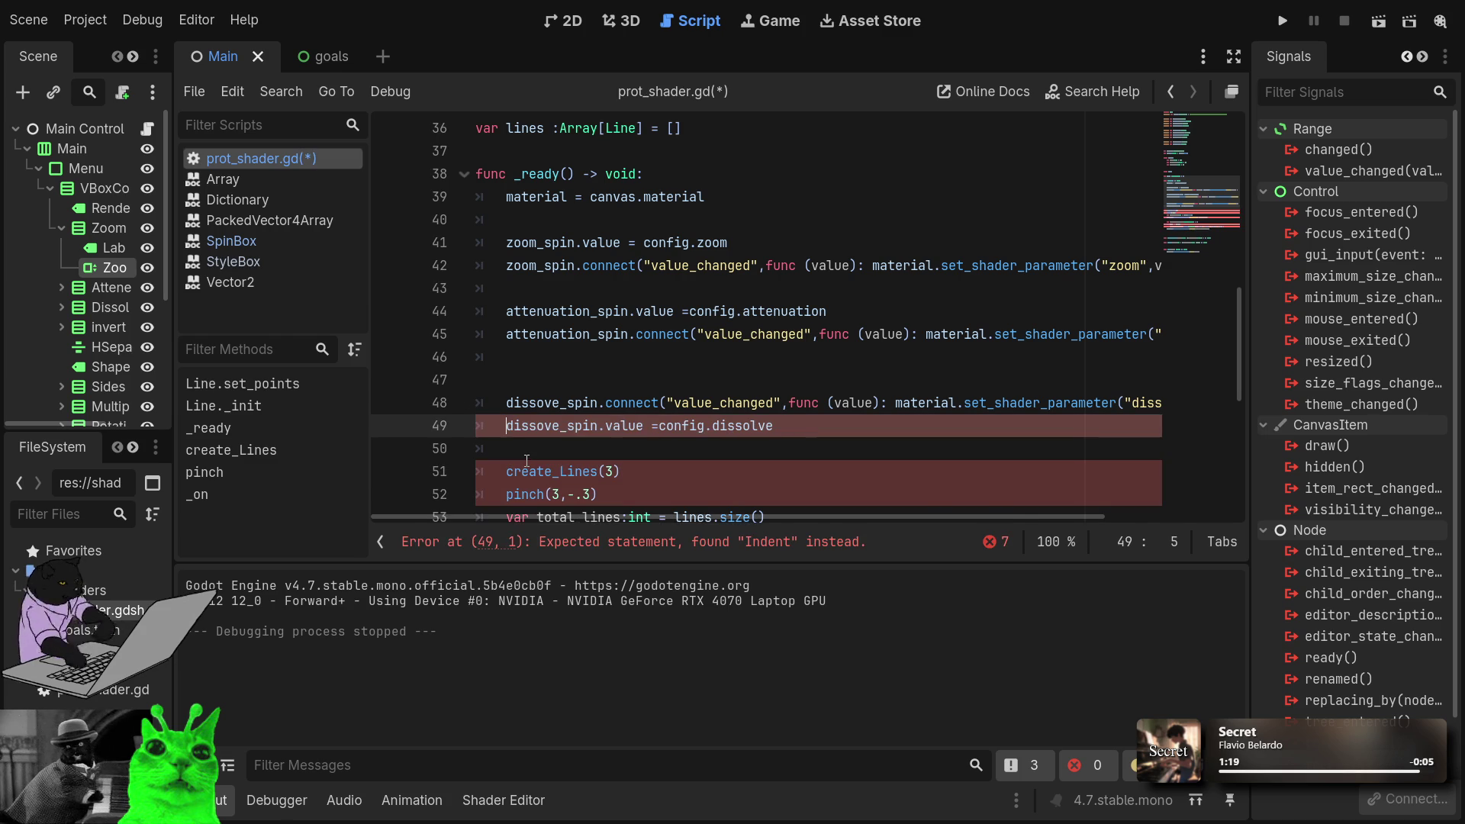
# Move the attenuation spin.value assignment below its connect() line, then save and run the scene.
pyautogui.moveTo(828, 311); pyautogui.dragTo(482, 307)
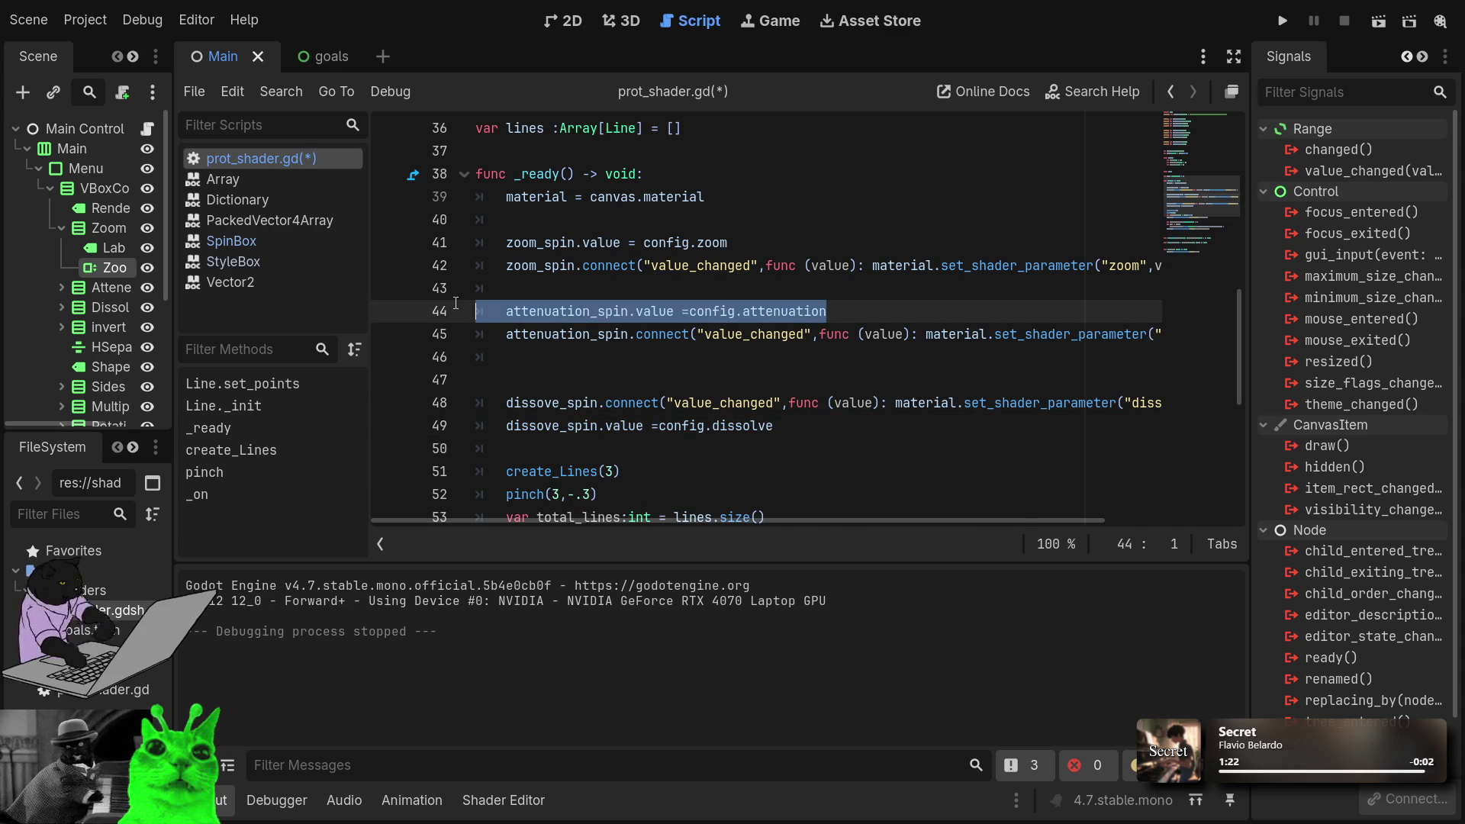
pyautogui.hotkey('ctrl', 'x')
pyautogui.press('Down')
pyautogui.press('End')
pyautogui.press('Return')
pyautogui.hotkey('ctrl', 'v')
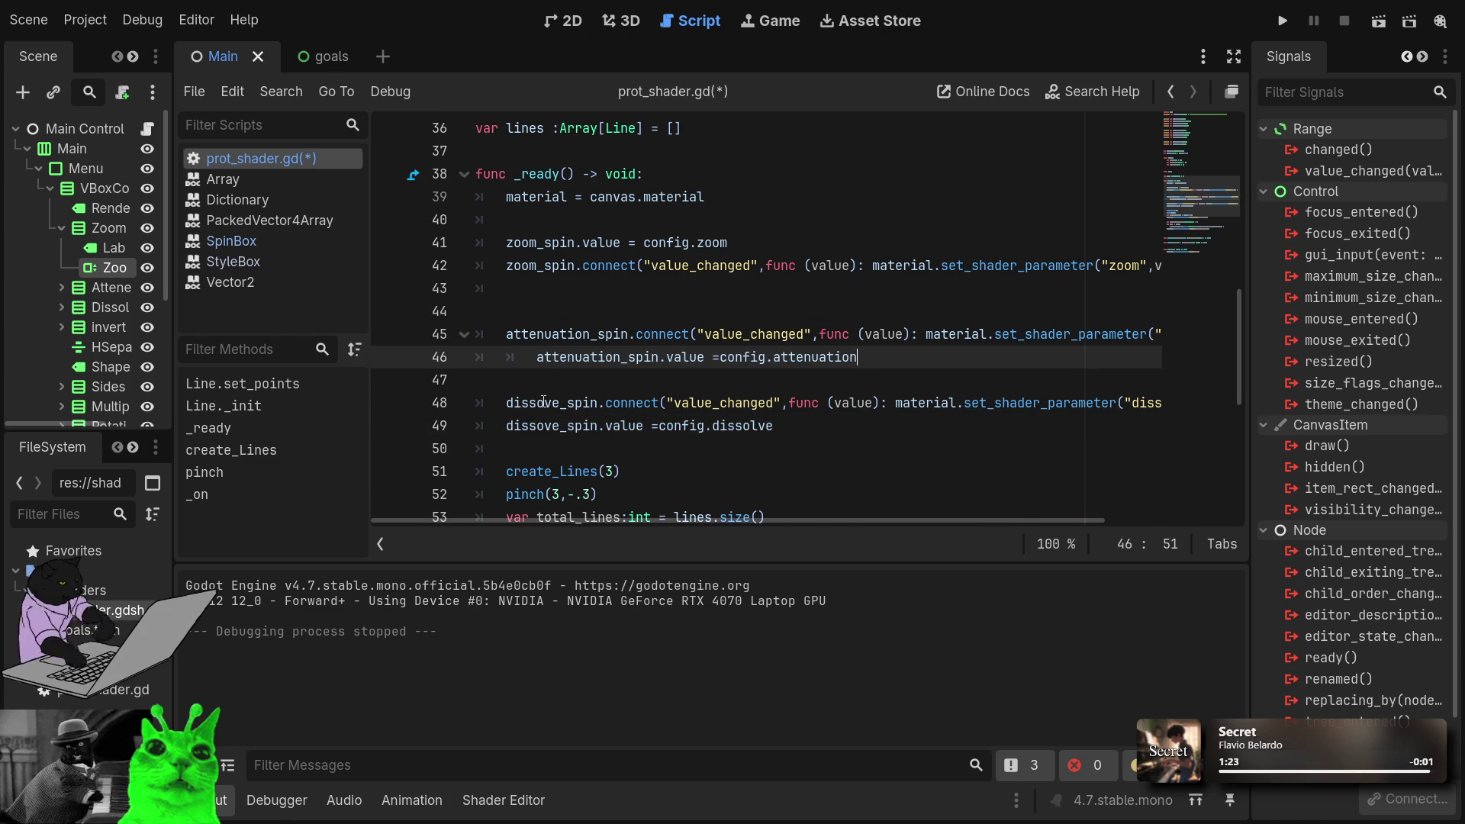
pyautogui.press('Home')
pyautogui.press('BackSpace')
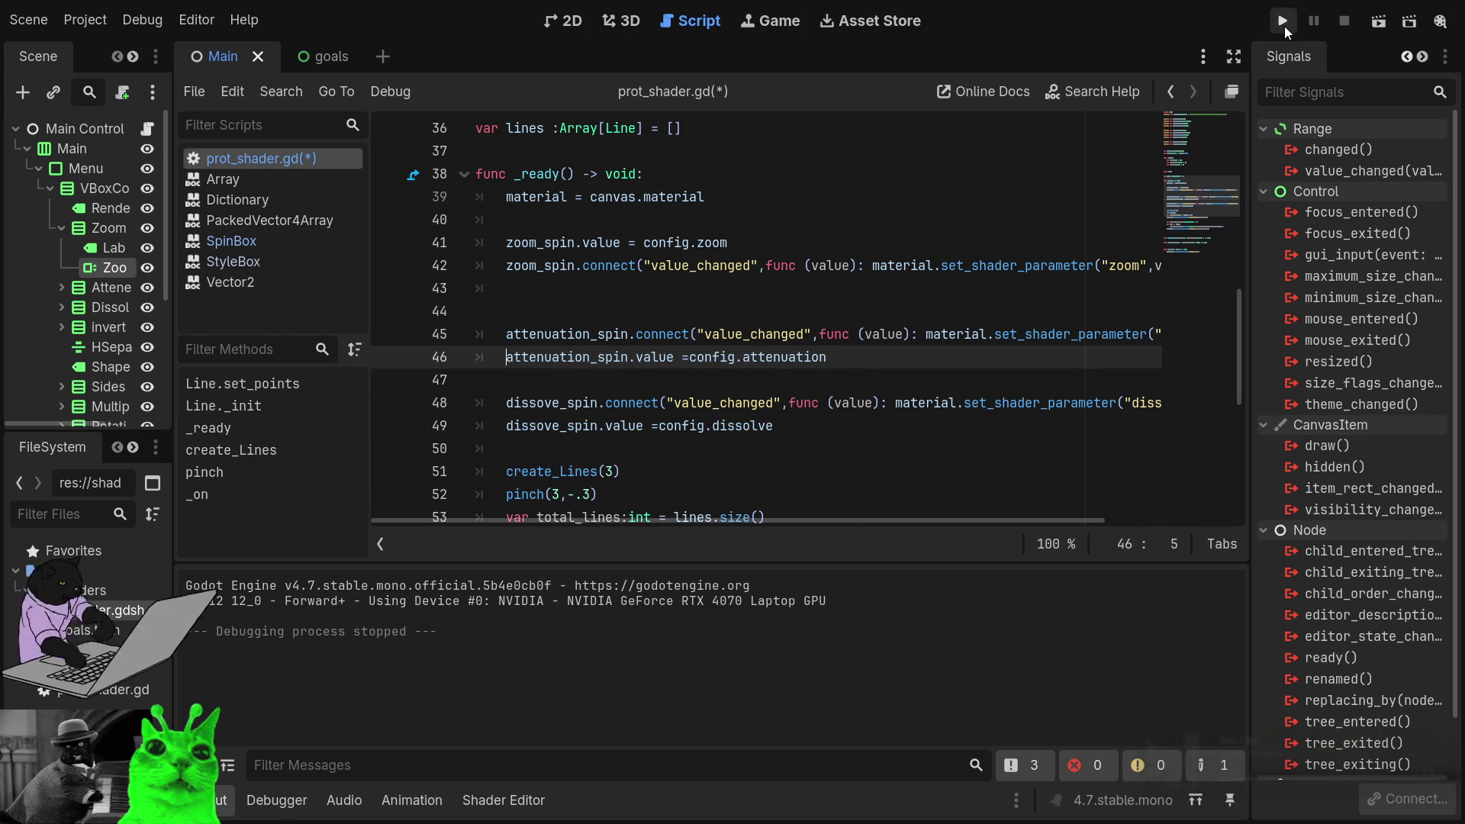
pyautogui.click(1283, 23)
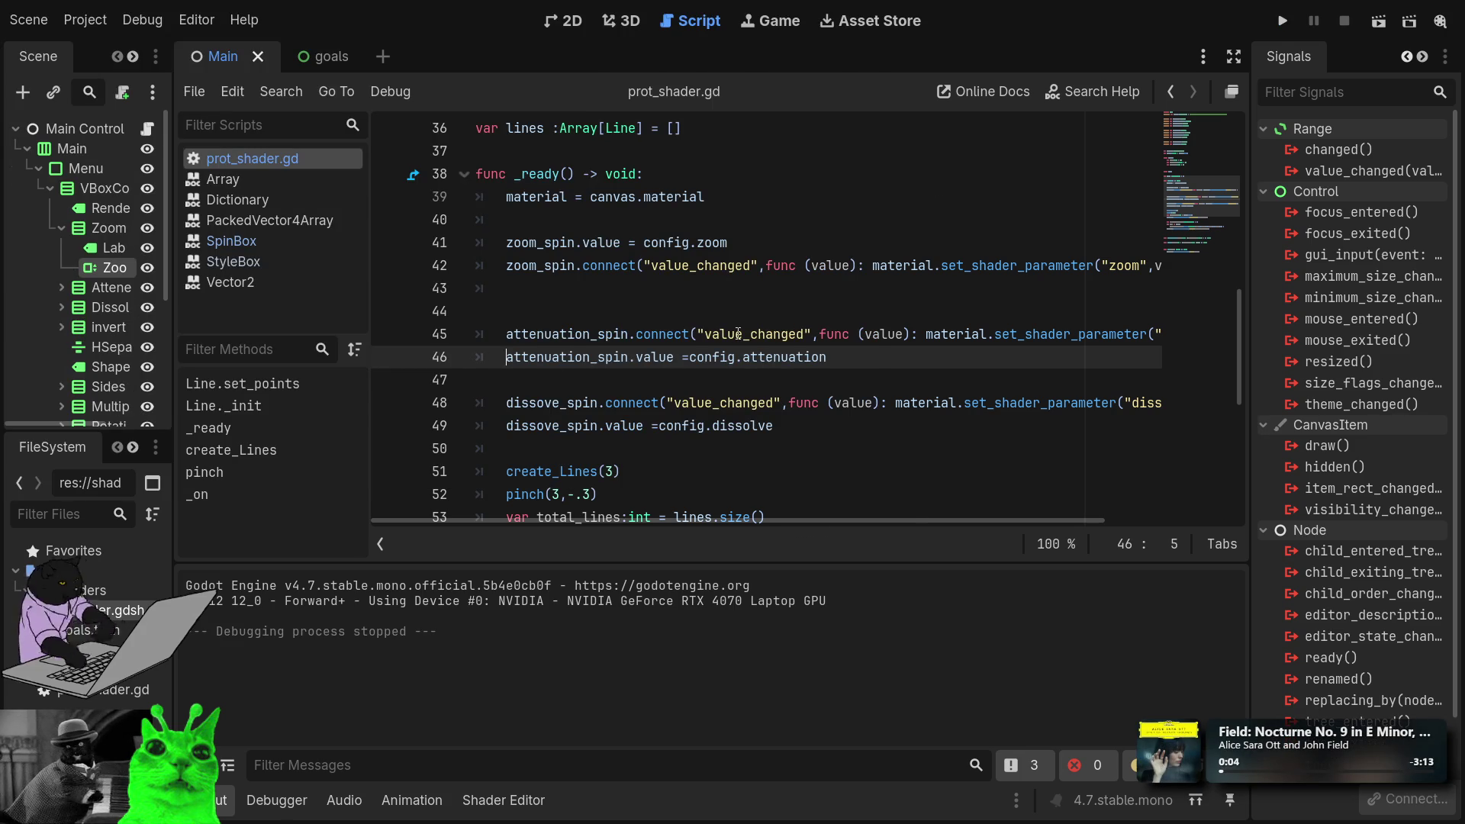
# Open shader.gdshader from the project files and scroll to the fragment code.
pyautogui.scroll(-5, 725, 339)
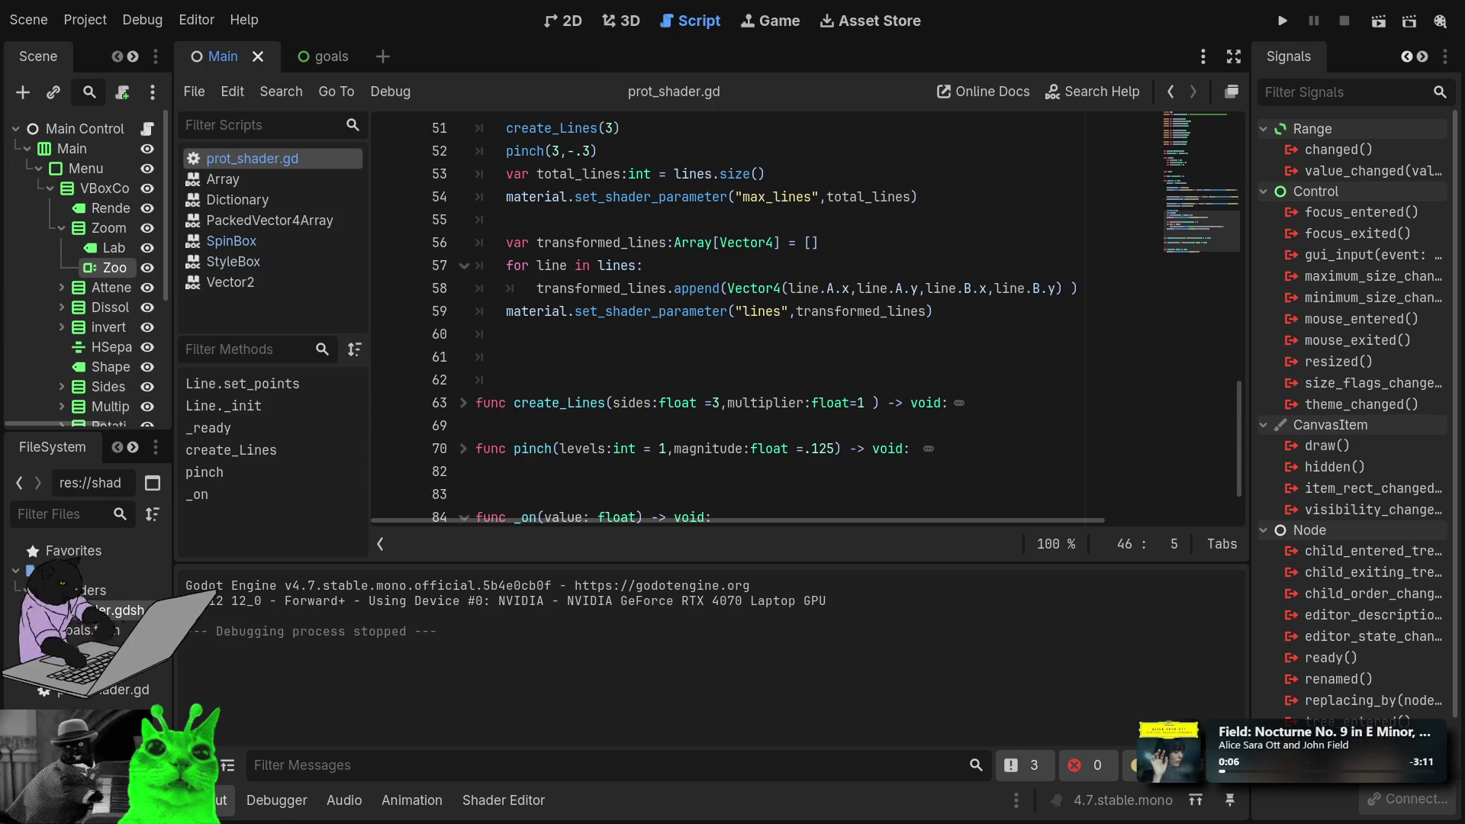
pyautogui.click(97, 691)
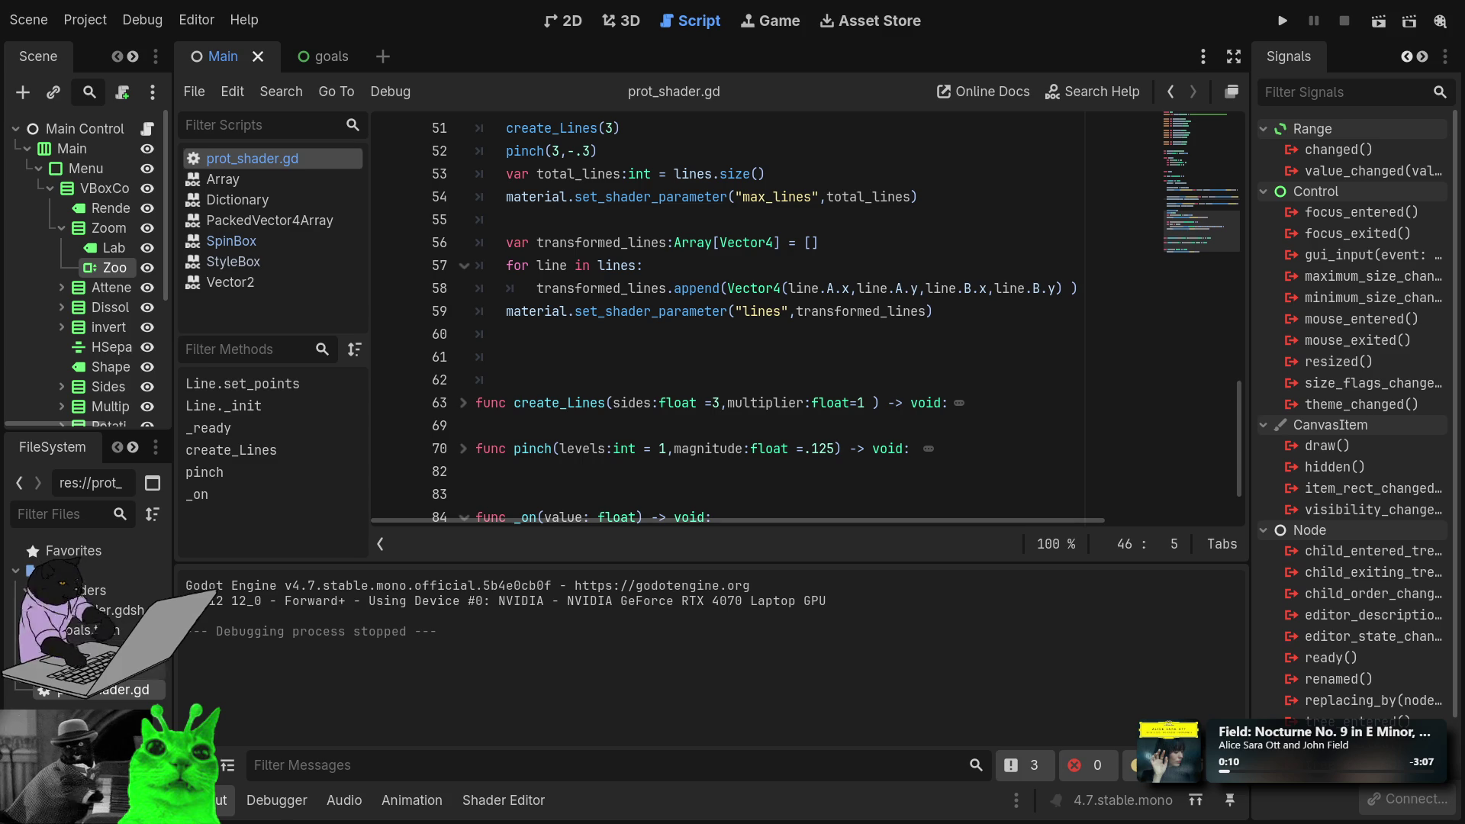
pyautogui.doubleClick(96, 611)
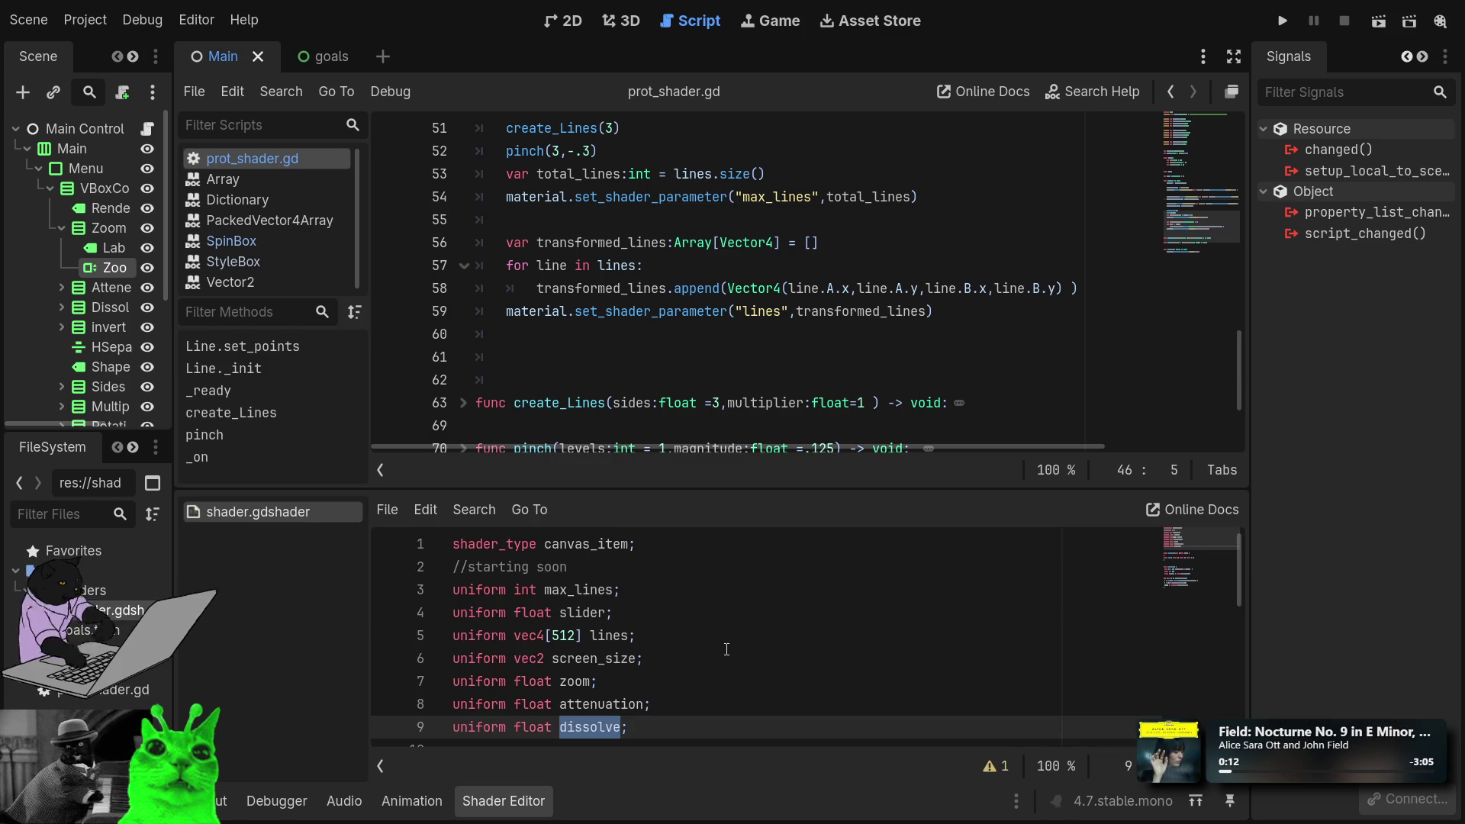
pyautogui.scroll(-3, 727, 649)
pyautogui.scroll(-6, 728, 648)
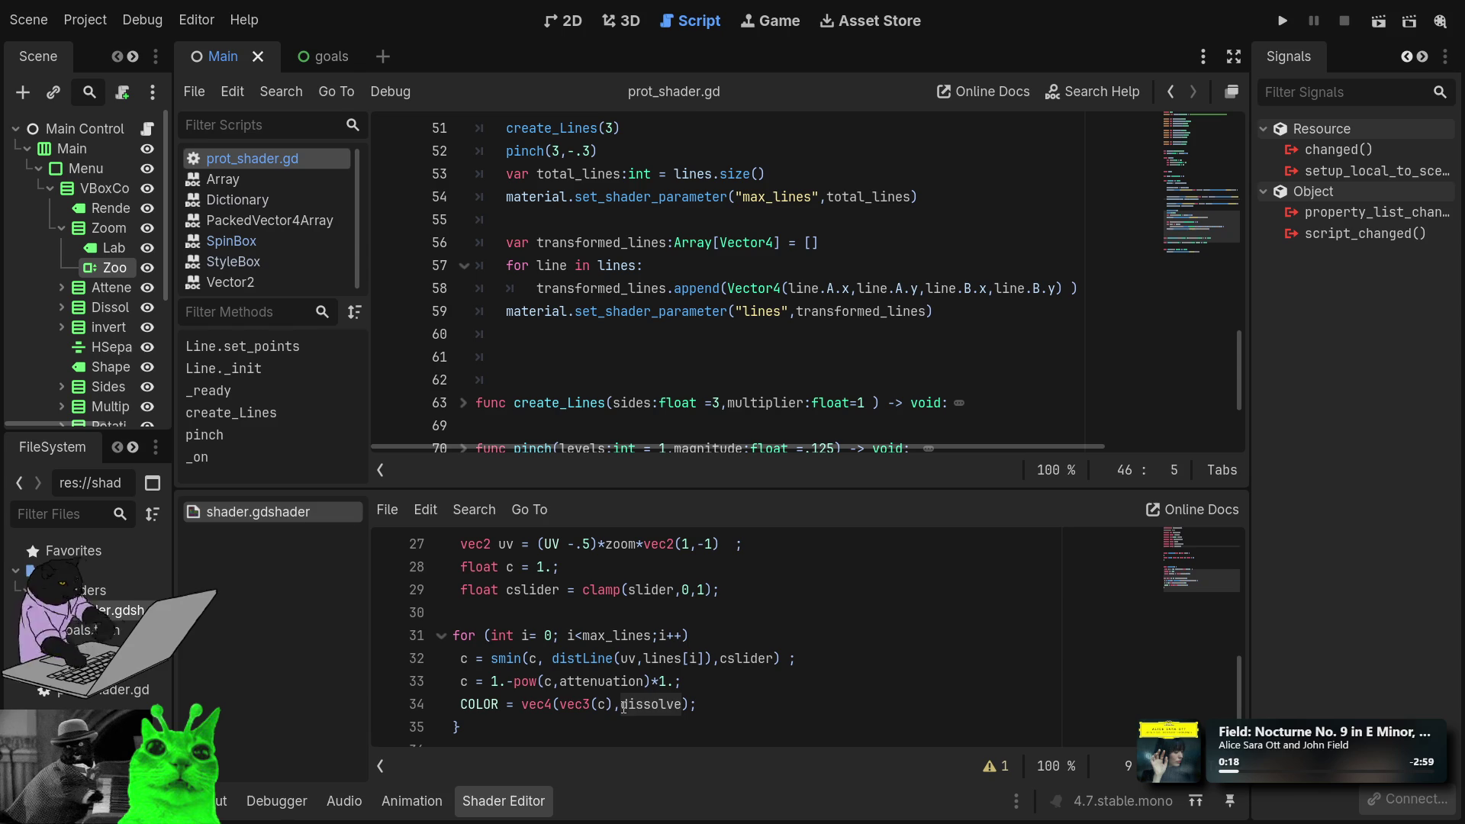
# Replace dissolve with 1. as the COLOR alpha and run the project.
pyautogui.doubleClick(651, 706)
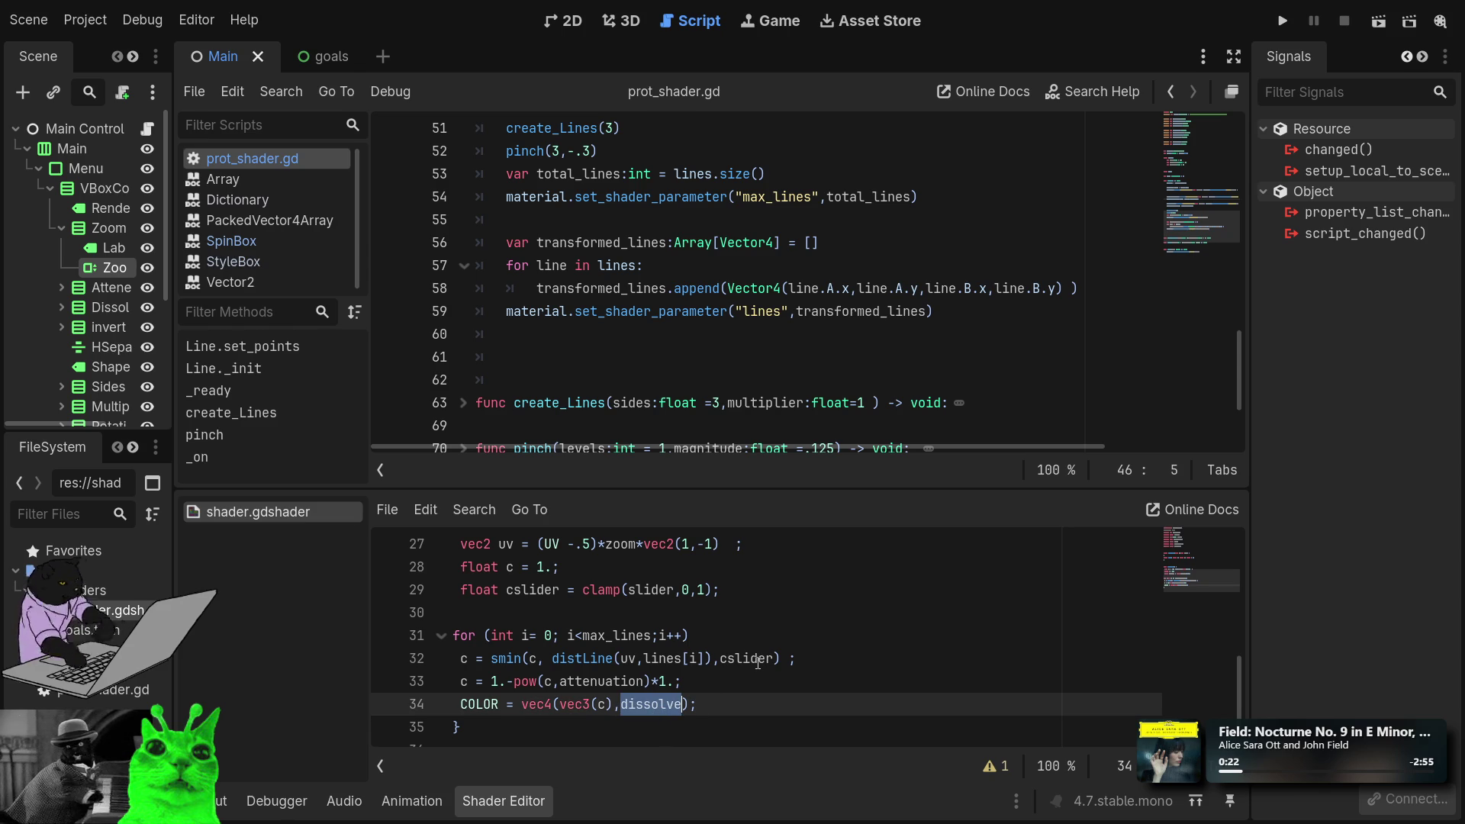
pyautogui.write('1.')
pyautogui.press('Escape')
pyautogui.press('Up')
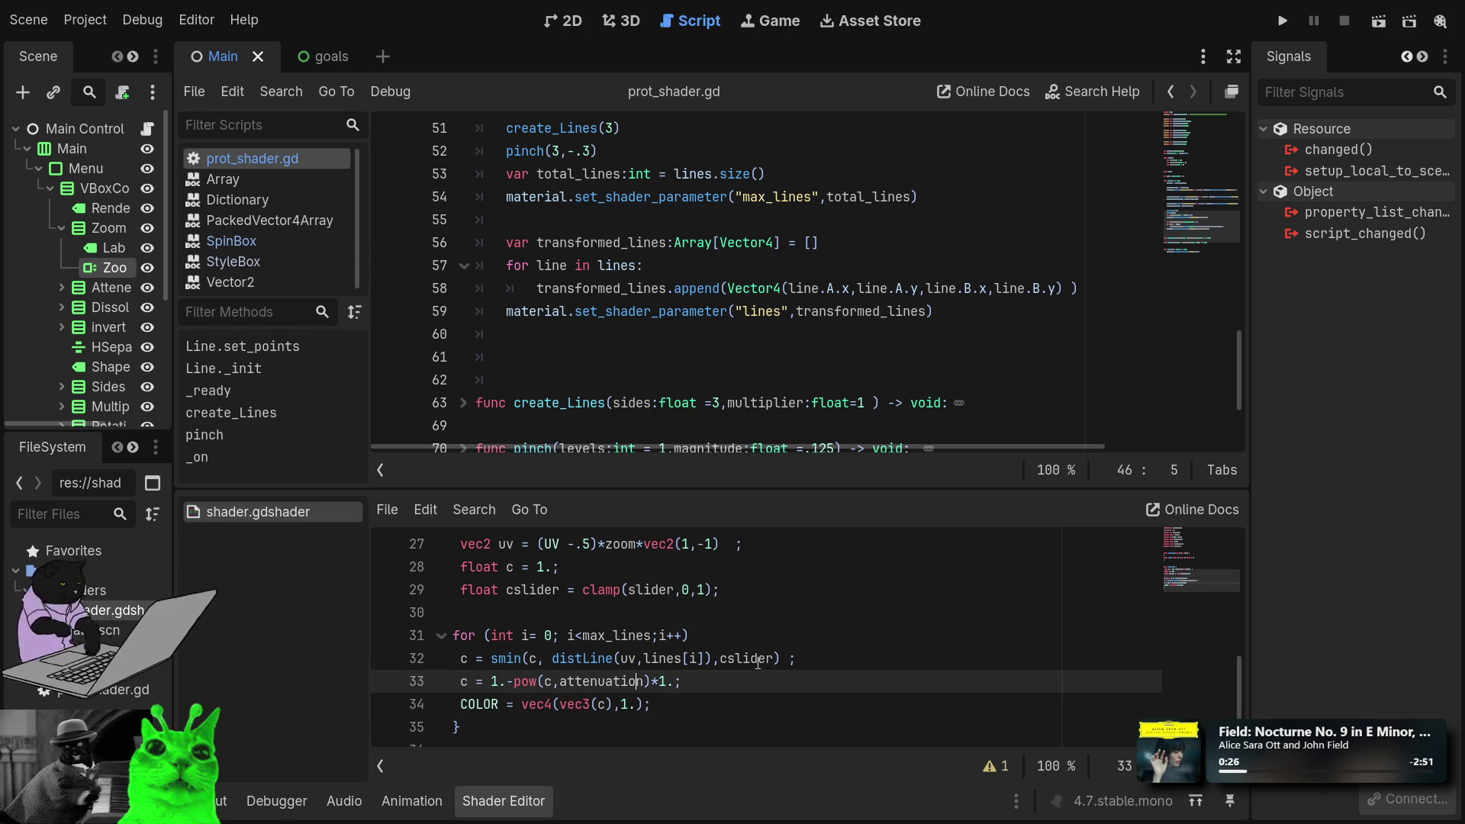
pyautogui.press('Right')
pyautogui.press('Right')
pyautogui.press('Right')
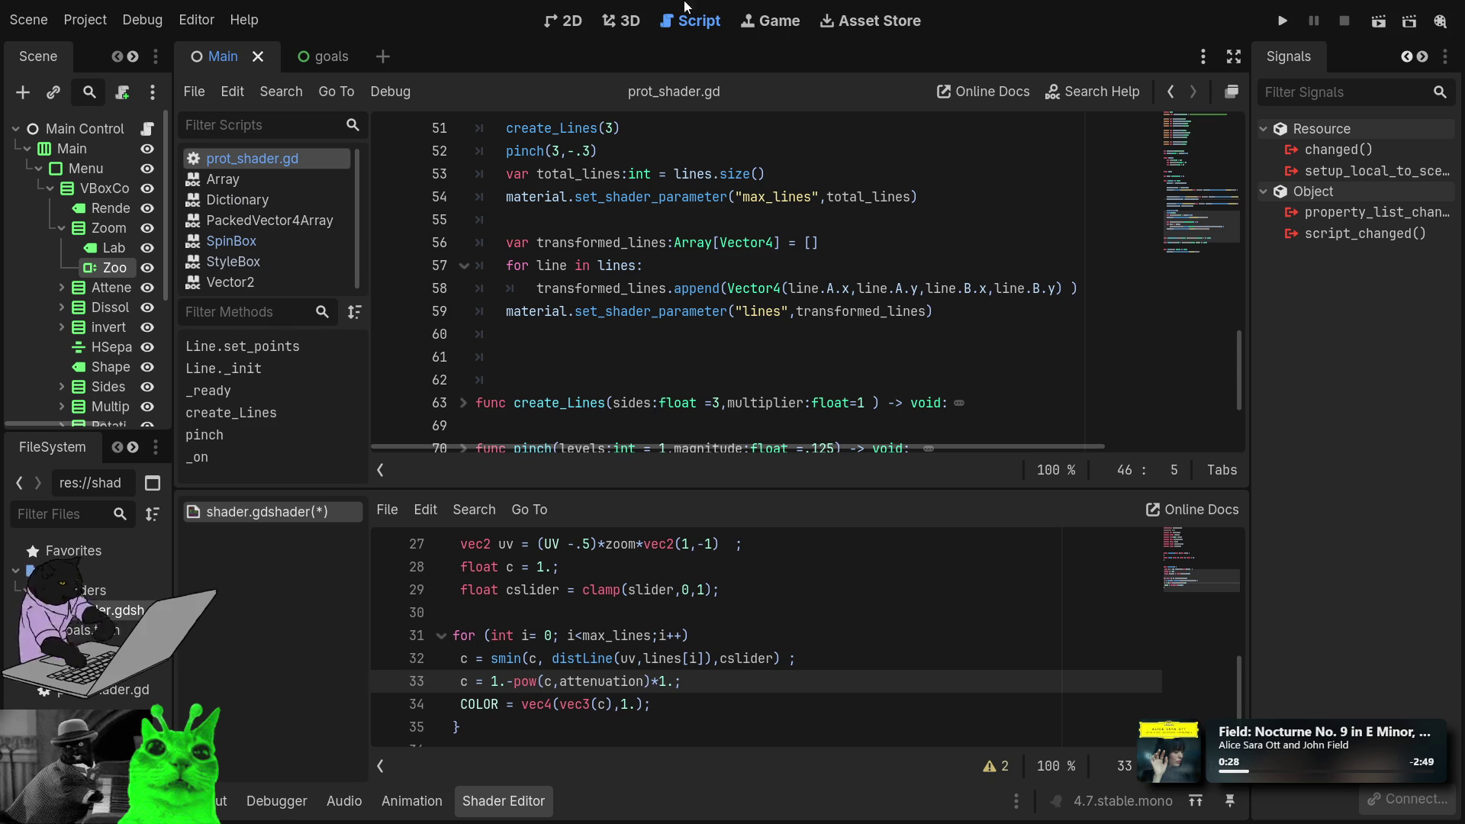
pyautogui.click(1283, 21)
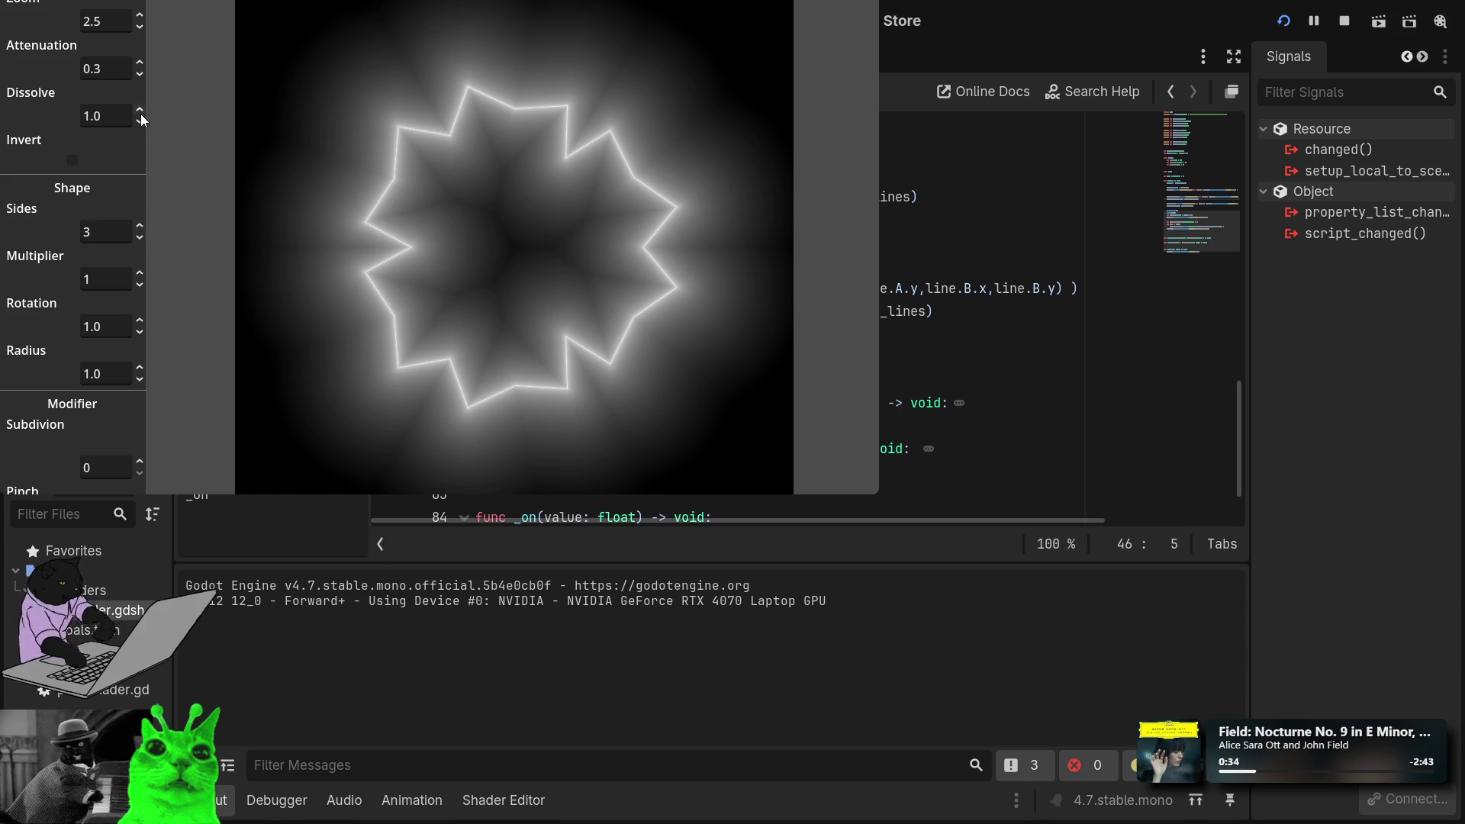
# In the running scene, raise Attenuation to 1.4 and Zoom to 5.6, then focus the Dissolve field.
pyautogui.click(142, 66)
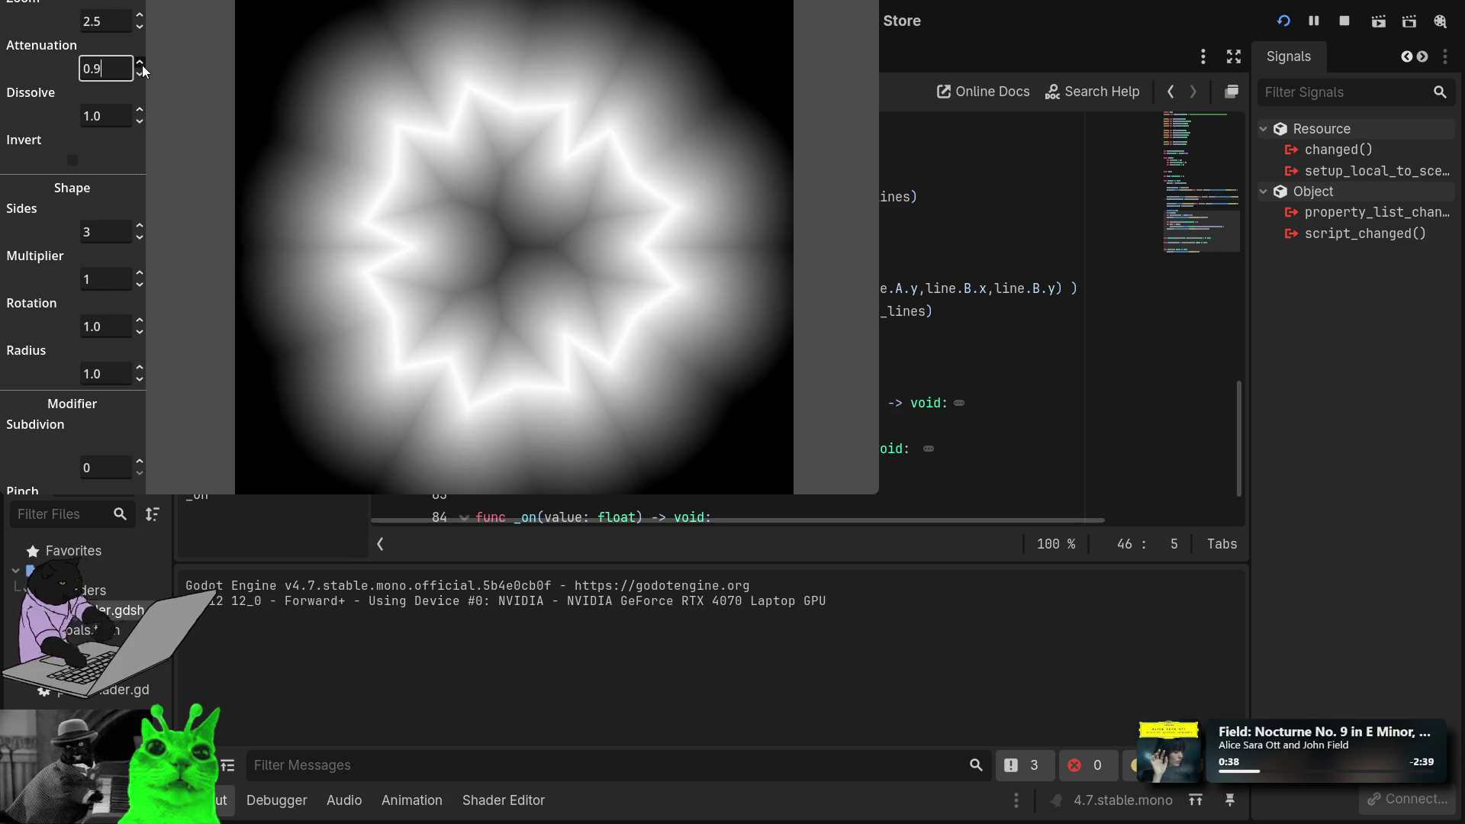
pyautogui.click(140, 63)
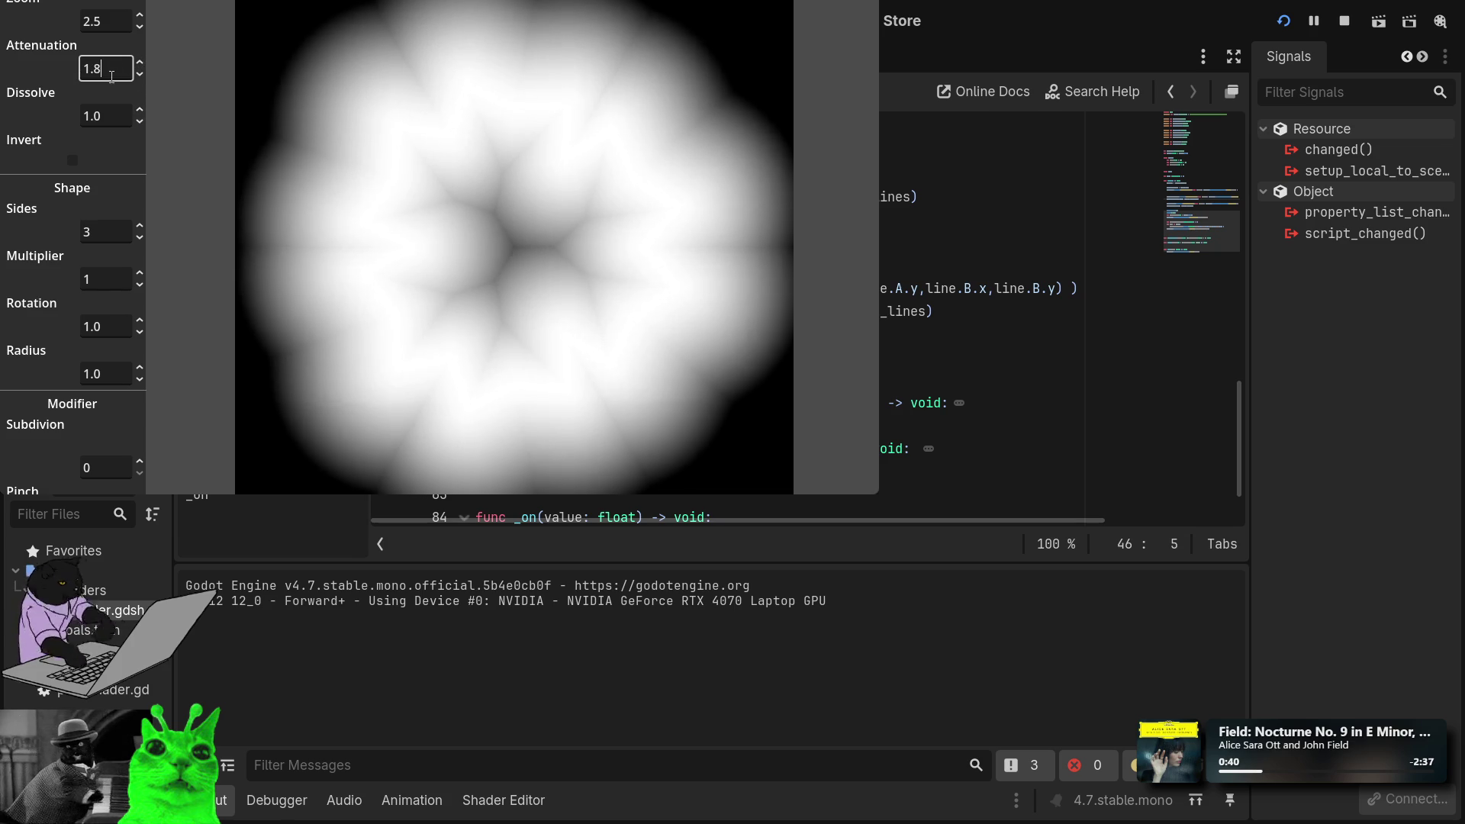
pyautogui.scroll(-11, 113, 78)
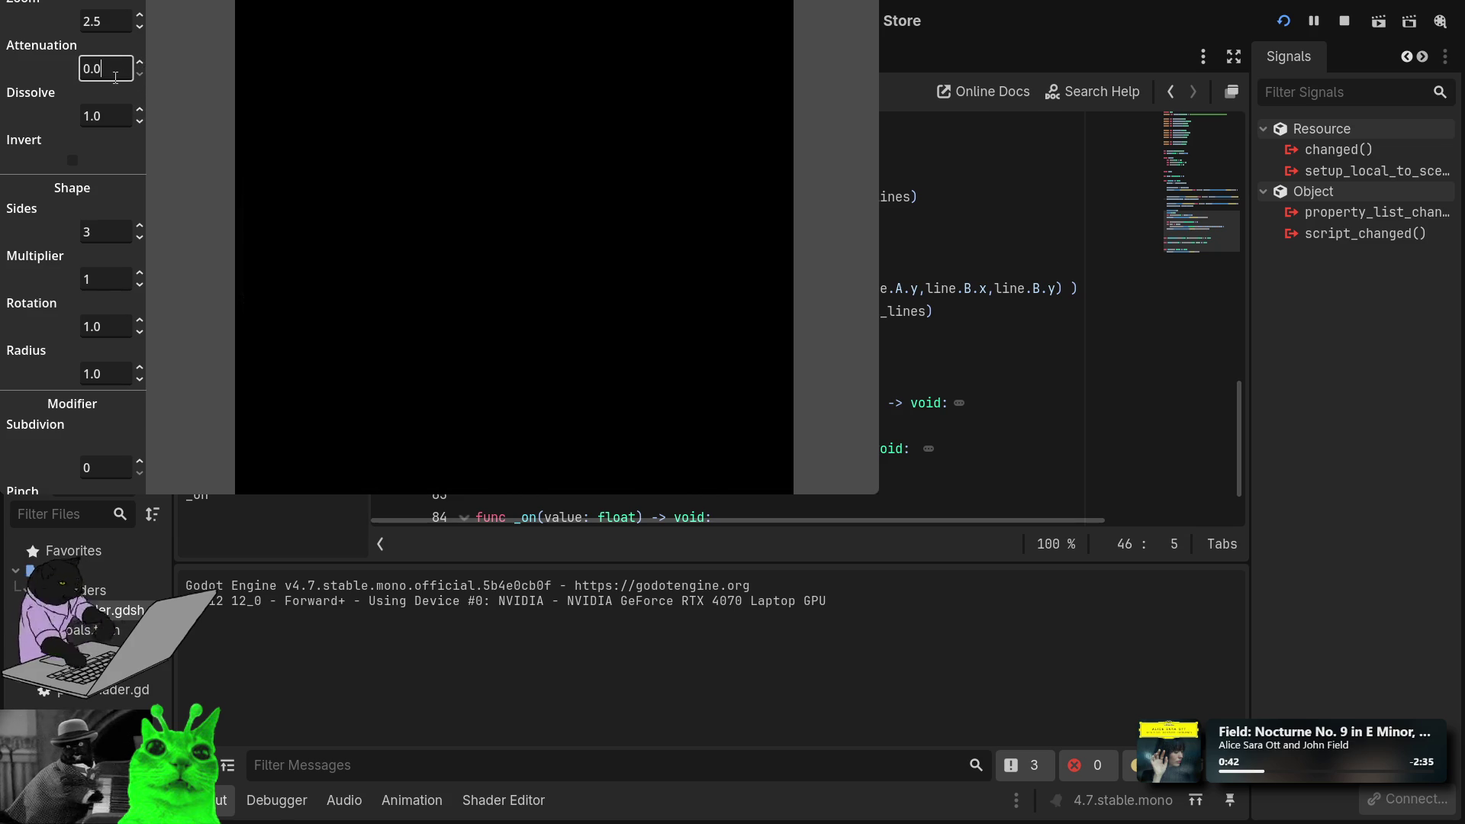
pyautogui.scroll(17, 115, 78)
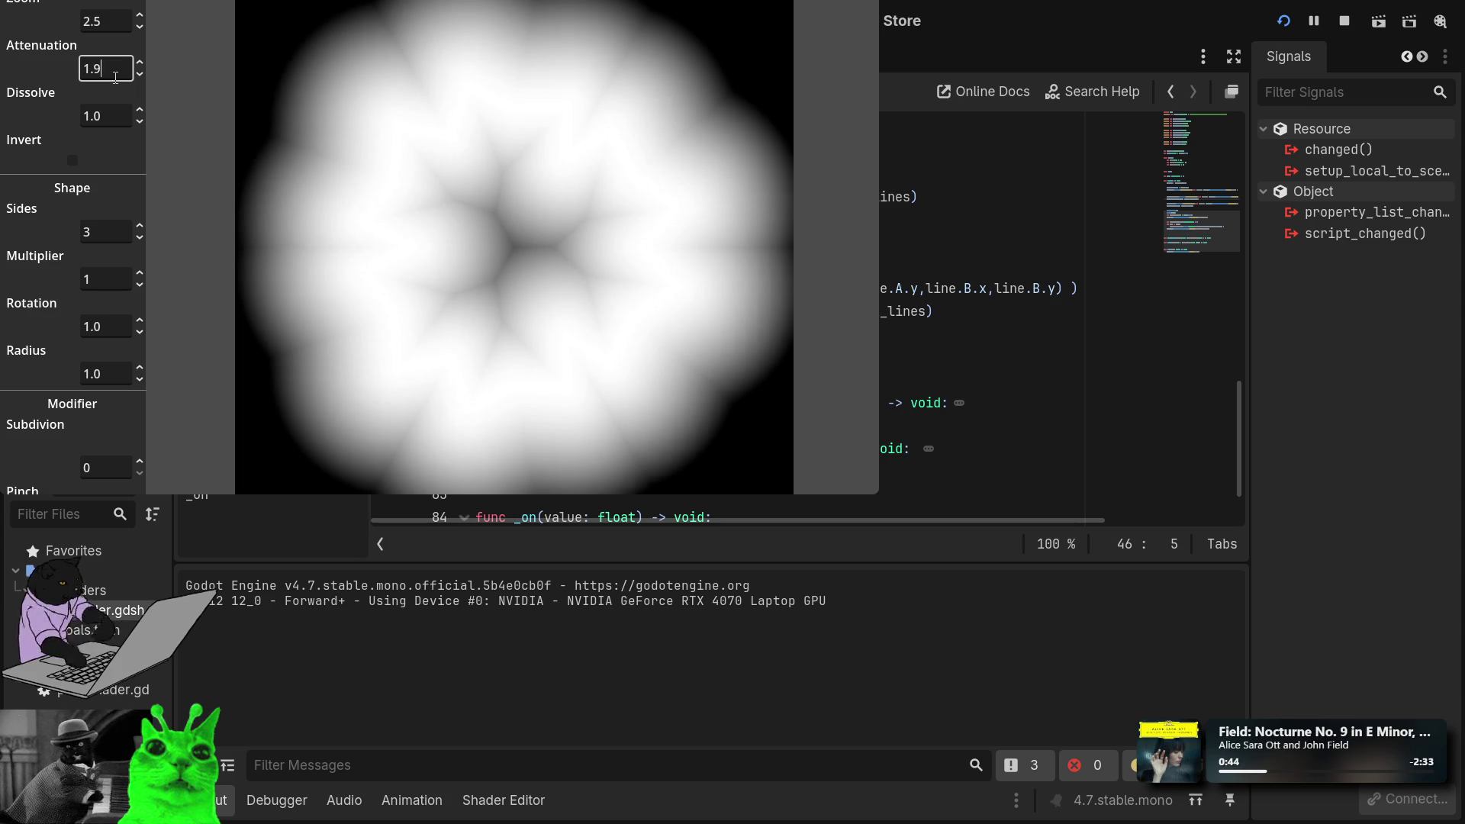
pyautogui.scroll(-6, 115, 78)
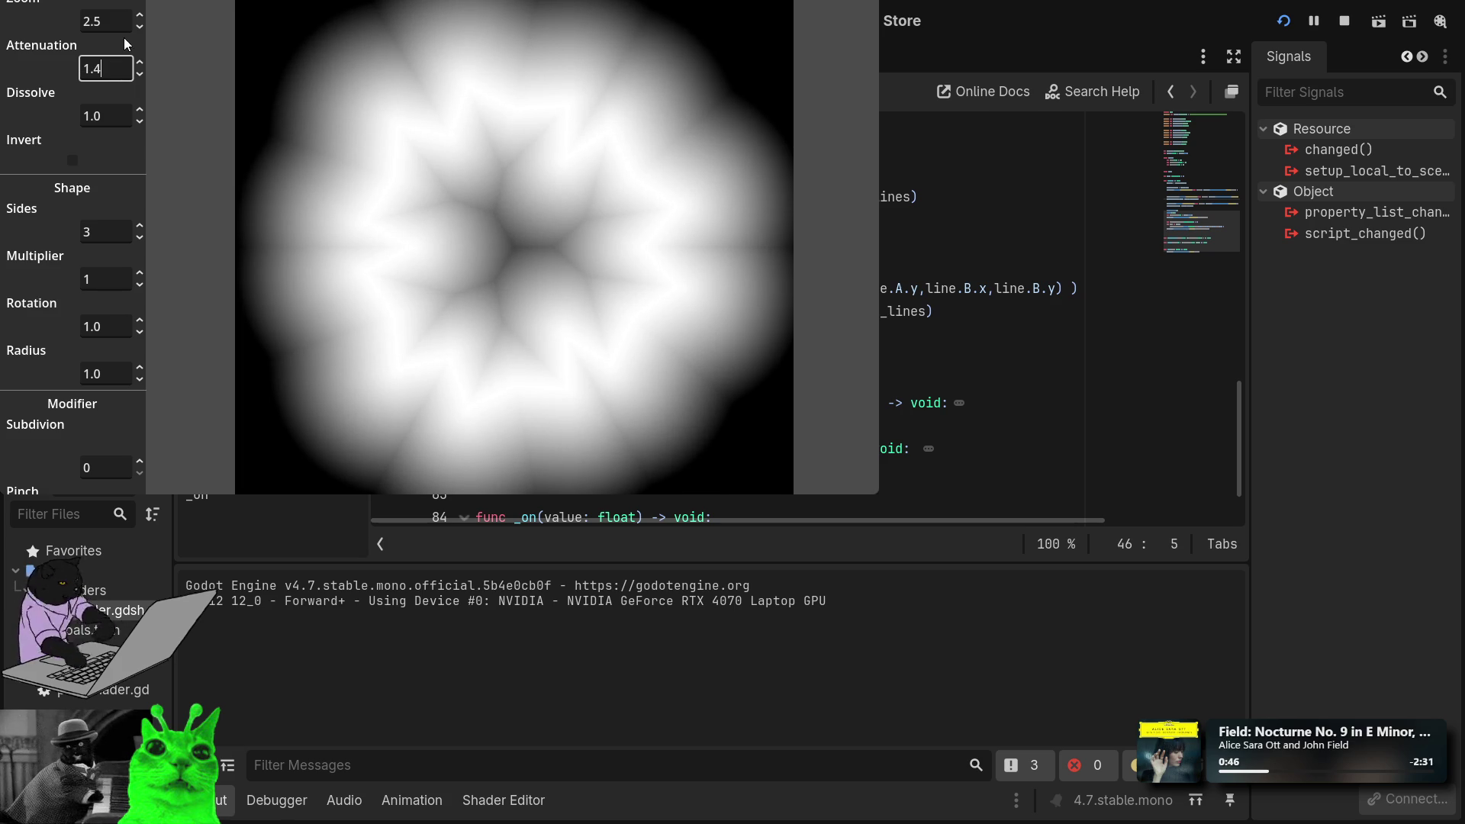
pyautogui.scroll(9, 126, 27)
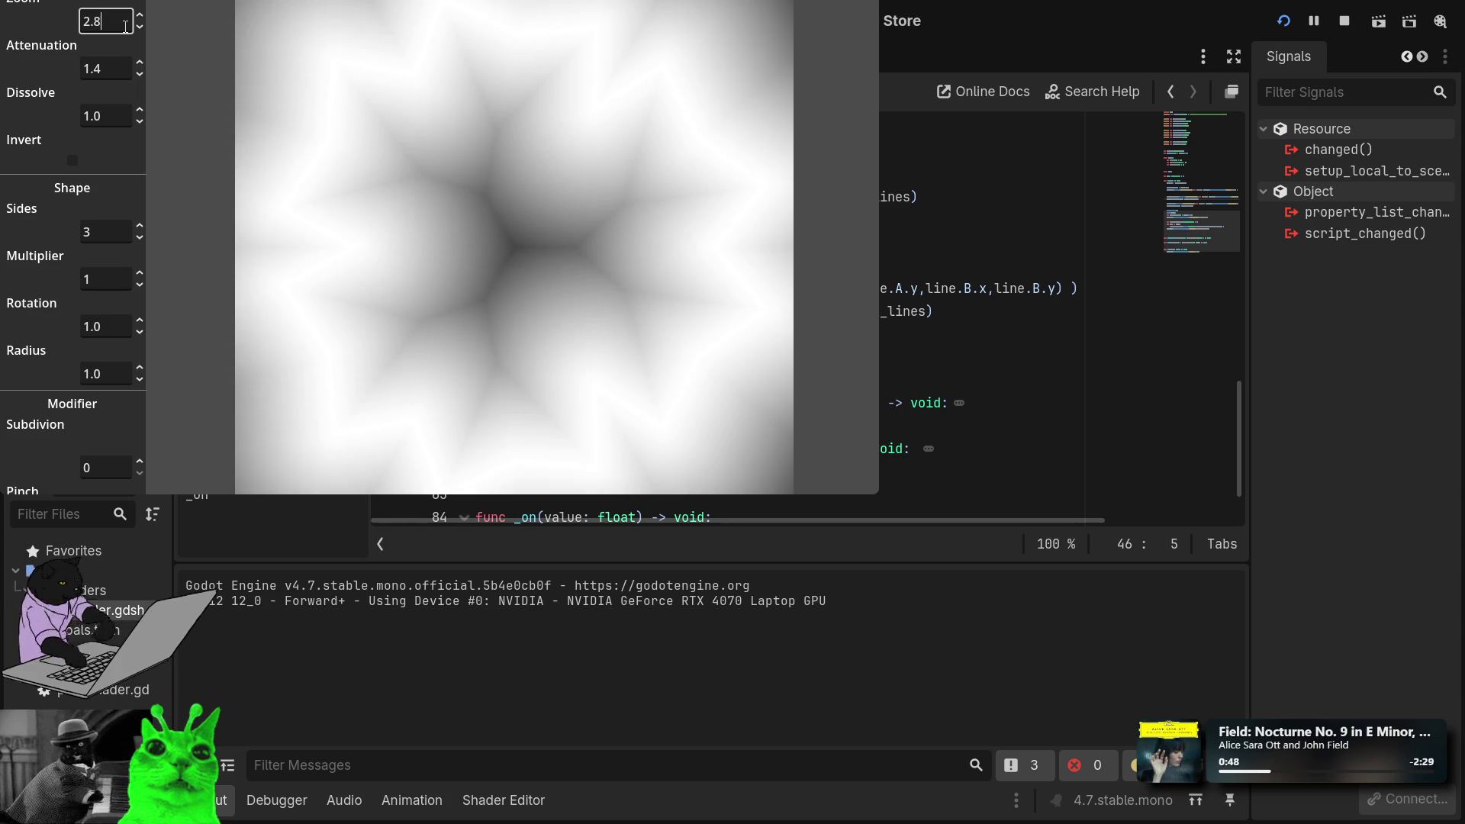
pyautogui.scroll(20, 126, 27)
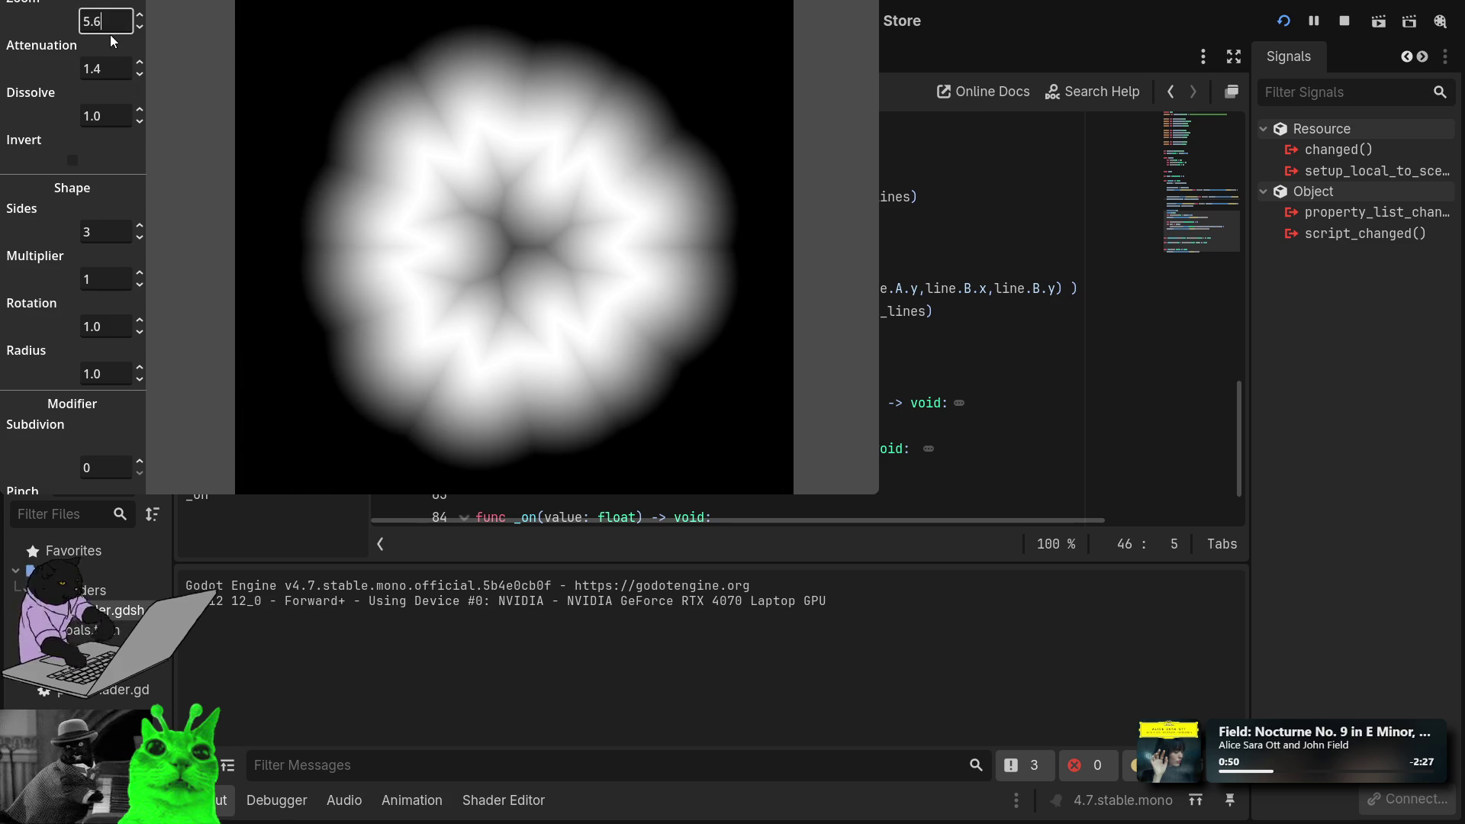
pyautogui.click(116, 113)
# Stop the running game and return to the shader code.
pyautogui.press('F8')
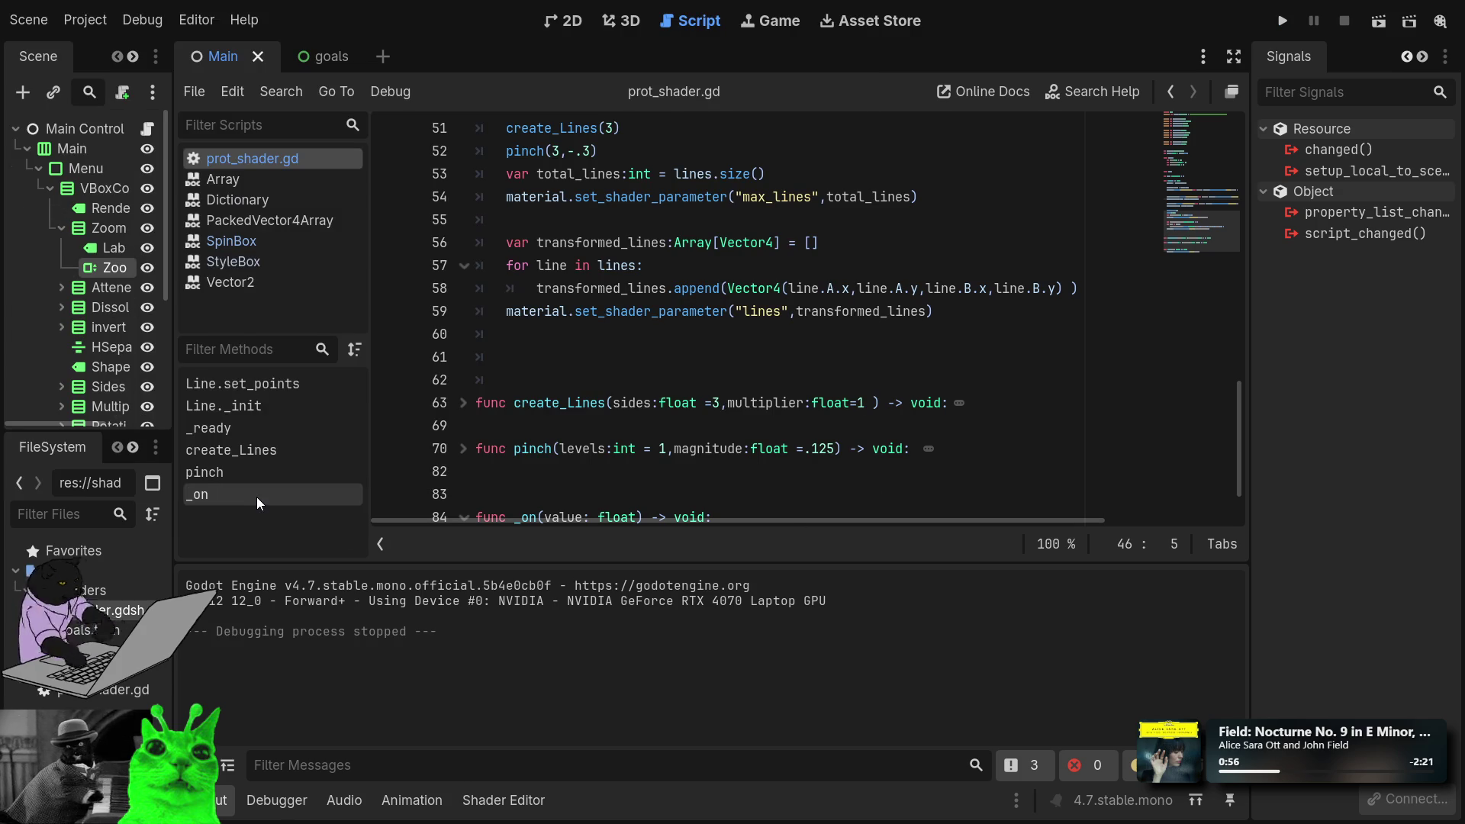
pyautogui.click(504, 801)
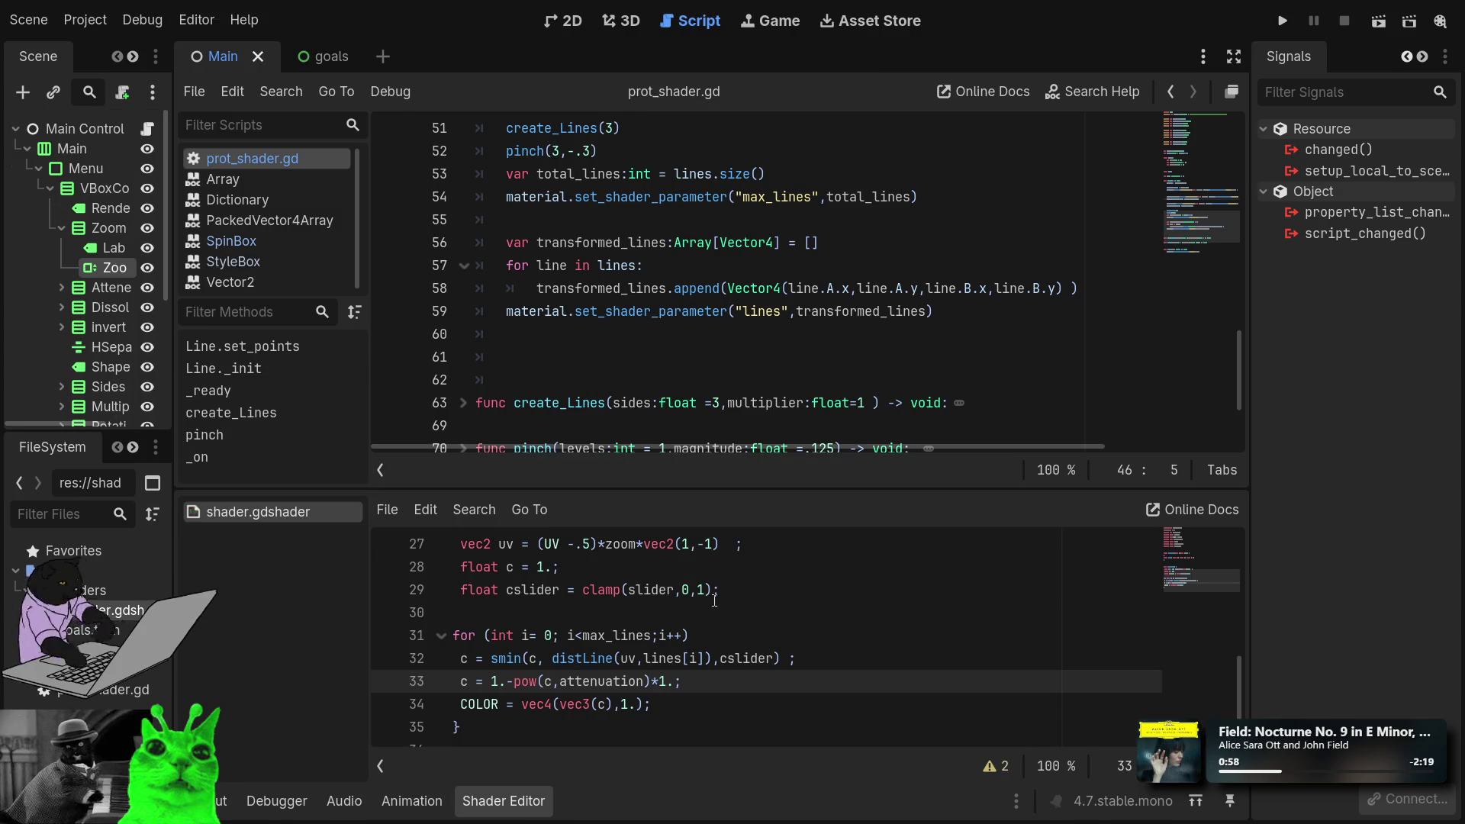
pyautogui.scroll(9, 654, 608)
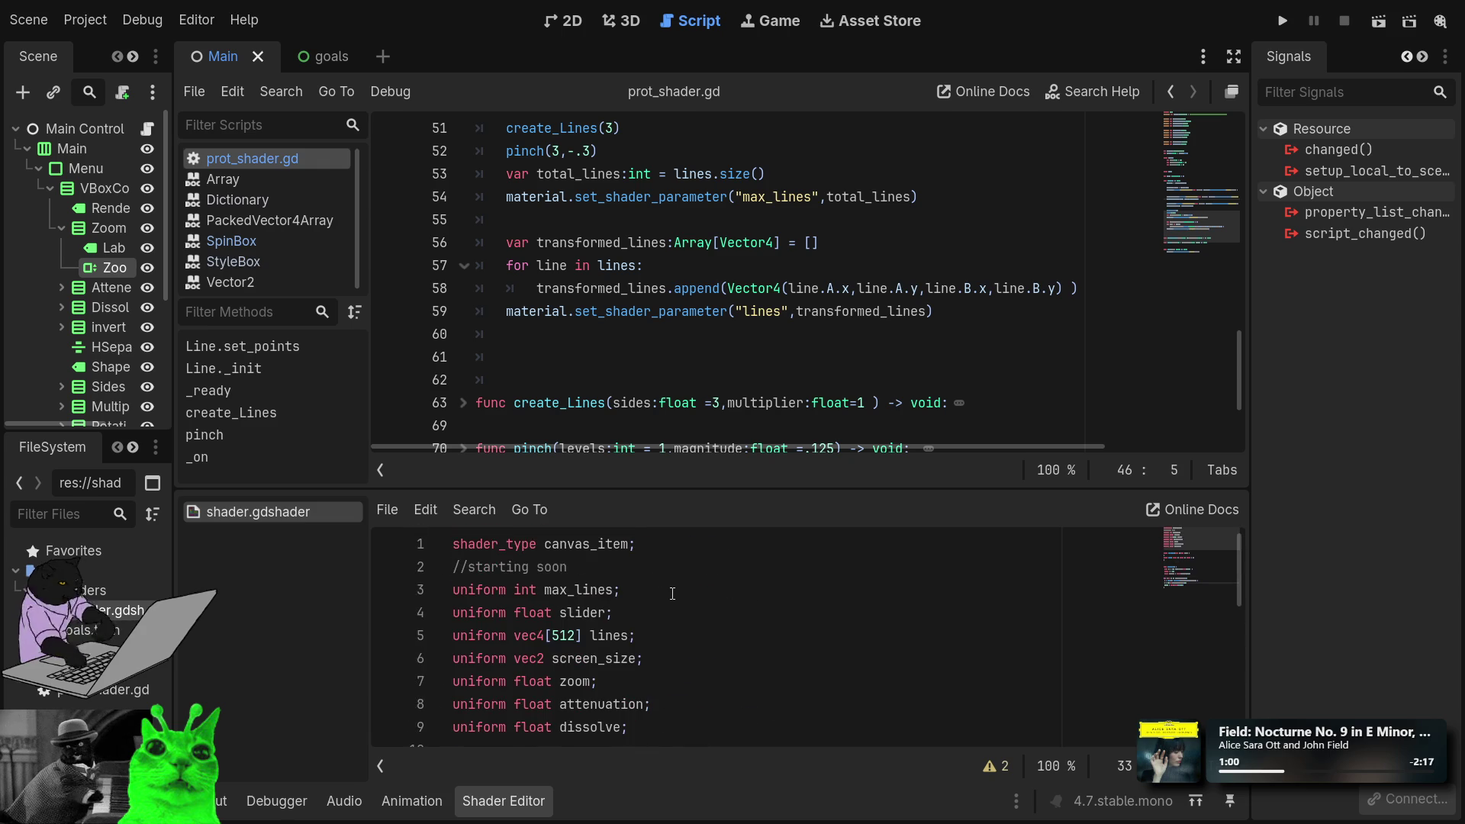
pyautogui.scroll(-9, 673, 593)
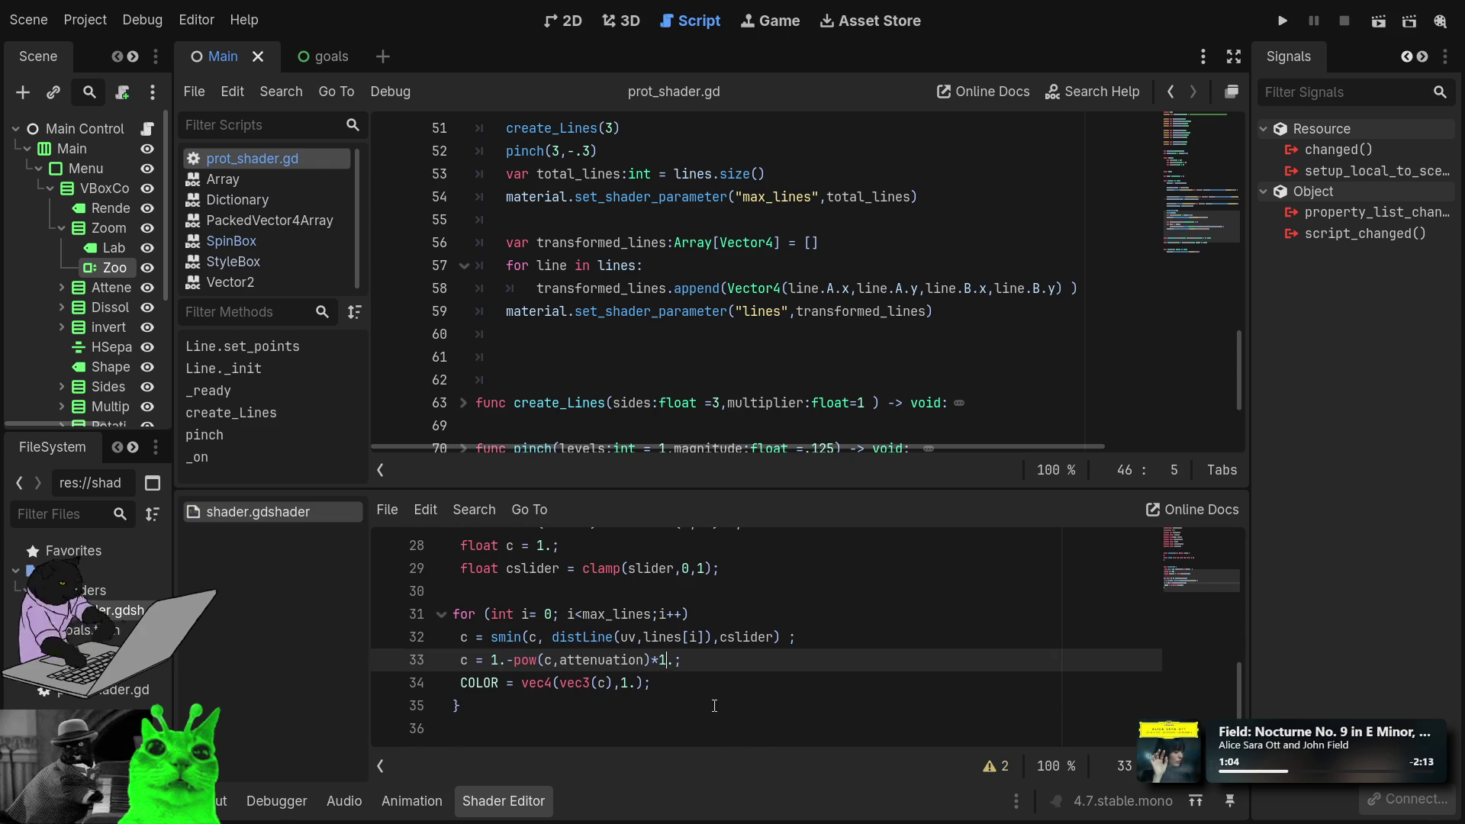
# Rewrite line 33 as c = 1.-pow(c,attenuation)*dissolve;.
pyautogui.press('BackSpace')
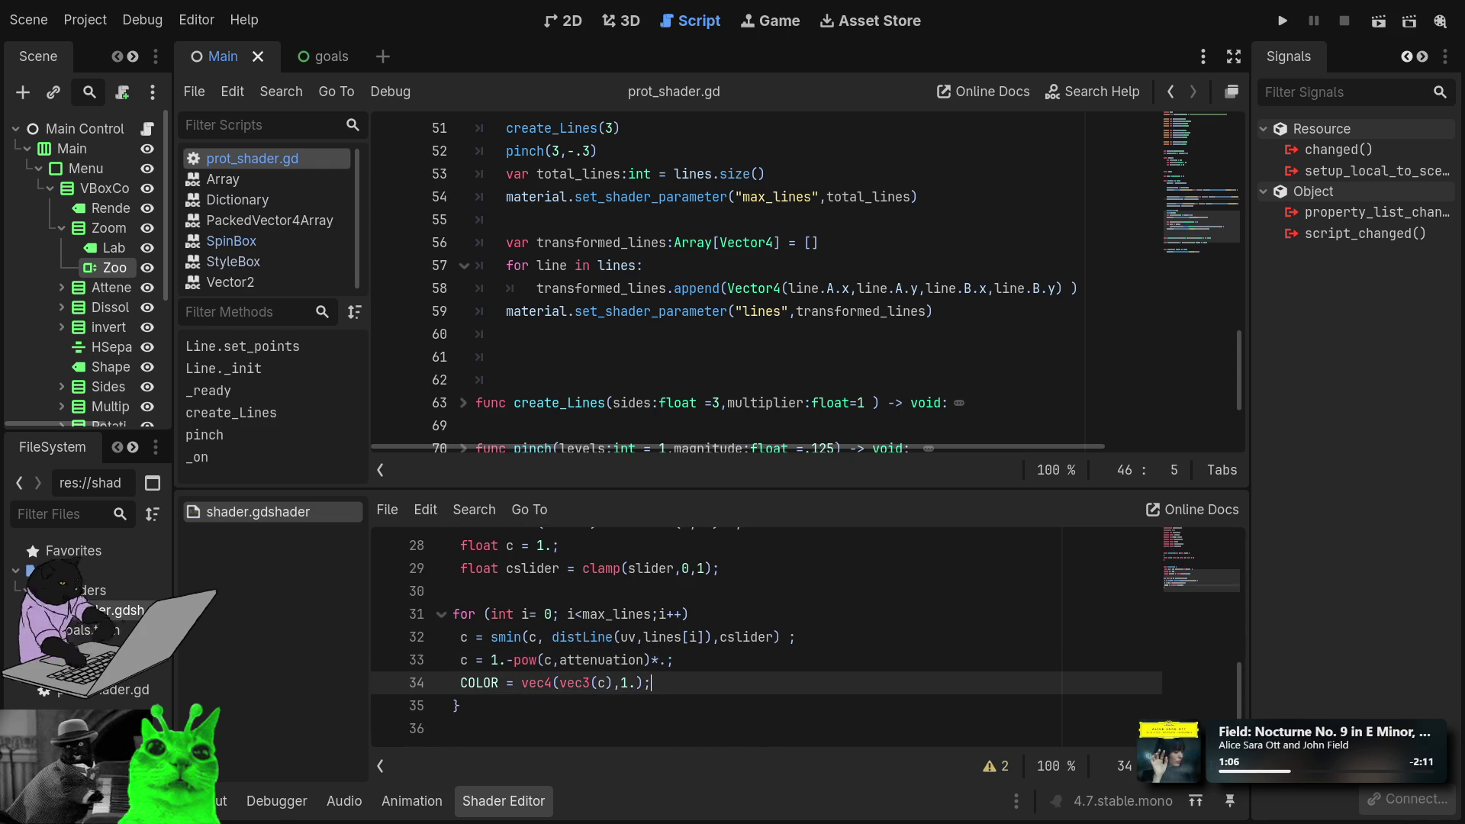
pyautogui.click(656, 682)
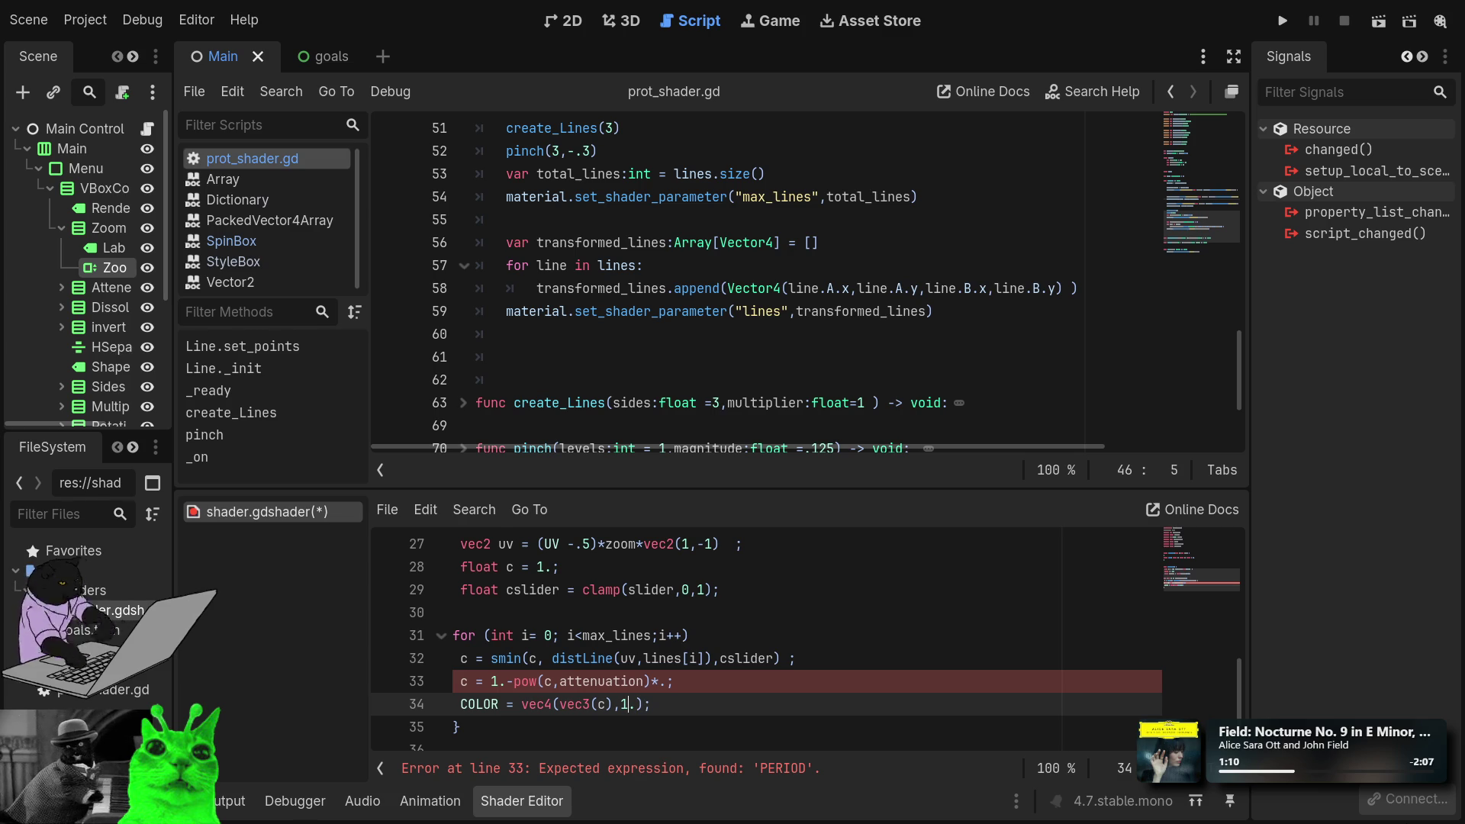
pyautogui.click(650, 681)
pyautogui.press('Return')
pyautogui.press('Up')
pyautogui.press('BackSpace')
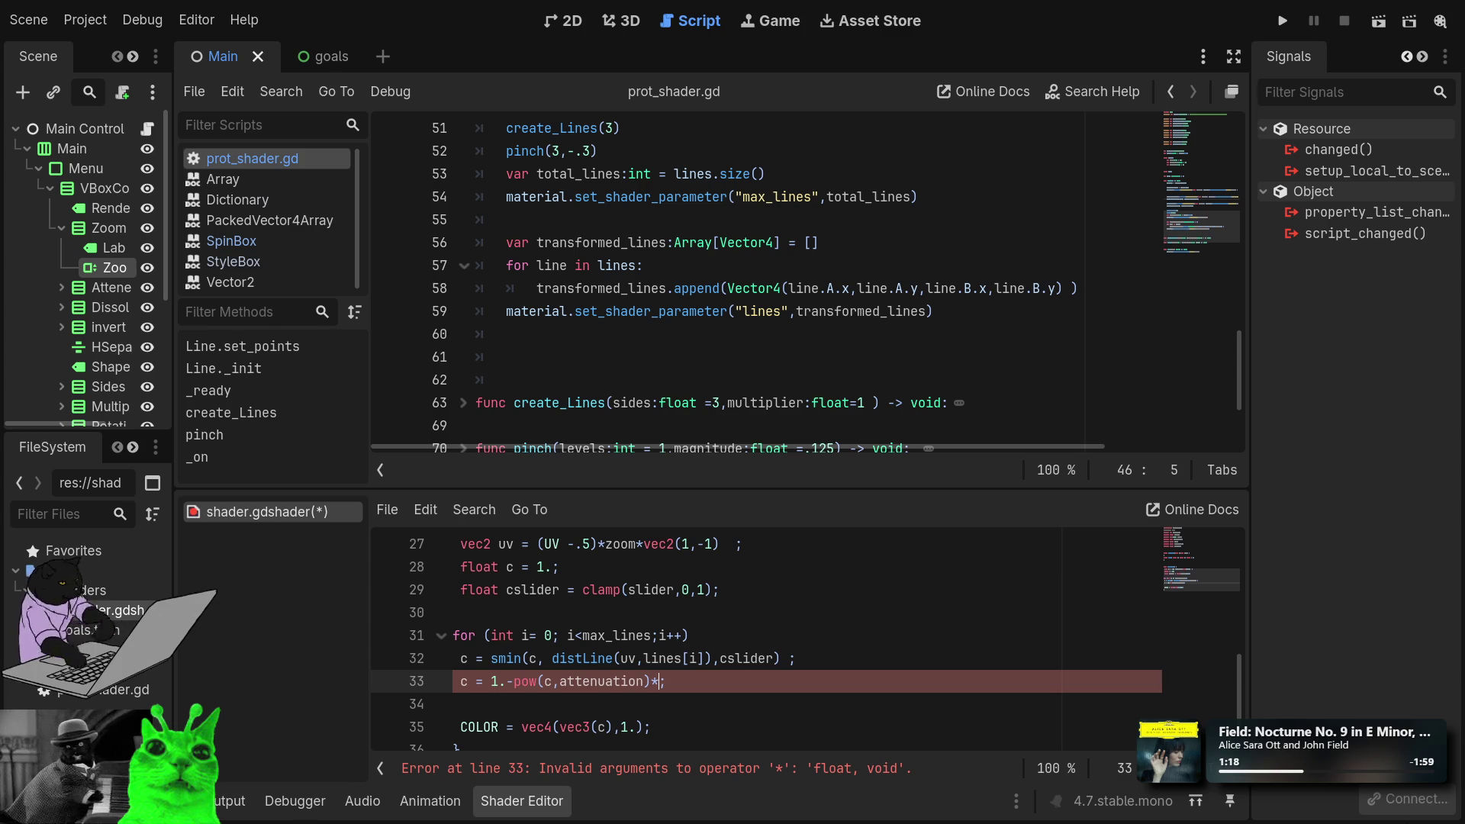
pyautogui.write('dissolve')
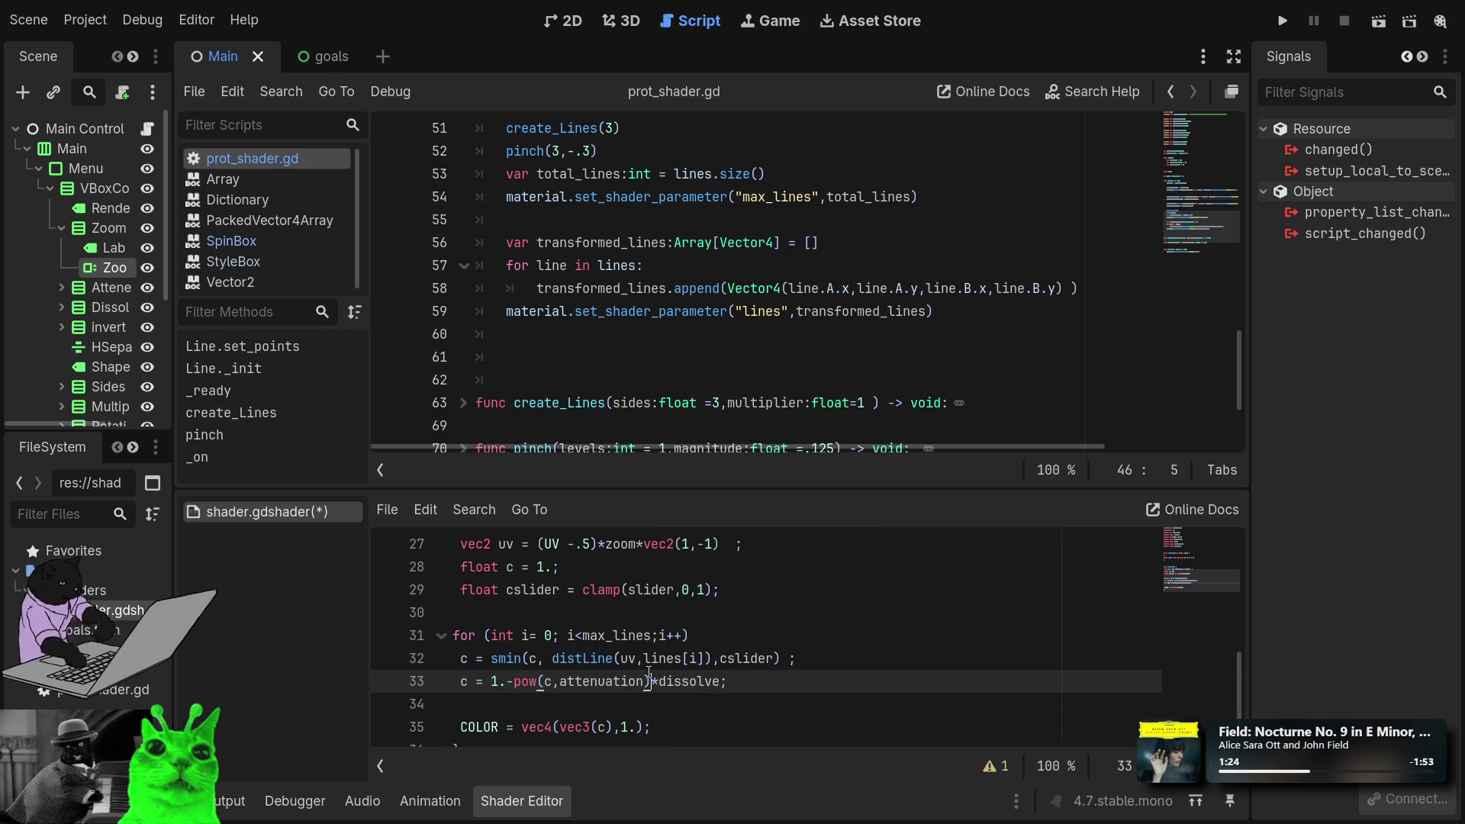
pyautogui.click(618, 610)
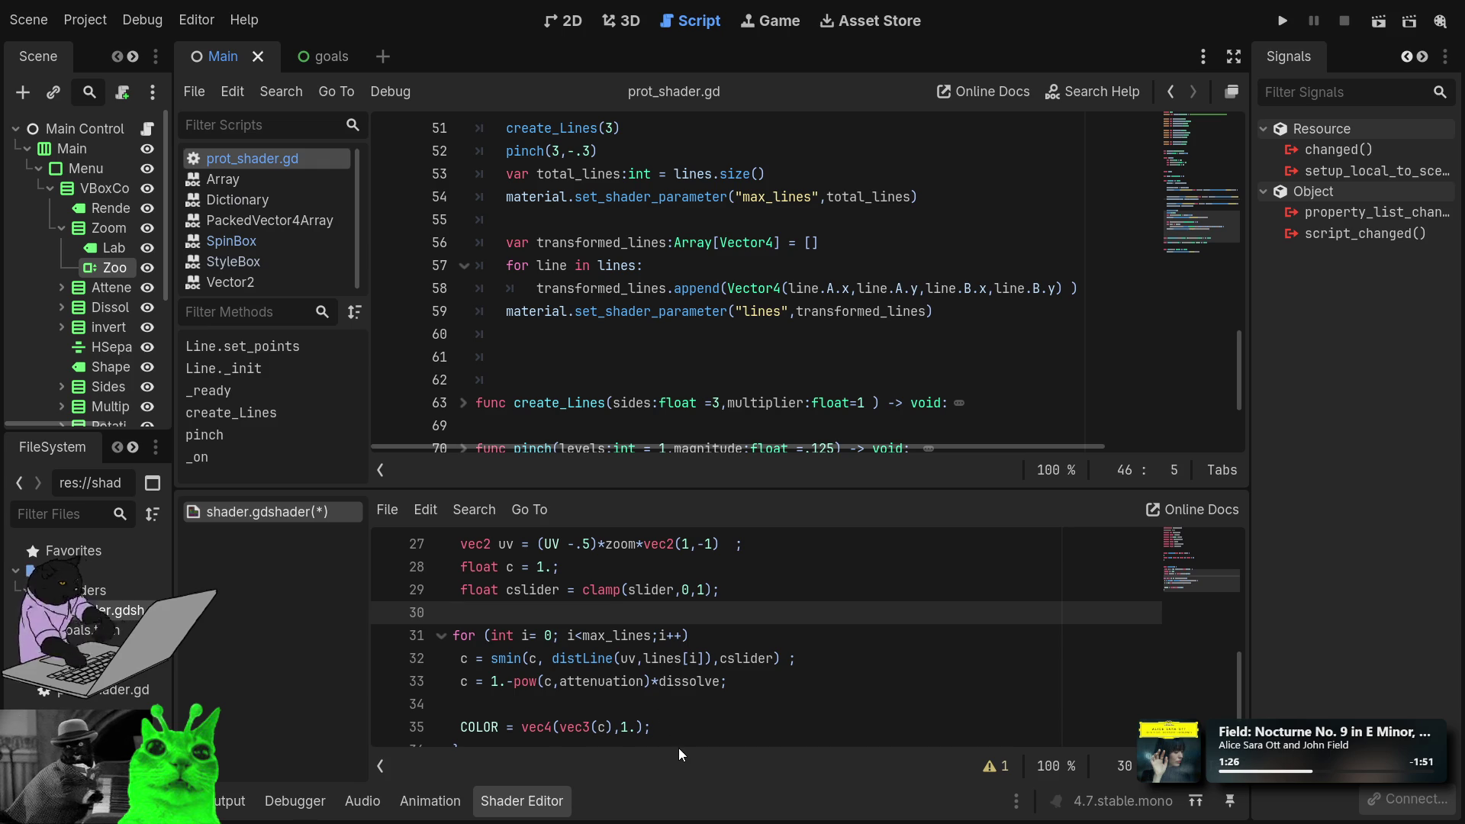
pyautogui.click(545, 706)
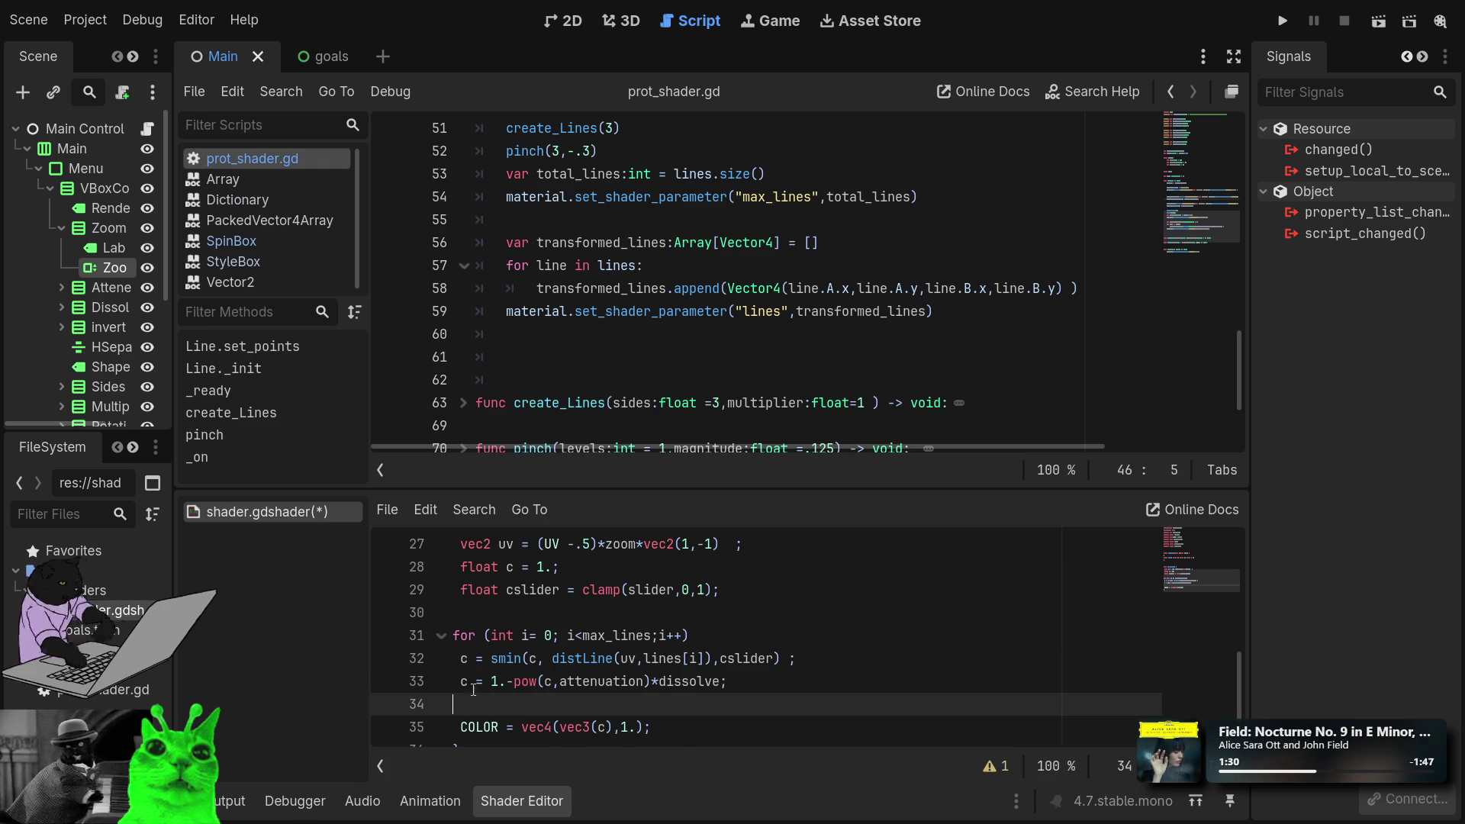
pyautogui.press('Up')
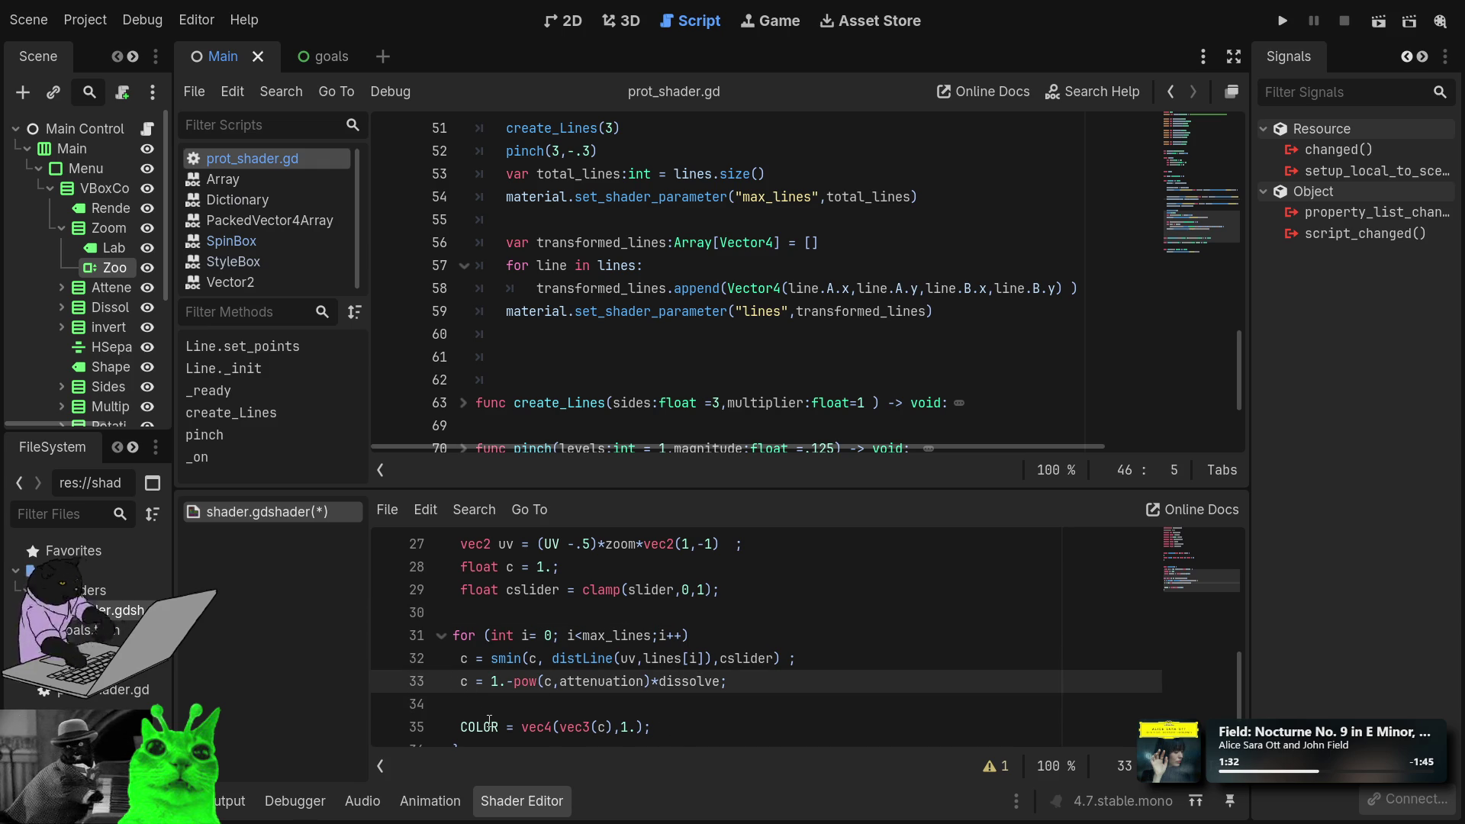
# Add 'uniform bool invert;' on line 10, below the dissolve uniform.
pyautogui.scroll(7, 605, 602)
pyautogui.scroll(2, 615, 595)
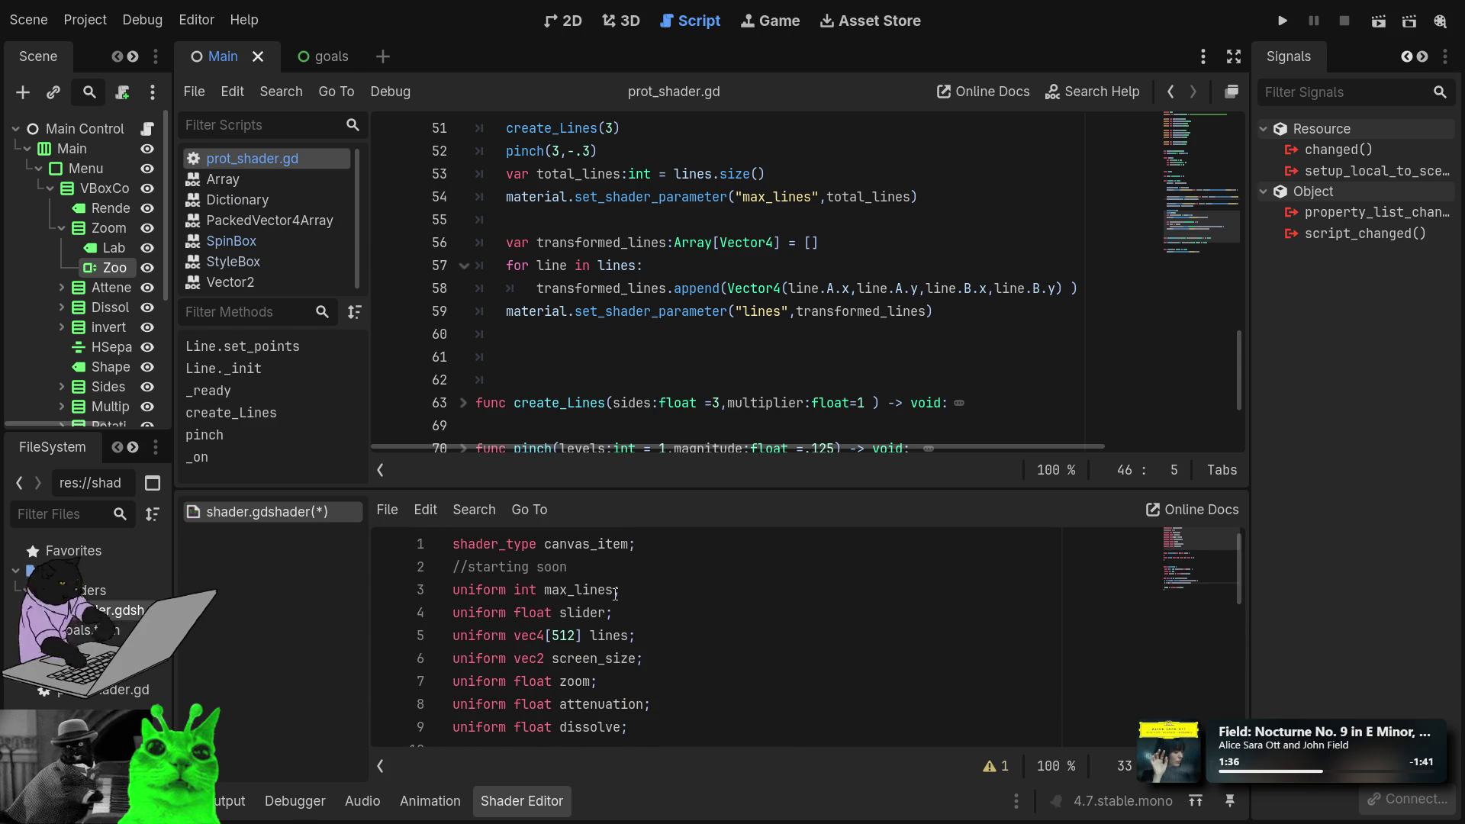
pyautogui.scroll(-2, 615, 594)
pyautogui.click(715, 611)
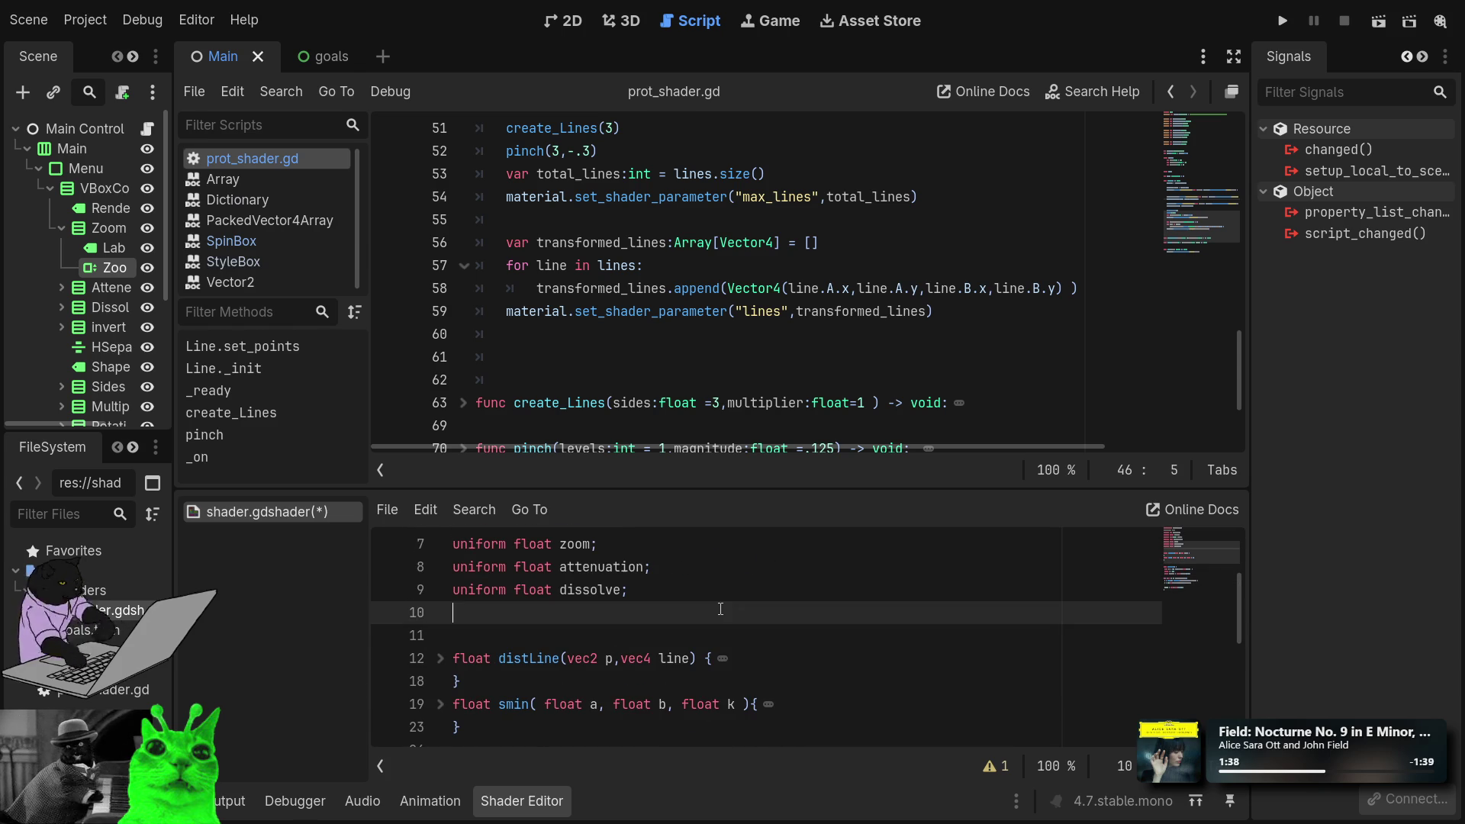
pyautogui.write('unfor')
pyautogui.write('m ')
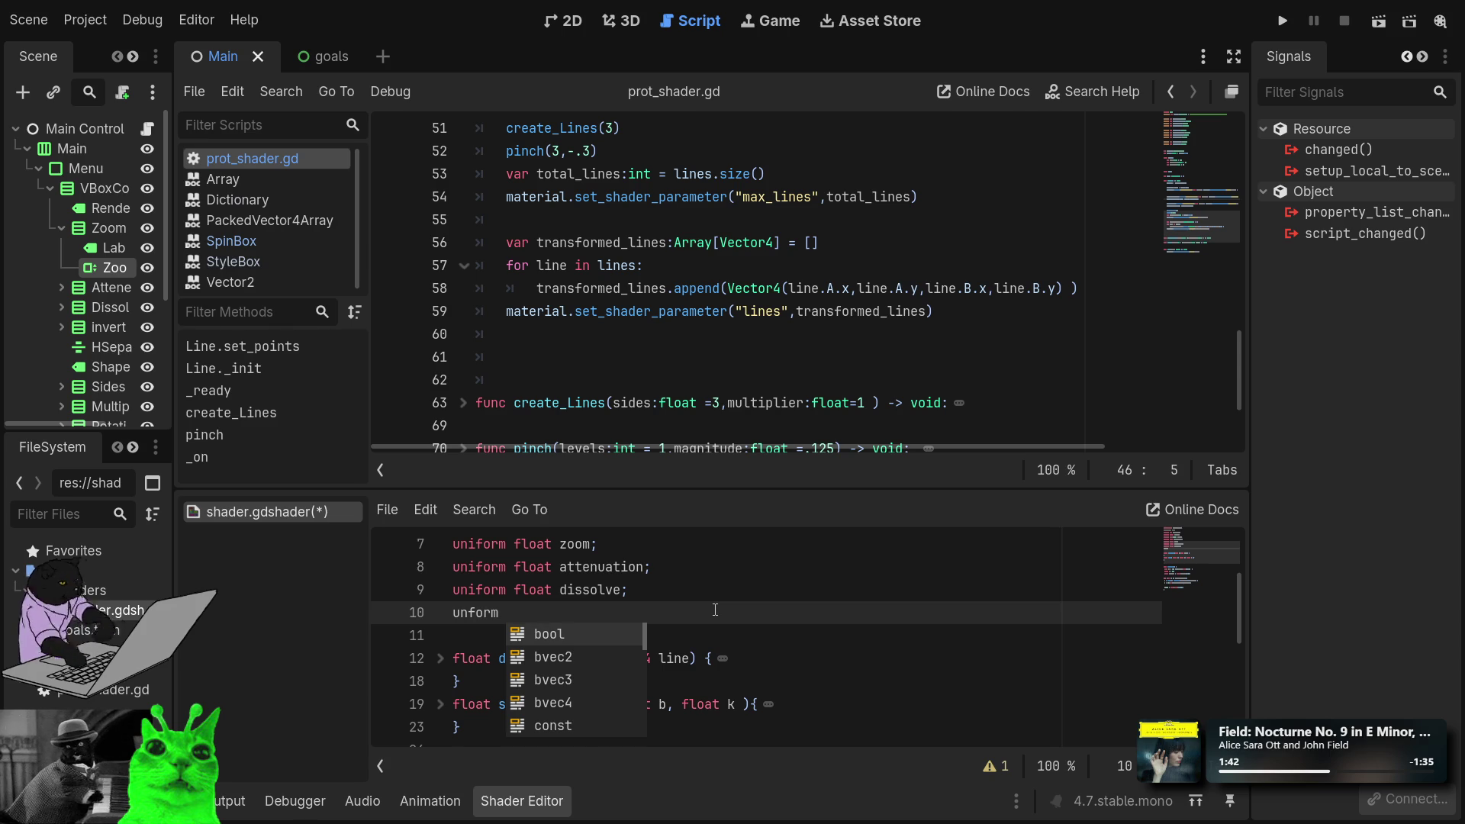
pyautogui.write('b')
pyautogui.press('Return')
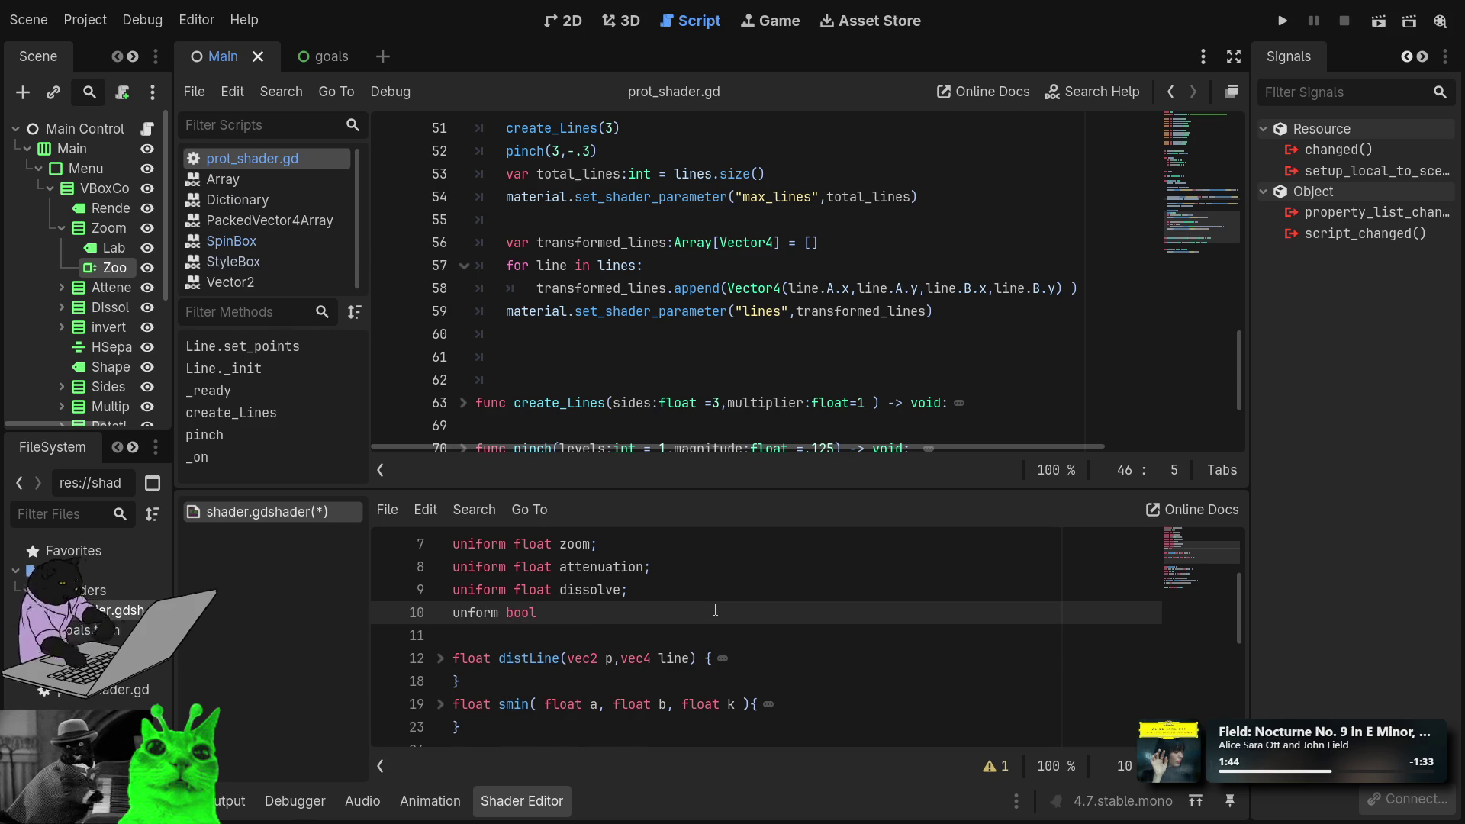
pyautogui.hotkey('shift', 'Home')
pyautogui.write('unifo')
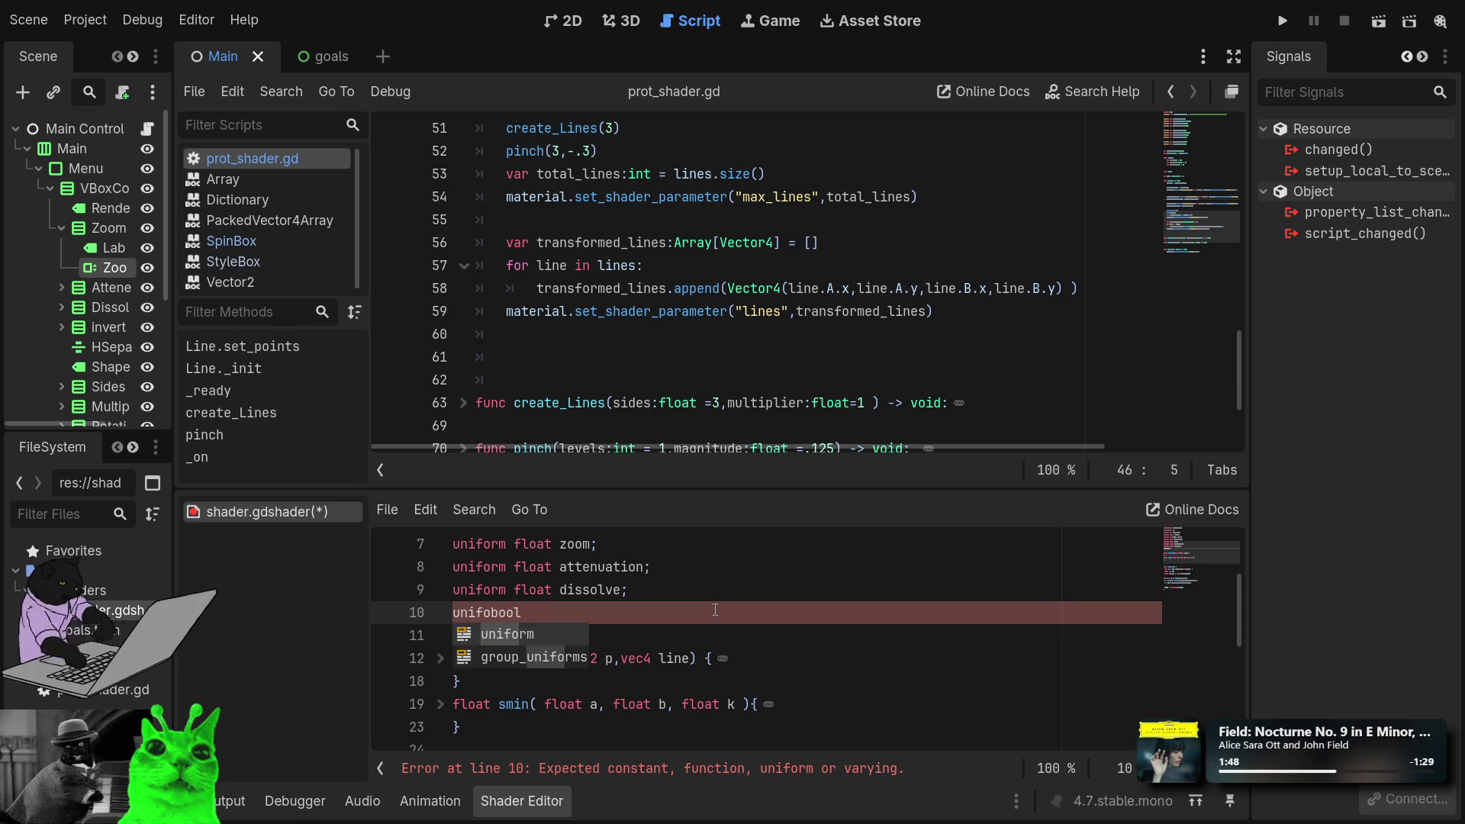
pyautogui.press('Return')
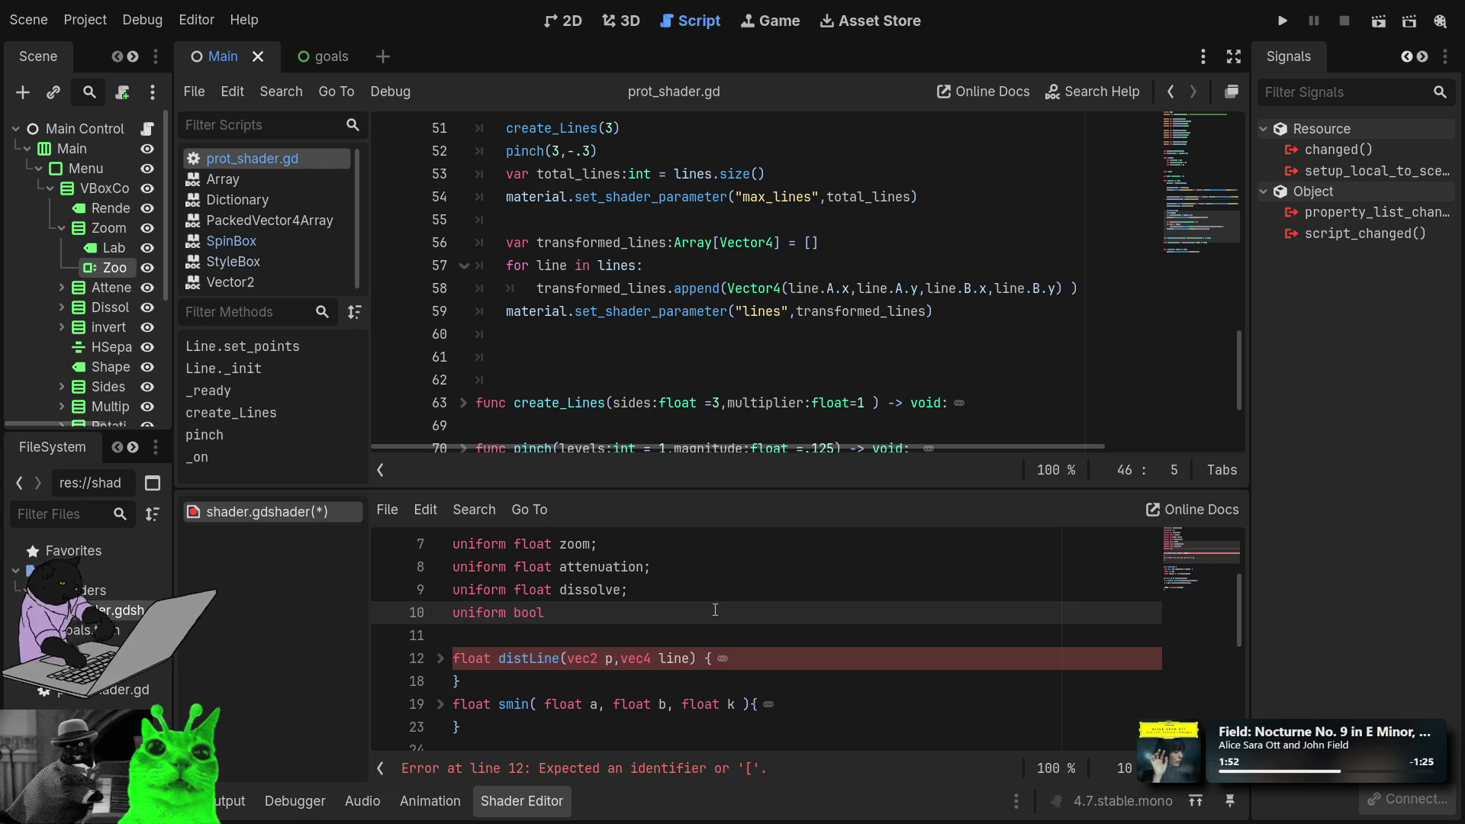
pyautogui.write('invert;')
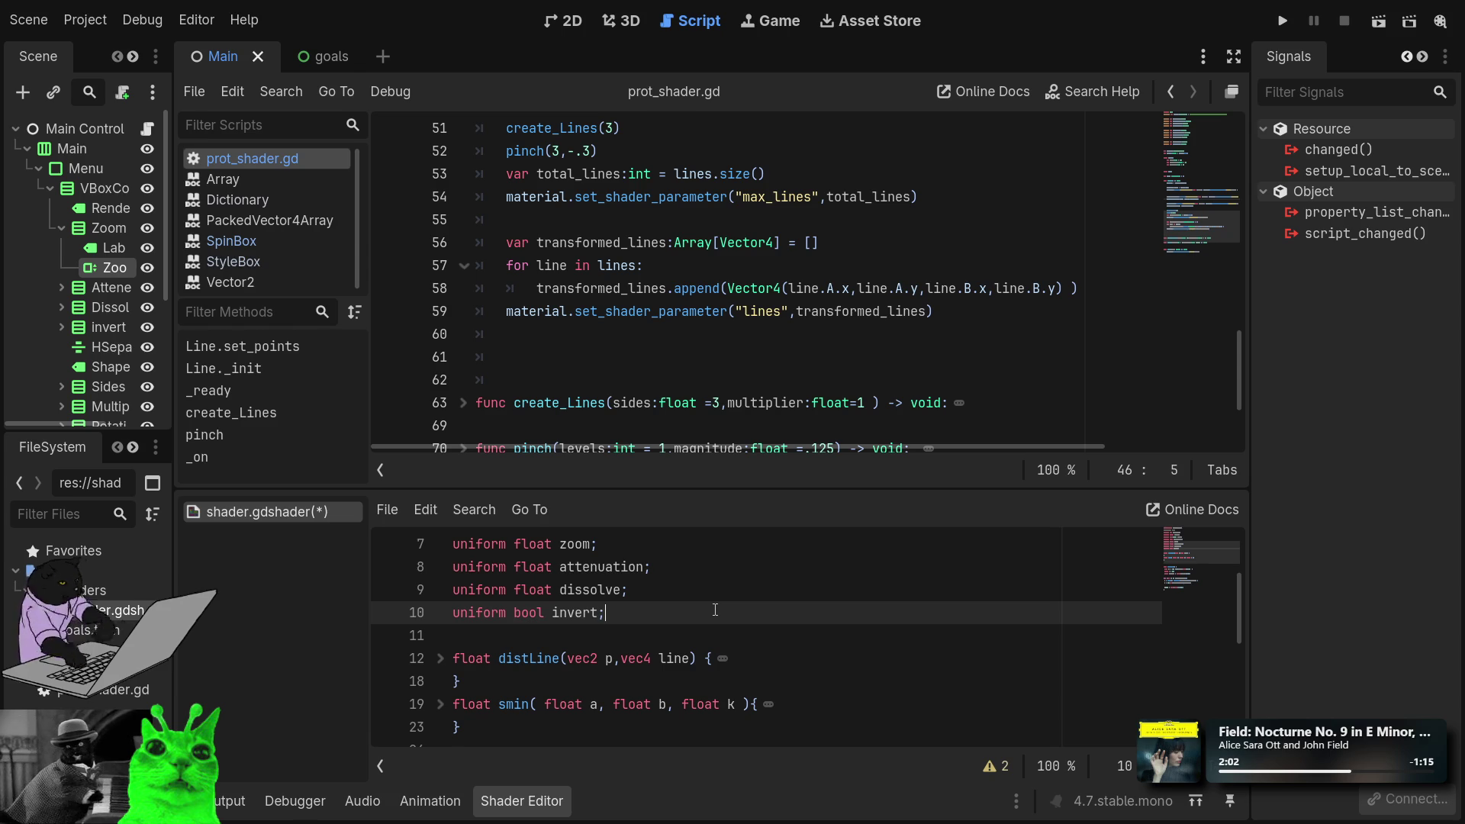
pyautogui.scroll(-7, 715, 610)
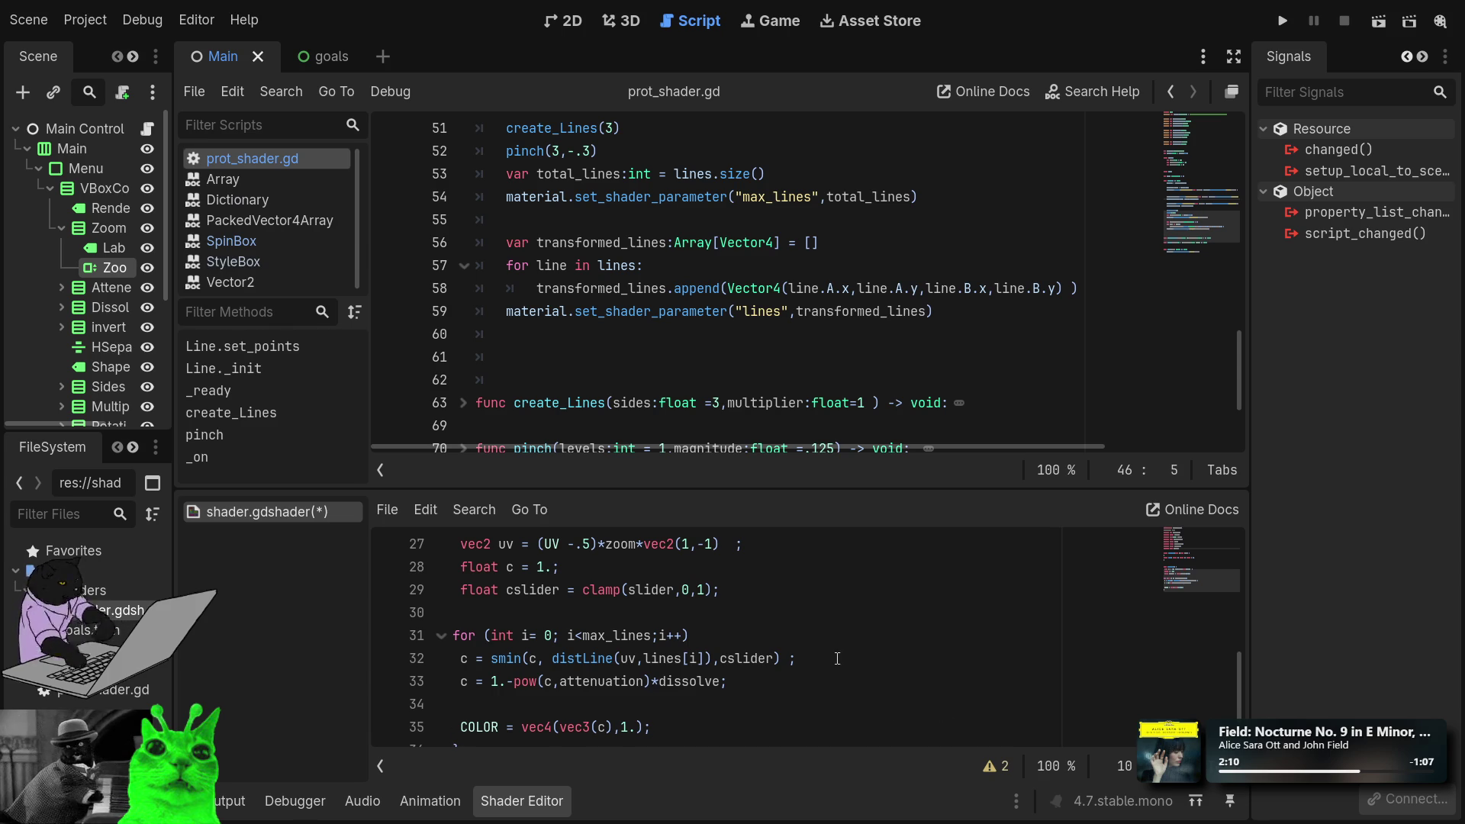
# Change the pow line to c = pow(c,attenuation)*dissolve;, discarding a stray if line.
pyautogui.click(870, 658)
pyautogui.press('Return')
pyautogui.write('if (')
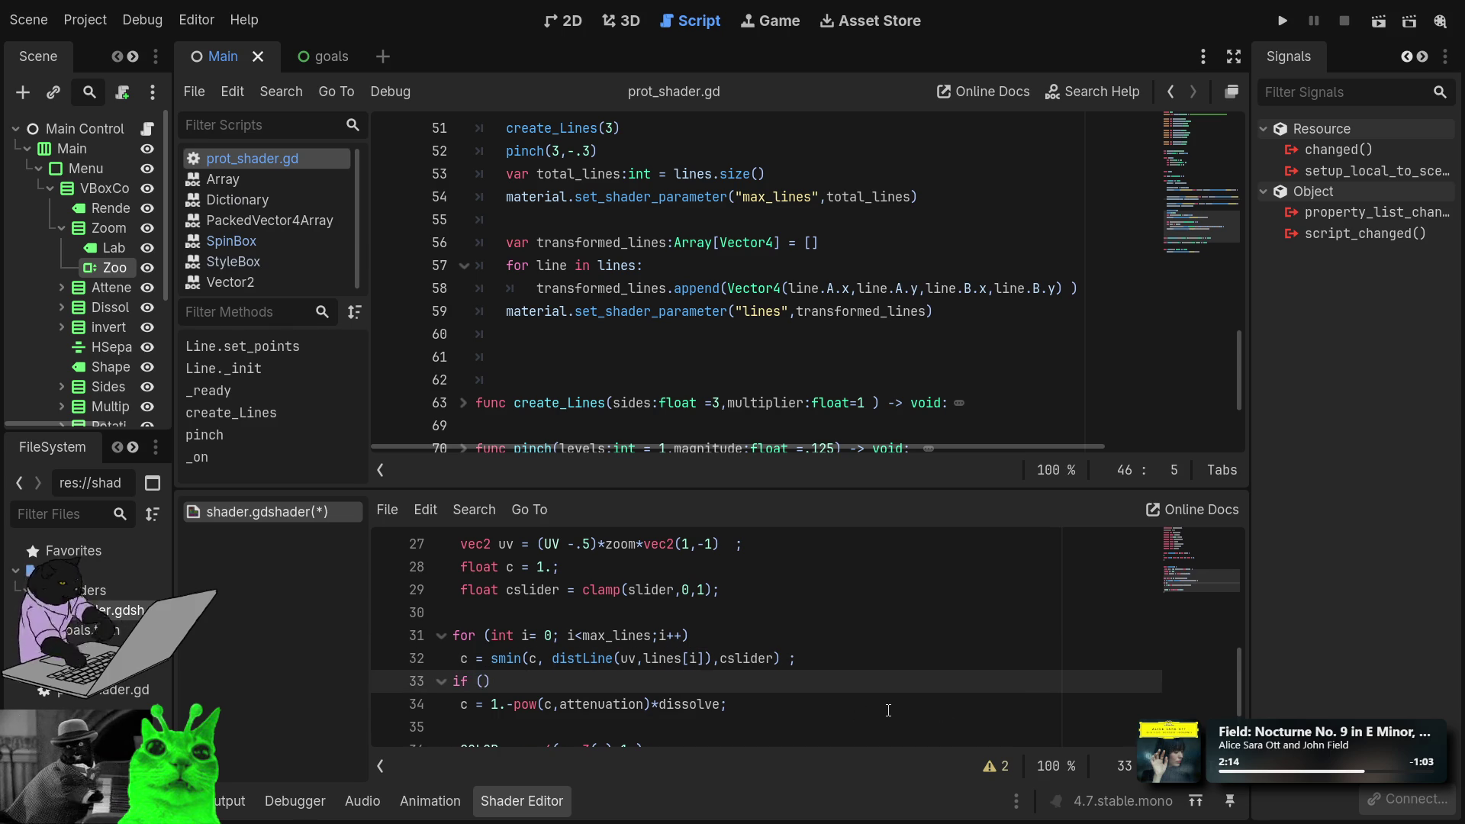
pyautogui.press('Down')
pyautogui.press('Delete')
pyautogui.press('Delete')
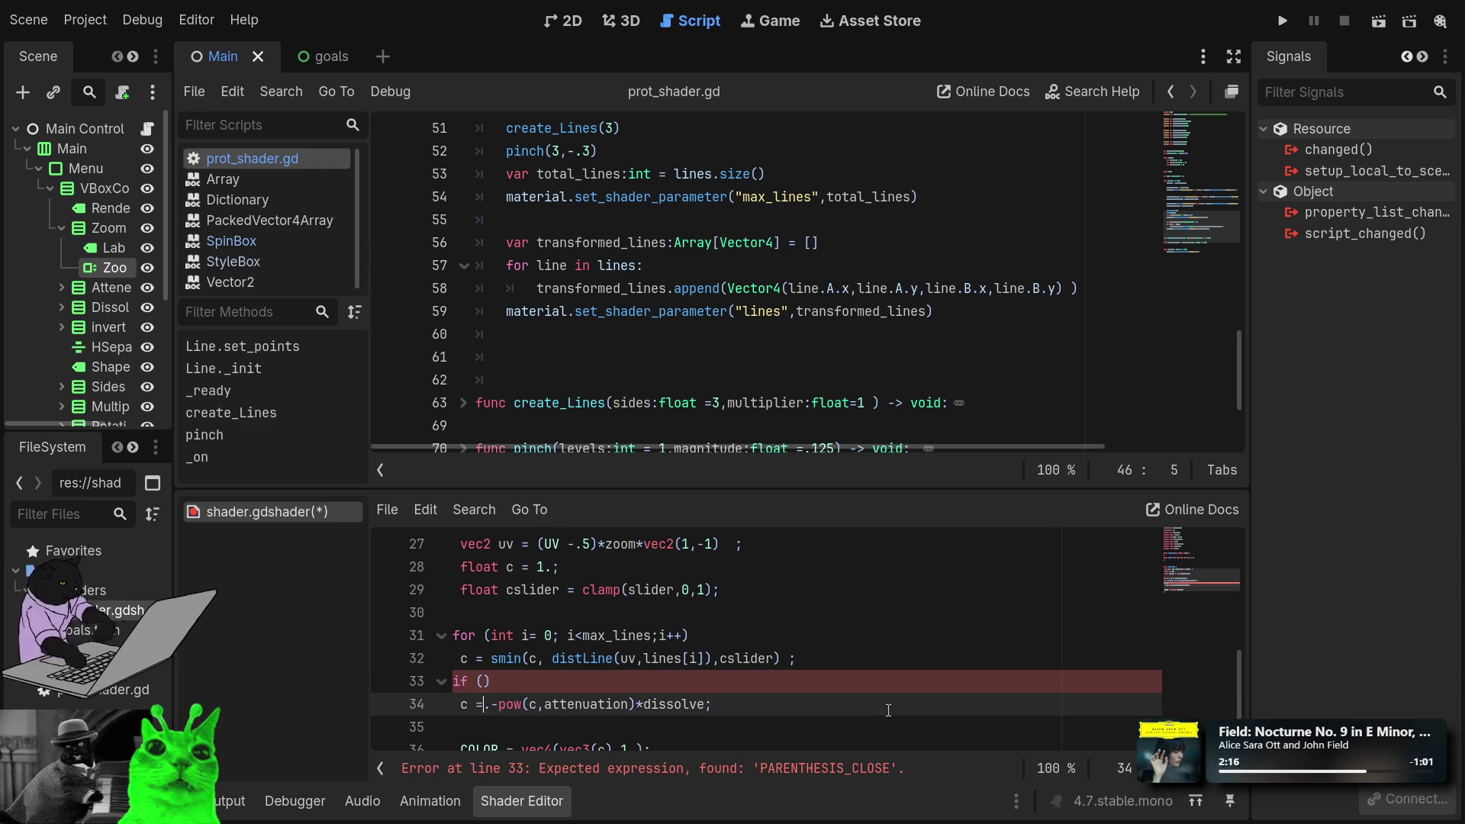
pyautogui.press('Delete')
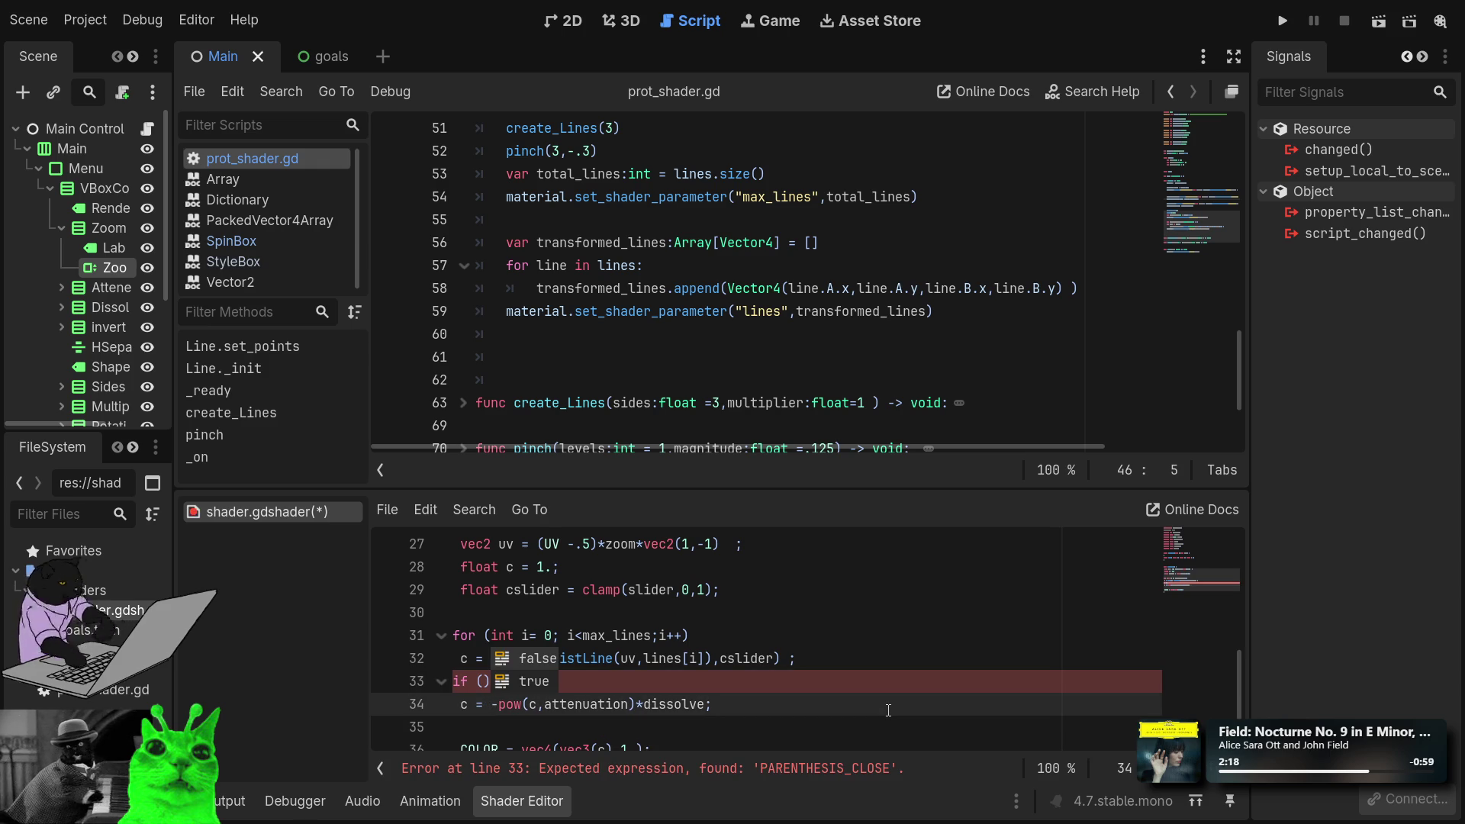
pyautogui.press('Escape')
pyautogui.press('Up')
pyautogui.hotkey('shift', 'Home')
pyautogui.press('BackSpace')
pyautogui.press('Down')
pyautogui.press('Down')
# Add 'if (invert) c = 1.-c;' after the pow line, before the COLOR assignment.
pyautogui.press('Tab')
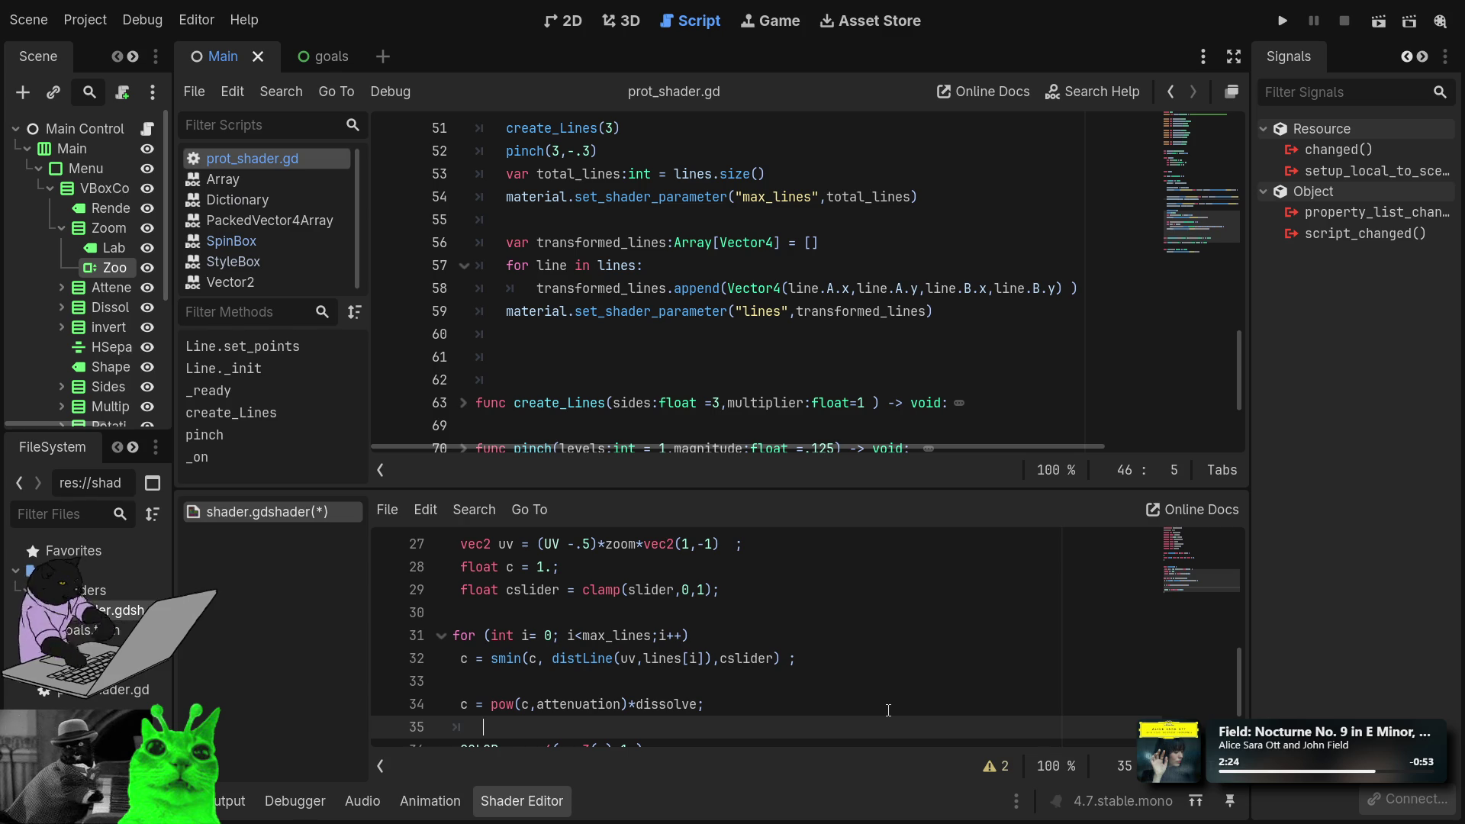
pyautogui.write('if (invert)')
pyautogui.press('Return')
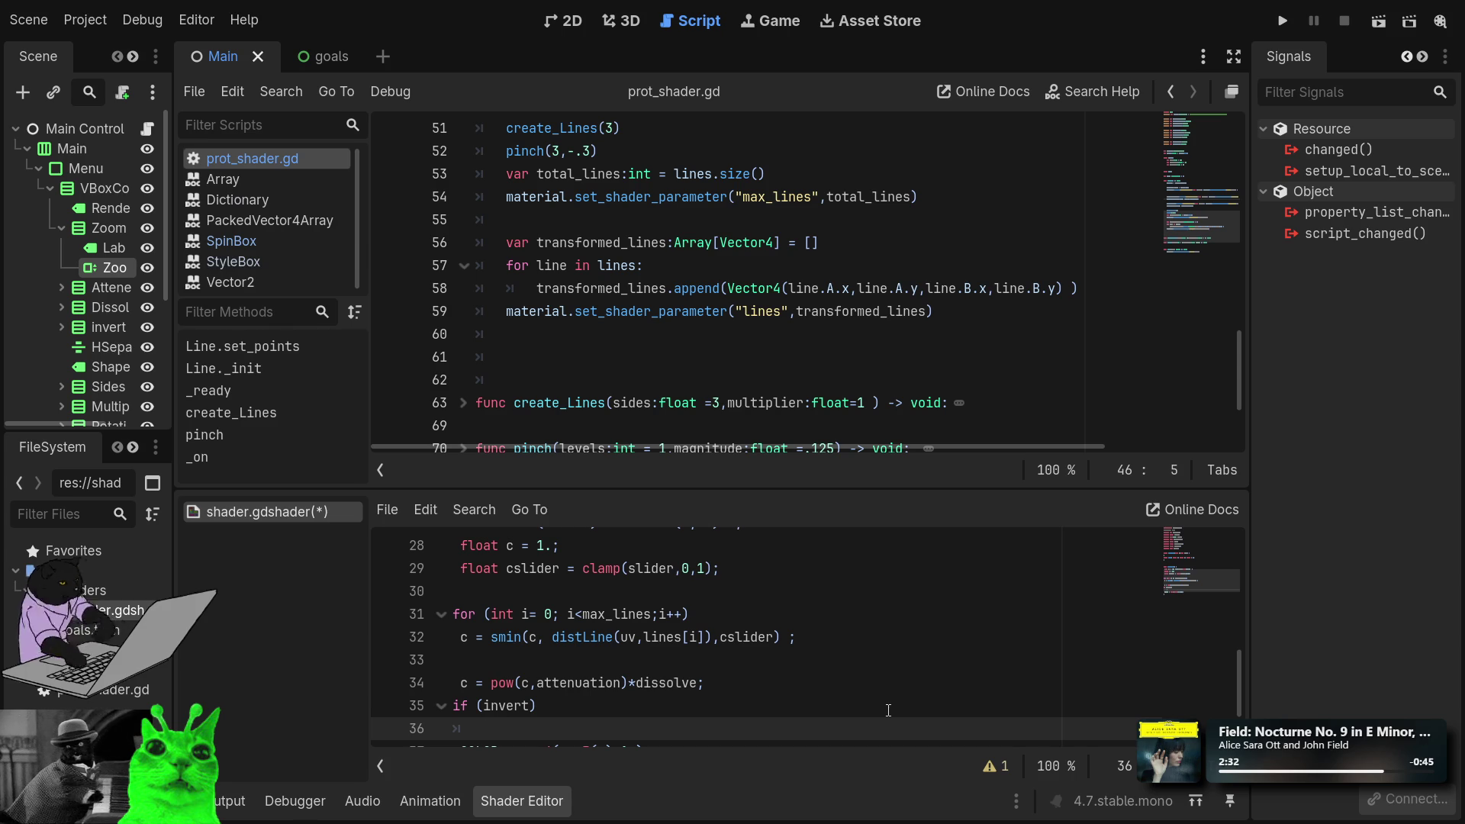
pyautogui.write('= 1-c')
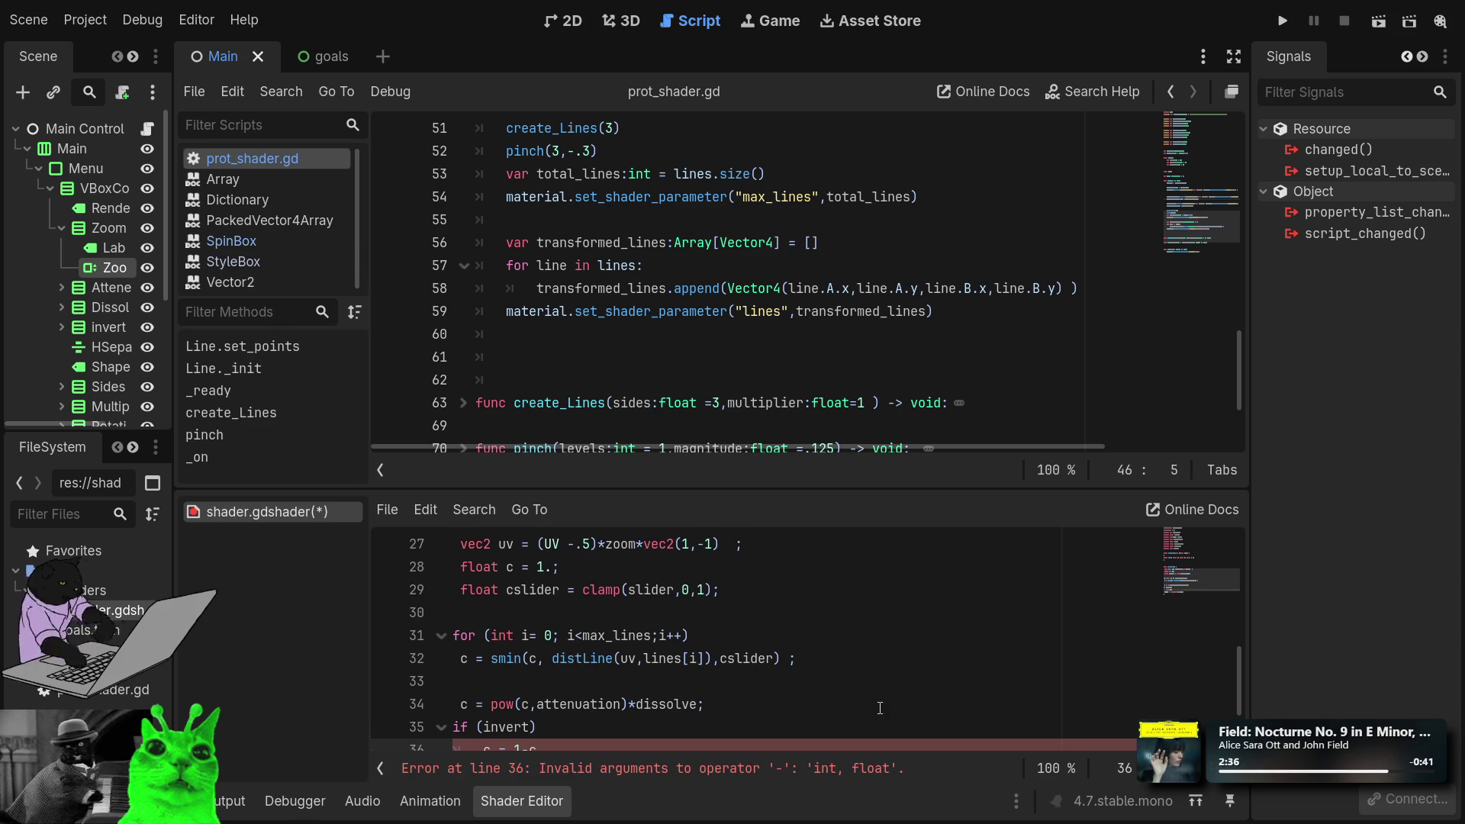
pyautogui.write(';')
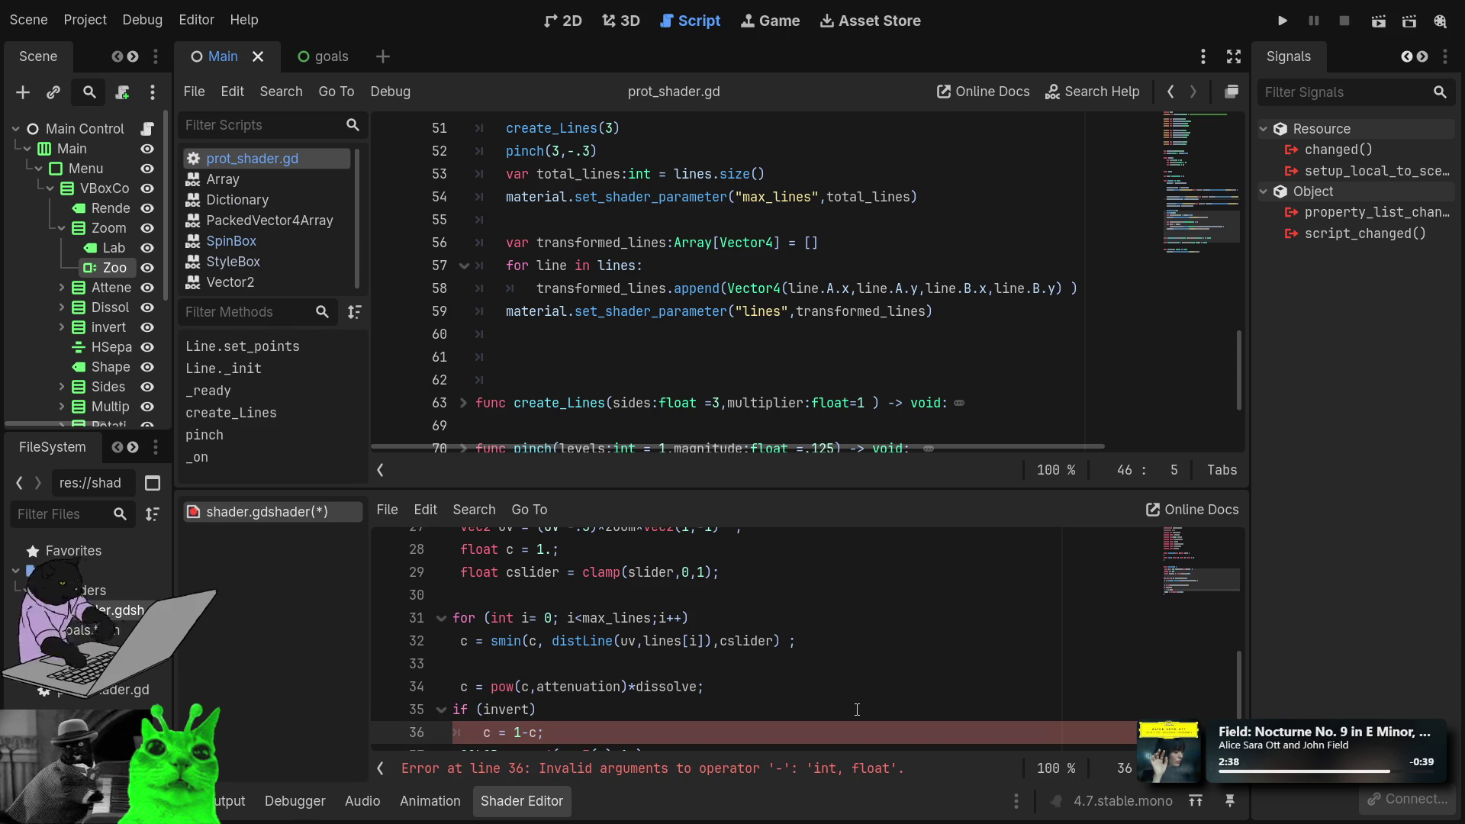
pyautogui.scroll(-1, 862, 672)
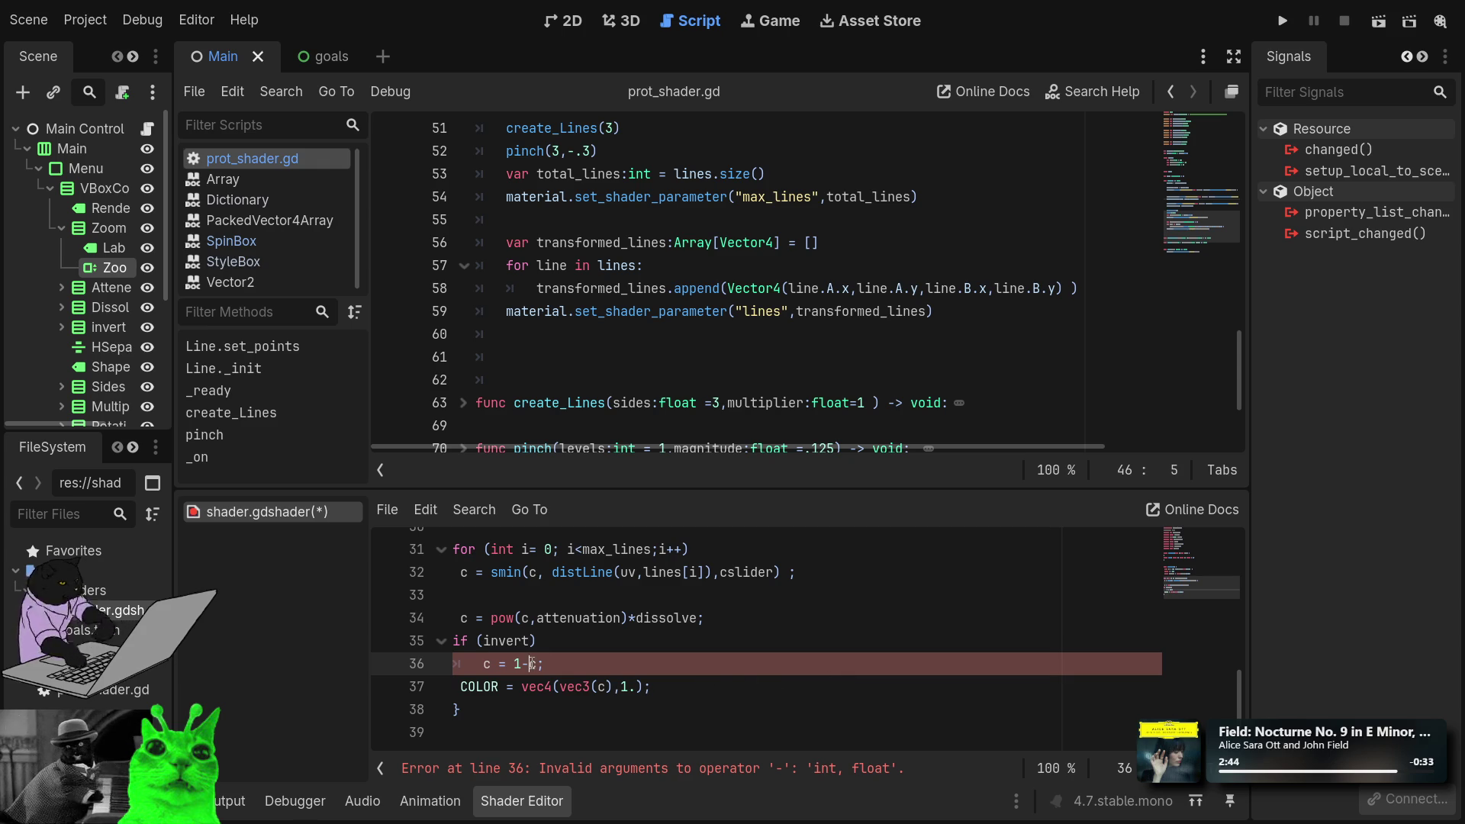
pyautogui.write('.')
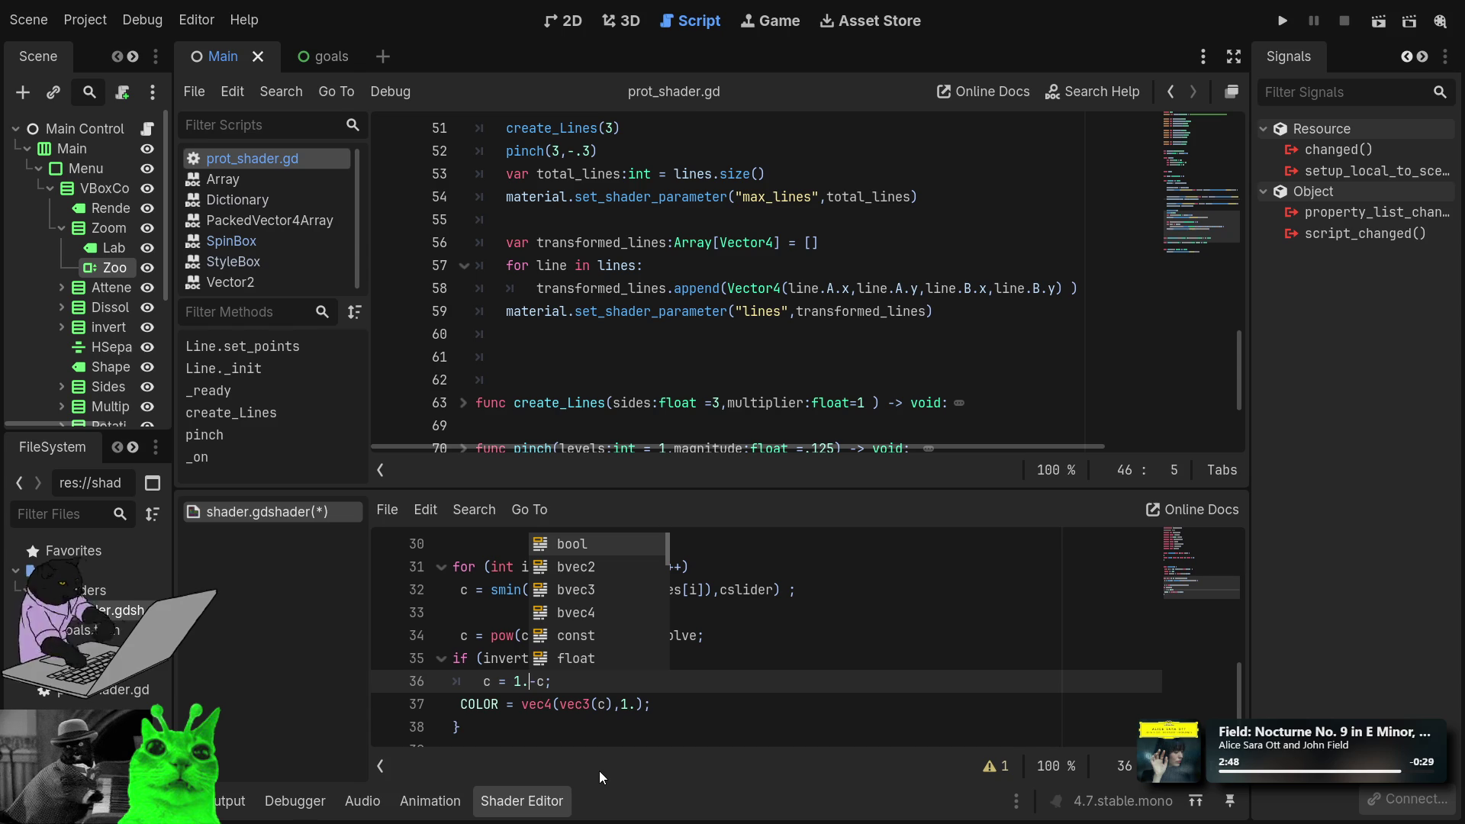
pyautogui.click(813, 698)
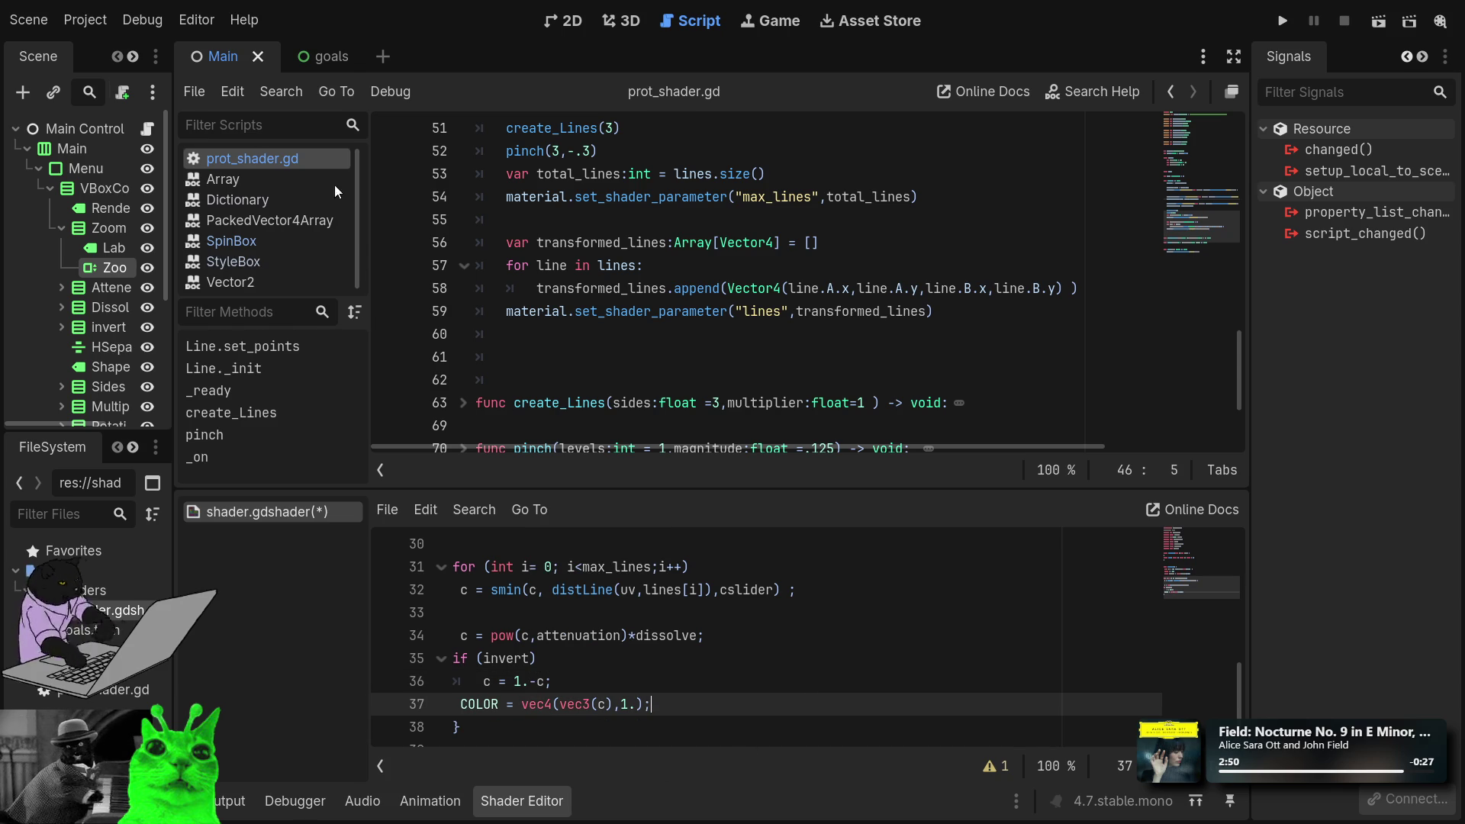
pyautogui.scroll(4, 660, 346)
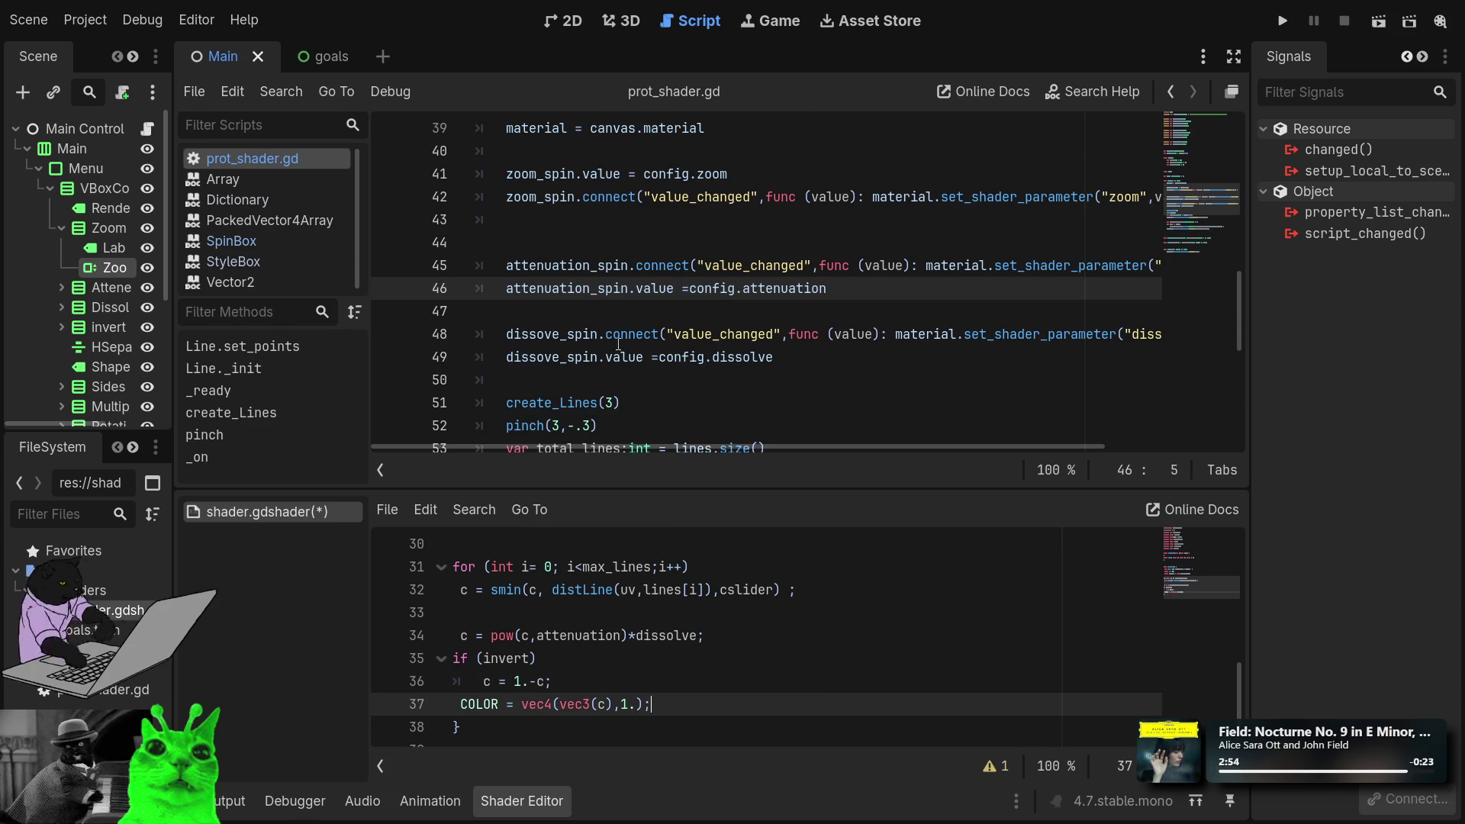
# Move zoom_spin.connect above zoom_spin.value = config.zoom and run the project.
pyautogui.click(757, 173)
pyautogui.hotkey('alt', 'Down')
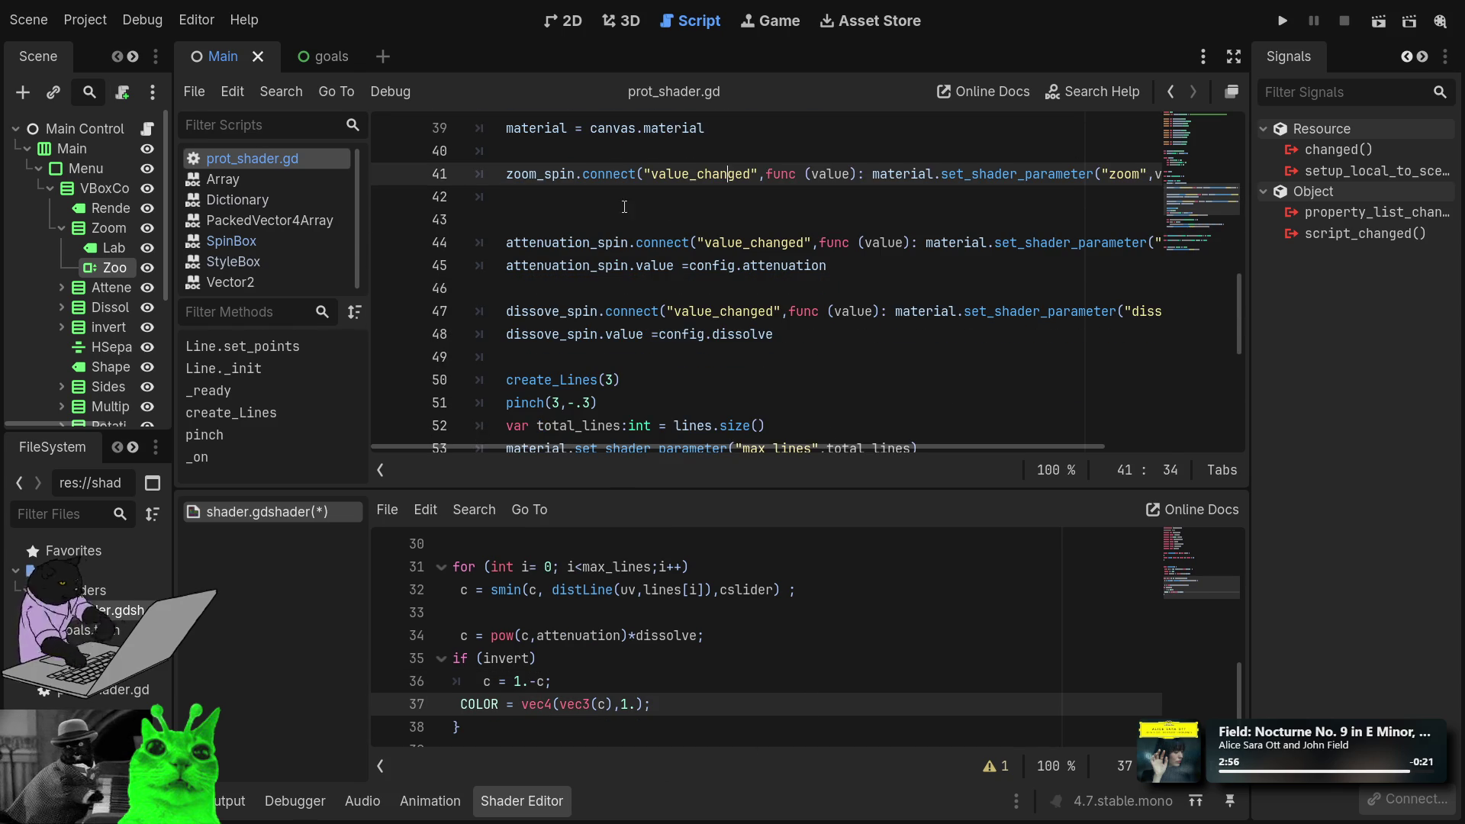
pyautogui.press('Down')
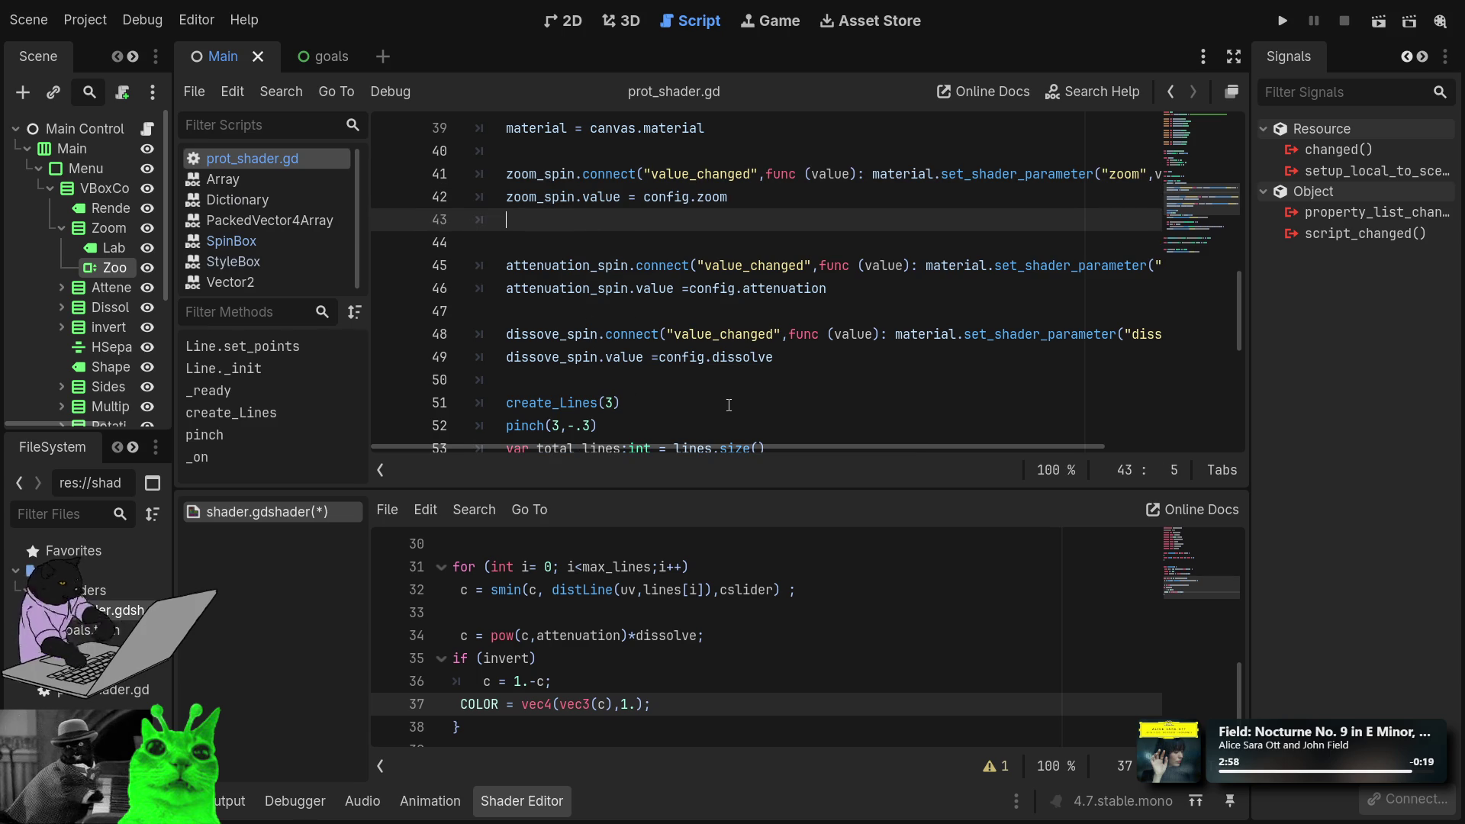
pyautogui.click(1285, 18)
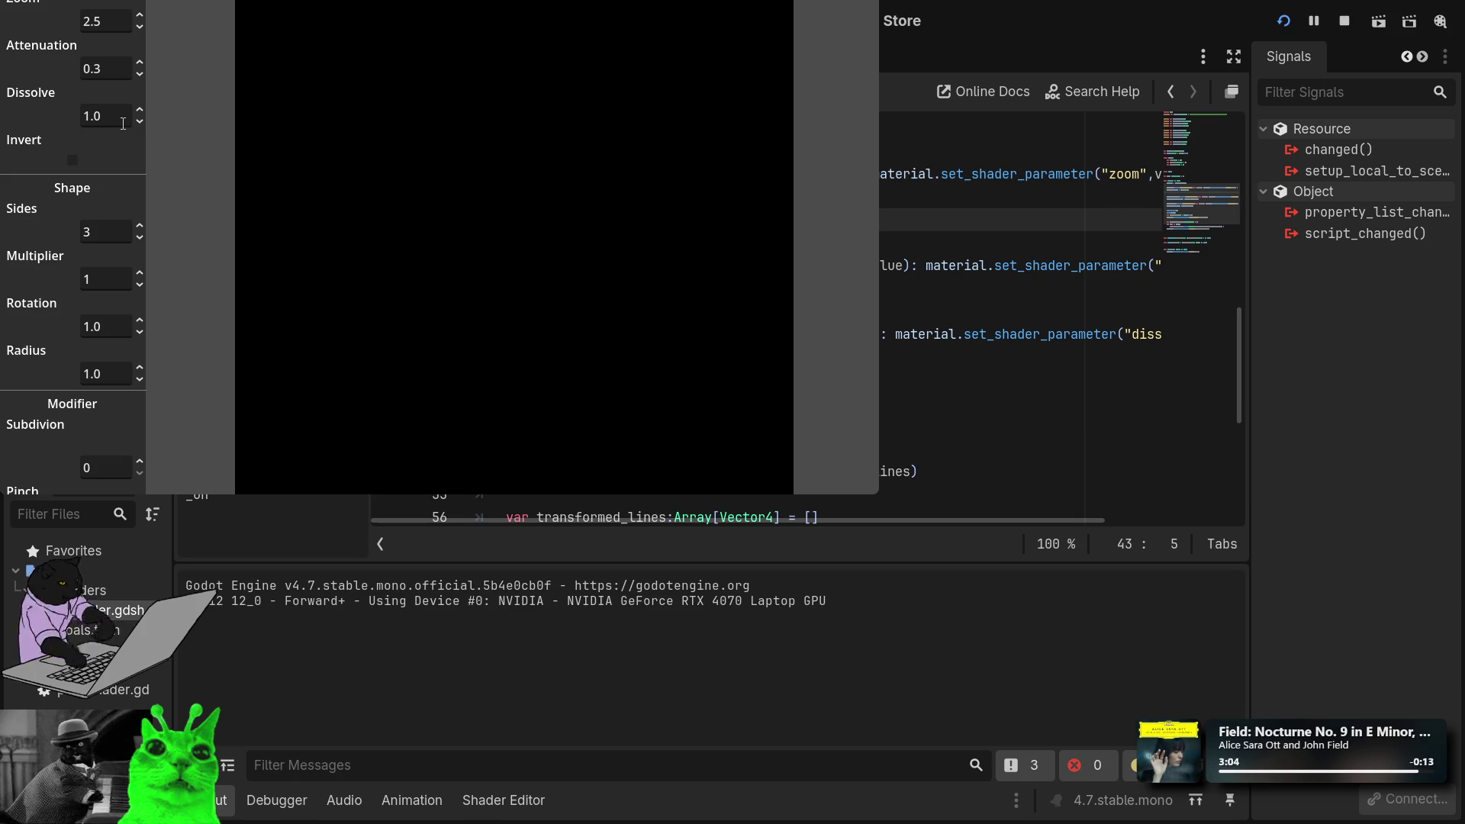
# Uncheck Invert, raise Attenuation to about 1.7, and settle Dissolve at 1.3 while watching the preview.
pyautogui.click(72, 160)
pyautogui.click(116, 121)
pyautogui.click(105, 69)
pyautogui.click(140, 64)
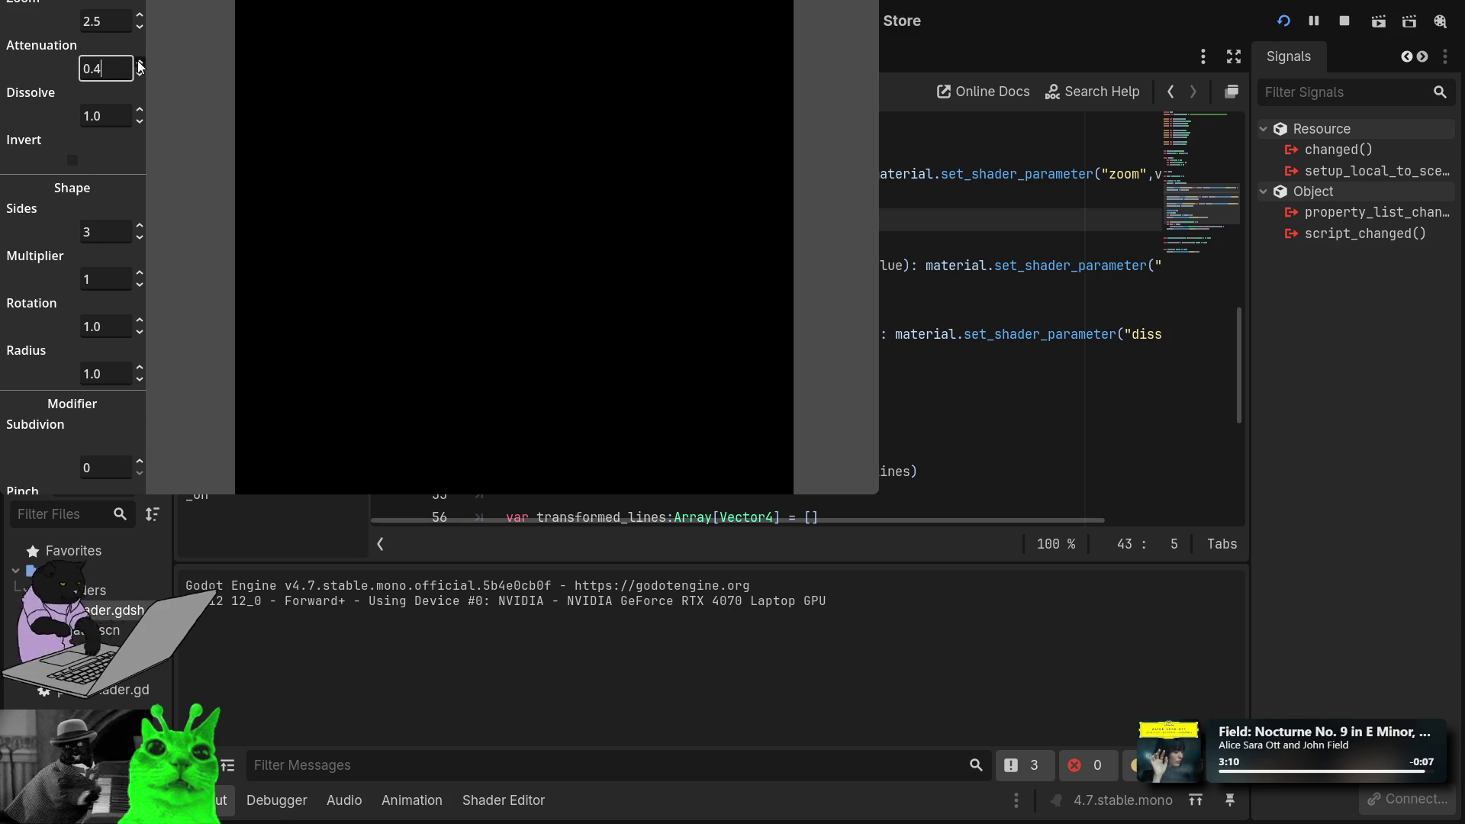
pyautogui.moveTo(140, 67); pyautogui.dragTo(140, 46)
pyautogui.moveTo(144, 114); pyautogui.dragTo(138, 60)
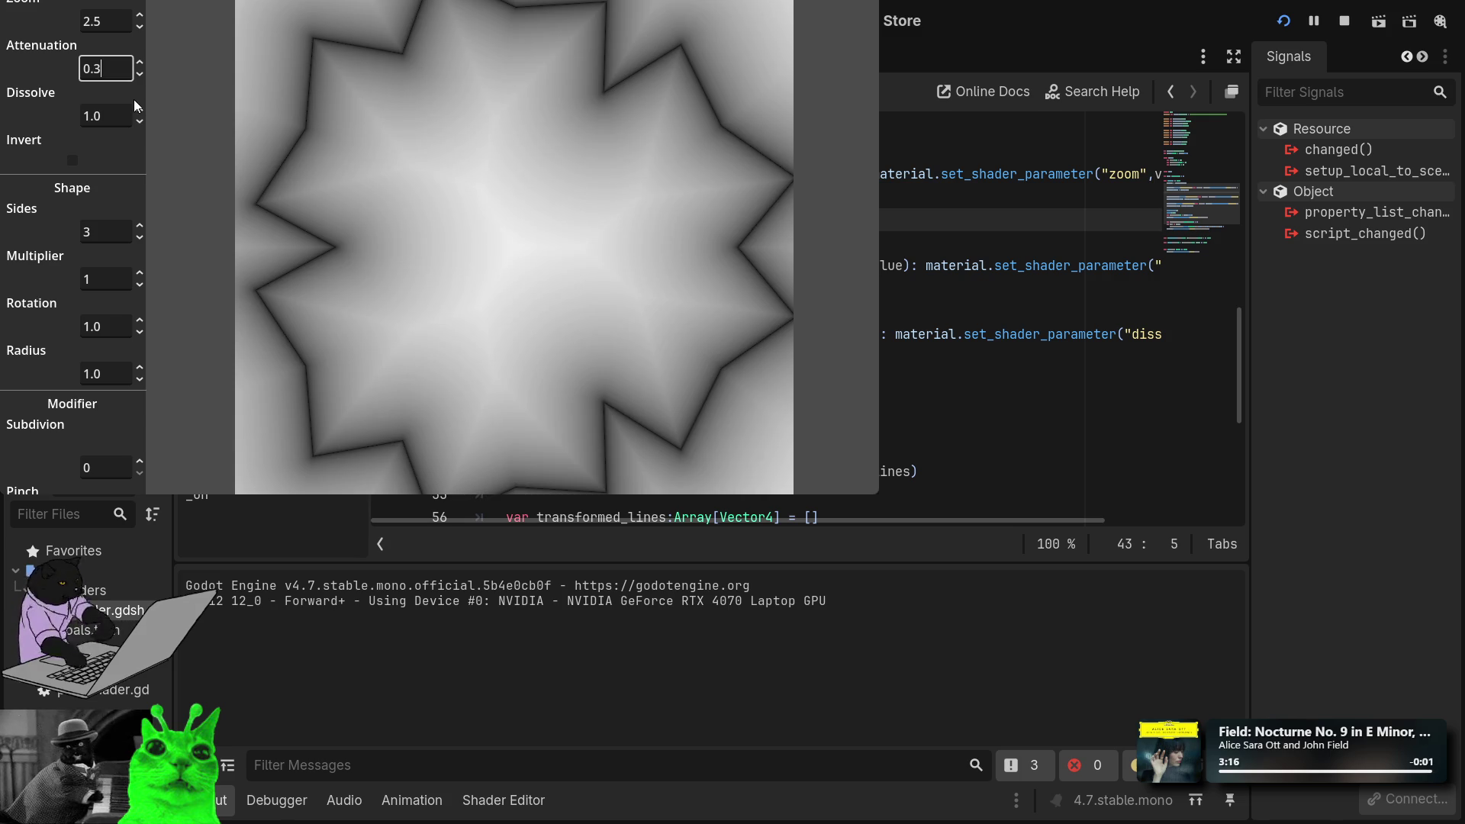
pyautogui.moveTo(139, 113)
pyautogui.mouseDown()
pyautogui.moveTo(140, 87)
pyautogui.moveTo(140, 118)
pyautogui.mouseUp()
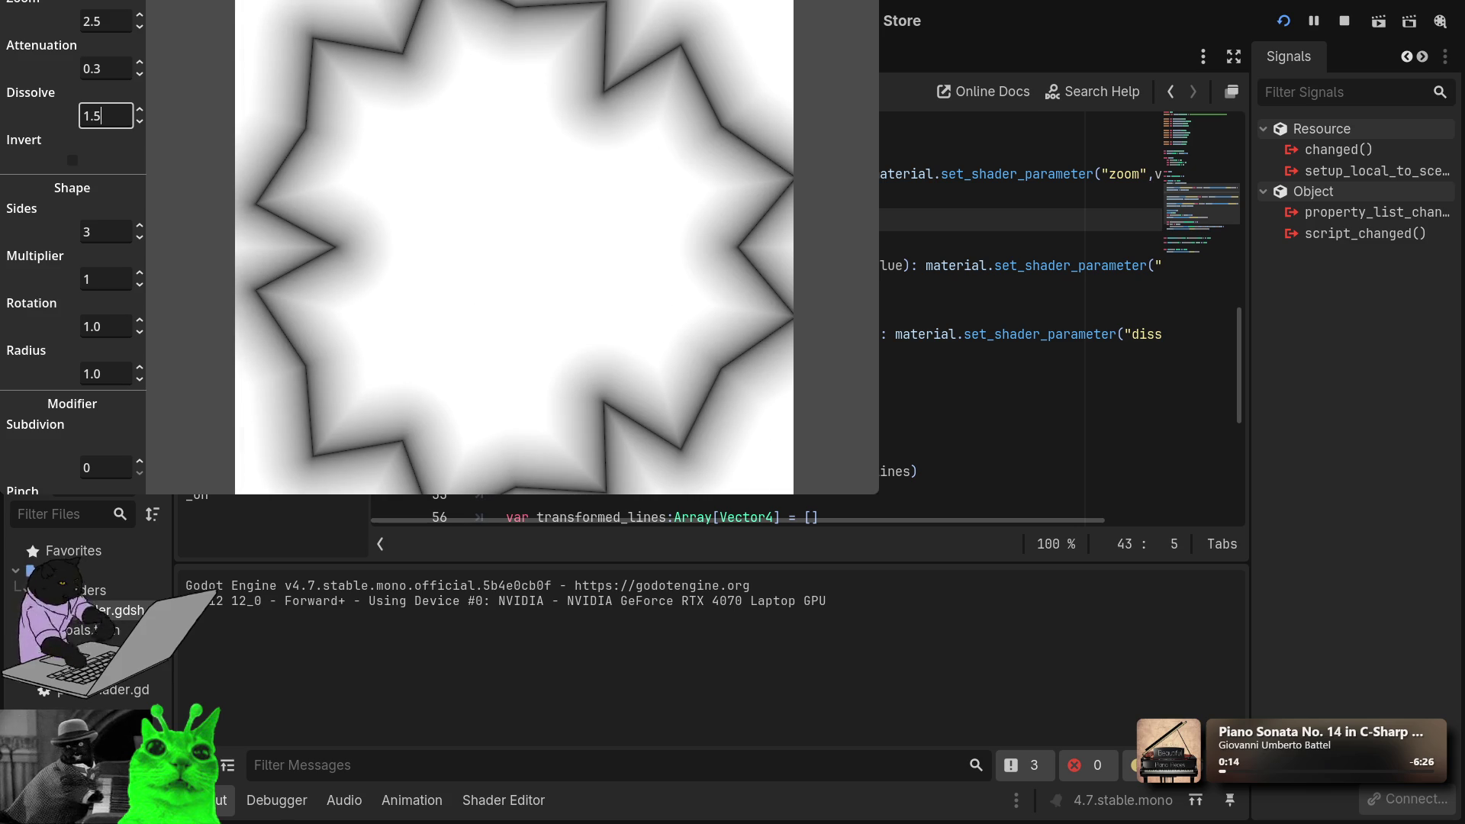
pyautogui.moveTo(139, 117); pyautogui.dragTo(139, 120)
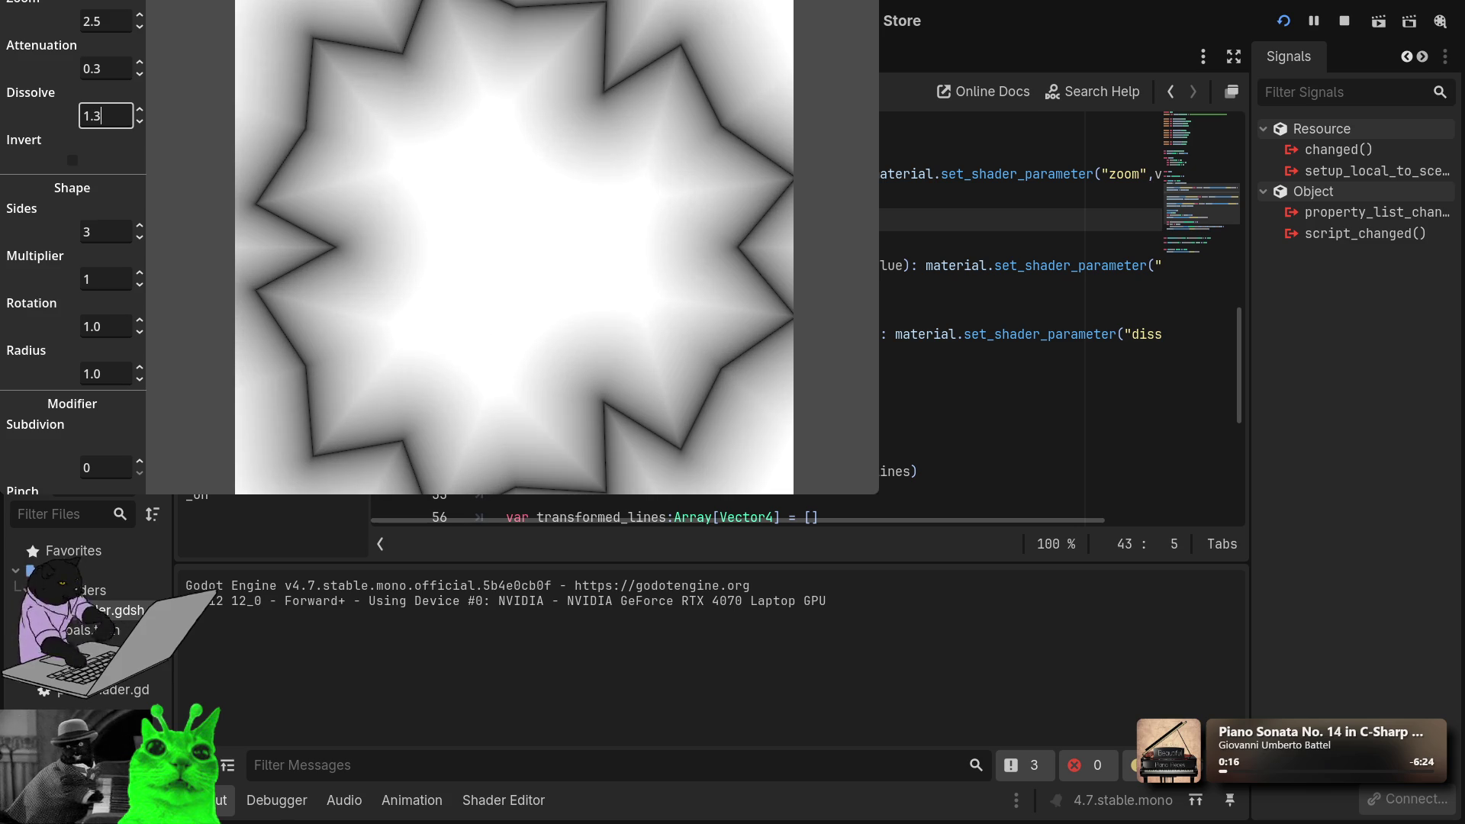